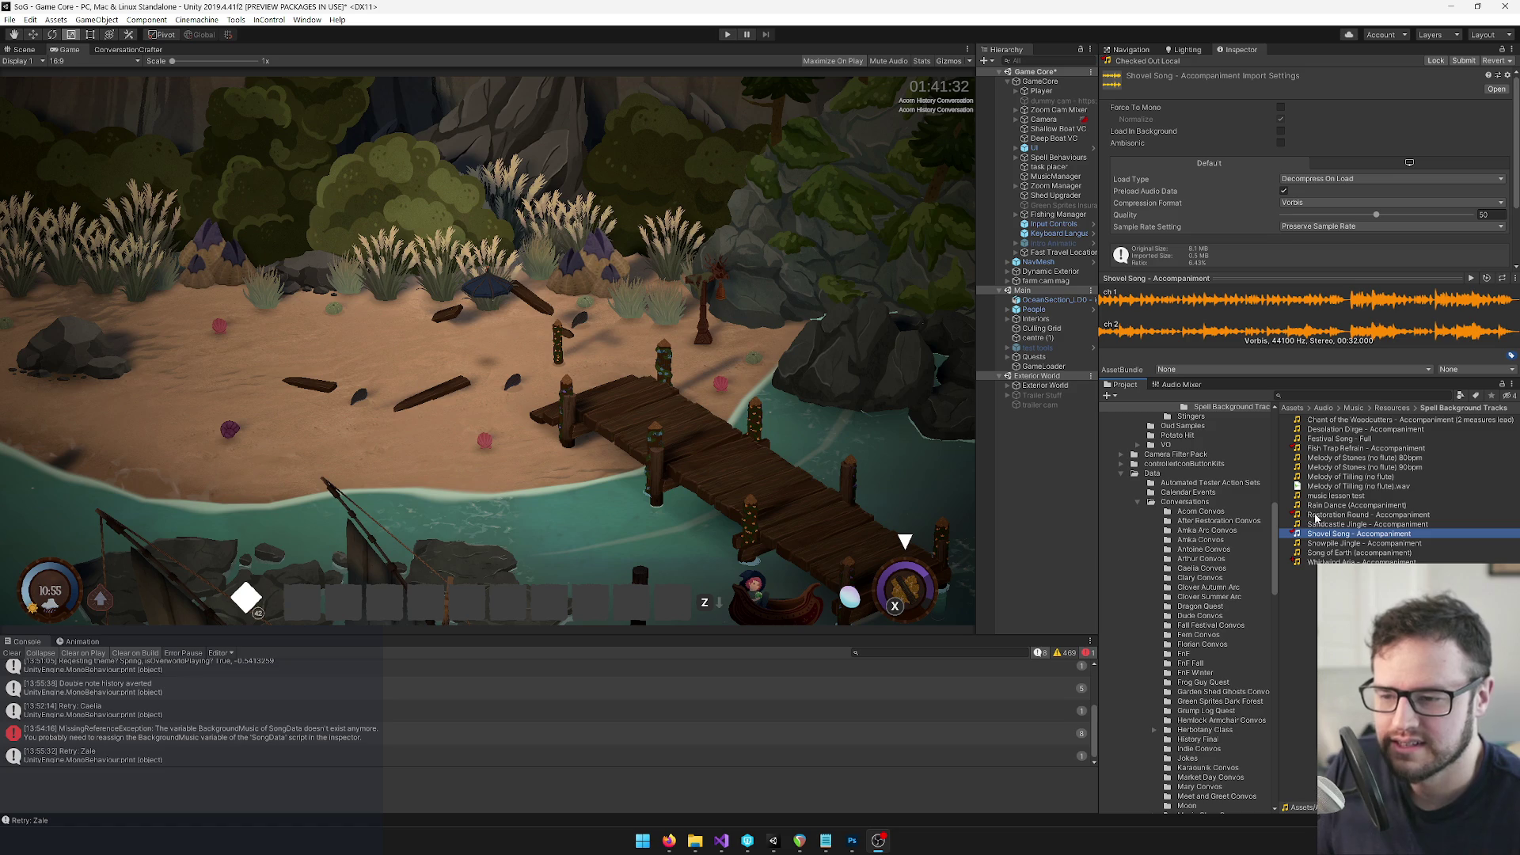
Select the Restoration Round - Accompaniment clip in Unity and bring the REAPER project forward
{"action": "left_click", "coordinate": [1314, 515]}
{"action": "left_click", "coordinate": [1311, 514]}
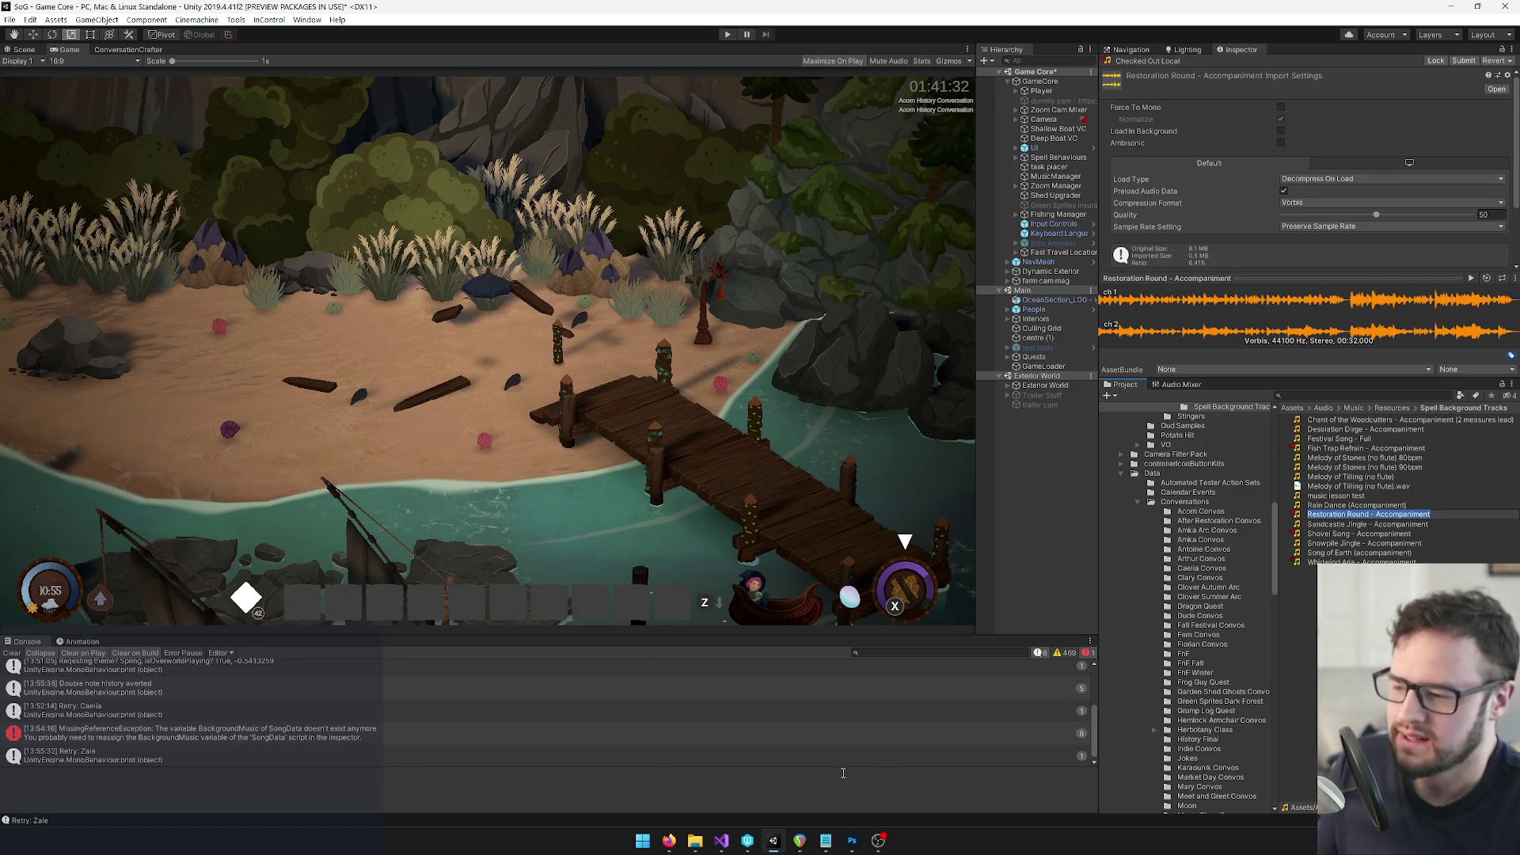
{"action": "left_click", "coordinate": [800, 841]}
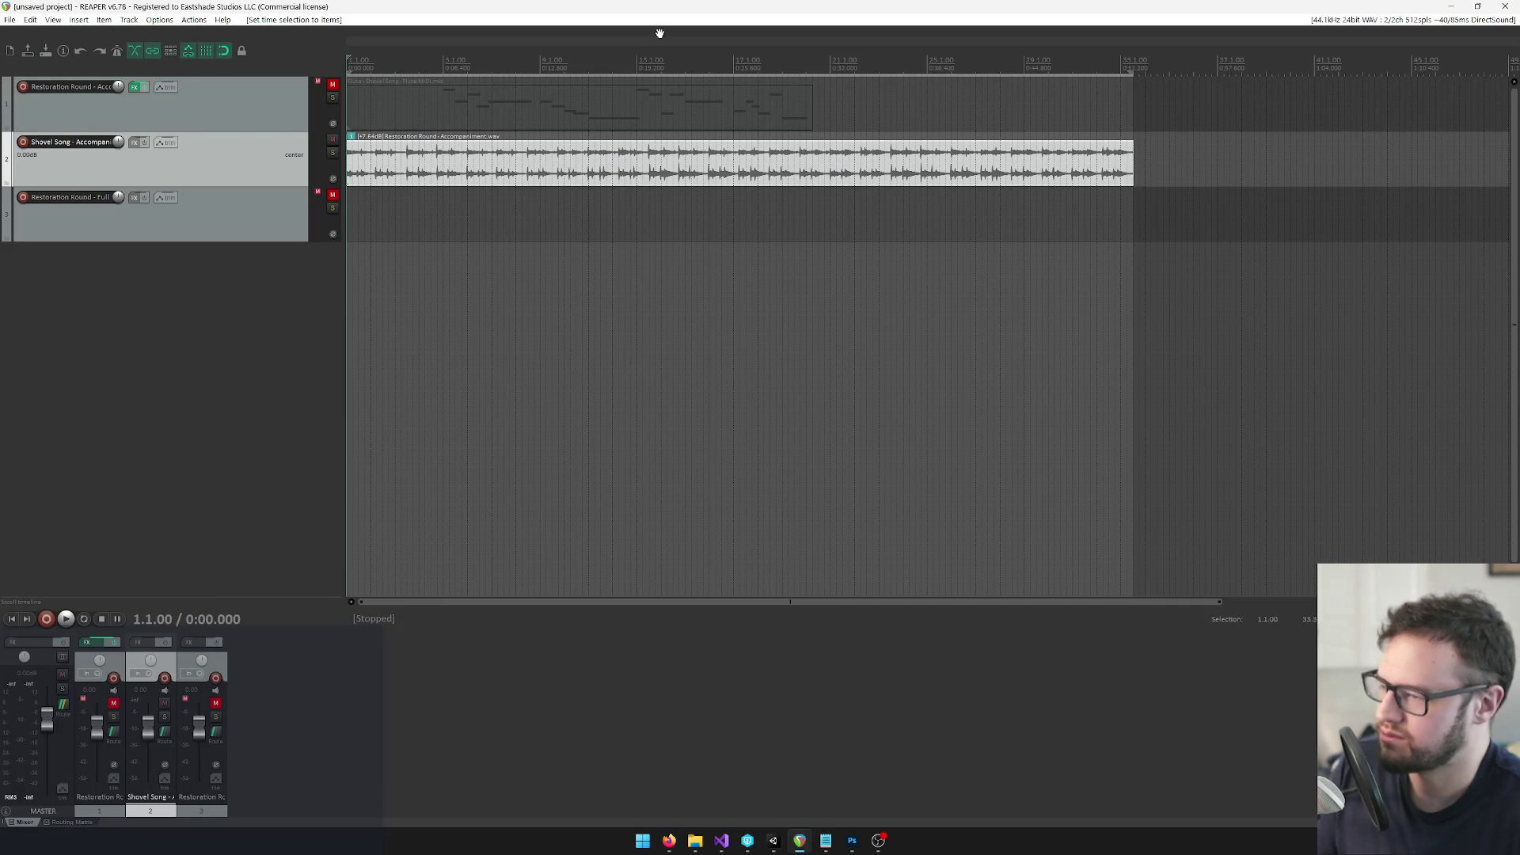
Render the mix as Restoration Round - Accompaniment.wav over the existing file and switch back to Unity
{"action": "key", "text": "ctrl+alt+r"}
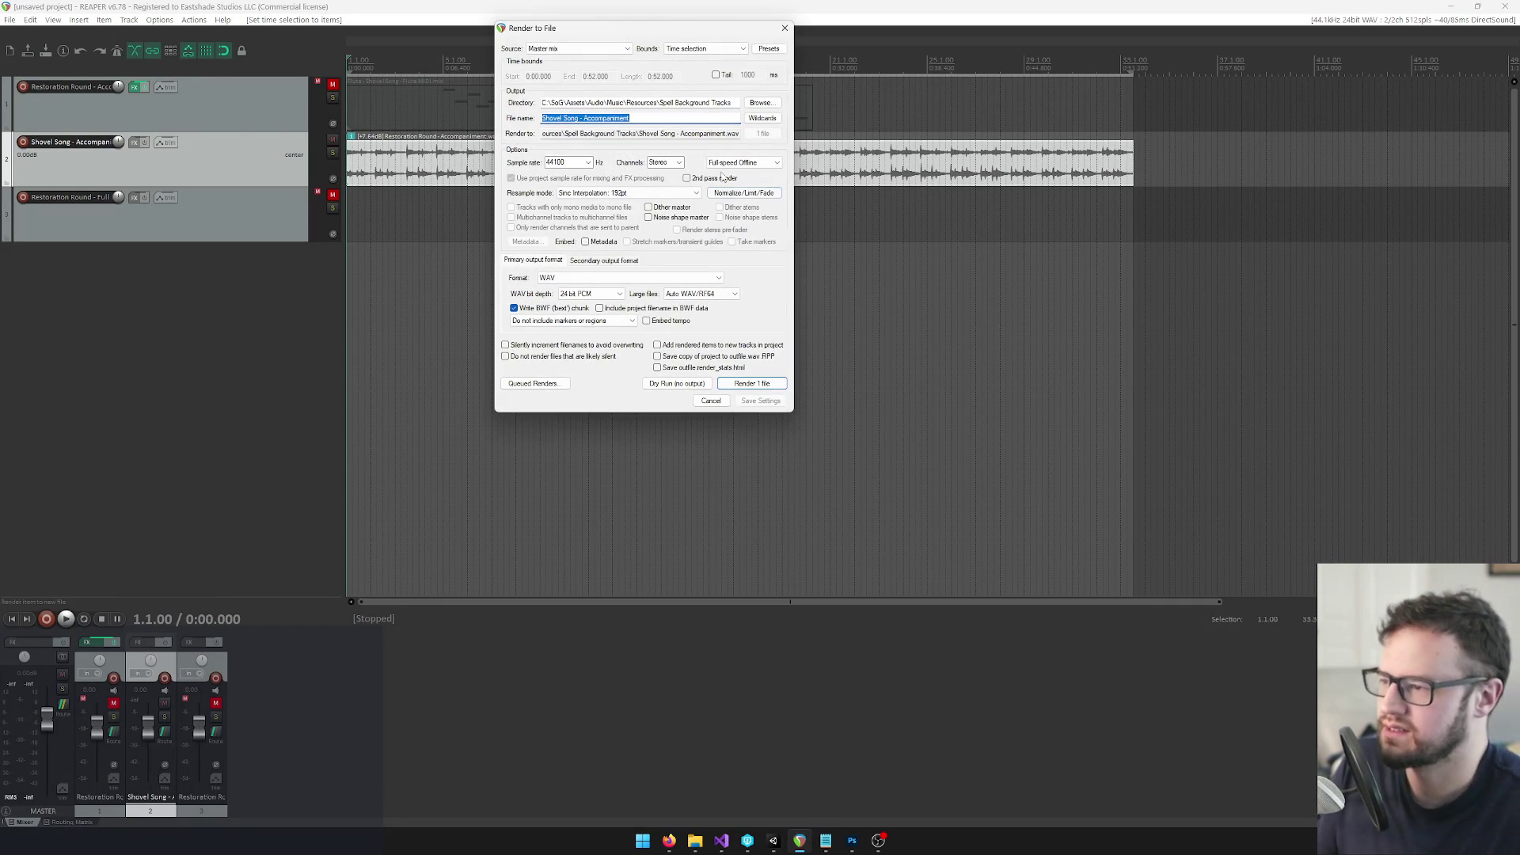
{"action": "key", "text": "ctrl+v"}
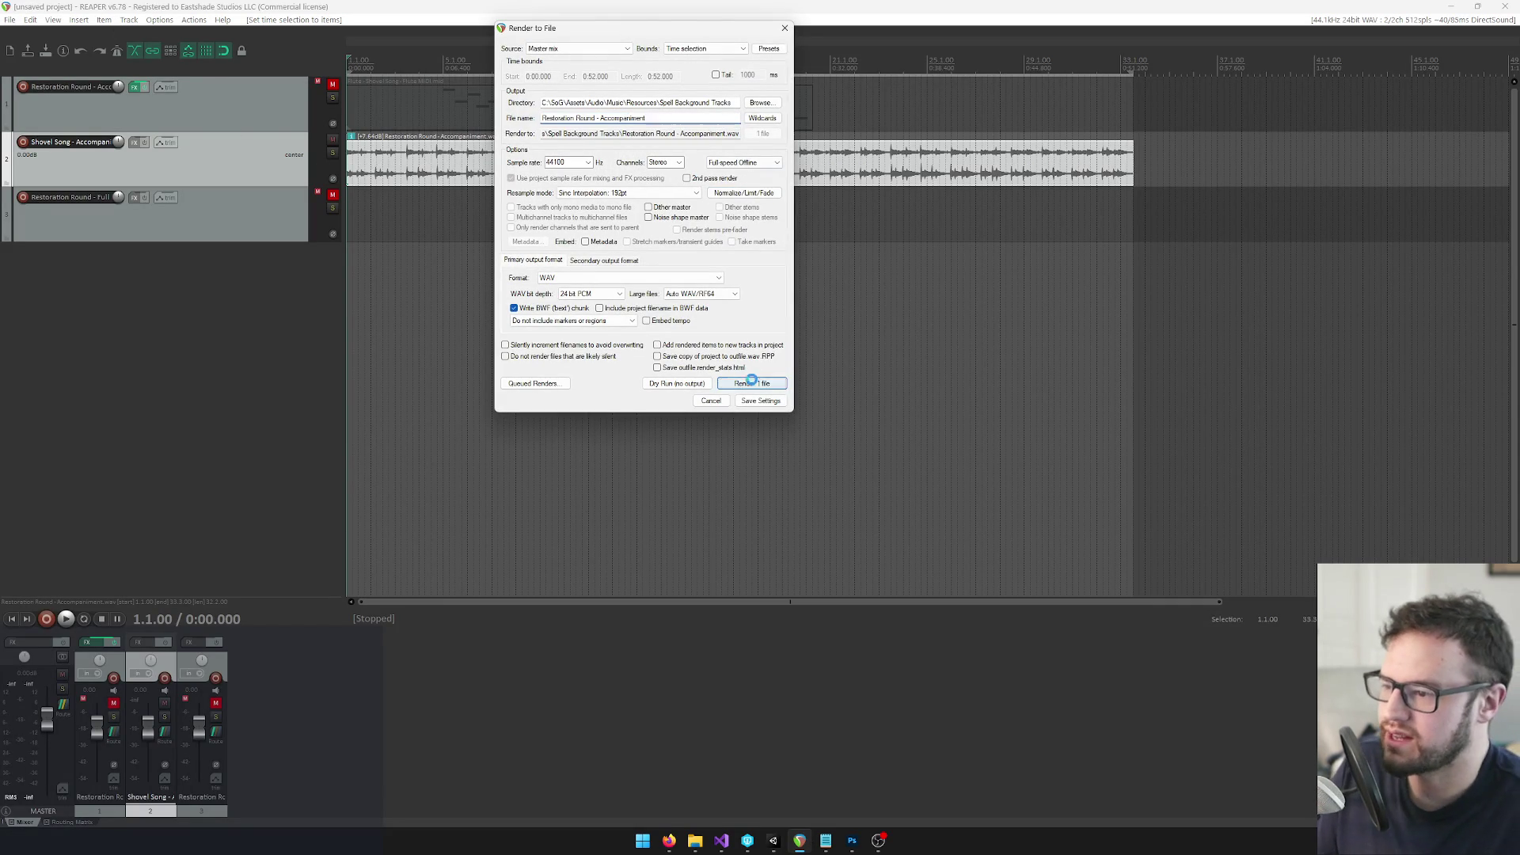
{"action": "left_click", "coordinate": [753, 383]}
{"action": "left_click", "coordinate": [1047, 358]}
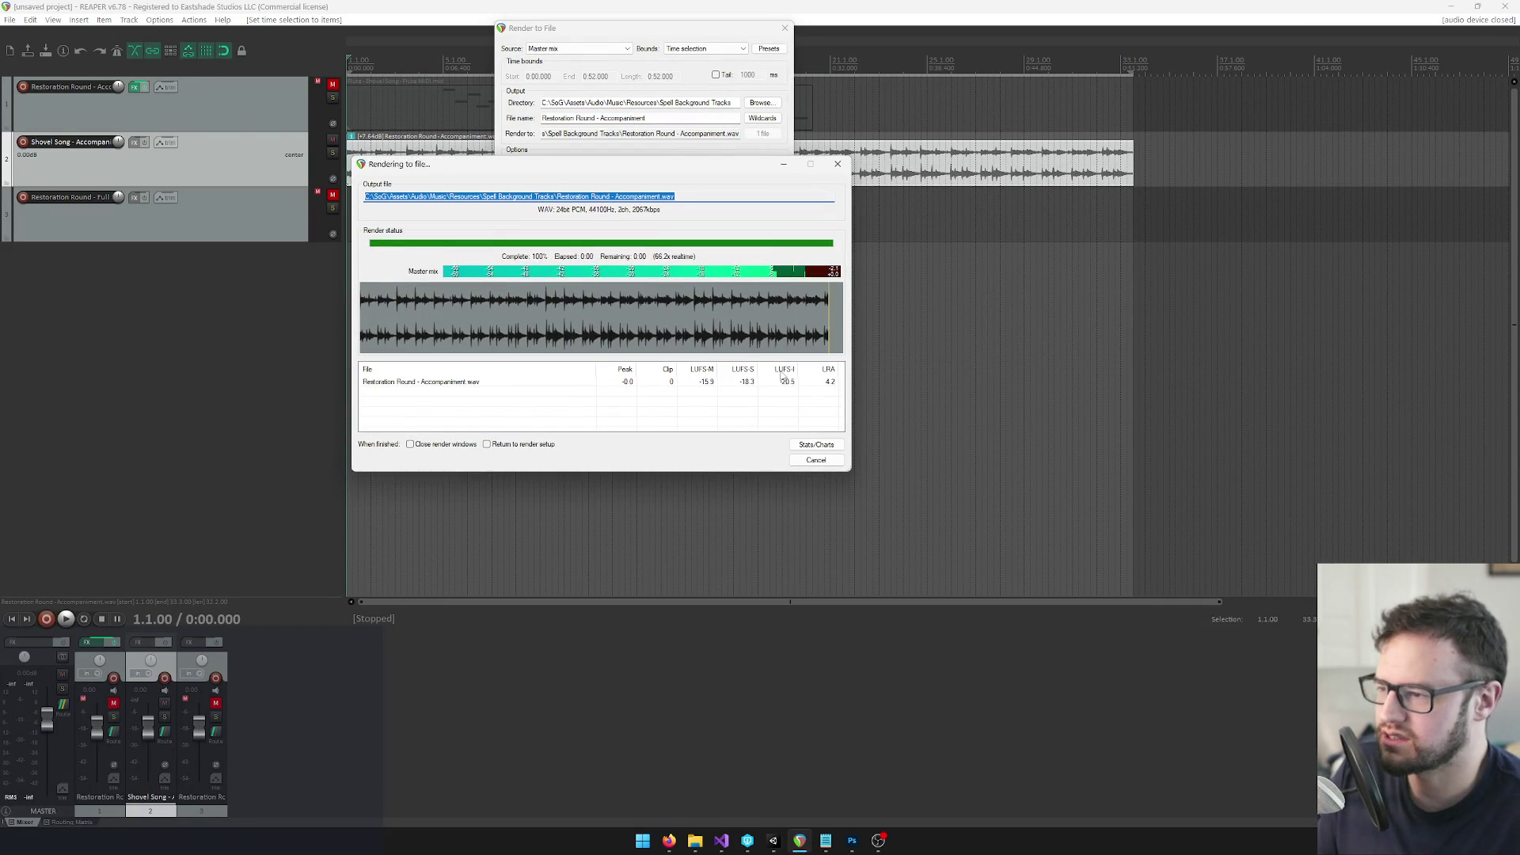
{"action": "left_click", "coordinate": [814, 460]}
{"action": "key", "text": "alt+Tab"}
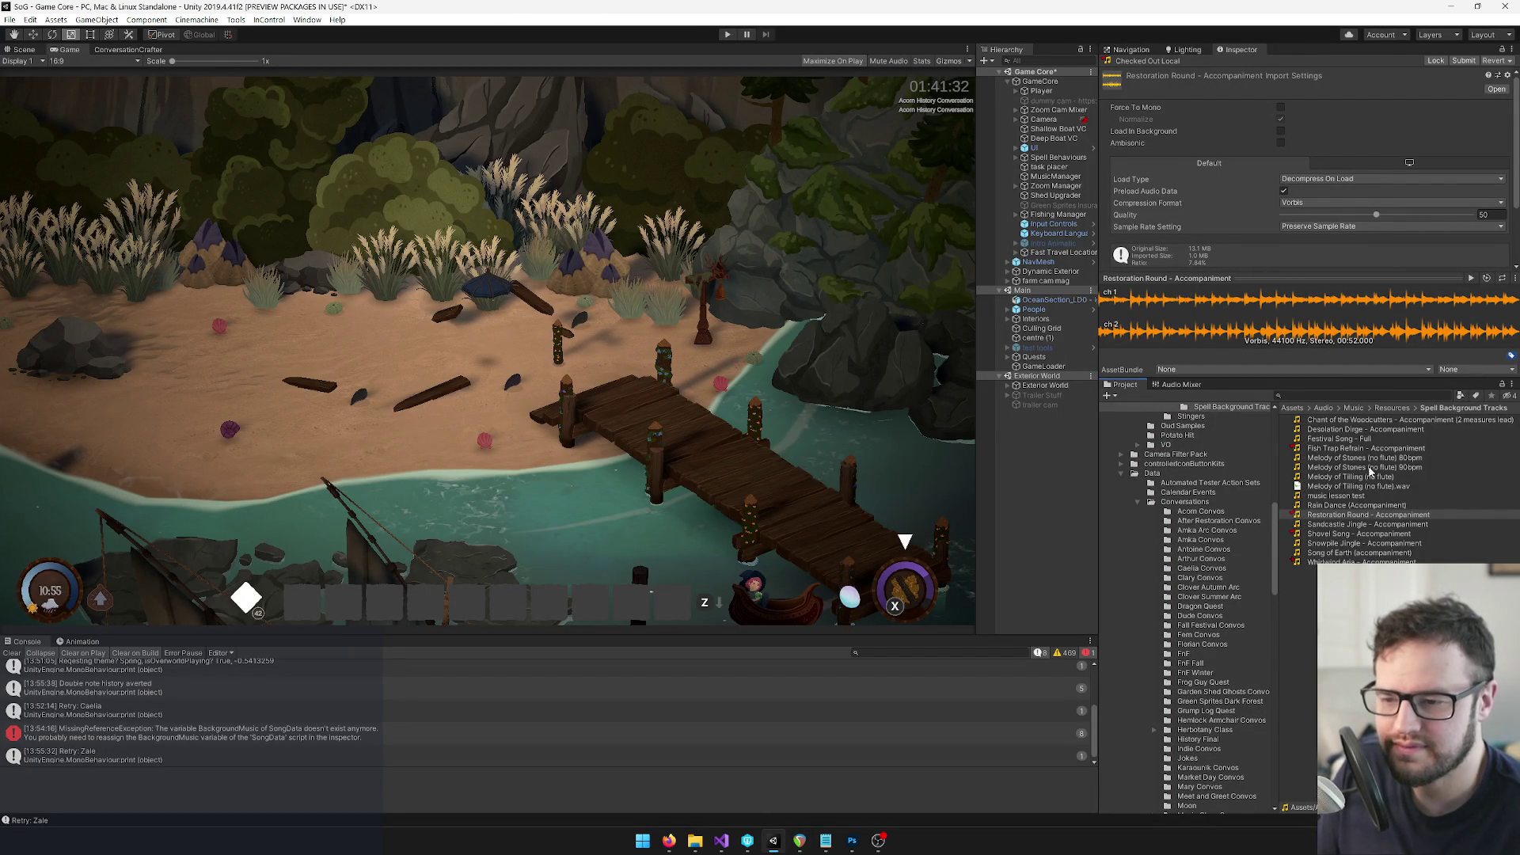
Search the Project for 'whirlwi' and open the folder holding the Whirlwind song data
{"action": "left_click", "coordinate": [1396, 395]}
{"action": "type", "text": "whirlwi"}
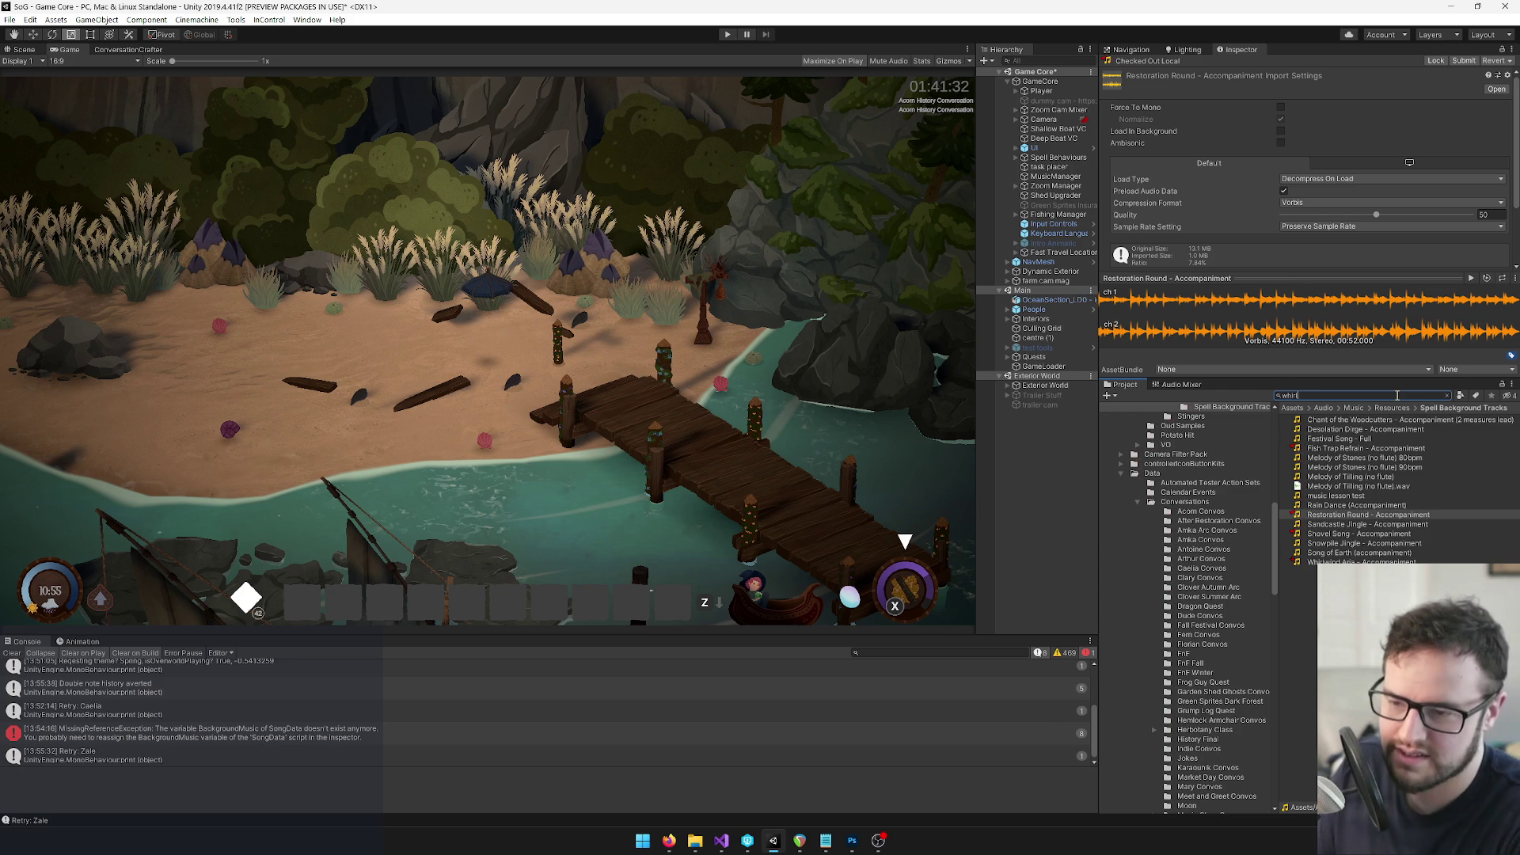
{"action": "left_click", "coordinate": [1347, 430]}
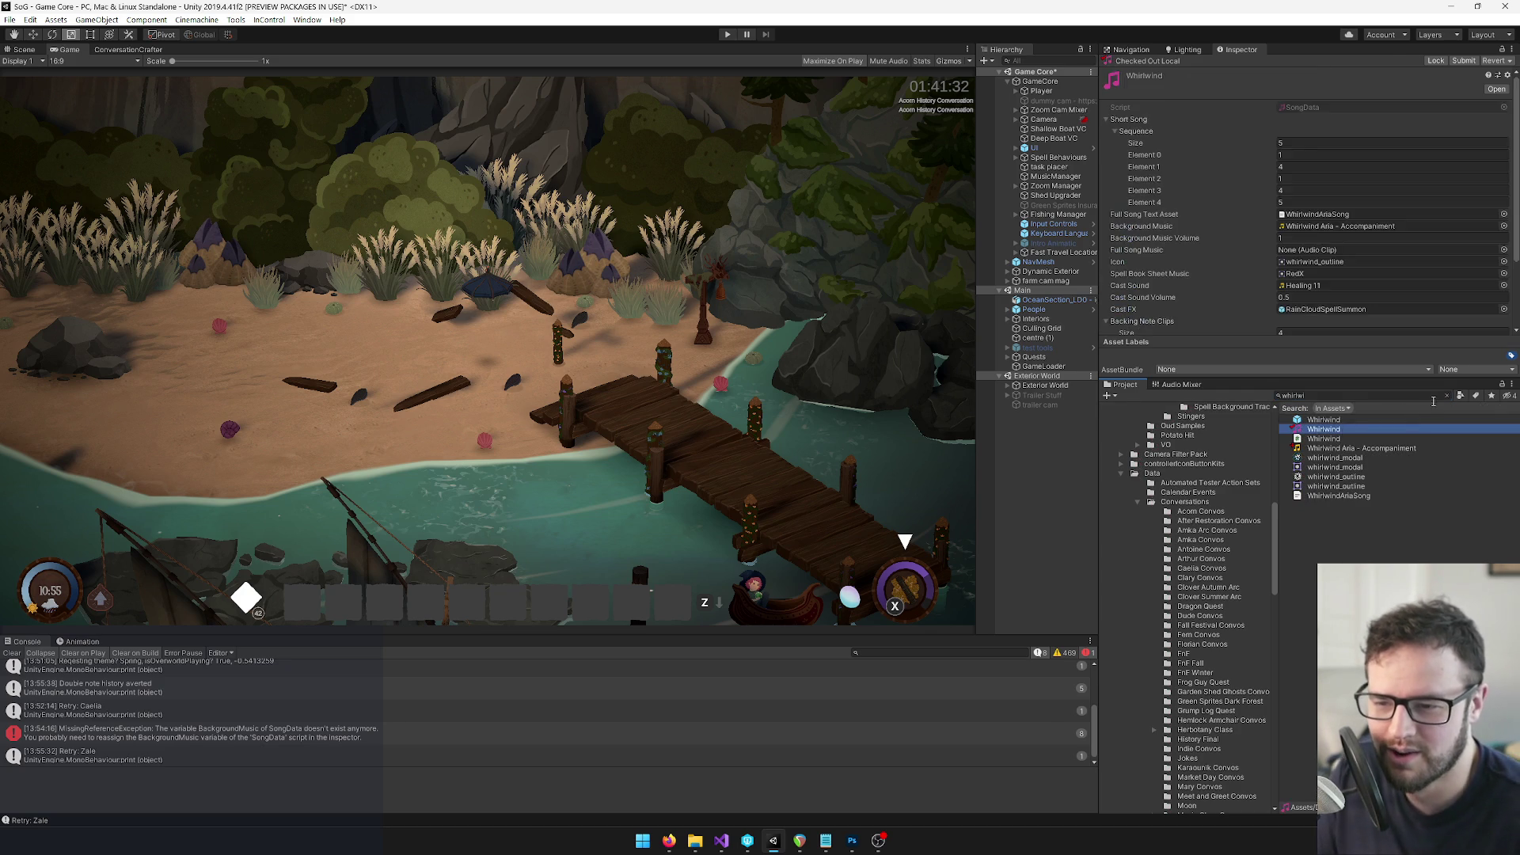
{"action": "left_click", "coordinate": [1448, 395]}
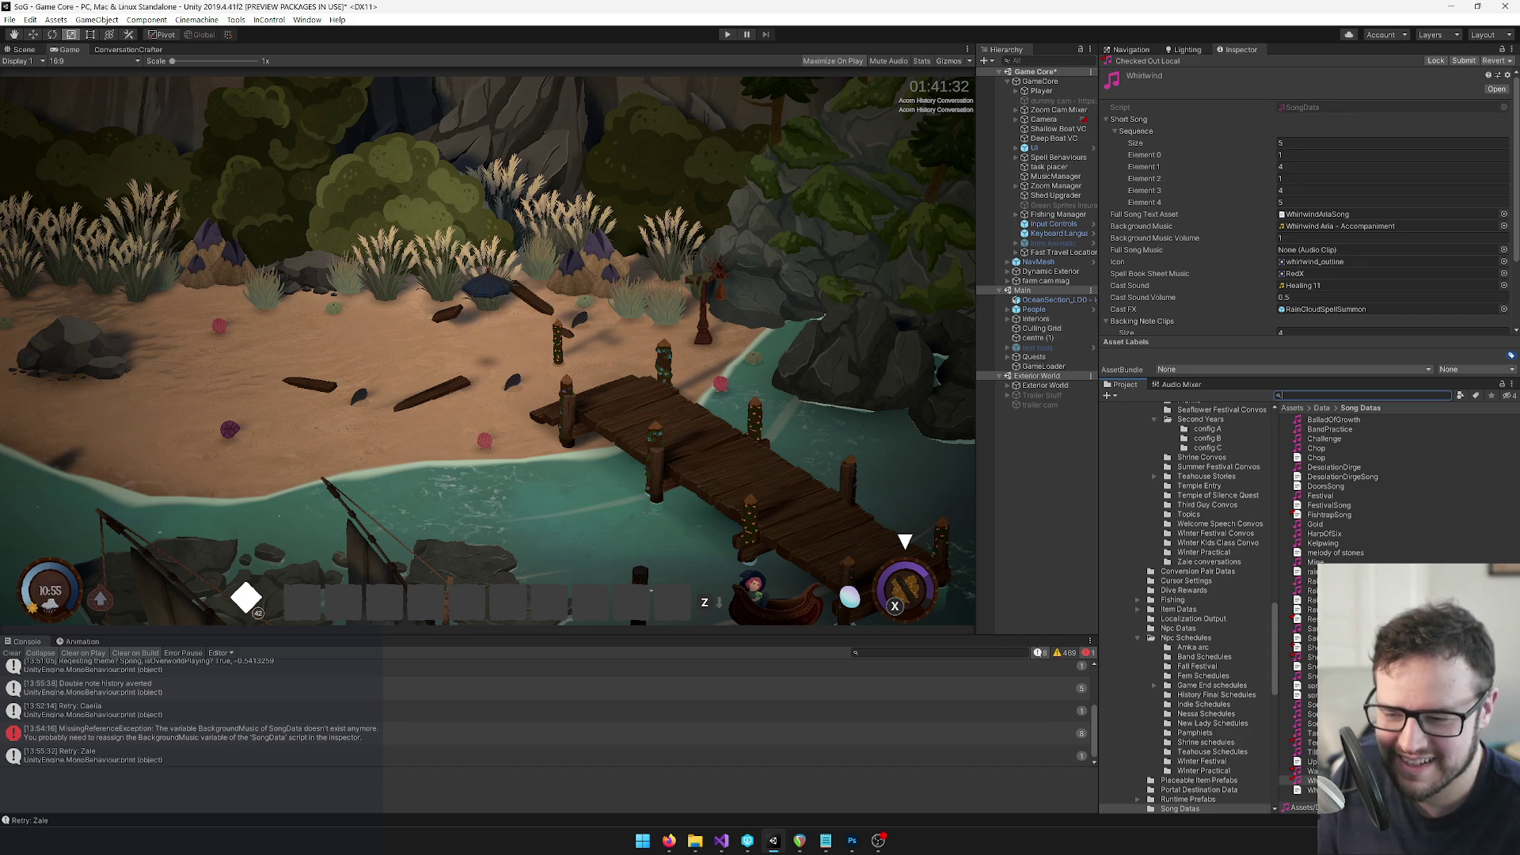
Step through SongOfWaking, RaiseEarth and Rain song data, pinging Rain's full-song text asset and music clip
{"action": "left_click", "coordinate": [1303, 723]}
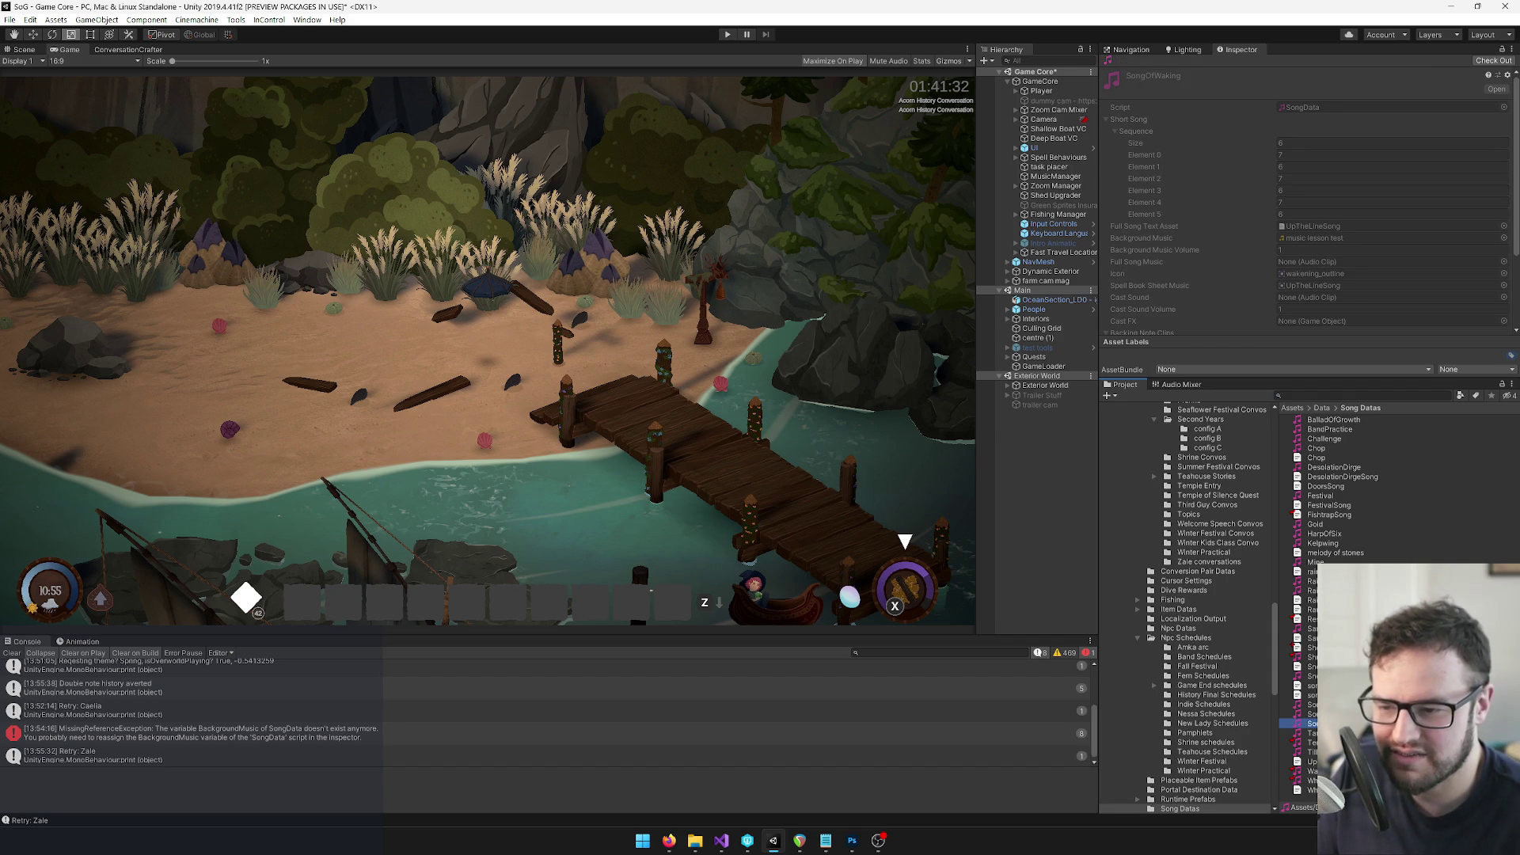
{"action": "left_click", "coordinate": [1307, 590]}
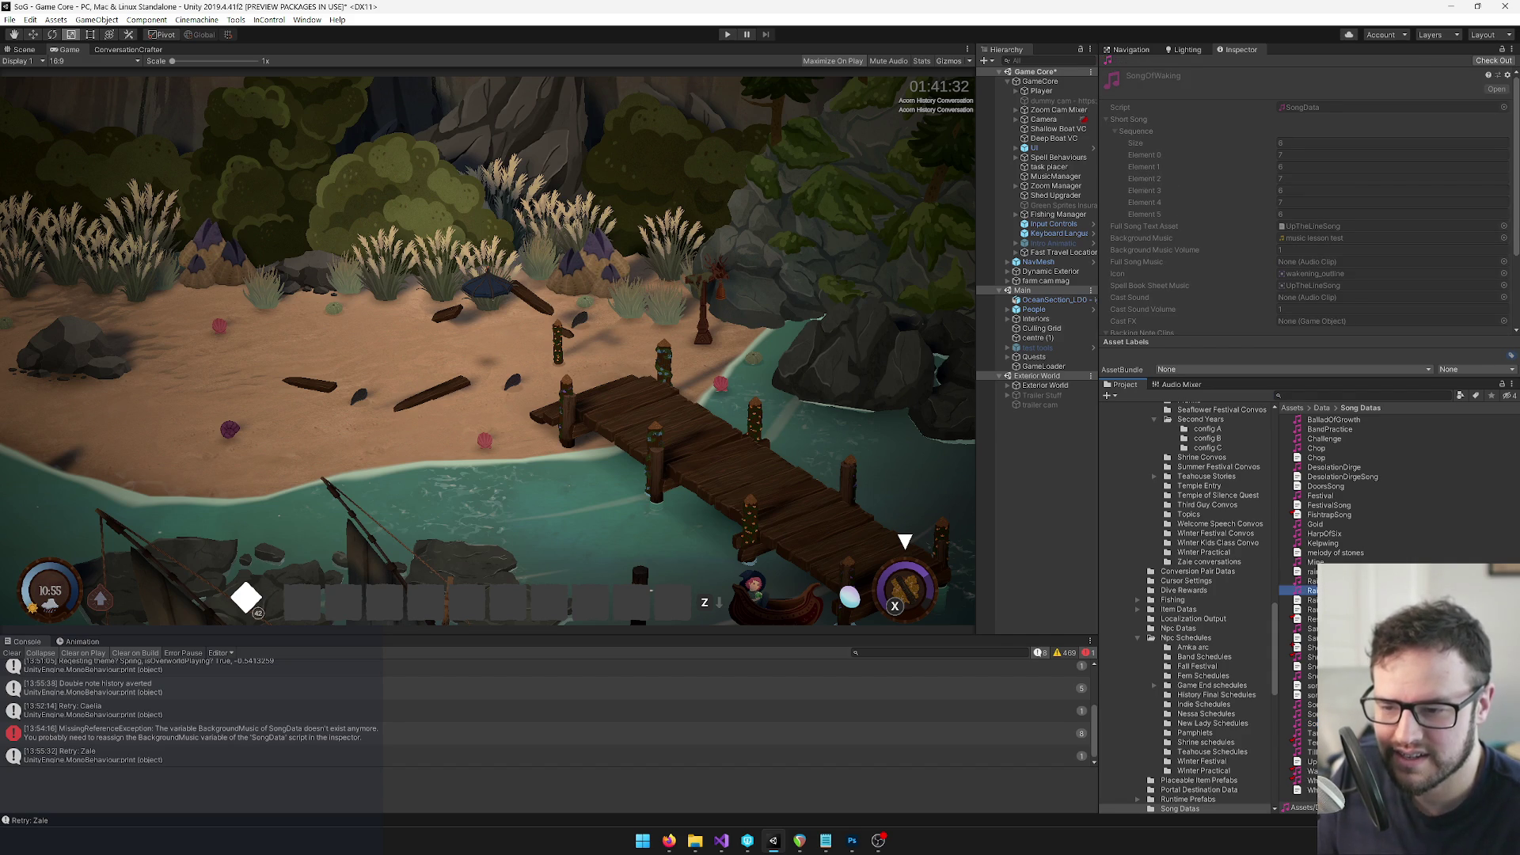
{"action": "left_click", "coordinate": [1307, 580]}
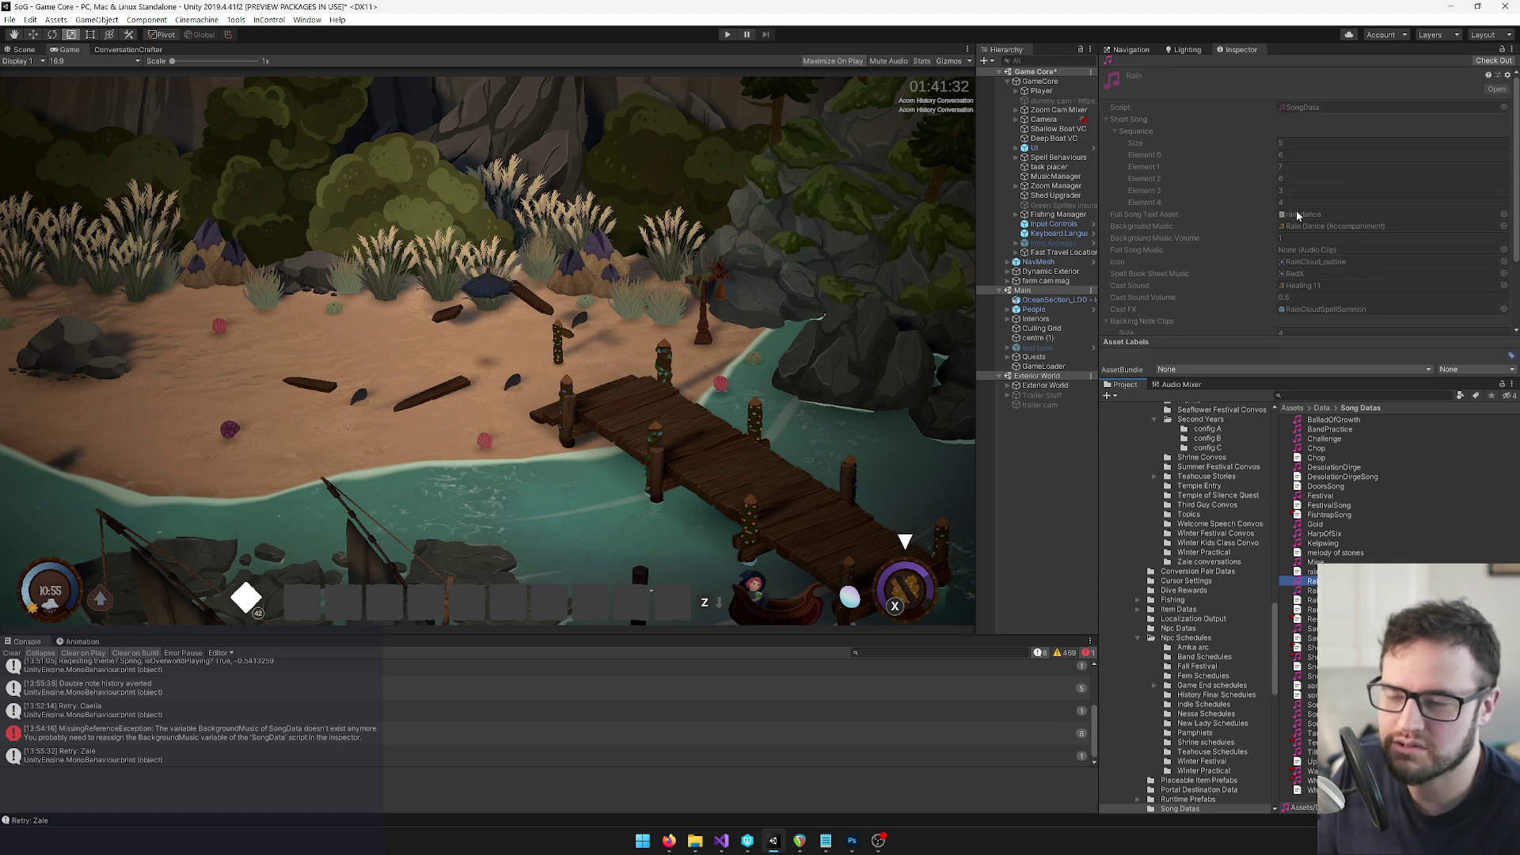
{"action": "left_click", "coordinate": [1306, 215]}
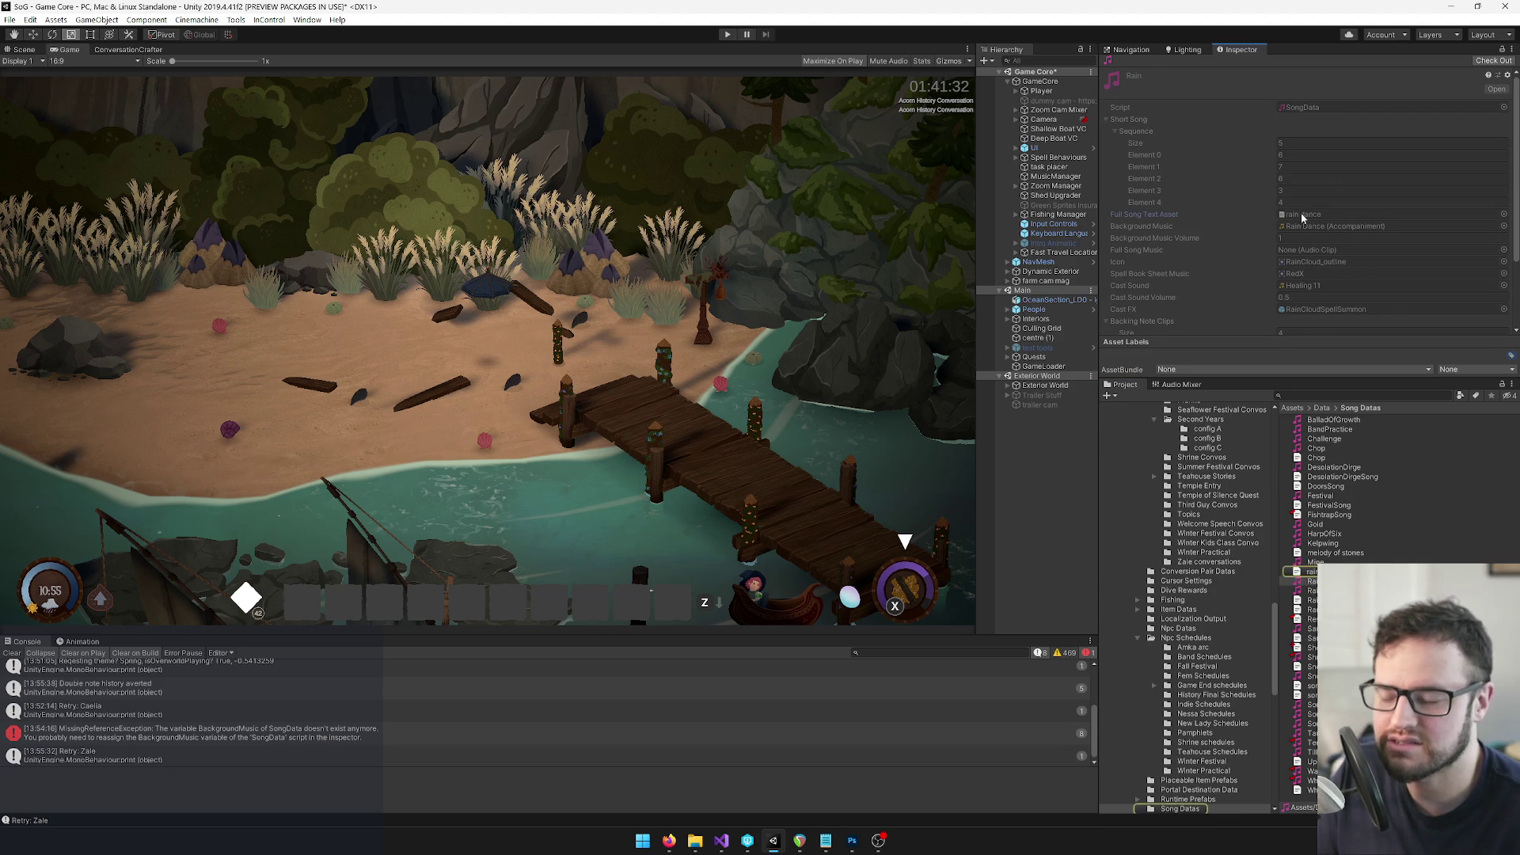
{"action": "left_click", "coordinate": [1306, 226]}
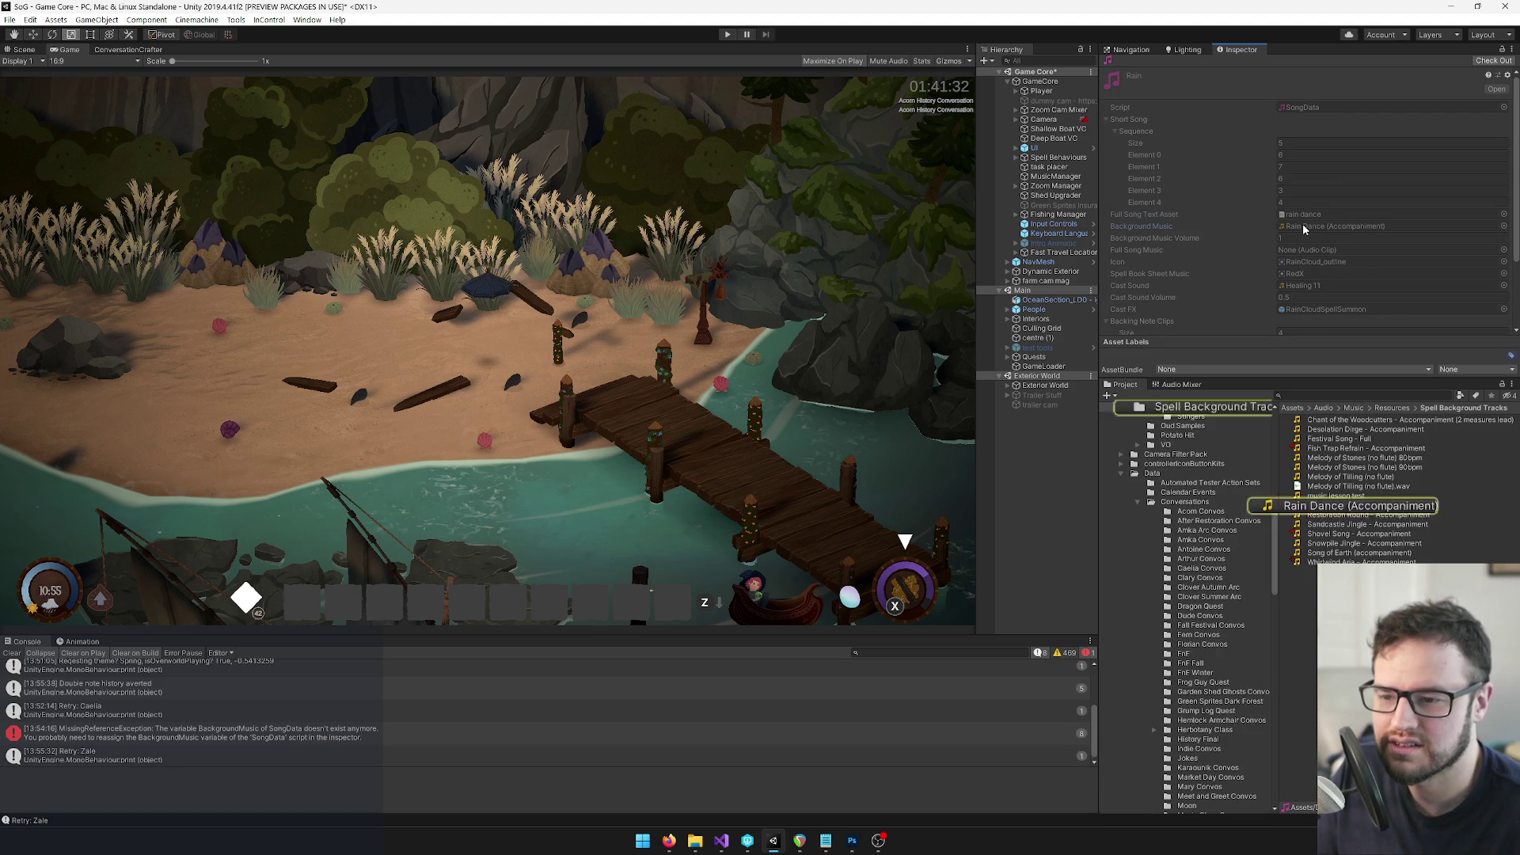
Preview the Rain Dance accompaniment clip in the Inspector, then select the music lesson test clip
{"action": "left_click", "coordinate": [1331, 506]}
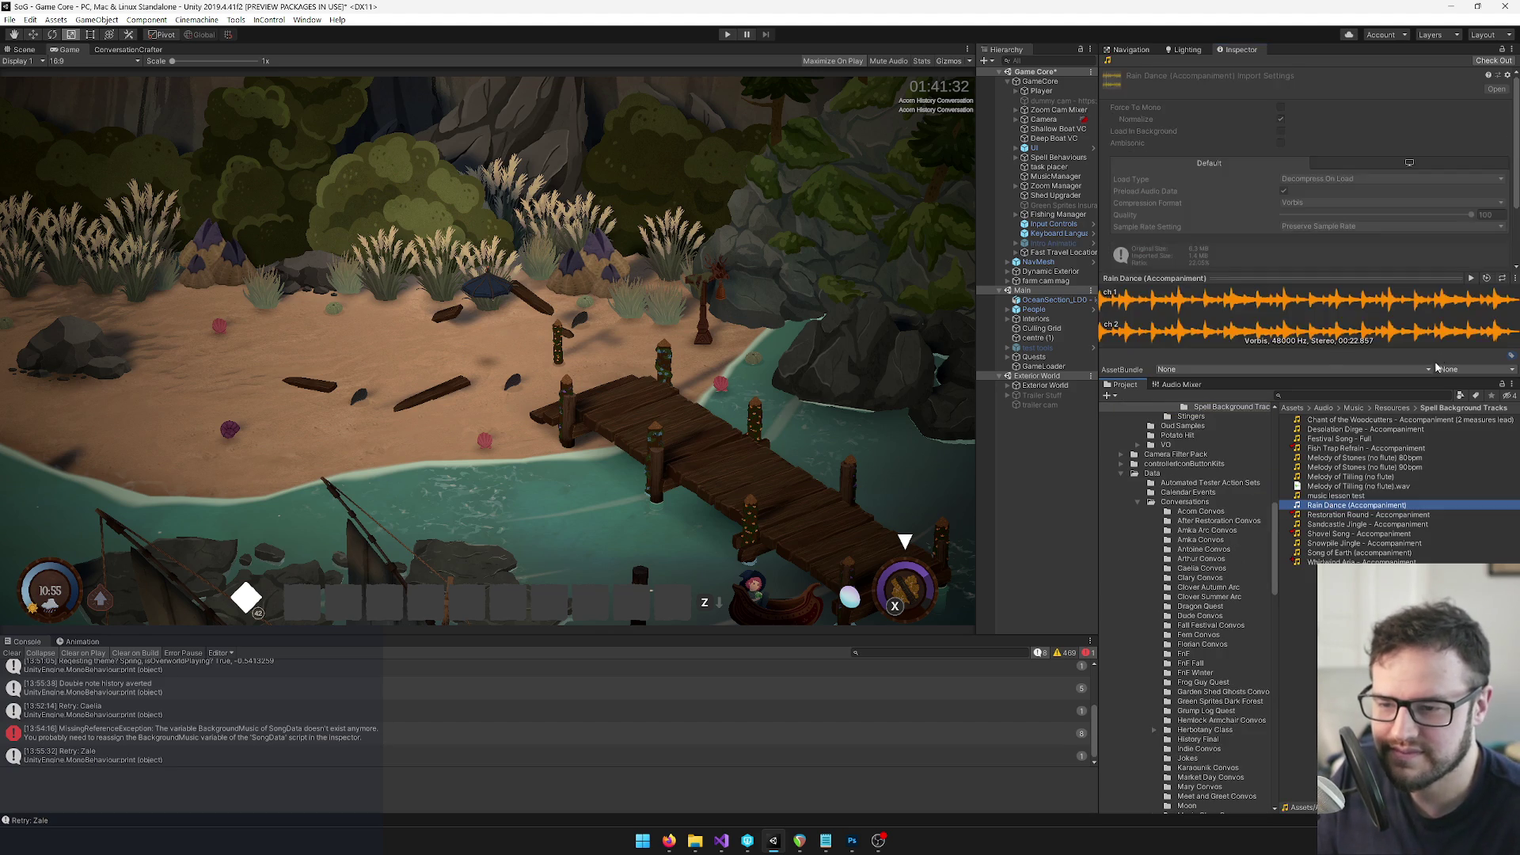
{"action": "left_click", "coordinate": [1472, 277]}
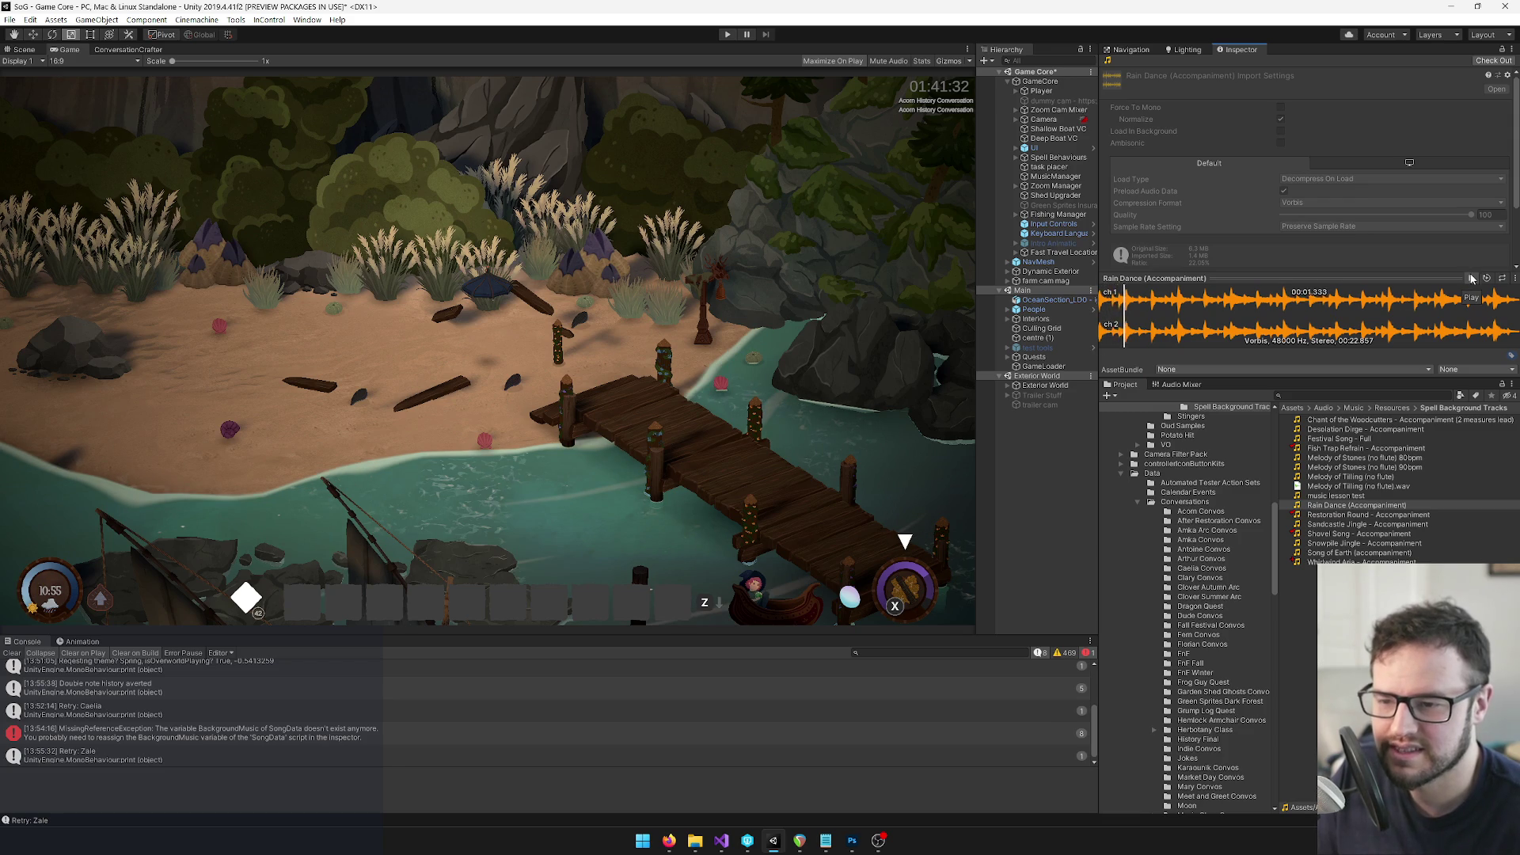
{"action": "left_click", "coordinate": [1472, 278]}
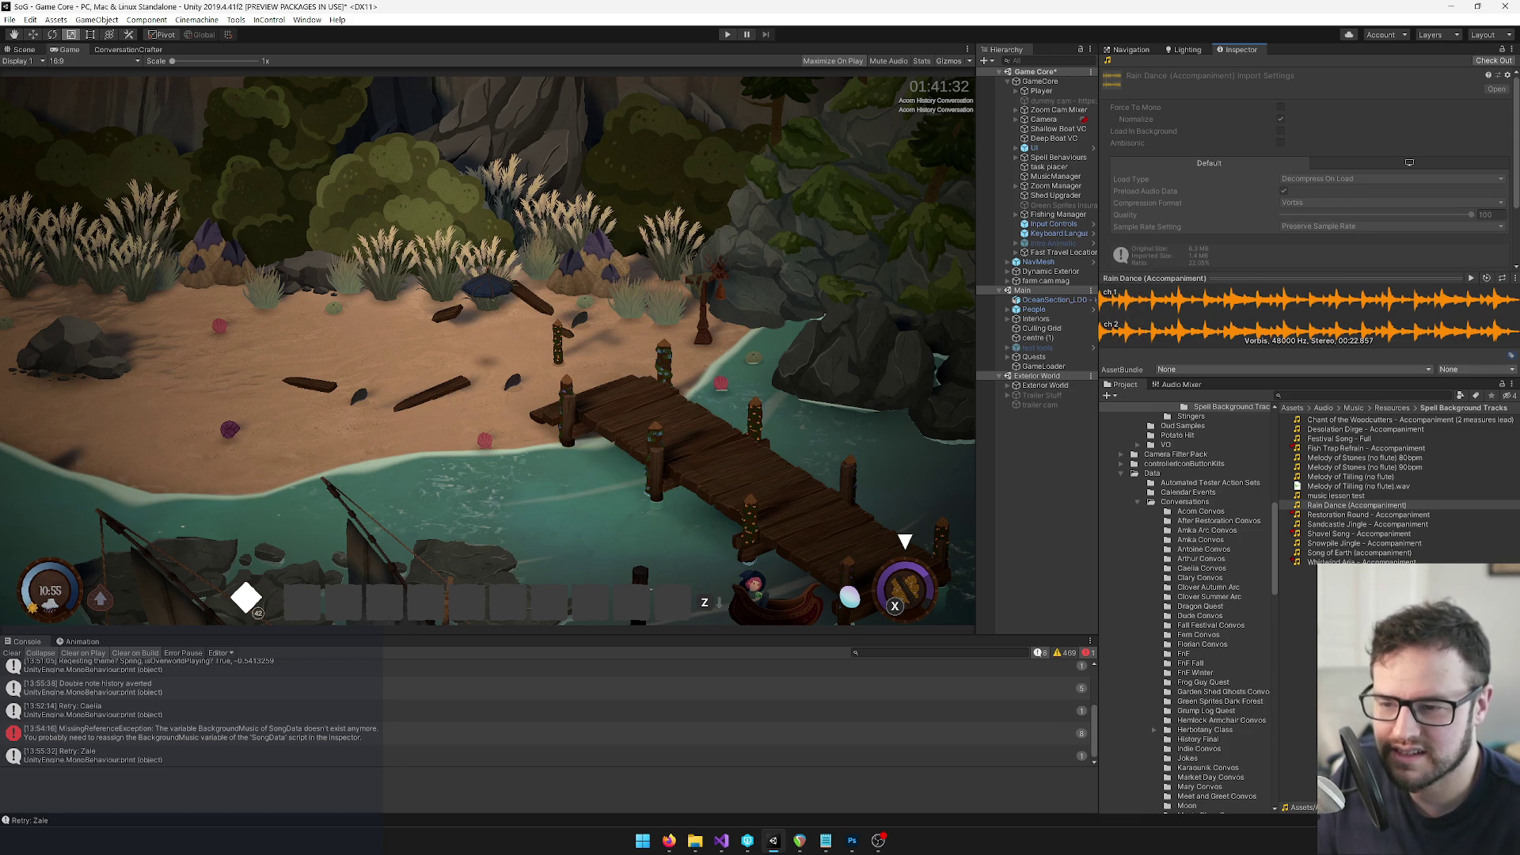
{"action": "left_click", "coordinate": [1370, 556]}
{"action": "left_click", "coordinate": [1328, 507]}
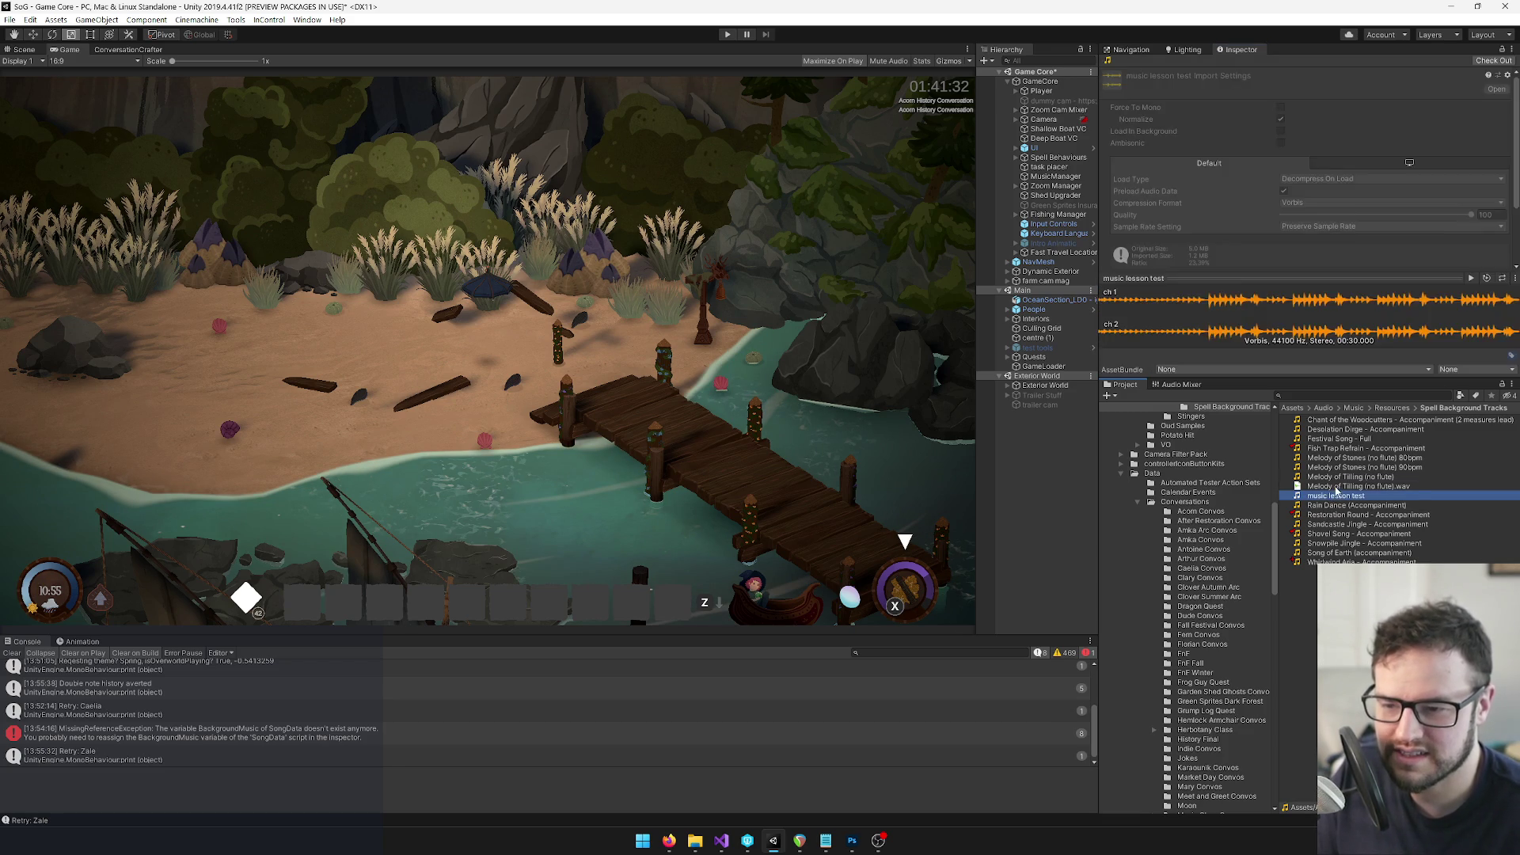
{"action": "left_click", "coordinate": [1335, 497]}
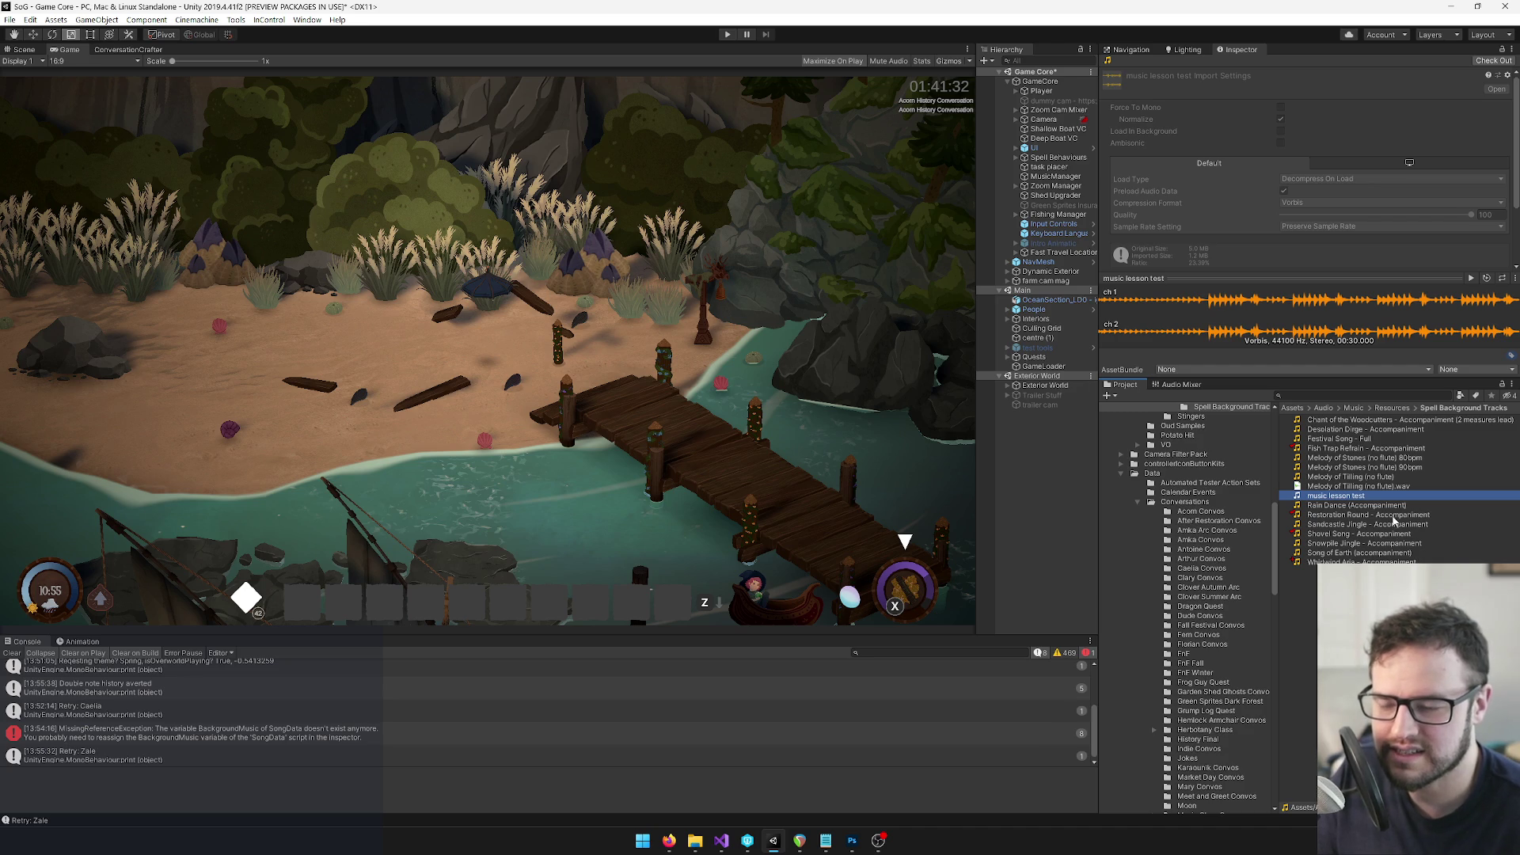
Go up to Resources and expand Glimmerwick Batch 5 with its Trash, New Cues and Developed folders
{"action": "left_click", "coordinate": [1393, 409]}
{"action": "scroll", "coordinate": [1205, 516], "scroll_direction": "up", "scroll_amount": 3}
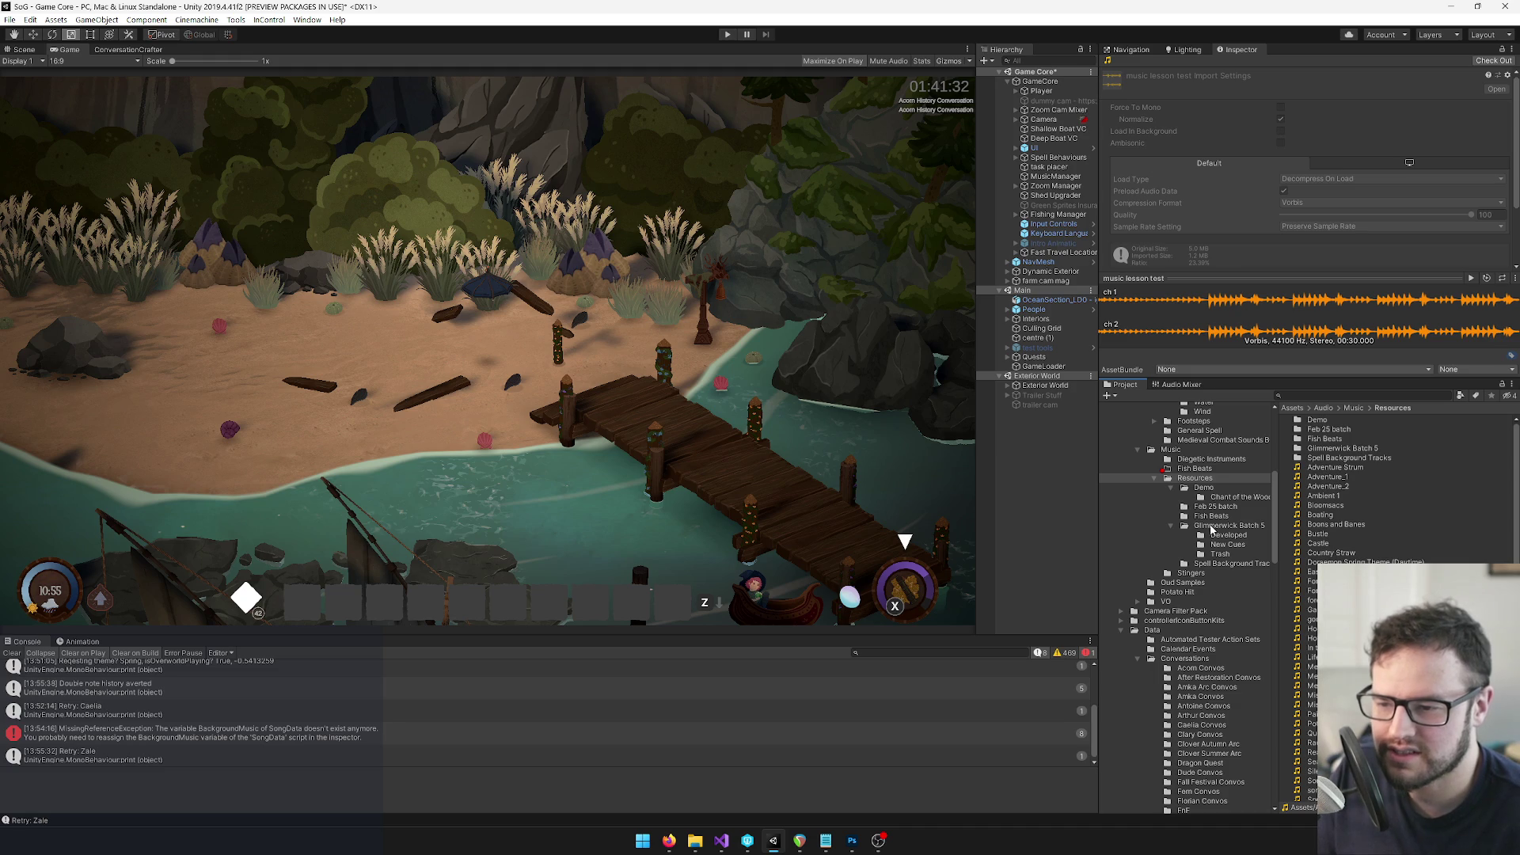
{"action": "left_click", "coordinate": [1217, 555]}
{"action": "left_click", "coordinate": [1217, 545]}
{"action": "left_click", "coordinate": [1220, 535]}
{"action": "left_click", "coordinate": [1222, 526]}
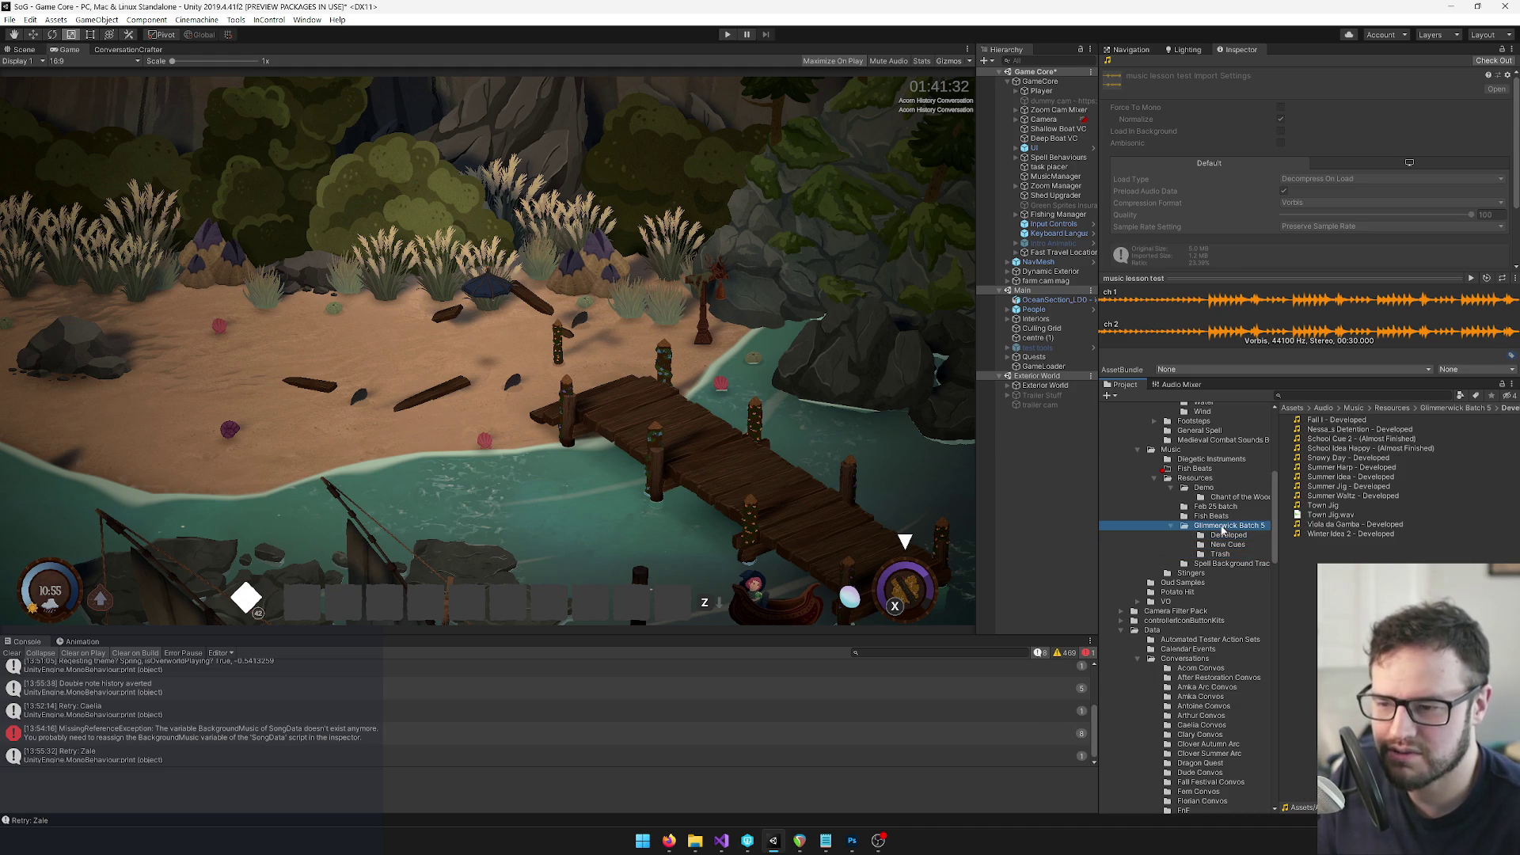
{"action": "left_click", "coordinate": [863, 352]}
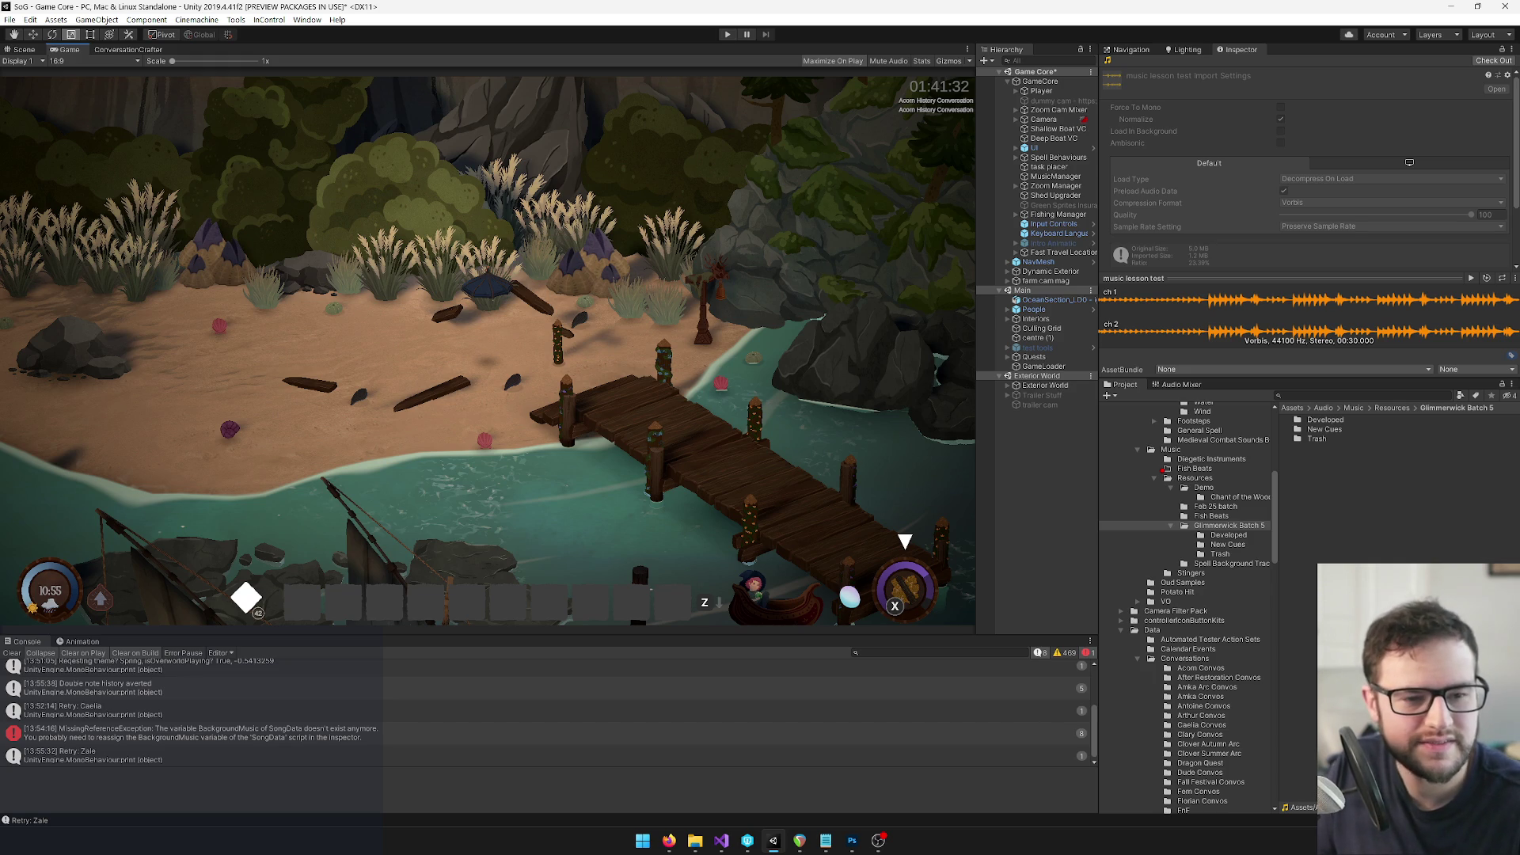
{"action": "mouse_move", "coordinate": [671, 846]}
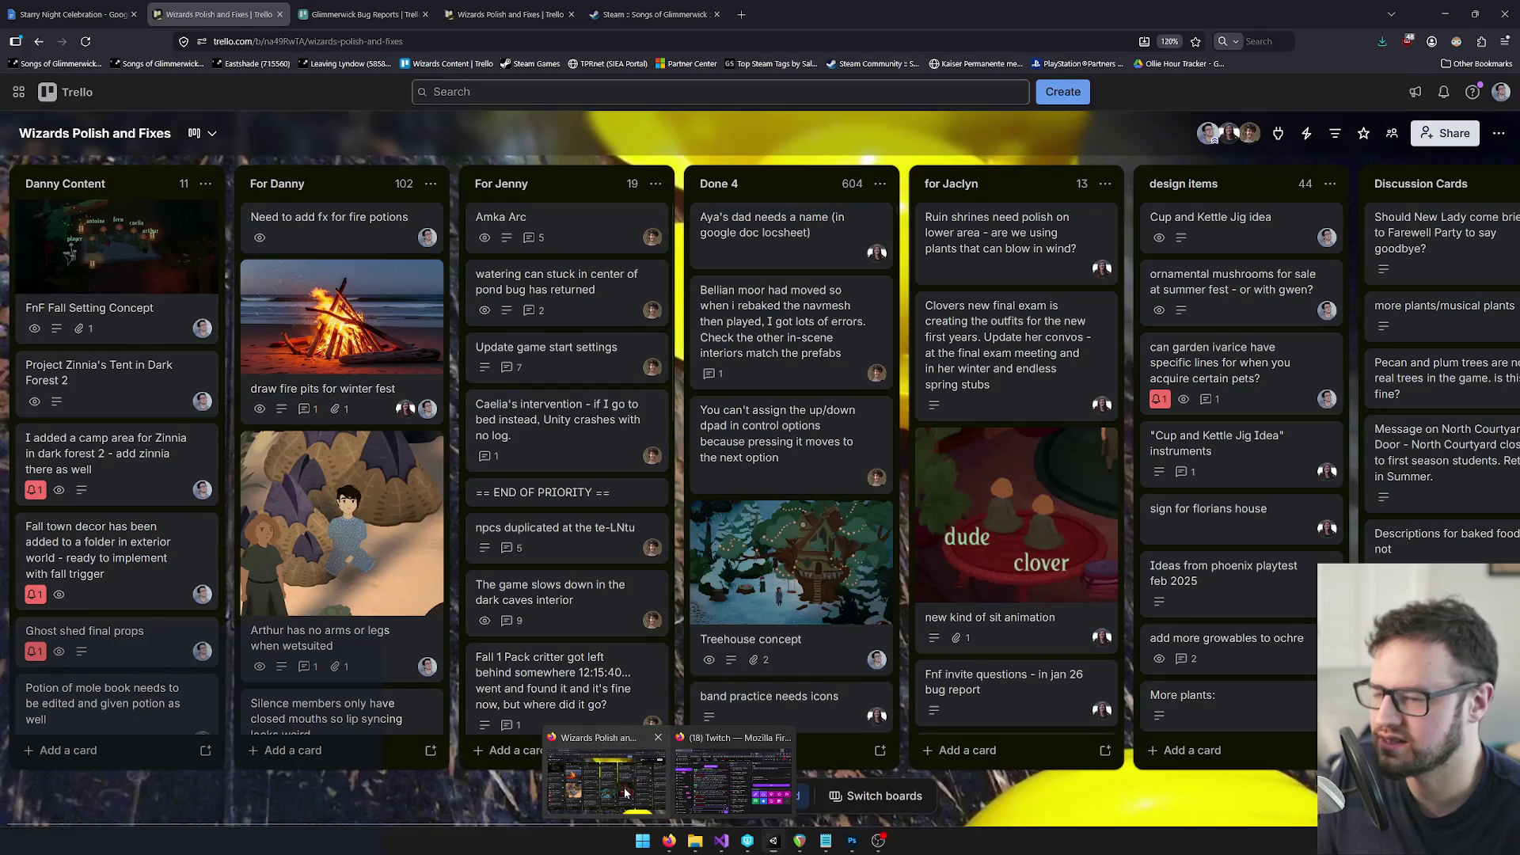
Bring up the Trello board, scroll through the Danny Content cards, then minimize the browser
{"action": "left_click", "coordinate": [626, 793]}
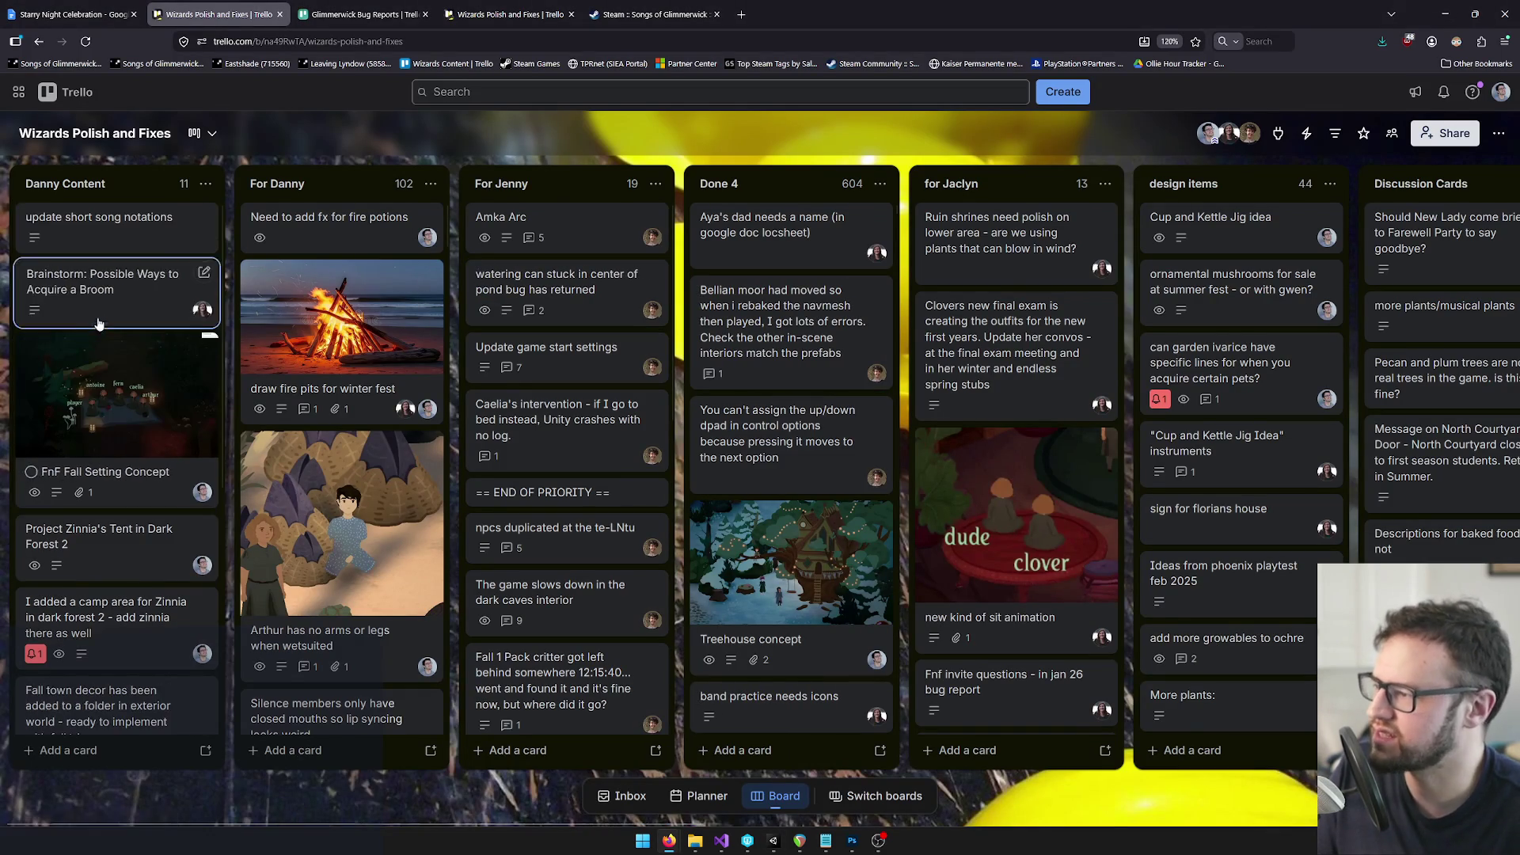
{"action": "scroll", "coordinate": [107, 412], "scroll_direction": "down", "scroll_amount": 3}
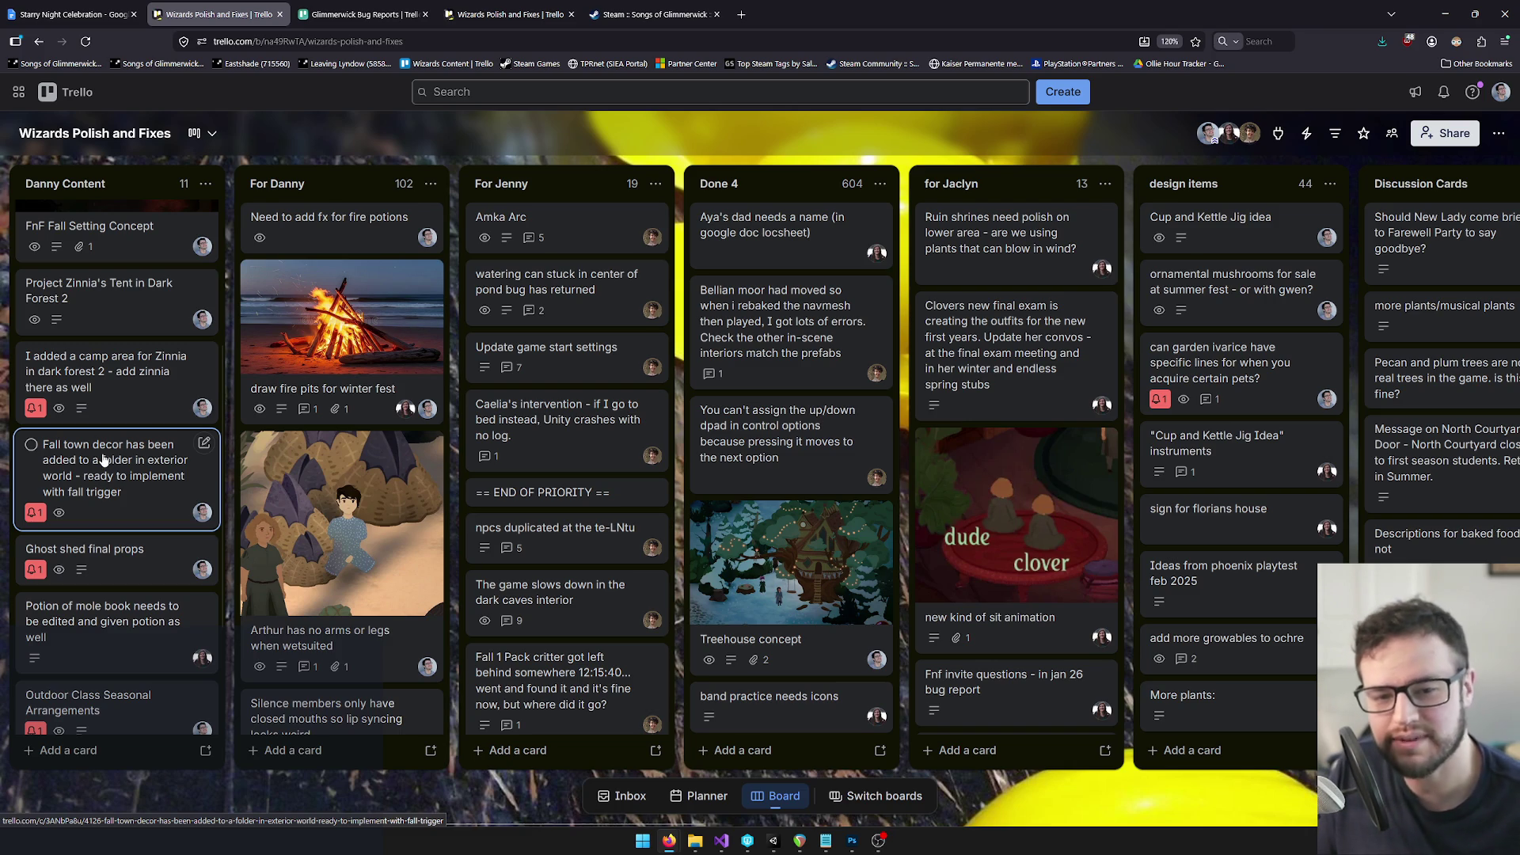
{"action": "scroll", "coordinate": [99, 515], "scroll_direction": "down", "scroll_amount": 2}
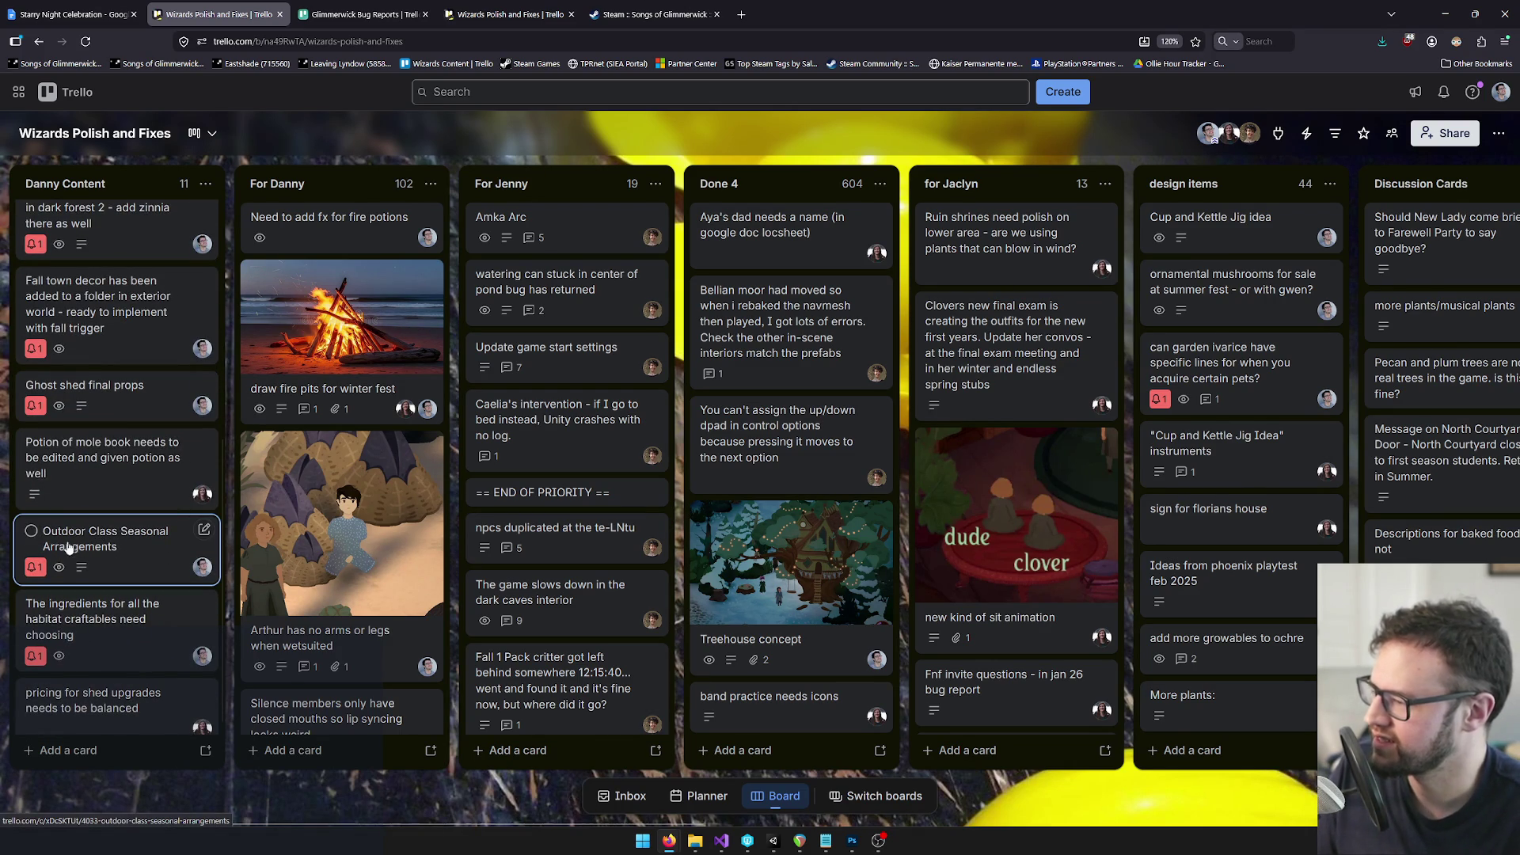
{"action": "scroll", "coordinate": [99, 570], "scroll_direction": "down", "scroll_amount": 1}
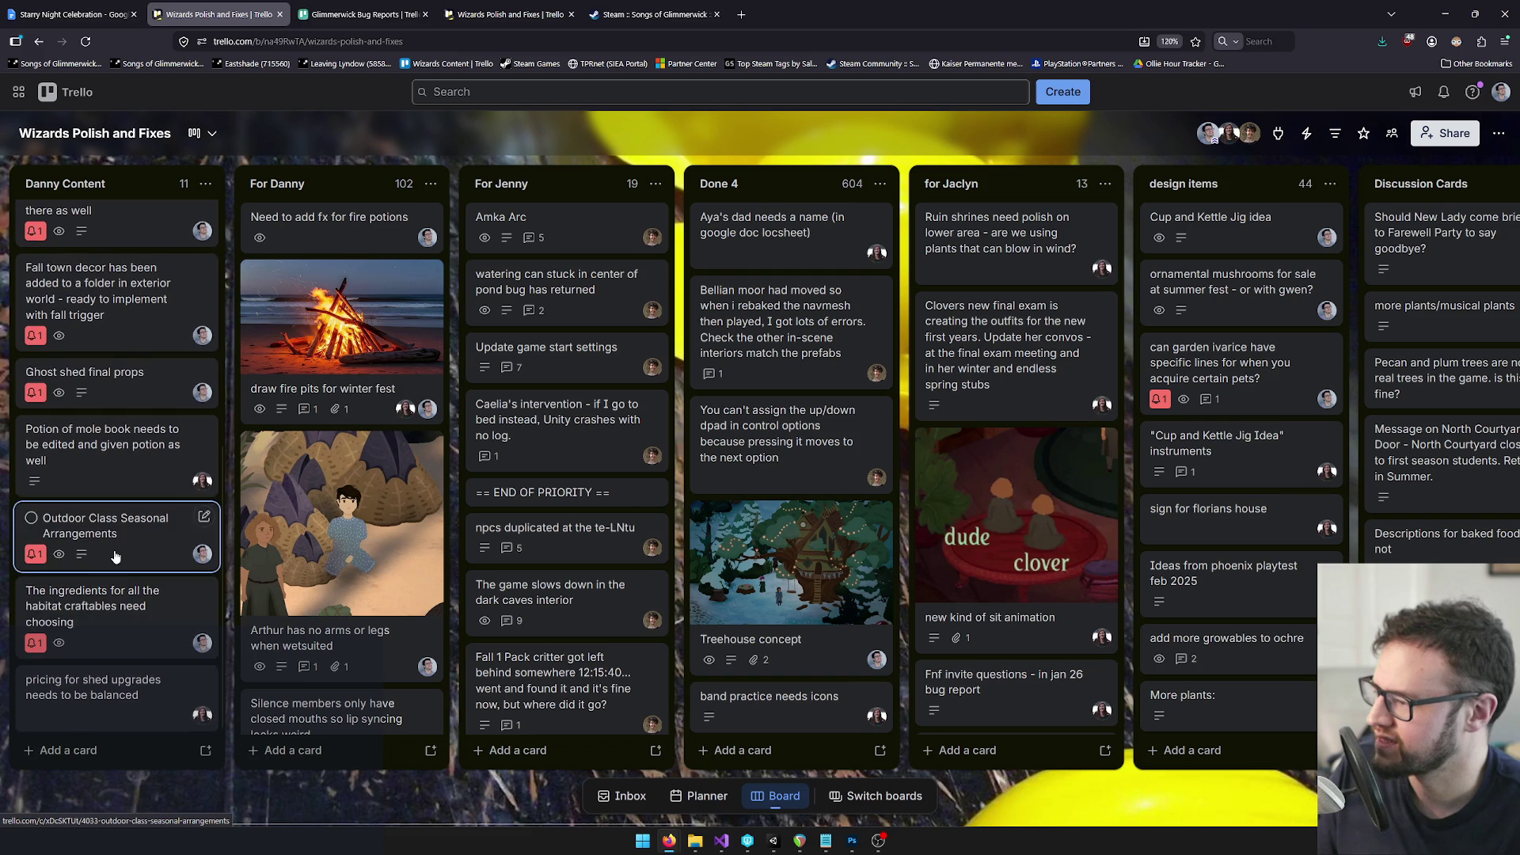
{"action": "scroll", "coordinate": [95, 475], "scroll_direction": "up", "scroll_amount": 5}
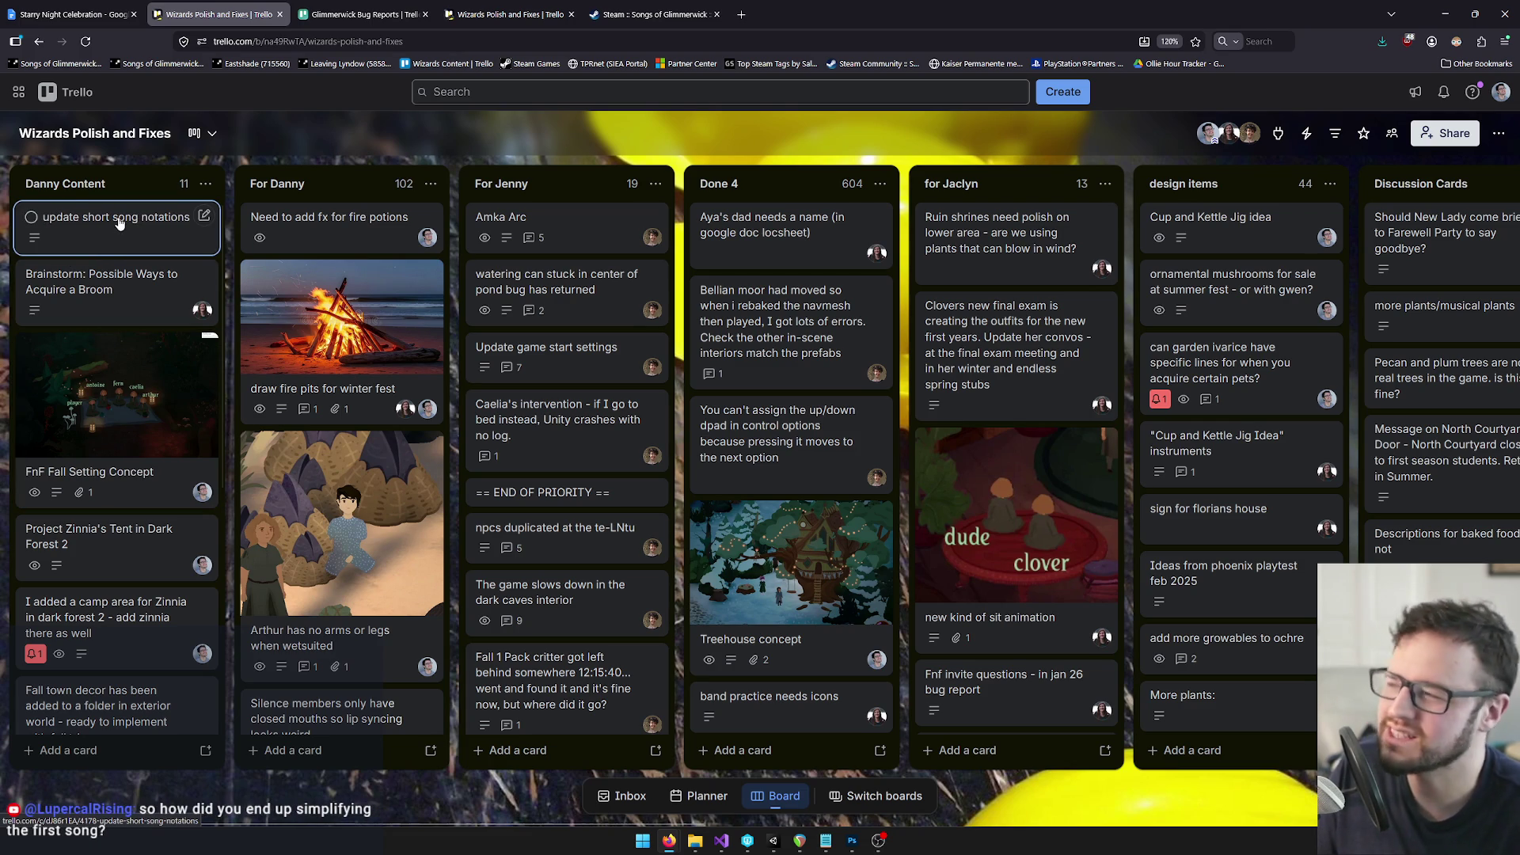
{"action": "left_click", "coordinate": [1443, 10]}
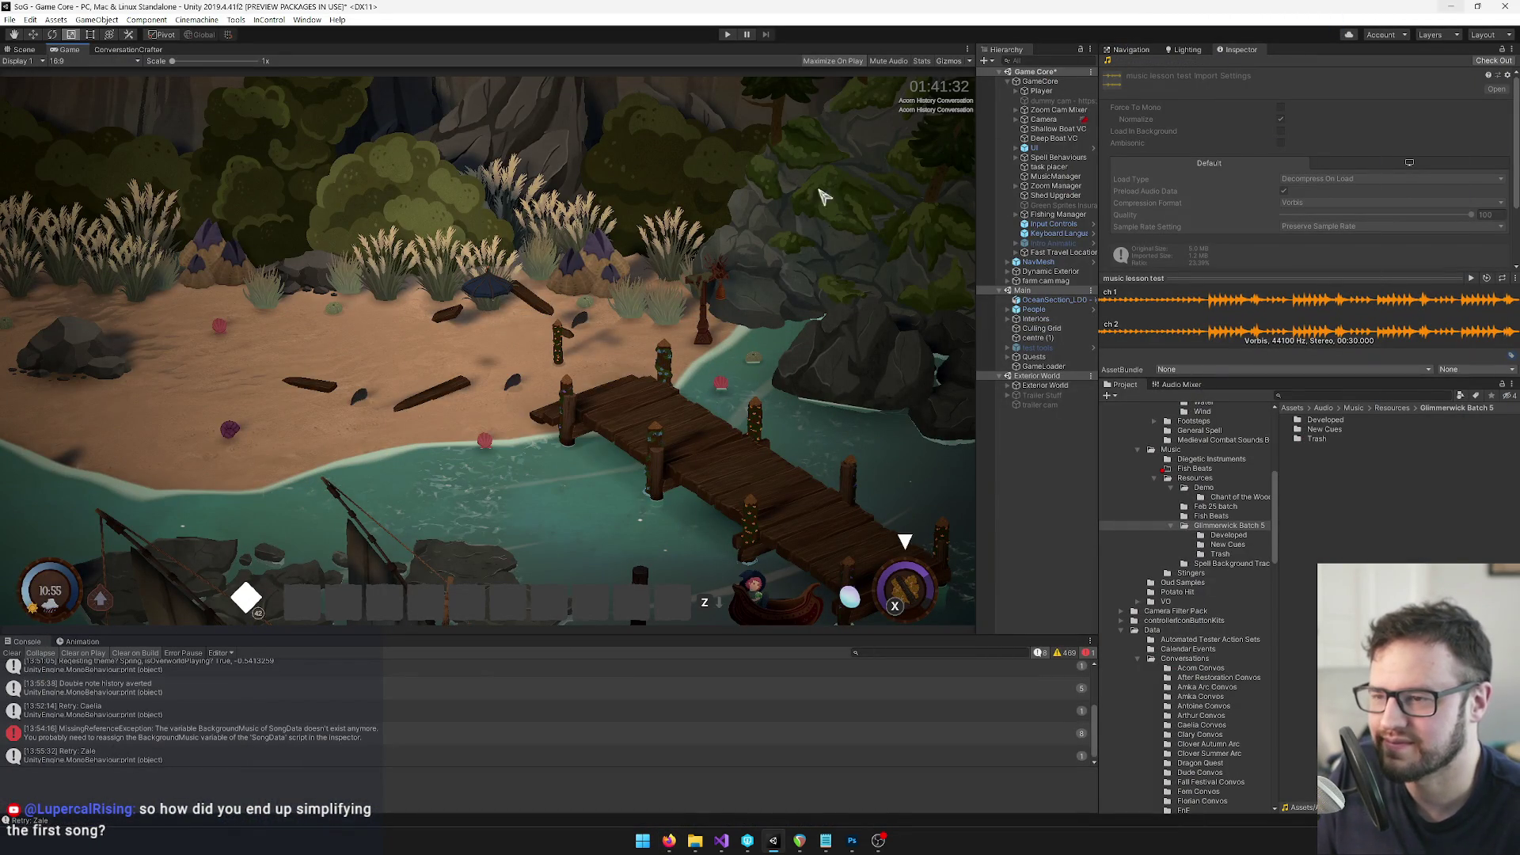
Enter play mode and open the journal's songs list to the Song of Tilling page
{"action": "left_click", "coordinate": [728, 34]}
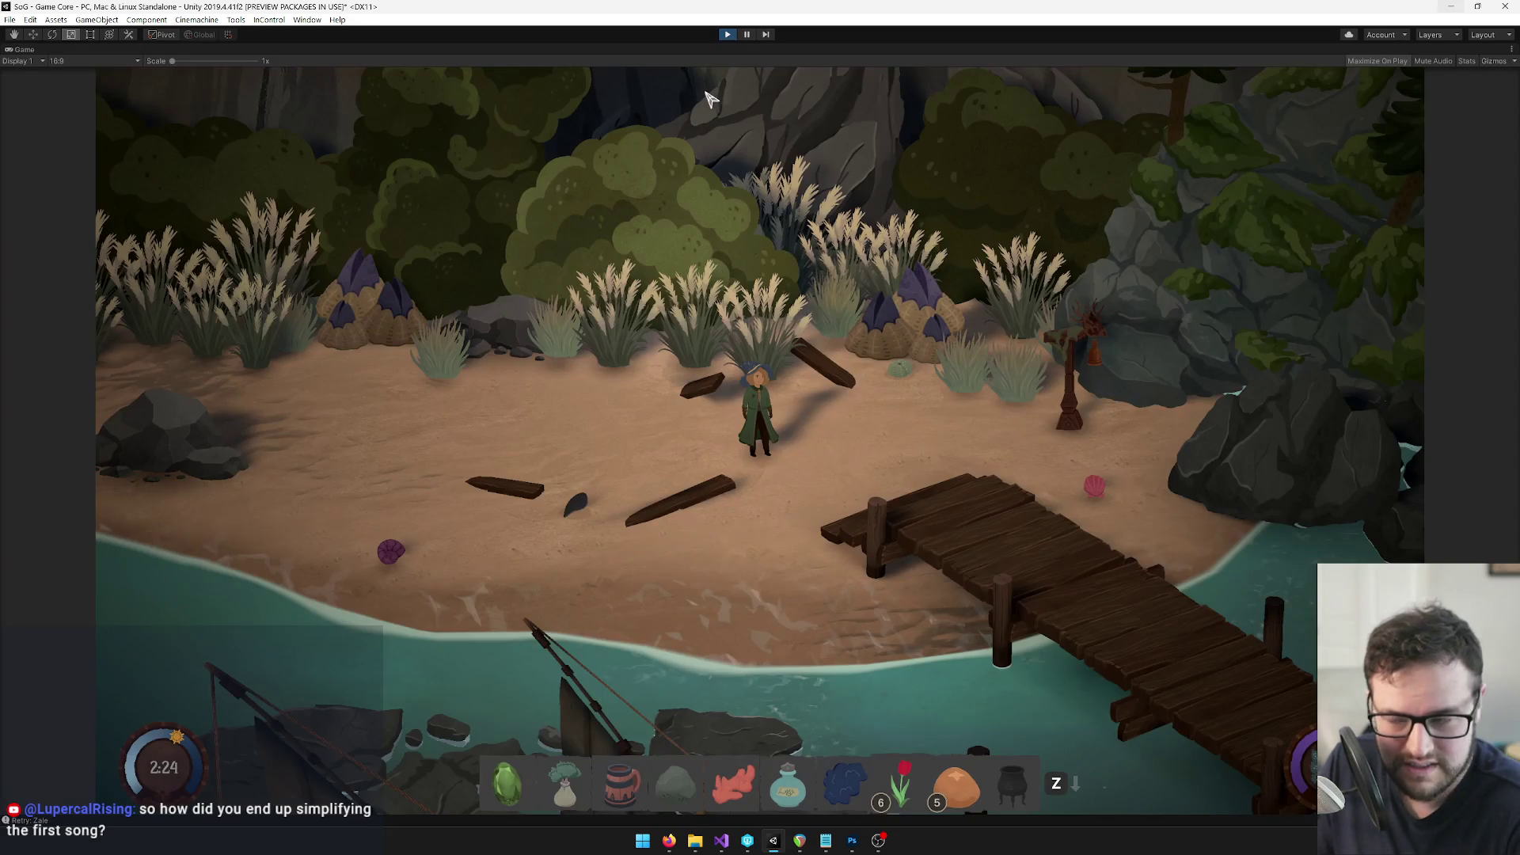
{"action": "key", "text": "Tab"}
{"action": "key", "text": "e"}
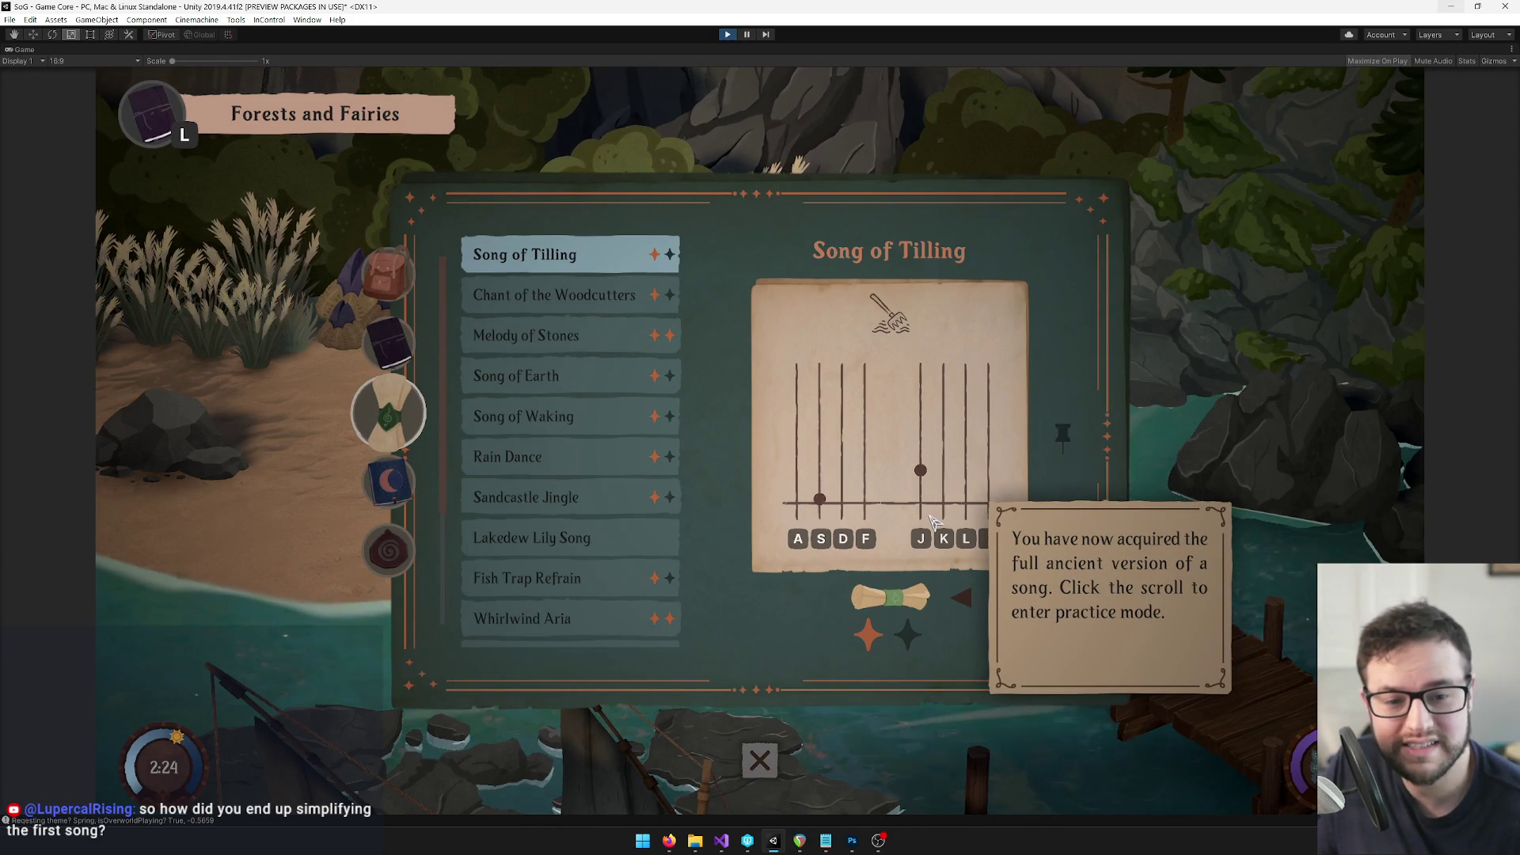
Practice Song of Tilling, dismiss the star-rating reward, and exit play mode
{"action": "left_click", "coordinate": [887, 598]}
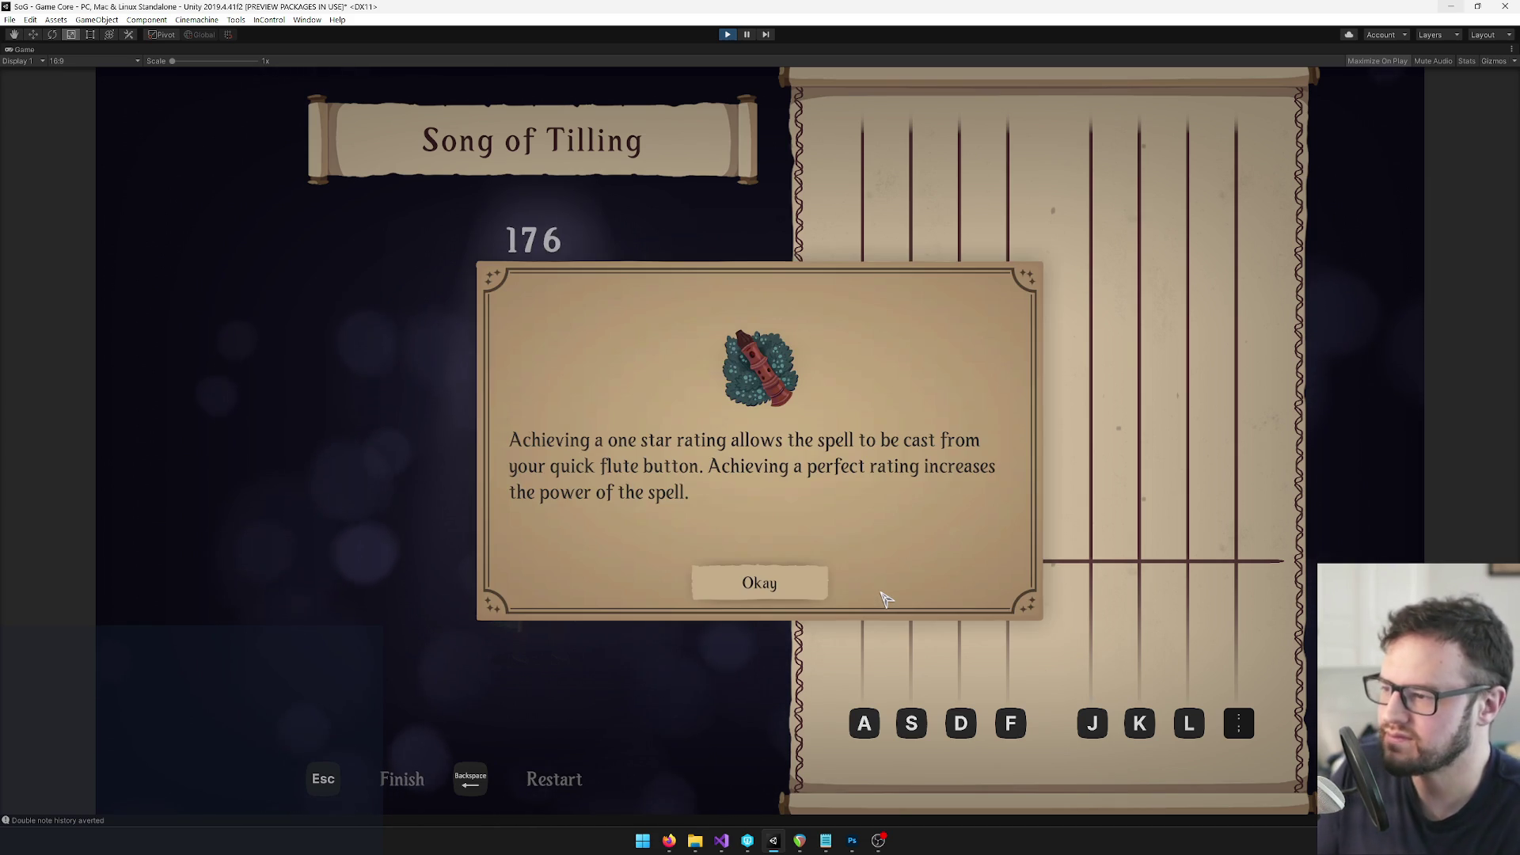
{"action": "left_click", "coordinate": [780, 590]}
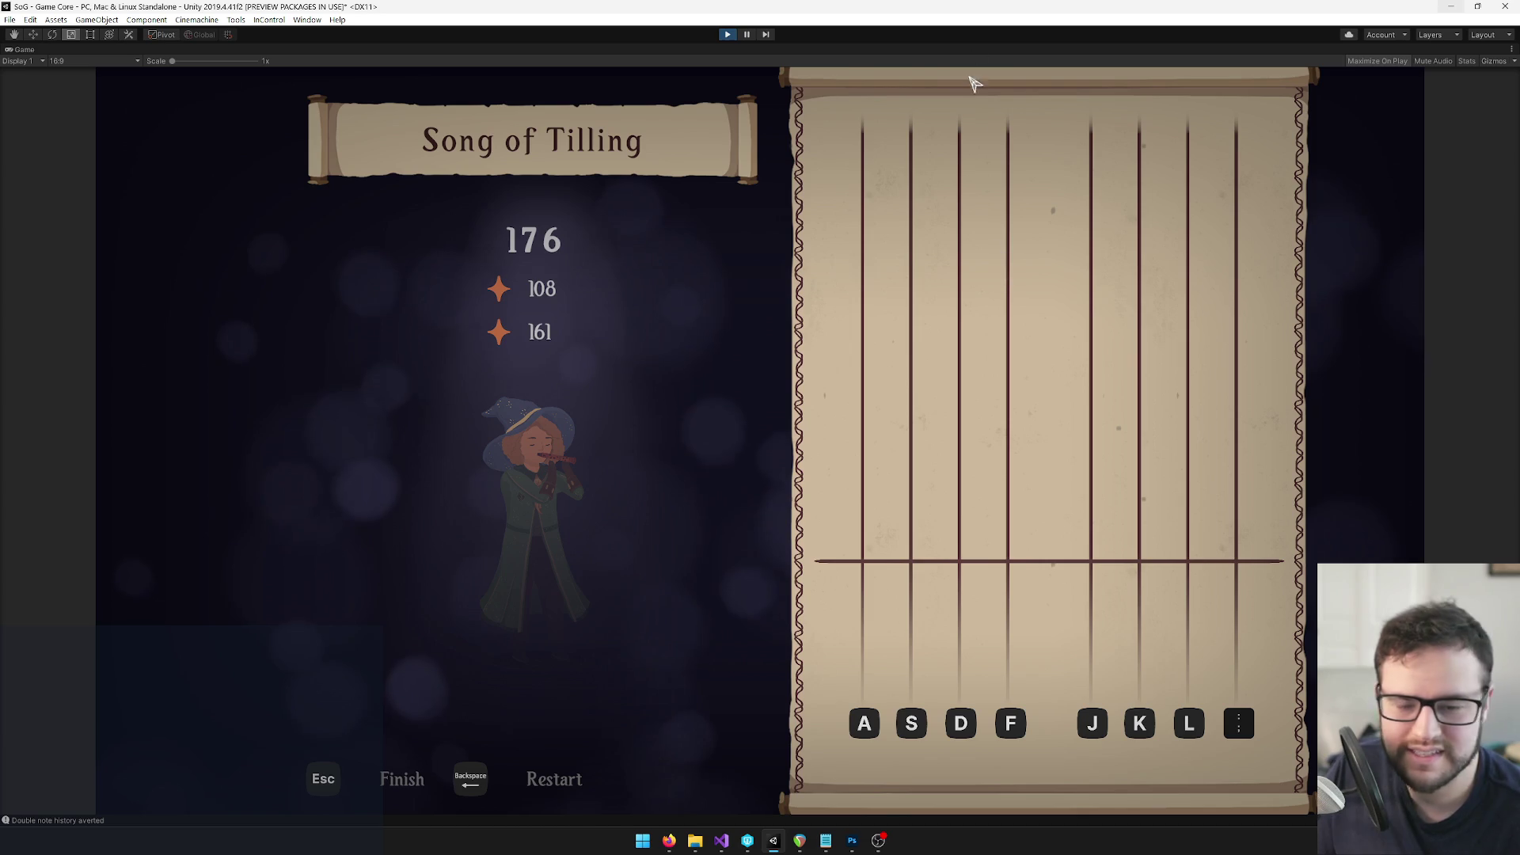
{"action": "left_click", "coordinate": [729, 35]}
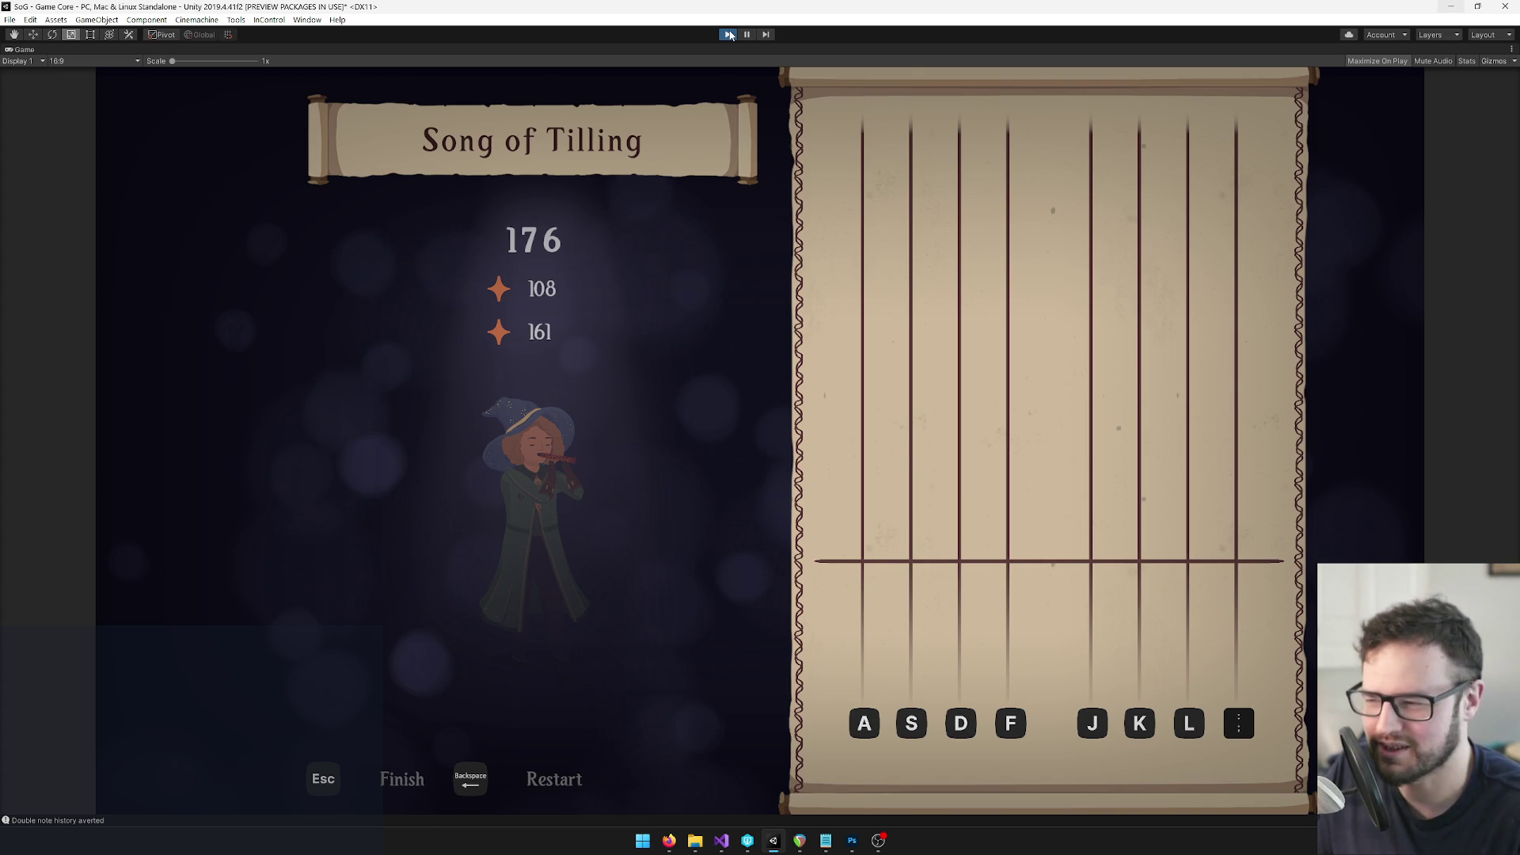
{"action": "left_click", "coordinate": [730, 34]}
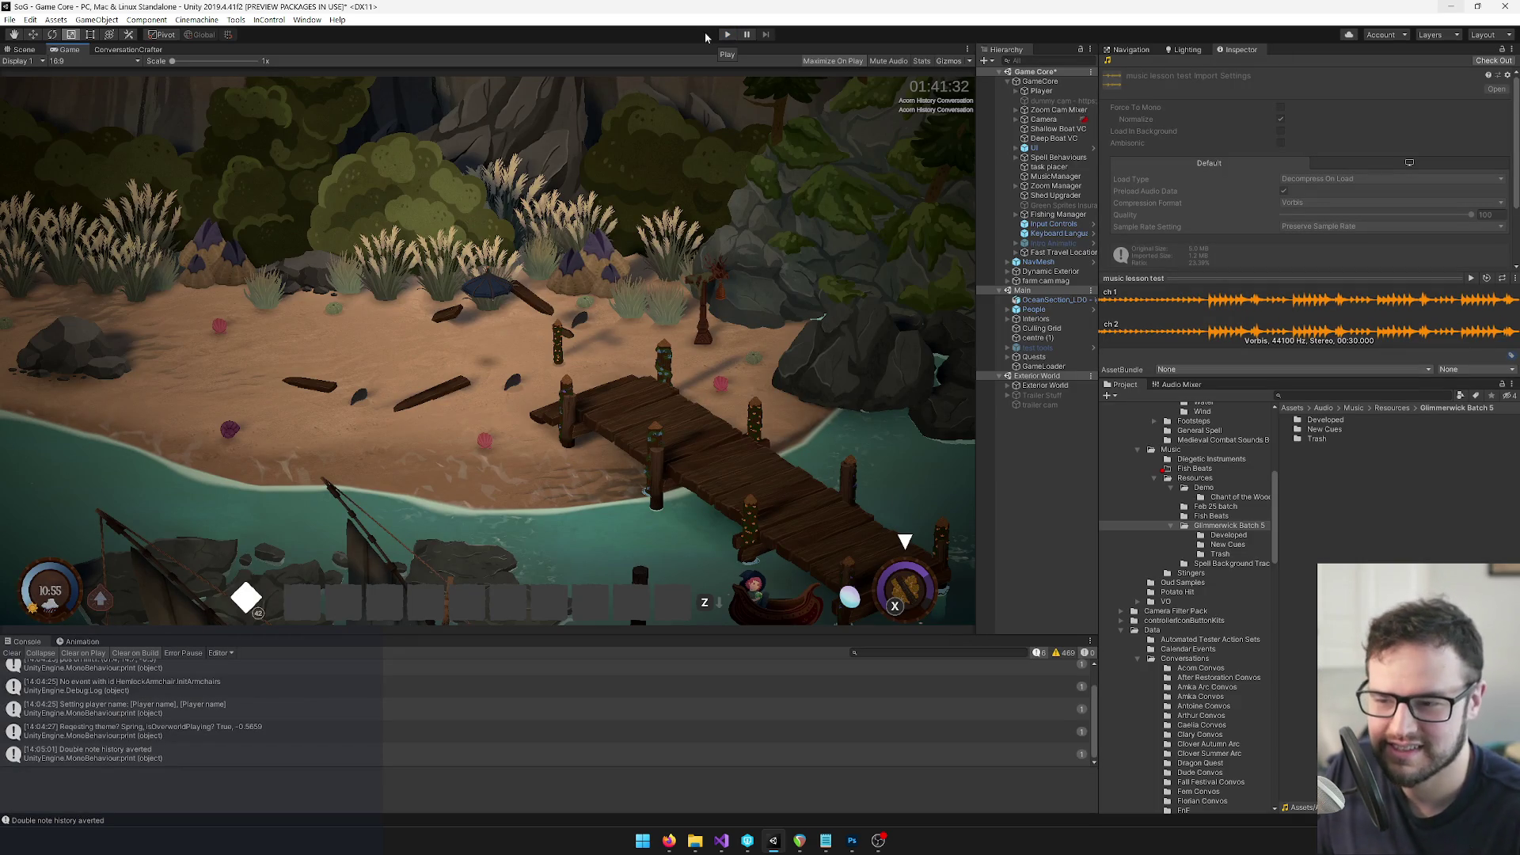
Drag the Game view splitter left so the Hierarchy panel gets wider
{"action": "left_click", "coordinate": [1338, 397]}
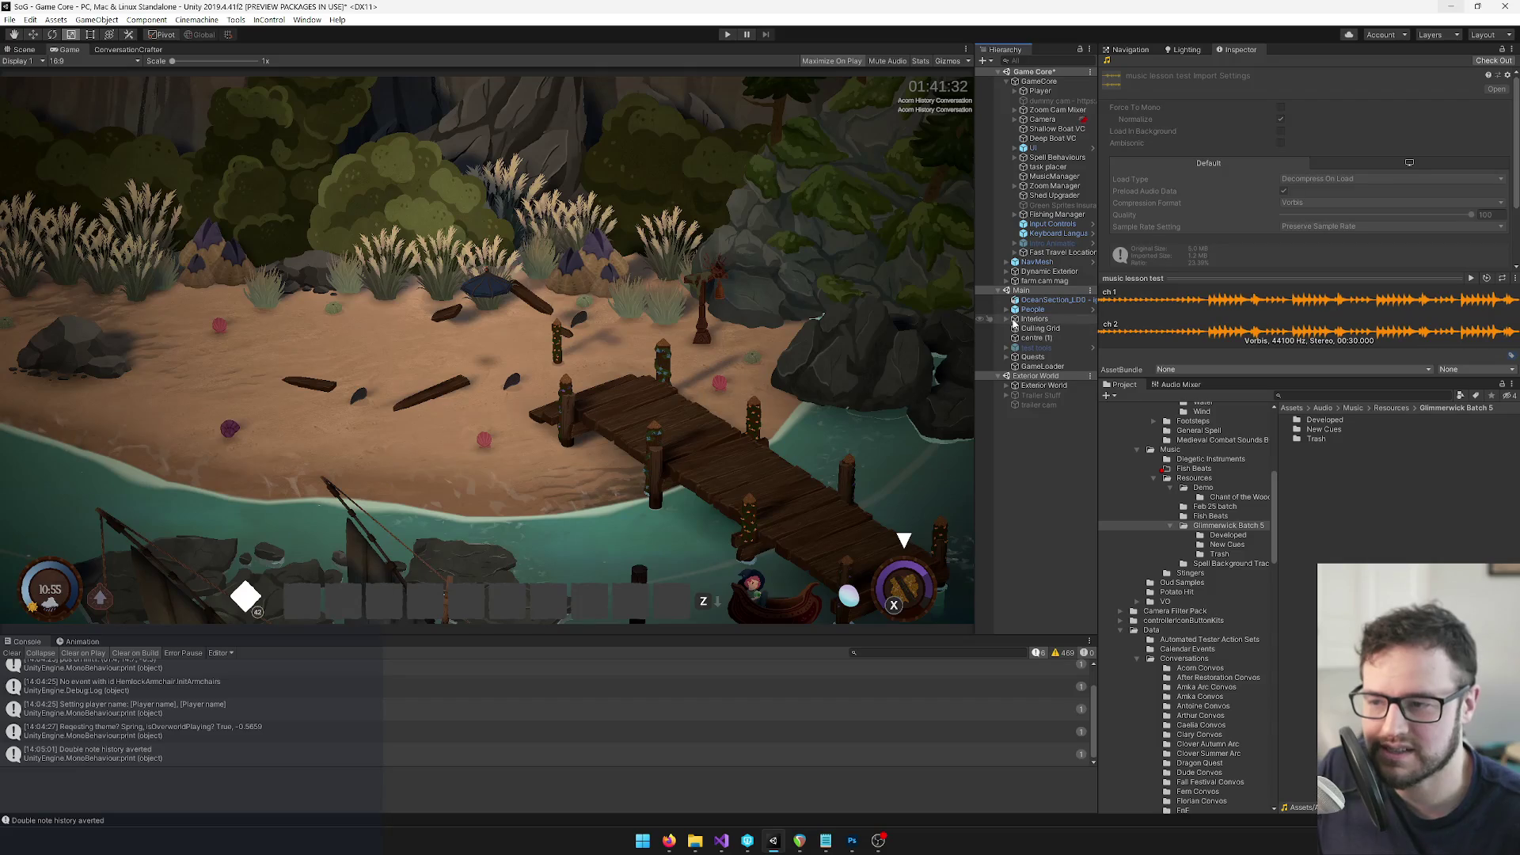
{"action": "left_click_drag", "start_coordinate": [971, 311], "coordinate": [939, 320]}
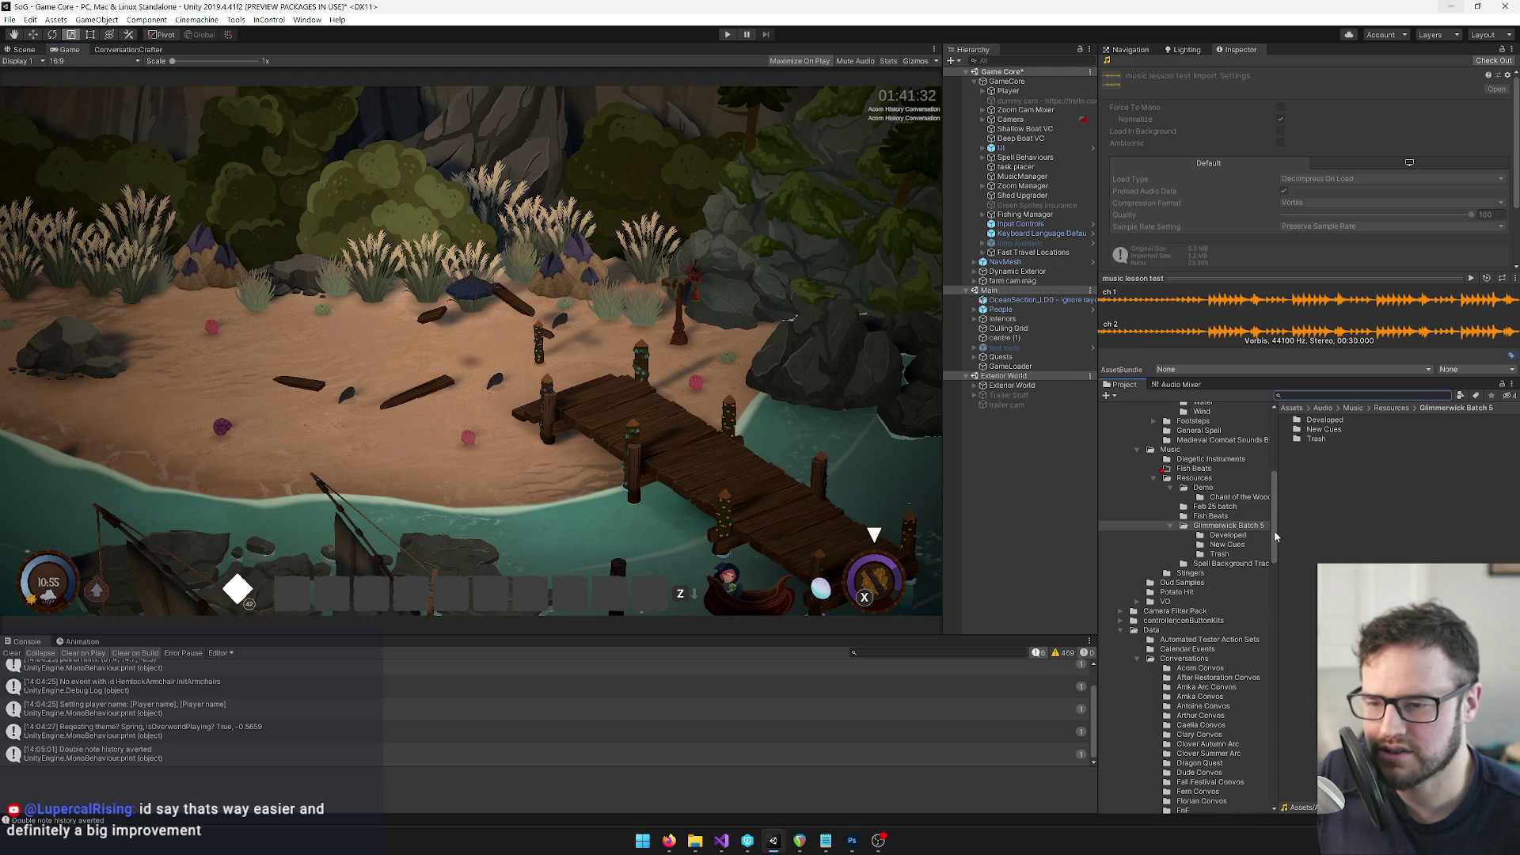
Select Melody of Tilling (no flute) and play its preview in the Inspector
{"action": "scroll", "coordinate": [1276, 536], "scroll_direction": "up", "scroll_amount": 1}
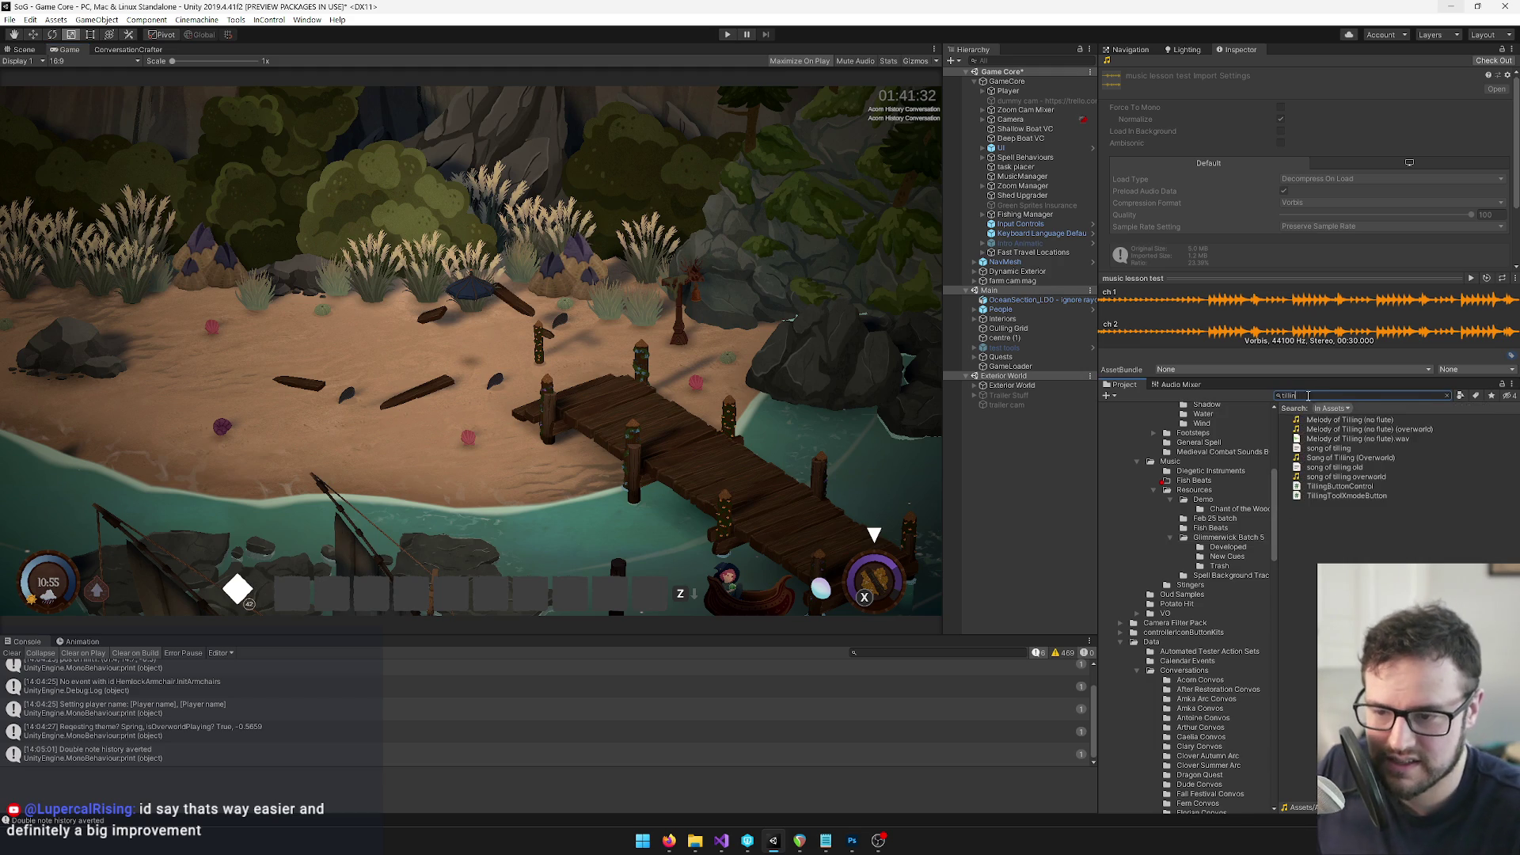
{"action": "left_click", "coordinate": [1335, 459]}
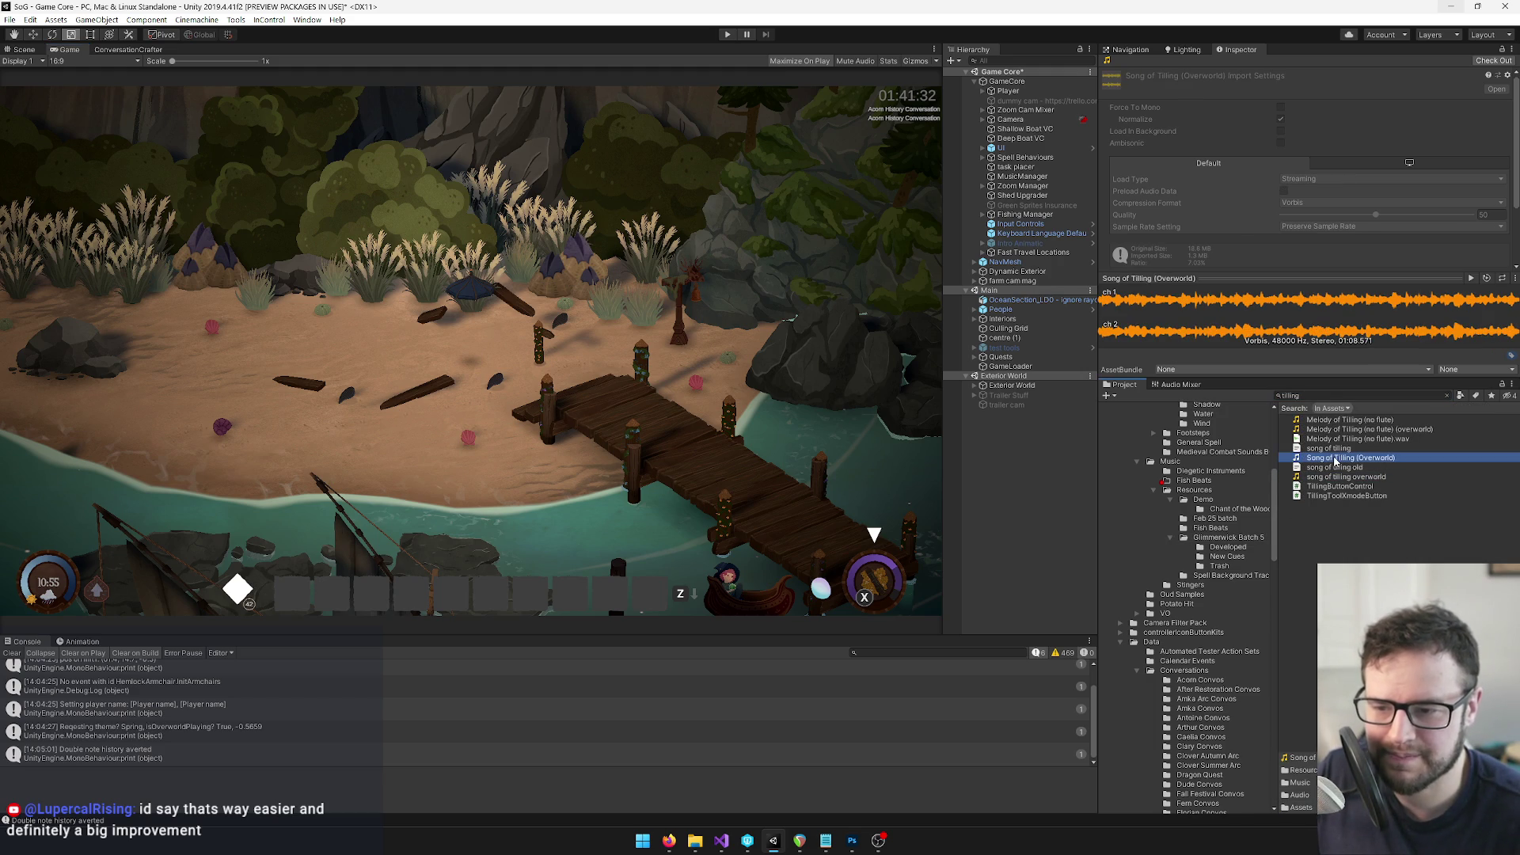
{"action": "left_click", "coordinate": [1330, 421]}
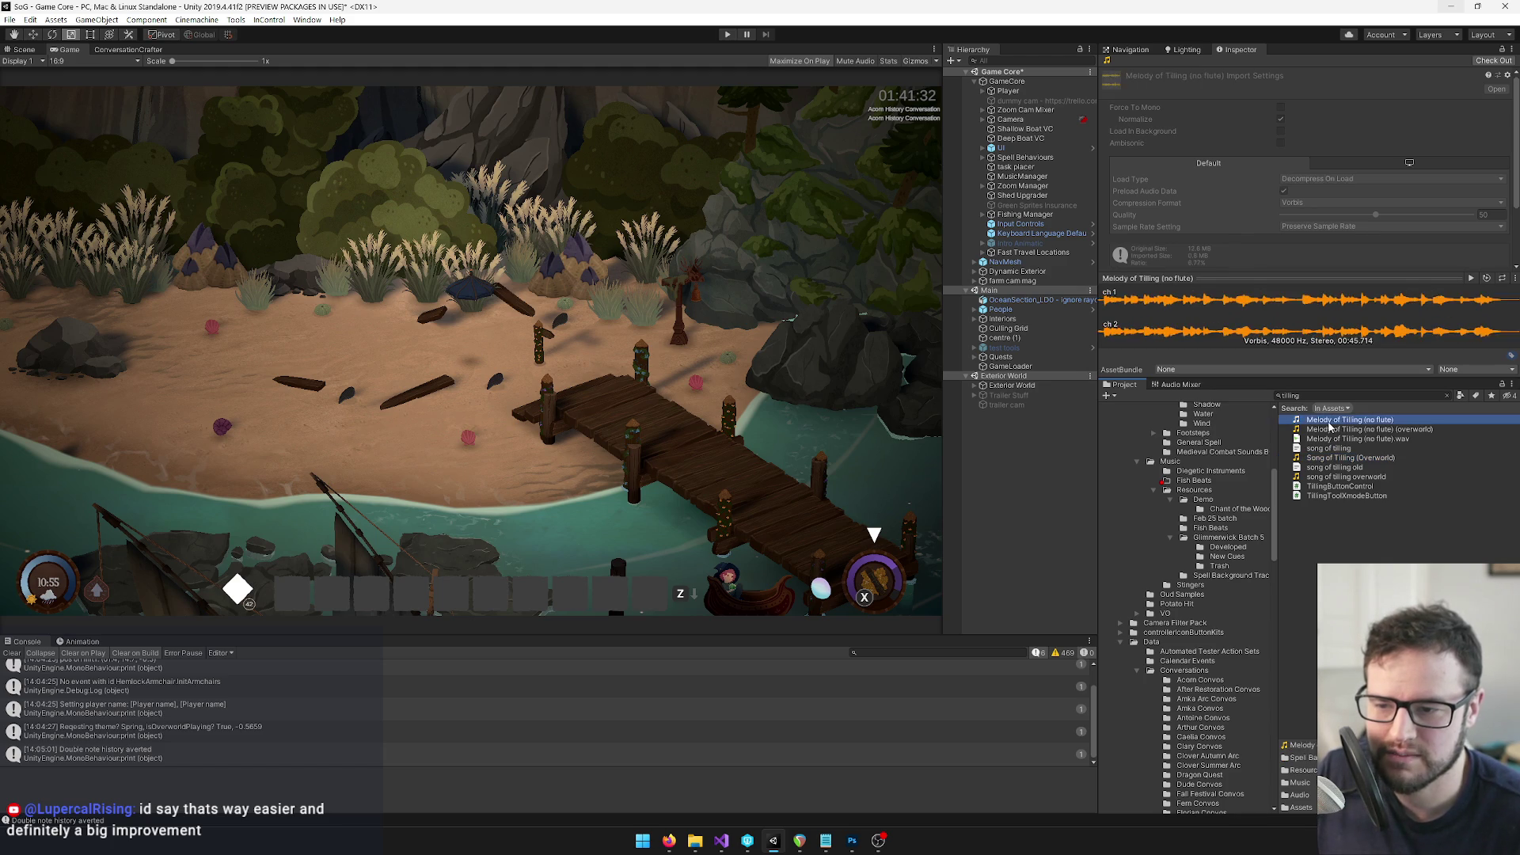
{"action": "left_click", "coordinate": [1472, 279]}
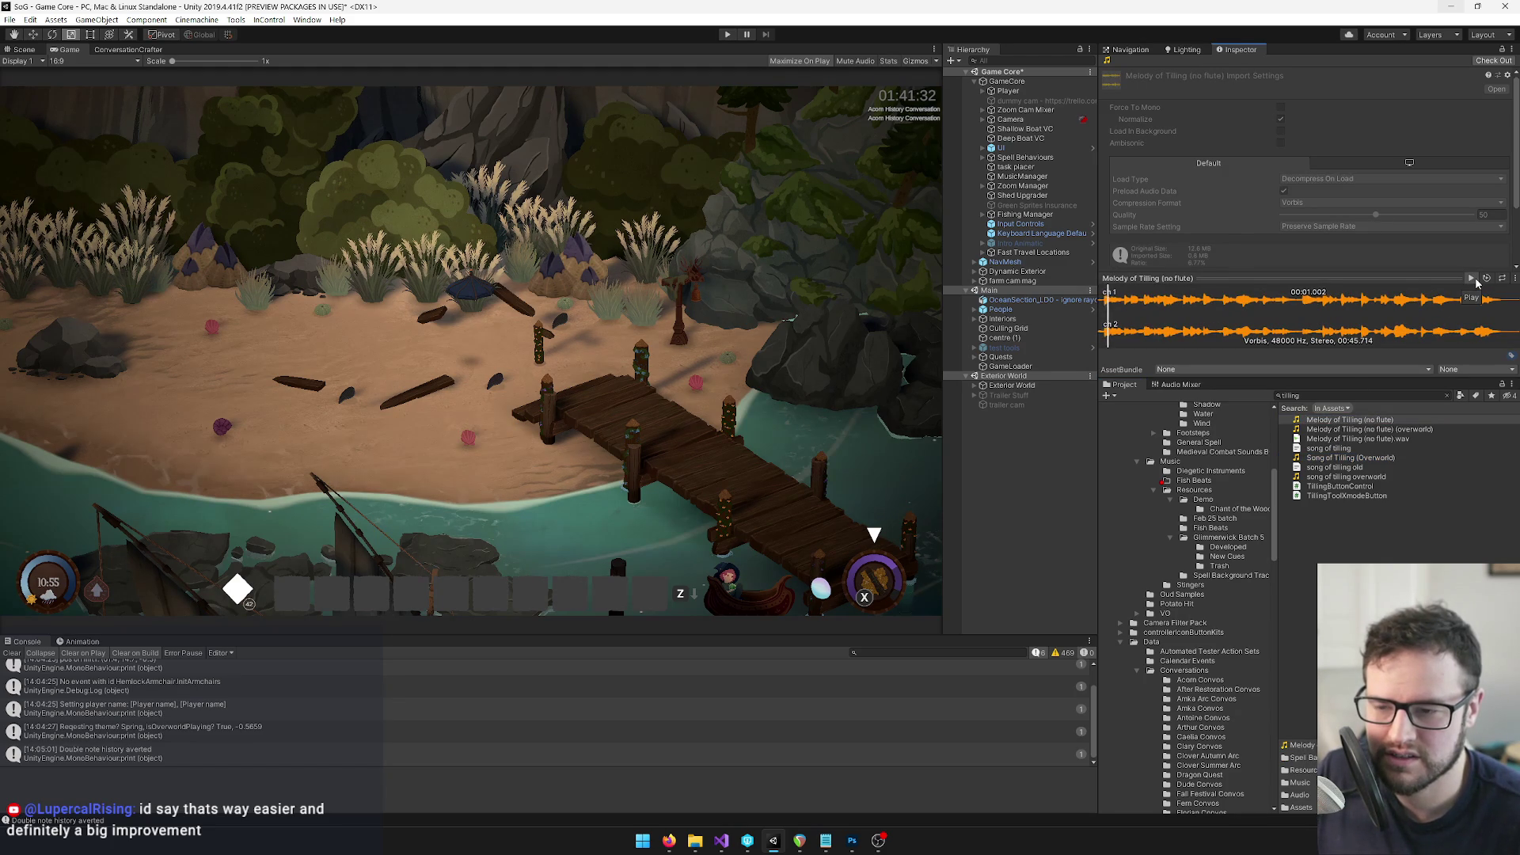
{"action": "left_click", "coordinate": [1473, 279]}
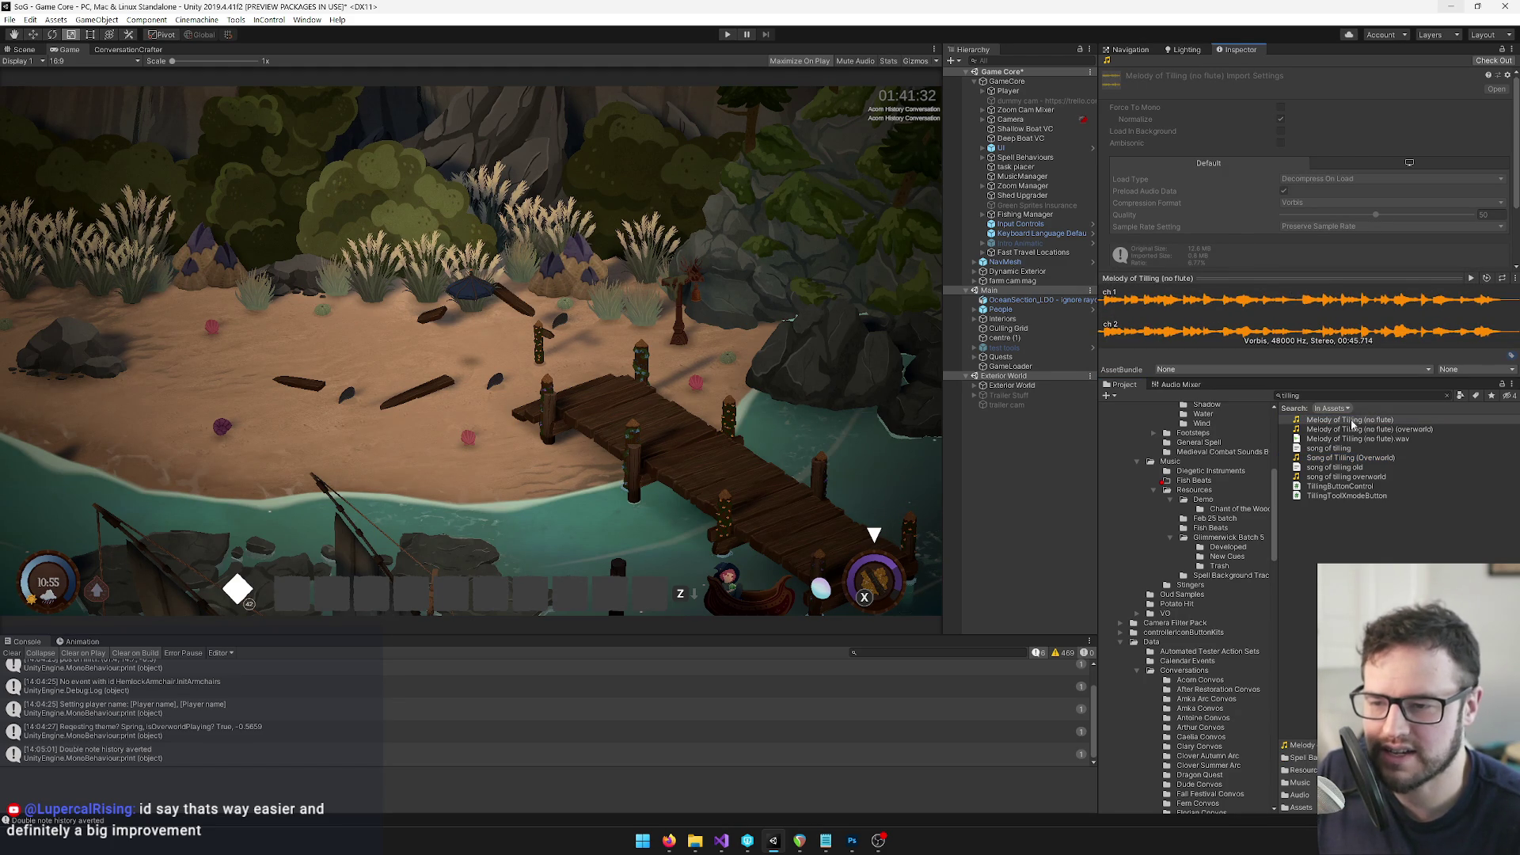
Check out the melody asset and reveal its wav file in File Explorer
{"action": "right_click", "coordinate": [1351, 422]}
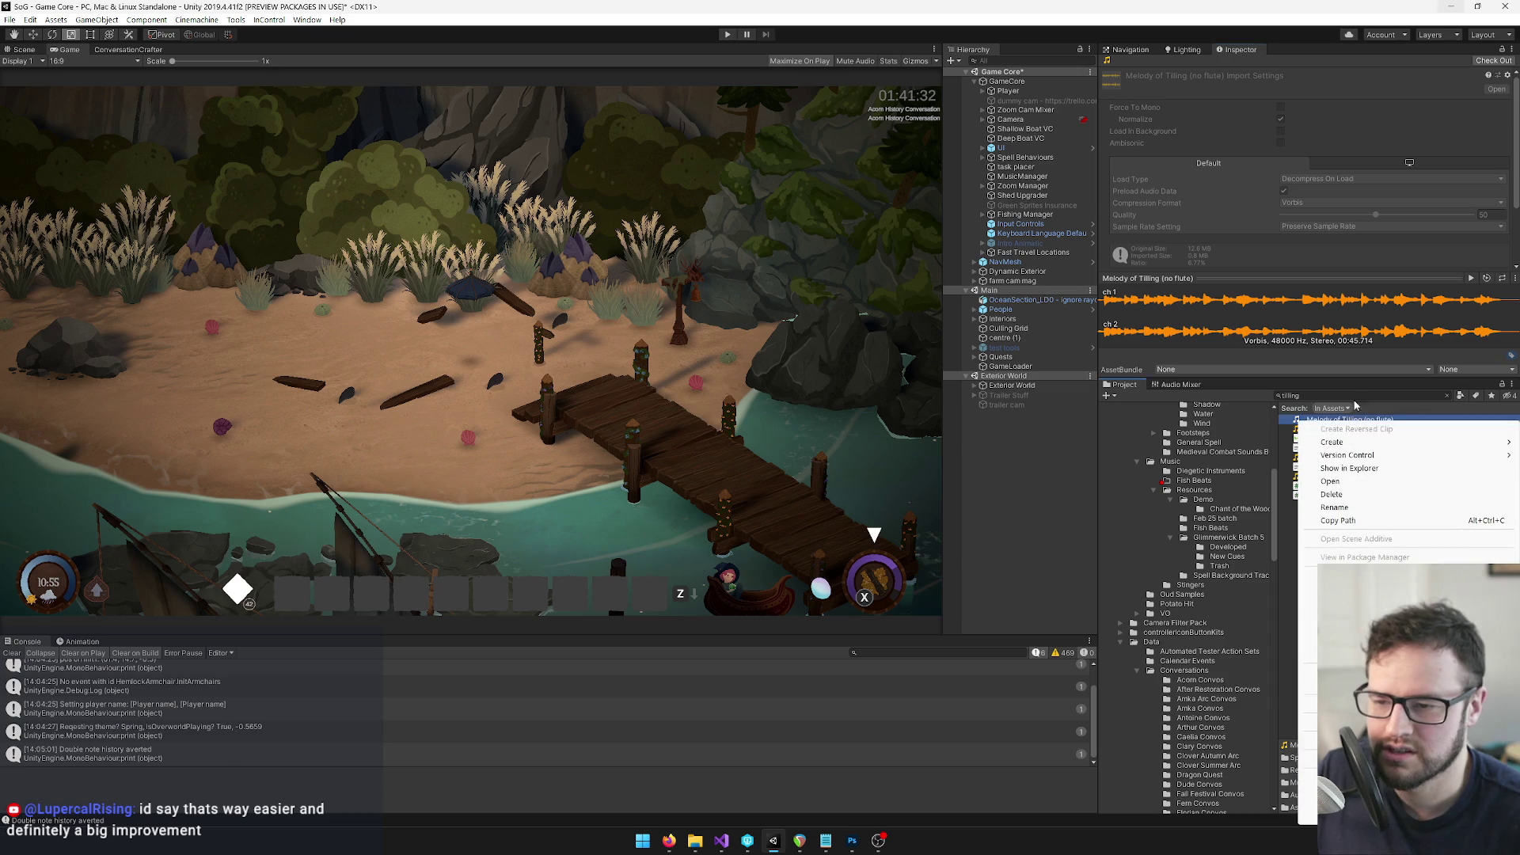
{"action": "mouse_move", "coordinate": [1361, 455]}
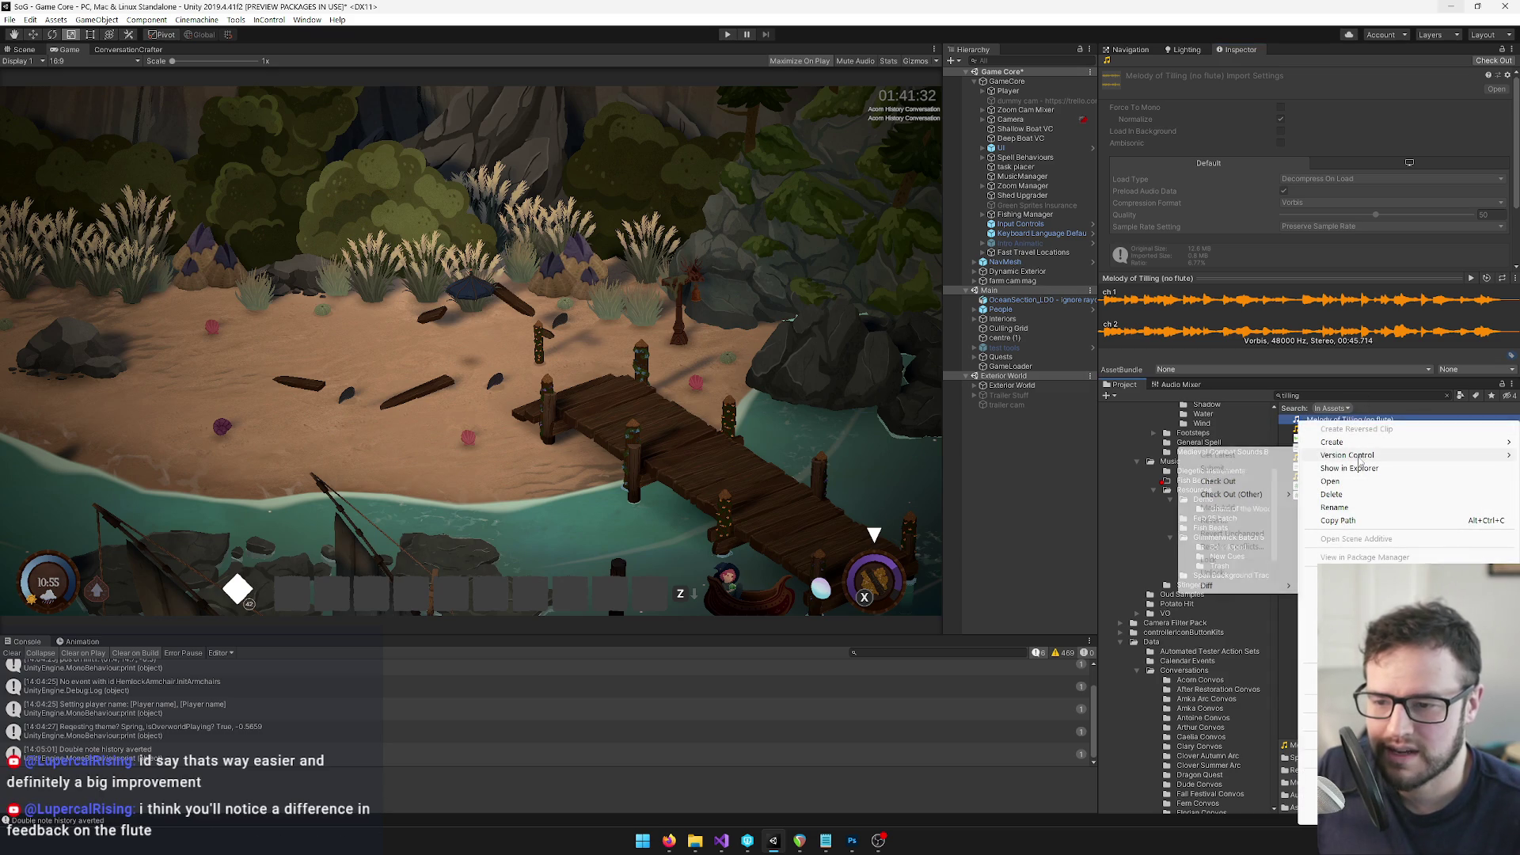
{"action": "left_click", "coordinate": [1483, 63]}
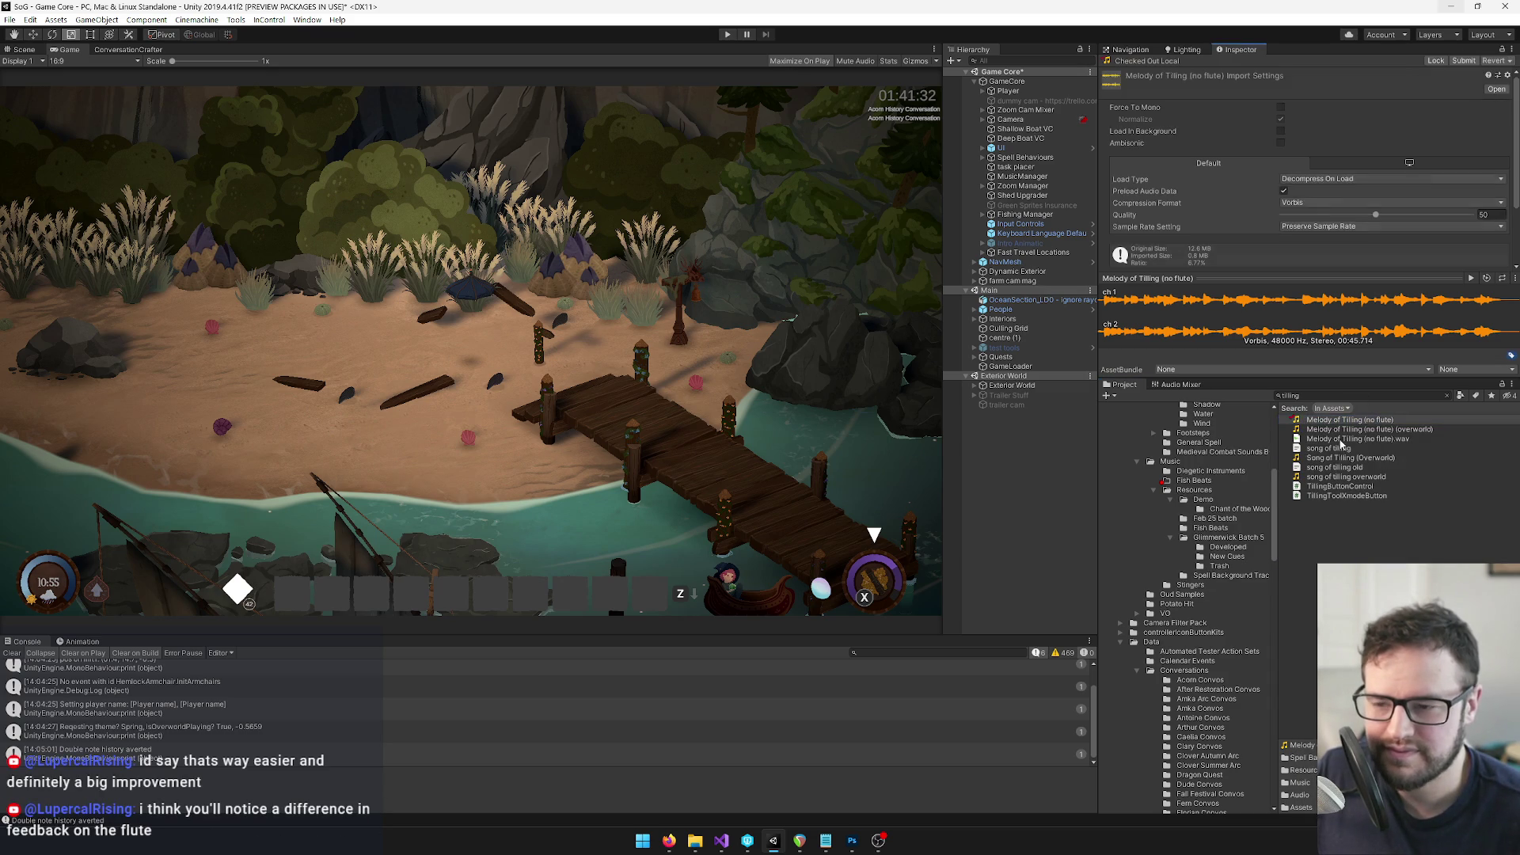
{"action": "right_click", "coordinate": [1305, 420]}
{"action": "left_click", "coordinate": [1349, 467]}
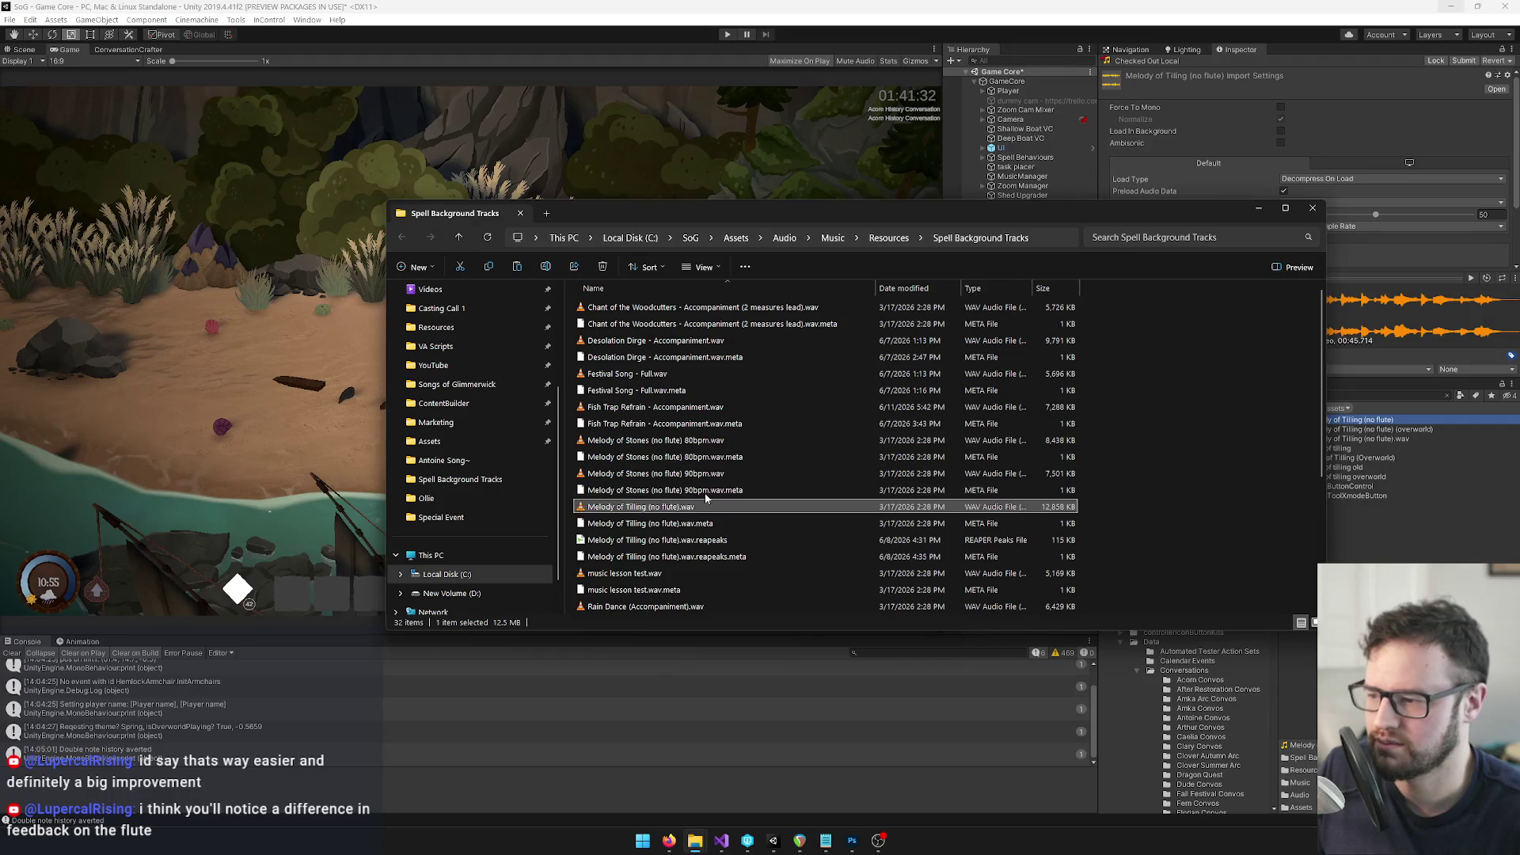
Paste Melody of Tilling (no flute).wav into Restoration Round (Revised) and drag it onto REAPER
{"action": "mouse_move", "coordinate": [694, 849]}
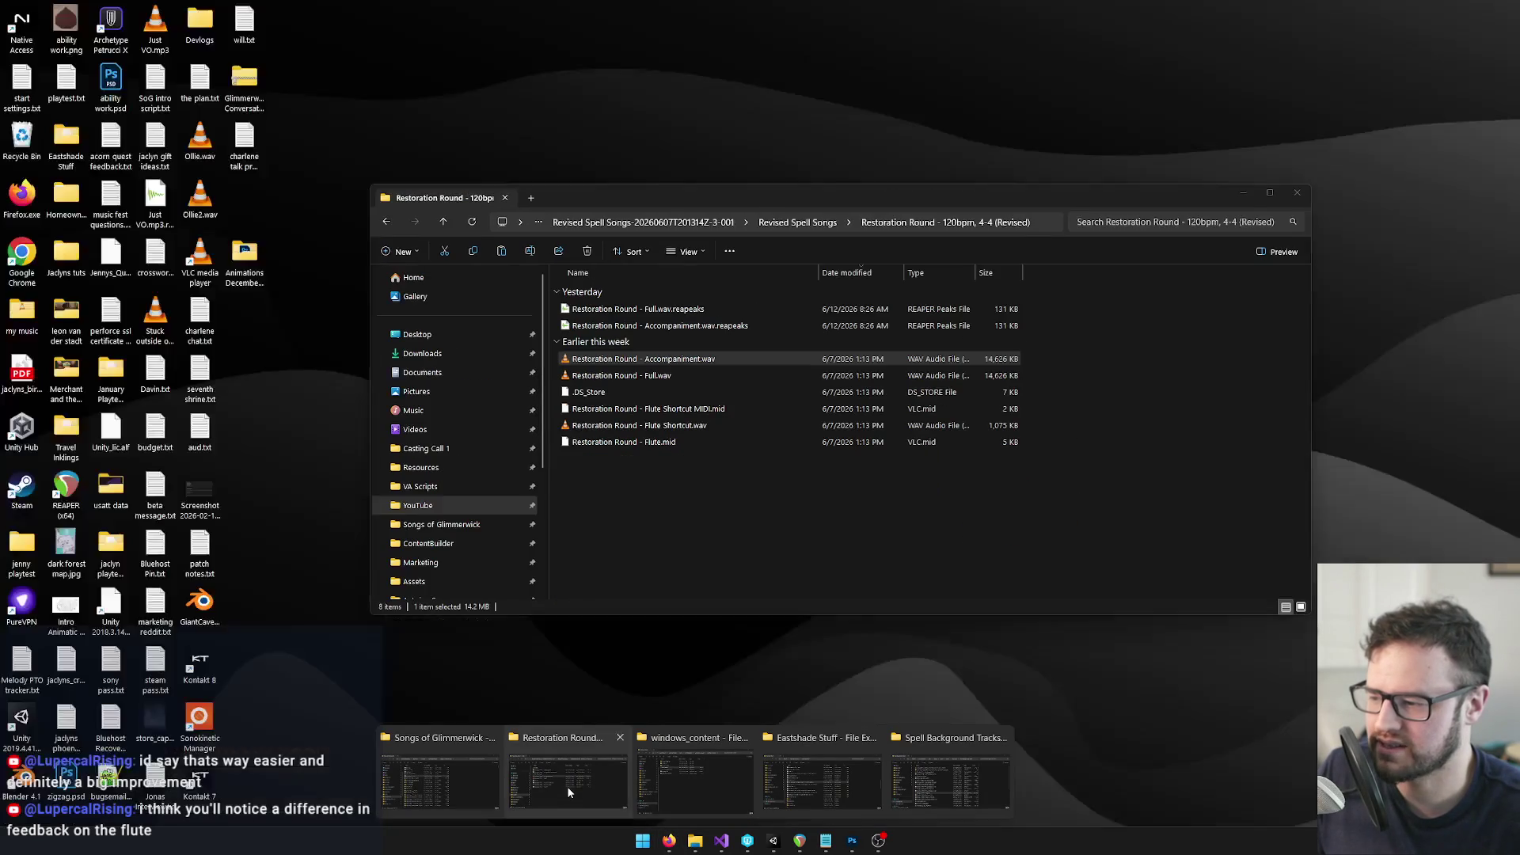
{"action": "left_click", "coordinate": [567, 787]}
{"action": "key", "text": "ctrl+v"}
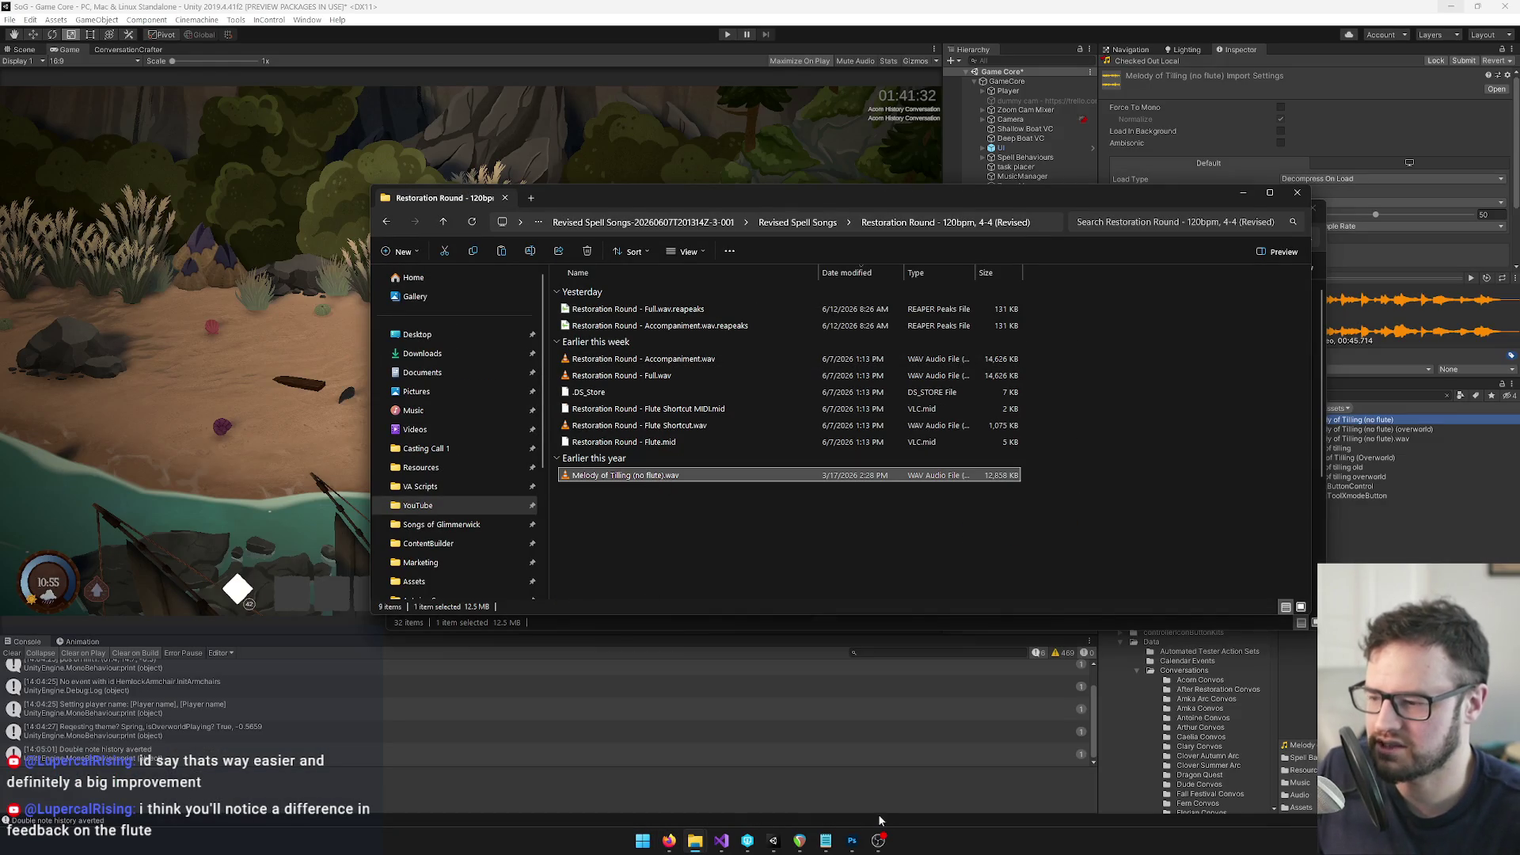
{"action": "mouse_move", "coordinate": [630, 476]}
{"action": "left_mouse_down"}
{"action": "mouse_move", "coordinate": [710, 508]}
{"action": "mouse_move", "coordinate": [798, 838]}
{"action": "left_mouse_up"}
{"action": "left_click", "coordinate": [798, 837]}
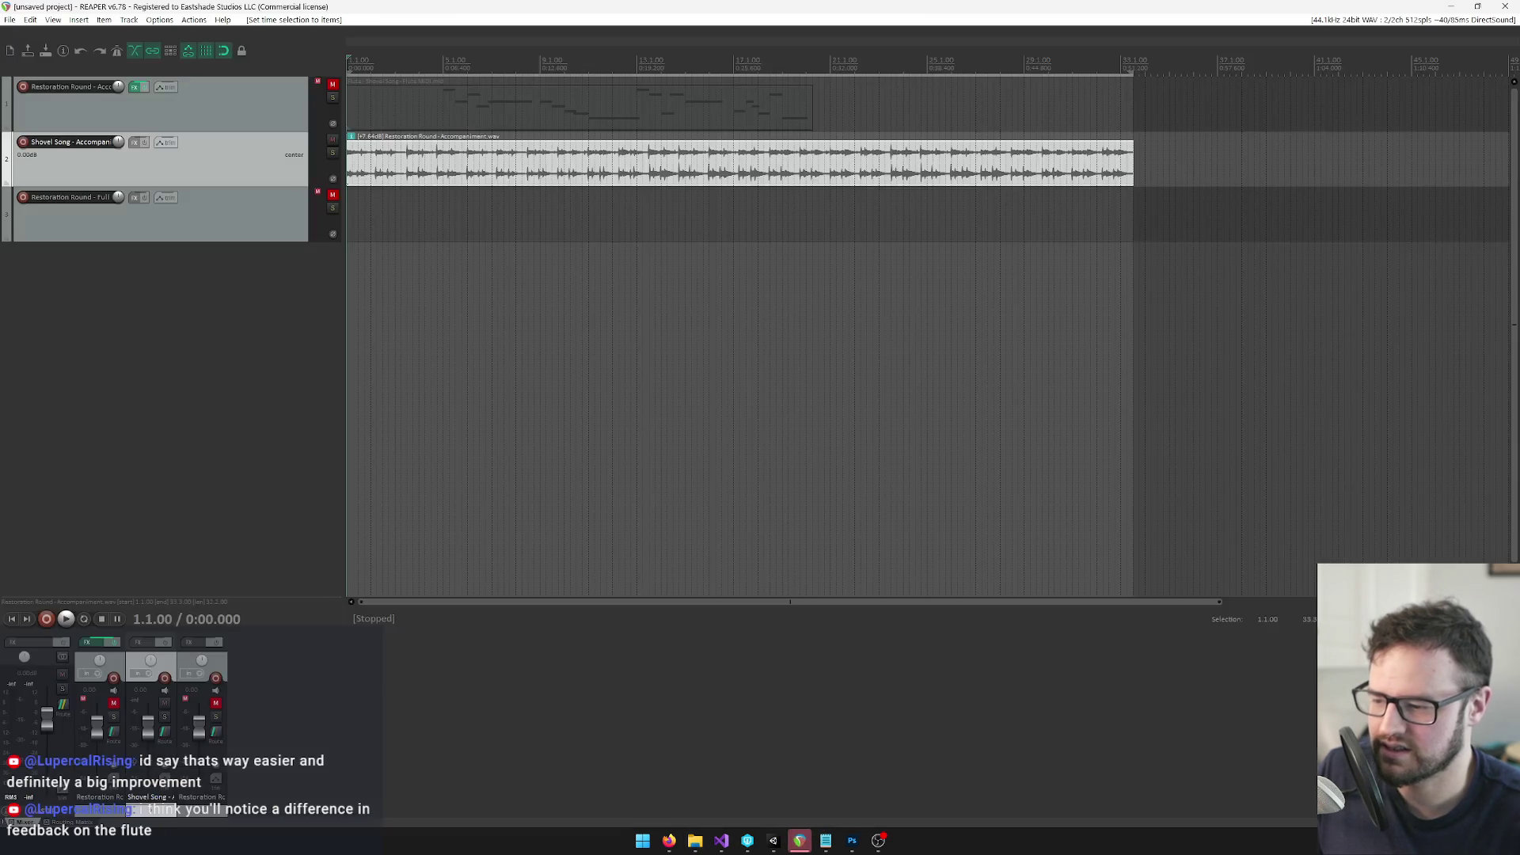
Replace track 2's old item with Melody of Tilling (no flute).wav at bar 1 and normalize it
{"action": "left_click", "coordinate": [685, 173]}
{"action": "key", "text": "Delete"}
{"action": "key", "text": "alt+Tab"}
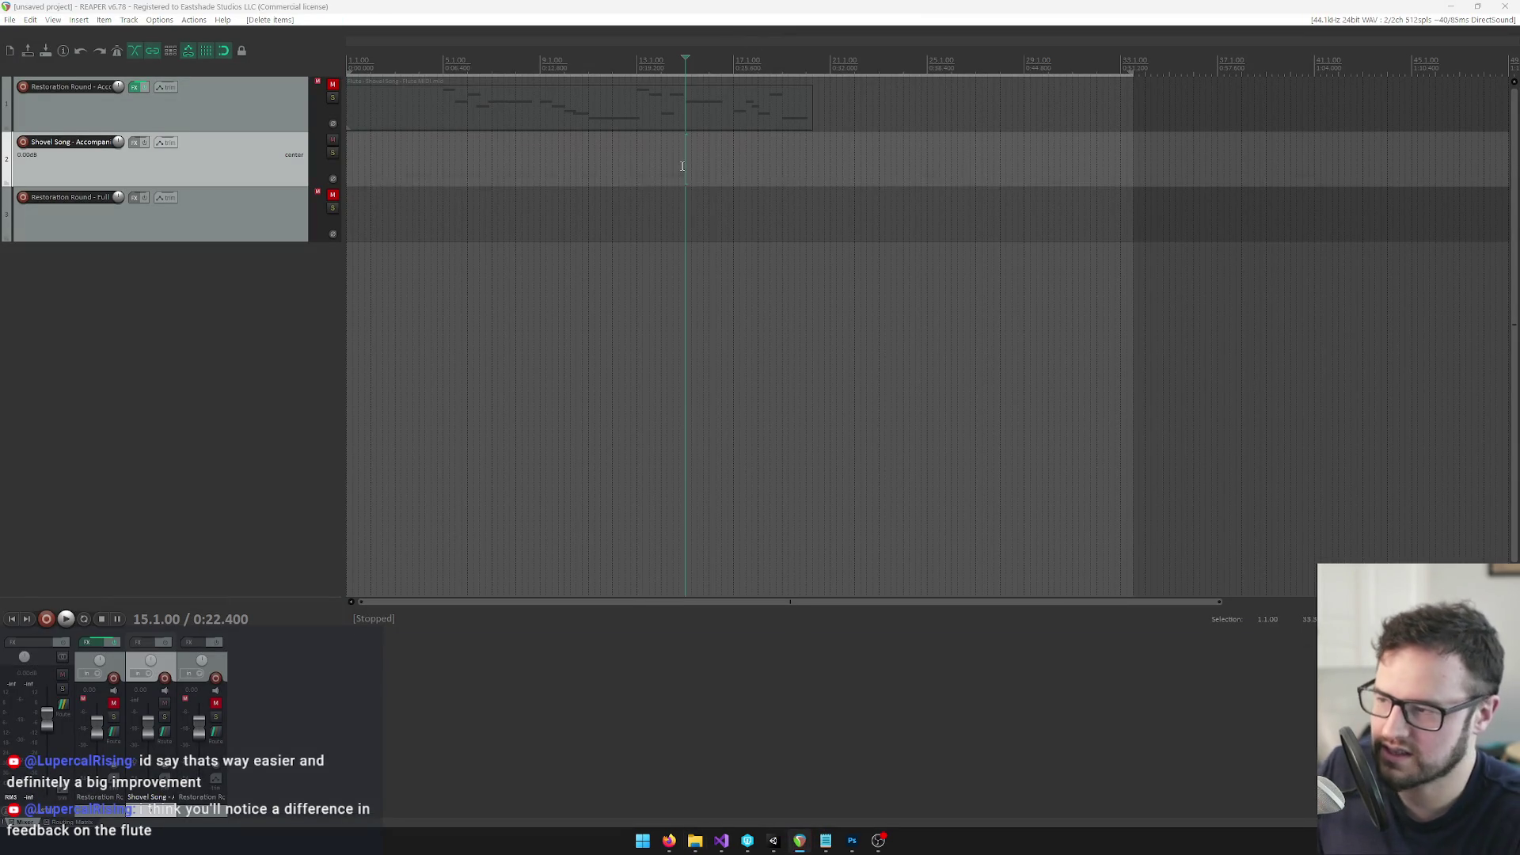
{"action": "left_click_drag", "start_coordinate": [628, 475], "coordinate": [560, 176]}
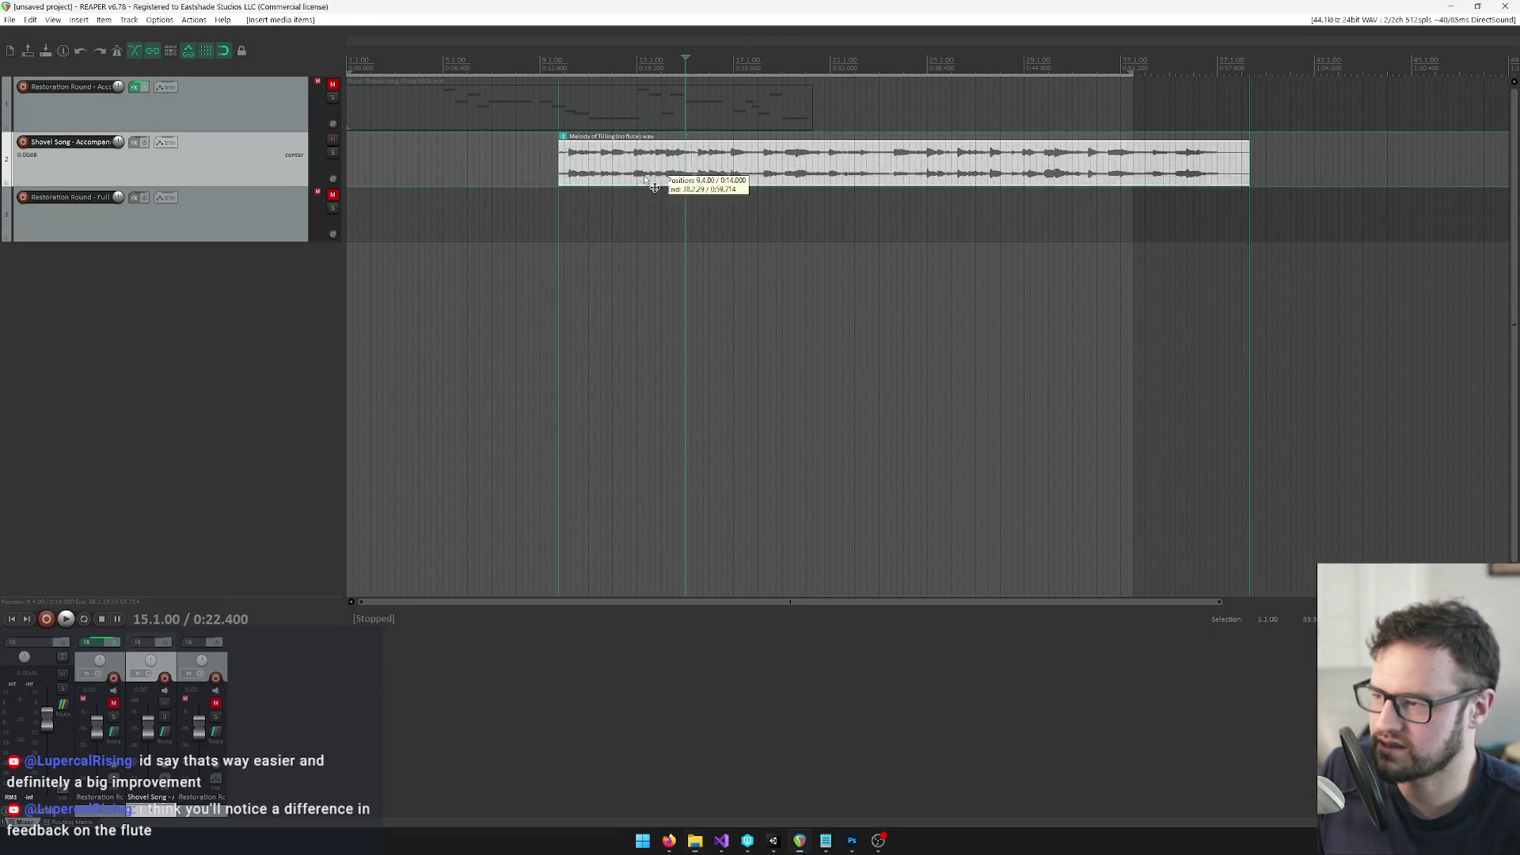
{"action": "left_click_drag", "start_coordinate": [669, 176], "coordinate": [457, 176]}
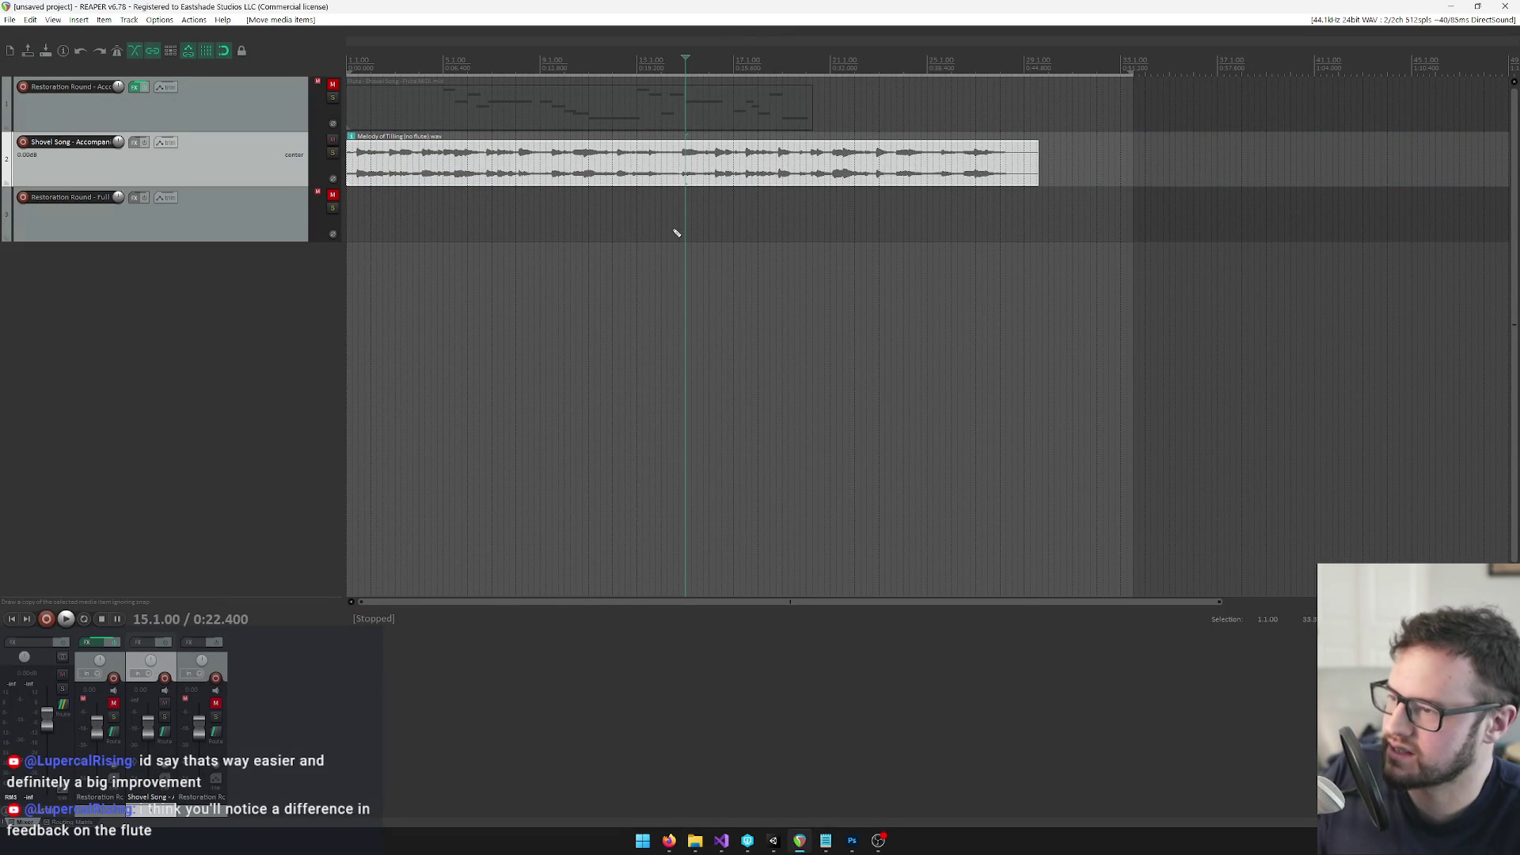
{"action": "key", "text": "ctrl+shift+n"}
Play the mix from the project start to check the new accompaniment
{"action": "left_click", "coordinate": [660, 176]}
{"action": "key", "text": "Home"}
{"action": "key", "text": "space"}
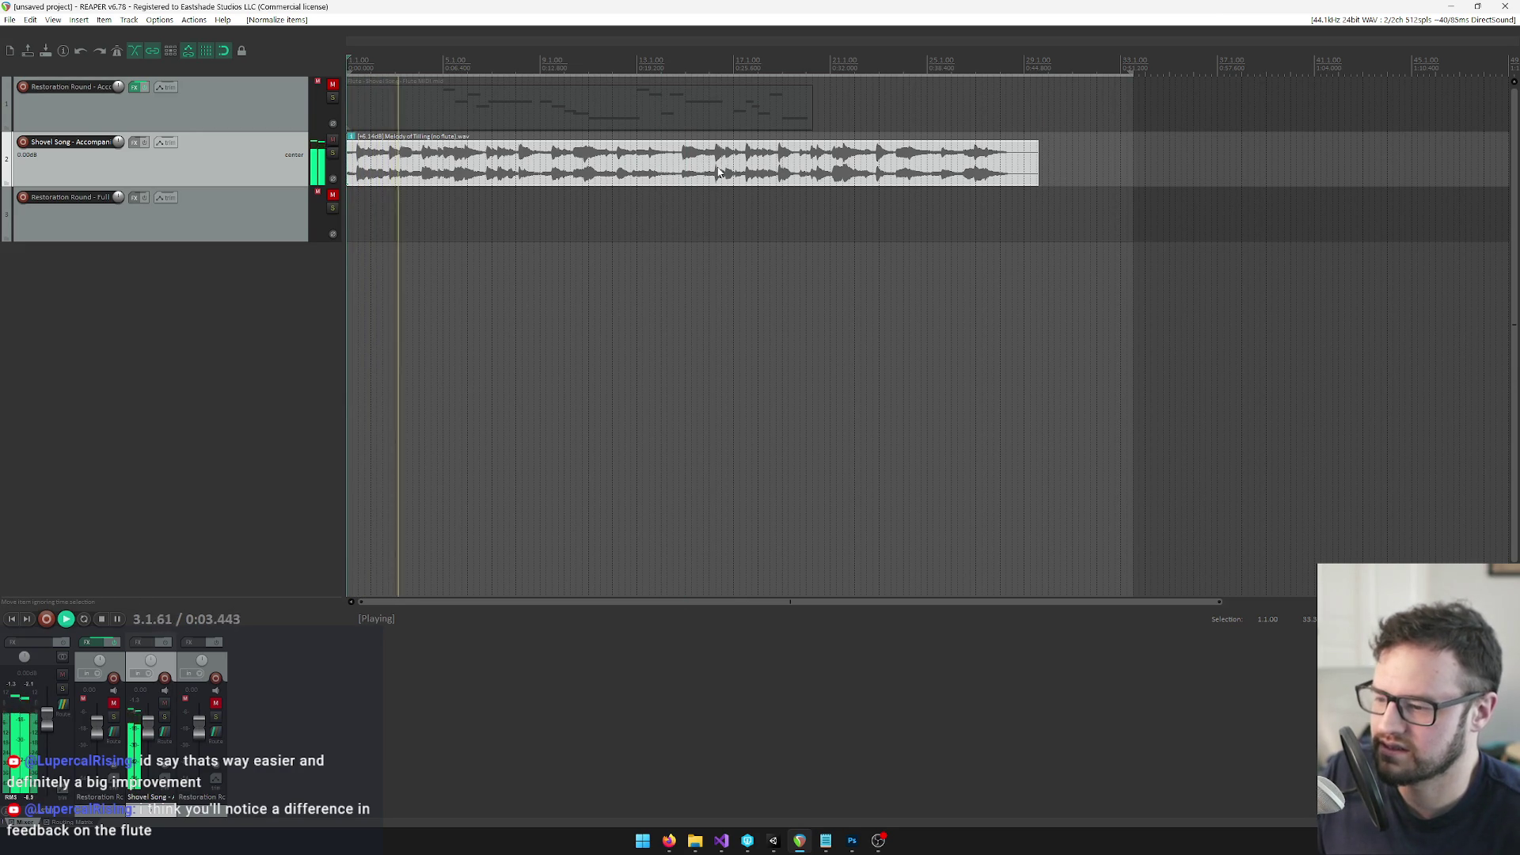
{"action": "key", "text": "space"}
{"action": "left_click", "coordinate": [136, 143]}
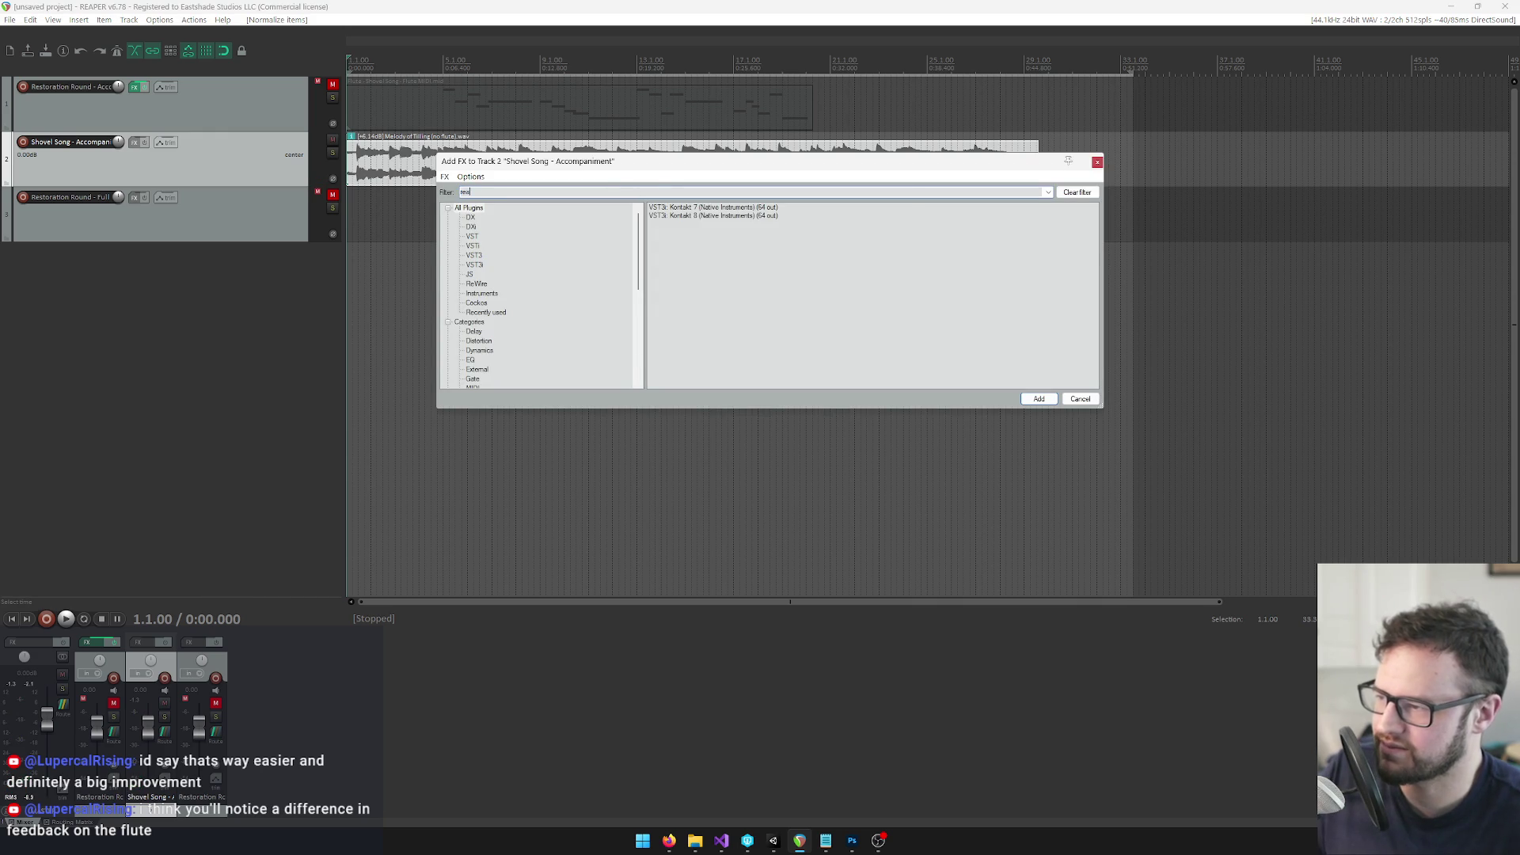
Add ReaEQ to track 2 from the FX browser and start playback
{"action": "type", "text": "e"}
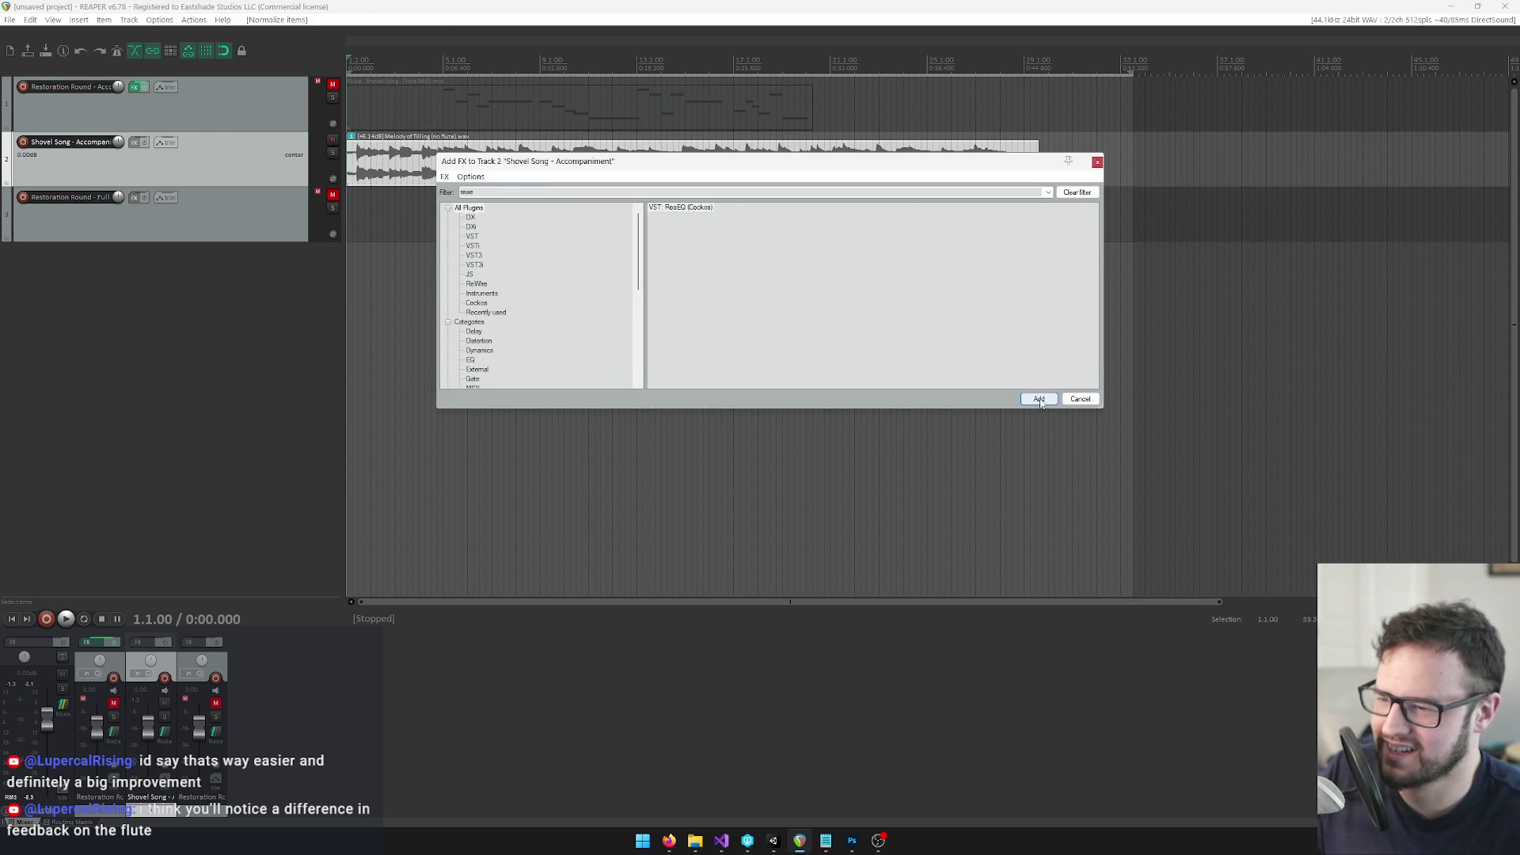
{"action": "left_click", "coordinate": [1039, 399]}
{"action": "left_click_drag", "start_coordinate": [288, 50], "coordinate": [851, 204]}
{"action": "key", "text": "space"}
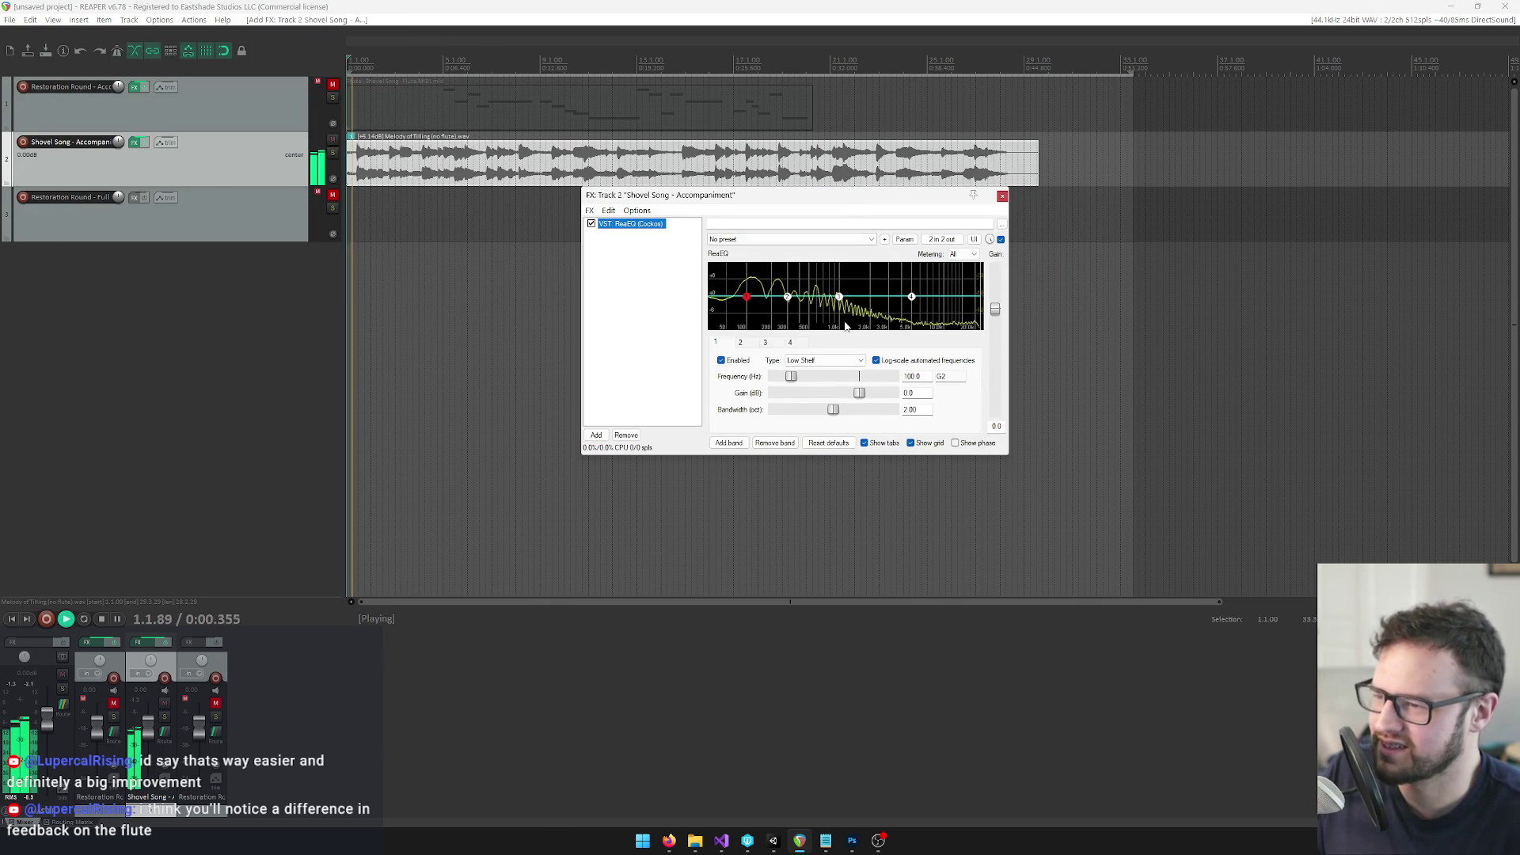
Set a small ReaEQ cut near 341.7 Hz and a 1.7 dB boost near 4536 Hz
{"action": "mouse_move", "coordinate": [788, 296]}
{"action": "left_mouse_down"}
{"action": "mouse_move", "coordinate": [797, 320]}
{"action": "mouse_move", "coordinate": [875, 278]}
{"action": "mouse_move", "coordinate": [911, 285]}
{"action": "left_mouse_up"}
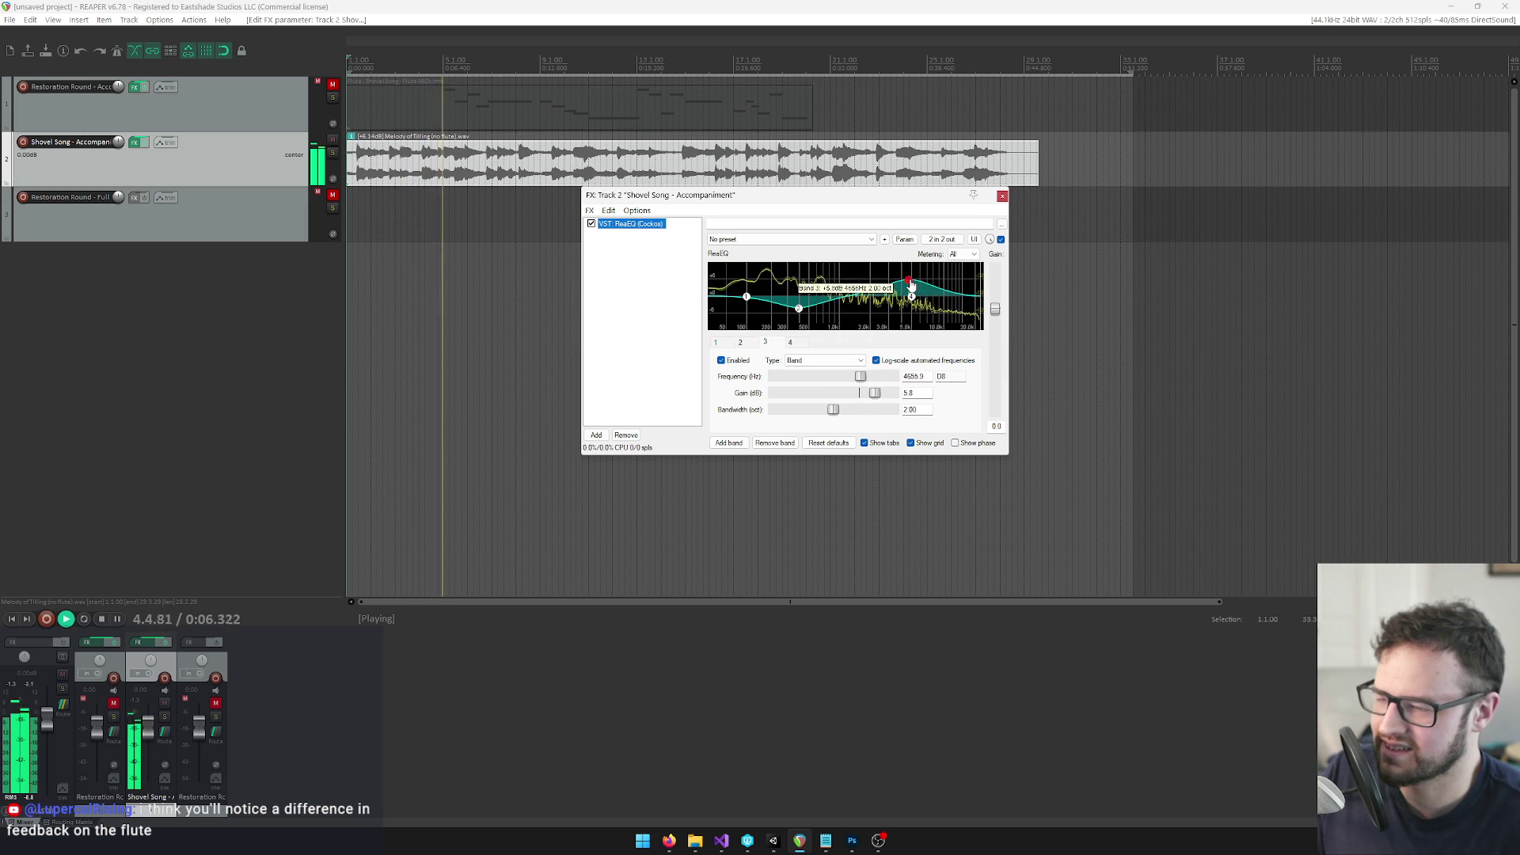
{"action": "left_click_drag", "start_coordinate": [799, 308], "coordinate": [801, 312]}
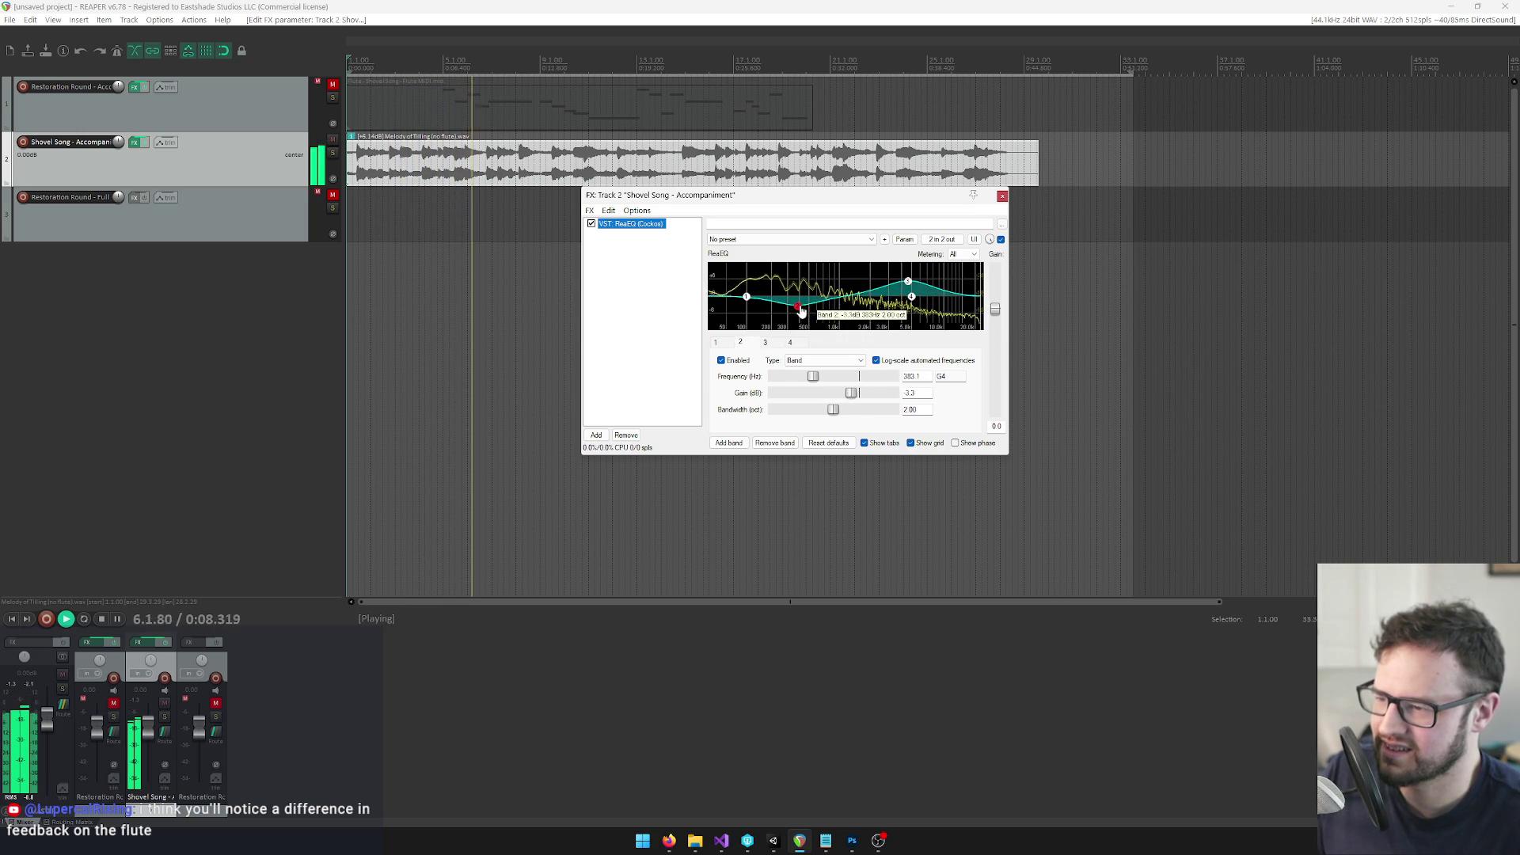
{"action": "left_click_drag", "start_coordinate": [909, 281], "coordinate": [908, 291]}
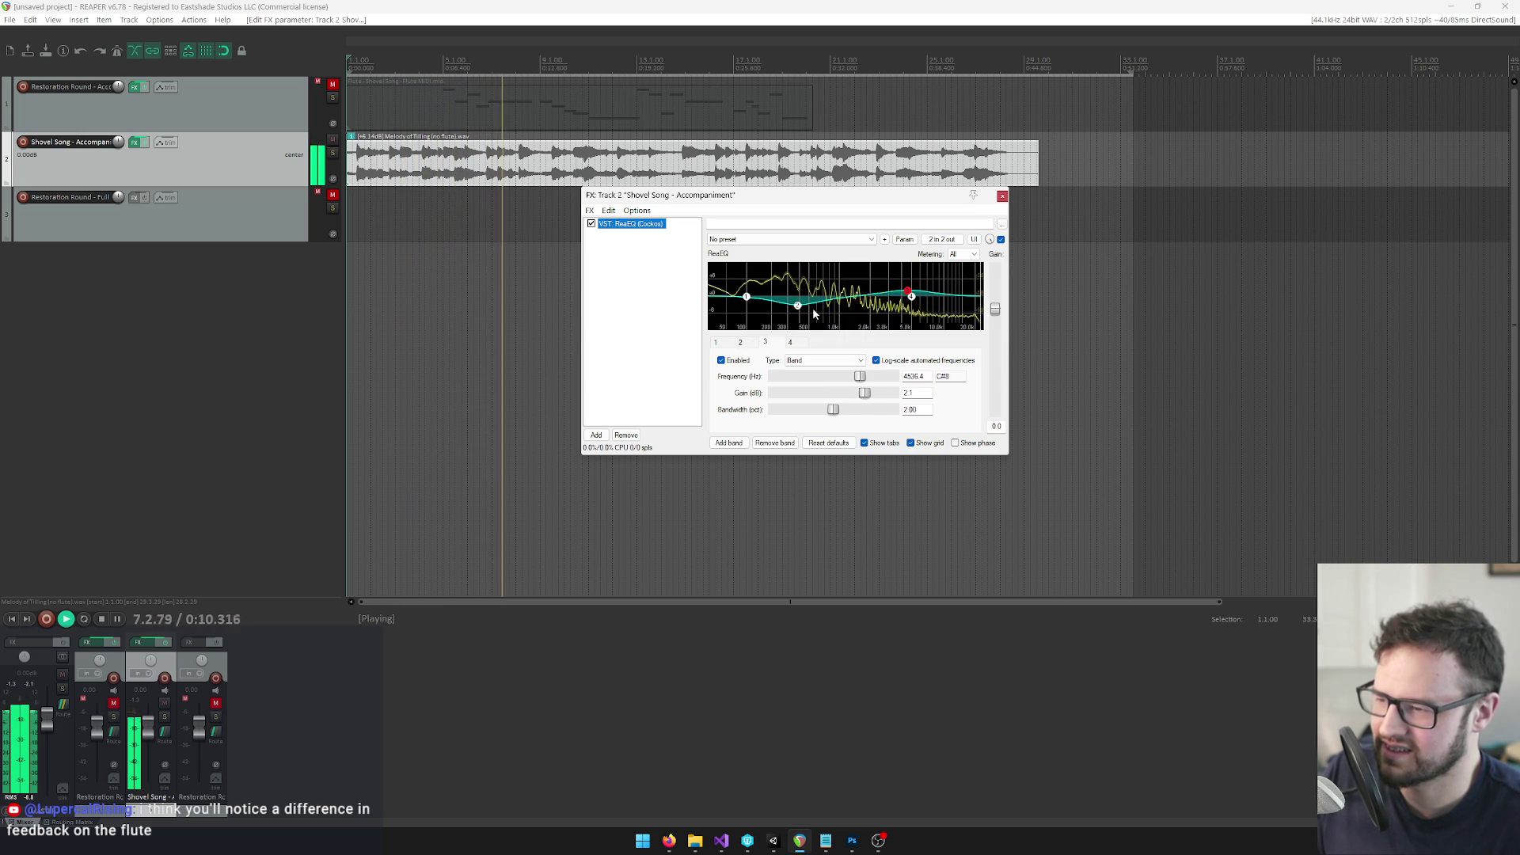
{"action": "left_click_drag", "start_coordinate": [798, 305], "coordinate": [794, 308]}
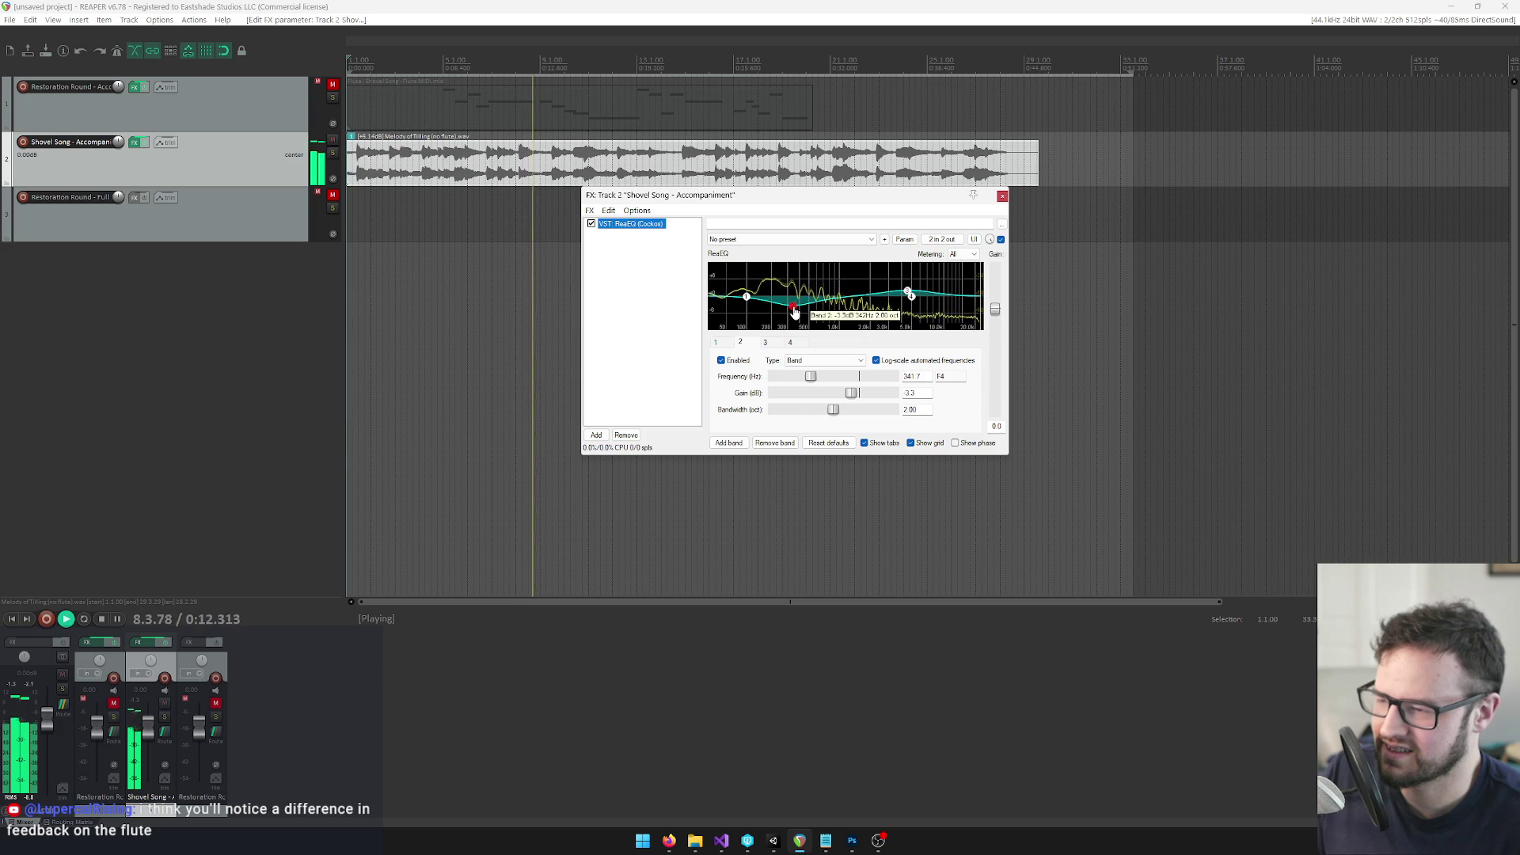
{"action": "left_click_drag", "start_coordinate": [908, 292], "coordinate": [910, 296]}
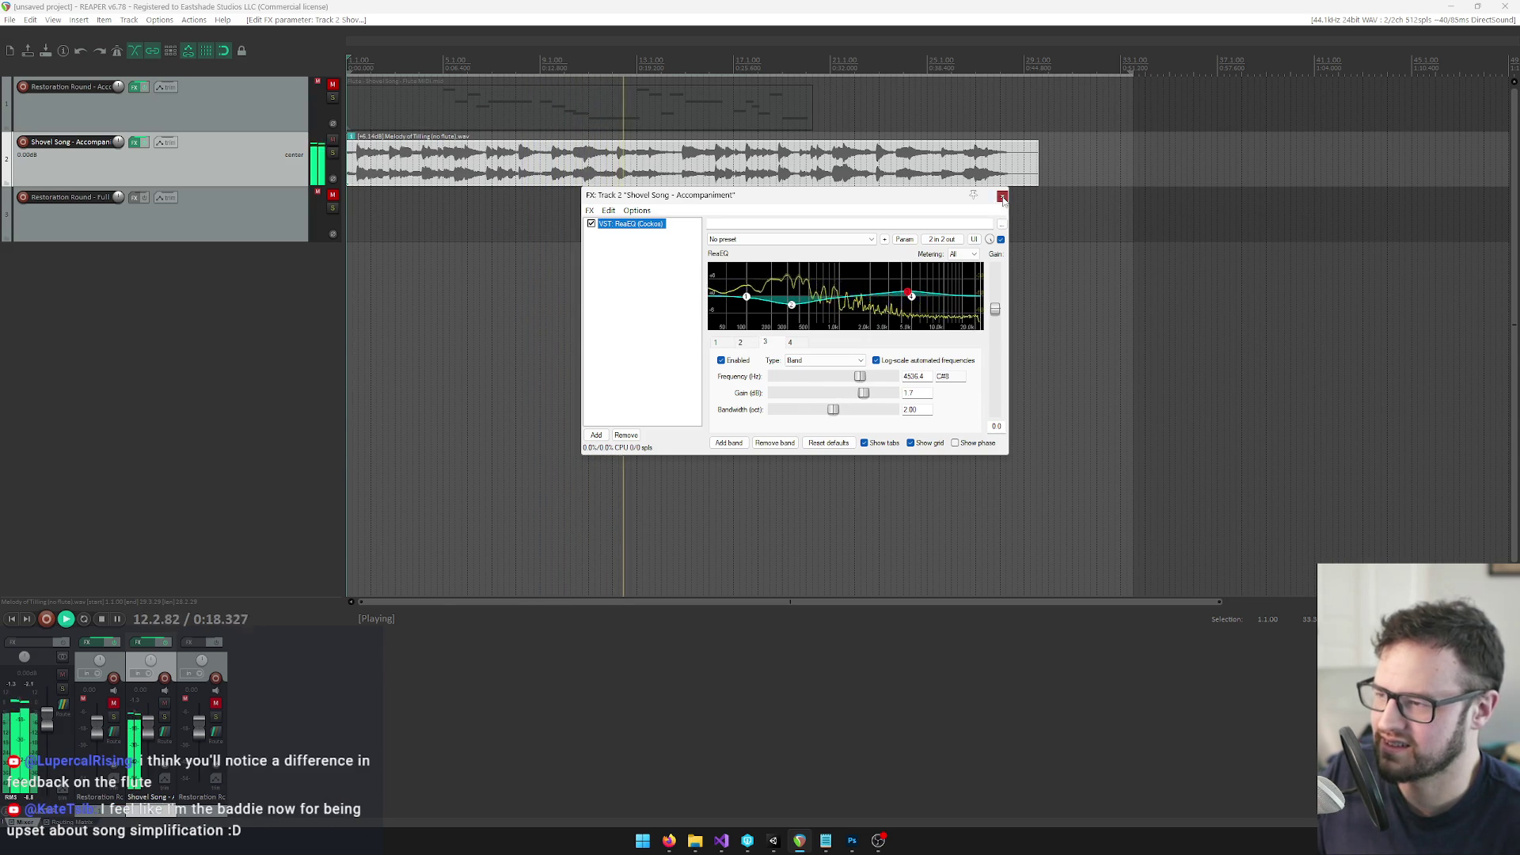
{"action": "left_click", "coordinate": [1002, 199]}
{"action": "key", "text": "space"}
Set the time selection to span all items and open Render to File
{"action": "right_click", "coordinate": [708, 69]}
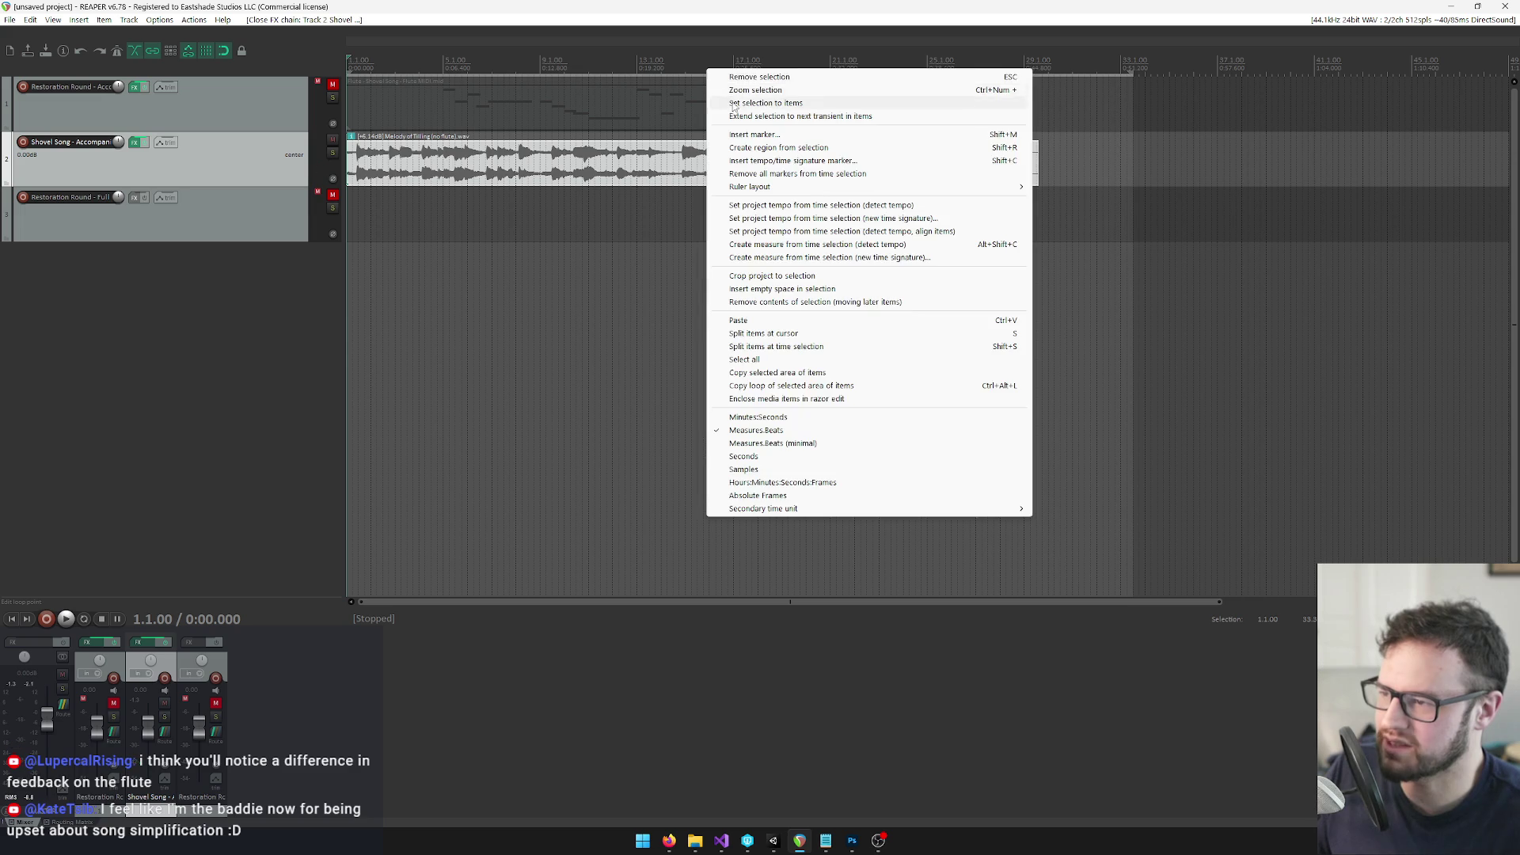
{"action": "left_click", "coordinate": [733, 103]}
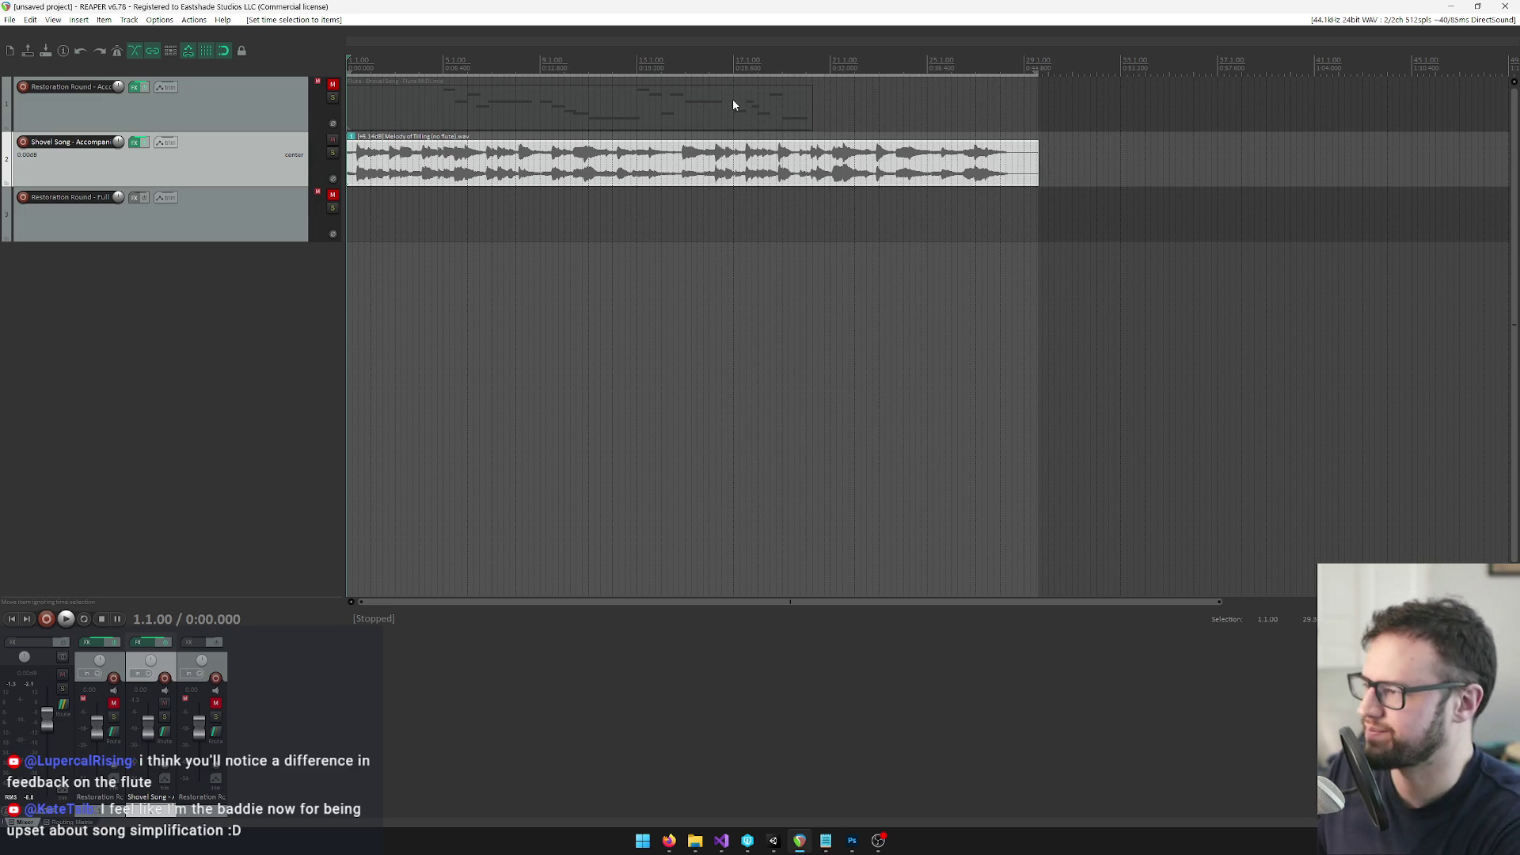
{"action": "key", "text": "ctrl+alt+r"}
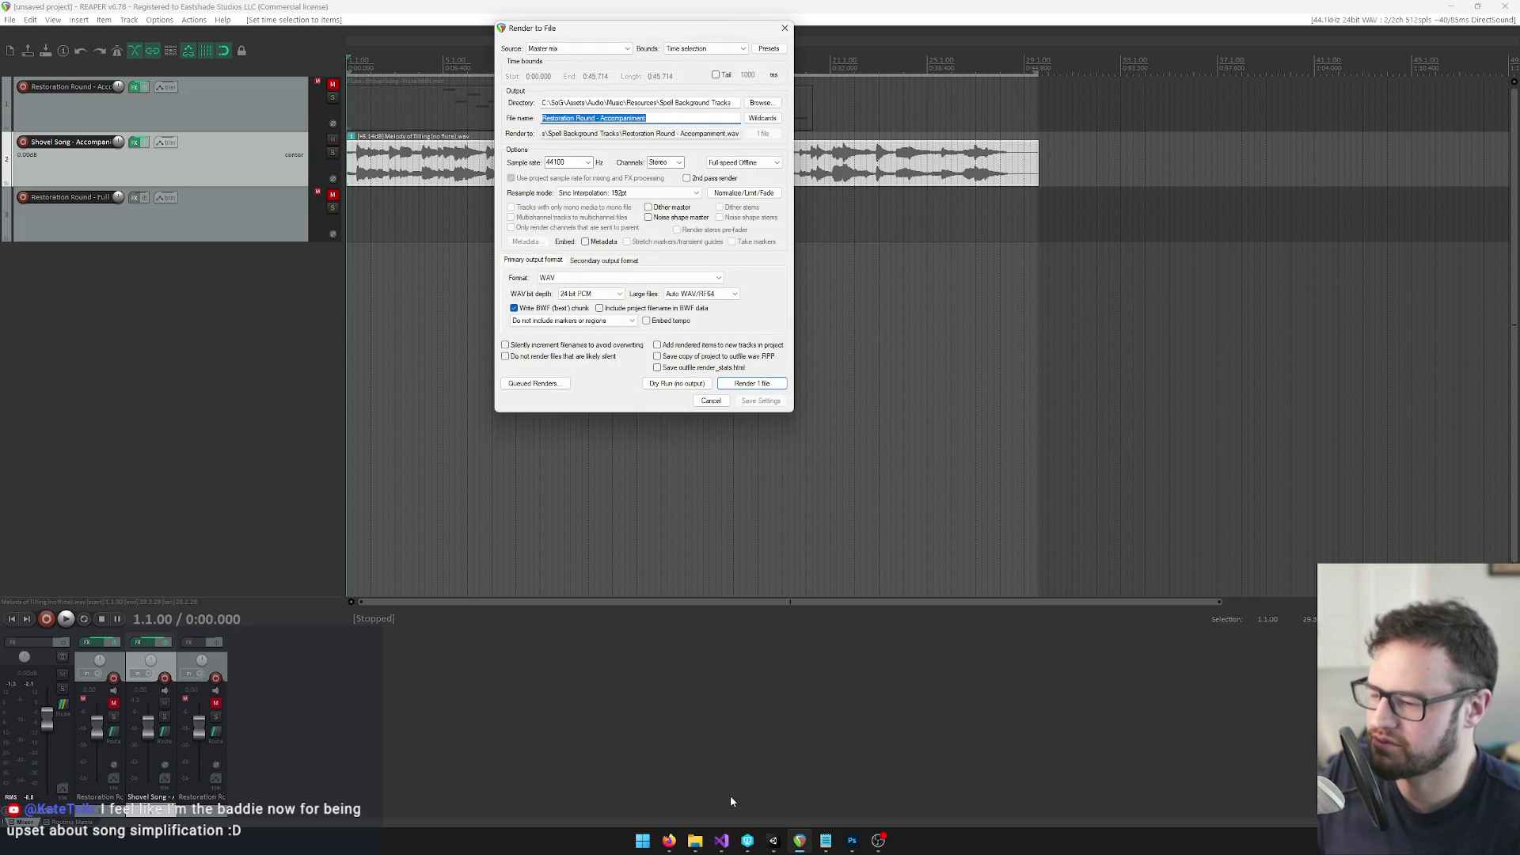
Copy the Melody of Tilling (no flute) clip name from Unity's Project window
{"action": "left_click", "coordinate": [776, 841]}
{"action": "left_click", "coordinate": [776, 846]}
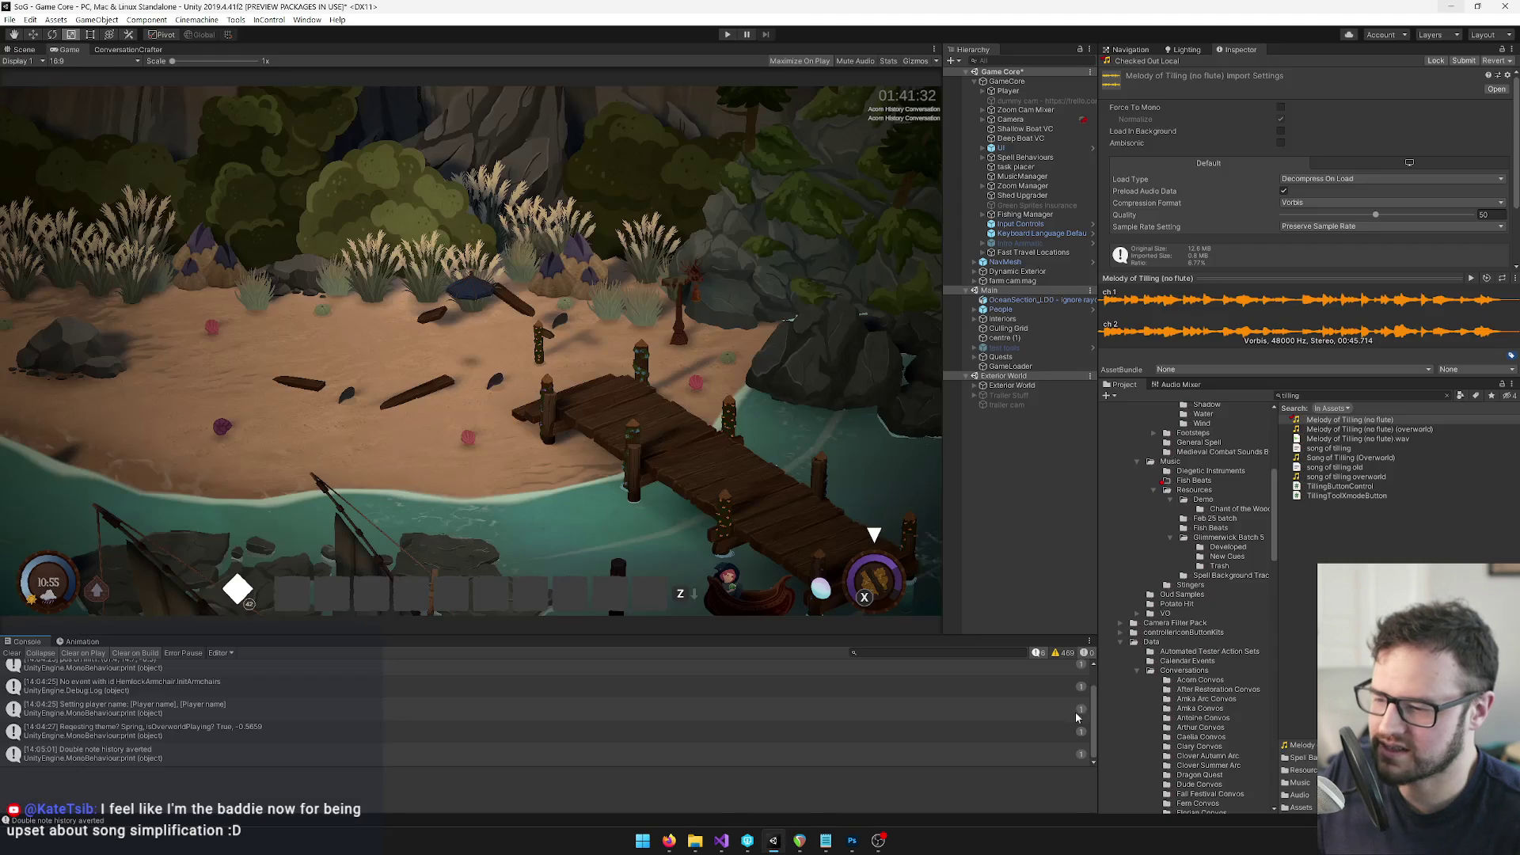
{"action": "left_click", "coordinate": [1340, 422]}
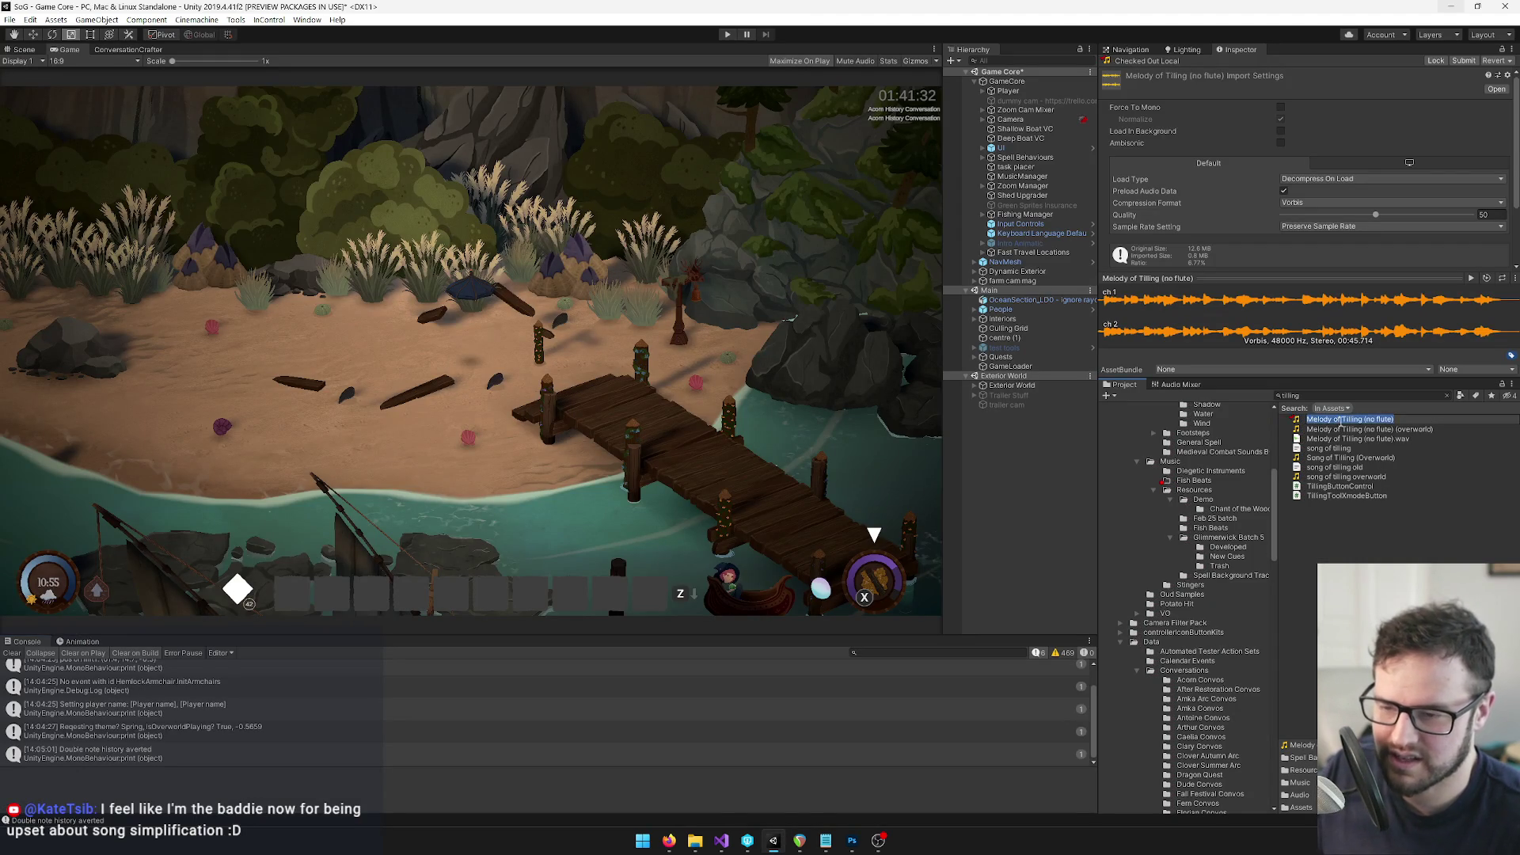
{"action": "left_click", "coordinate": [1448, 395]}
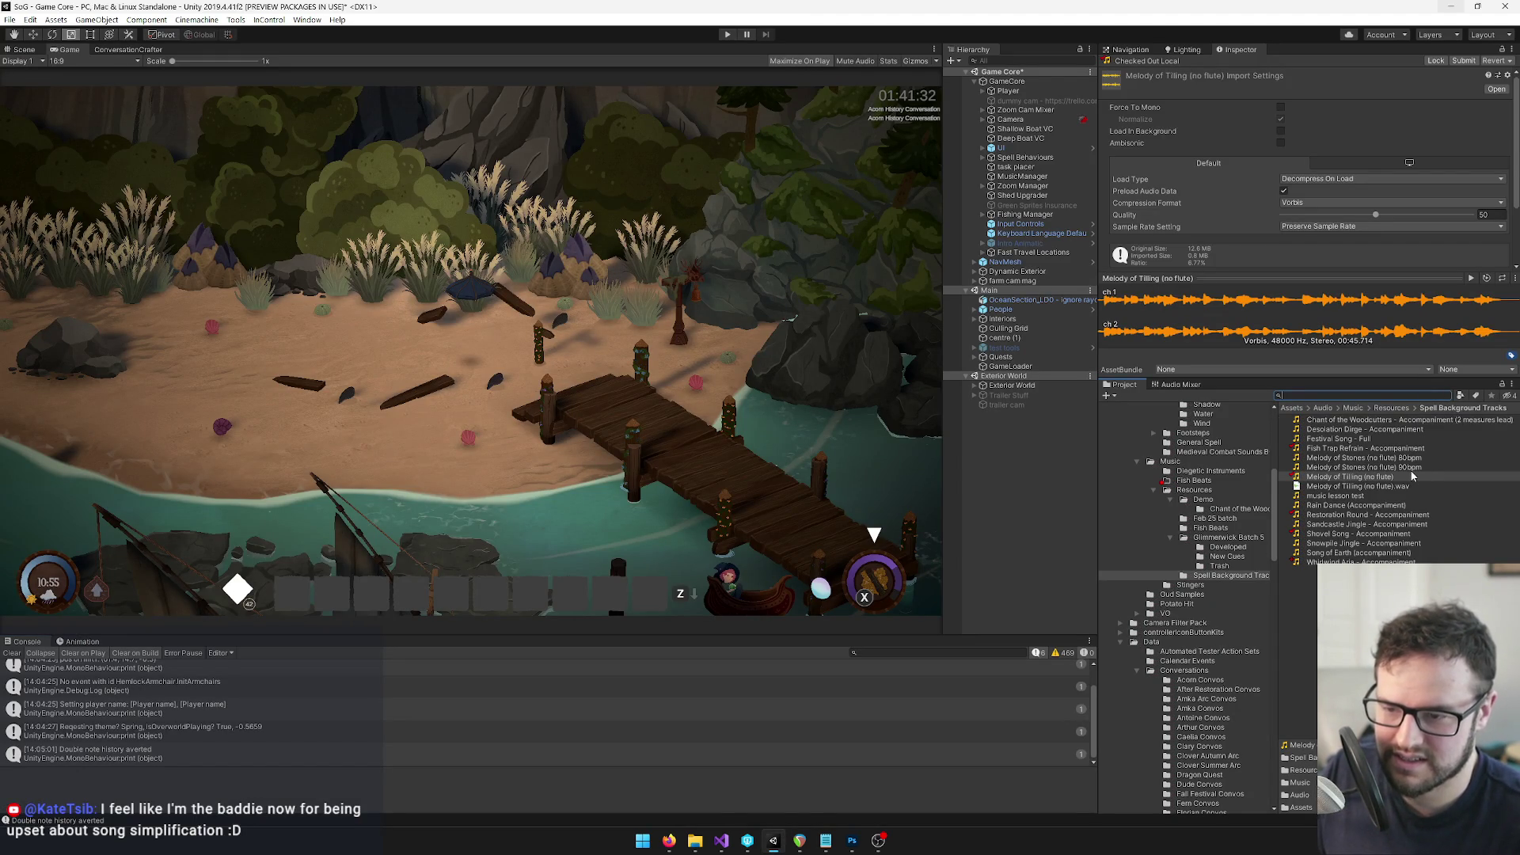
Render the mix as Melody of Tilling (no flute).wav, overwriting the existing file
{"action": "key", "text": "alt+Tab"}
{"action": "key", "text": "ctrl+v"}
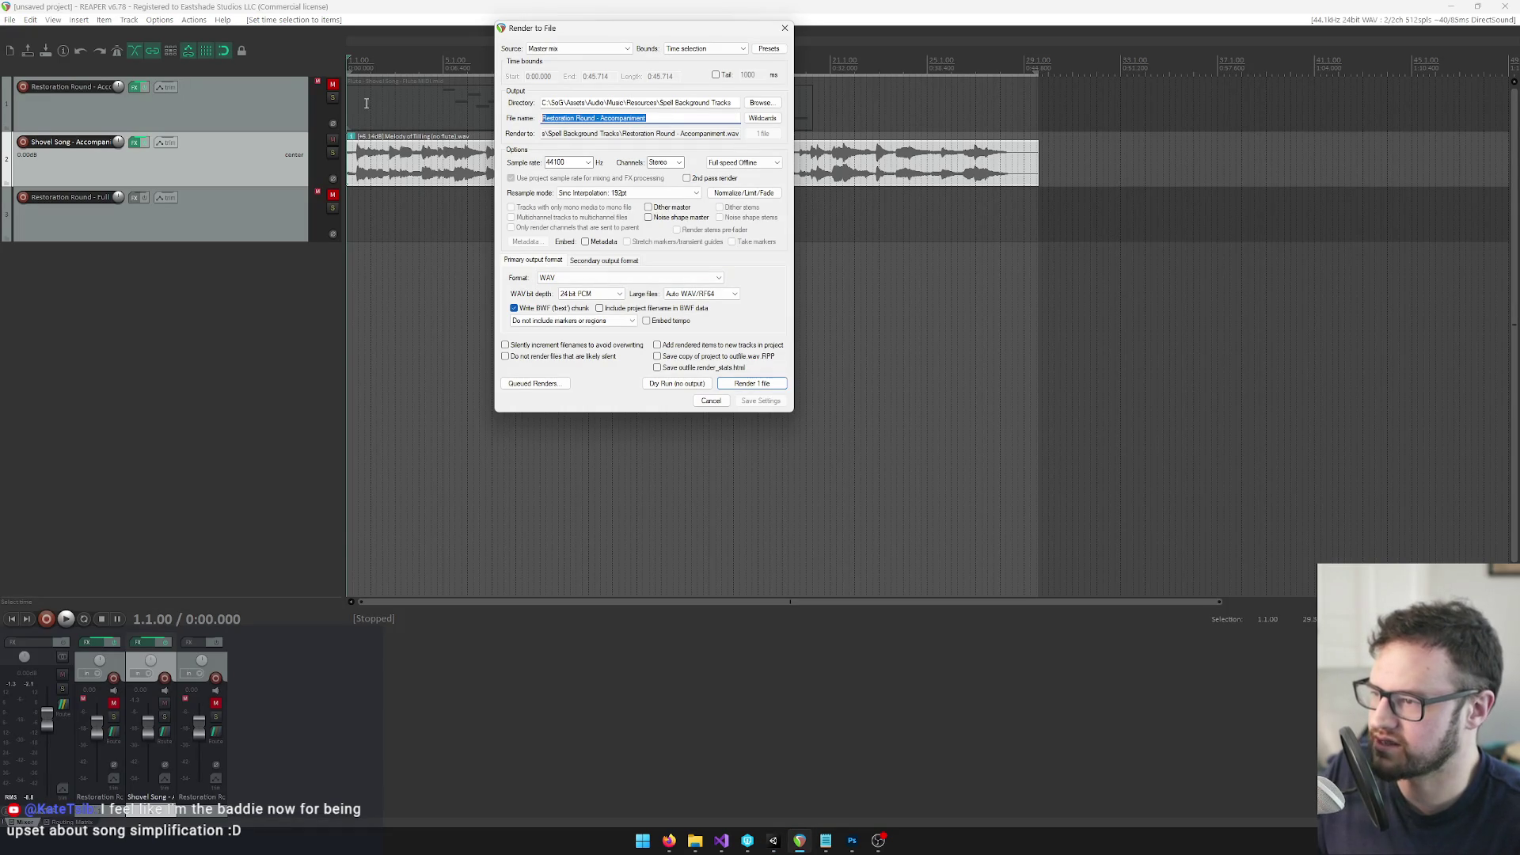
{"action": "left_click", "coordinate": [768, 384]}
{"action": "left_click", "coordinate": [1049, 357]}
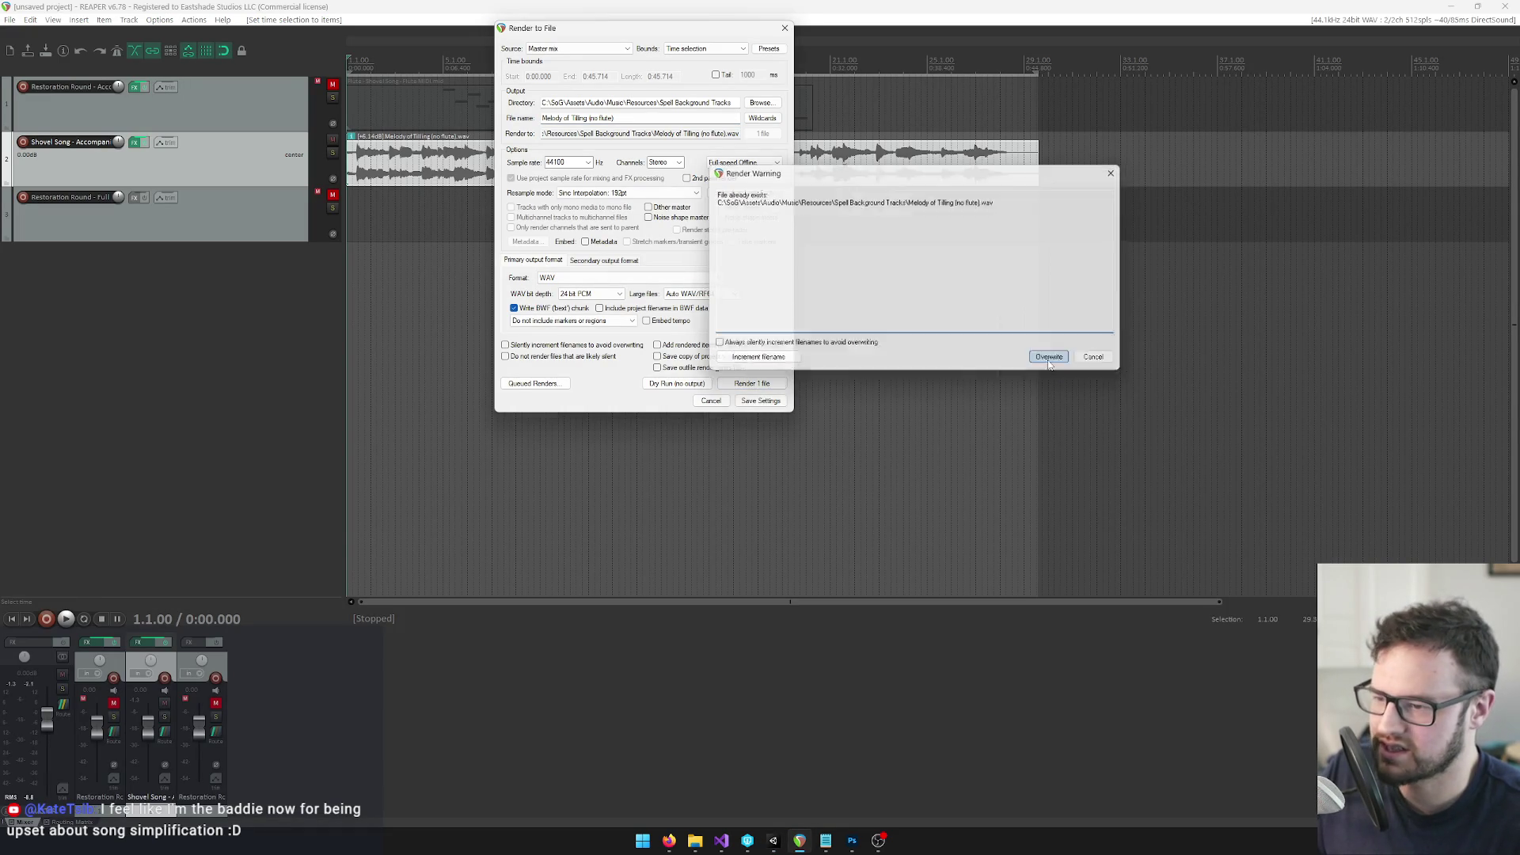
{"action": "left_click", "coordinate": [816, 461]}
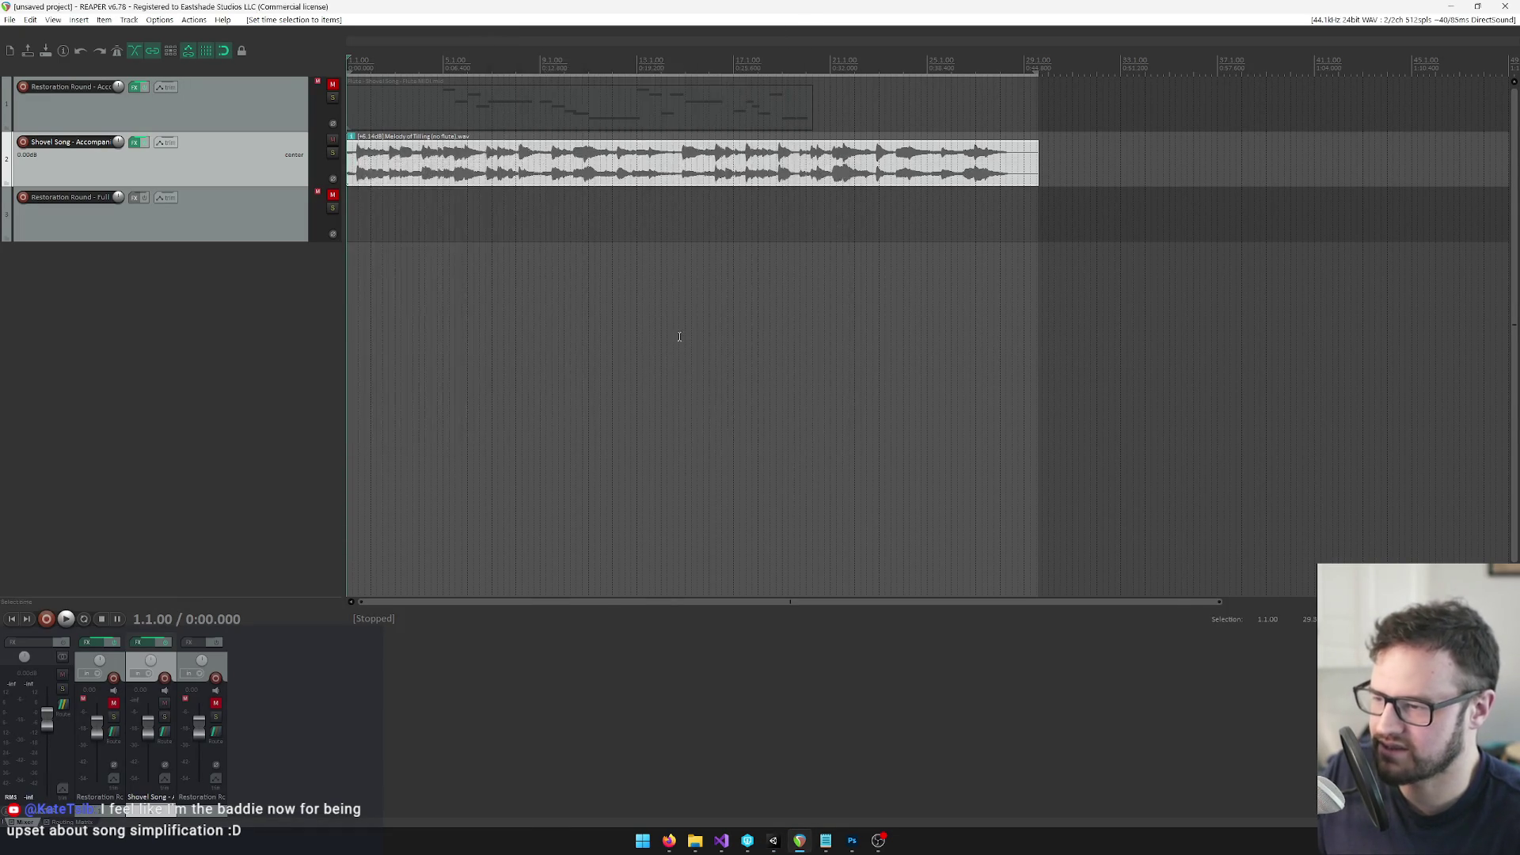
{"action": "key", "text": "alt+Tab"}
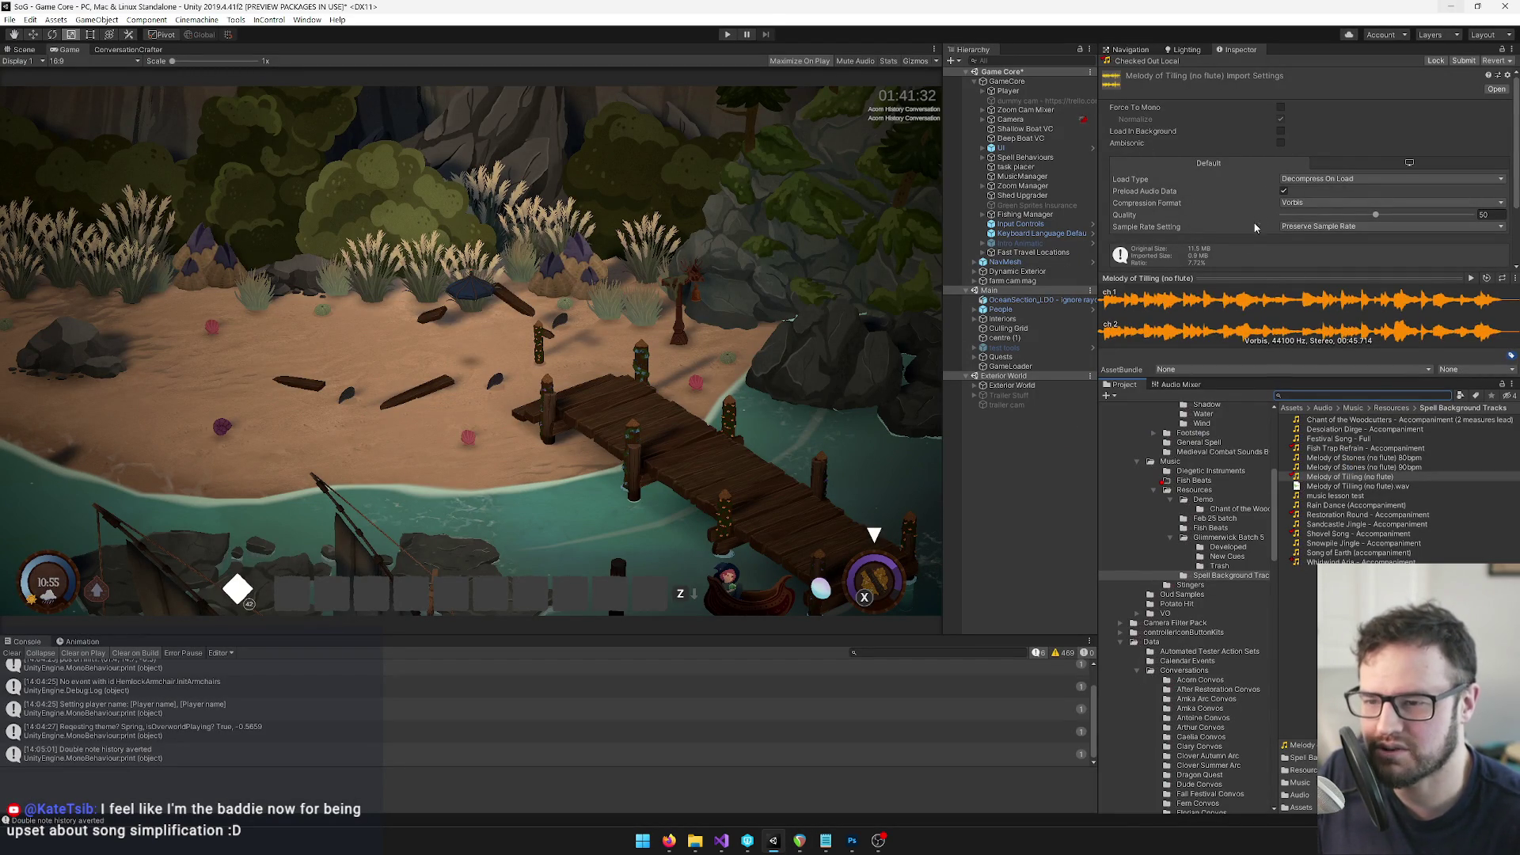
Search 'mine', ping the Mine song's background clip, and check out Melody of Stones (no flute) 90bpm
{"action": "left_click", "coordinate": [1372, 467]}
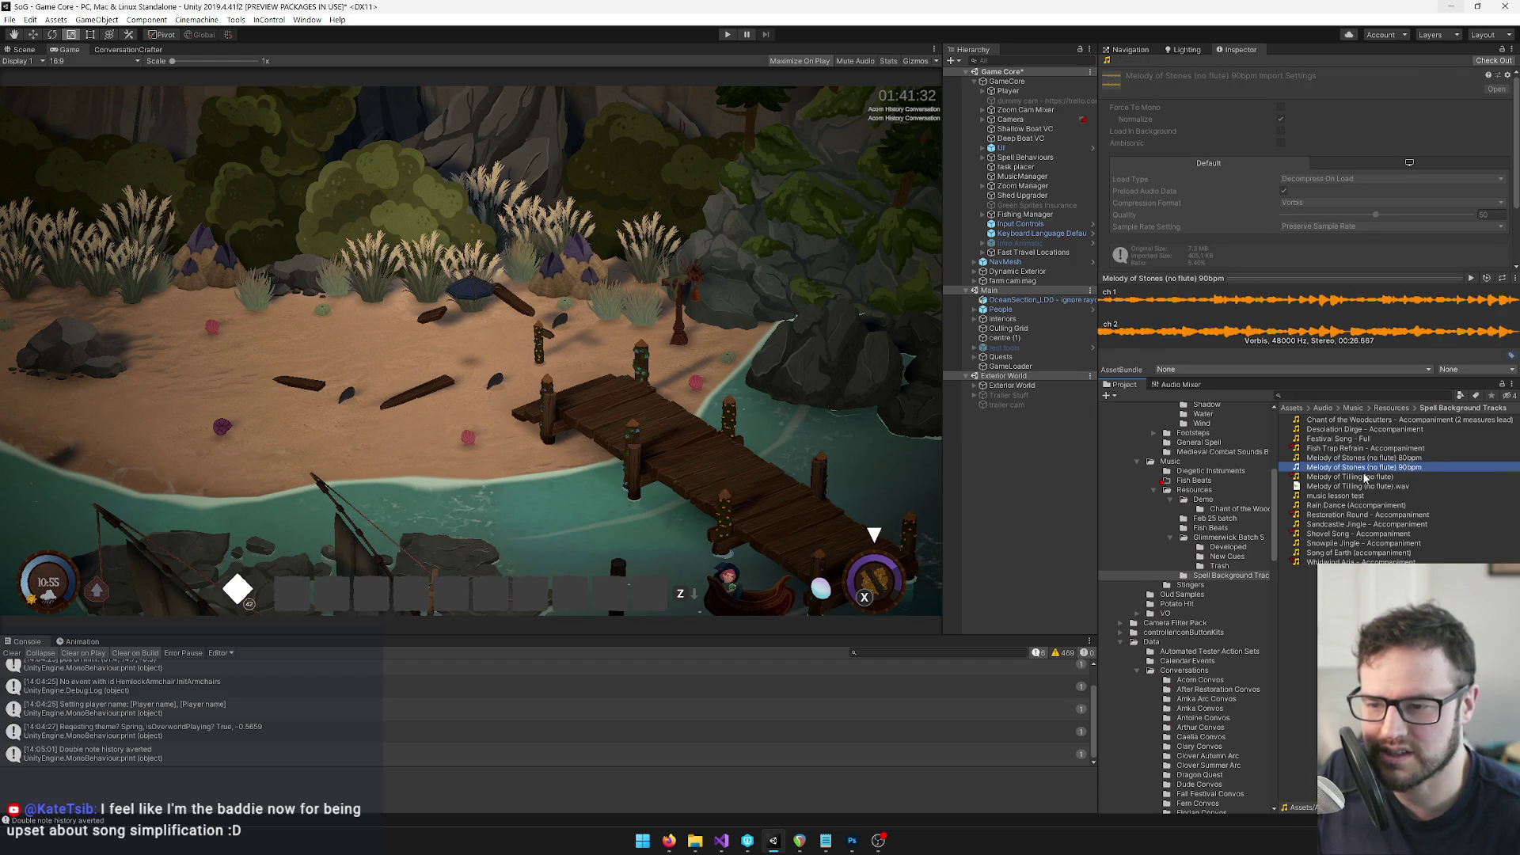
{"action": "left_click", "coordinate": [1335, 395]}
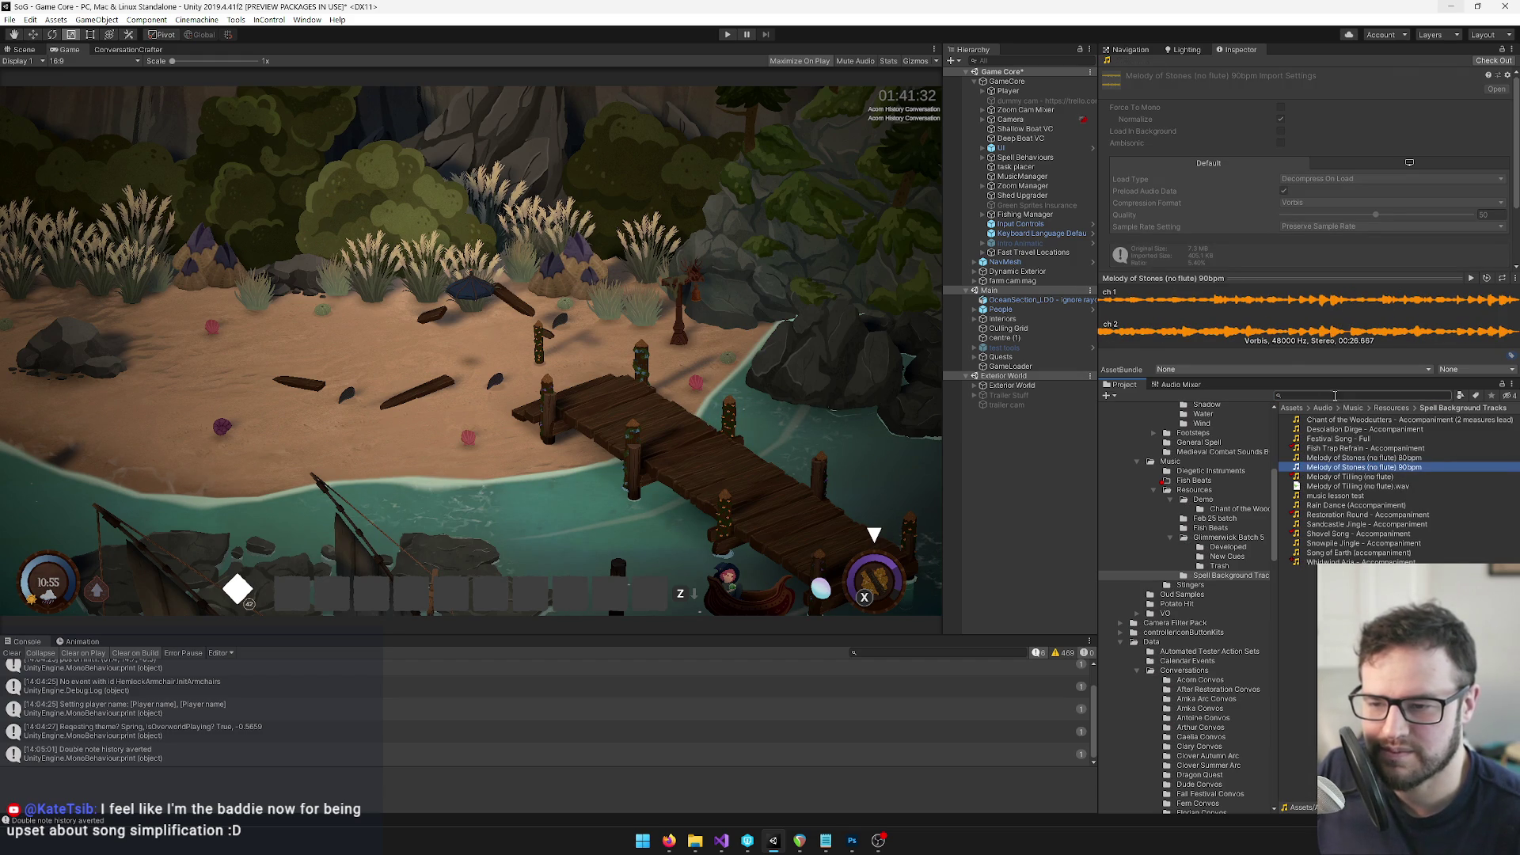
{"action": "type", "text": "stones"}
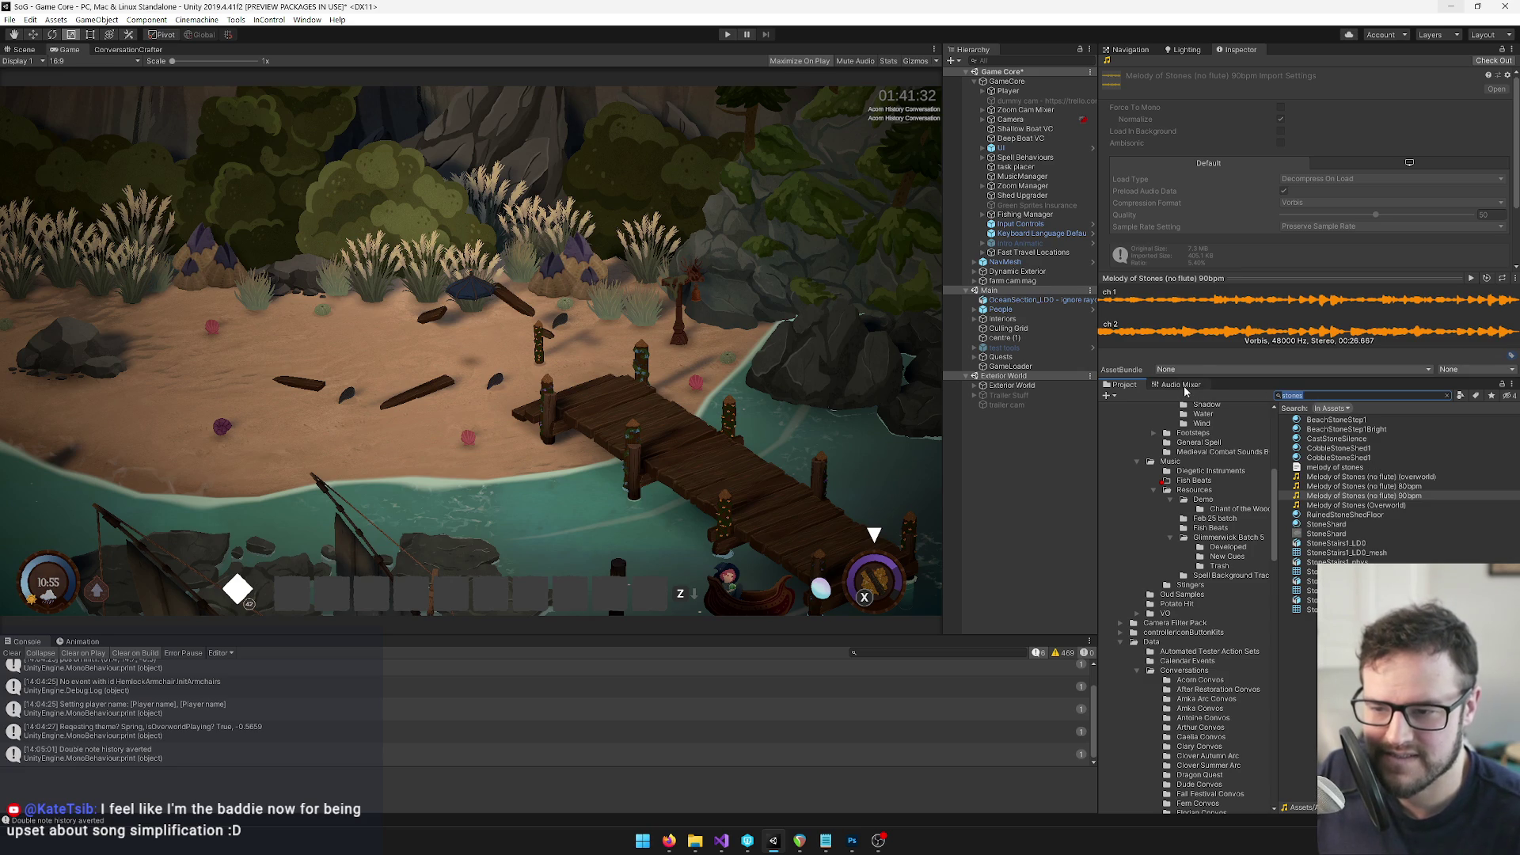
{"action": "type", "text": "mine"}
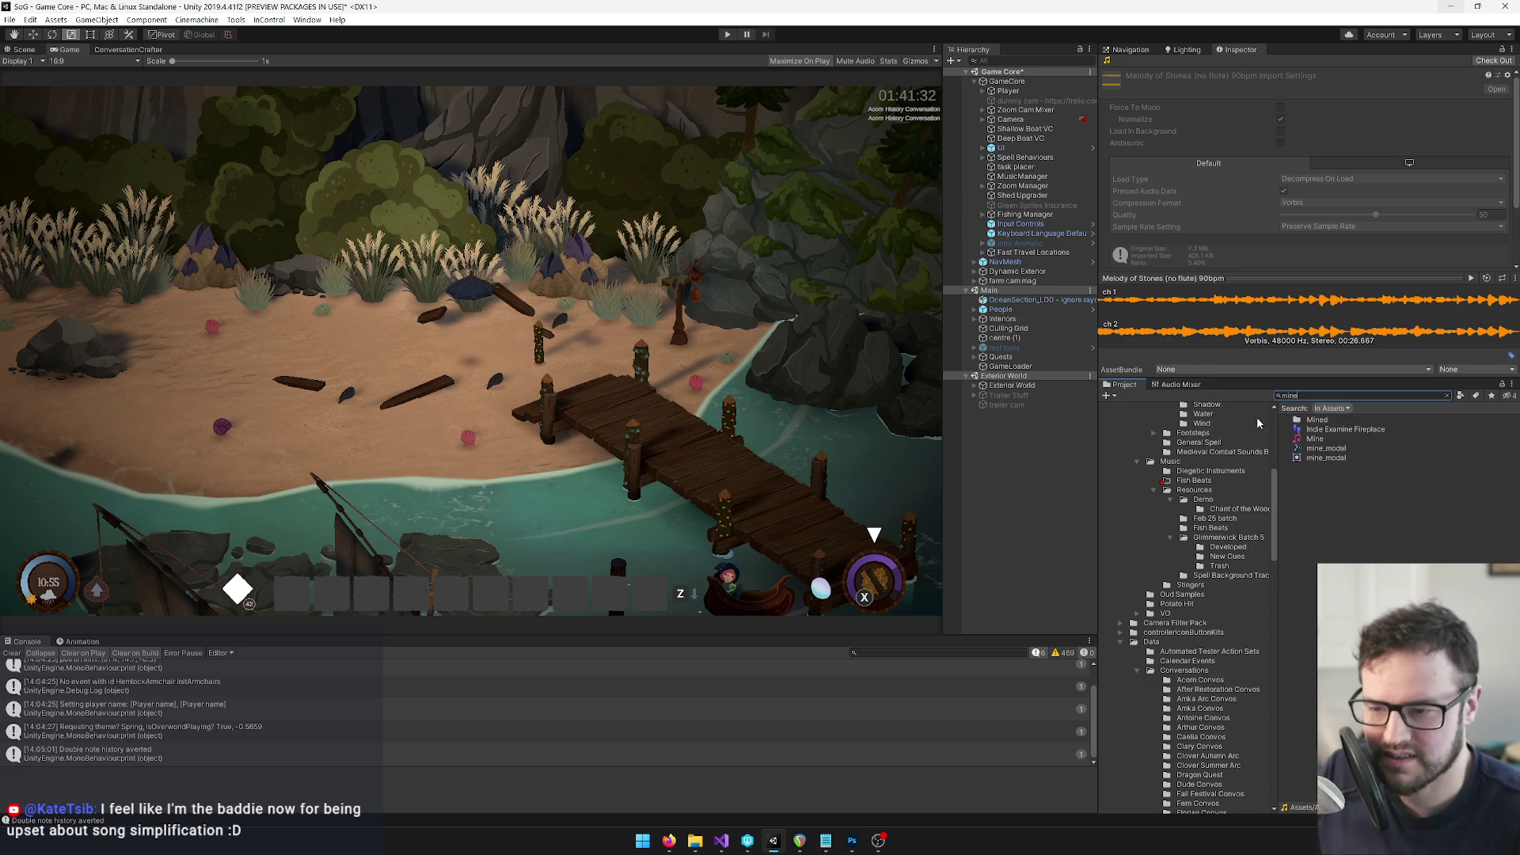
{"action": "left_click", "coordinate": [1312, 440]}
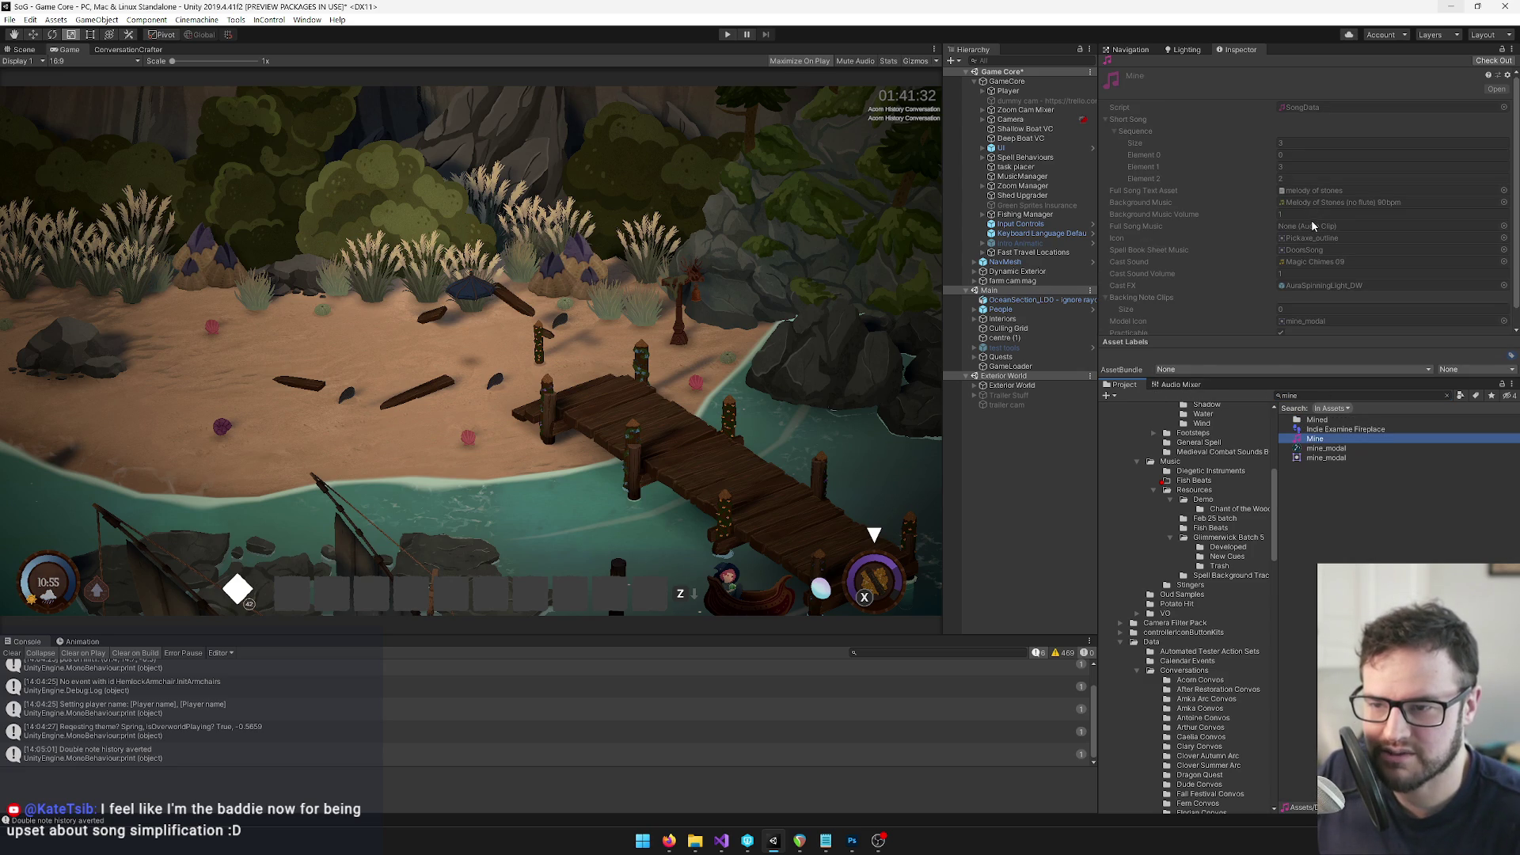
{"action": "left_click", "coordinate": [1322, 201]}
{"action": "left_click", "coordinate": [1352, 468]}
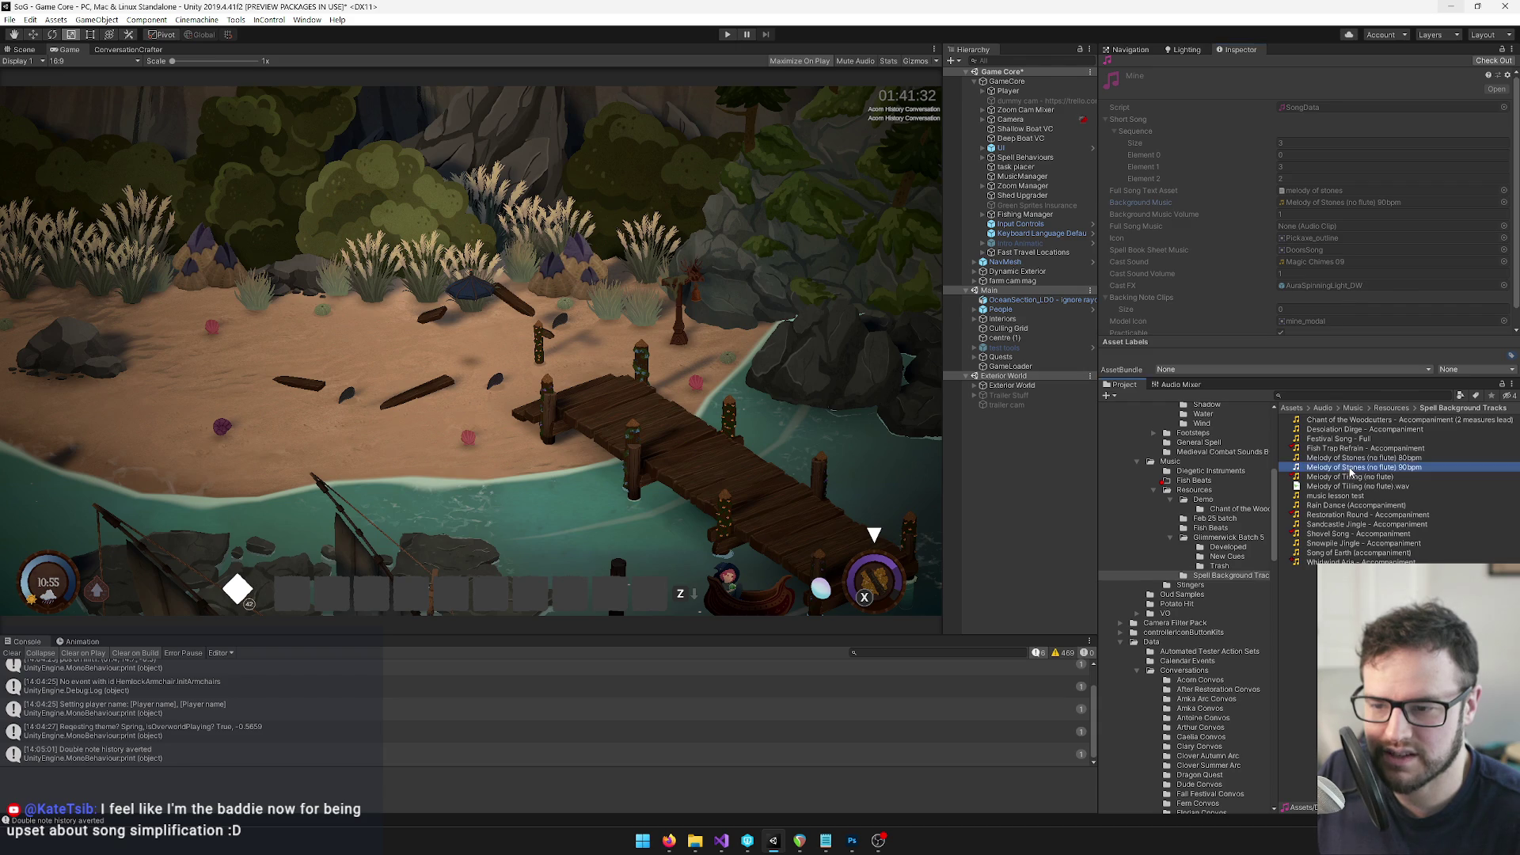
{"action": "left_click", "coordinate": [1494, 61]}
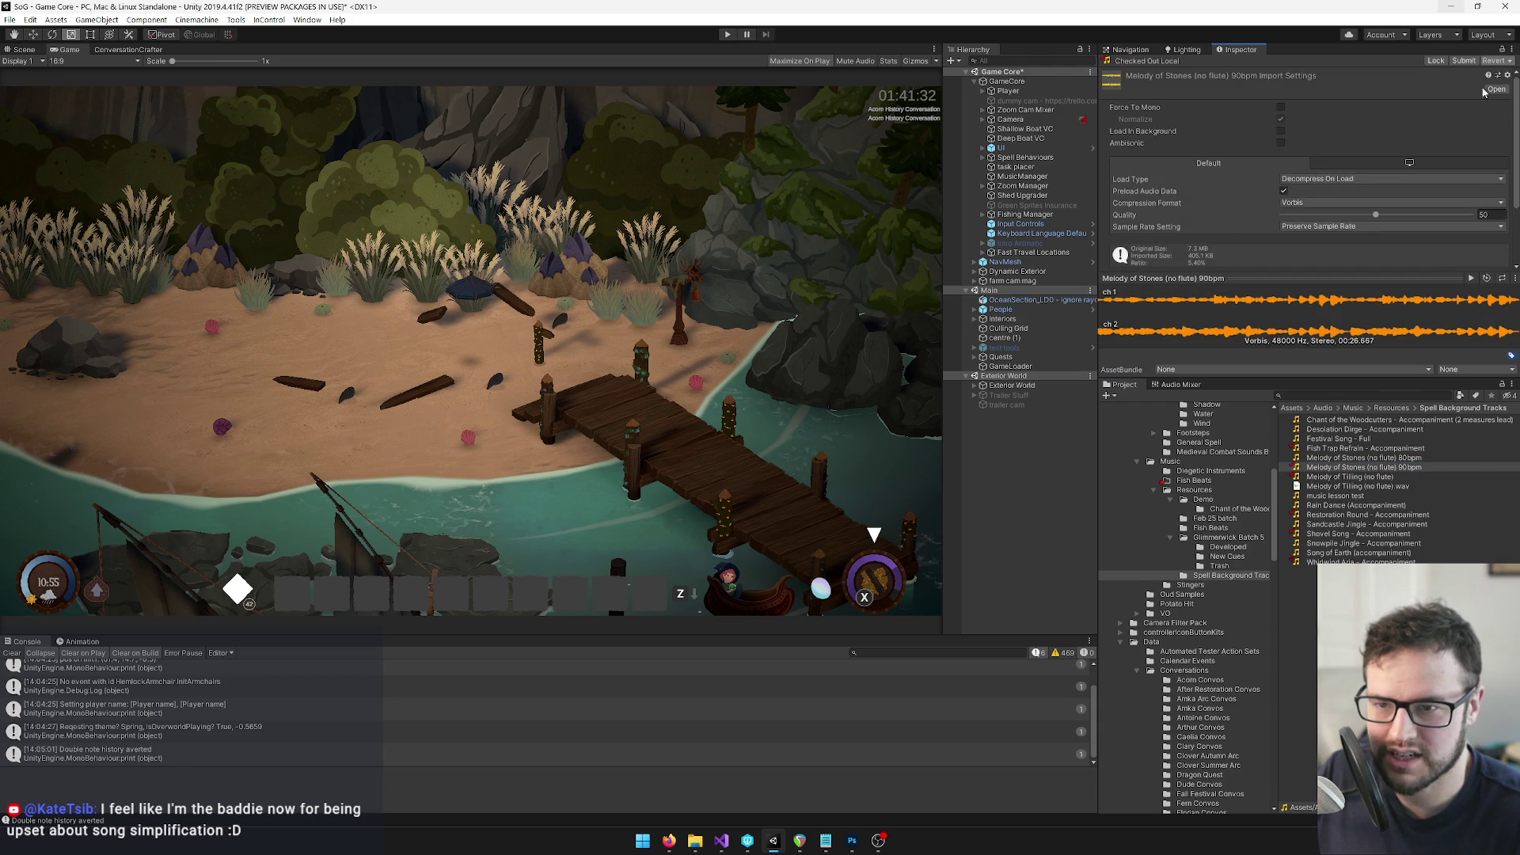
{"action": "right_click", "coordinate": [1317, 468]}
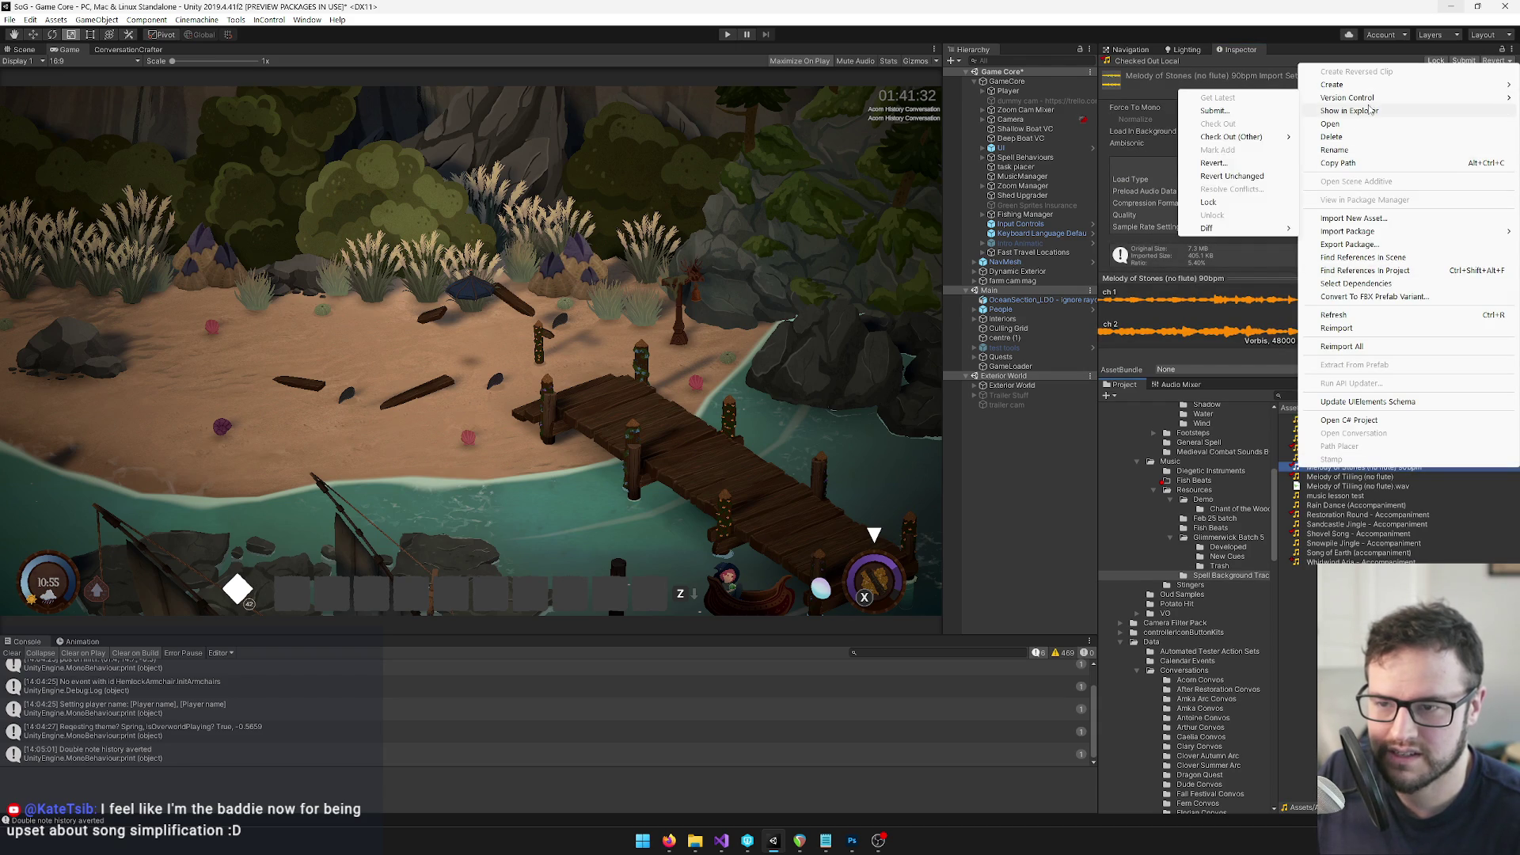
Reveal the clip in File Explorer beside the Restoration Round window, cancelling the replace prompt
{"action": "left_click", "coordinate": [1366, 112]}
{"action": "left_click_drag", "start_coordinate": [768, 228], "coordinate": [557, 201]}
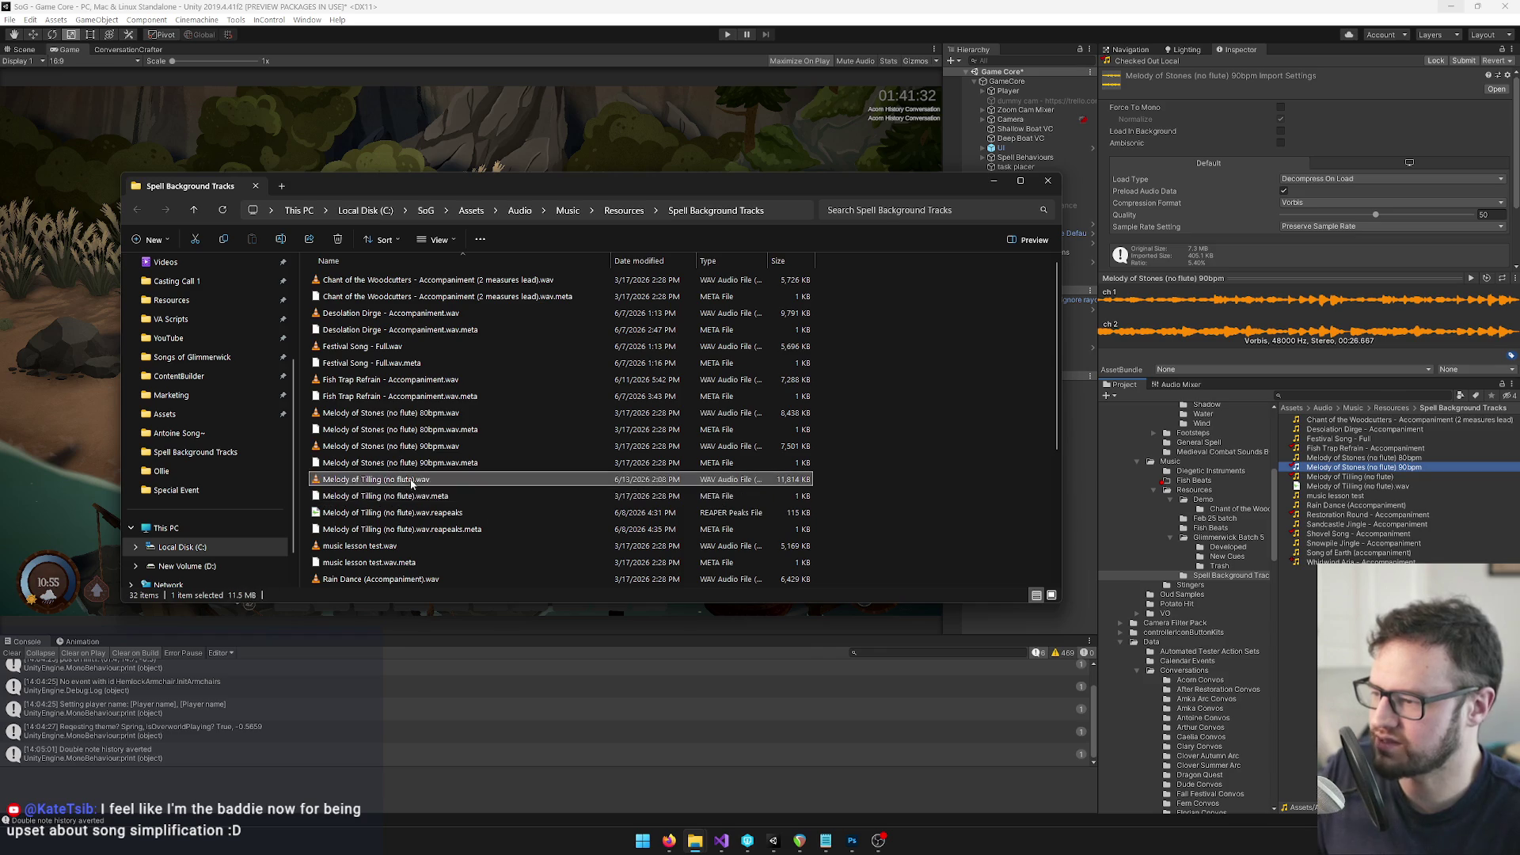
{"action": "mouse_move", "coordinate": [695, 841]}
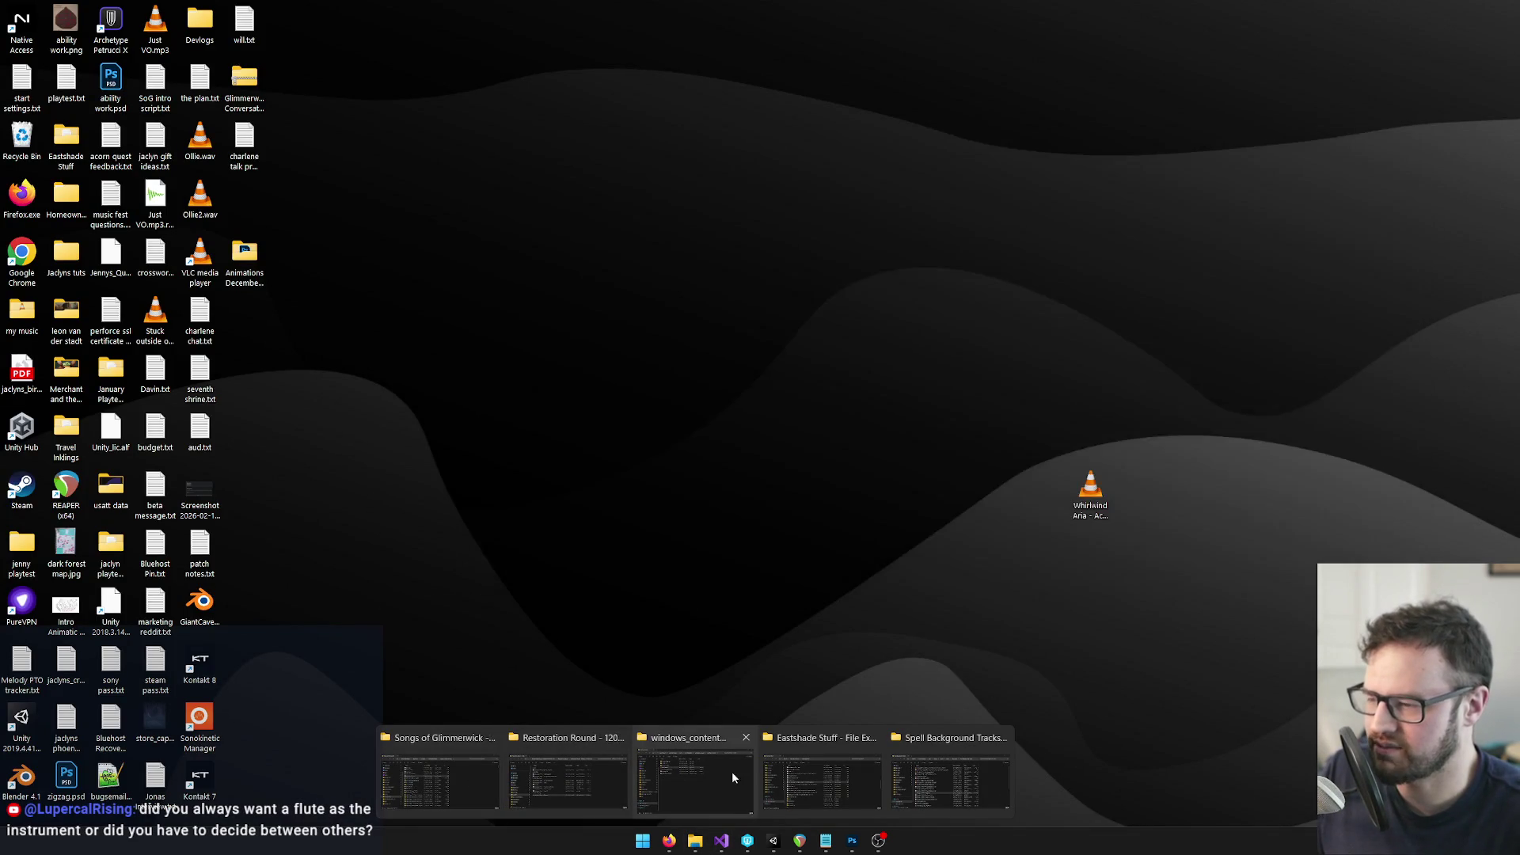
{"action": "left_click", "coordinate": [582, 783]}
{"action": "key", "text": "ctrl+v"}
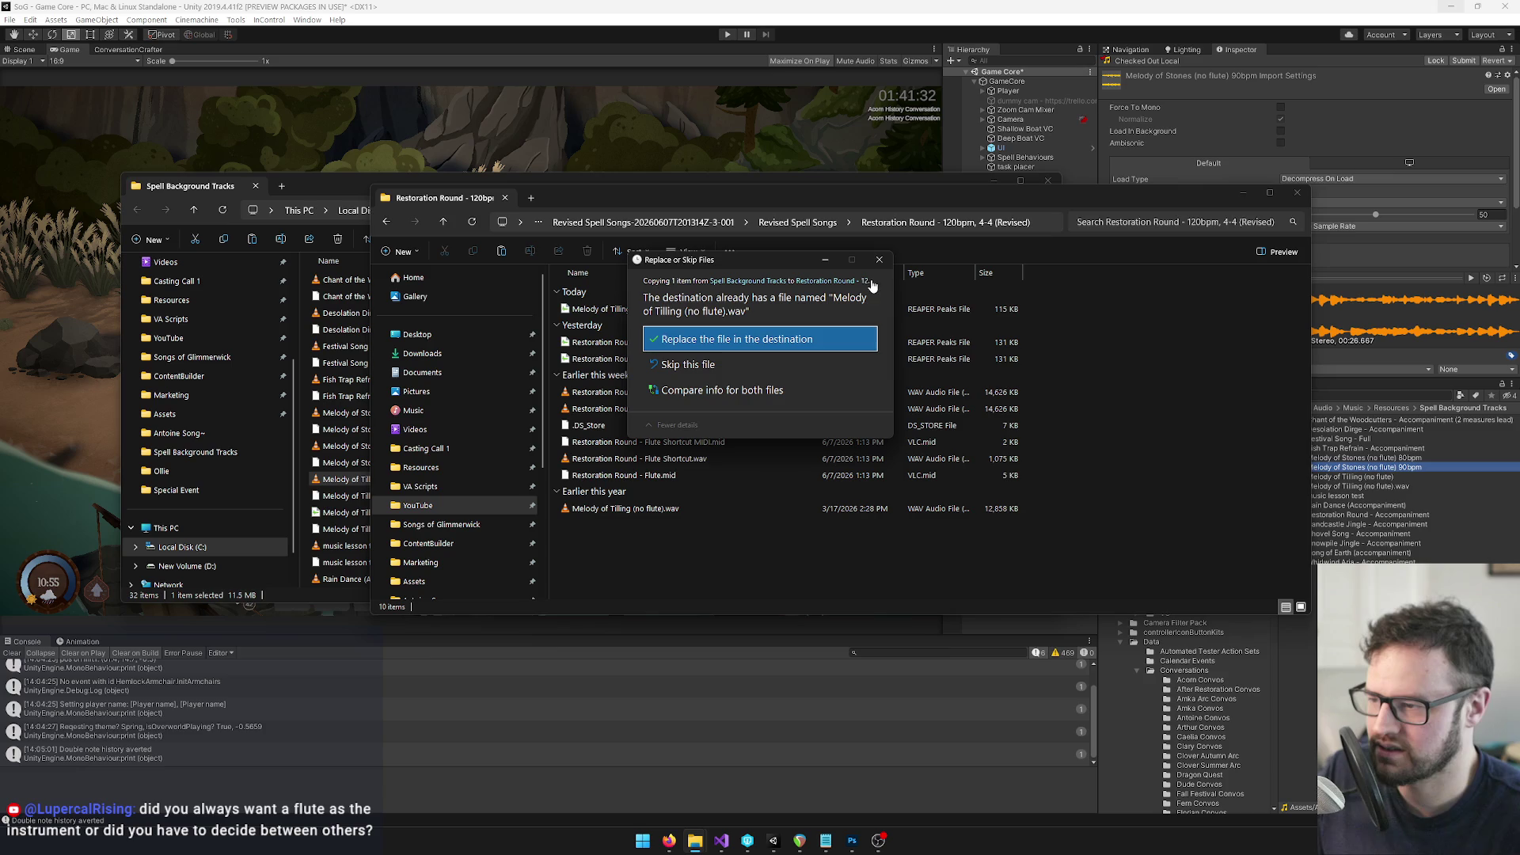
{"action": "left_click", "coordinate": [881, 262]}
{"action": "mouse_move", "coordinate": [1065, 208]}
{"action": "left_mouse_down"}
{"action": "mouse_move", "coordinate": [1053, 350]}
{"action": "mouse_move", "coordinate": [1145, 631]}
{"action": "mouse_move", "coordinate": [1094, 582]}
{"action": "mouse_move", "coordinate": [1013, 584]}
{"action": "mouse_move", "coordinate": [1083, 506]}
{"action": "left_mouse_up"}
Select Melody of Stones (no flute) 90bpm.wav in the Spell Background Tracks folder
{"action": "left_click", "coordinate": [464, 479]}
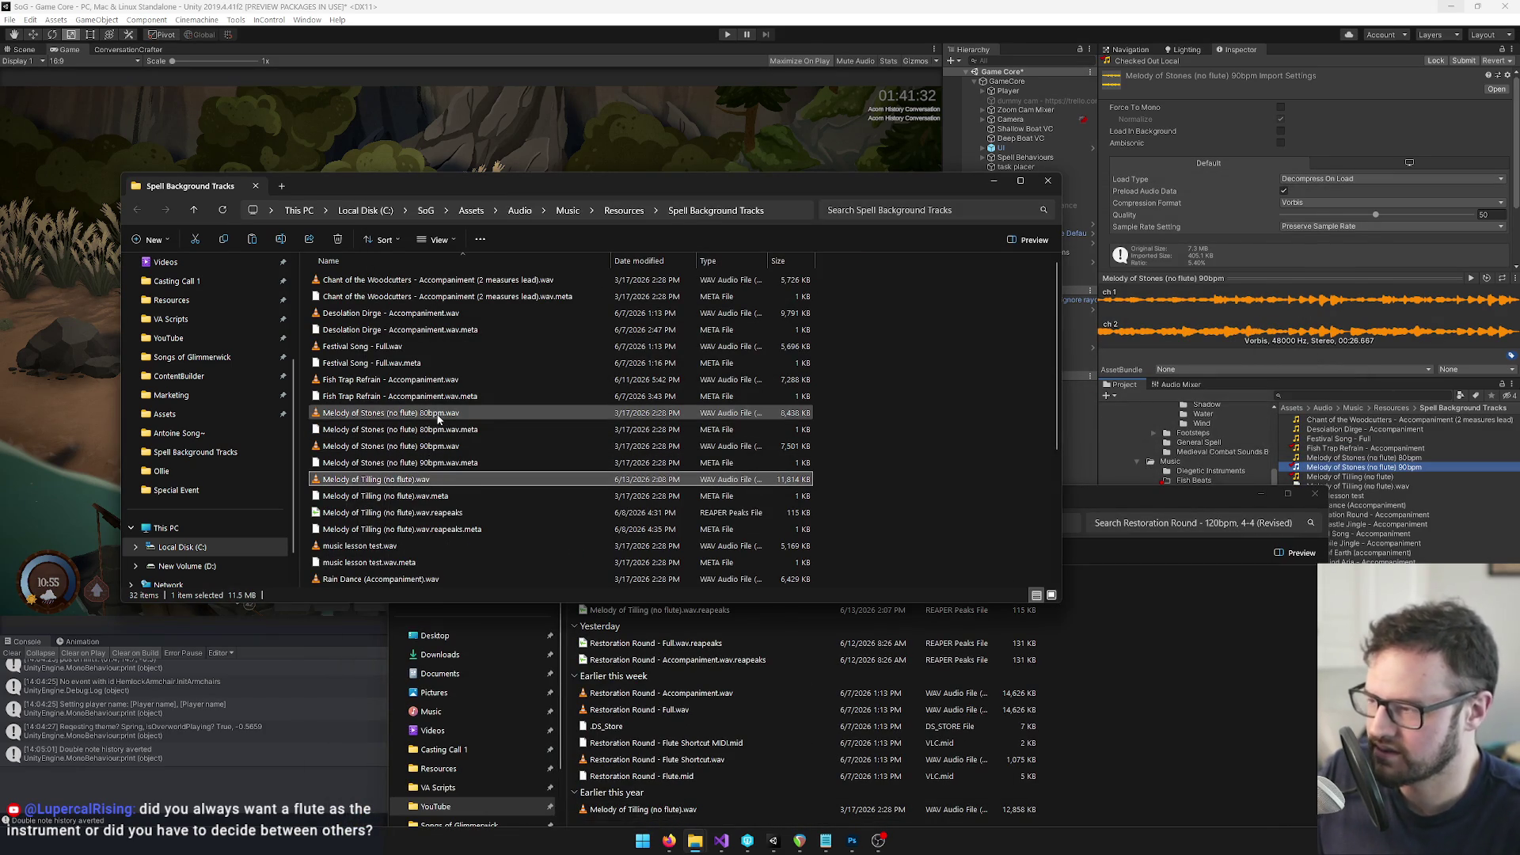
{"action": "key", "text": "Down"}
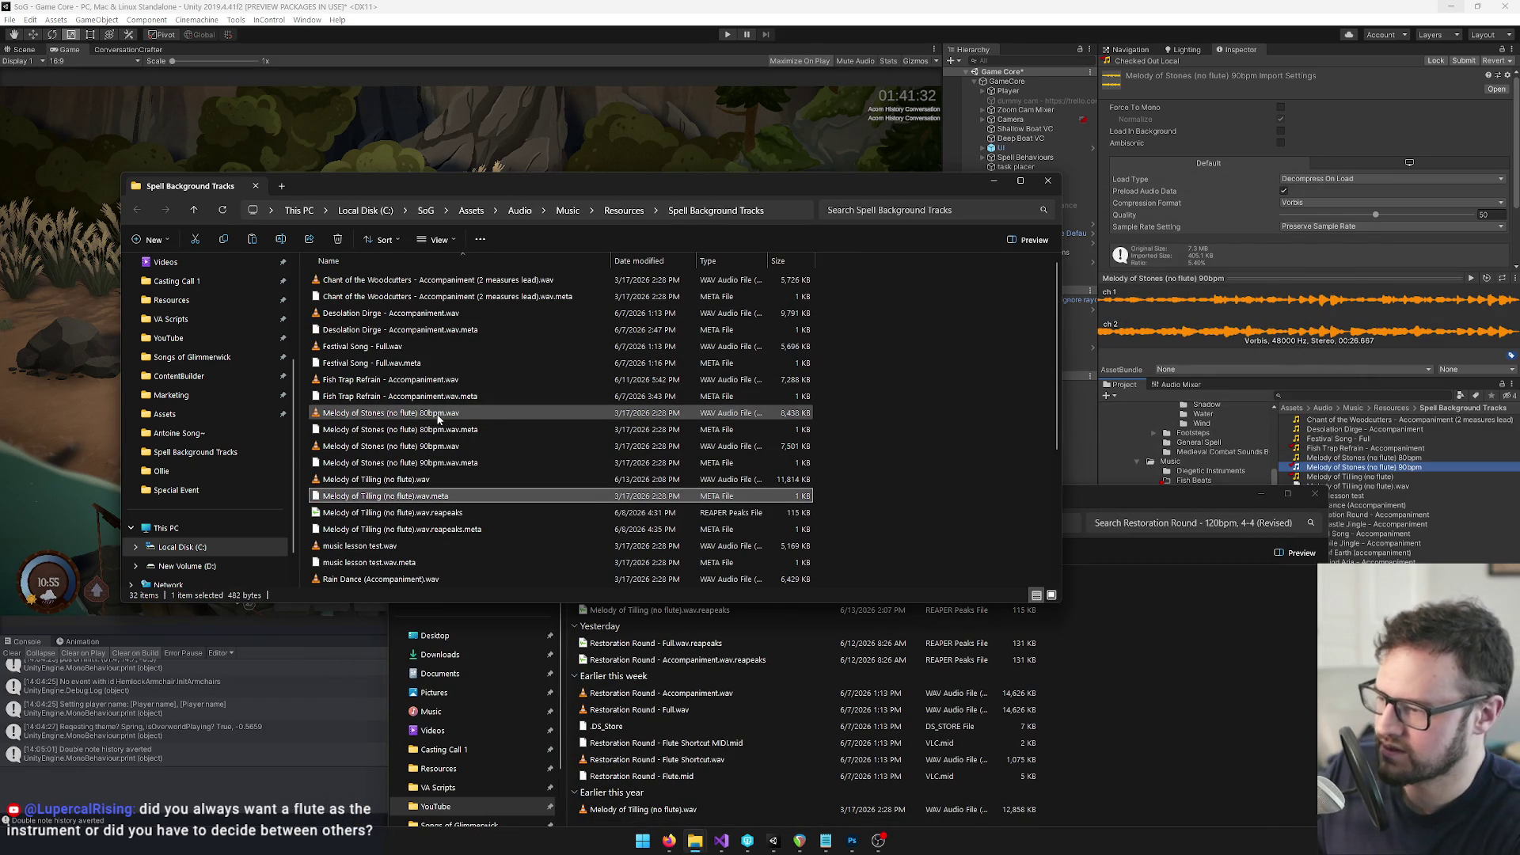
{"action": "left_click", "coordinate": [1374, 472]}
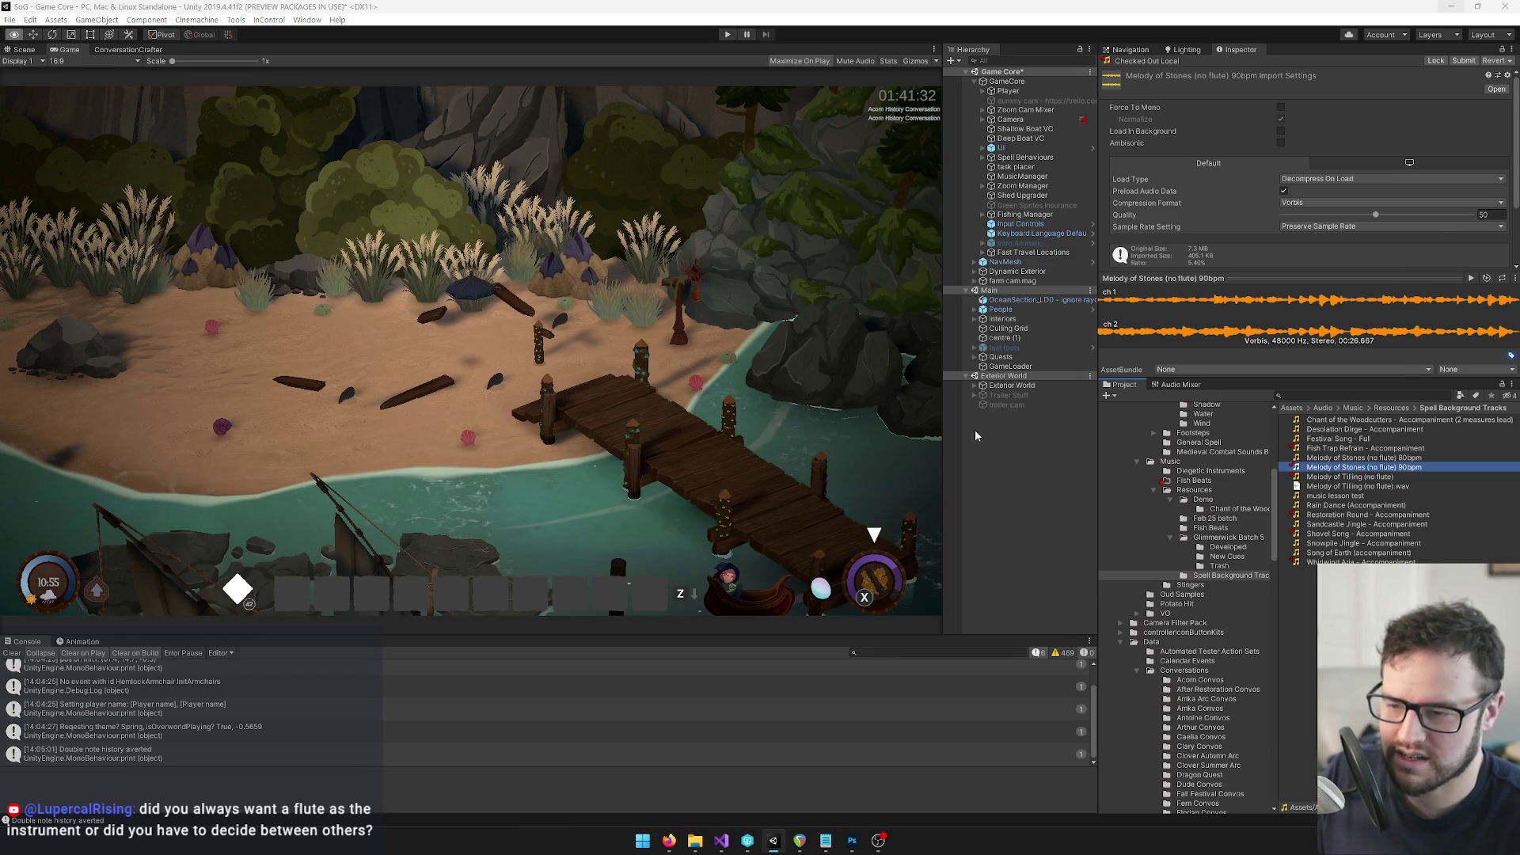
{"action": "key", "text": "alt+Tab"}
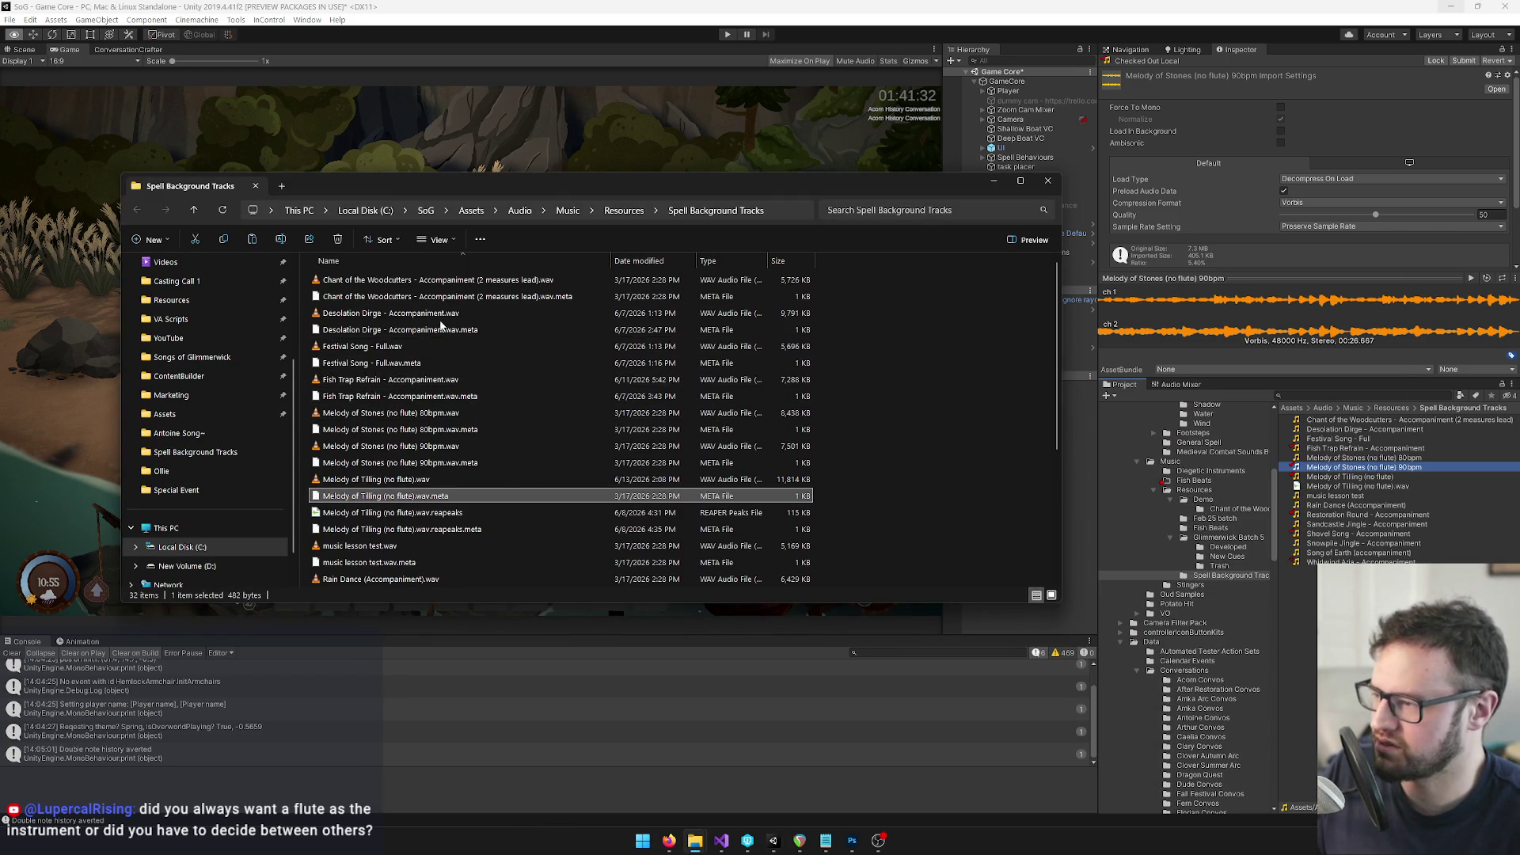
{"action": "scroll", "coordinate": [463, 398], "scroll_direction": "down", "scroll_amount": 5}
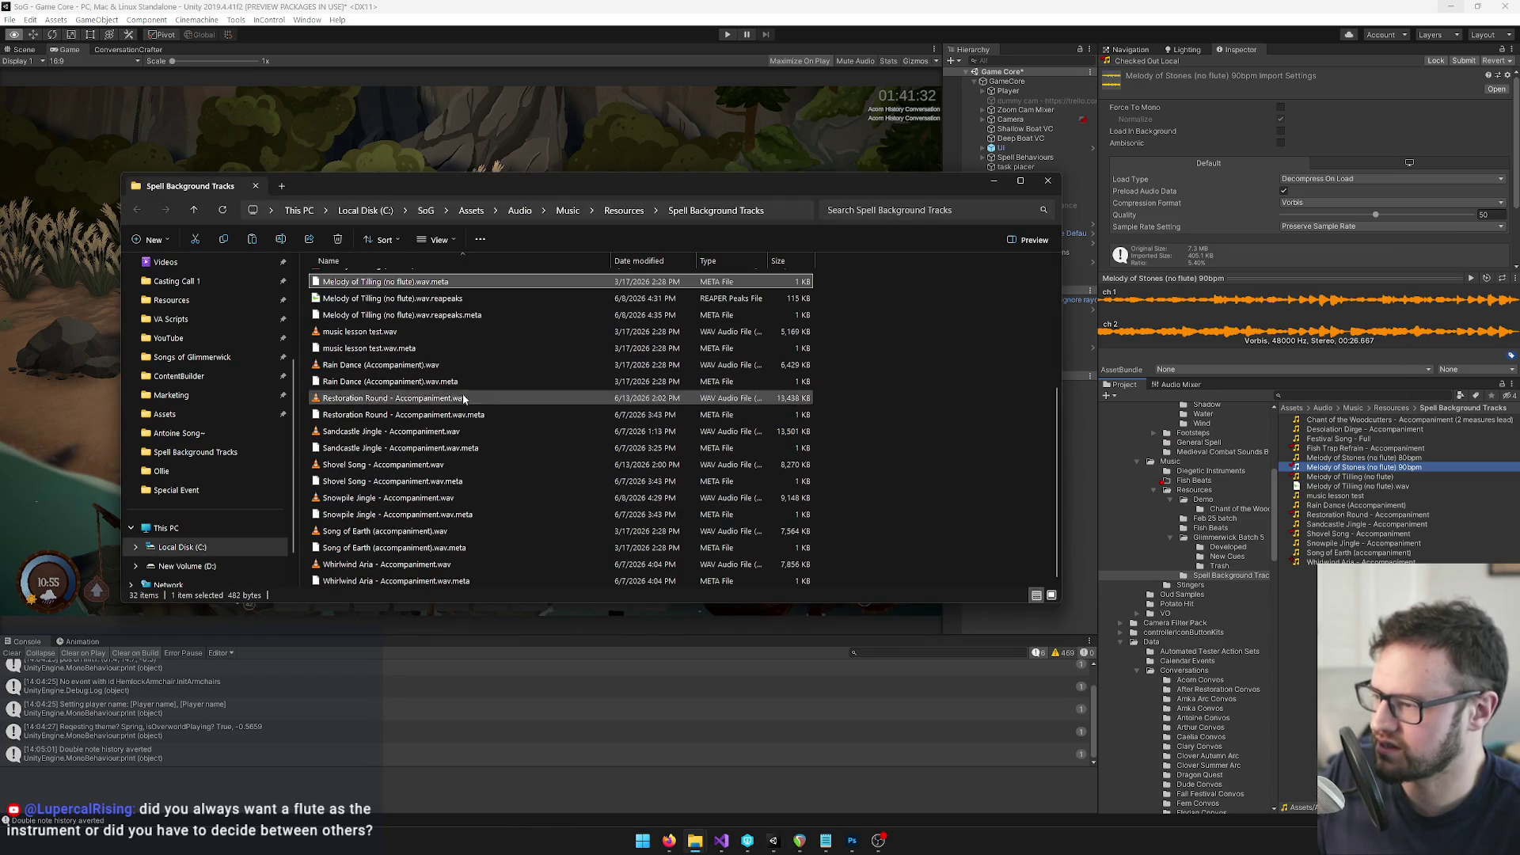
{"action": "scroll", "coordinate": [391, 347], "scroll_direction": "up", "scroll_amount": 1}
{"action": "left_click", "coordinate": [394, 312]}
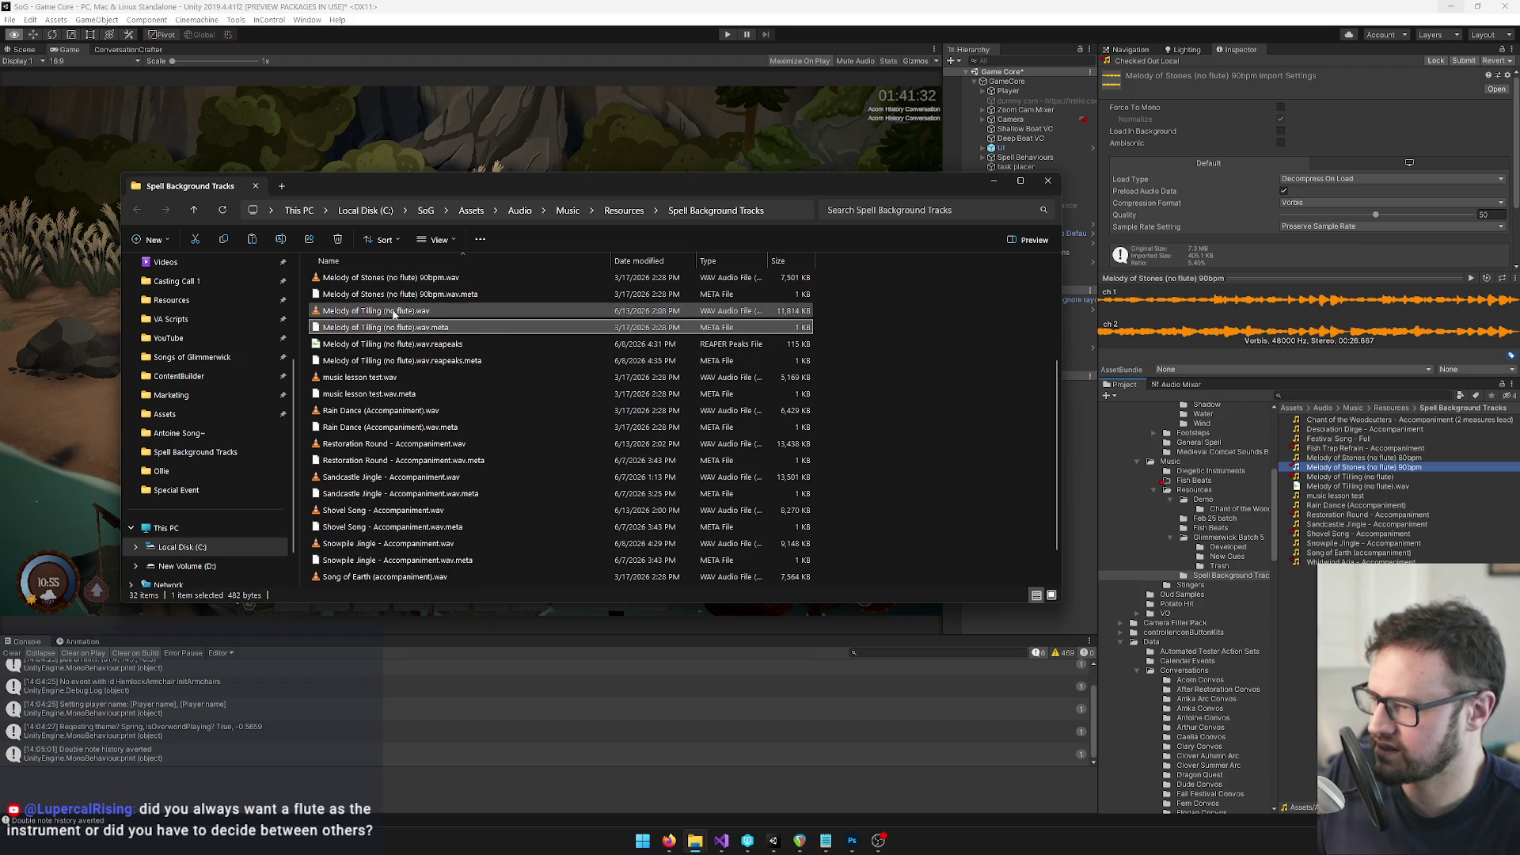
{"action": "scroll", "coordinate": [394, 325], "scroll_direction": "up", "scroll_amount": 1}
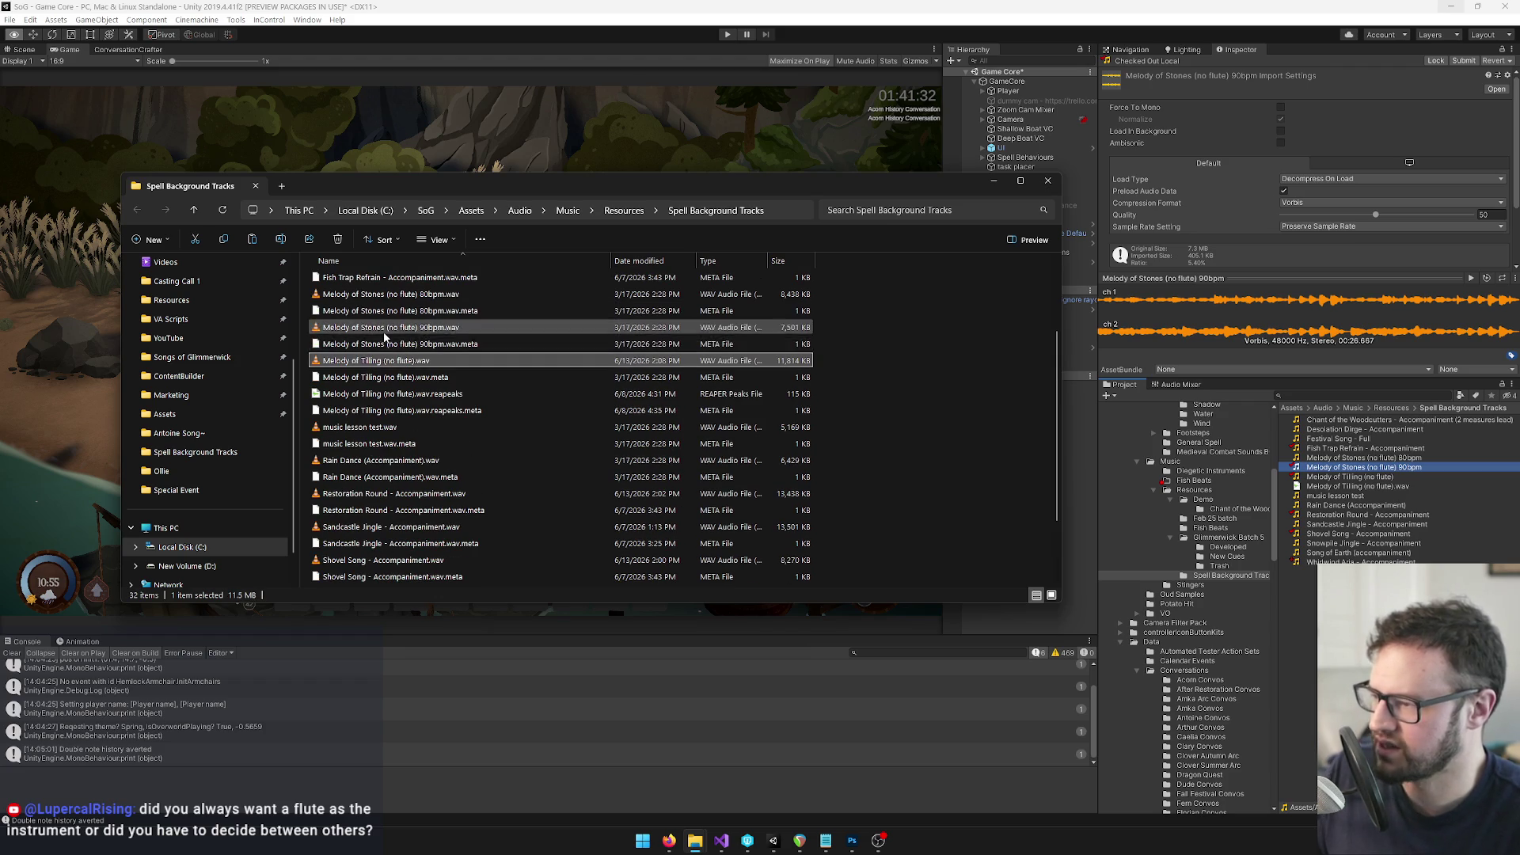
{"action": "left_click", "coordinate": [385, 330]}
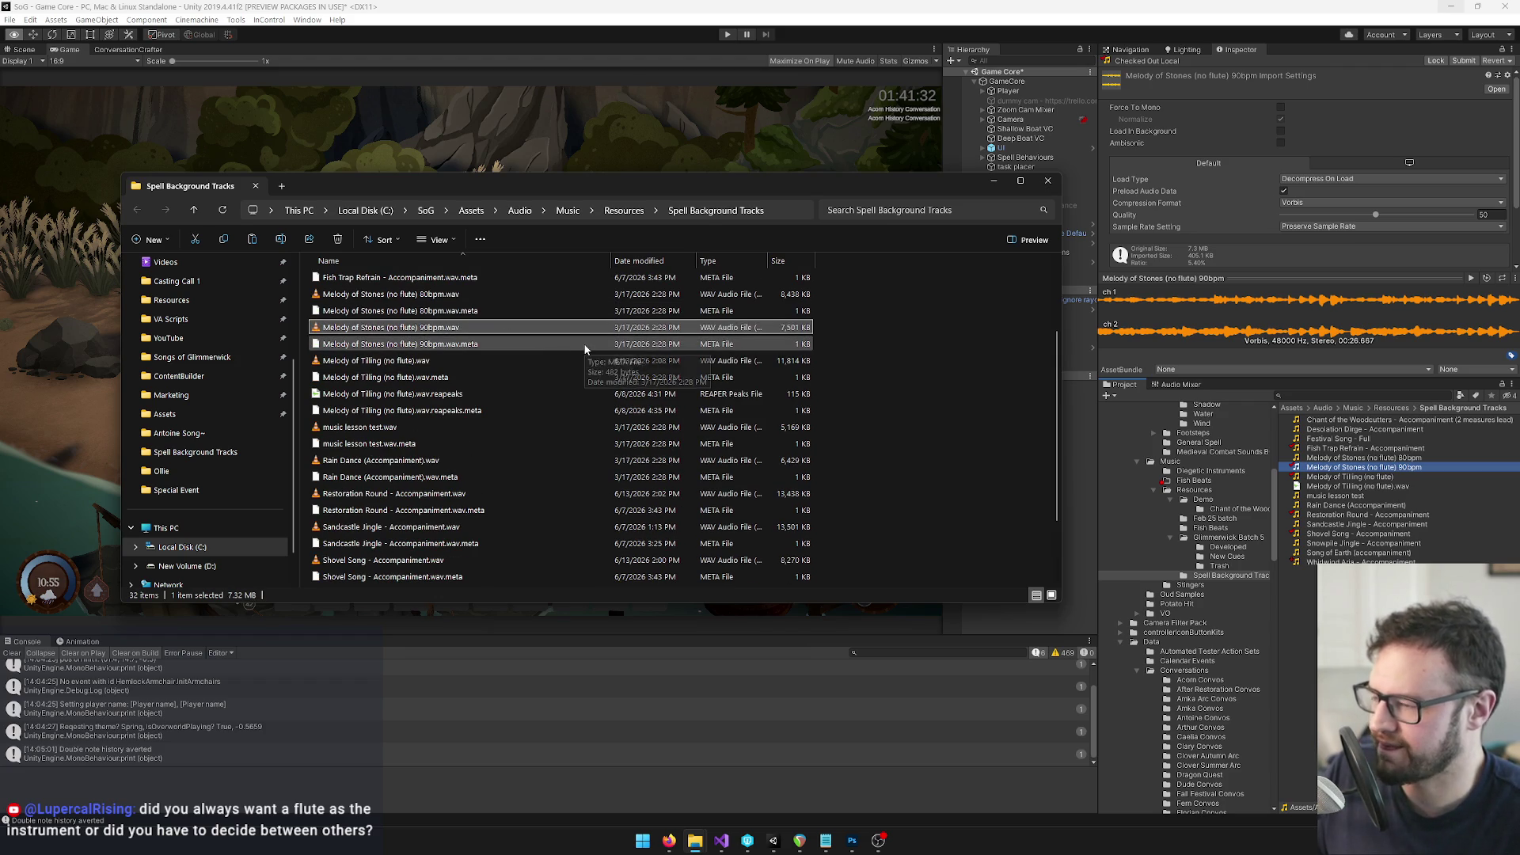
{"action": "left_click", "coordinate": [695, 841]}
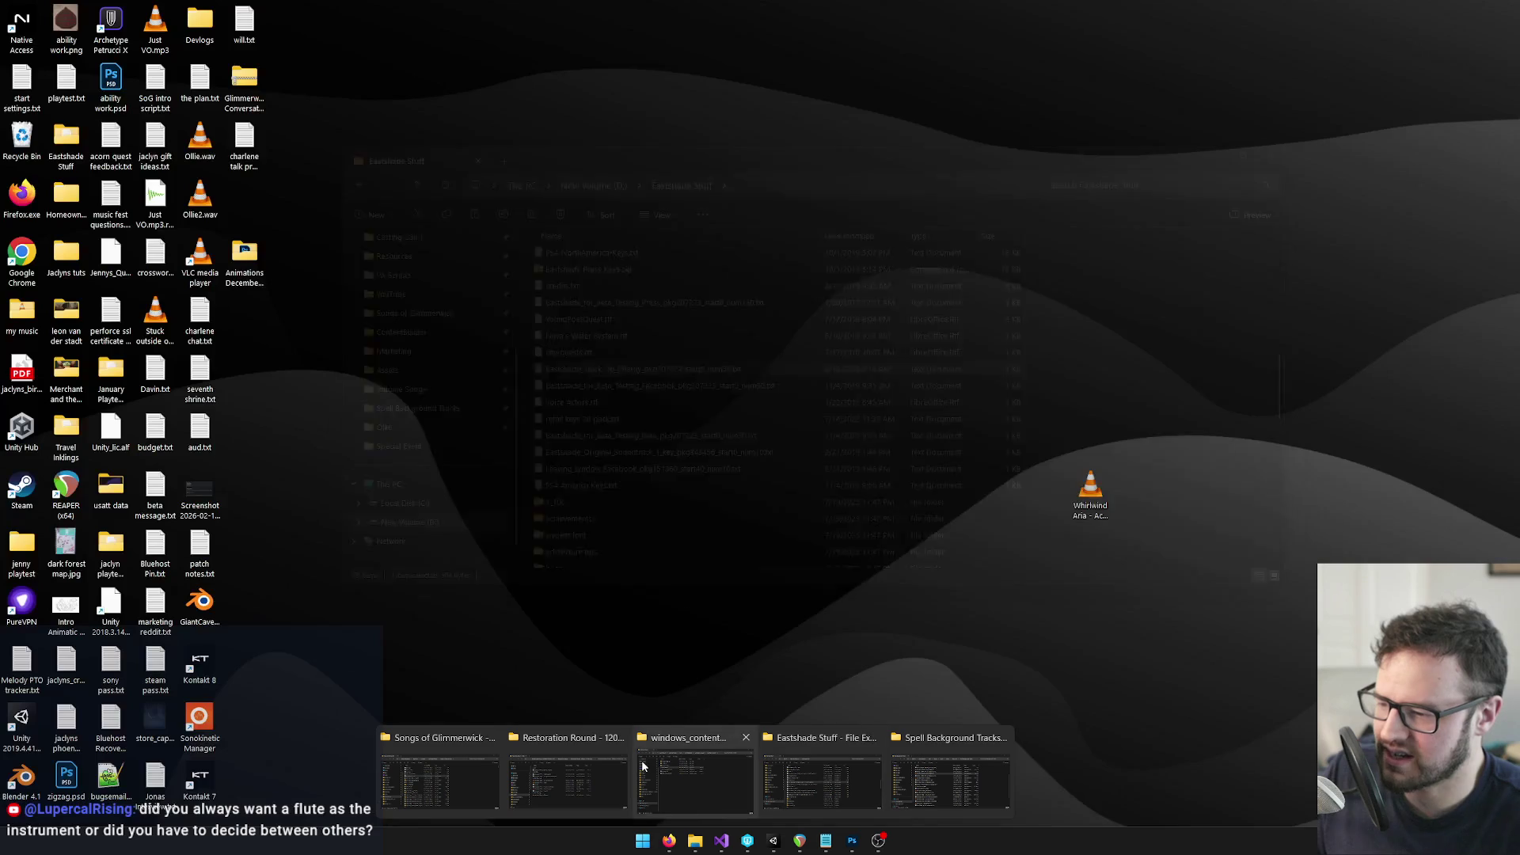
Select Melody of Stones (no flute) 90bpm.wav in the Restoration Round folder and bring REAPER up
{"action": "left_click", "coordinate": [559, 763]}
{"action": "left_click_drag", "start_coordinate": [758, 496], "coordinate": [628, 199]}
{"action": "left_click", "coordinate": [513, 533]}
{"action": "left_click", "coordinate": [800, 841]}
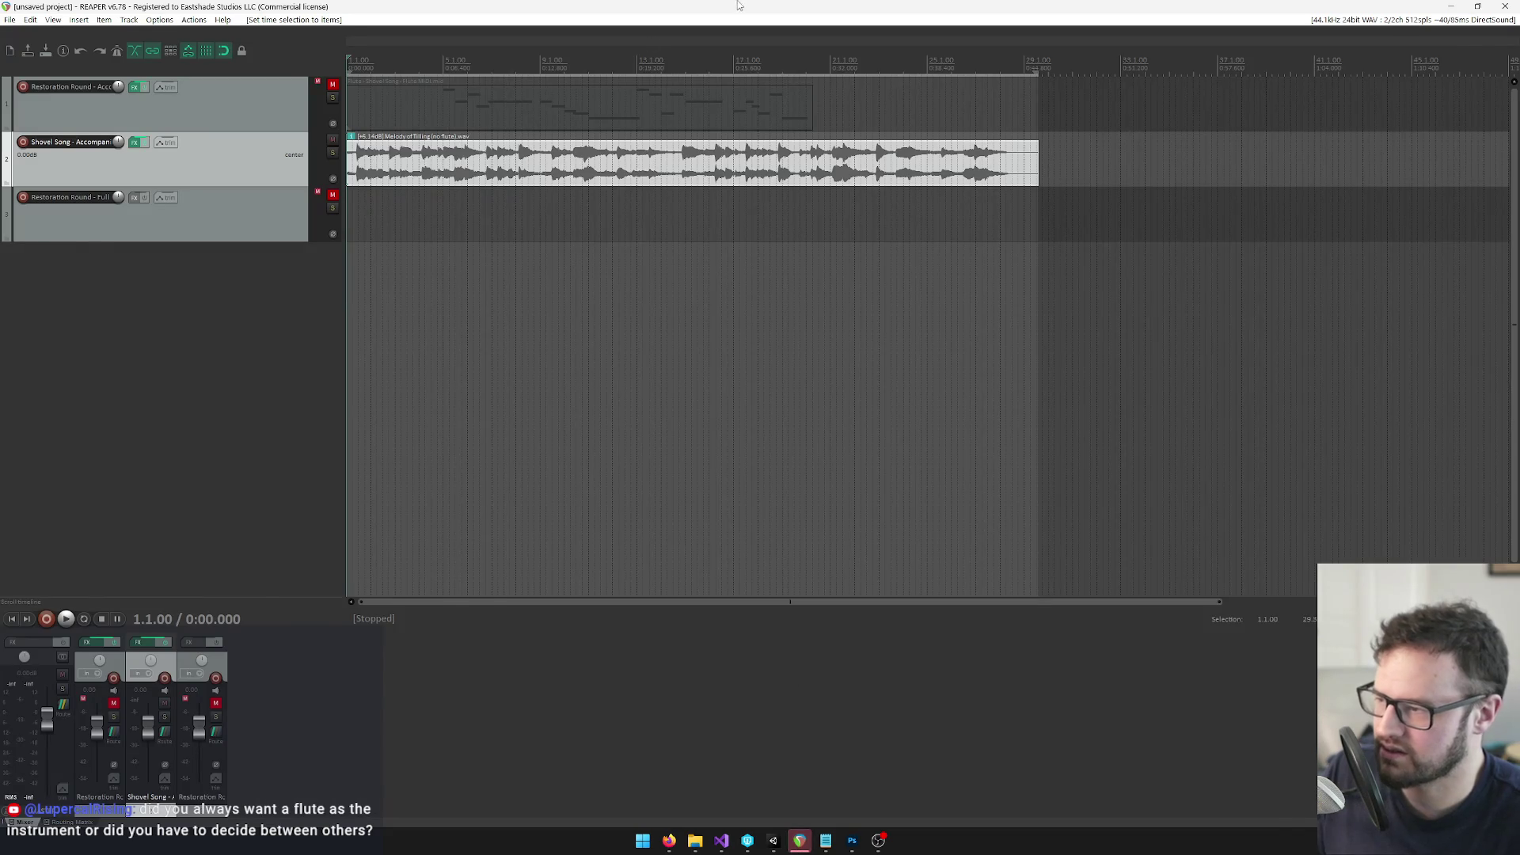
{"action": "left_click", "coordinate": [800, 841]}
Replace track 2's old item with the Melody of Stones wav, importing it ignoring its tempo
{"action": "left_click", "coordinate": [1203, 271]}
{"action": "key", "text": "Delete"}
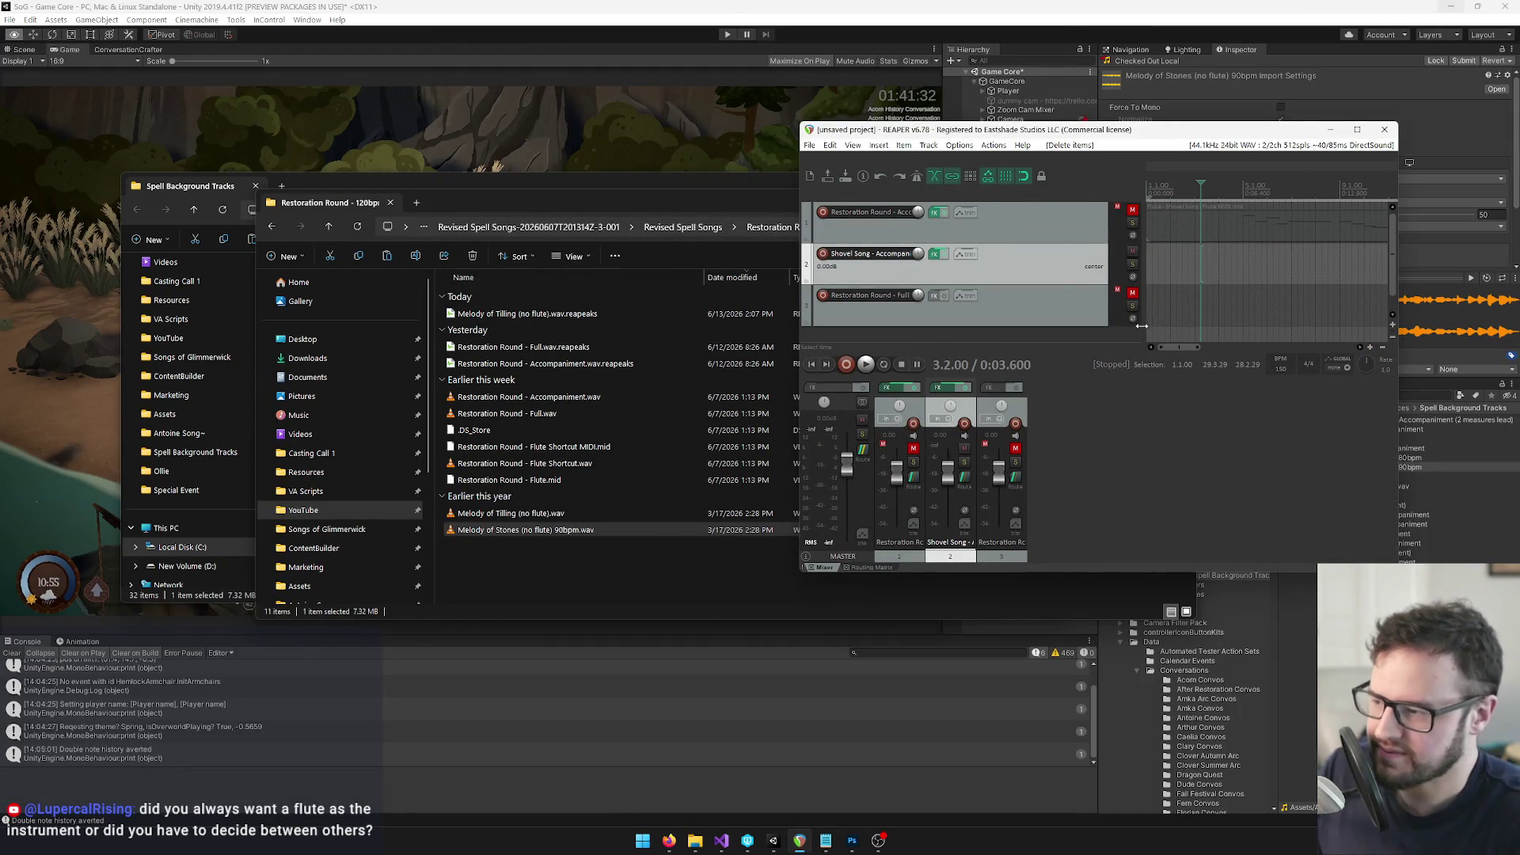
{"action": "left_click_drag", "start_coordinate": [1293, 228], "coordinate": [1291, 222]}
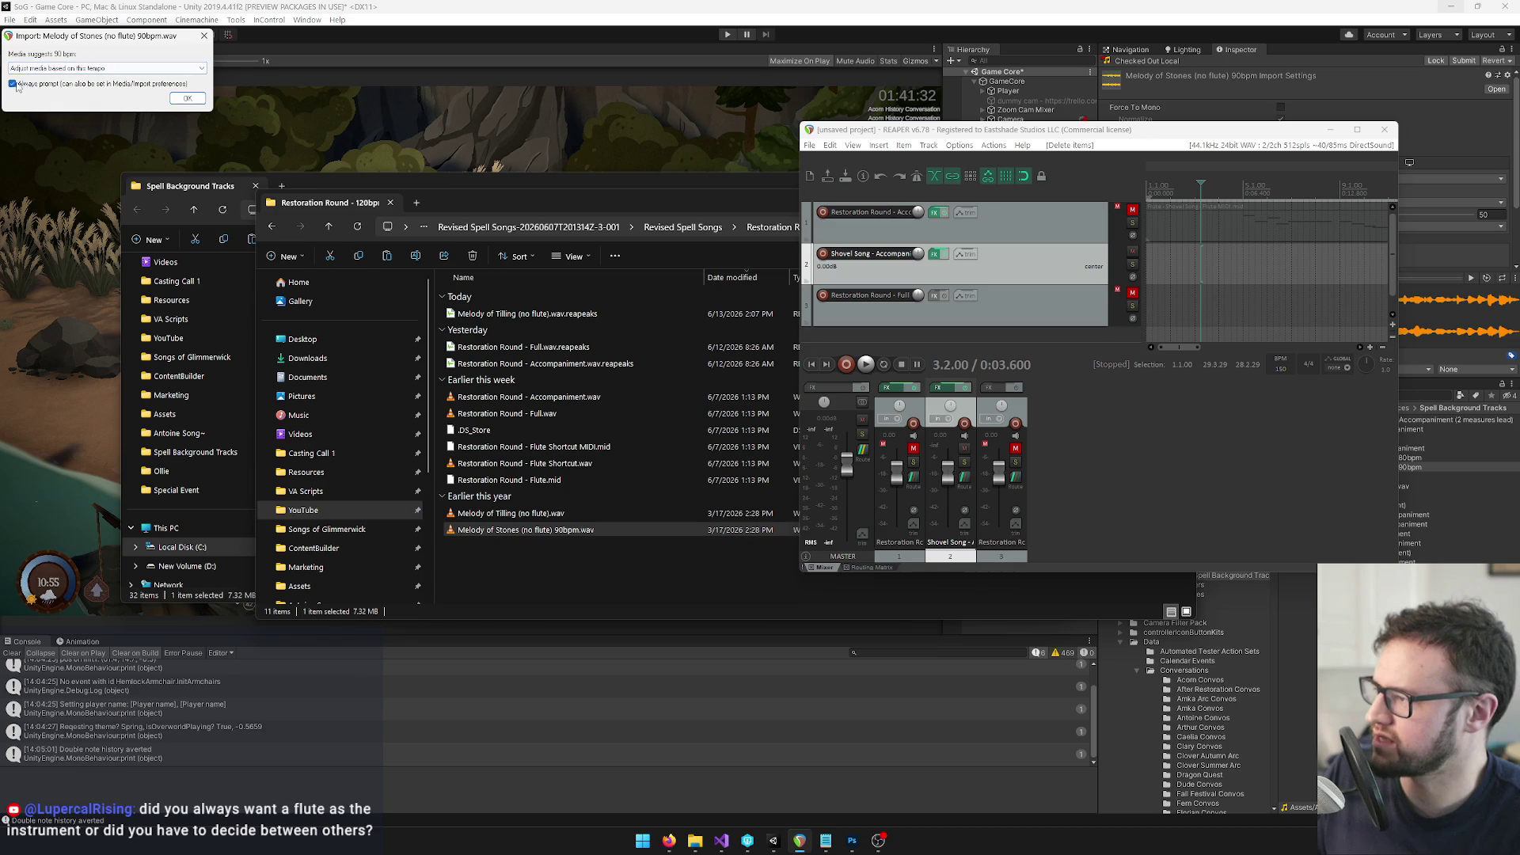
{"action": "left_click", "coordinate": [109, 69]}
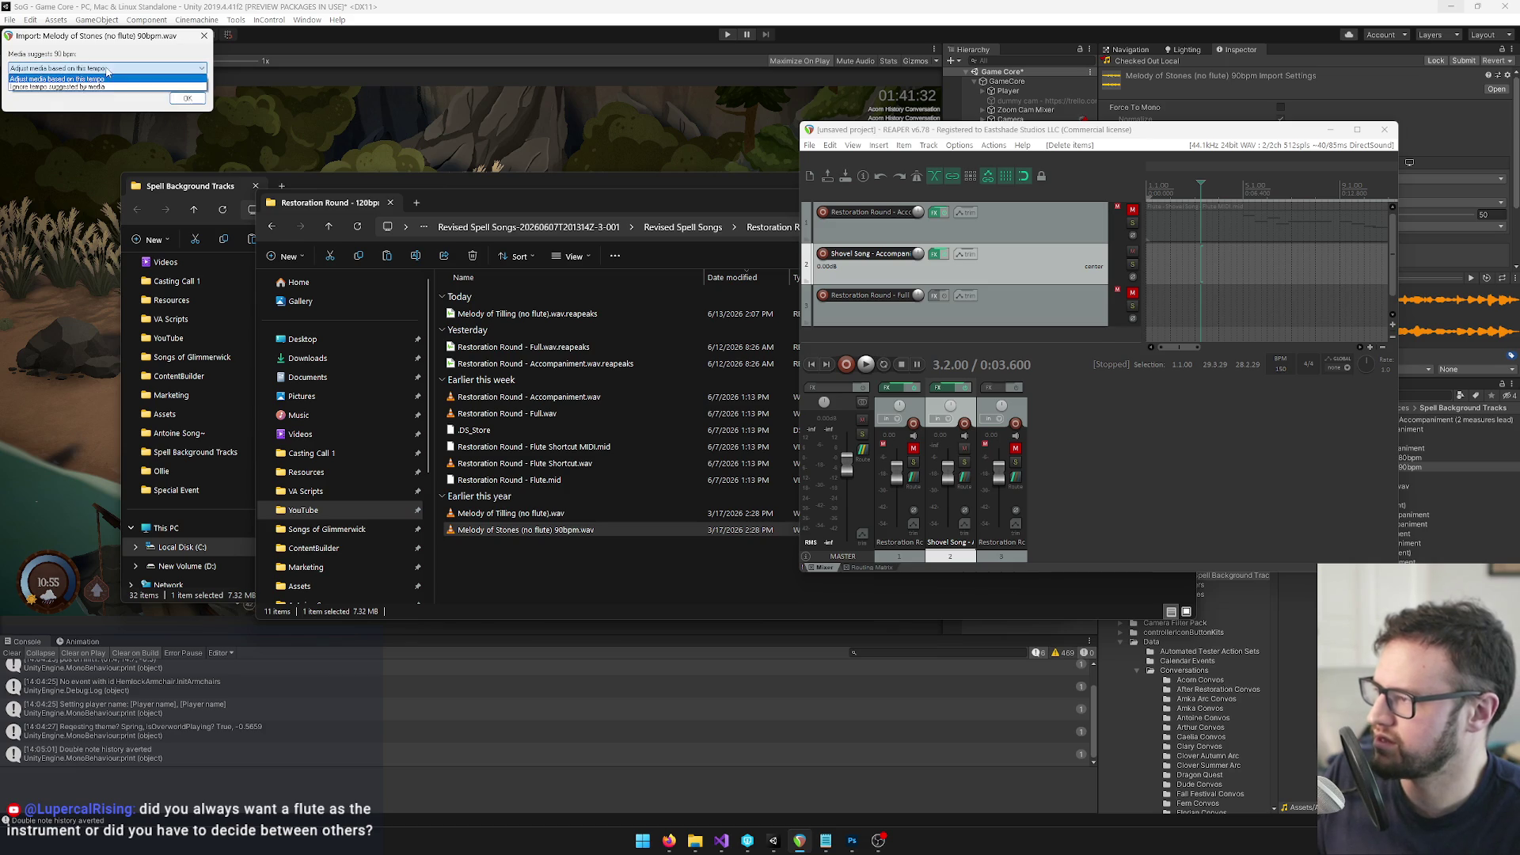
{"action": "left_click", "coordinate": [81, 87]}
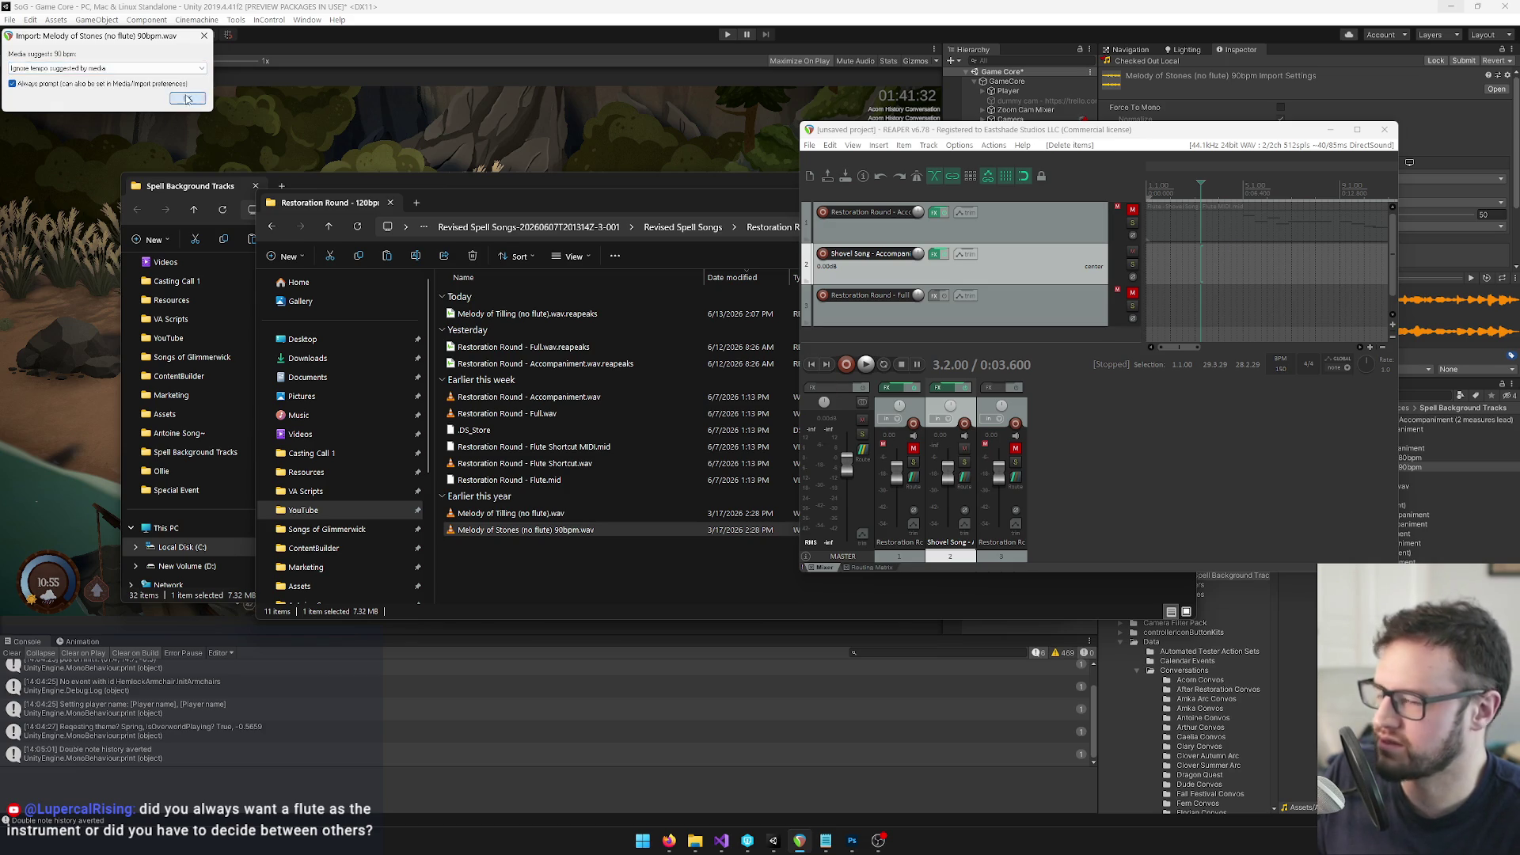
{"action": "left_click", "coordinate": [186, 99]}
Maximize the REAPER window and normalize the imported melody item
{"action": "left_click_drag", "start_coordinate": [1096, 134], "coordinate": [1039, 138]}
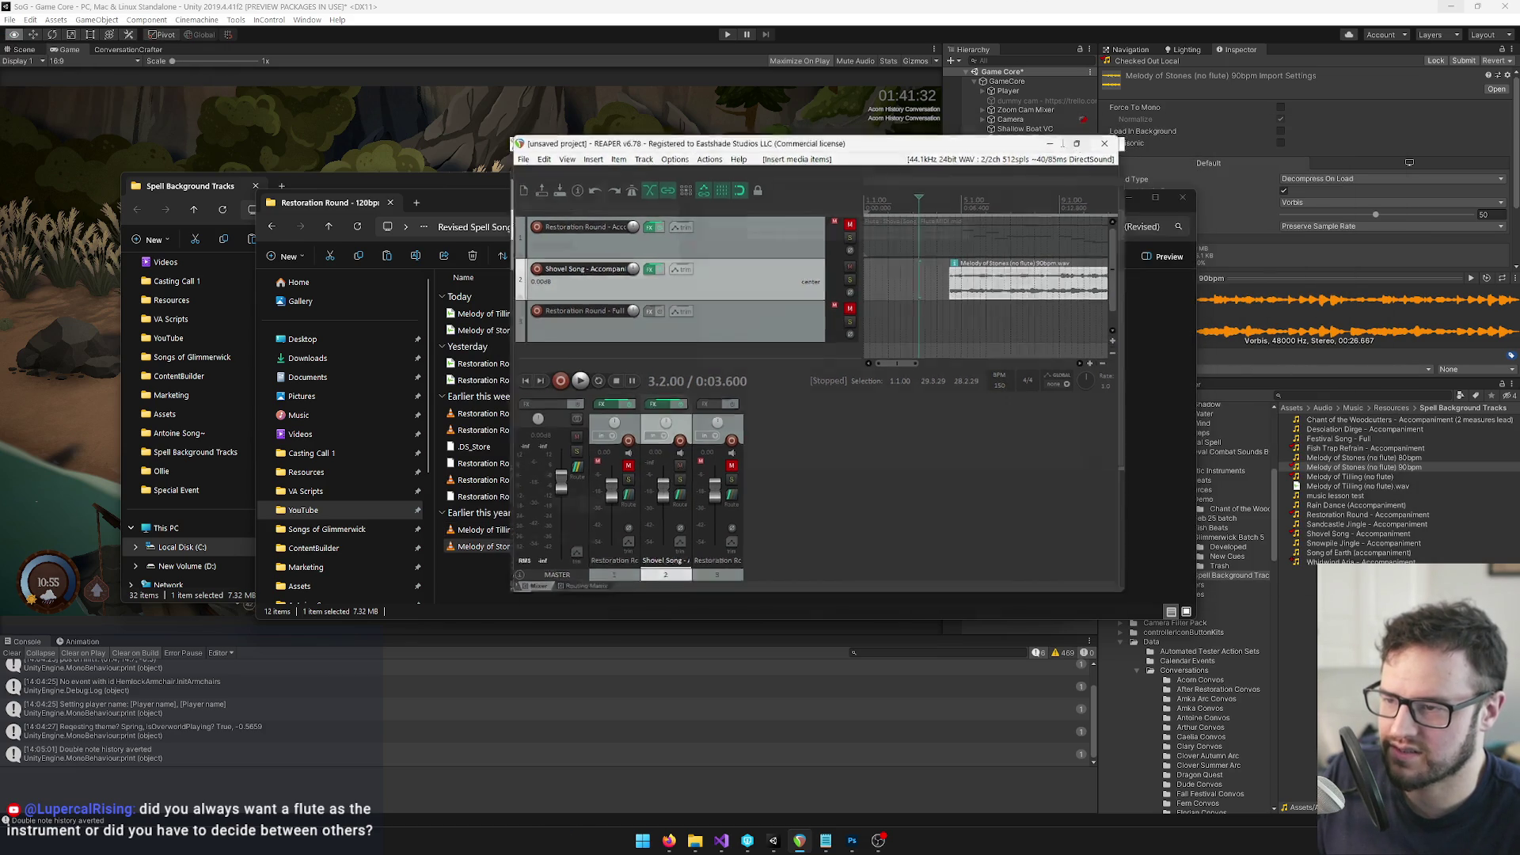
{"action": "double_click", "coordinate": [1053, 141]}
{"action": "left_click", "coordinate": [479, 169]}
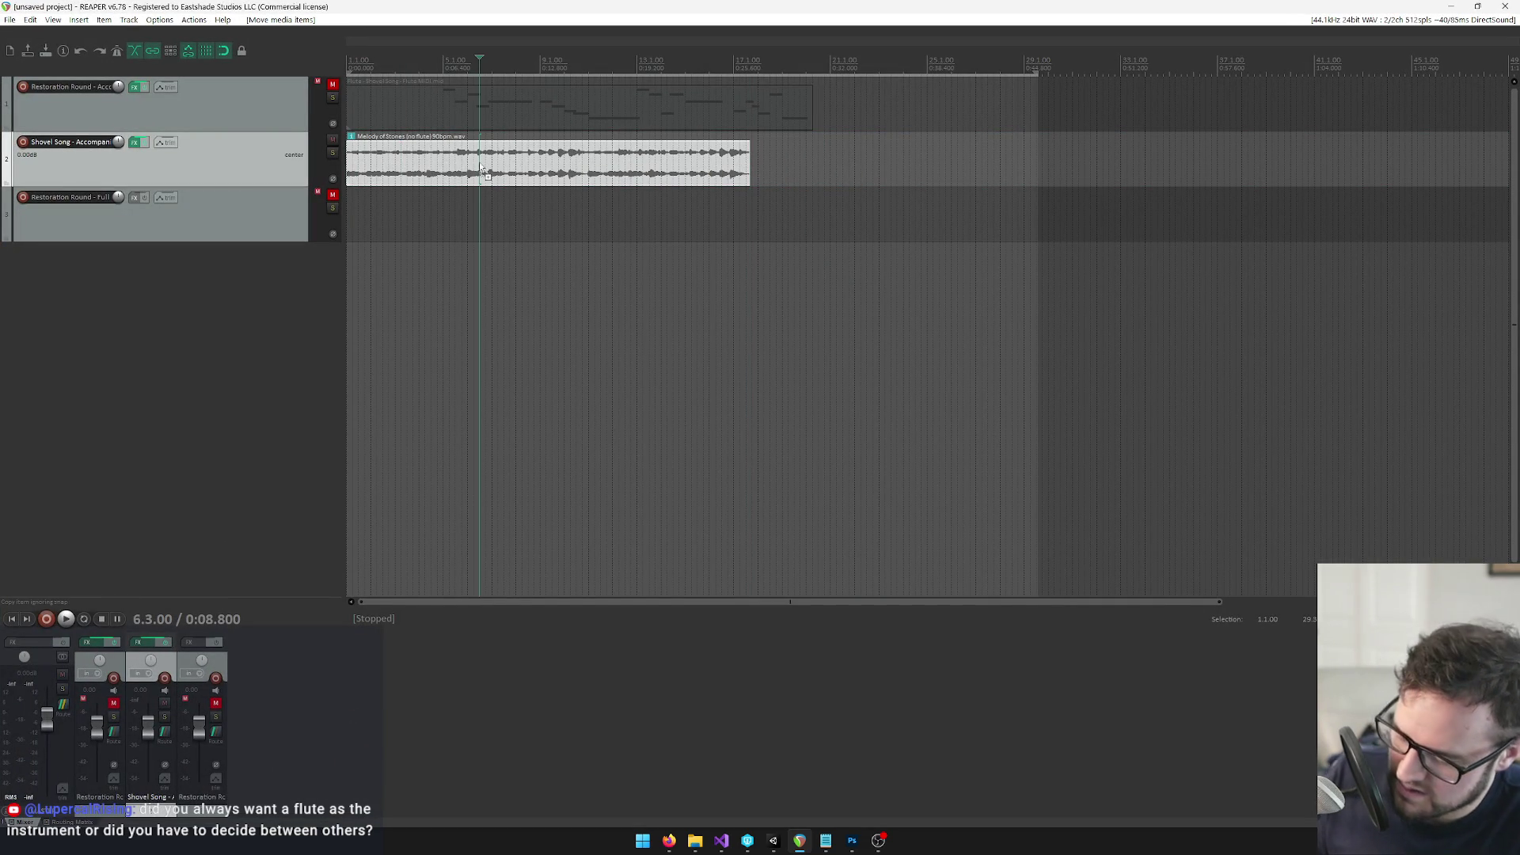
{"action": "key", "text": "ctrl+shift+n"}
Set the time selection to the melody clip and play it through
{"action": "left_click", "coordinate": [461, 177]}
{"action": "right_click", "coordinate": [510, 75]}
{"action": "left_click", "coordinate": [544, 106]}
{"action": "key", "text": "space"}
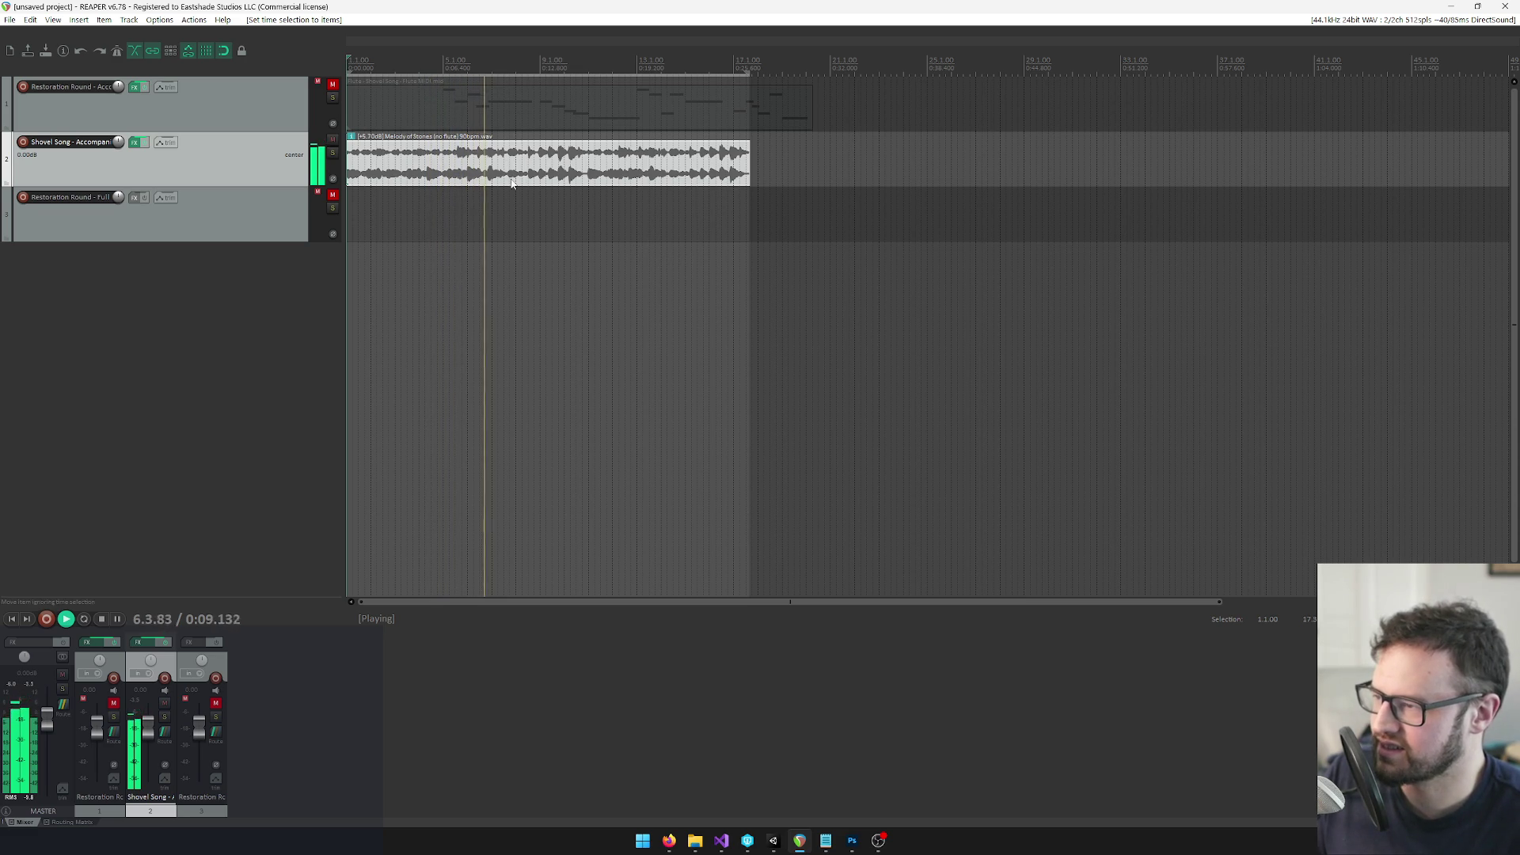
{"action": "key", "text": "space"}
Compare track 2 with ReaEQ bypassed, then lower its low shelf near 93 Hz by 1.7 dB
{"action": "left_click", "coordinate": [135, 142]}
{"action": "left_click", "coordinate": [591, 224]}
{"action": "left_click", "coordinate": [456, 65]}
{"action": "key", "text": "space"}
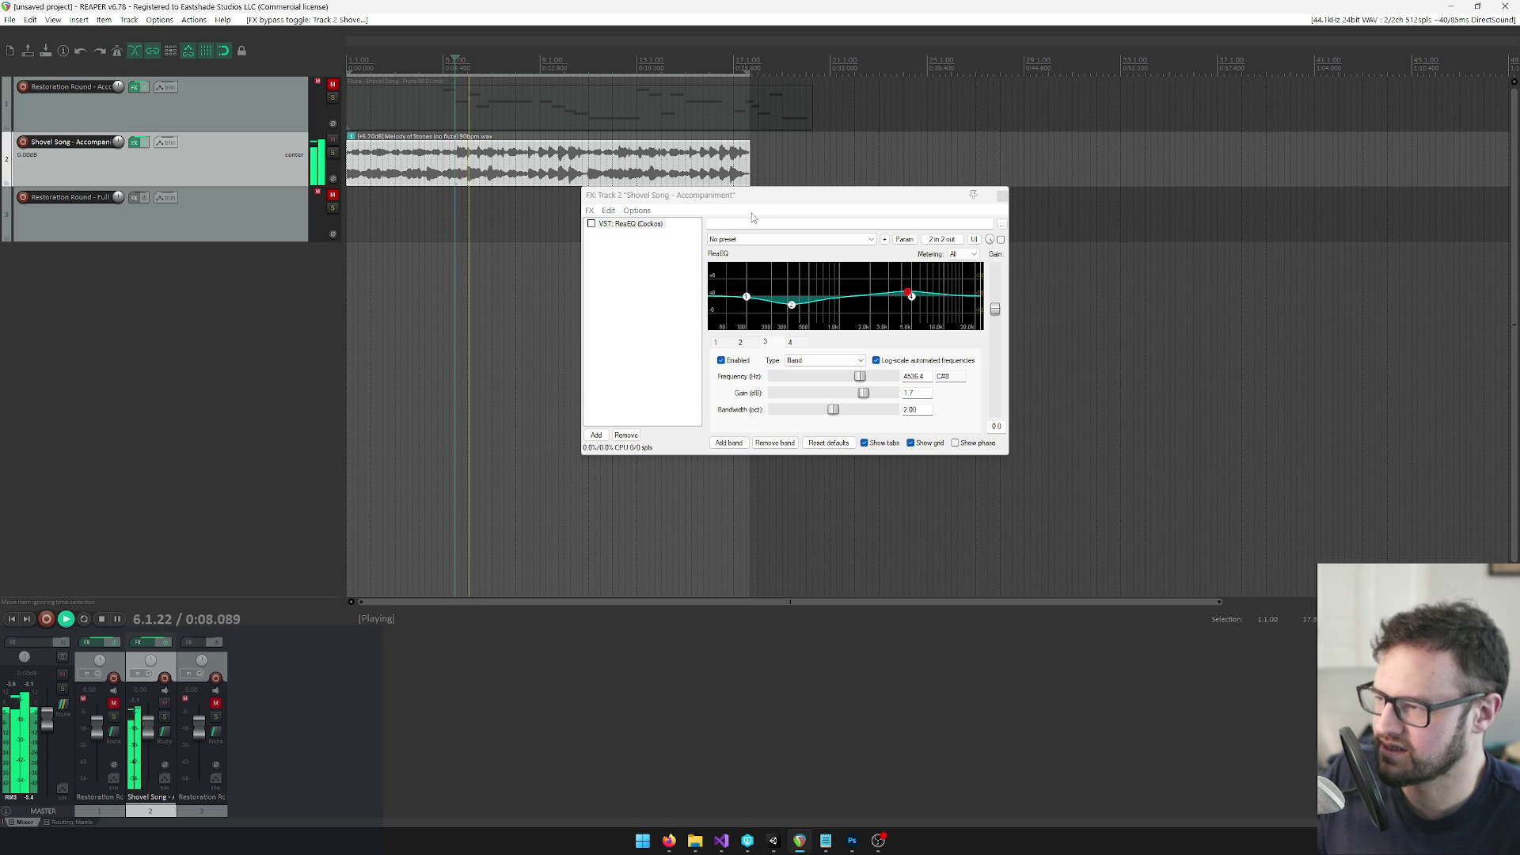
{"action": "left_click", "coordinate": [591, 224]}
{"action": "mouse_move", "coordinate": [746, 297]}
{"action": "left_mouse_down"}
{"action": "mouse_move", "coordinate": [717, 334]}
{"action": "mouse_move", "coordinate": [746, 302]}
{"action": "left_mouse_up"}
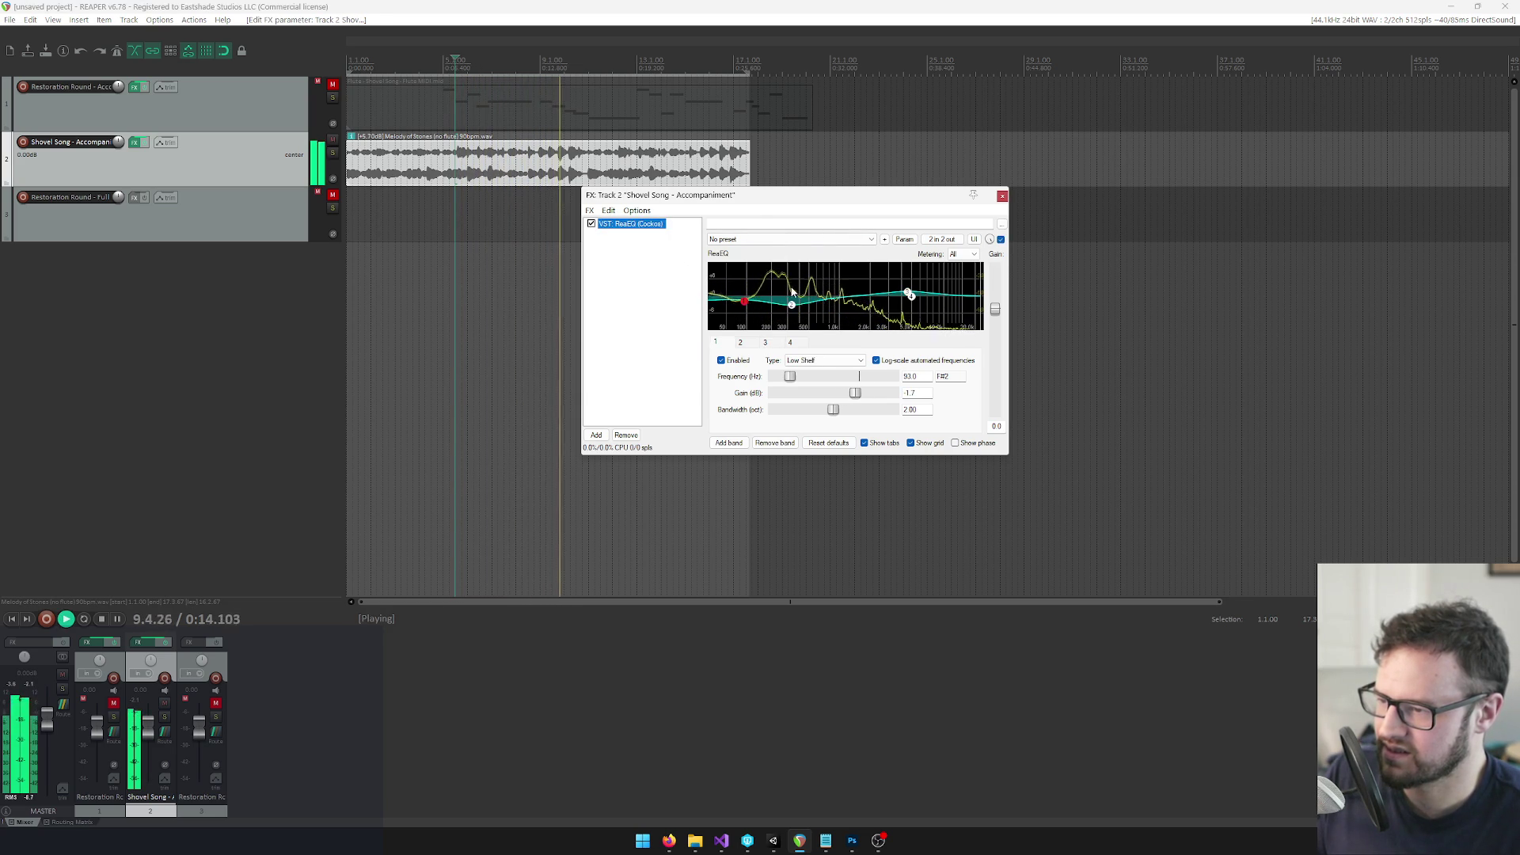
{"action": "left_click", "coordinate": [1003, 195]}
{"action": "key", "text": "space"}
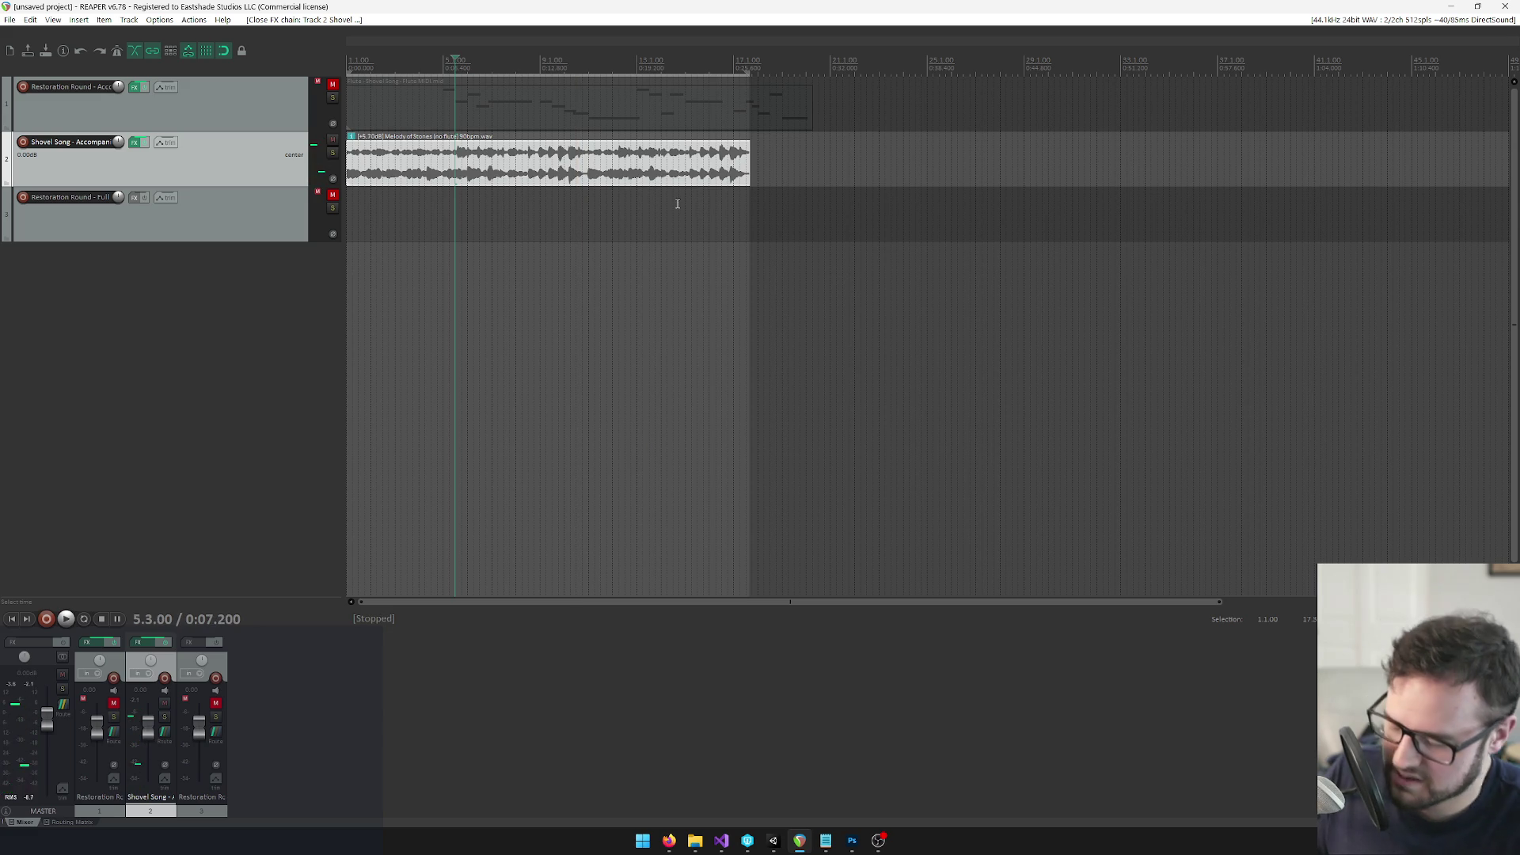
{"action": "key", "text": "ctrl+alt+r"}
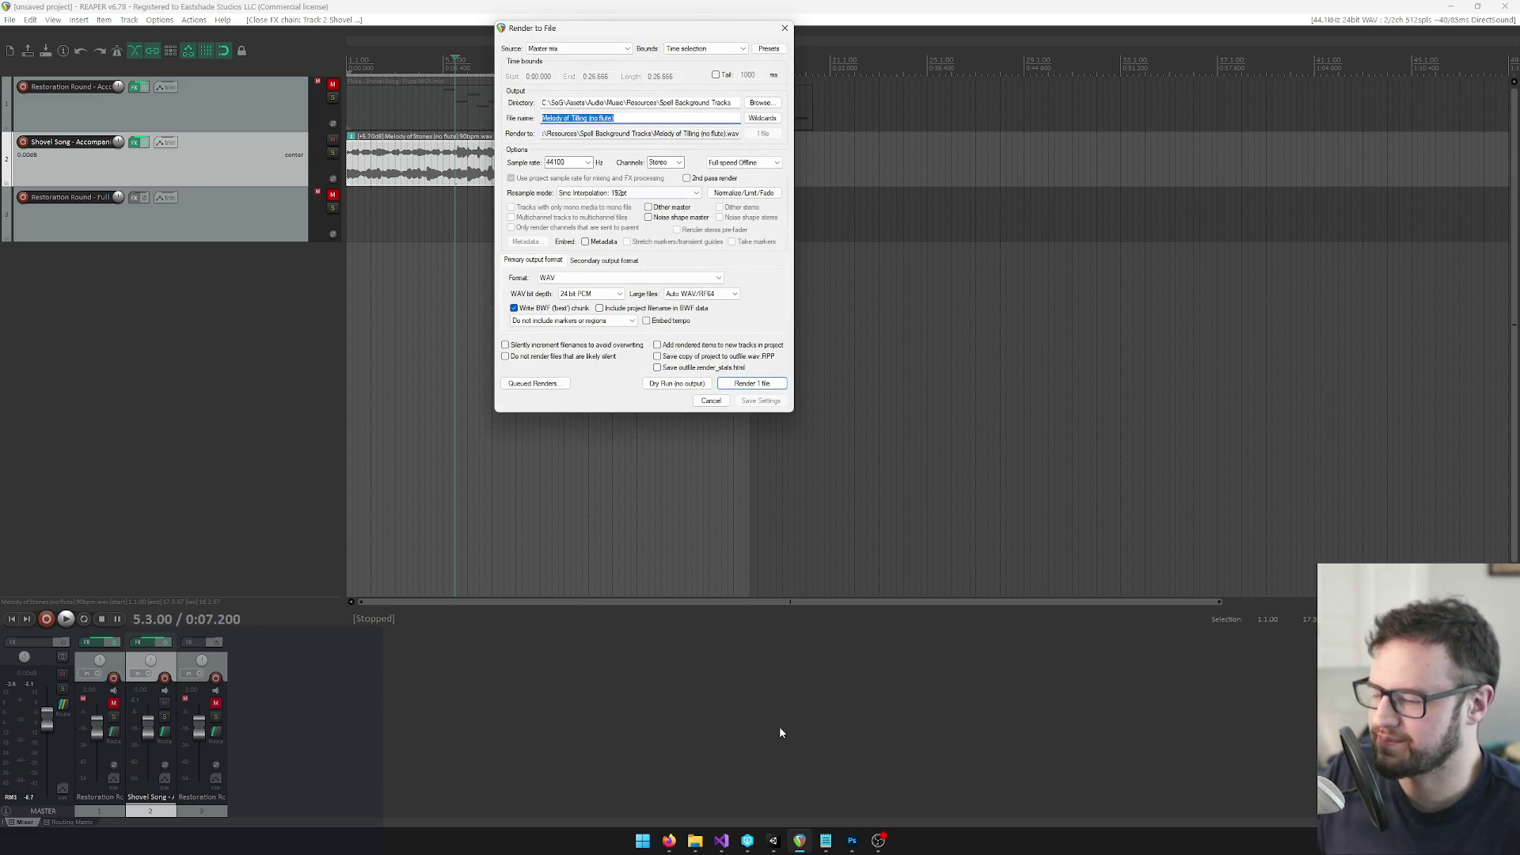
Copy the Melody of Stones (no flute) 90bpm asset name from Unity
{"action": "key", "text": "alt+Tab"}
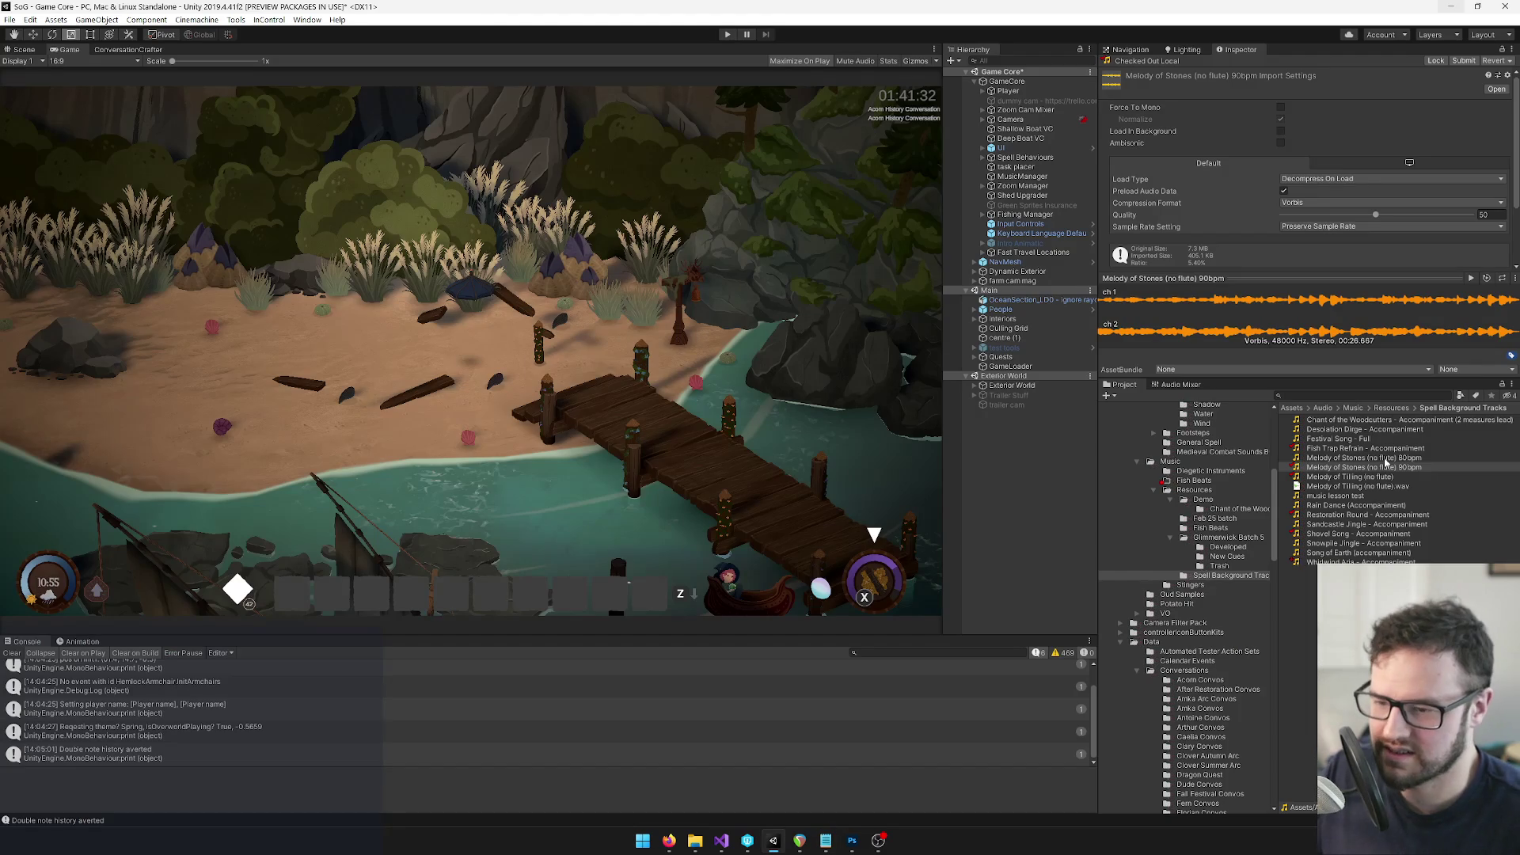
{"action": "left_click", "coordinate": [1378, 468]}
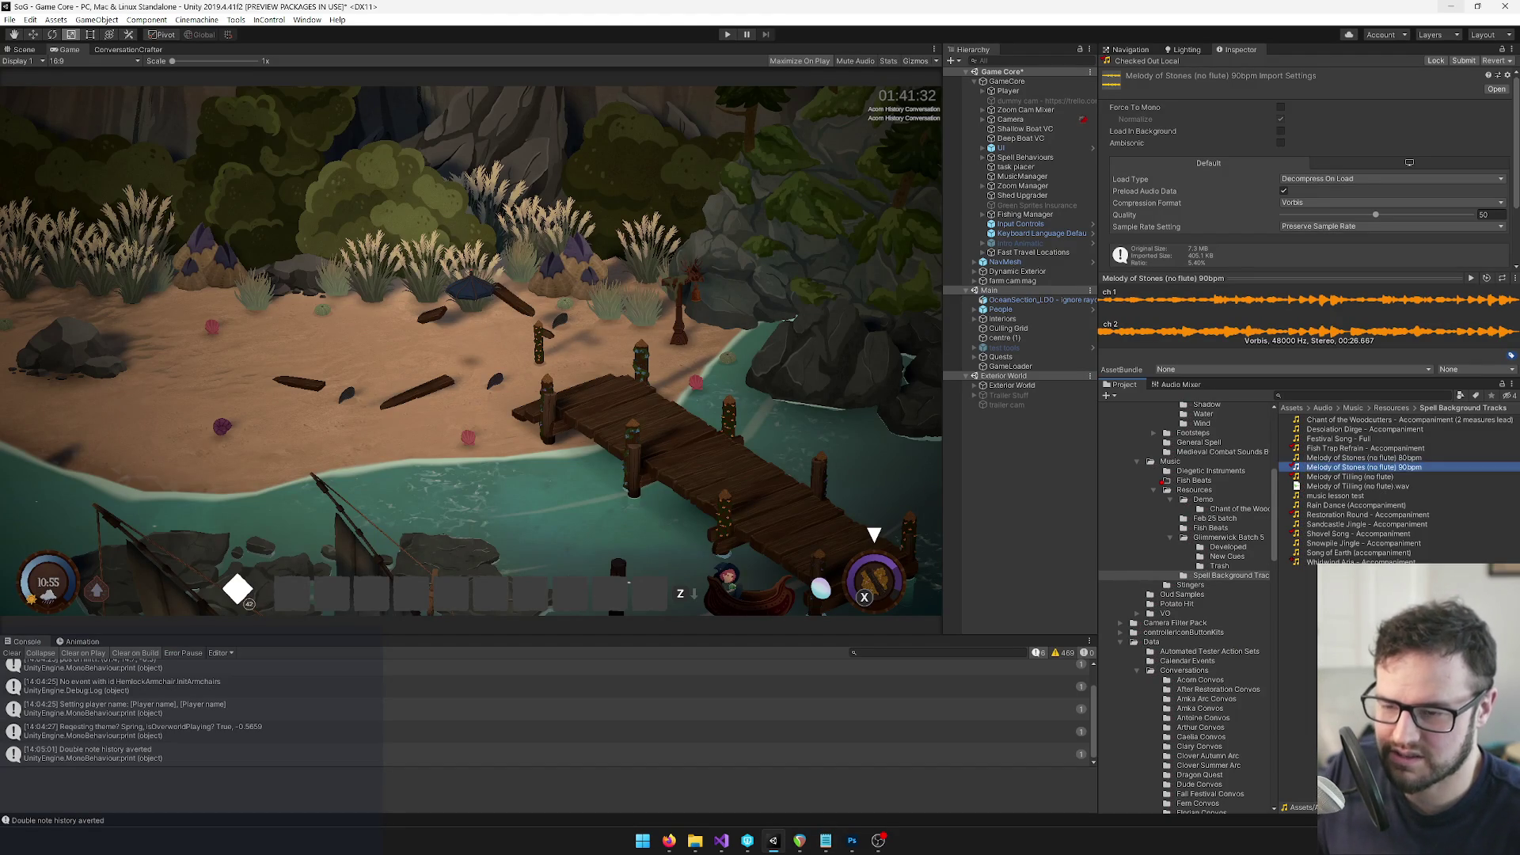
{"action": "key", "text": "F2"}
{"action": "key", "text": "ctrl+c"}
Render the mix over Melody of Stones (no flute) 90bpm.wav, then lower the clip about 0.5 dB
{"action": "key", "text": "alt+Tab"}
{"action": "key", "text": "ctrl+v"}
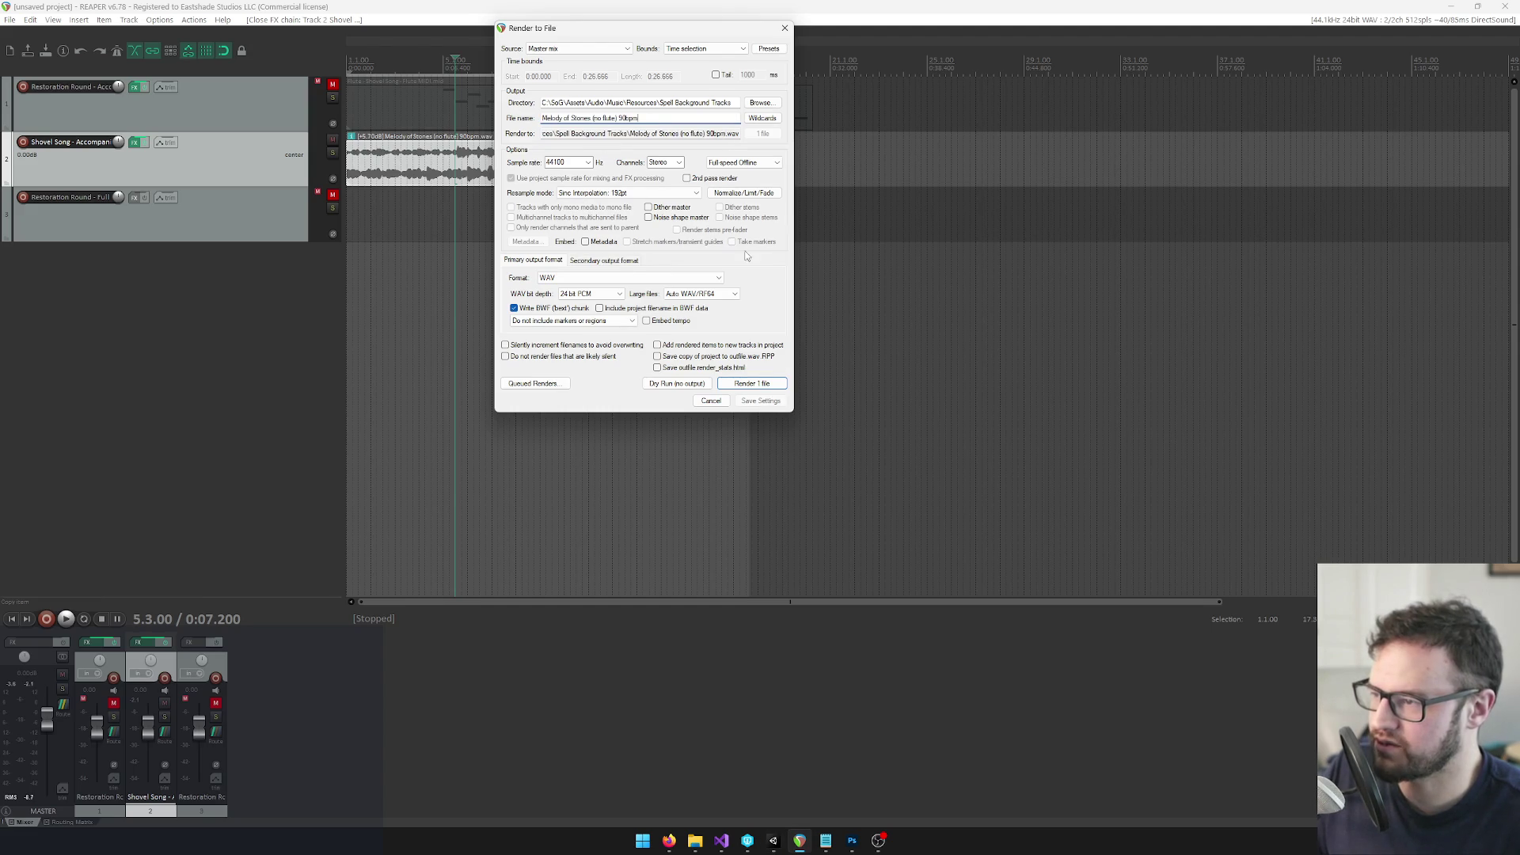
{"action": "left_click", "coordinate": [765, 385]}
{"action": "left_click", "coordinate": [1050, 358]}
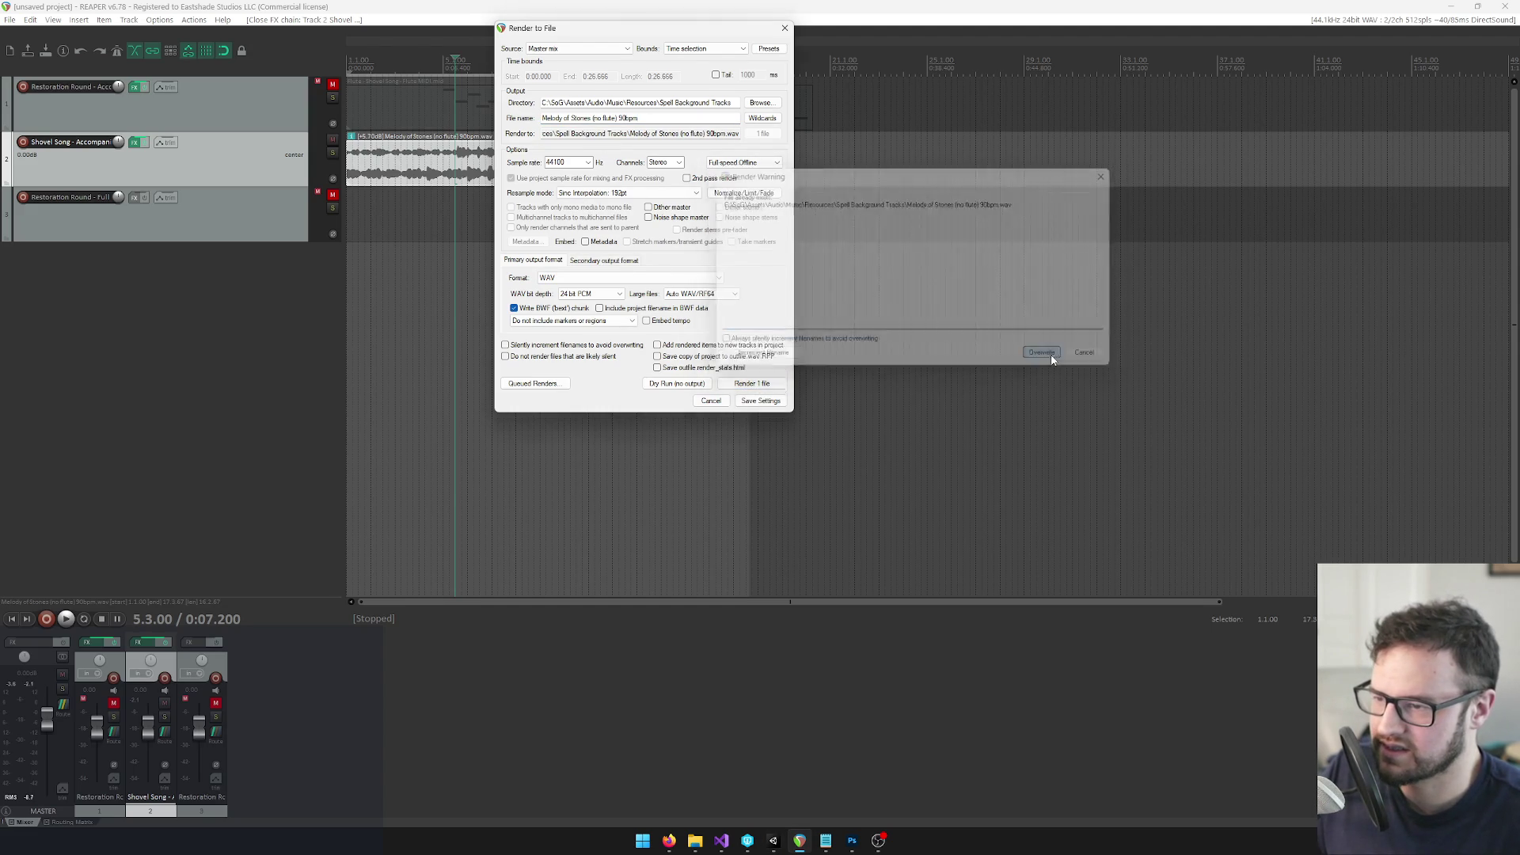
{"action": "left_click", "coordinate": [816, 463]}
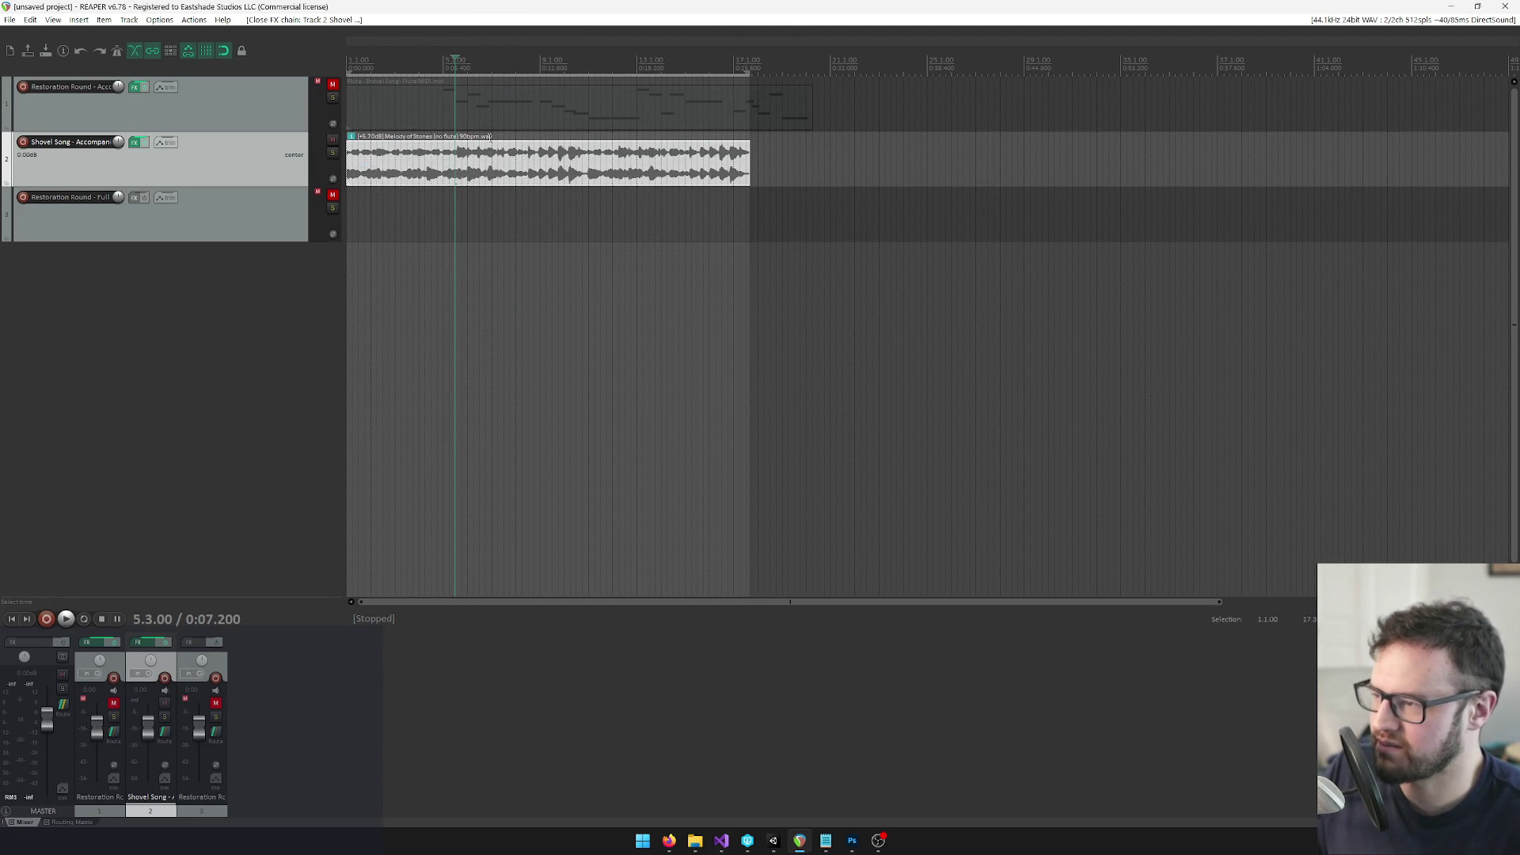
{"action": "left_click_drag", "start_coordinate": [491, 140], "coordinate": [491, 141]}
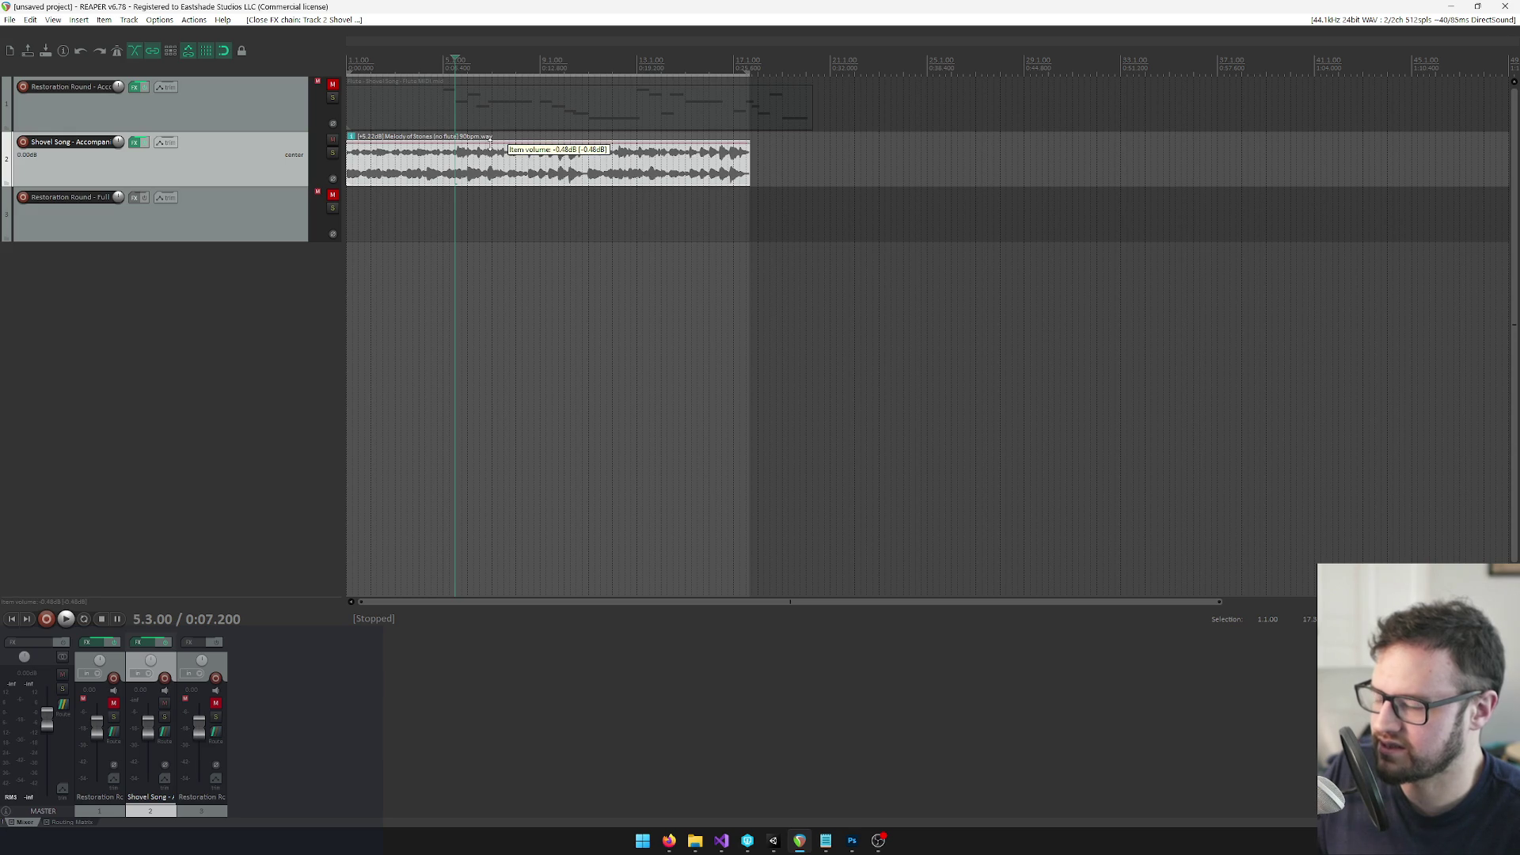
{"action": "left_click", "coordinate": [774, 841]}
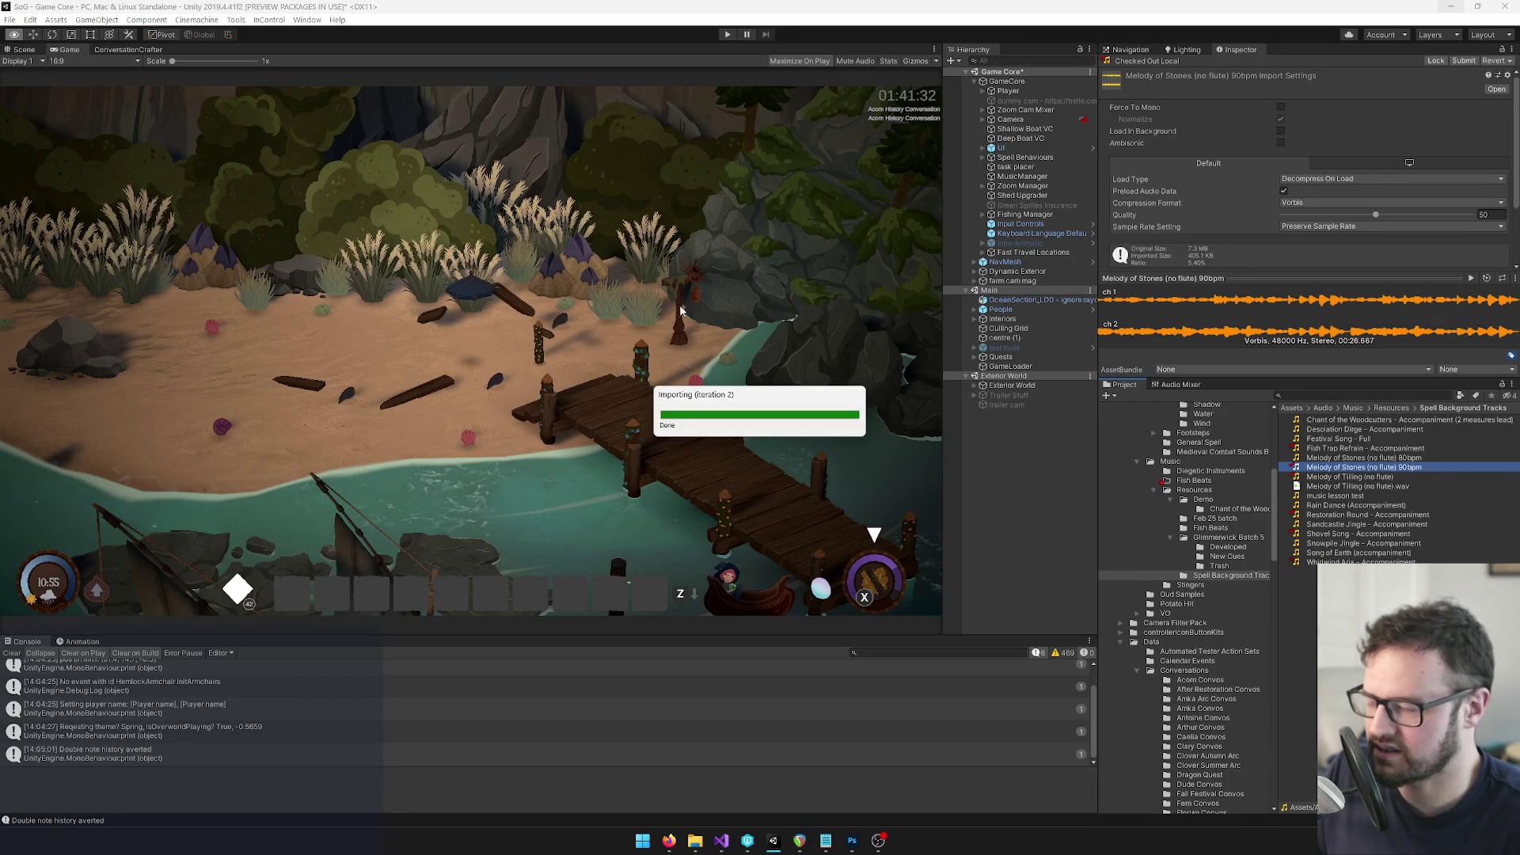
Preview Sandcastle Jingle - Accompaniment, check it out, and reveal its file in Explorer
{"action": "left_click", "coordinate": [462, 272]}
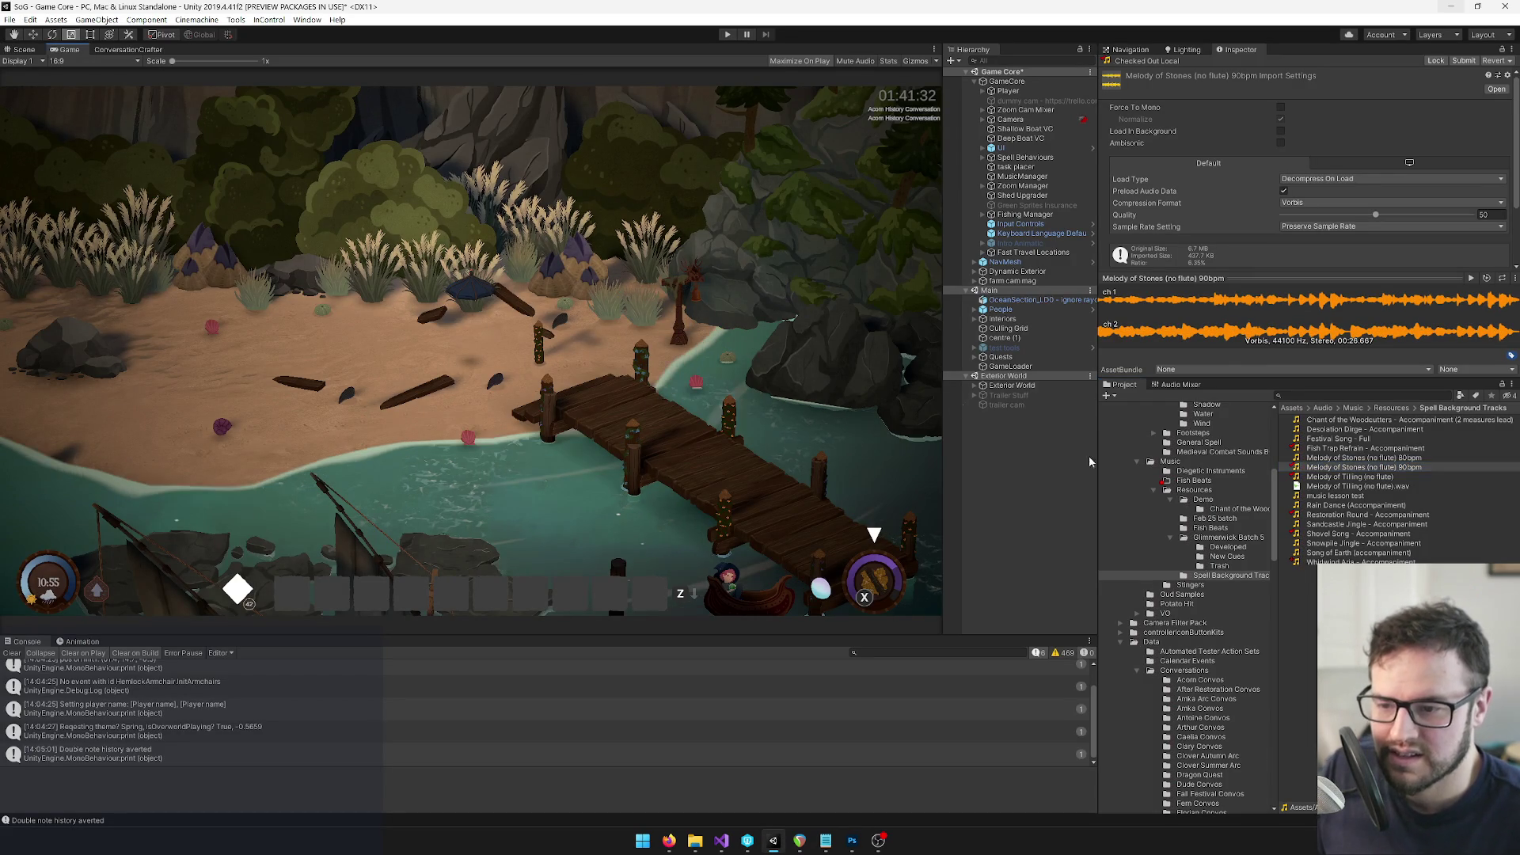
{"action": "left_click", "coordinate": [1337, 524]}
{"action": "left_click", "coordinate": [1472, 278]}
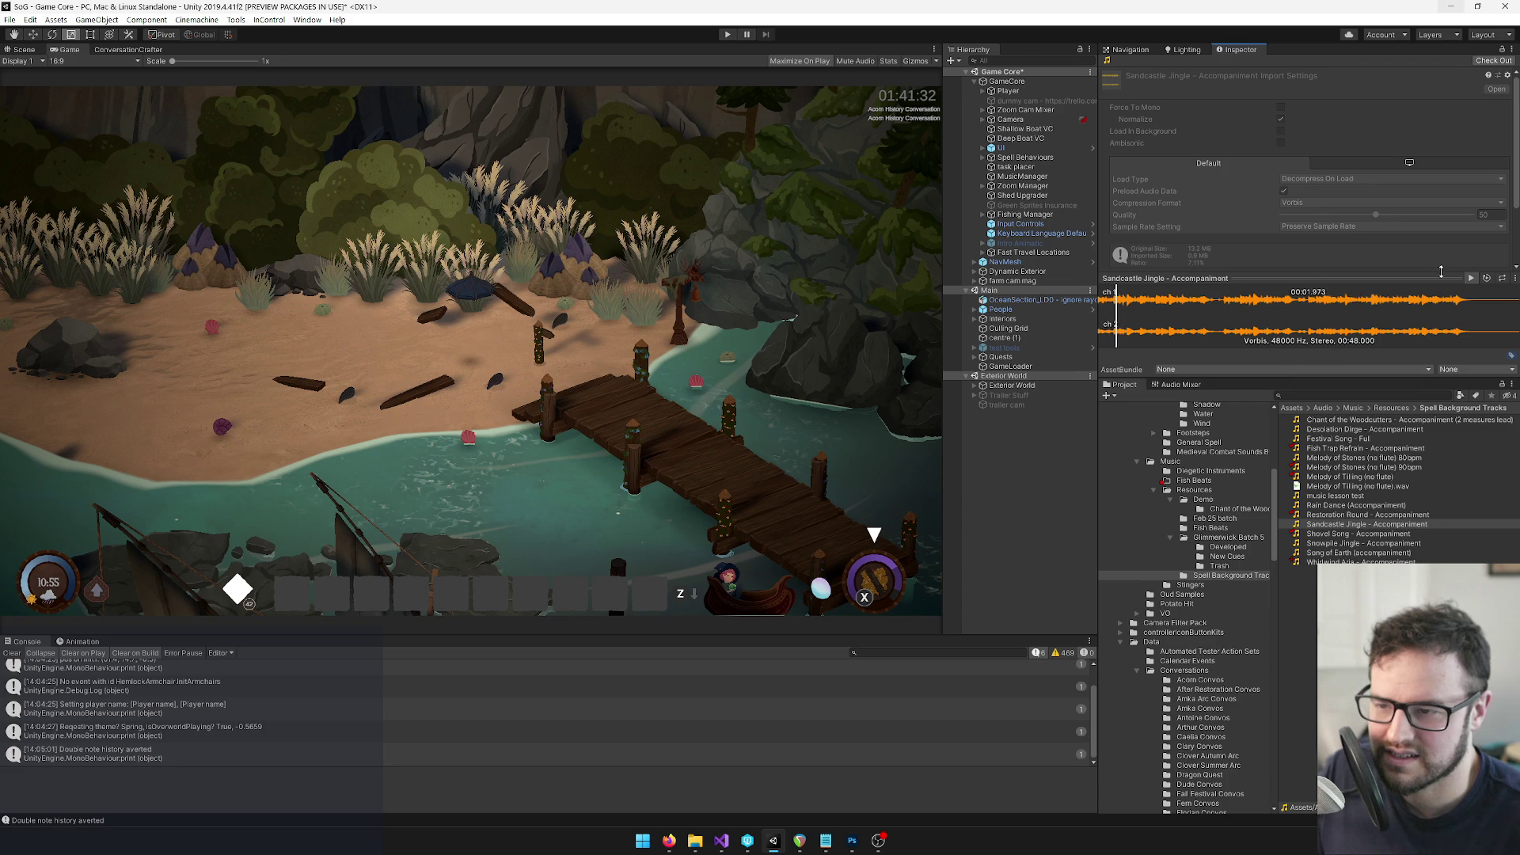
{"action": "left_click", "coordinate": [1471, 278]}
{"action": "left_click", "coordinate": [1334, 543]}
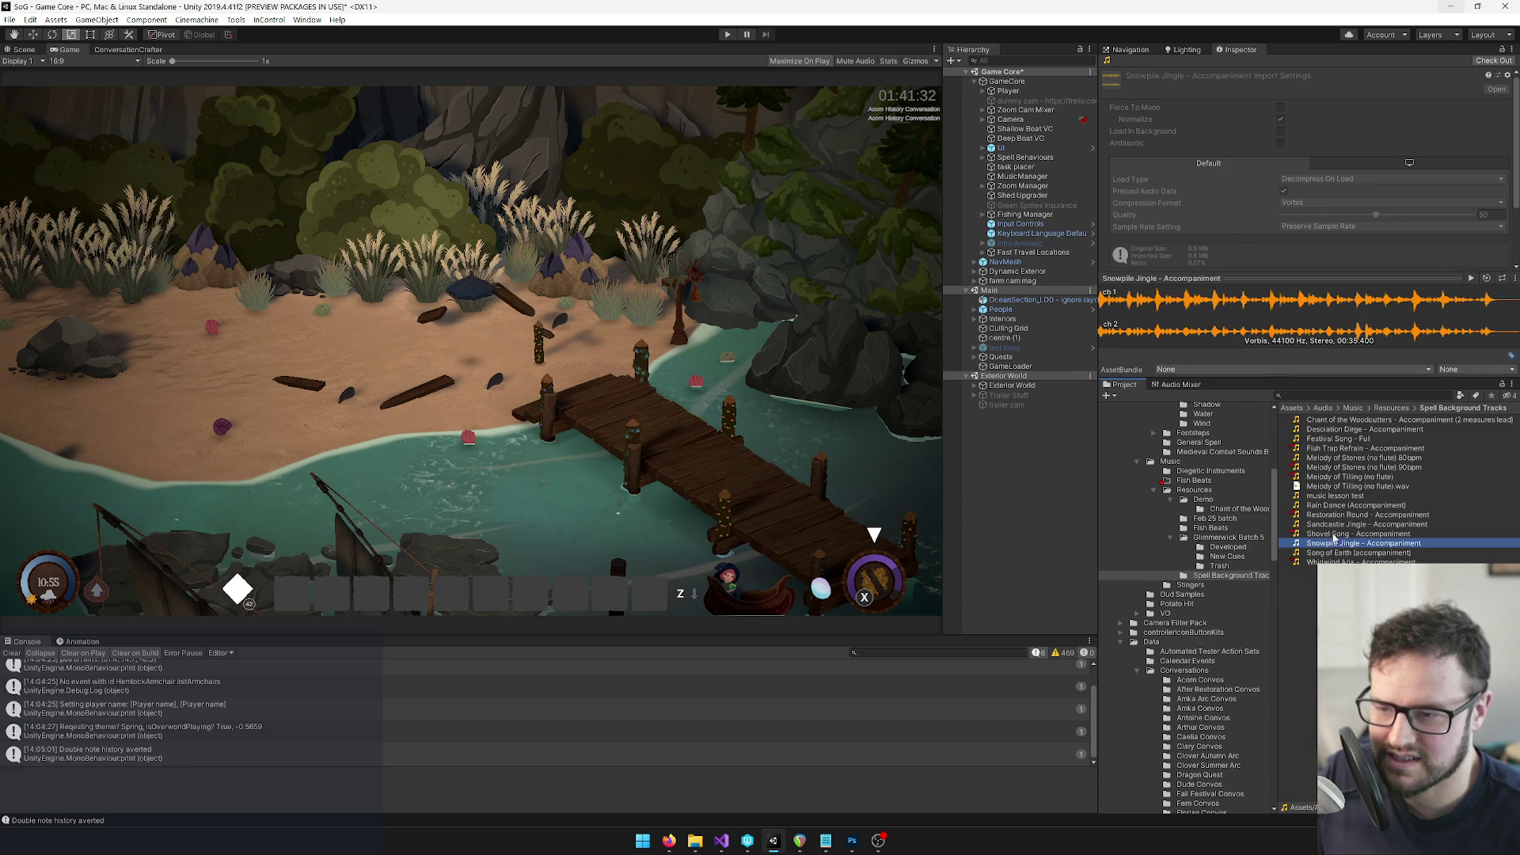
{"action": "left_click", "coordinate": [1334, 525]}
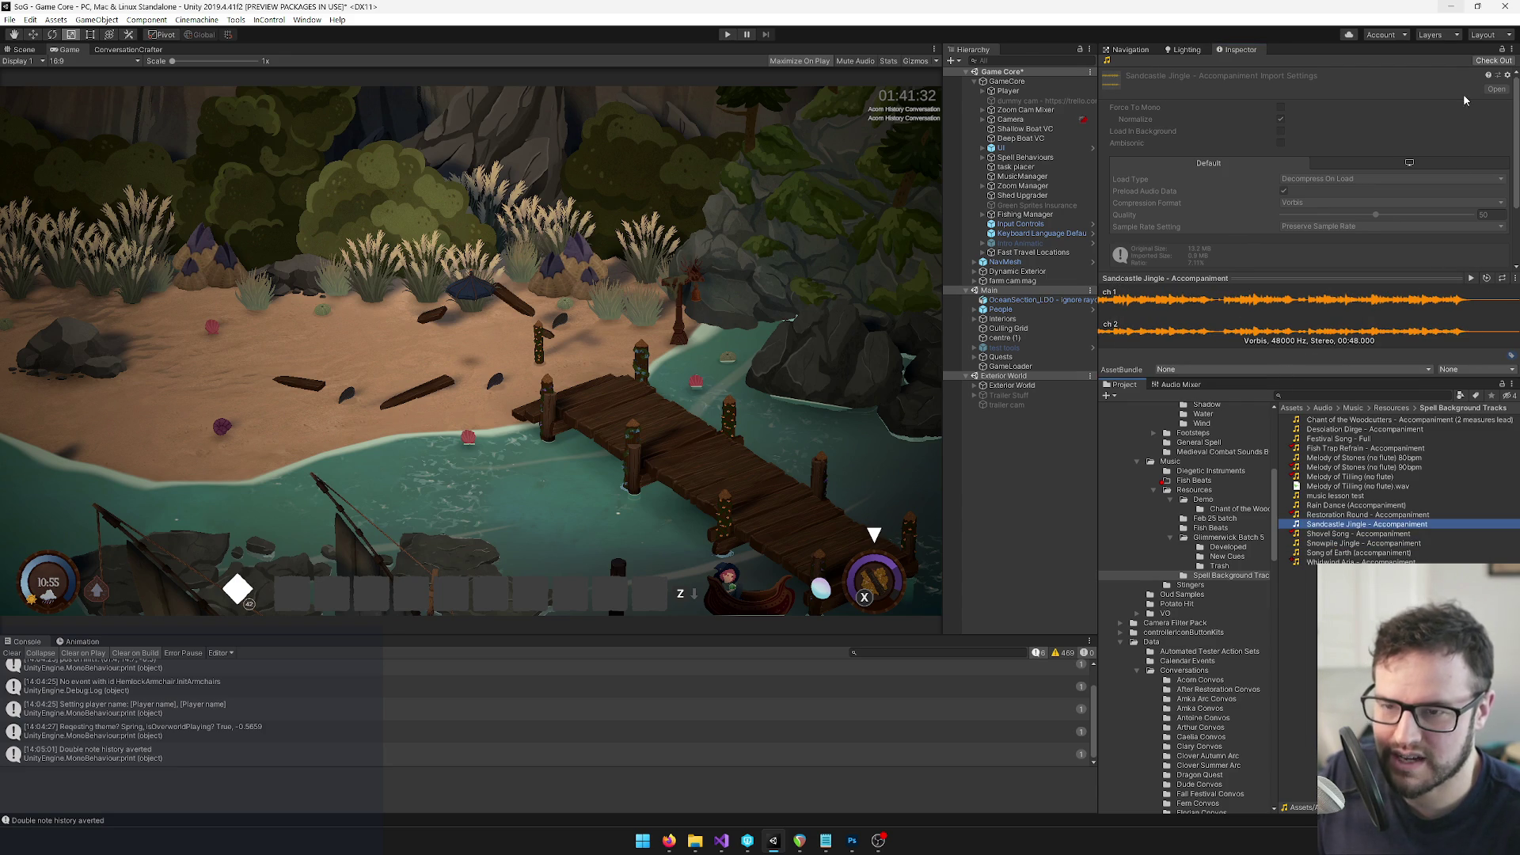
{"action": "left_click", "coordinate": [1493, 61]}
{"action": "right_click", "coordinate": [1324, 532]}
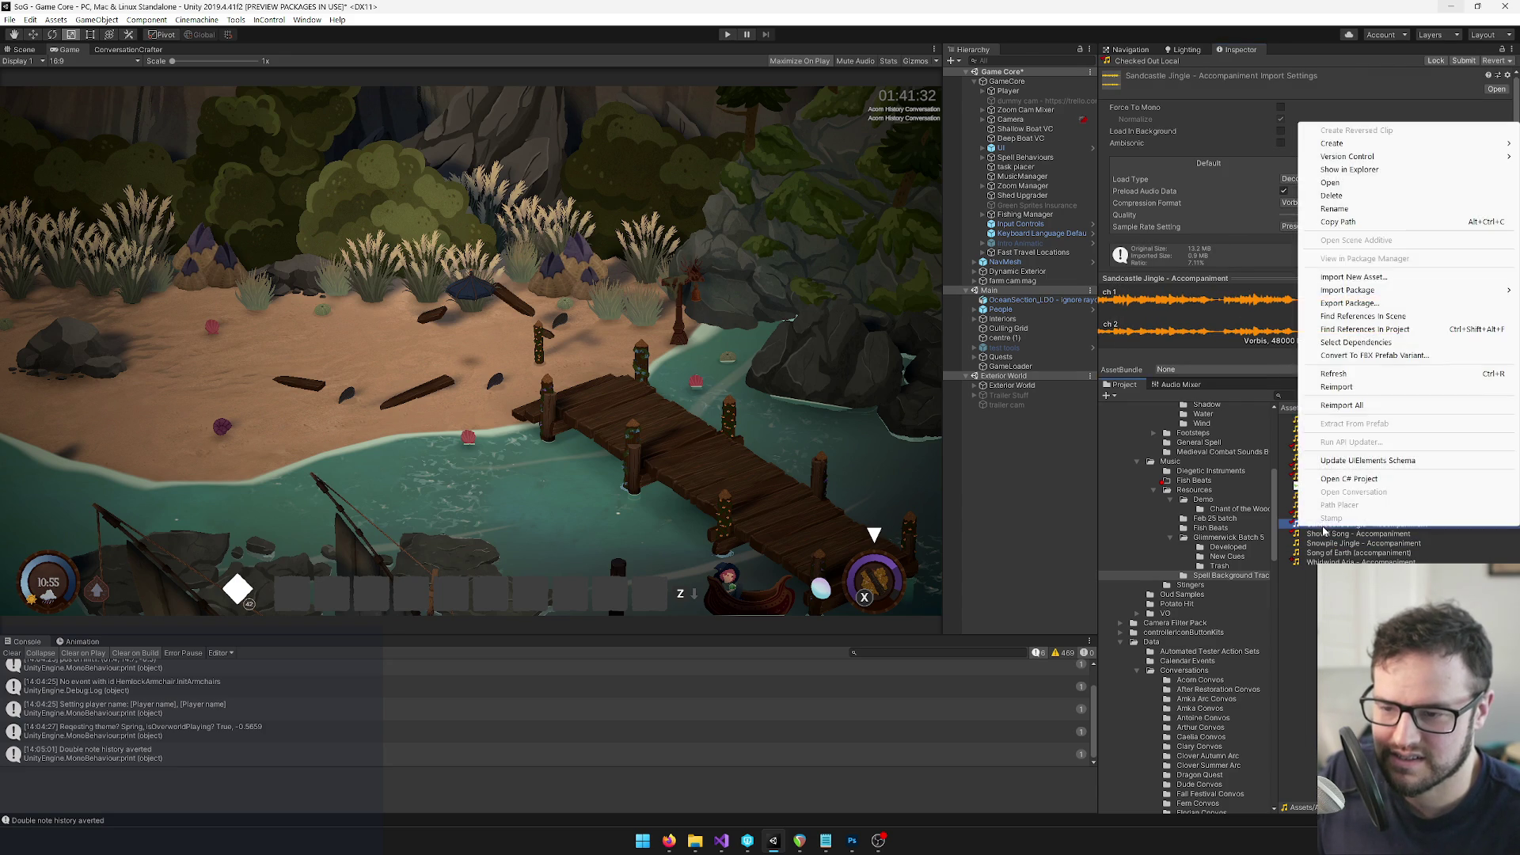
{"action": "left_click", "coordinate": [1310, 168]}
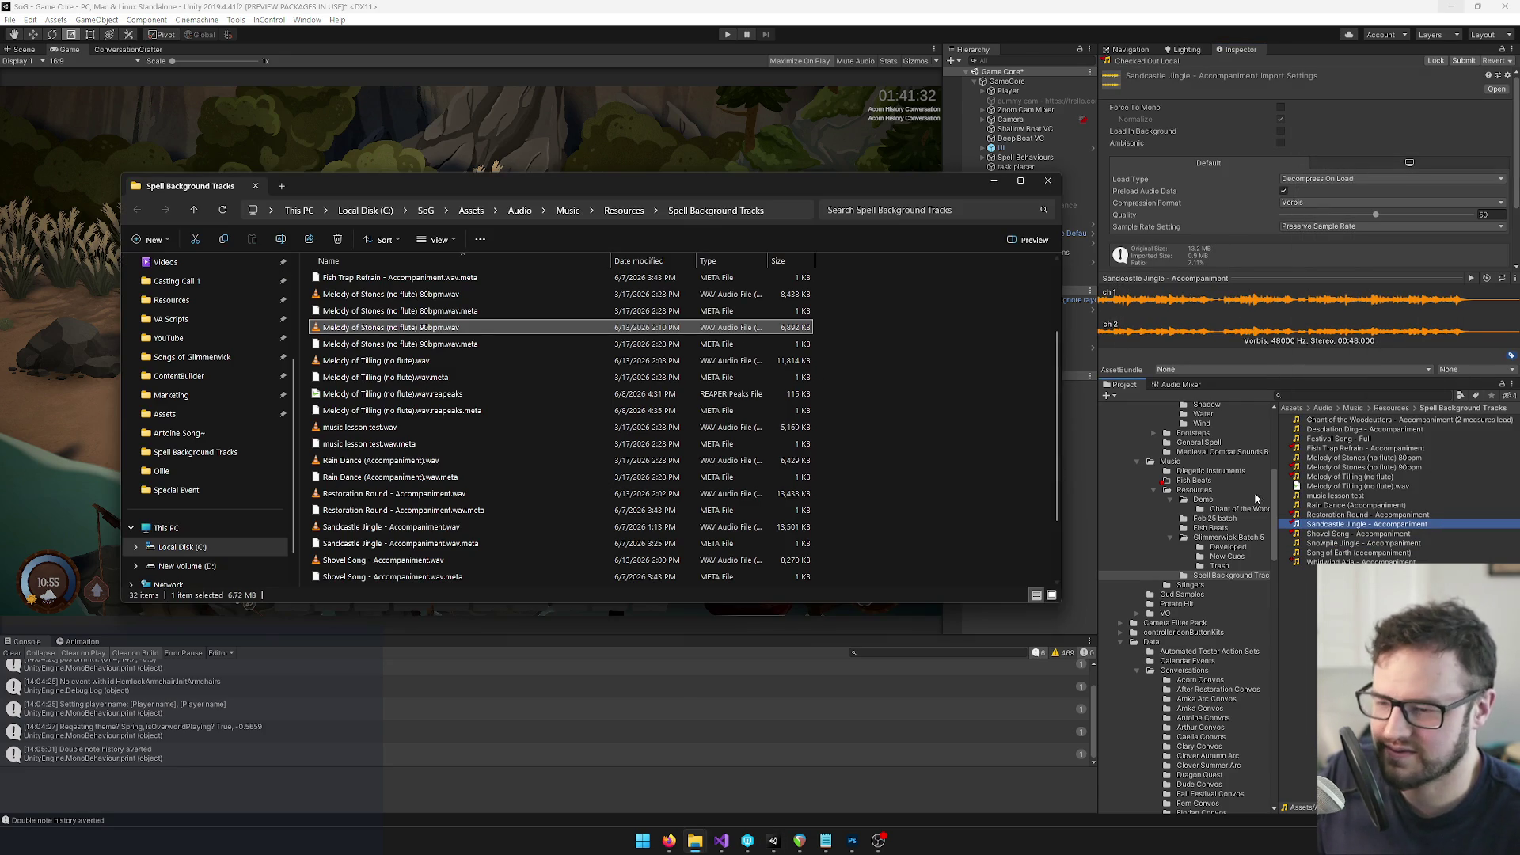
{"action": "left_click", "coordinate": [1323, 507]}
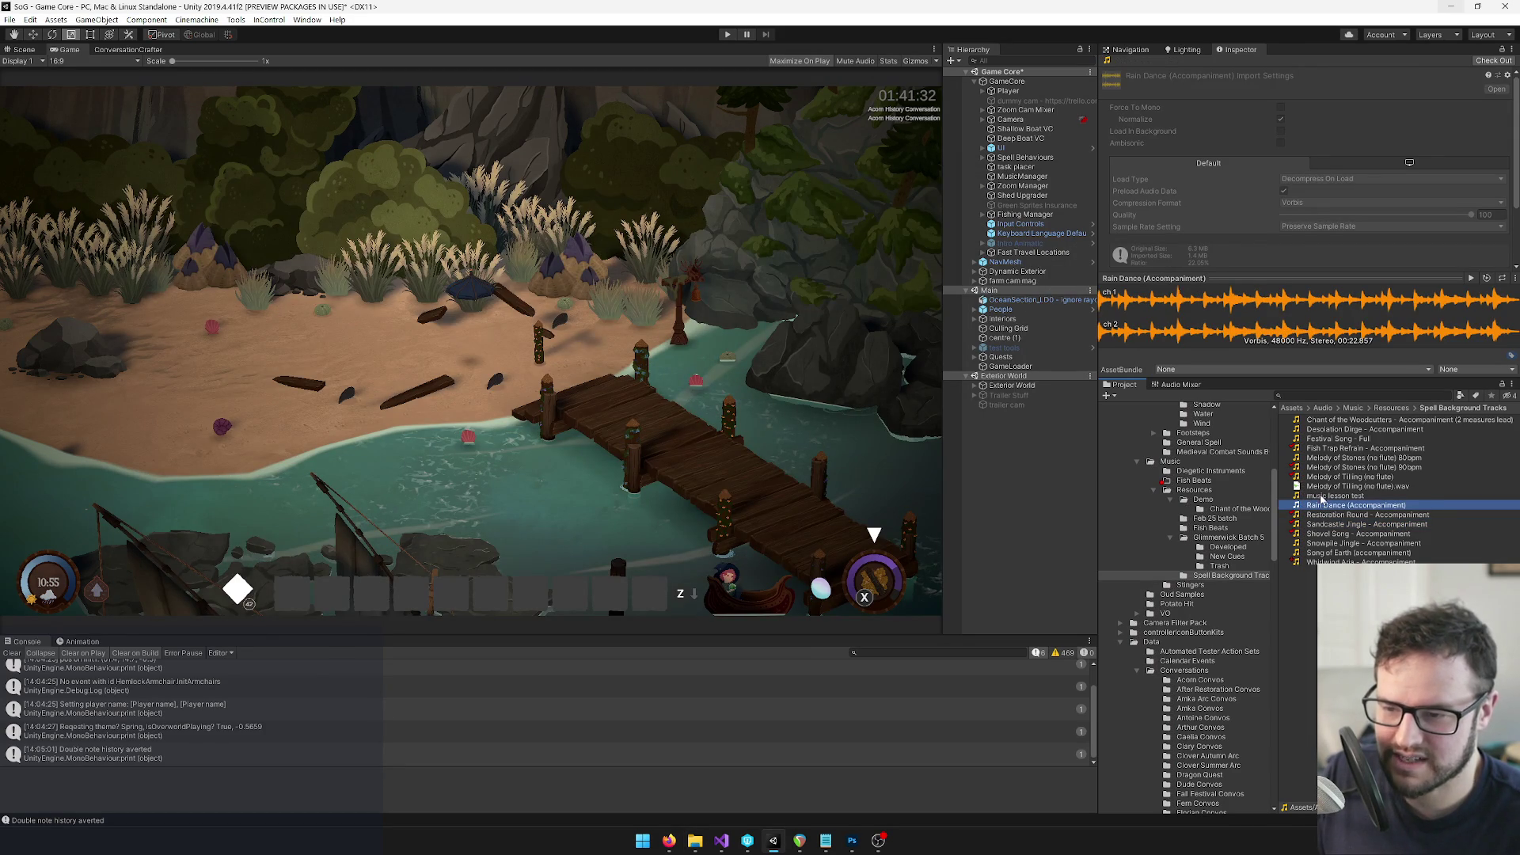
Inspect the clips from the music lesson test through Snowpile Jingle - Accompaniment in turn
{"action": "left_click", "coordinate": [1322, 496]}
{"action": "left_click", "coordinate": [1323, 477]}
{"action": "left_click", "coordinate": [1323, 468]}
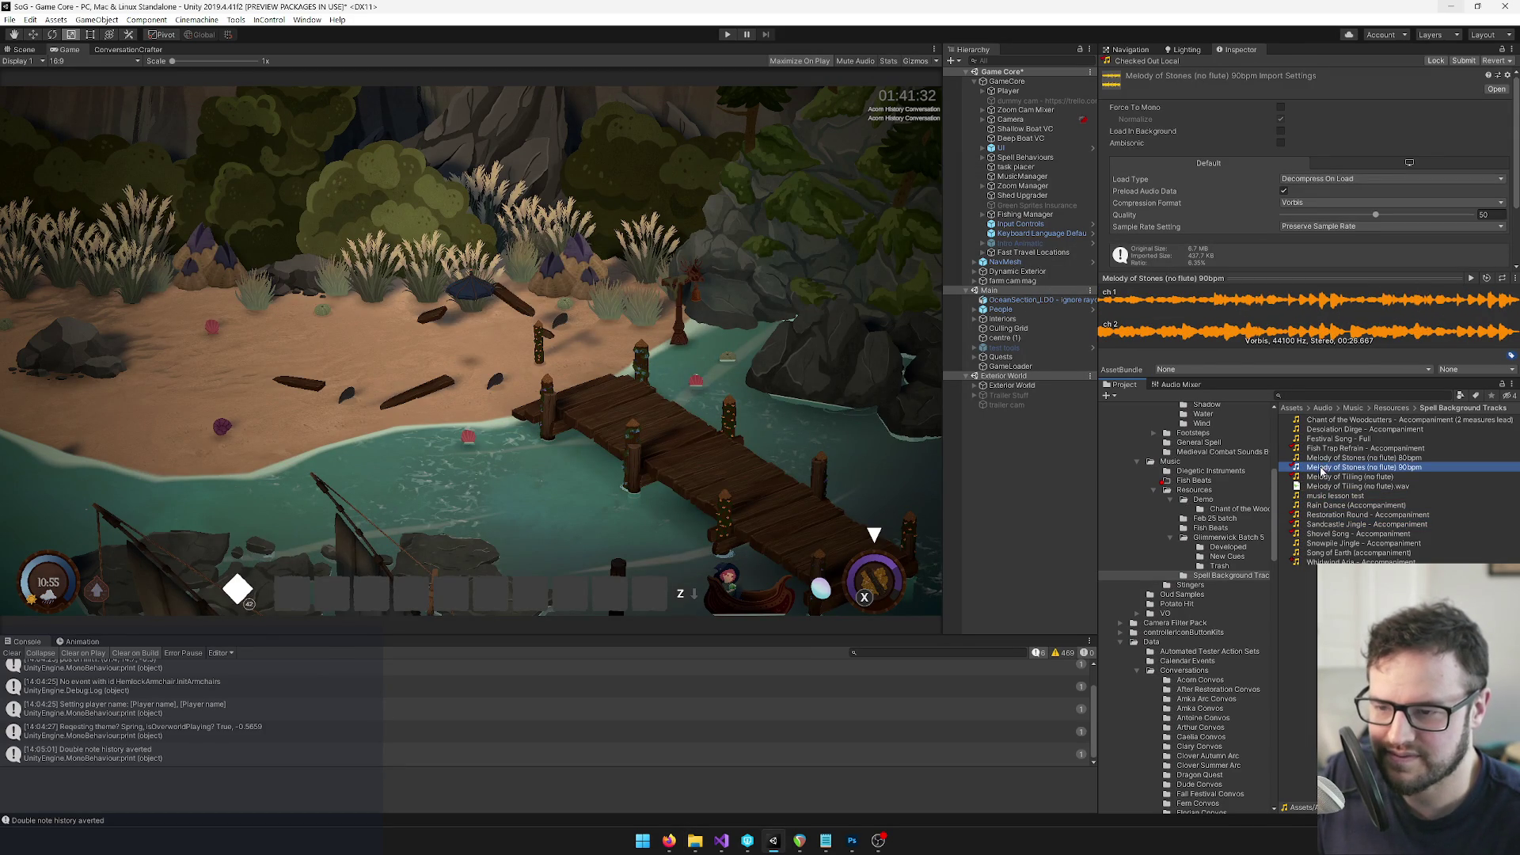
{"action": "left_click", "coordinate": [1320, 459]}
{"action": "left_click", "coordinate": [1320, 440]}
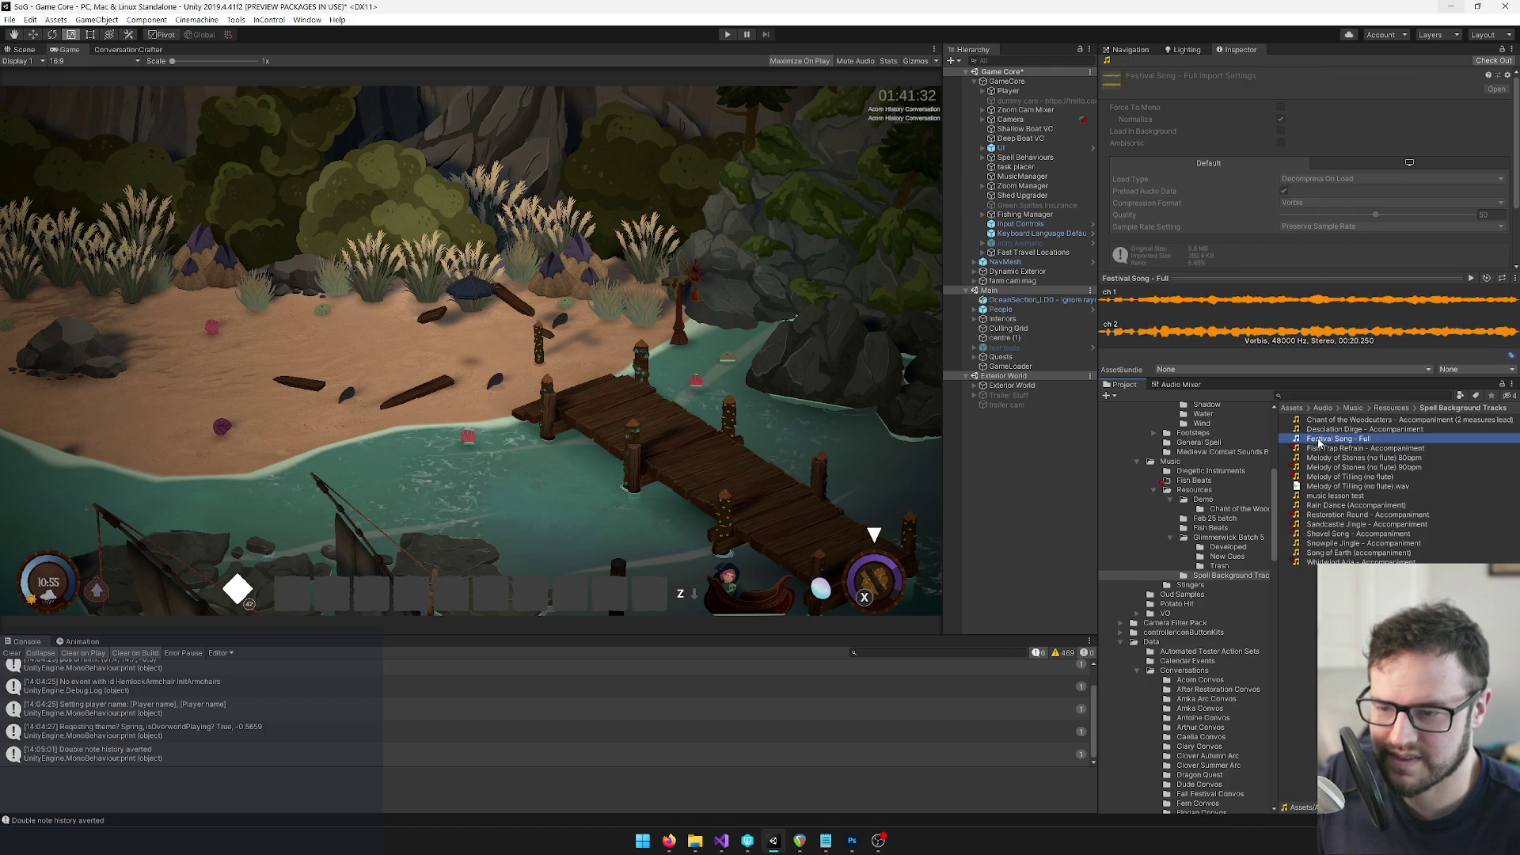
{"action": "left_click", "coordinate": [1320, 430]}
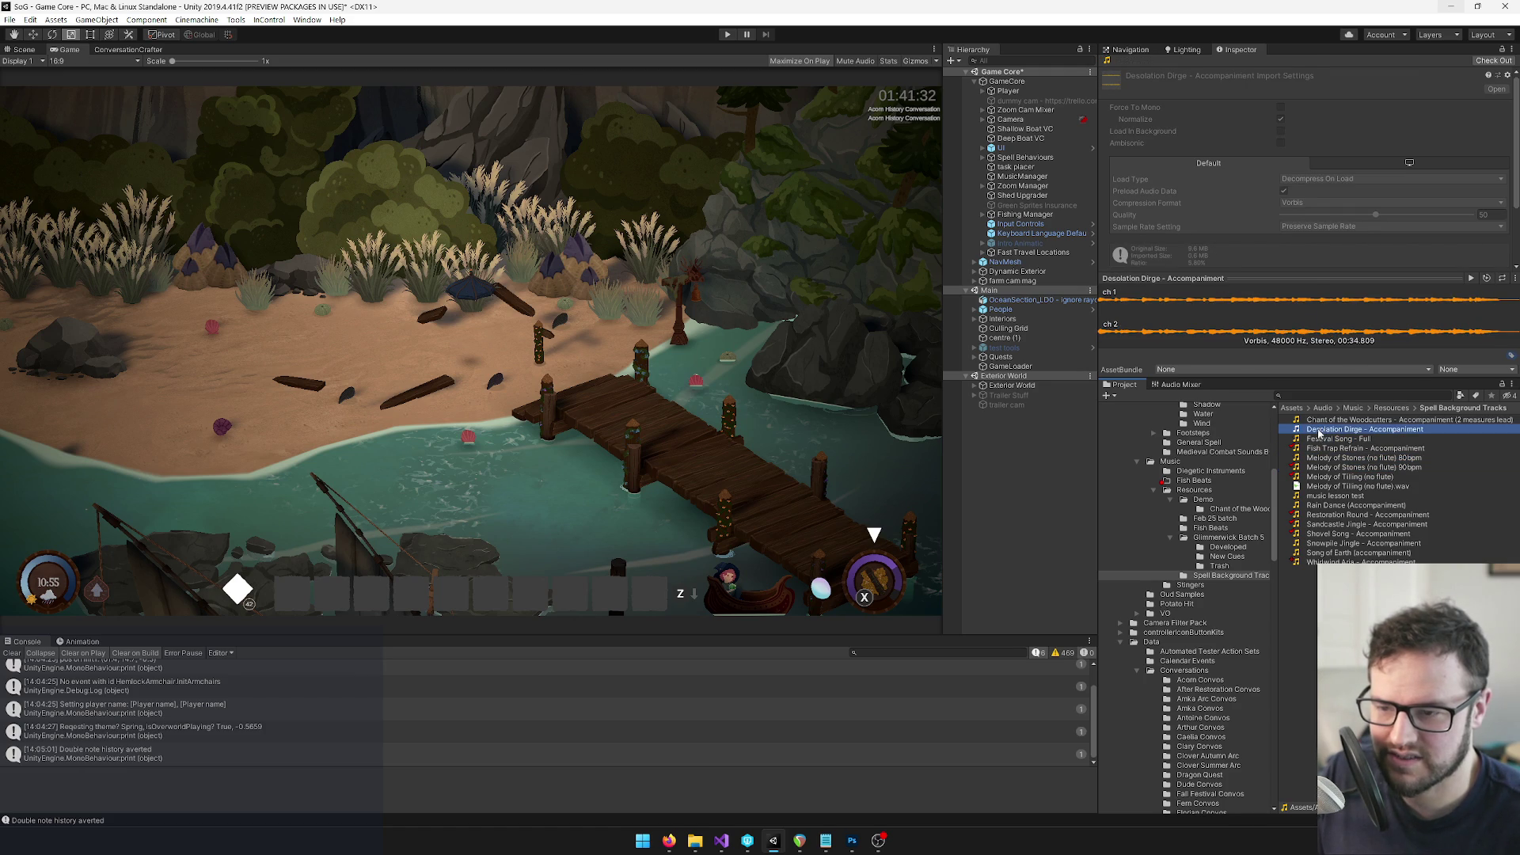
{"action": "left_click", "coordinate": [1316, 441]}
{"action": "left_click", "coordinate": [1320, 423]}
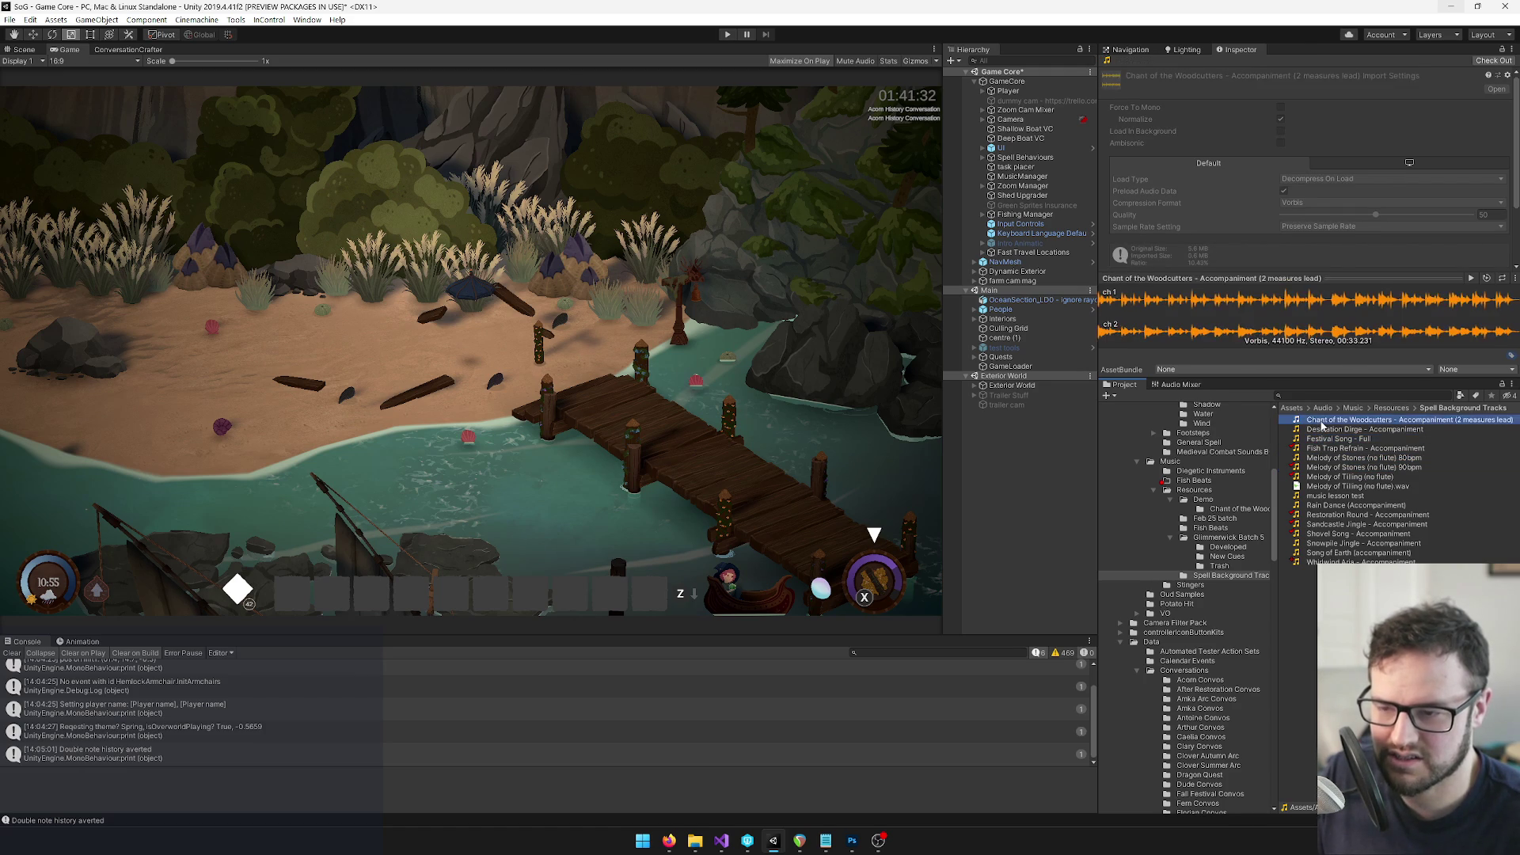
{"action": "left_click", "coordinate": [1324, 440], "text": "shift"}
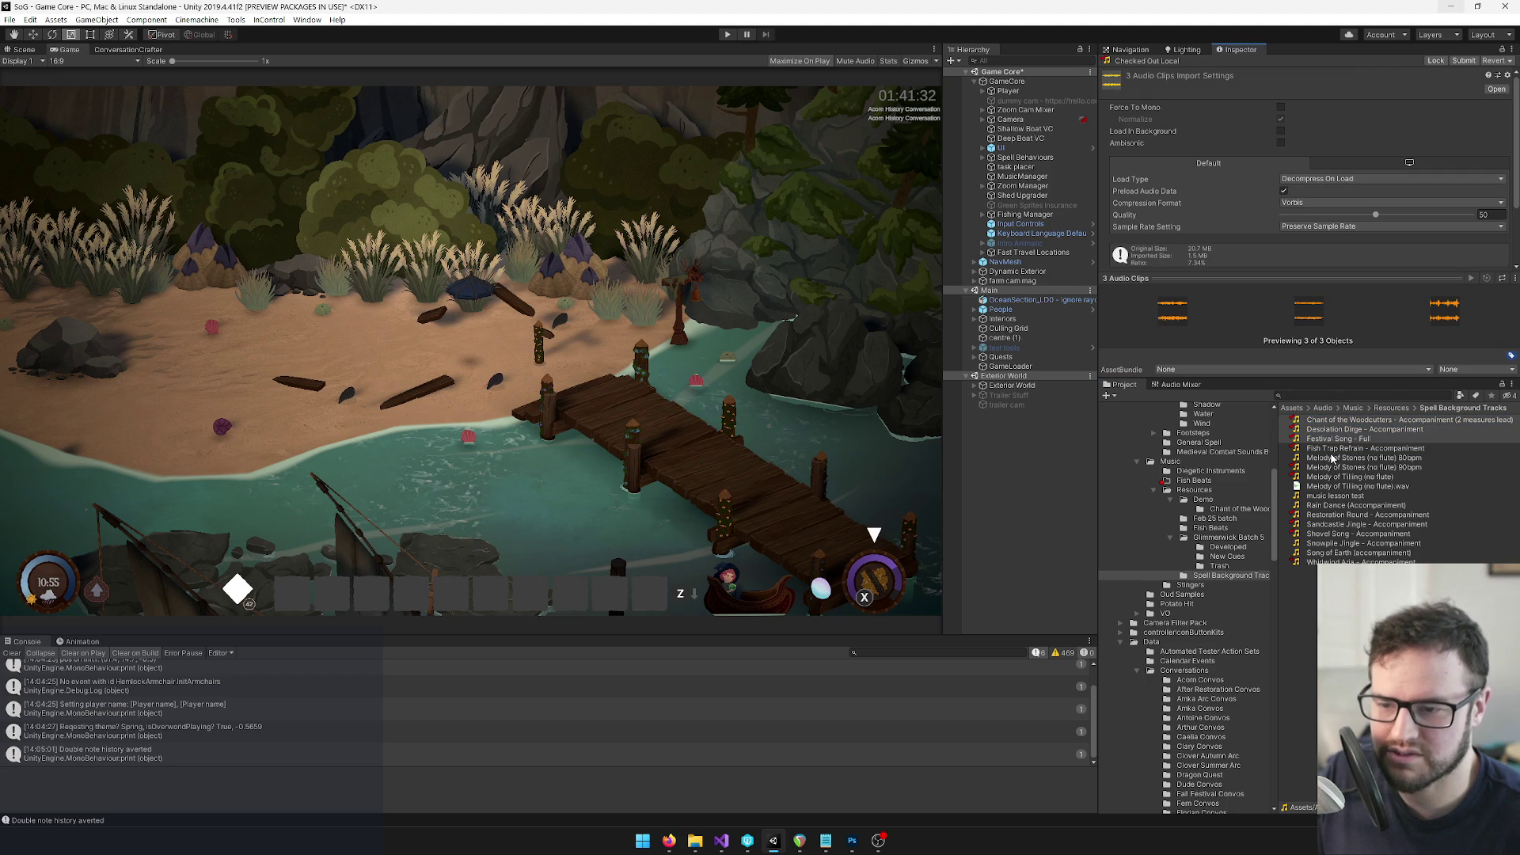
{"action": "left_click", "coordinate": [1321, 507]}
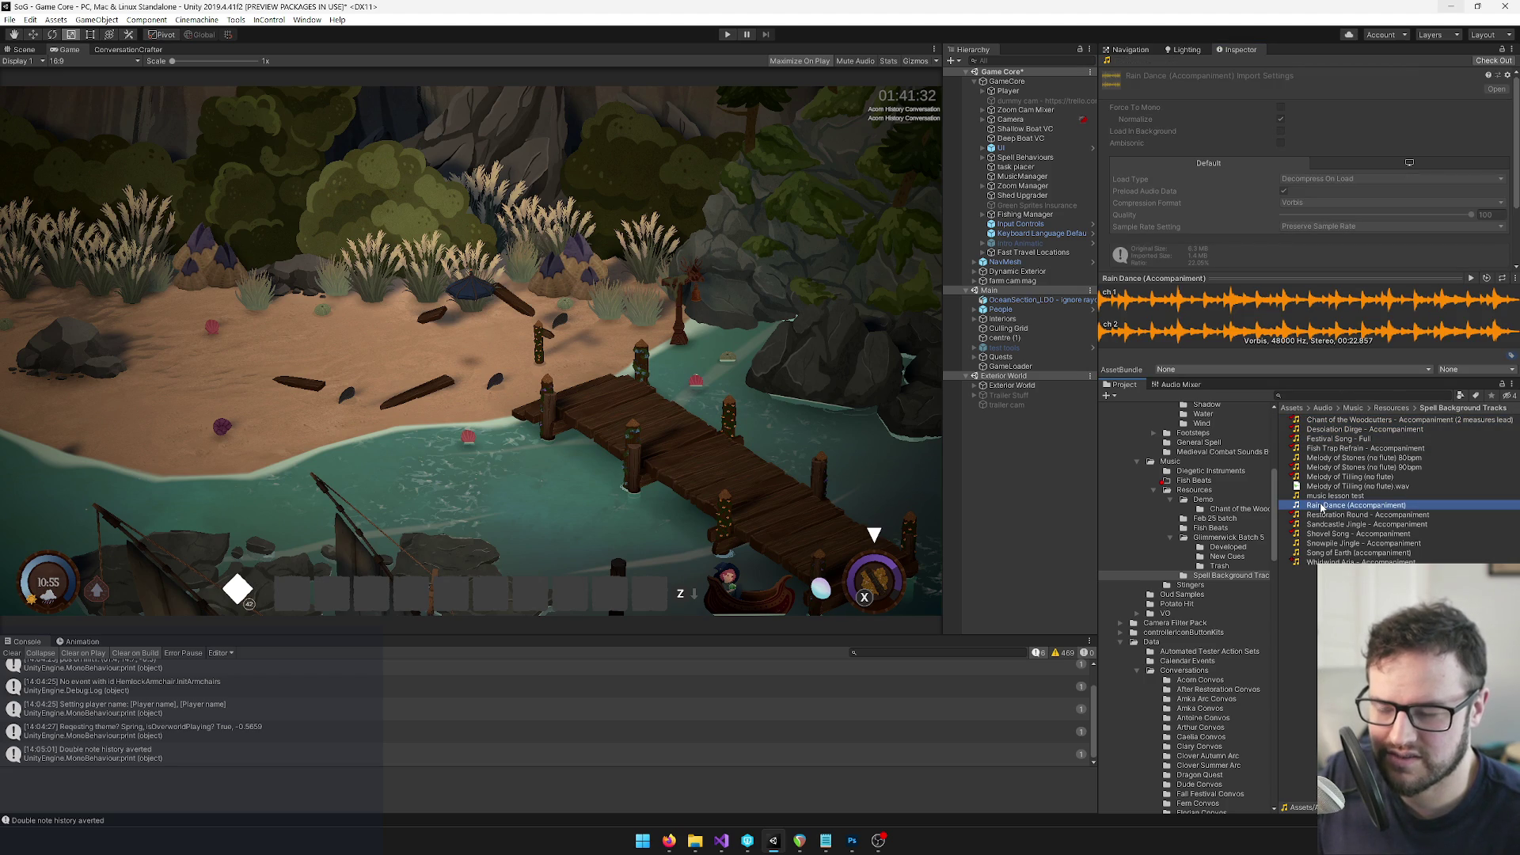
{"action": "left_click", "coordinate": [1320, 534]}
{"action": "left_click", "coordinate": [1314, 543]}
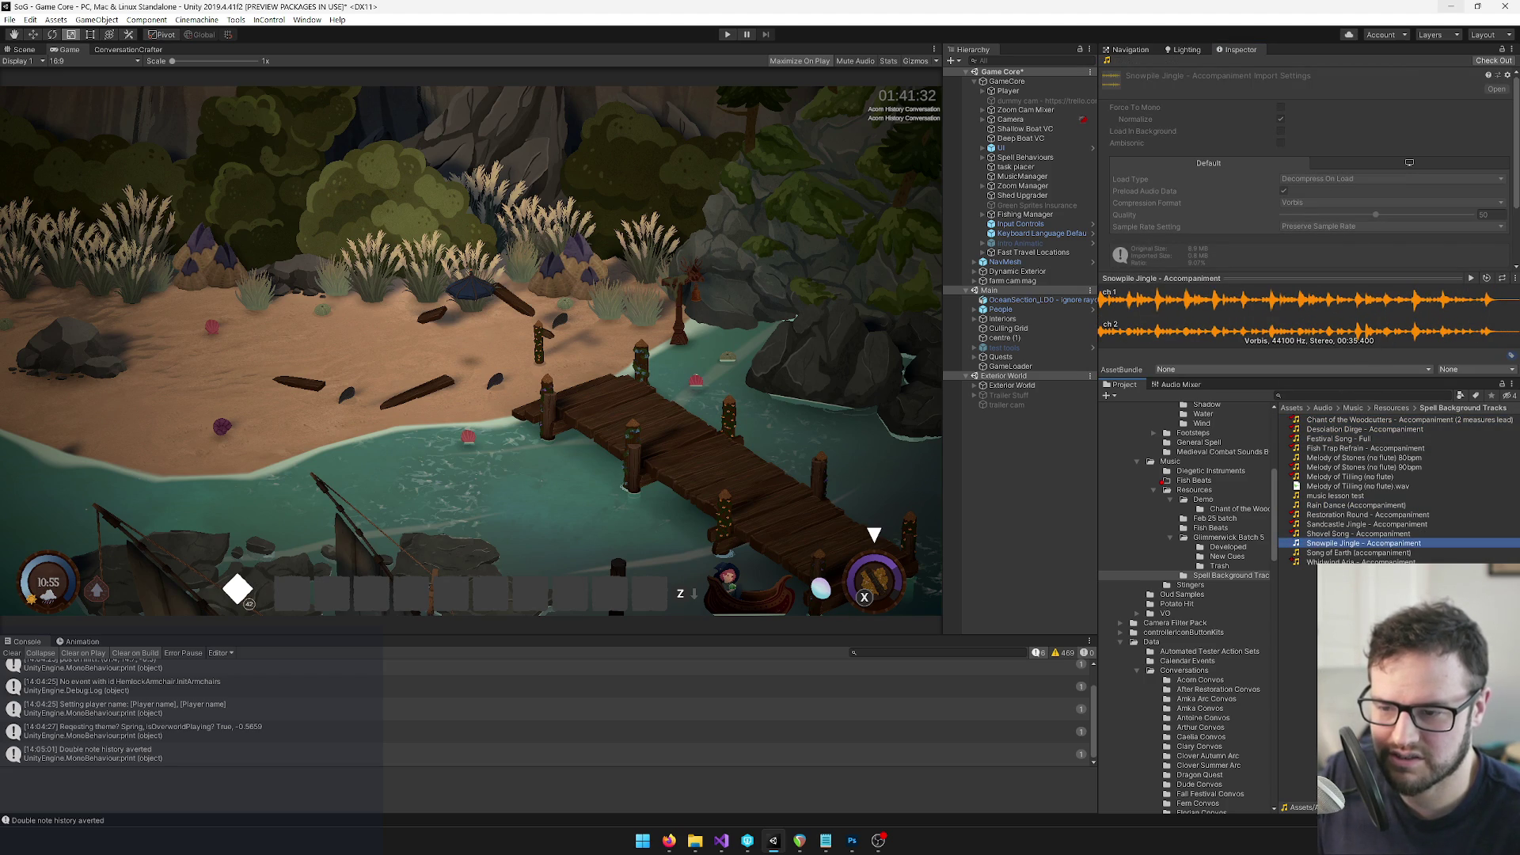
Preview Song of Earth (accompaniment), then inspect Desolation Dirge through Sandcastle Jingle clips
{"action": "left_click", "coordinate": [1337, 553]}
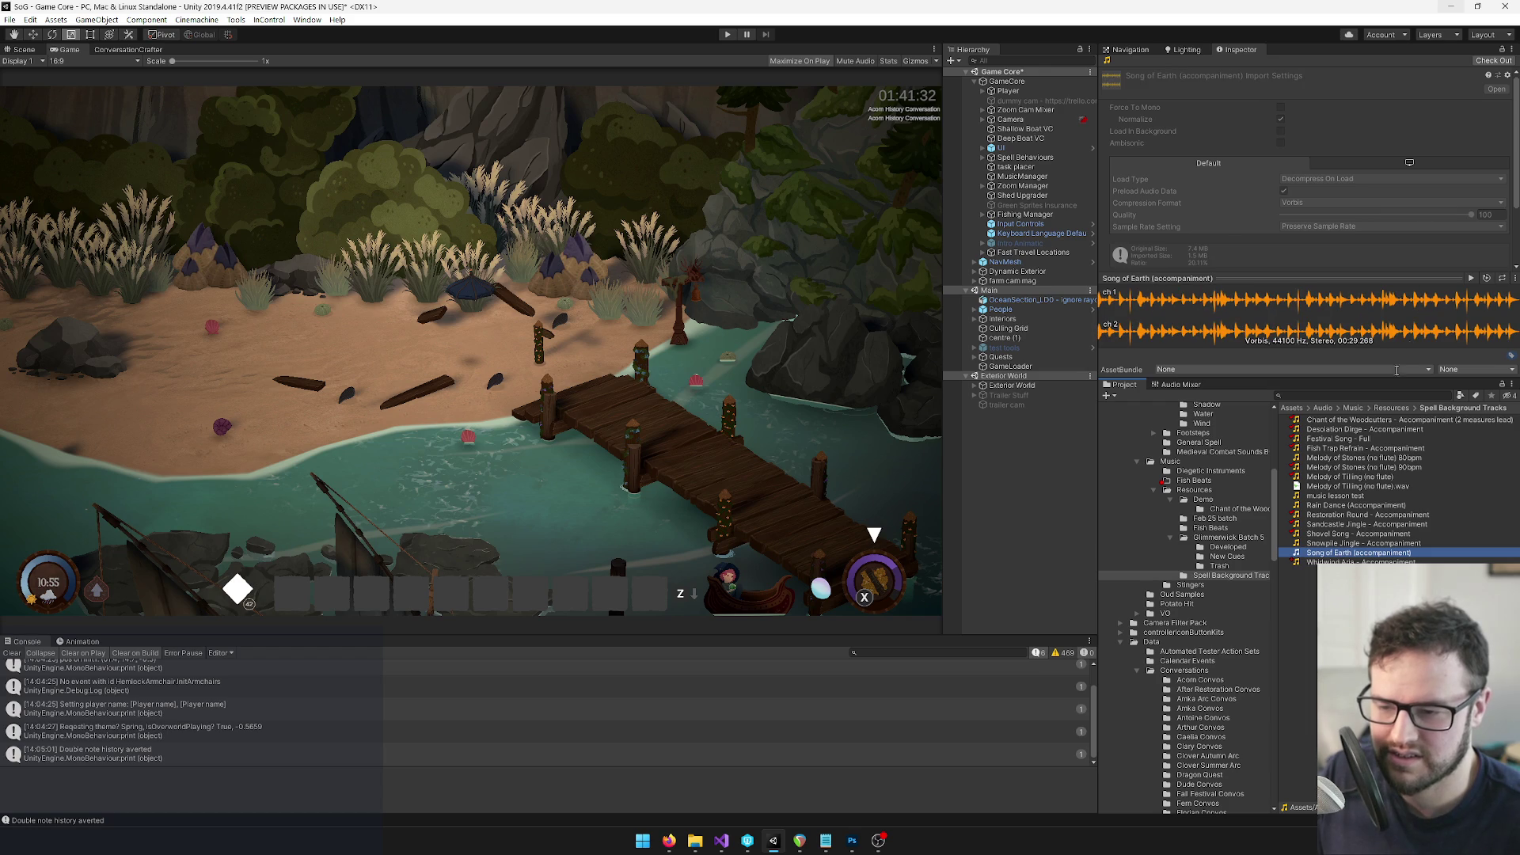
{"action": "left_click", "coordinate": [1471, 279]}
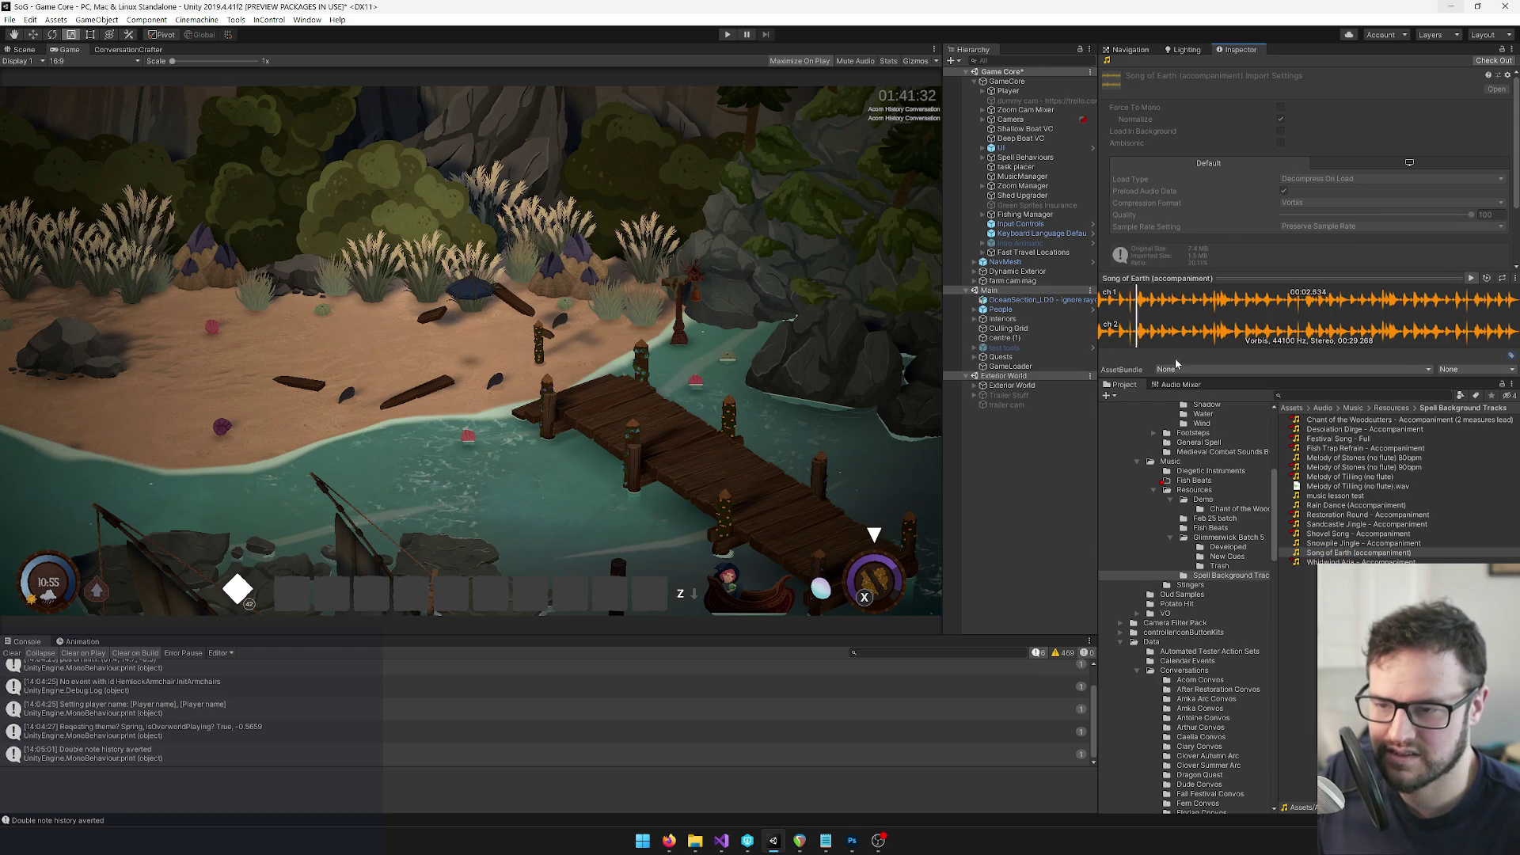
{"action": "left_click", "coordinate": [1471, 278]}
{"action": "left_click", "coordinate": [1344, 544]}
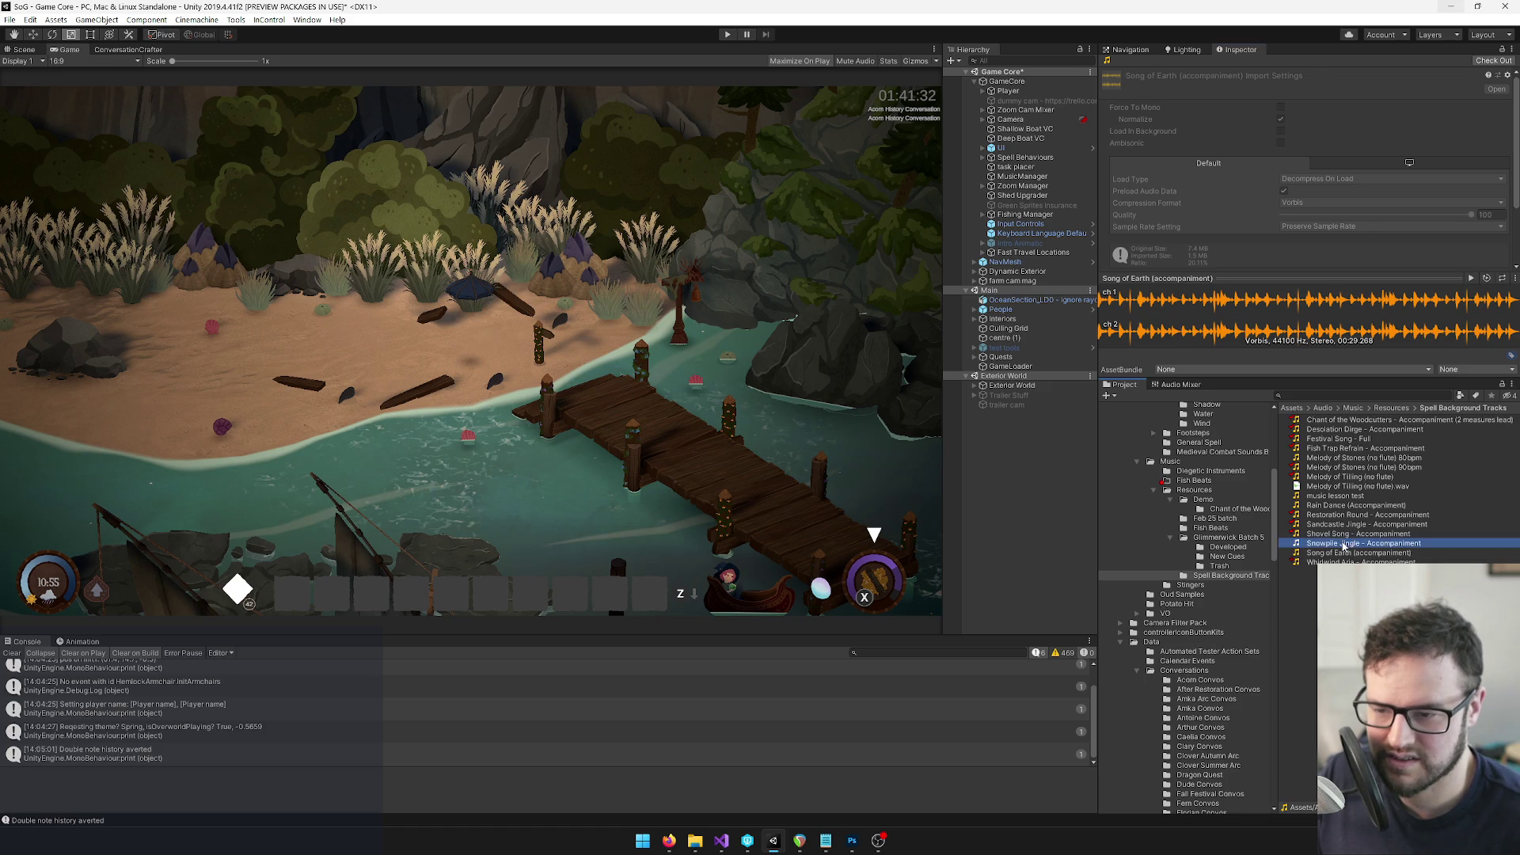
{"action": "left_click", "coordinate": [1353, 432]}
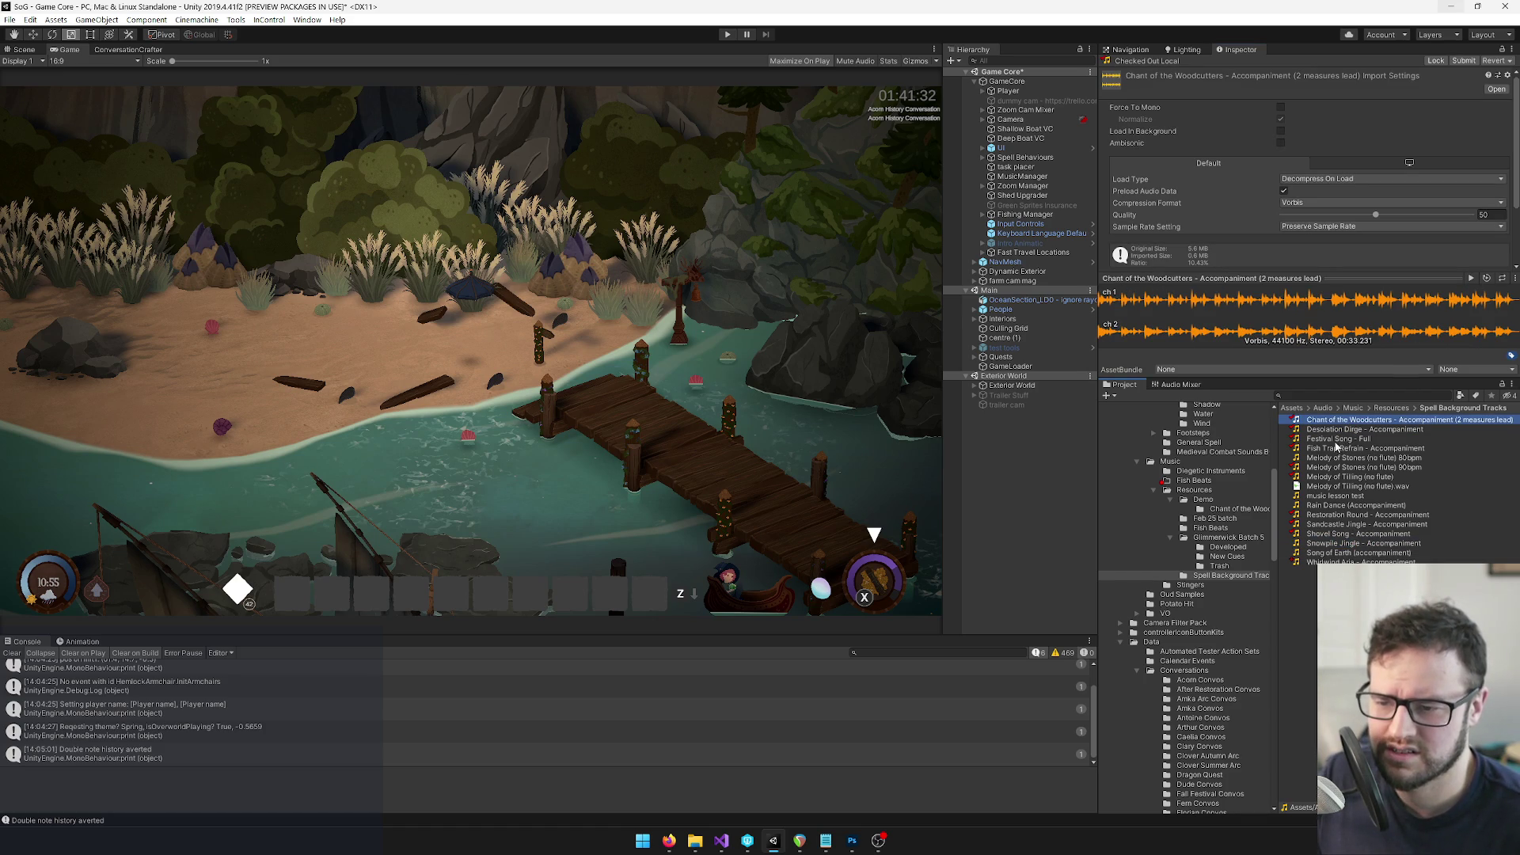
{"action": "left_click", "coordinate": [1337, 440]}
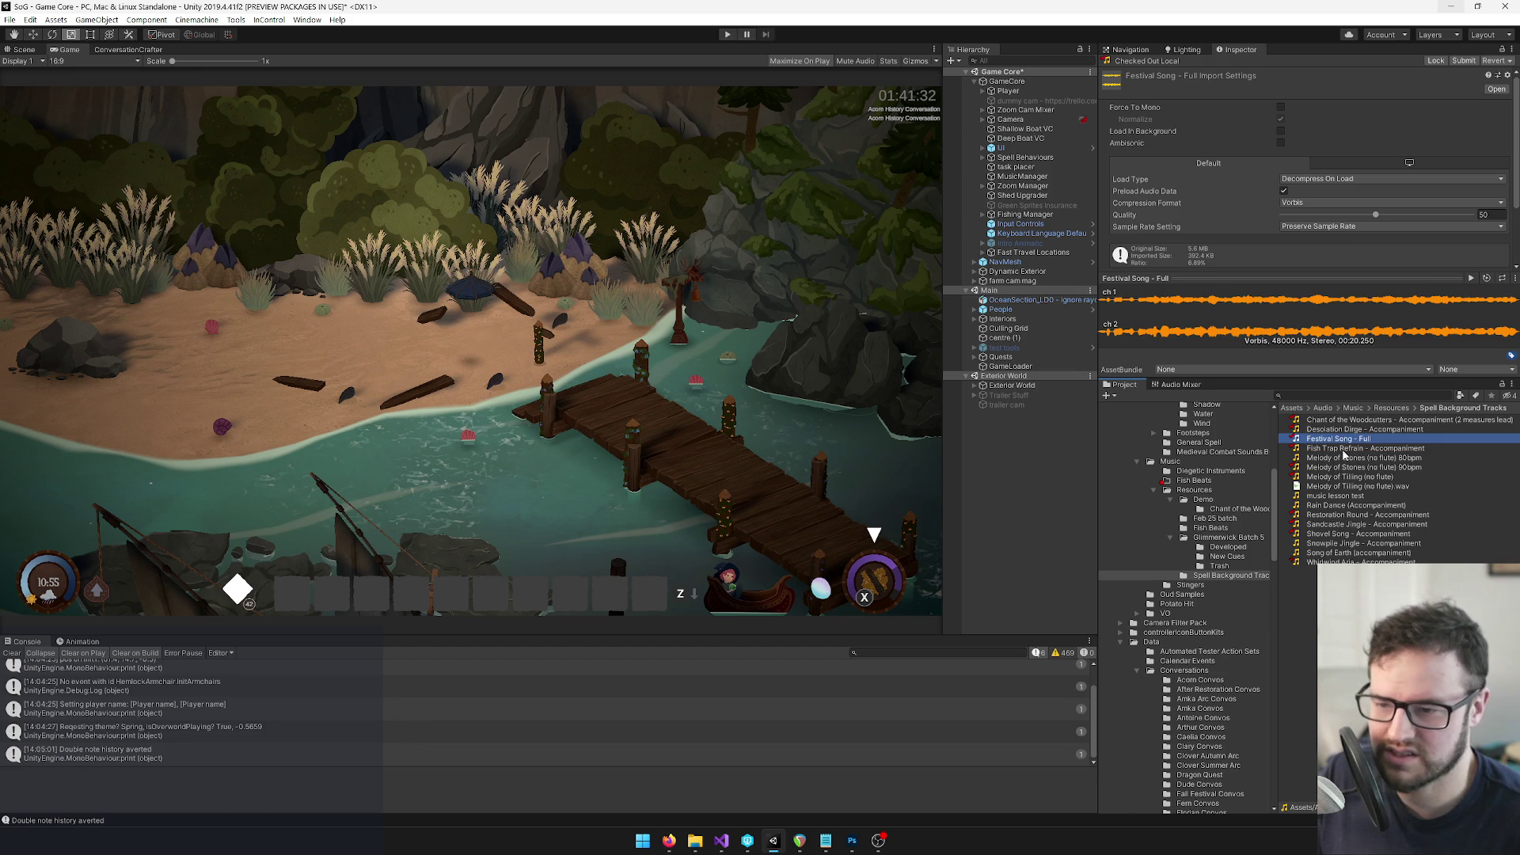
{"action": "left_click", "coordinate": [1344, 450]}
{"action": "left_click", "coordinate": [1342, 459]}
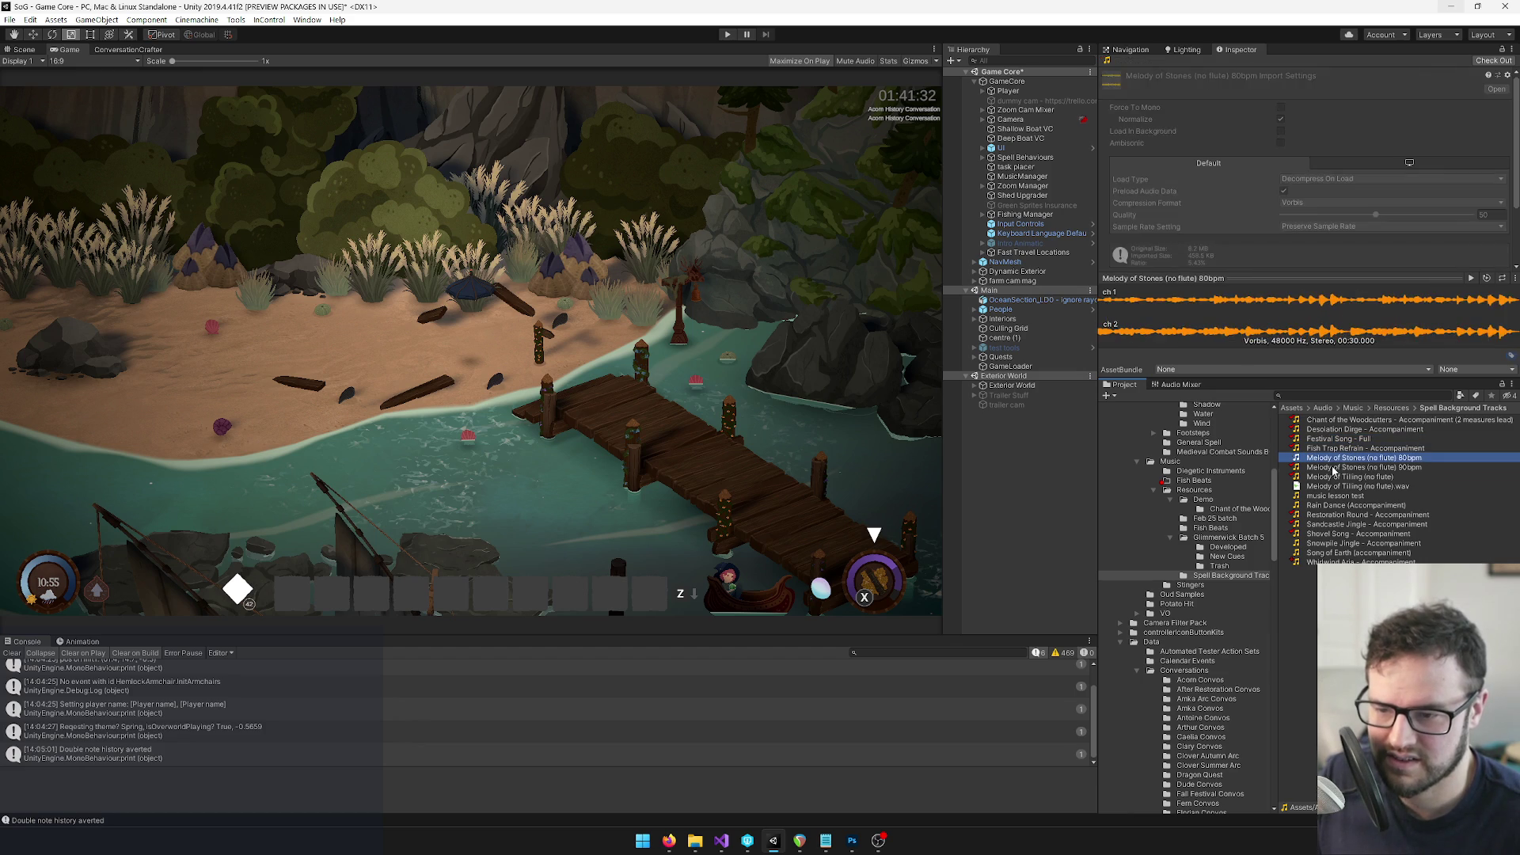
{"action": "left_click", "coordinate": [1335, 468]}
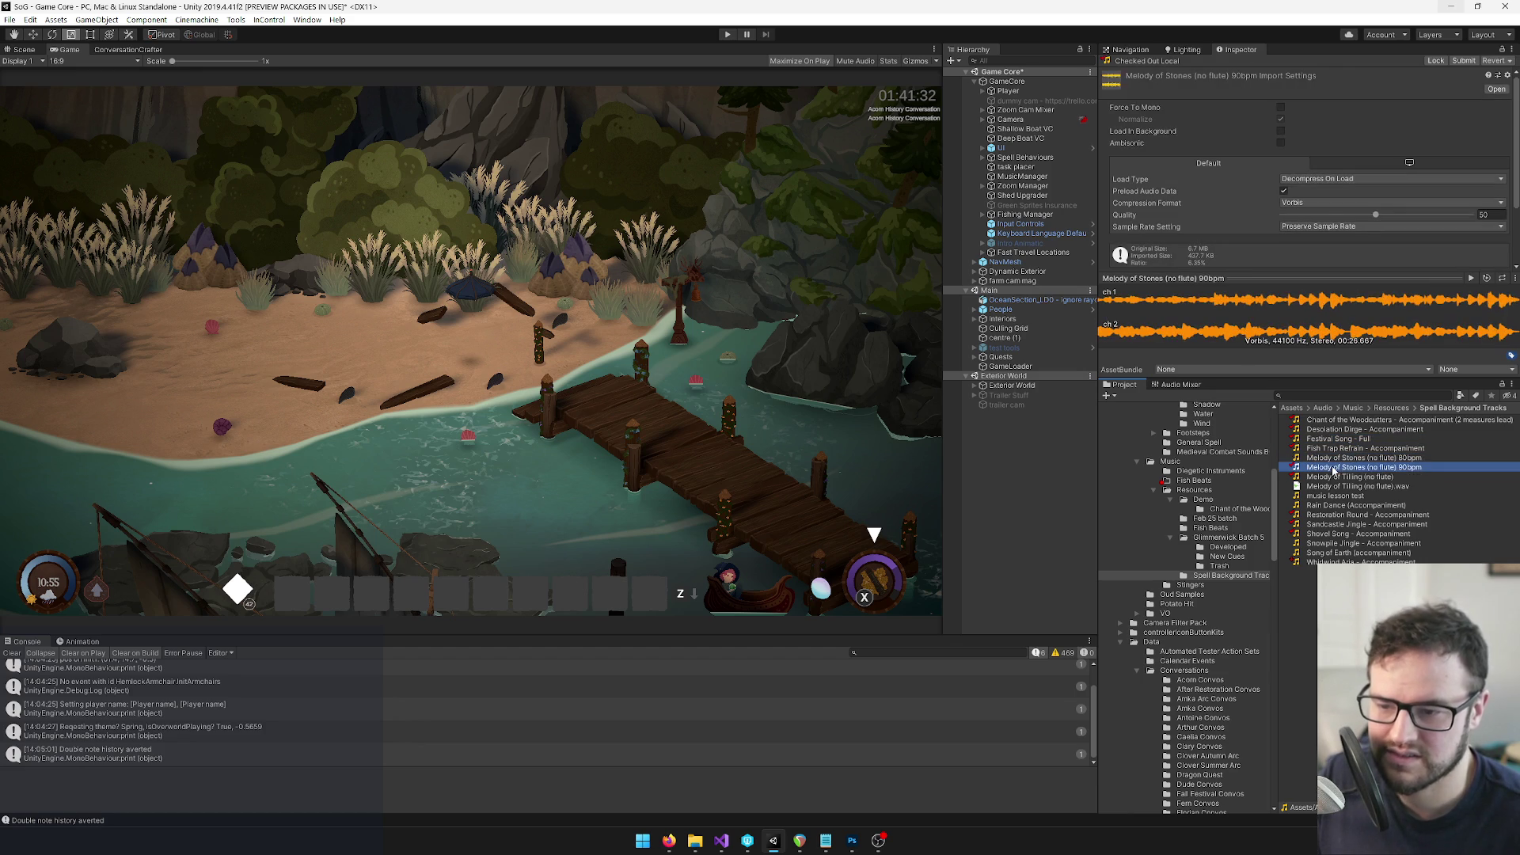
{"action": "left_click", "coordinate": [1327, 517]}
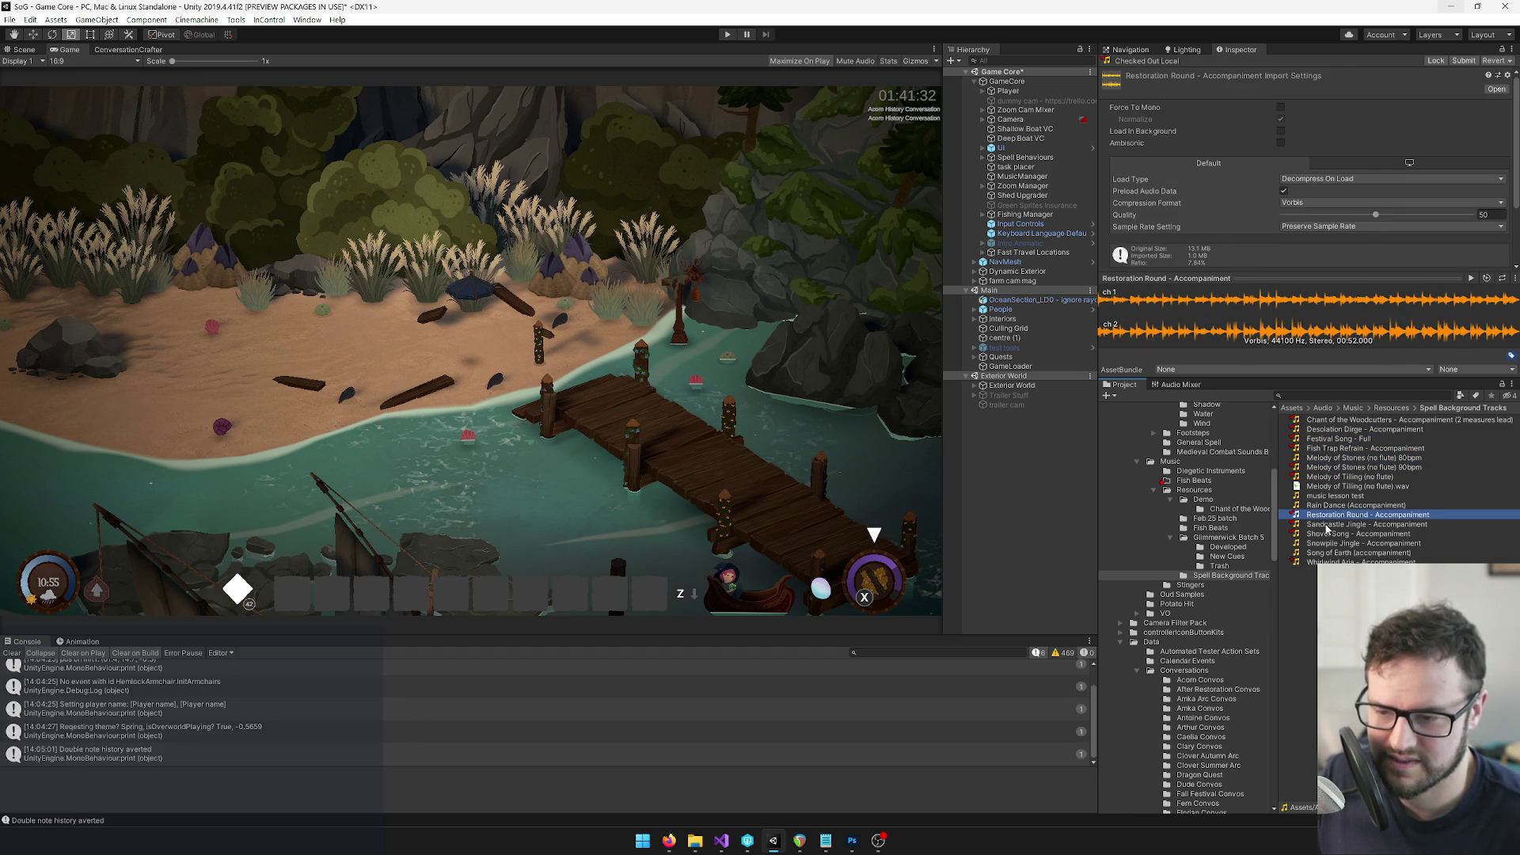
{"action": "left_click", "coordinate": [1328, 526]}
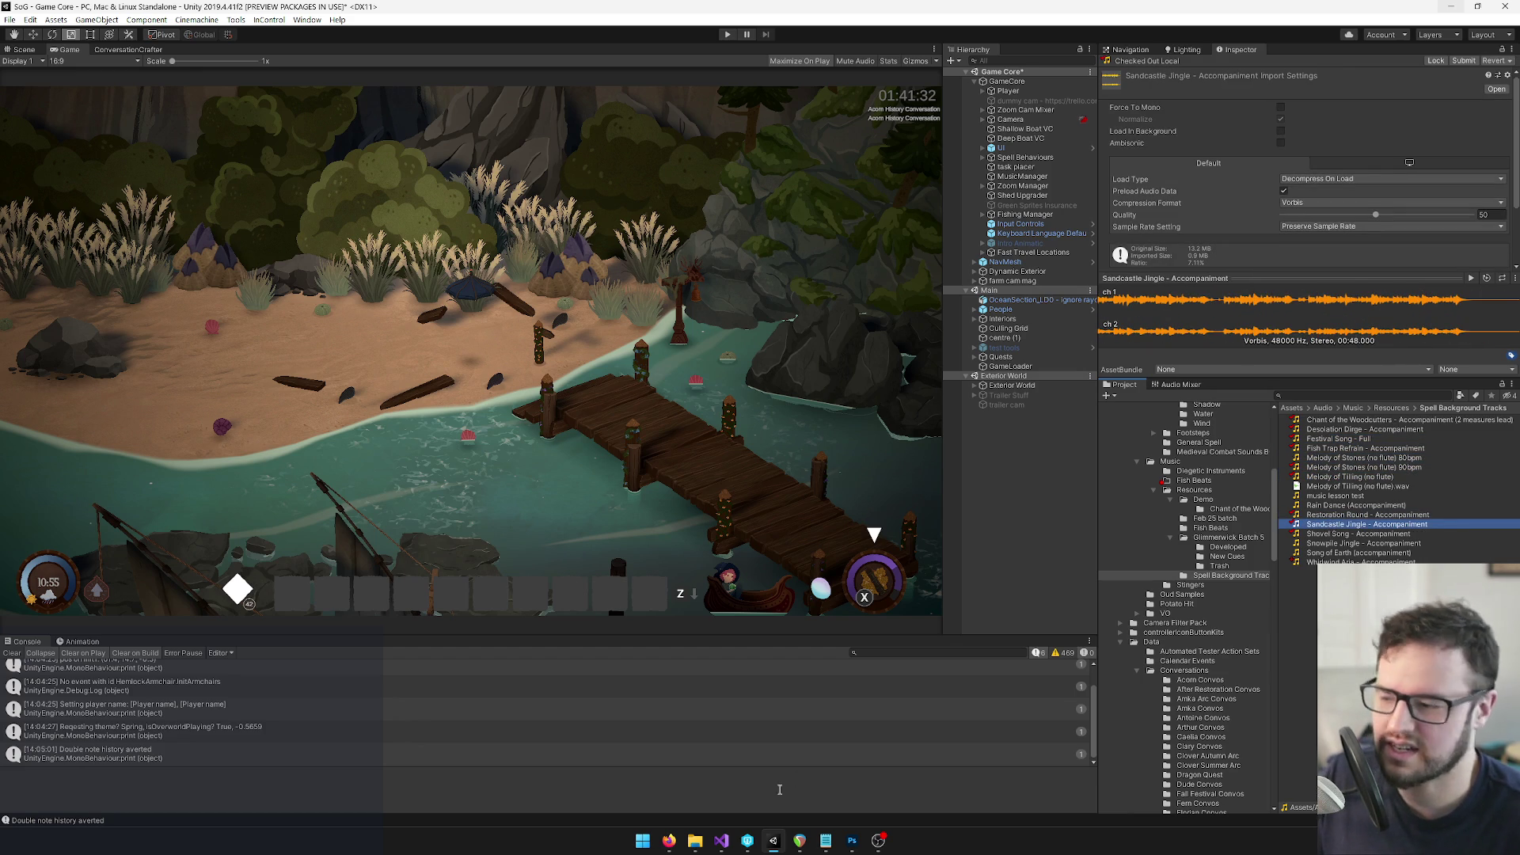
Close the stray Explorer windows and pick out Sandcastle Jingle - Accompaniment.wav in Spell Background Tracks
{"action": "mouse_move", "coordinate": [695, 841]}
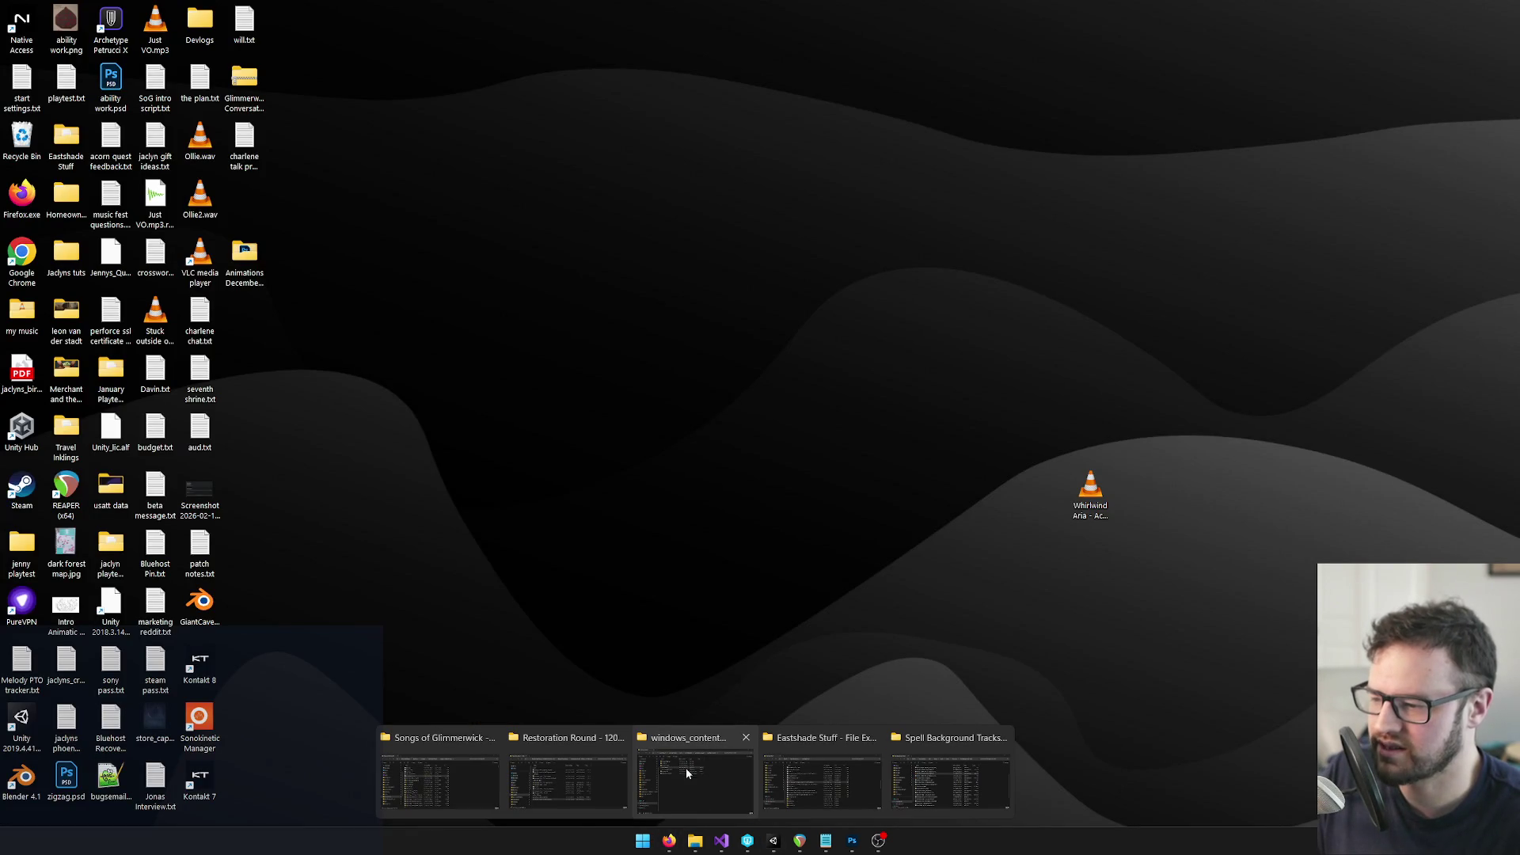
{"action": "left_click", "coordinate": [746, 737]}
{"action": "left_click", "coordinate": [502, 780]}
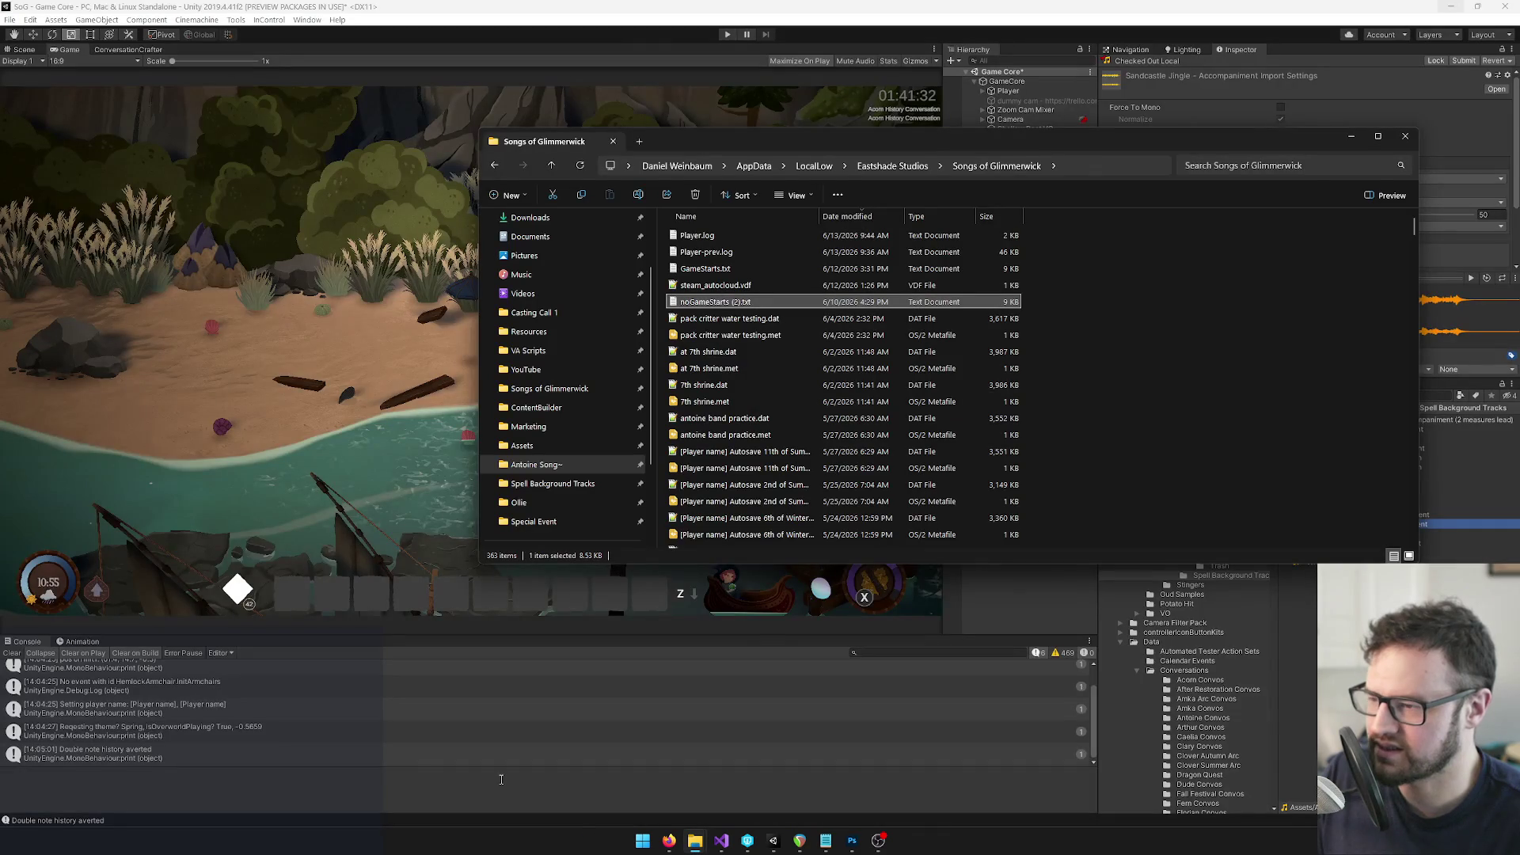
{"action": "left_click", "coordinate": [1406, 136]}
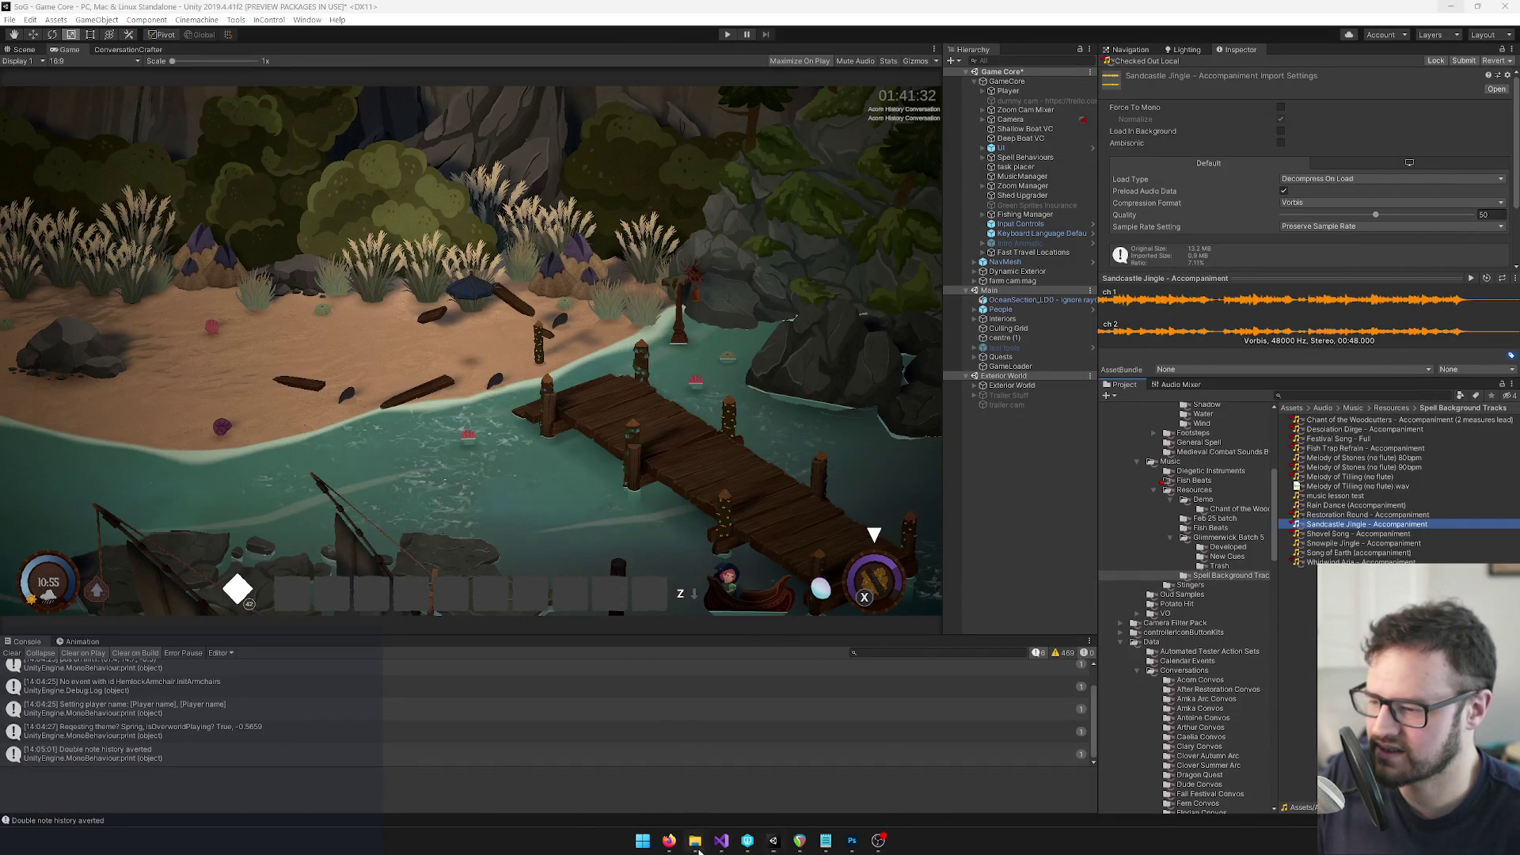
{"action": "mouse_move", "coordinate": [696, 842]}
{"action": "left_click", "coordinate": [810, 779]}
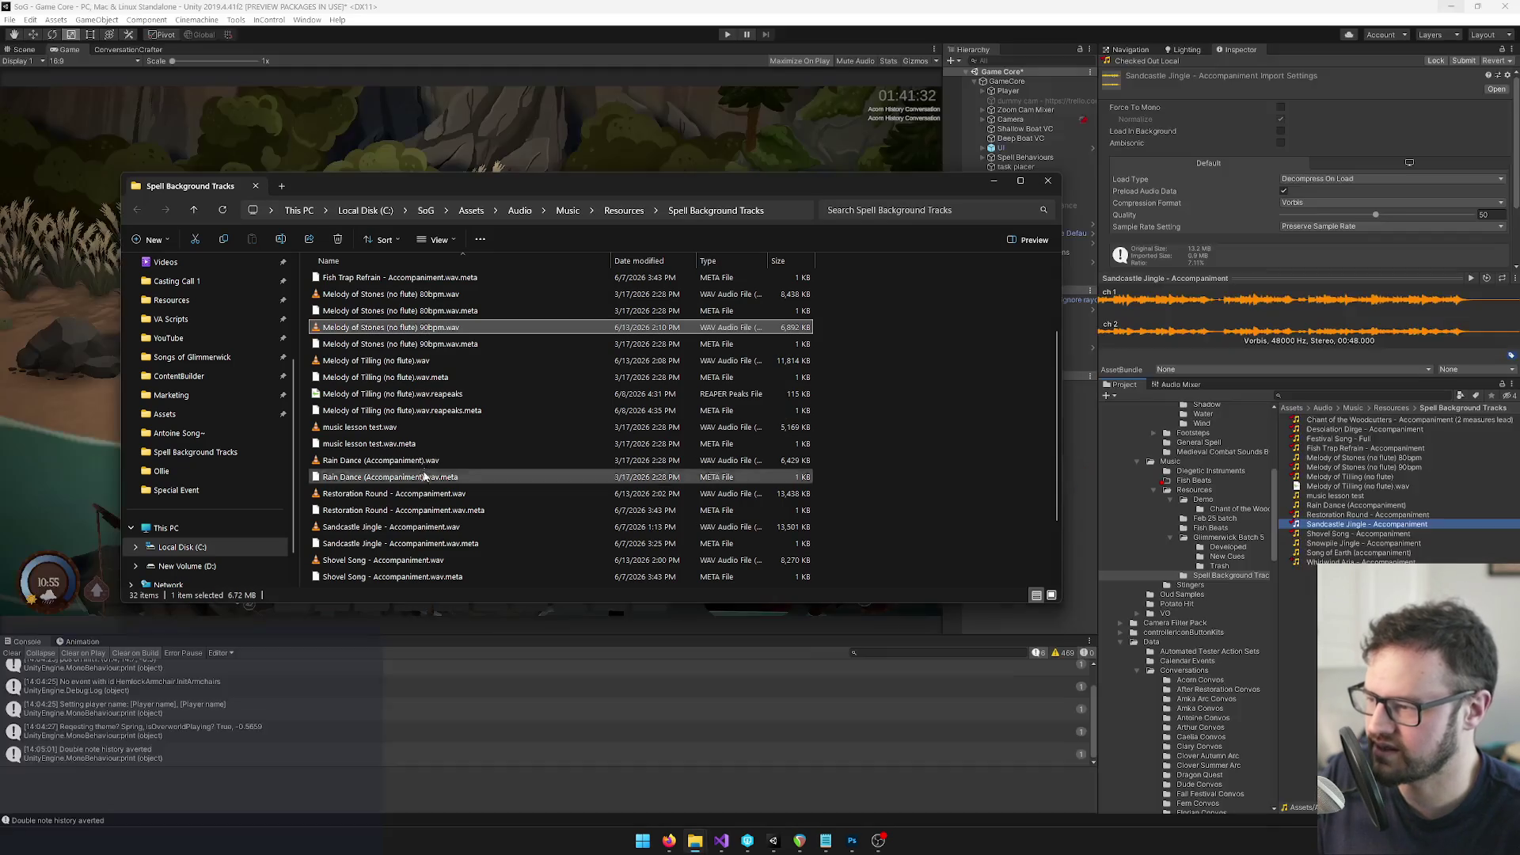
{"action": "left_click", "coordinate": [412, 527]}
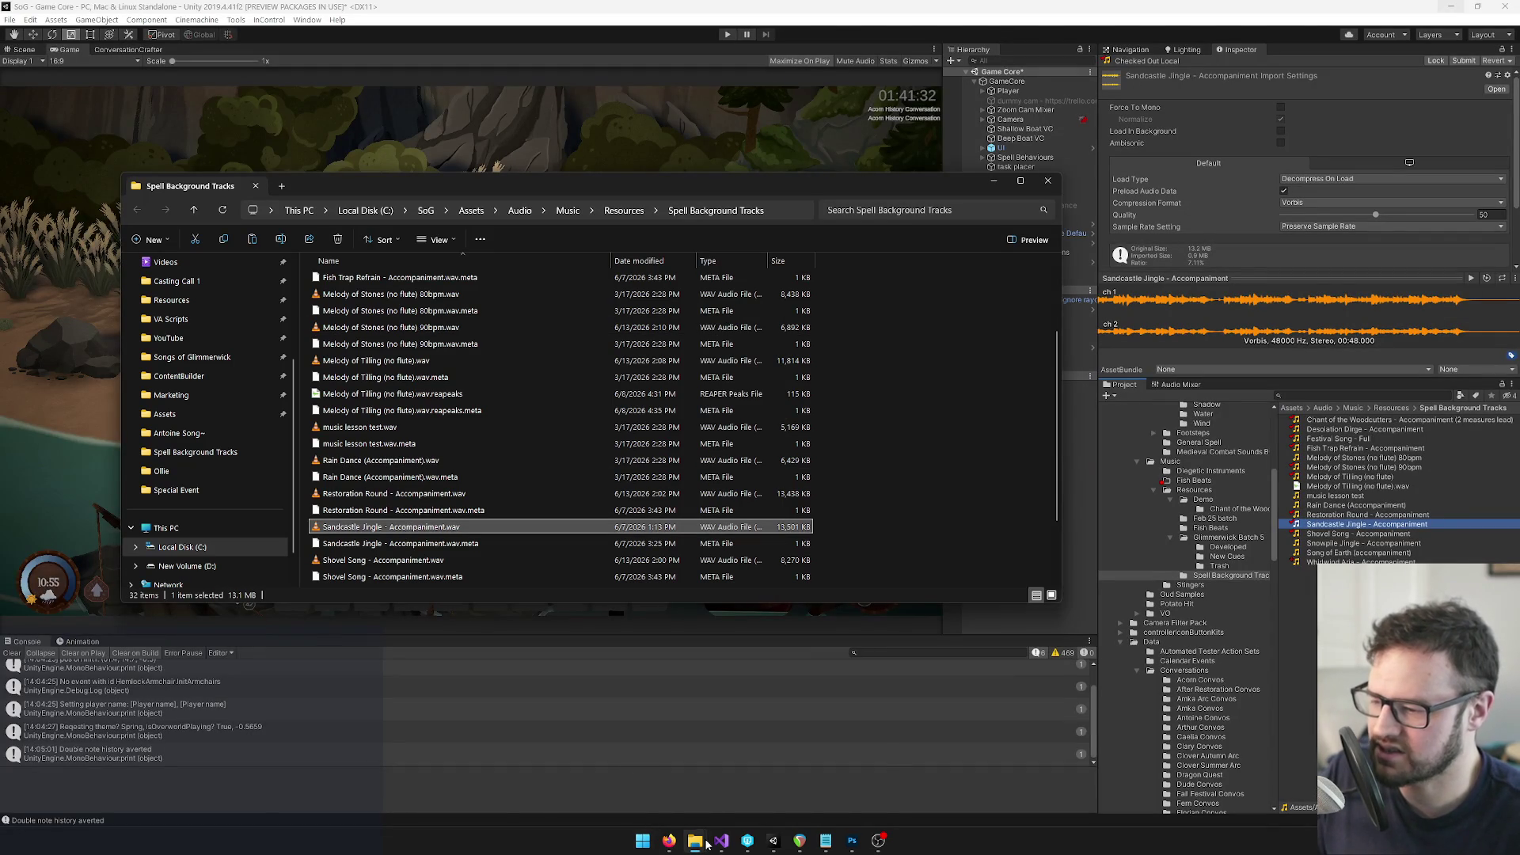
Paste a copy into Restoration Round and drag it onto REAPER track 2, replacing Melody of Stones
{"action": "mouse_move", "coordinate": [696, 841]}
{"action": "left_click", "coordinate": [591, 784]}
{"action": "key", "text": "ctrl+v"}
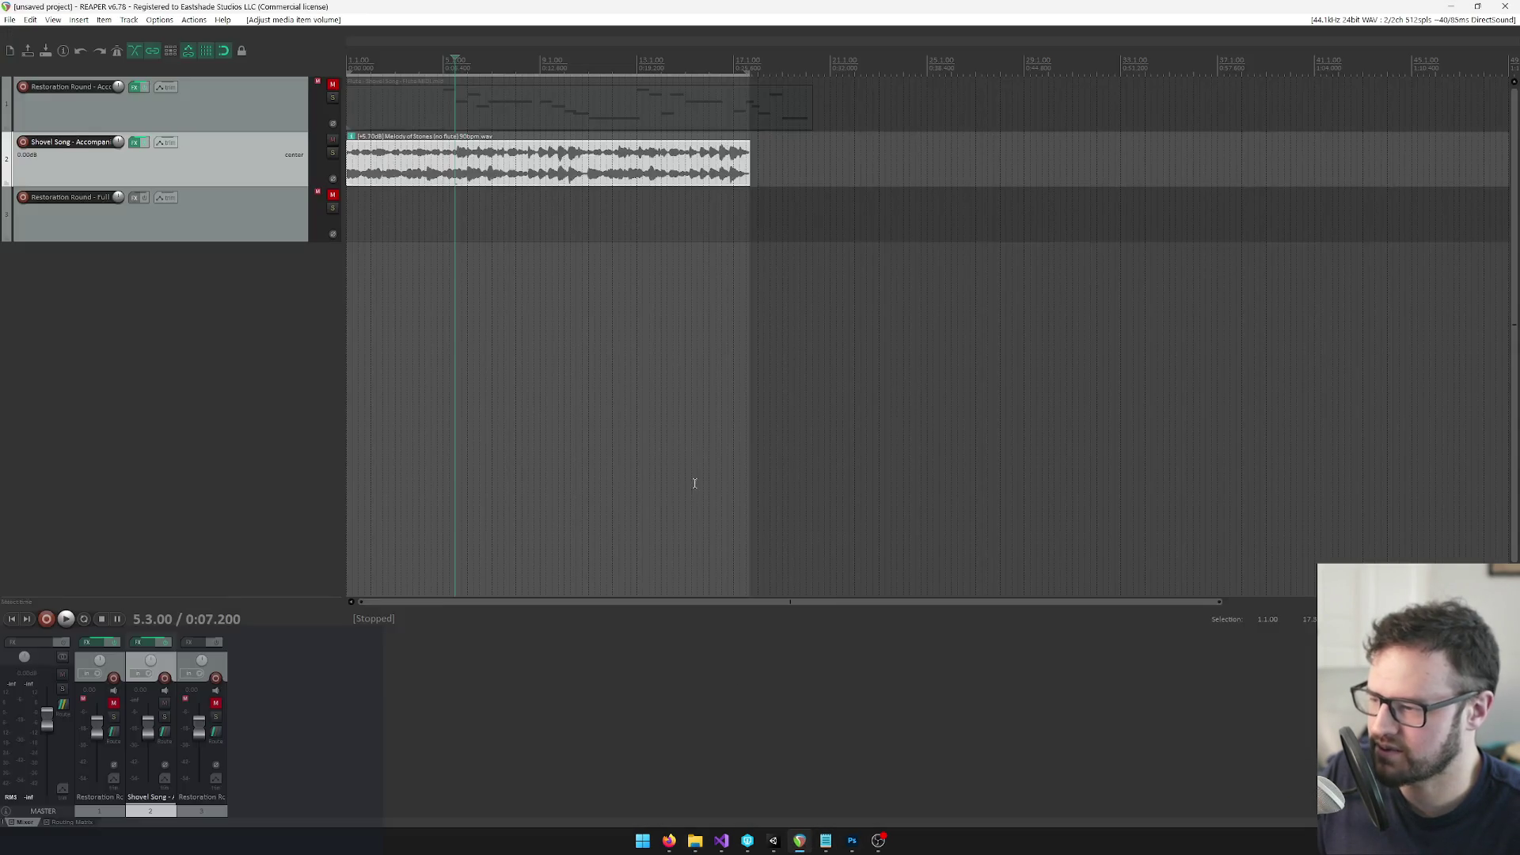
{"action": "left_click", "coordinate": [728, 679]}
{"action": "key", "text": "Delete"}
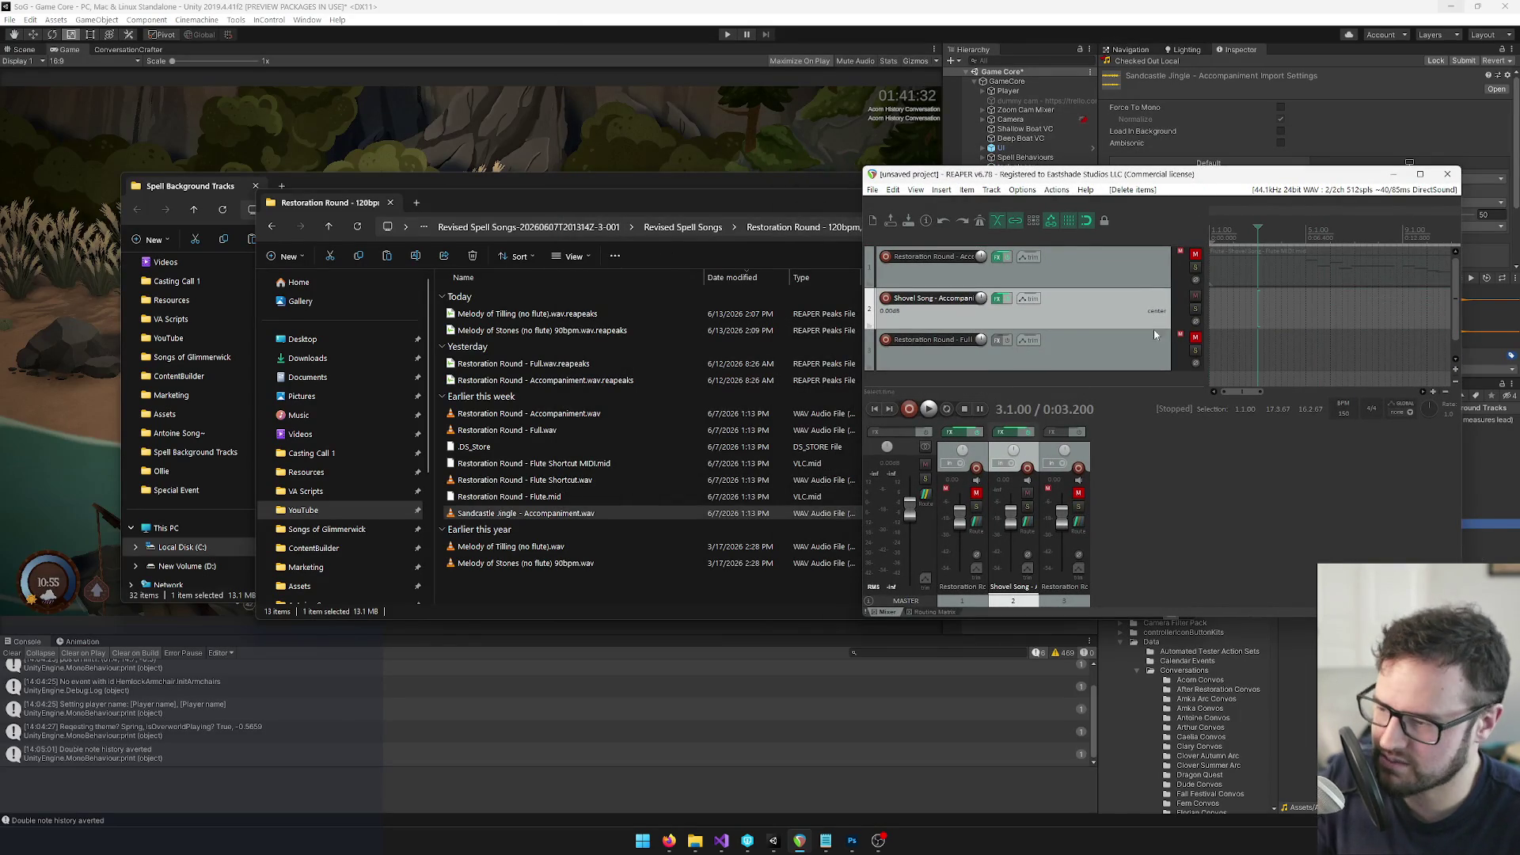
{"action": "mouse_move", "coordinate": [522, 513]}
{"action": "left_mouse_down"}
{"action": "mouse_move", "coordinate": [1290, 312]}
{"action": "mouse_move", "coordinate": [1267, 313]}
{"action": "left_mouse_up"}
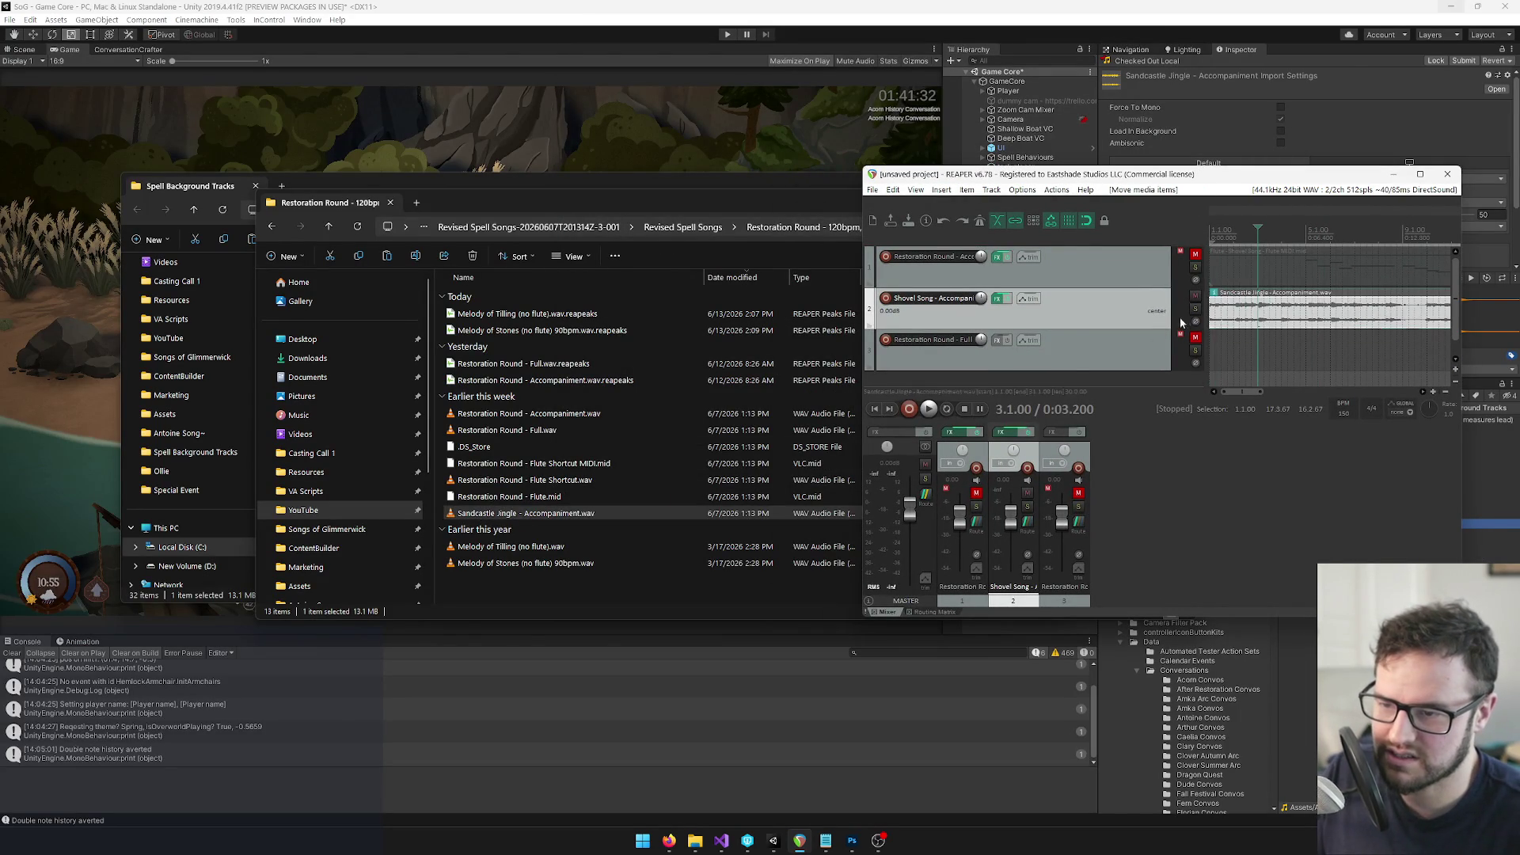
{"action": "key", "text": "super+Up"}
{"action": "left_click", "coordinate": [545, 171]}
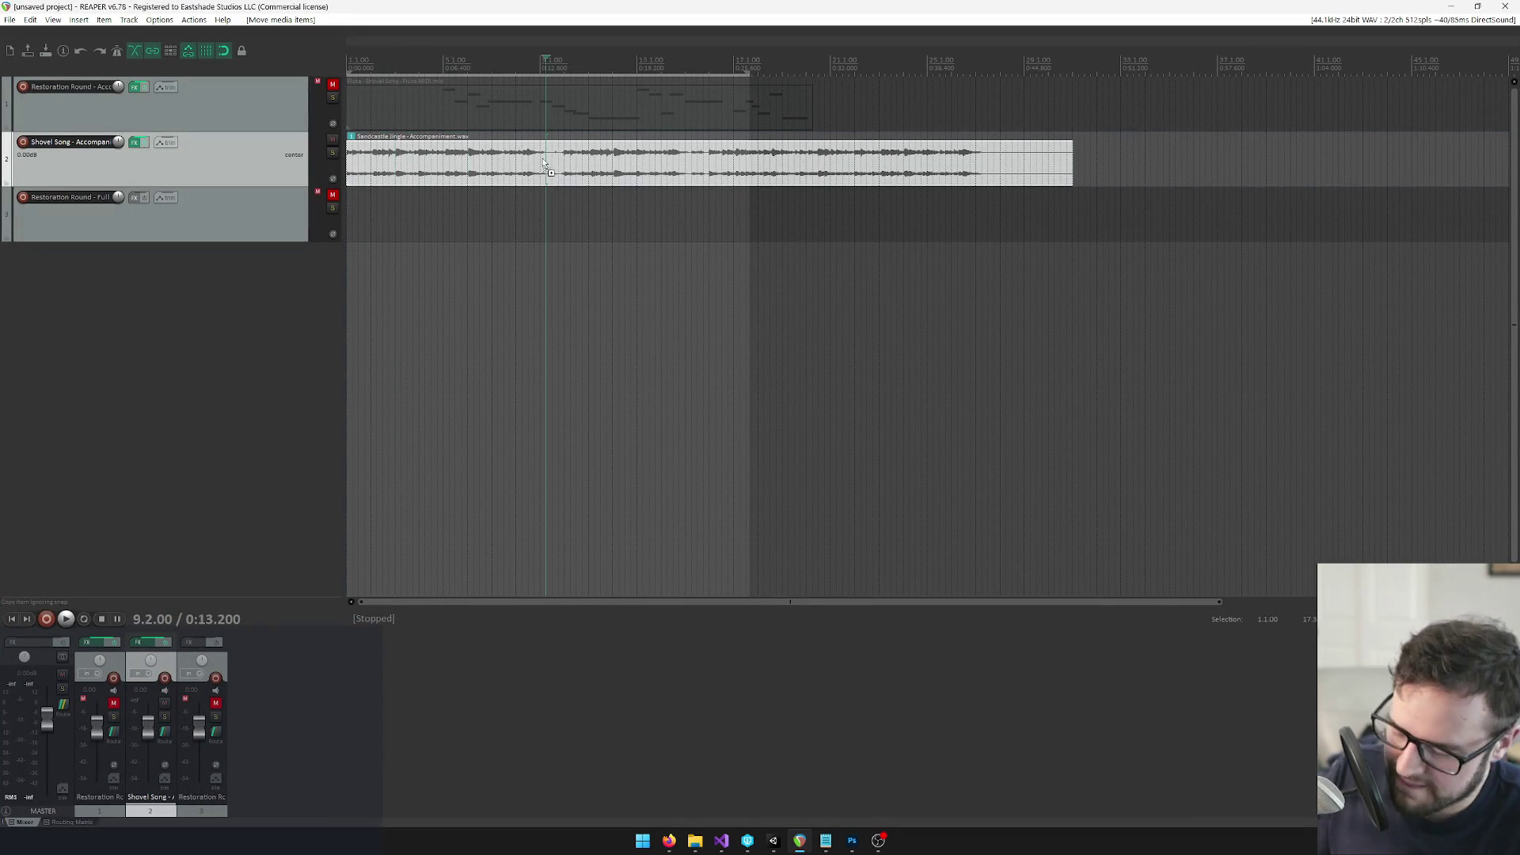
Normalize the Sandcastle Jingle clip, lower it to +4.92dB, and preview it from the start
{"action": "key", "text": "ctrl+shift+n"}
{"action": "left_click_drag", "start_coordinate": [584, 139], "coordinate": [589, 157]}
{"action": "right_click", "coordinate": [795, 62]}
{"action": "left_click", "coordinate": [915, 98]}
{"action": "key", "text": "space"}
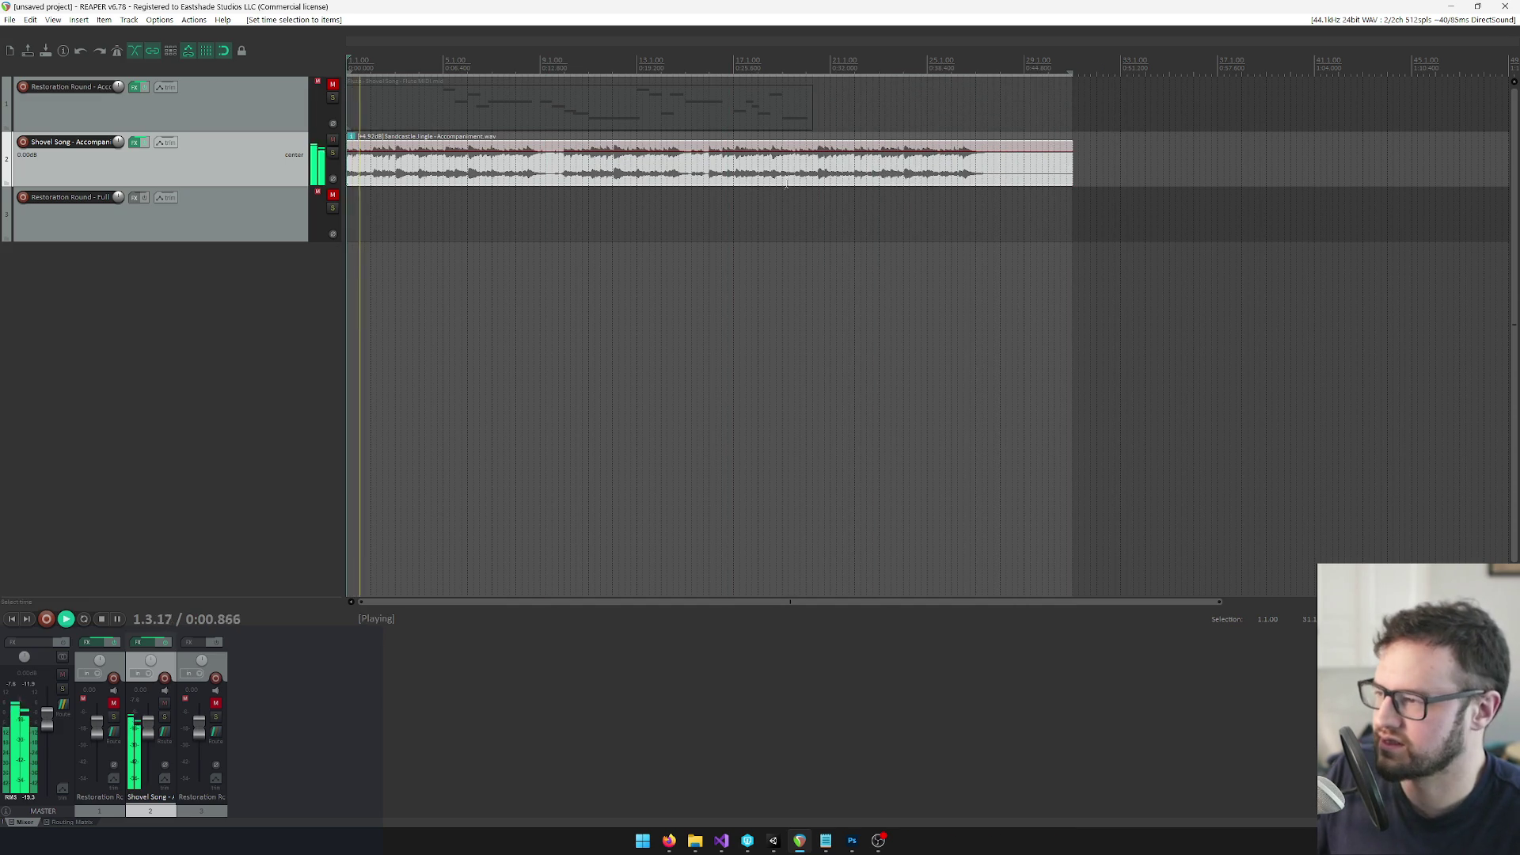
{"action": "key", "text": "space"}
Trim the clip's end with a fade-out so it finishes near bar 29
{"action": "left_click_drag", "start_coordinate": [1071, 162], "coordinate": [968, 143]}
{"action": "left_click", "coordinate": [965, 95]}
{"action": "key", "text": "space"}
{"action": "scroll", "coordinate": [982, 92], "scroll_direction": "up", "scroll_amount": 3}
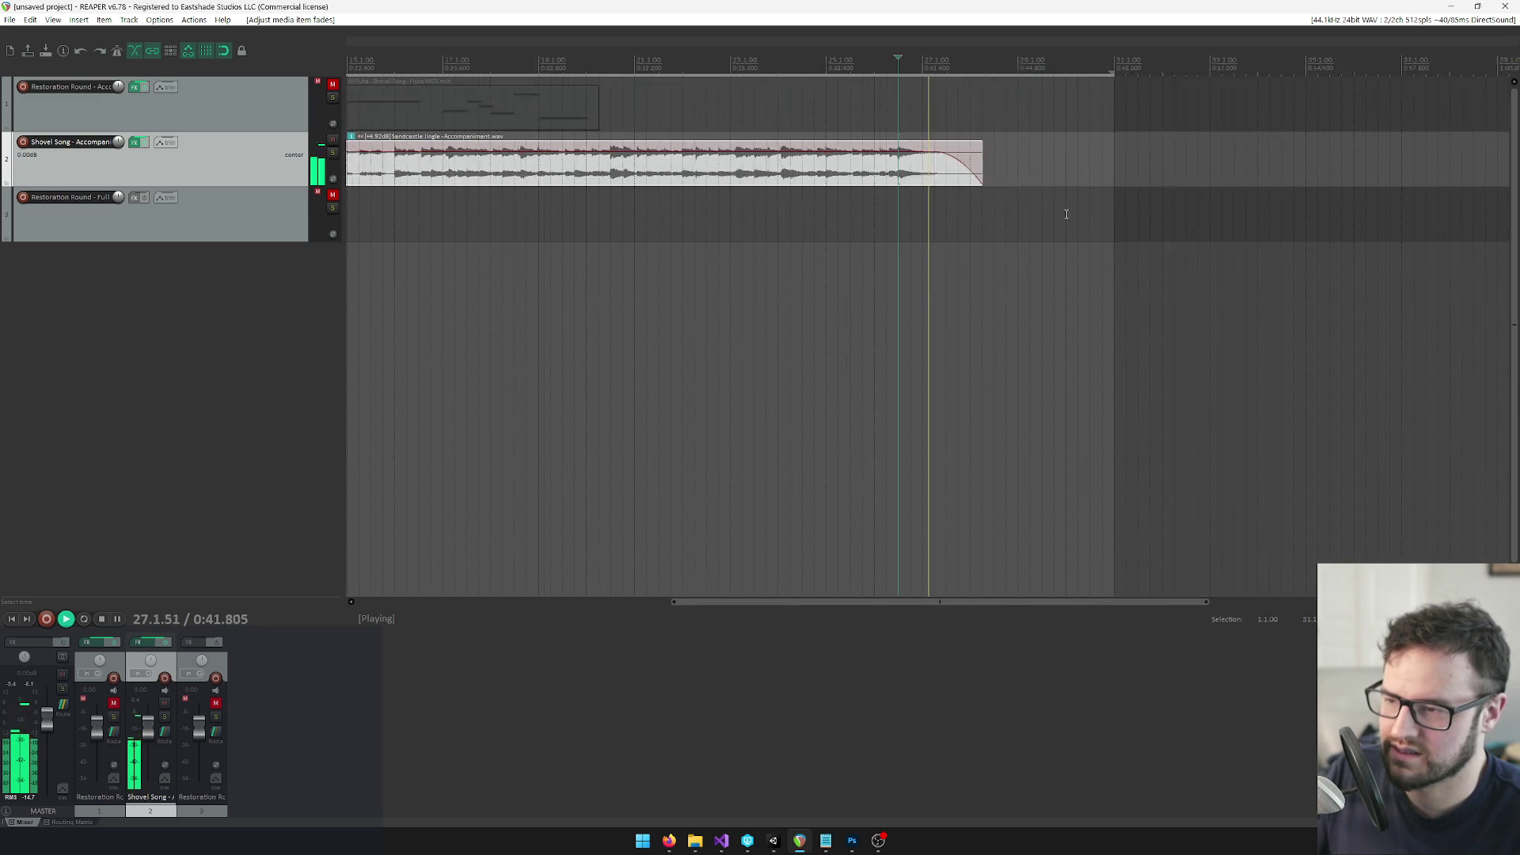
{"action": "left_click_drag", "start_coordinate": [1004, 162], "coordinate": [1055, 167]}
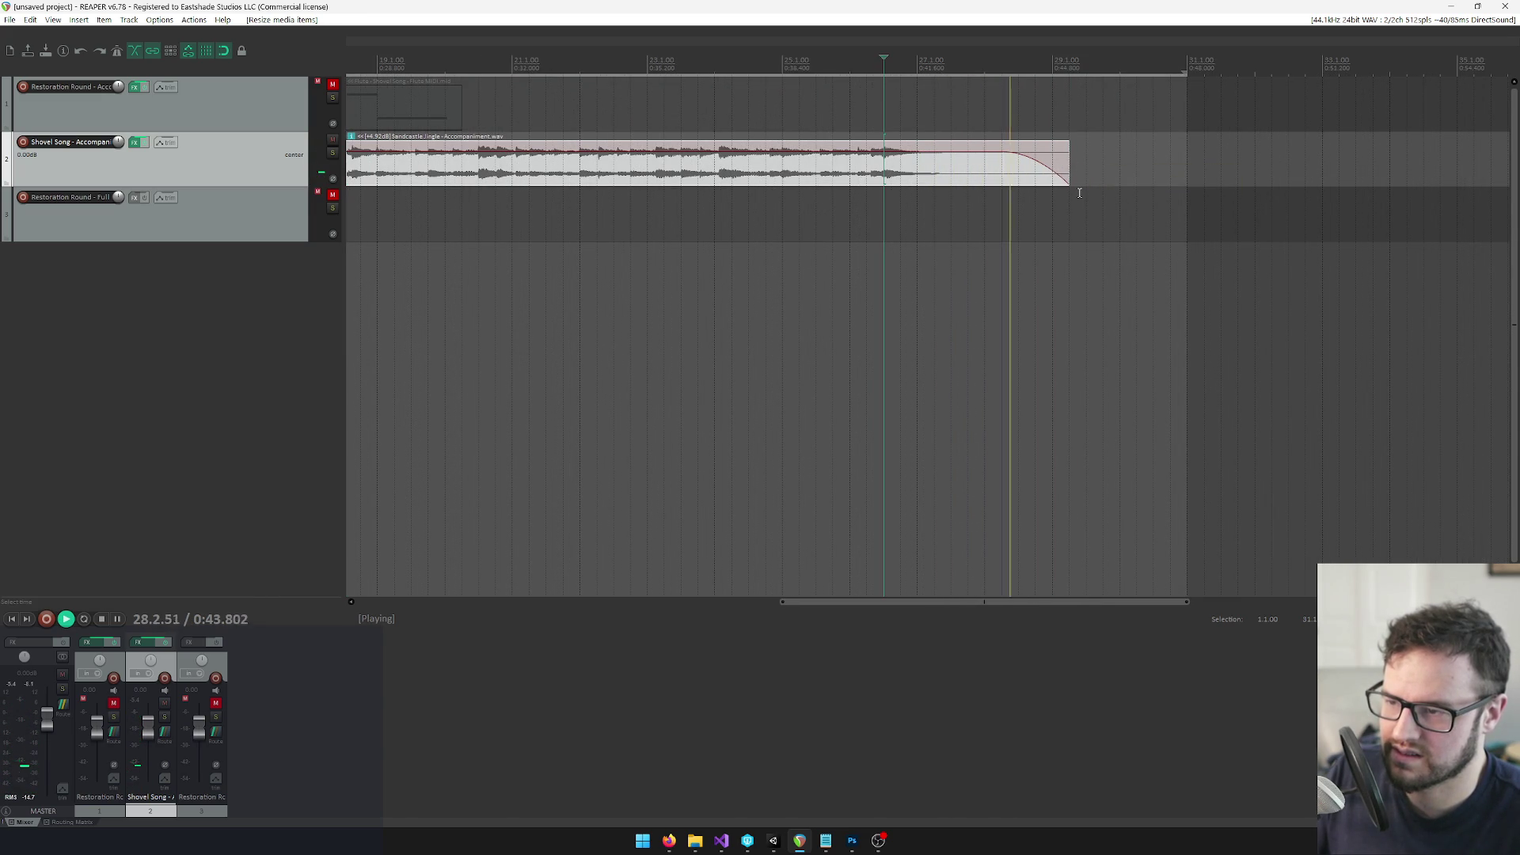
{"action": "key", "text": "space"}
{"action": "scroll", "coordinate": [983, 235], "scroll_direction": "down", "scroll_amount": 5}
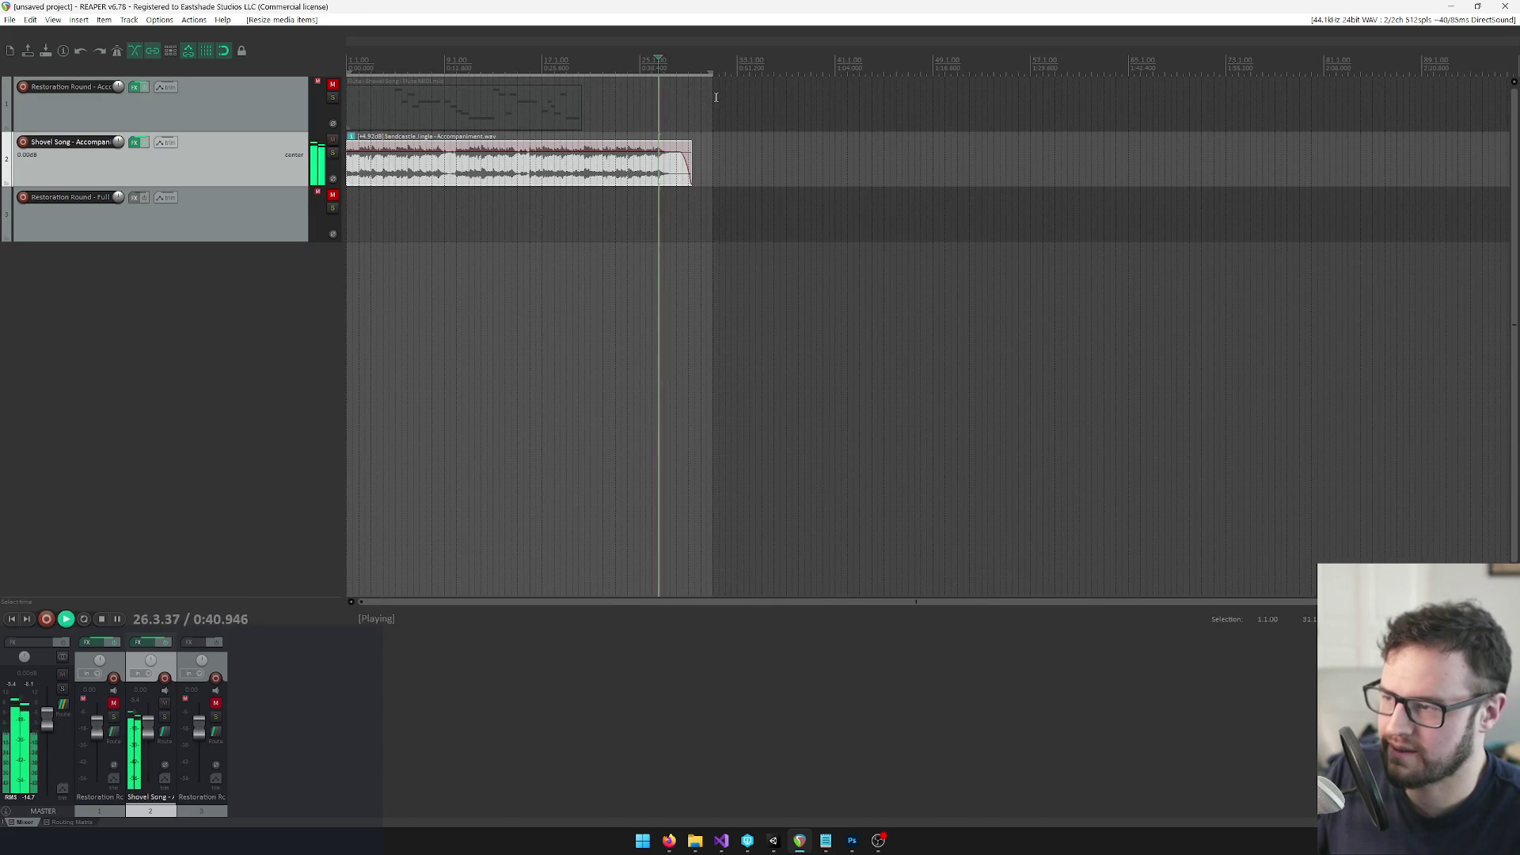
Set the time selection to span the clip and play it through once more
{"action": "right_click", "coordinate": [578, 156]}
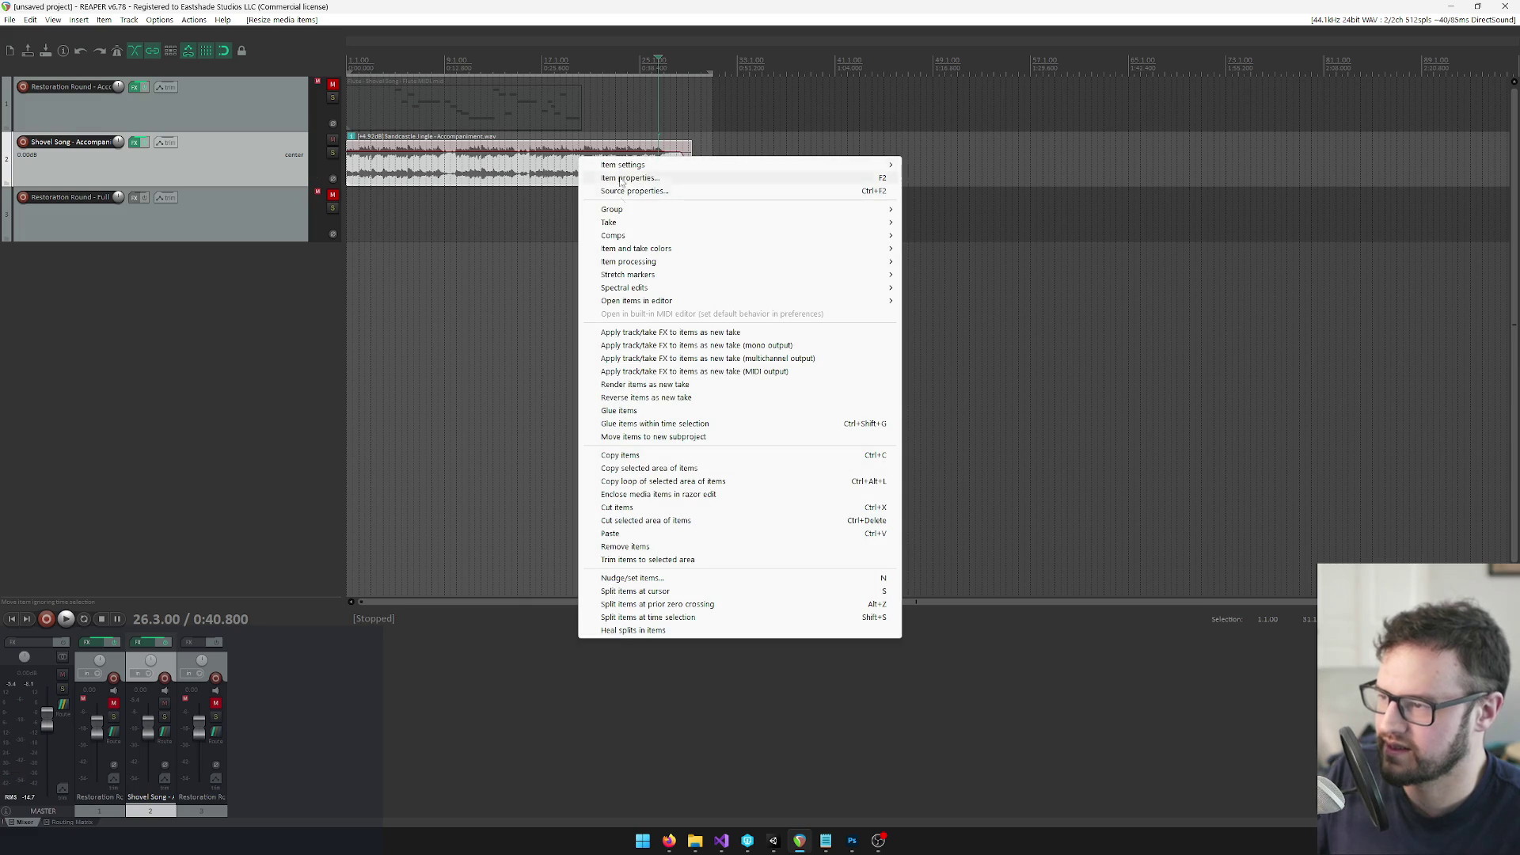
{"action": "key", "text": "Escape"}
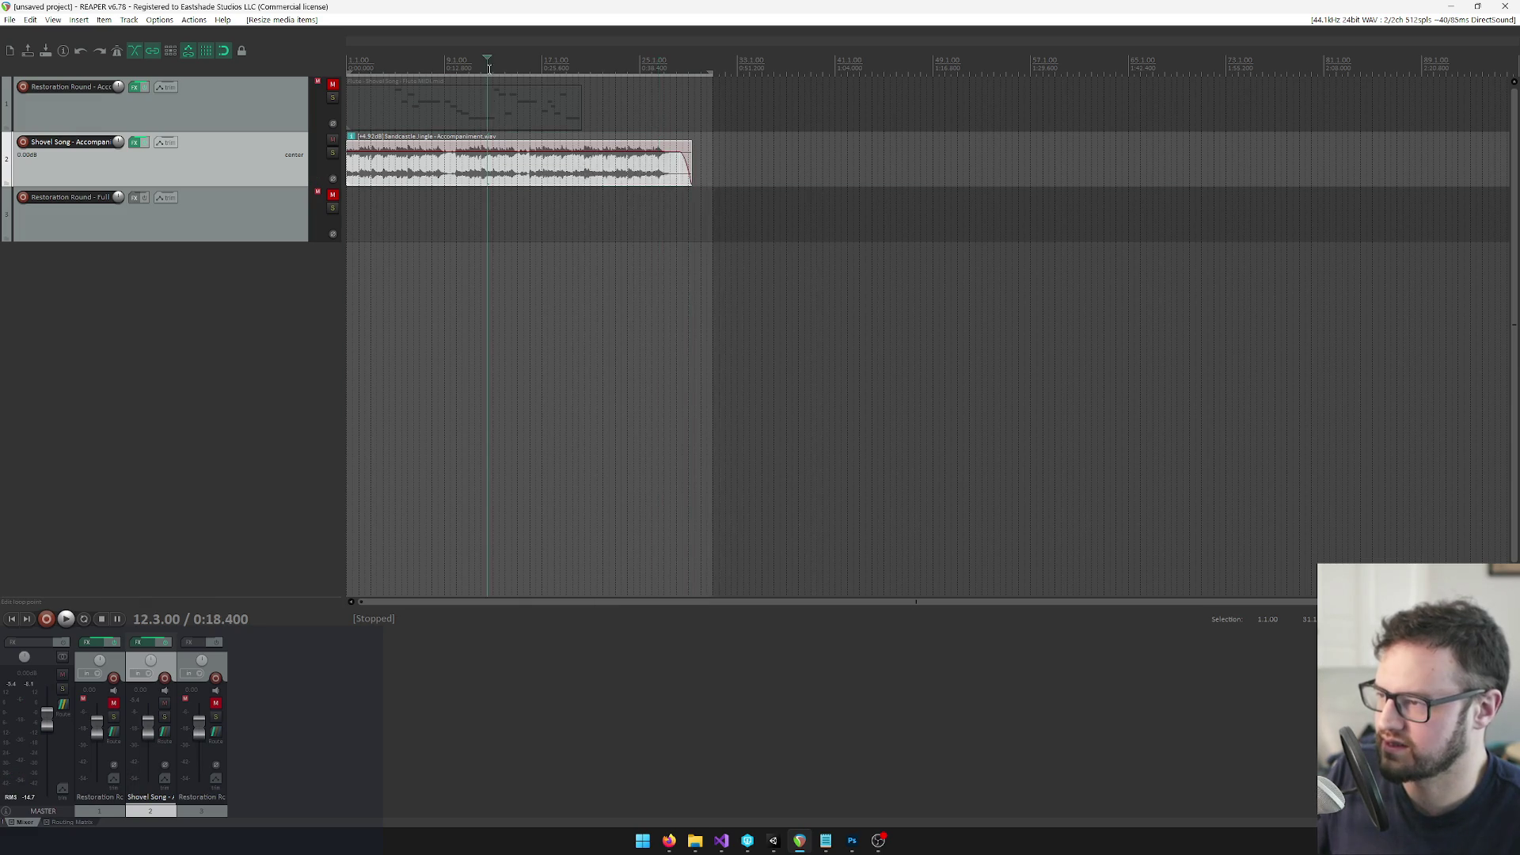
{"action": "right_click", "coordinate": [488, 60]}
{"action": "left_click", "coordinate": [602, 82]}
{"action": "key", "text": "space"}
{"action": "scroll", "coordinate": [603, 164], "scroll_direction": "up", "scroll_amount": 3}
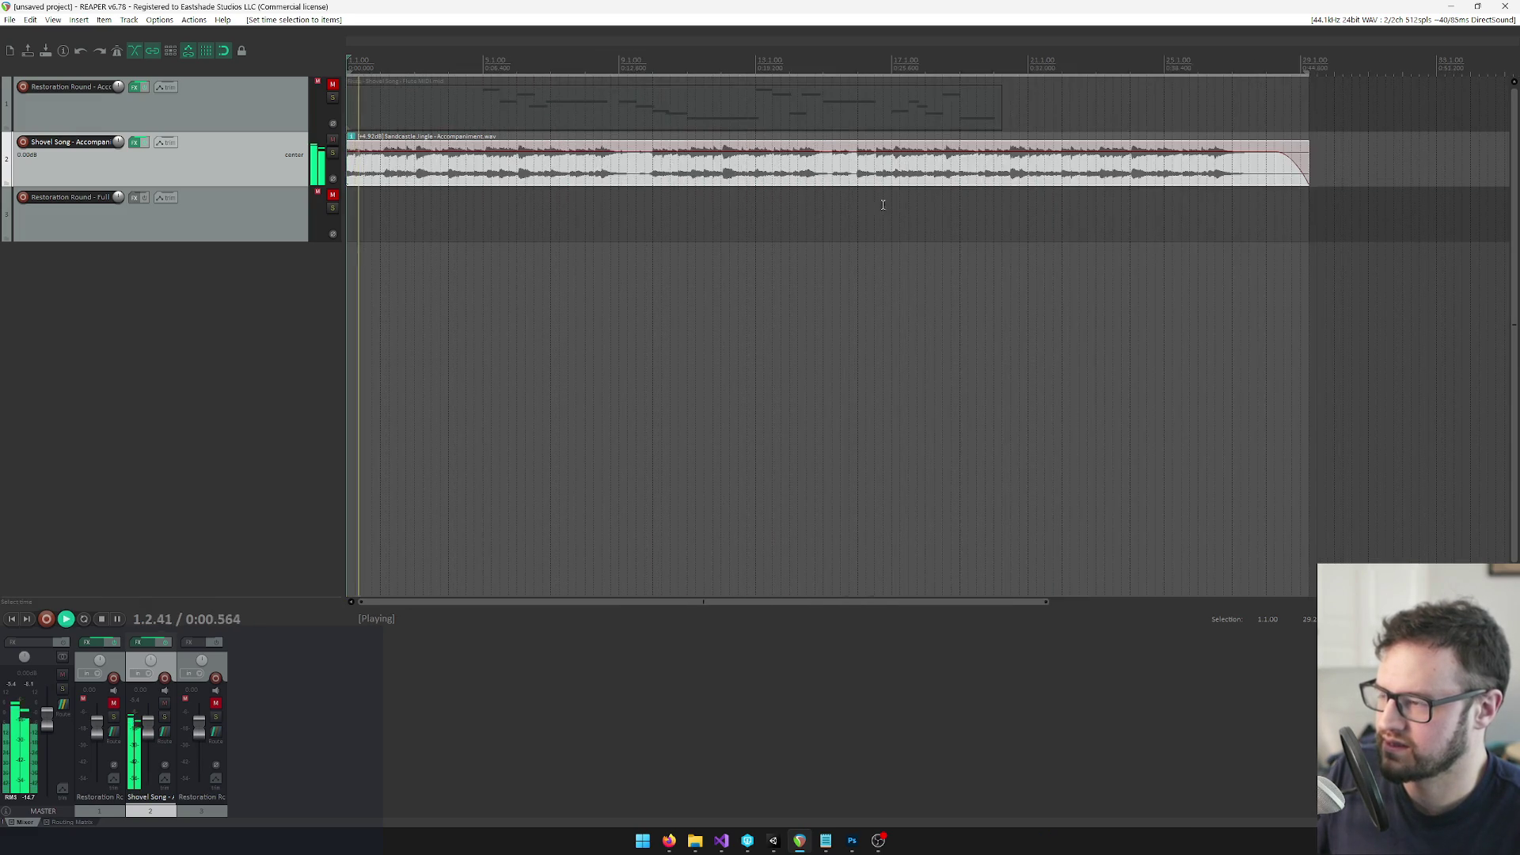
{"action": "key", "text": "space"}
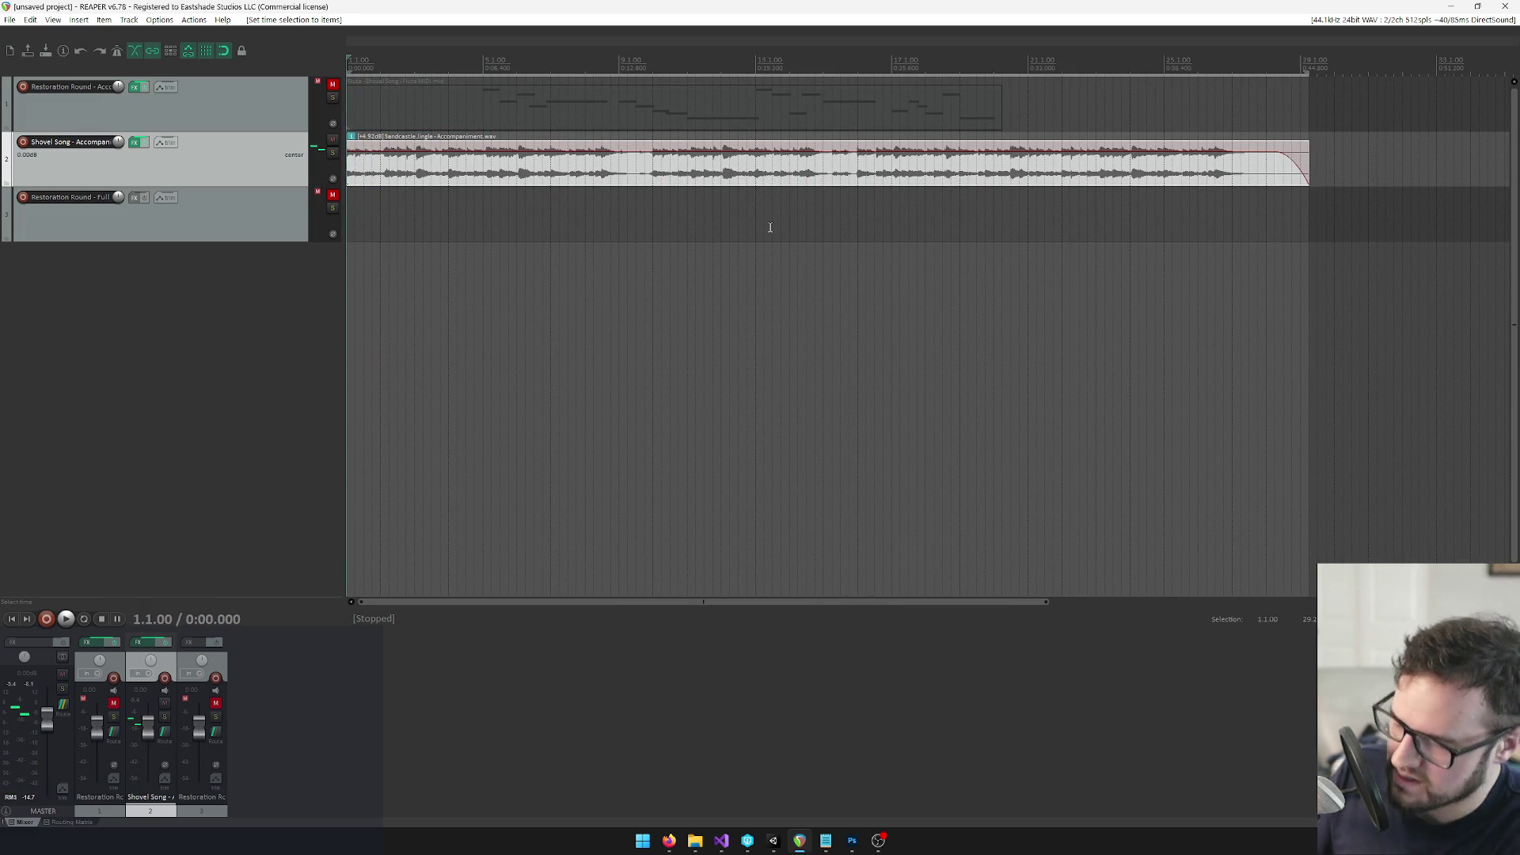
Copy the Sandcastle Jingle asset name from Unity and bring up REAPER's render settings
{"action": "left_click", "coordinate": [773, 841]}
{"action": "left_click", "coordinate": [1338, 524]}
{"action": "key", "text": "ctrl+c"}
{"action": "key", "text": "Escape"}
{"action": "key", "text": "alt+Tab"}
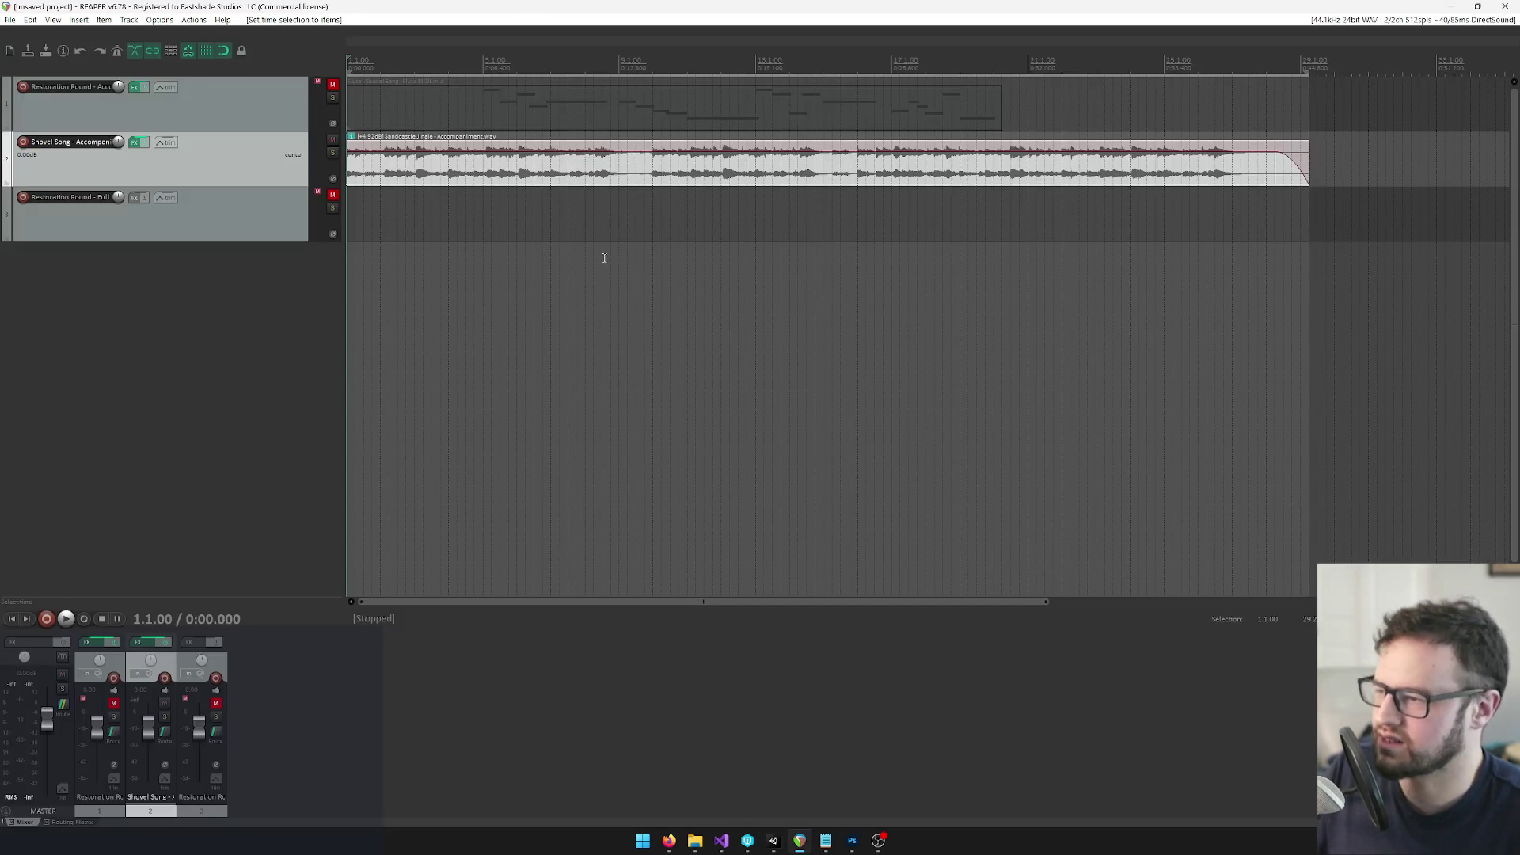
{"action": "key", "text": "ctrl+alt+r"}
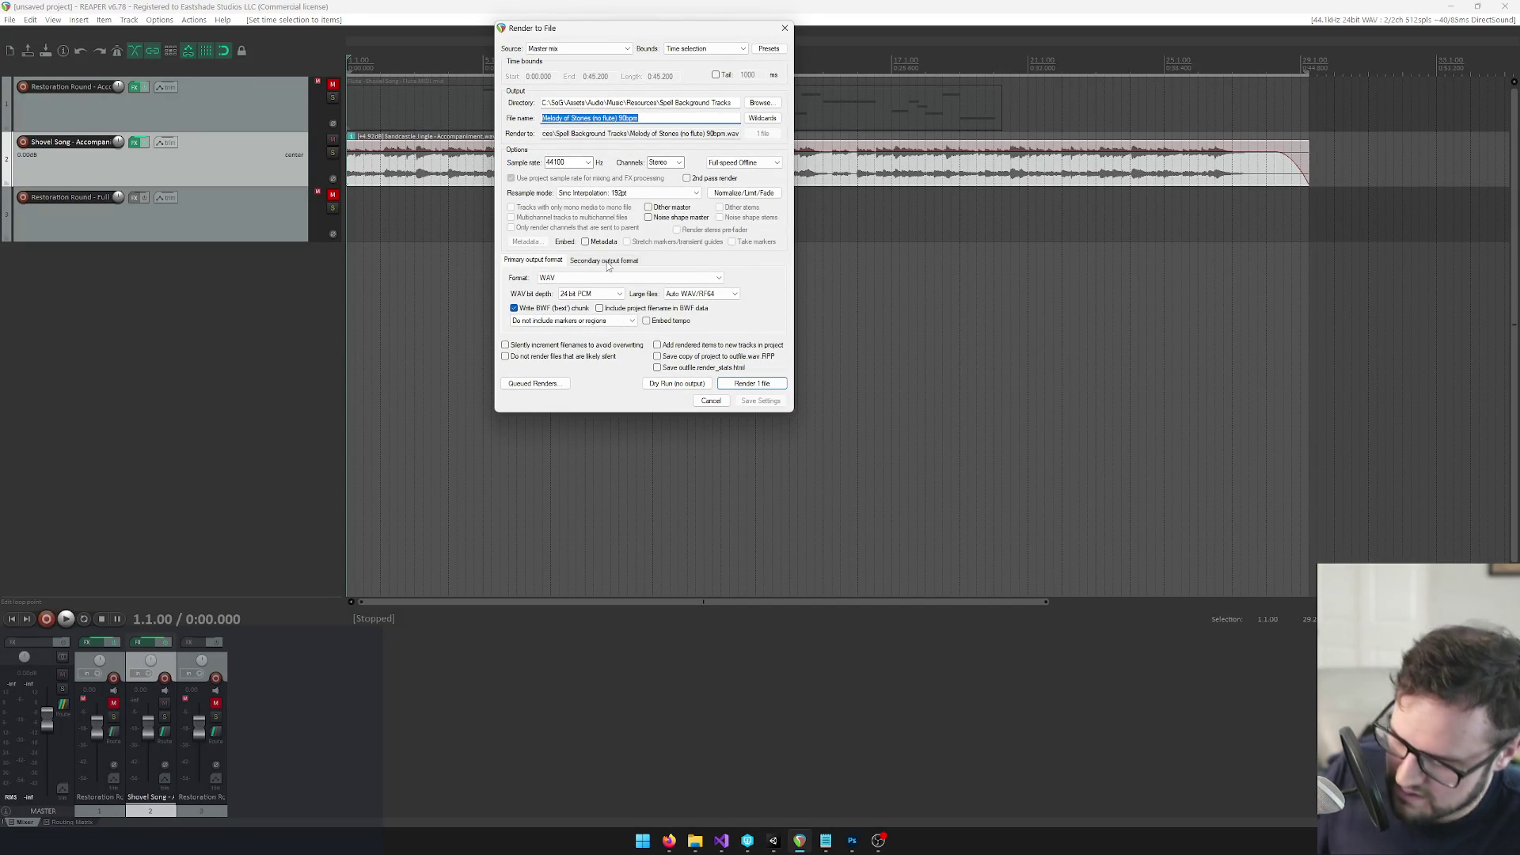
Render to the pasted Sandcastle Jingle - Accompaniment file name, overwriting the existing WAV
{"action": "key", "text": "ctrl+v"}
{"action": "left_click", "coordinate": [752, 384]}
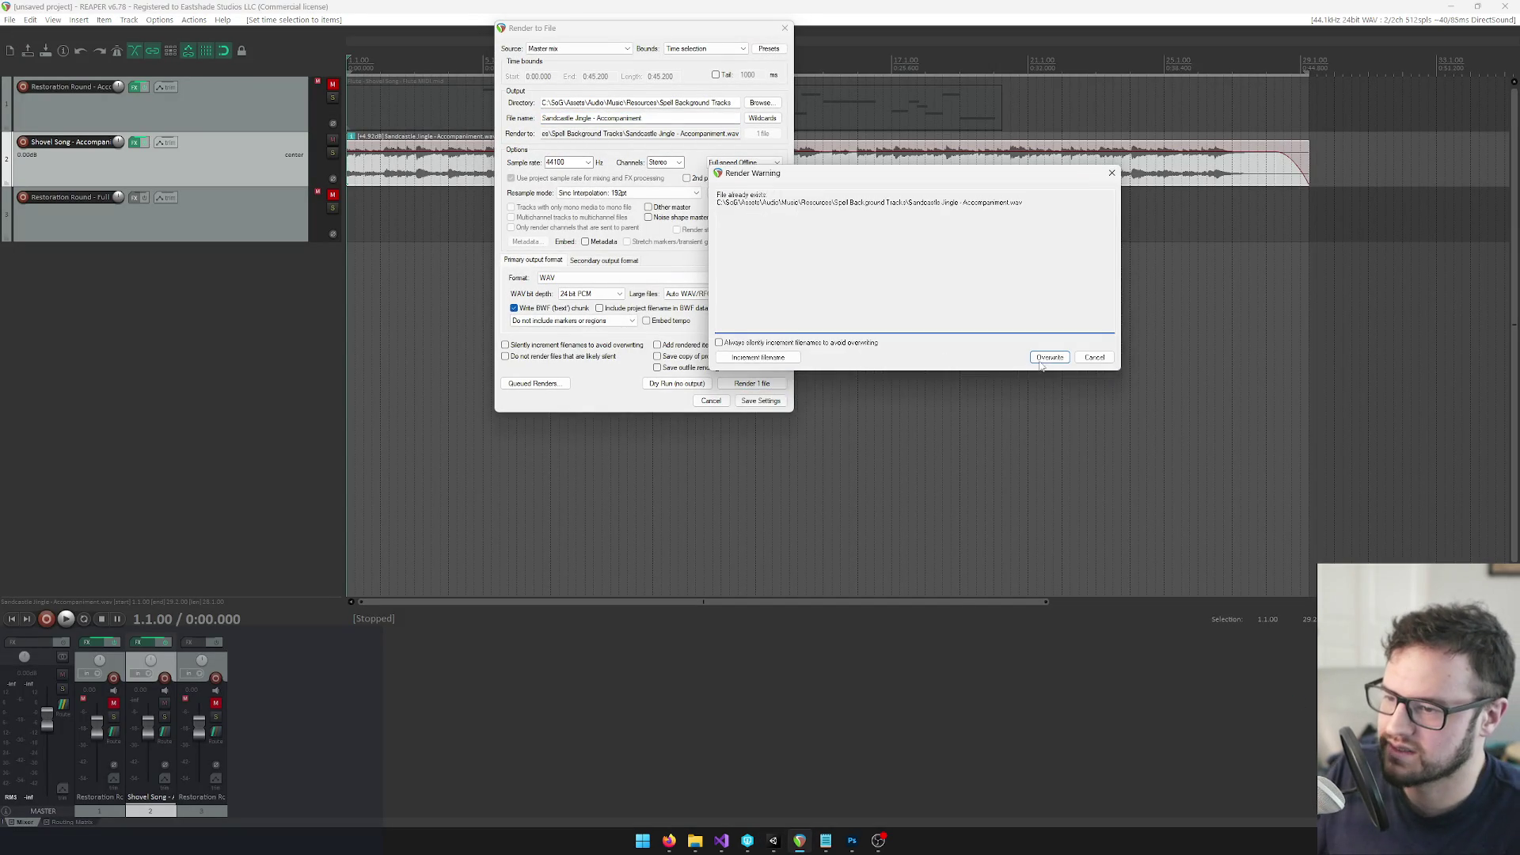
{"action": "left_click", "coordinate": [1041, 361]}
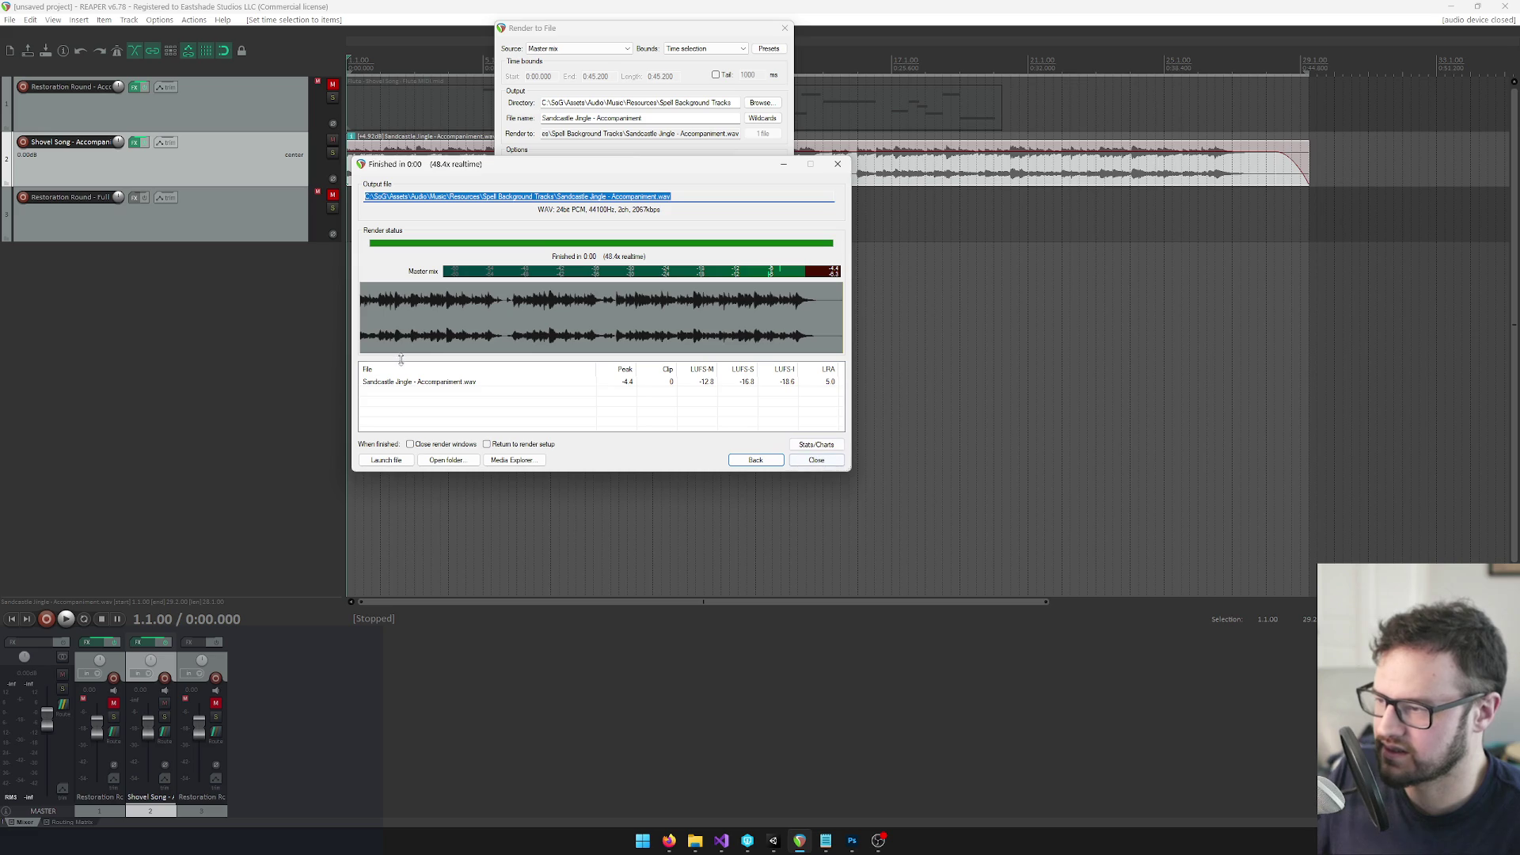
{"action": "key", "text": "Escape"}
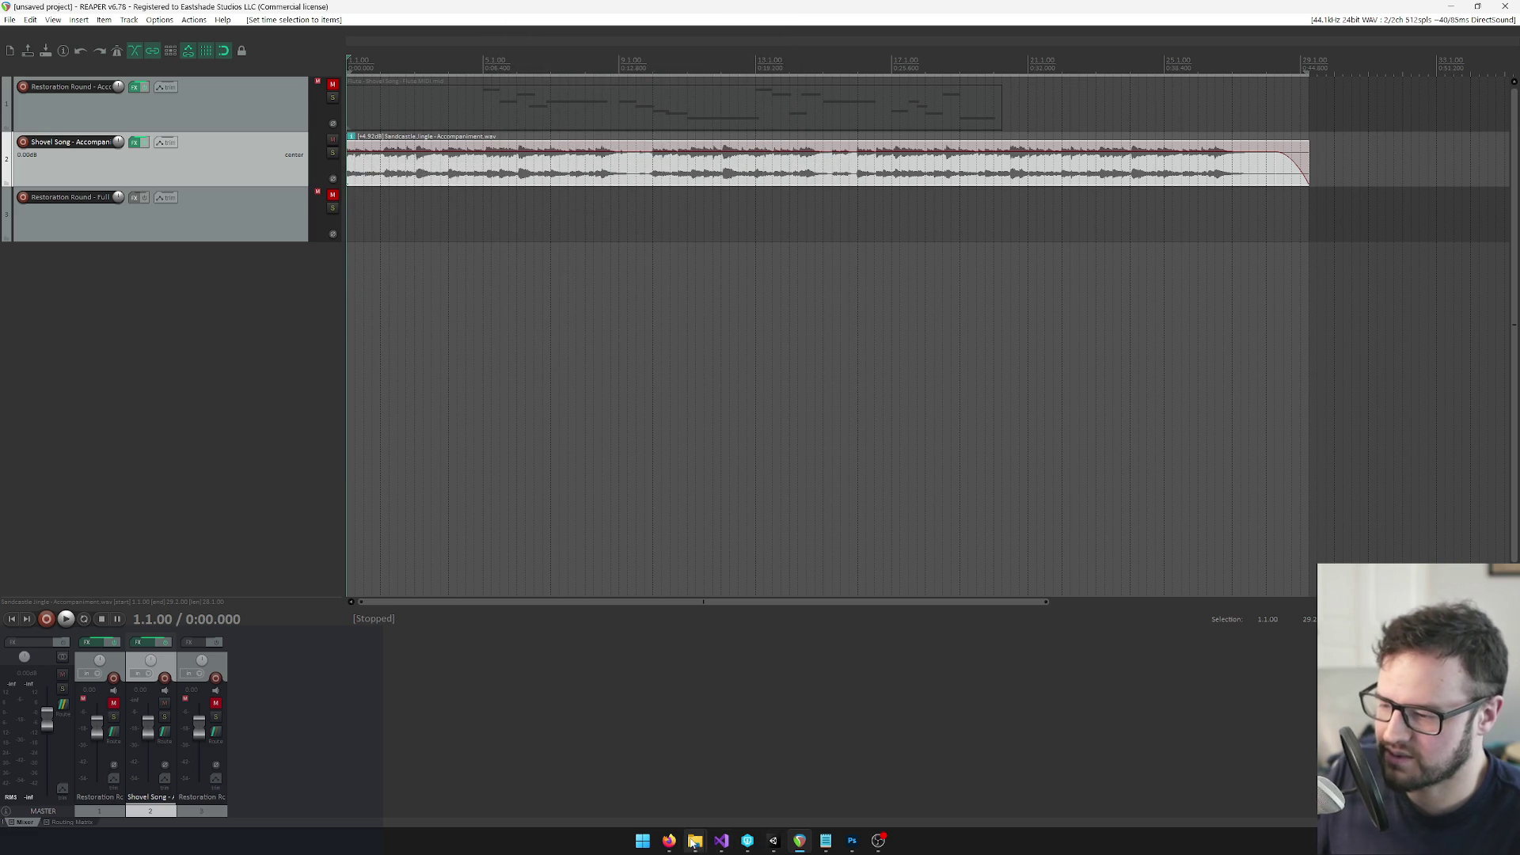
{"action": "left_click", "coordinate": [695, 841]}
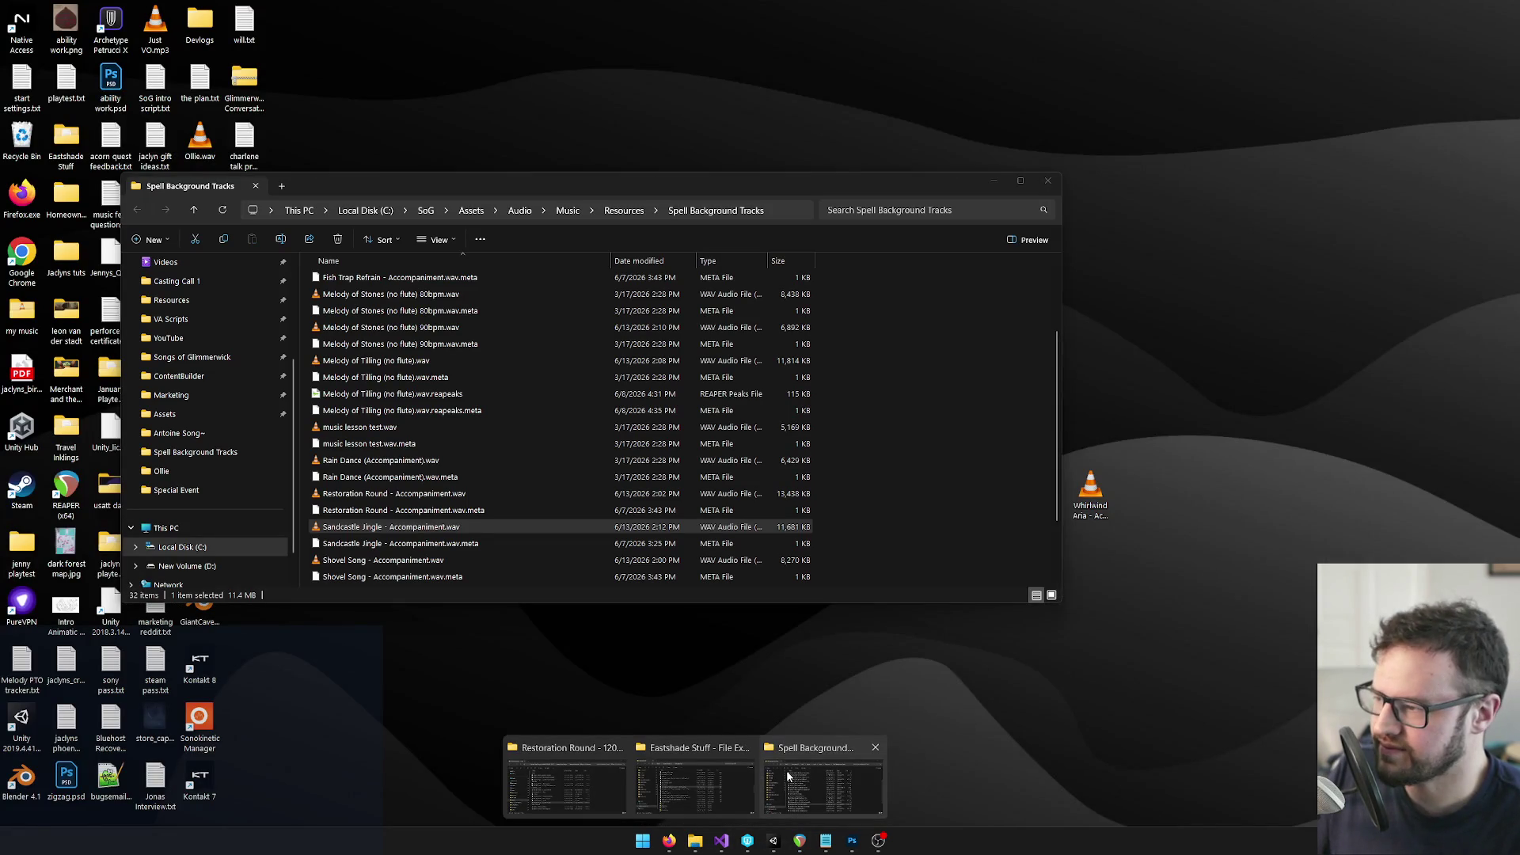
Check the new WAV in Spell Background Tracks, then return to Unity for the 00:45.200 reimport
{"action": "left_click", "coordinate": [786, 769]}
{"action": "key", "text": "alt+Tab"}
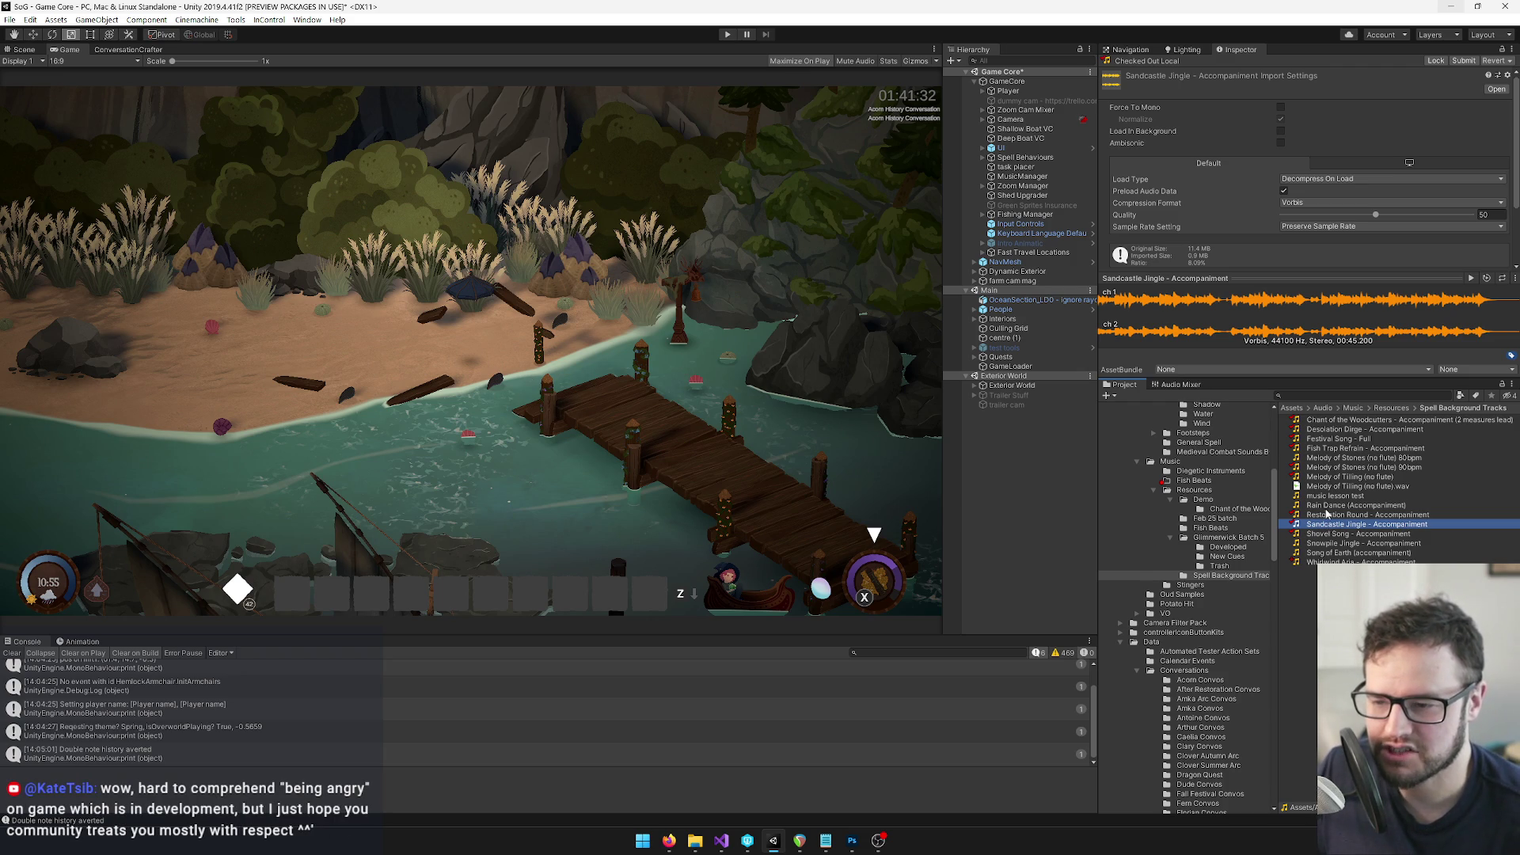
Preview Melody of Stones 90bpm, Fish Trap Refrain, Festival Song - Full and Desolation Dirge in the Inspector
{"action": "left_click", "coordinate": [1327, 467]}
{"action": "left_click", "coordinate": [1327, 448]}
{"action": "left_click", "coordinate": [1326, 439]}
{"action": "left_click", "coordinate": [1329, 431]}
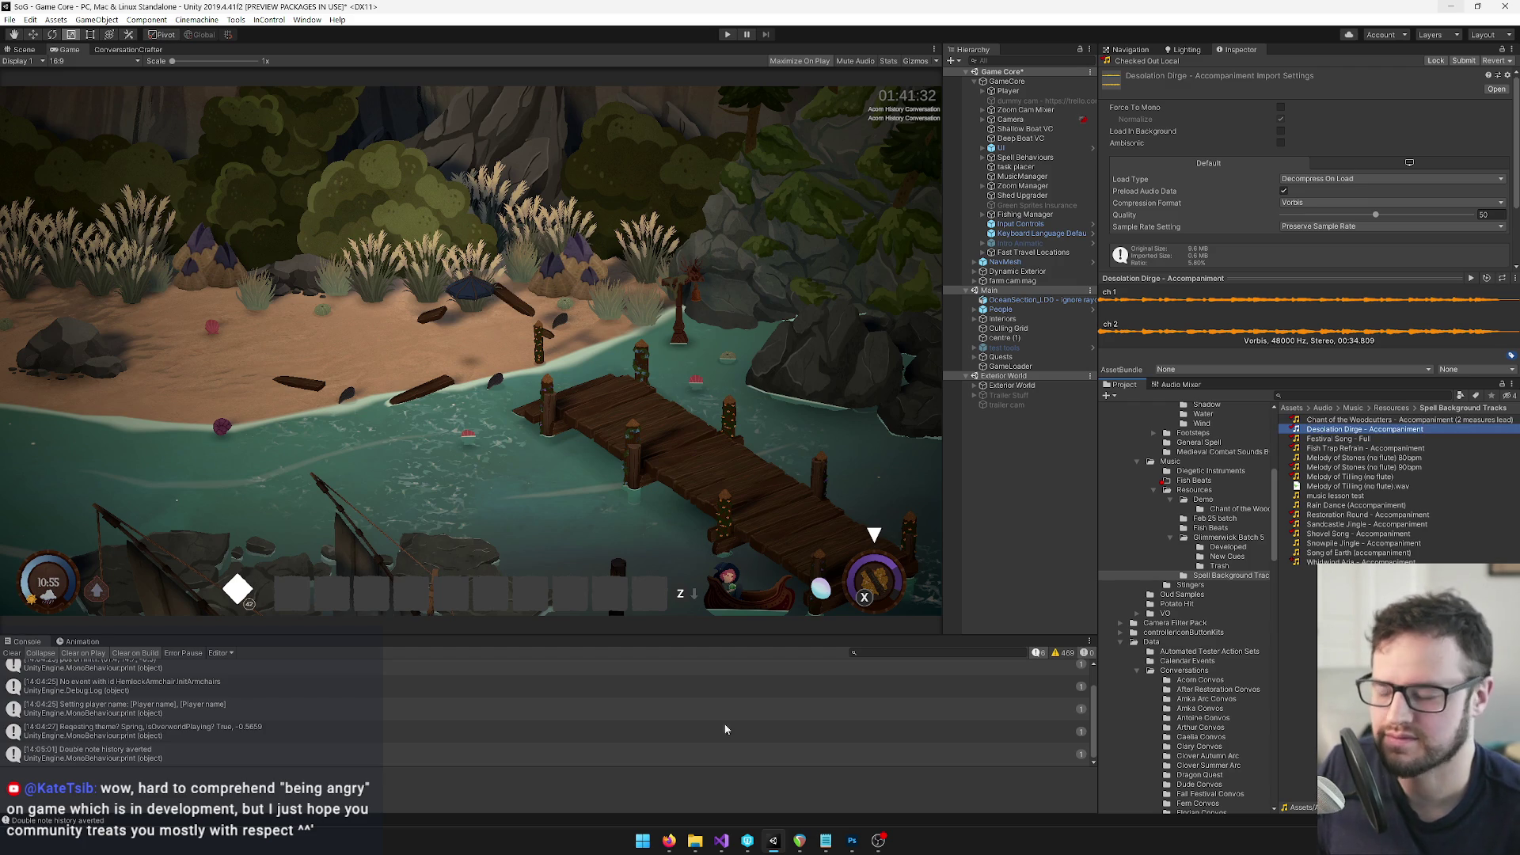
Locate Desolation Dirge - Accompaniment.wav in the Spell Background Tracks and Restoration Round folders
{"action": "mouse_move", "coordinate": [695, 840]}
{"action": "mouse_move", "coordinate": [693, 775]}
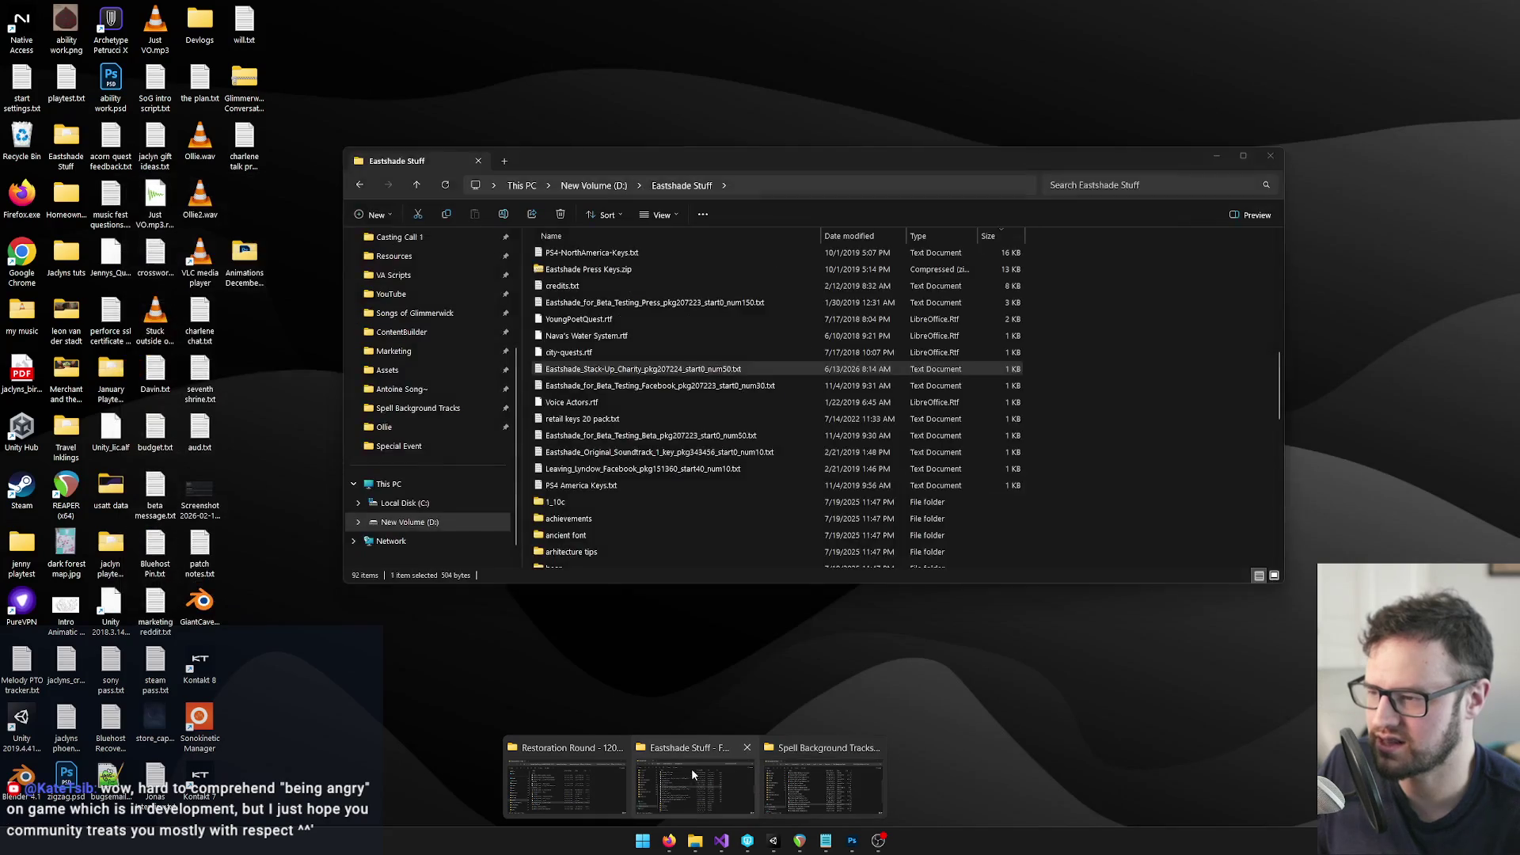
{"action": "left_click", "coordinate": [796, 776]}
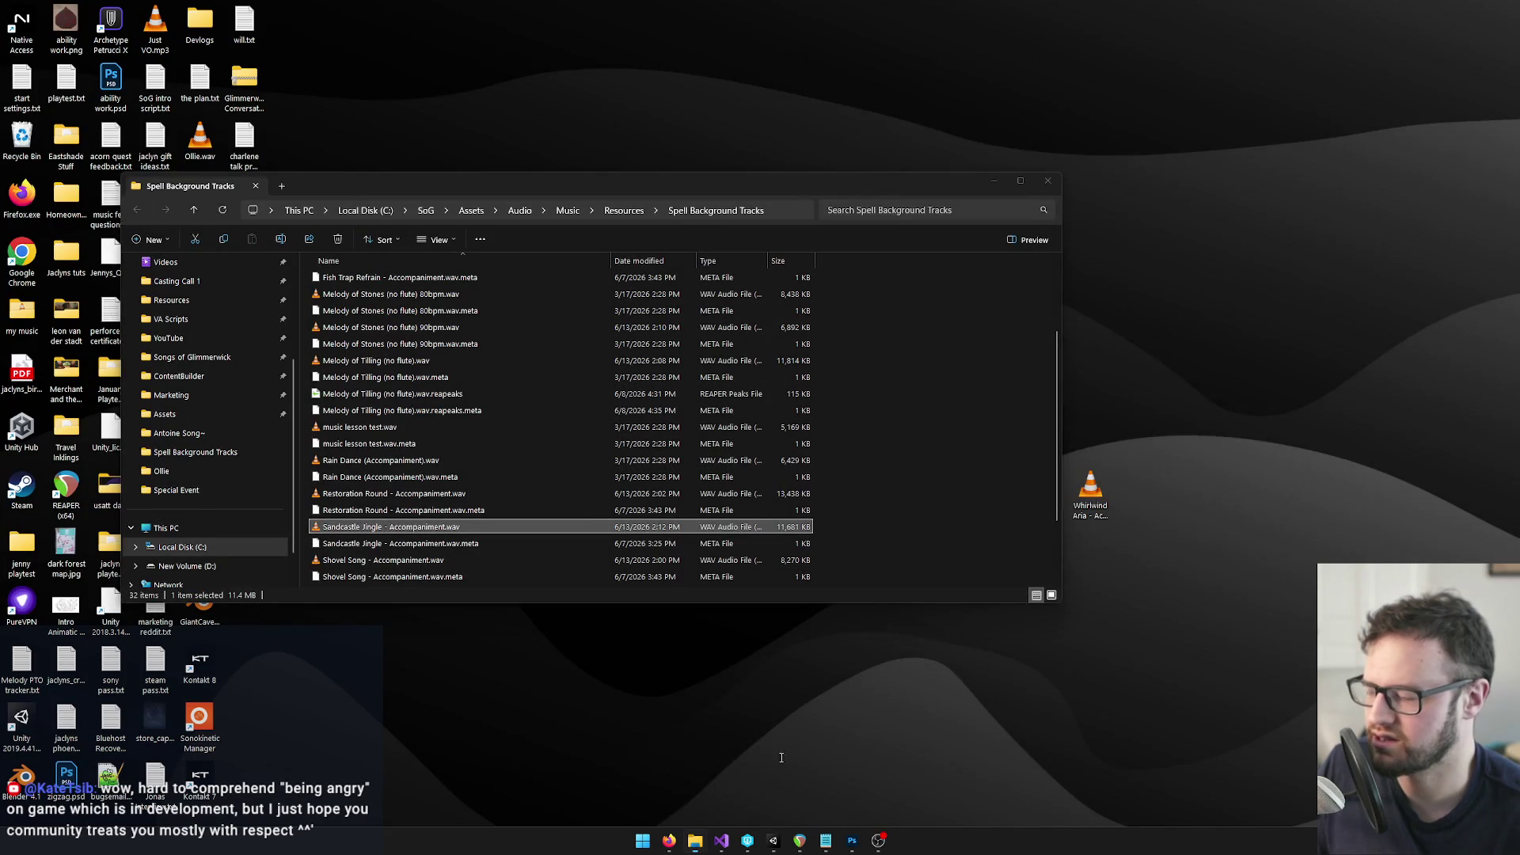
{"action": "left_click", "coordinate": [476, 411]}
{"action": "key", "text": "d"}
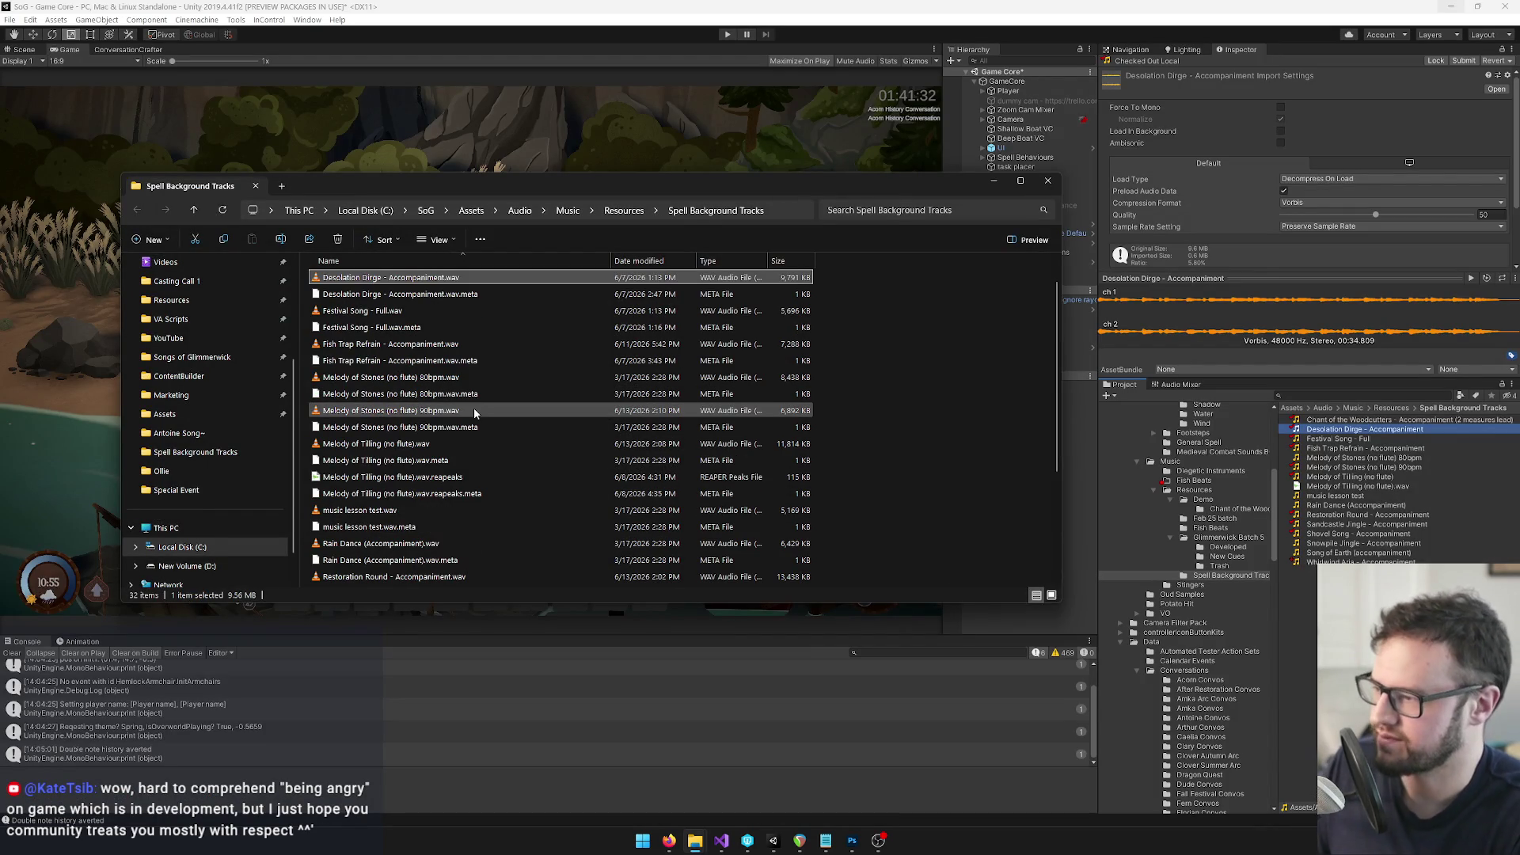
{"action": "mouse_move", "coordinate": [695, 840]}
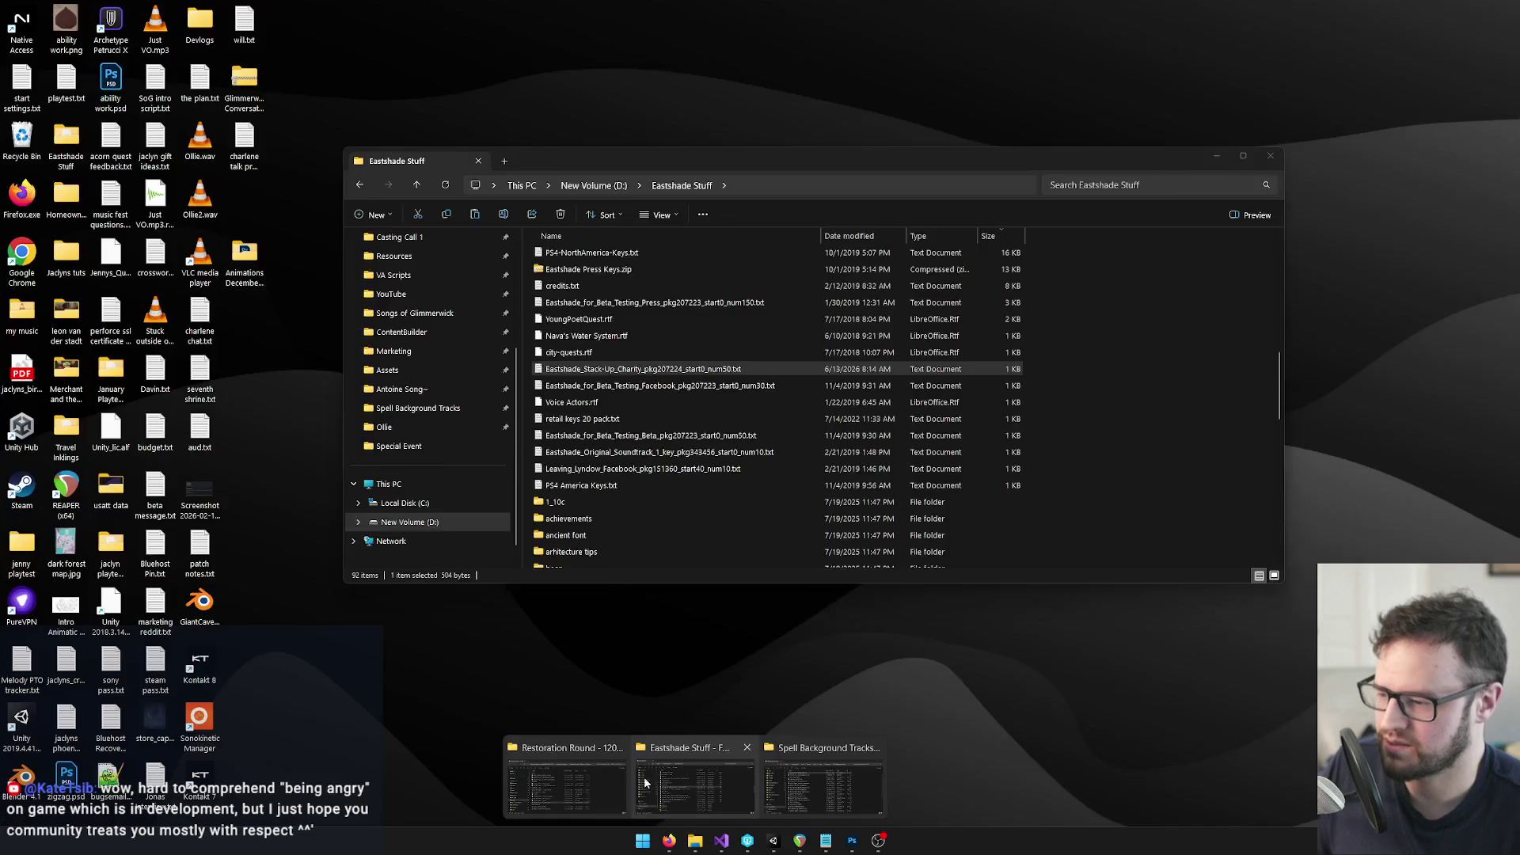
{"action": "left_click", "coordinate": [582, 766]}
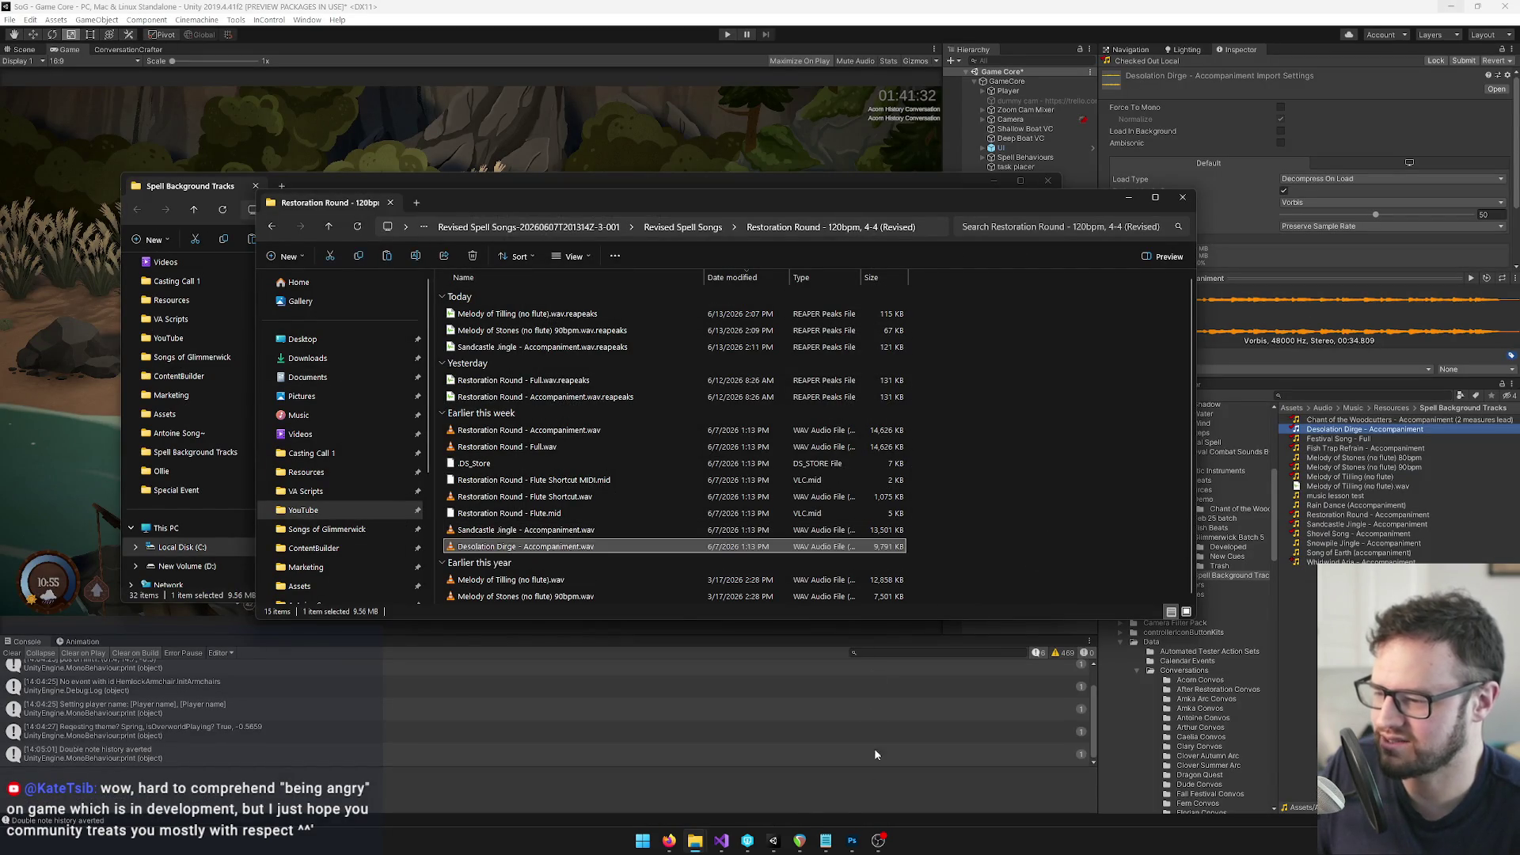
Delete the old Sandcastle Jingle item and drag Desolation Dirge onto track 2 at the start
{"action": "left_click", "coordinate": [800, 841]}
{"action": "left_click", "coordinate": [632, 182]}
{"action": "key", "text": "Delete"}
{"action": "key", "text": "alt+Tab"}
{"action": "left_click_drag", "start_coordinate": [459, 550], "coordinate": [412, 171]}
Normalize the Desolation Dirge item, lower it to about +9.7 dB, and preview the selected mix
{"action": "left_click", "coordinate": [592, 176]}
{"action": "key", "text": "ctrl+shift+n"}
{"action": "left_click_drag", "start_coordinate": [603, 141], "coordinate": [603, 157]}
{"action": "key", "text": "Home"}
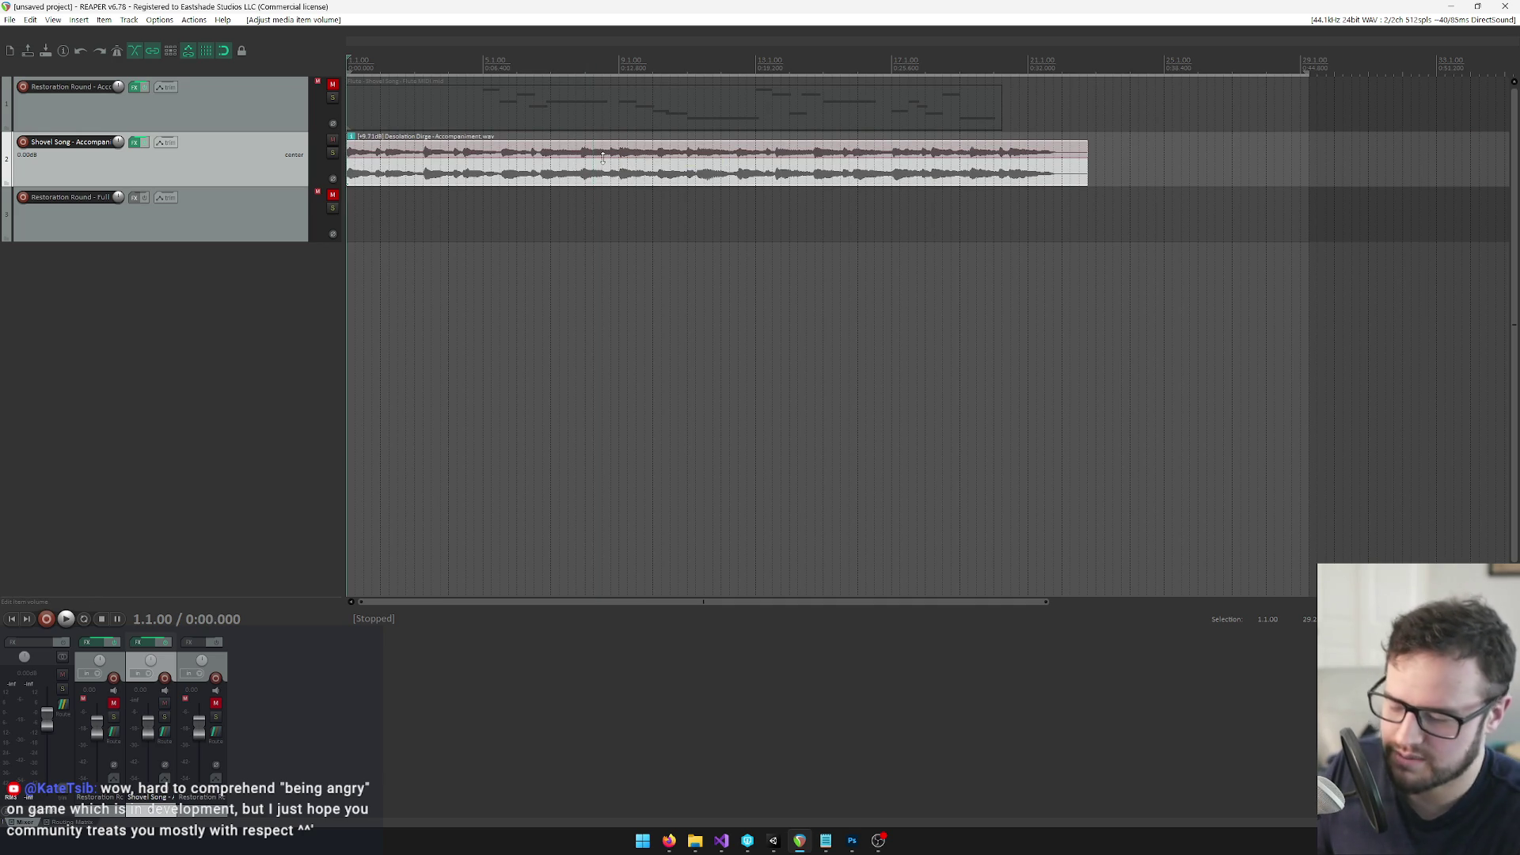
{"action": "right_click", "coordinate": [760, 54]}
{"action": "left_click", "coordinate": [796, 96]}
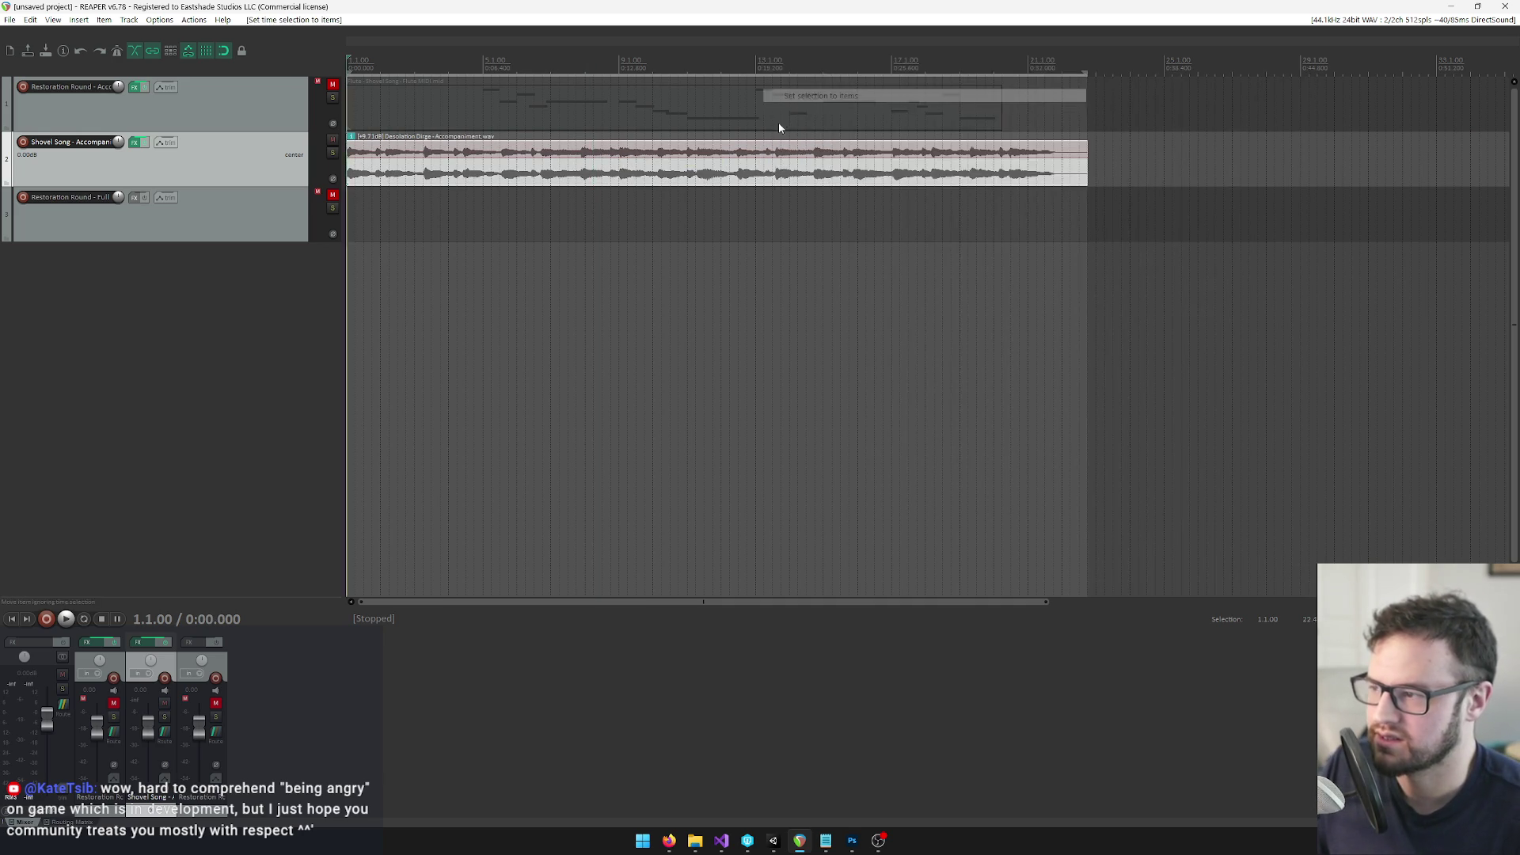
{"action": "key", "text": "space"}
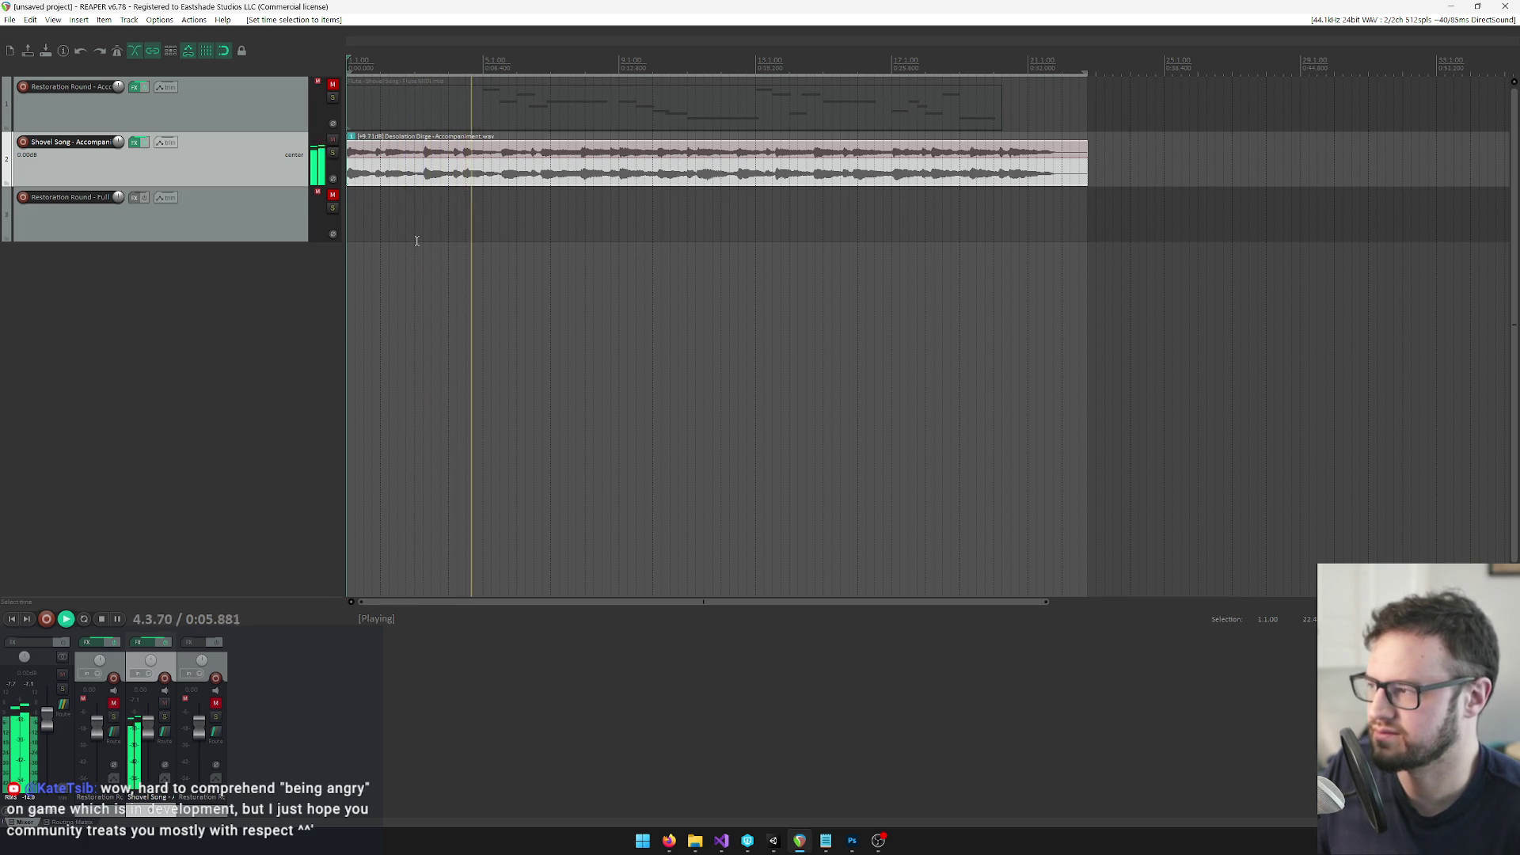
{"action": "key", "text": "space"}
Render to Desolation Dirge - Accompaniment.wav, overwriting the existing file
{"action": "key", "text": "ctrl+alt+r"}
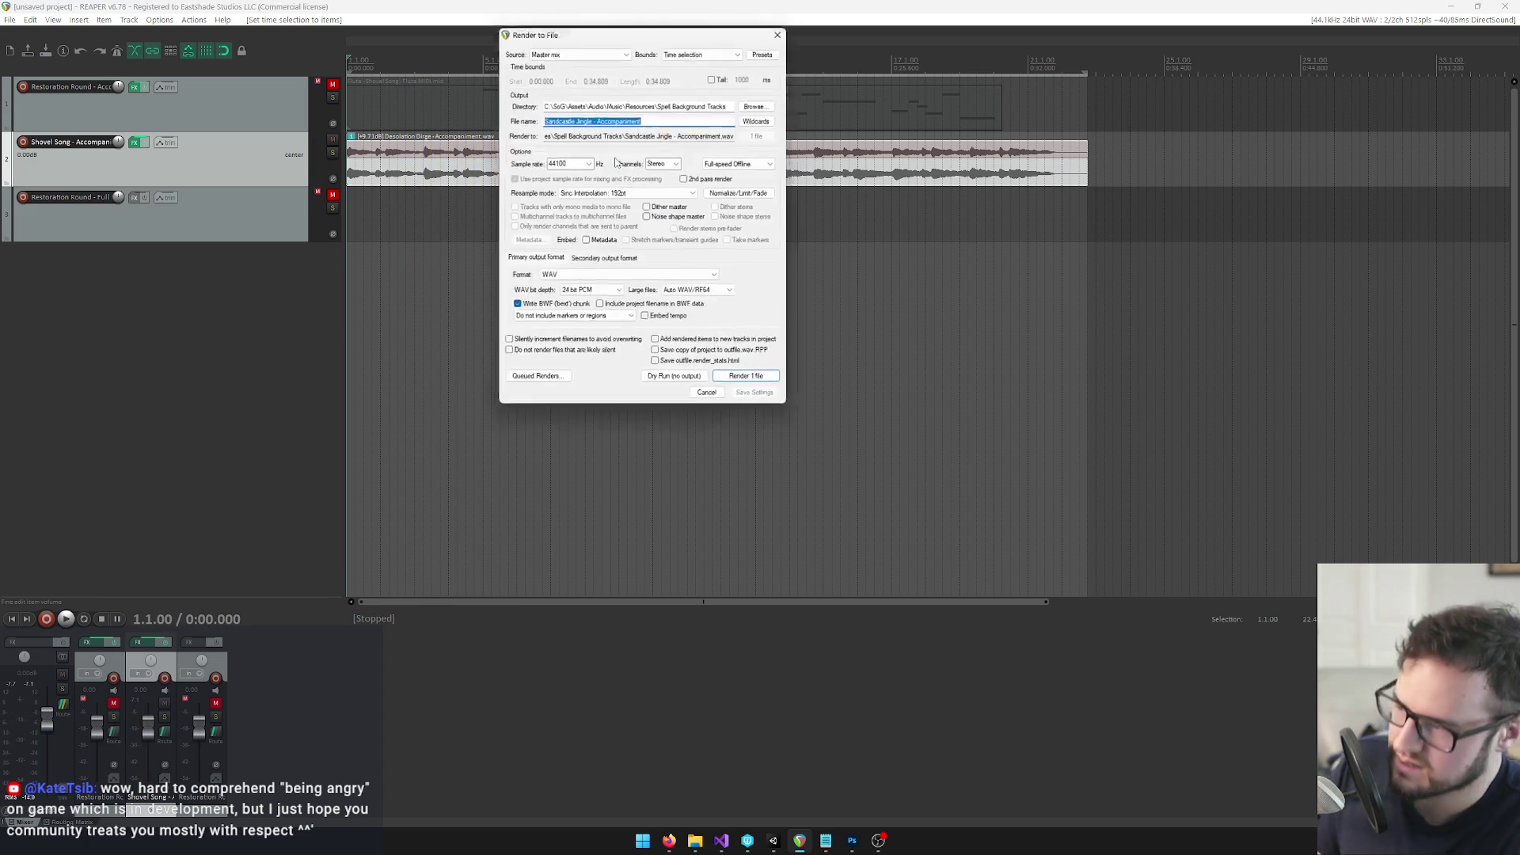
{"action": "key", "text": "BackSpace"}
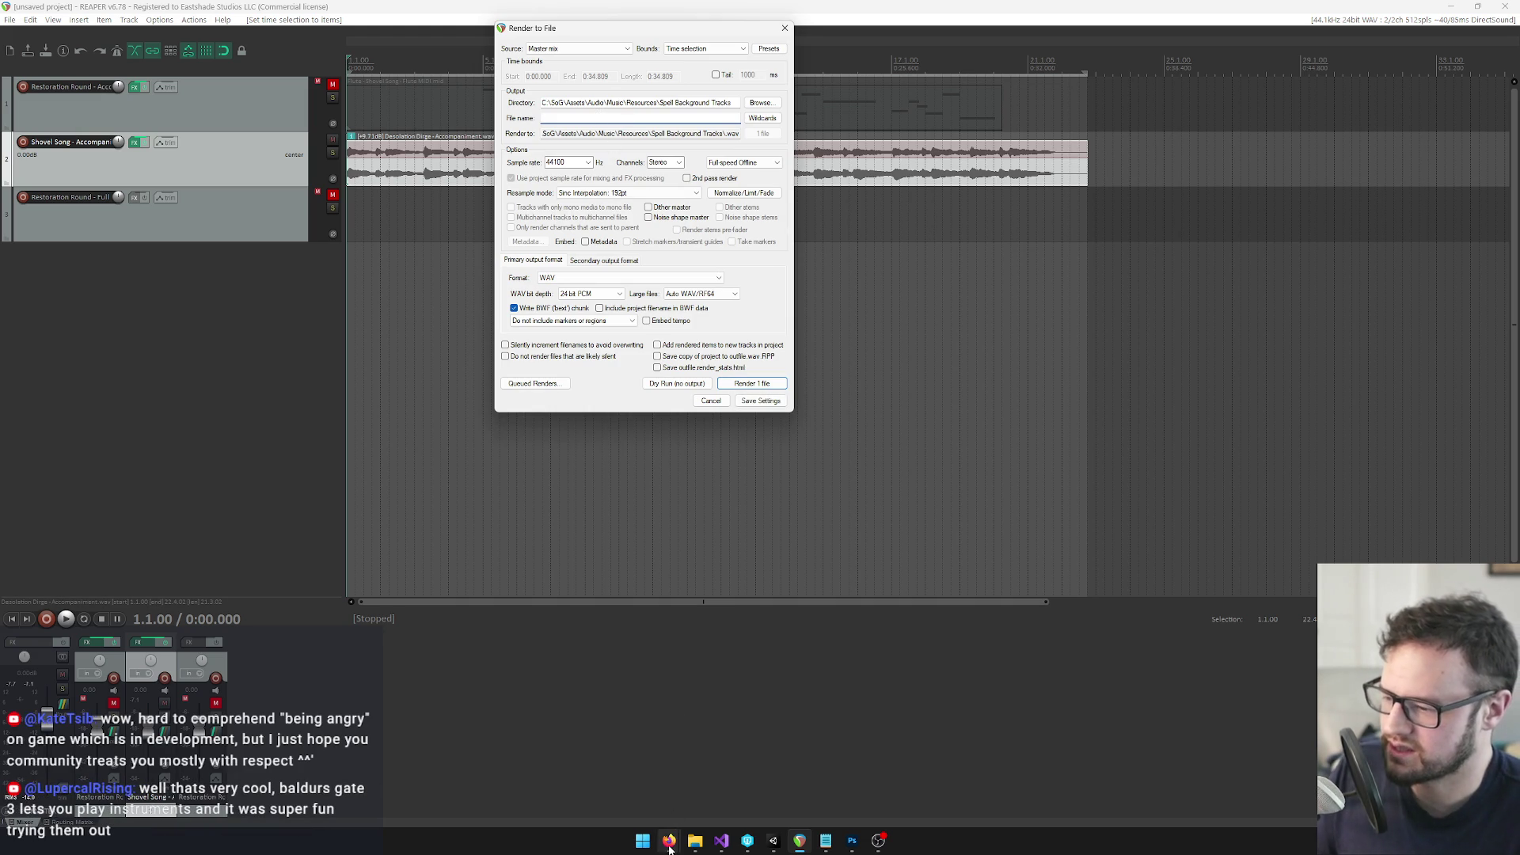
{"action": "left_click", "coordinate": [773, 841]}
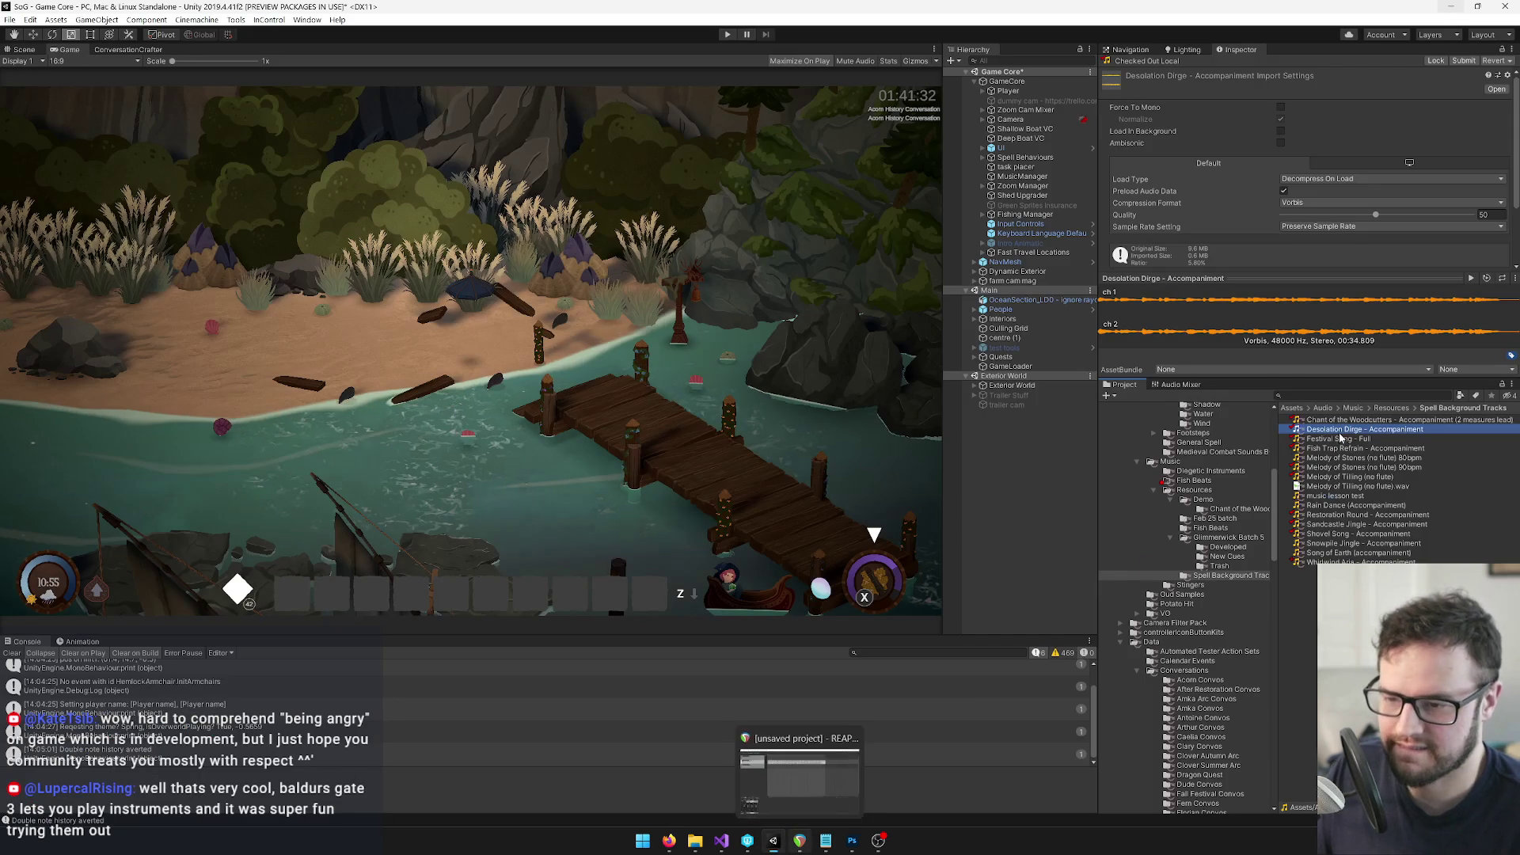
{"action": "key", "text": "alt+Tab"}
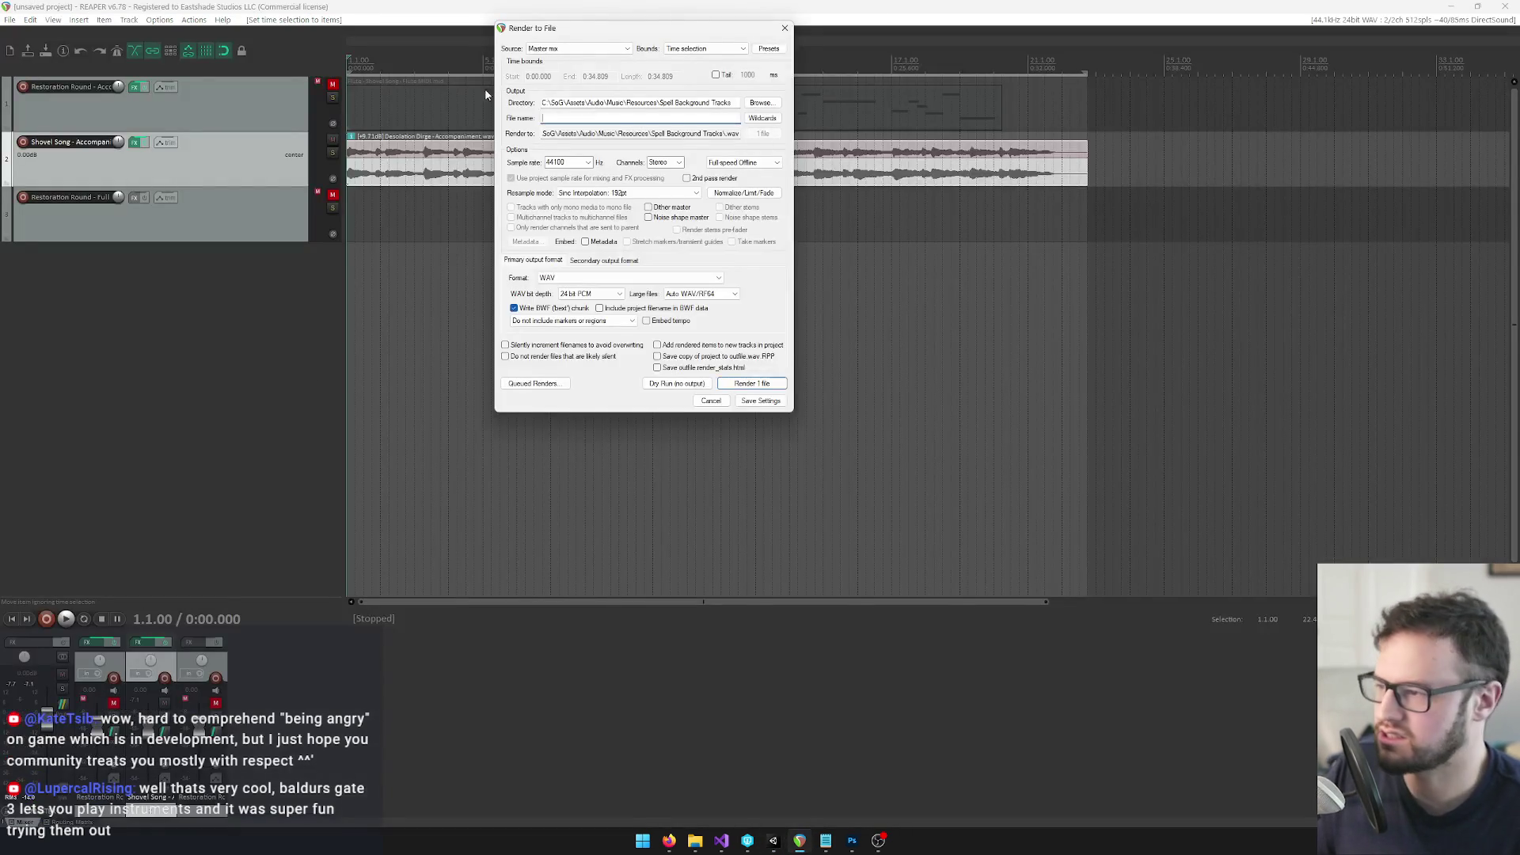
{"action": "type", "text": "Desolation Dirge - Accompaniment"}
{"action": "left_click", "coordinate": [751, 383]}
{"action": "left_click", "coordinate": [1038, 353]}
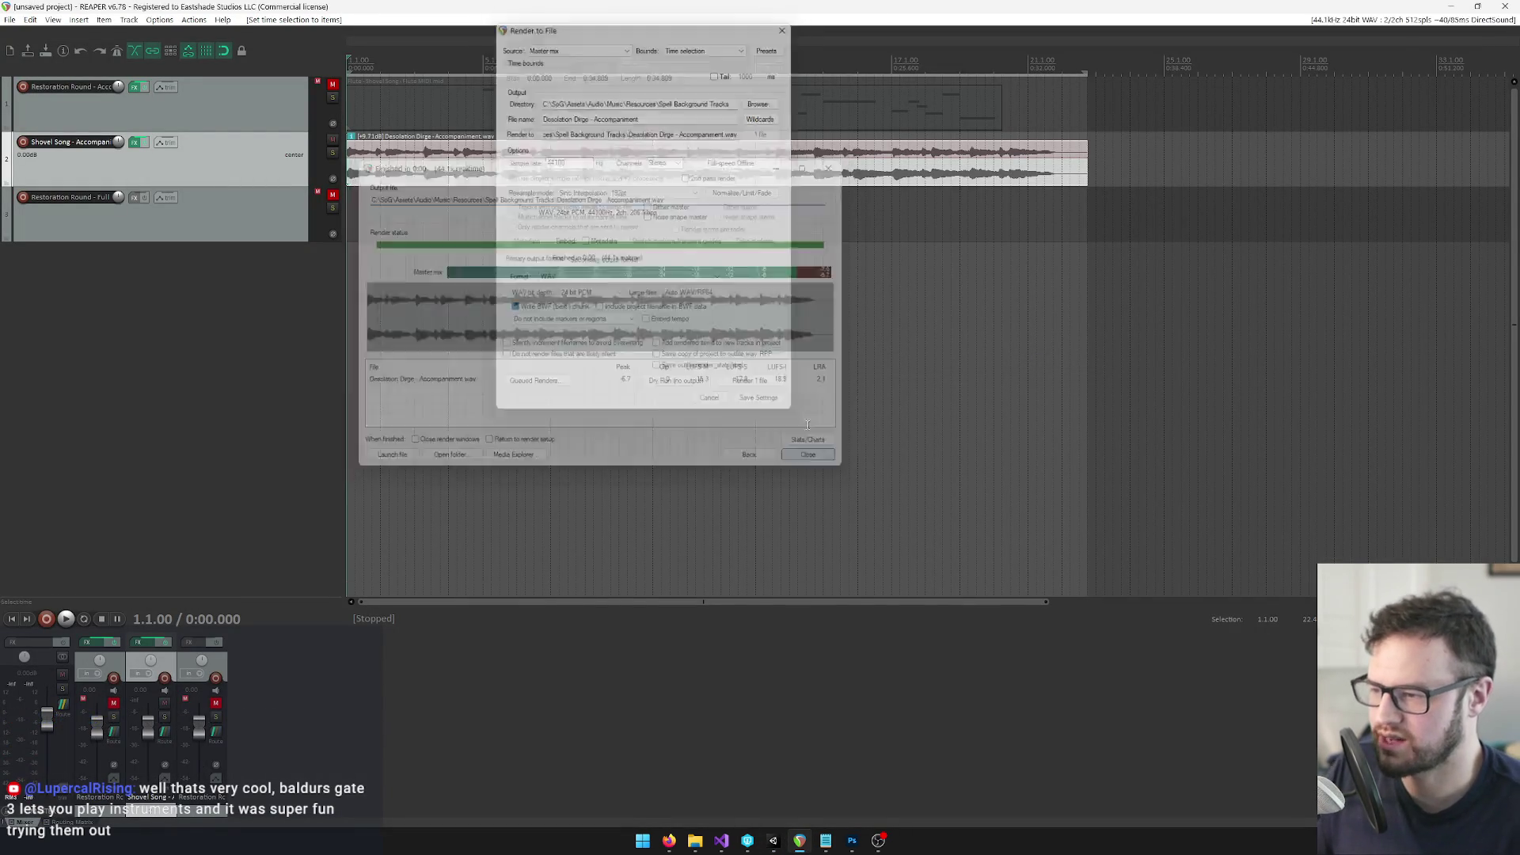
{"action": "key", "text": "alt+Tab"}
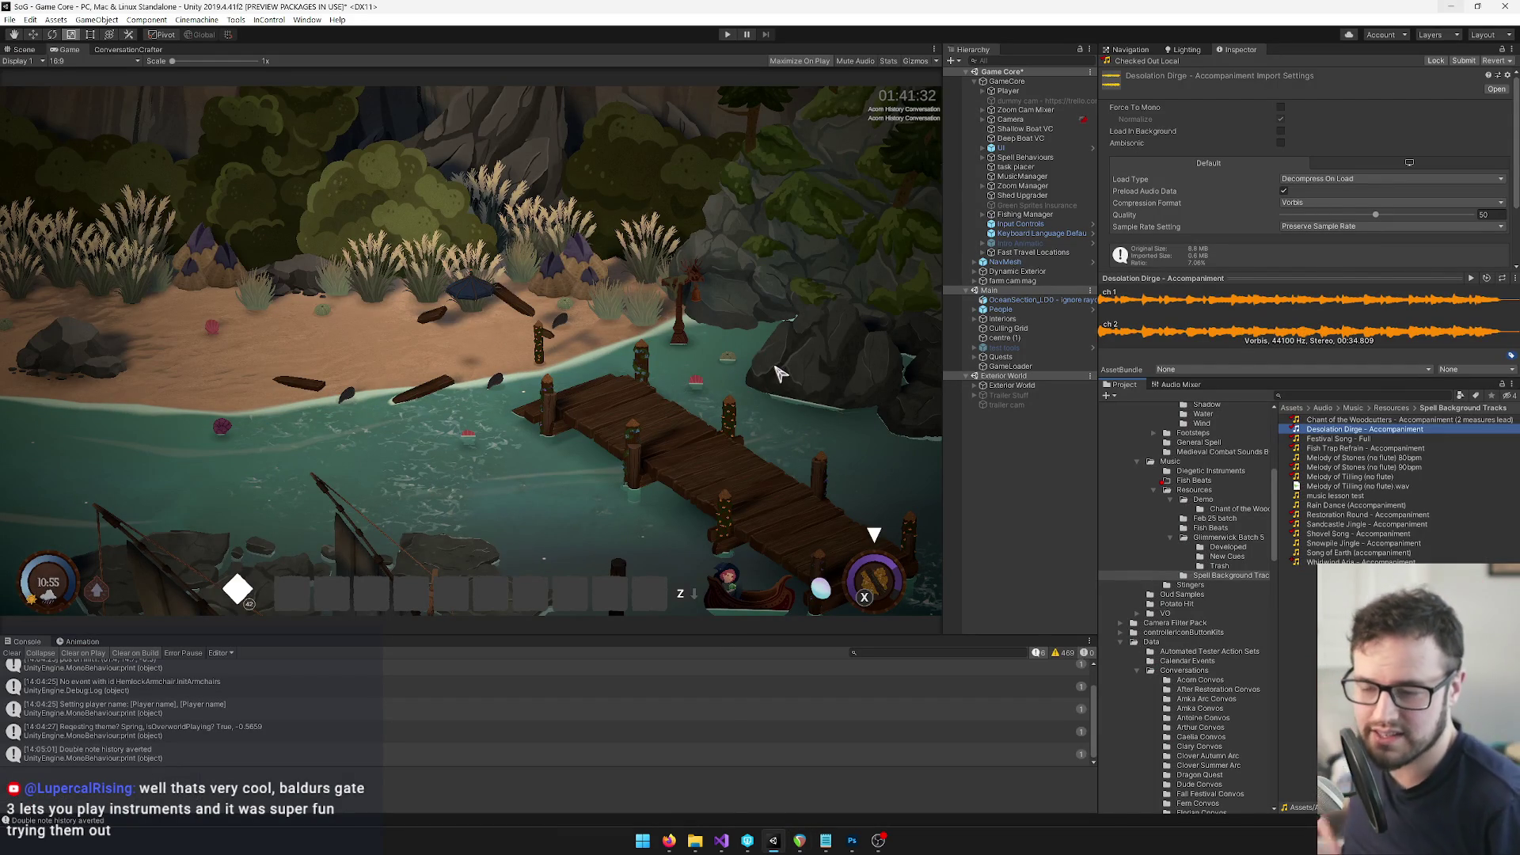
Focus the Game view and enter play mode to test the reimported Desolation Dirge track
{"action": "left_click", "coordinate": [893, 140]}
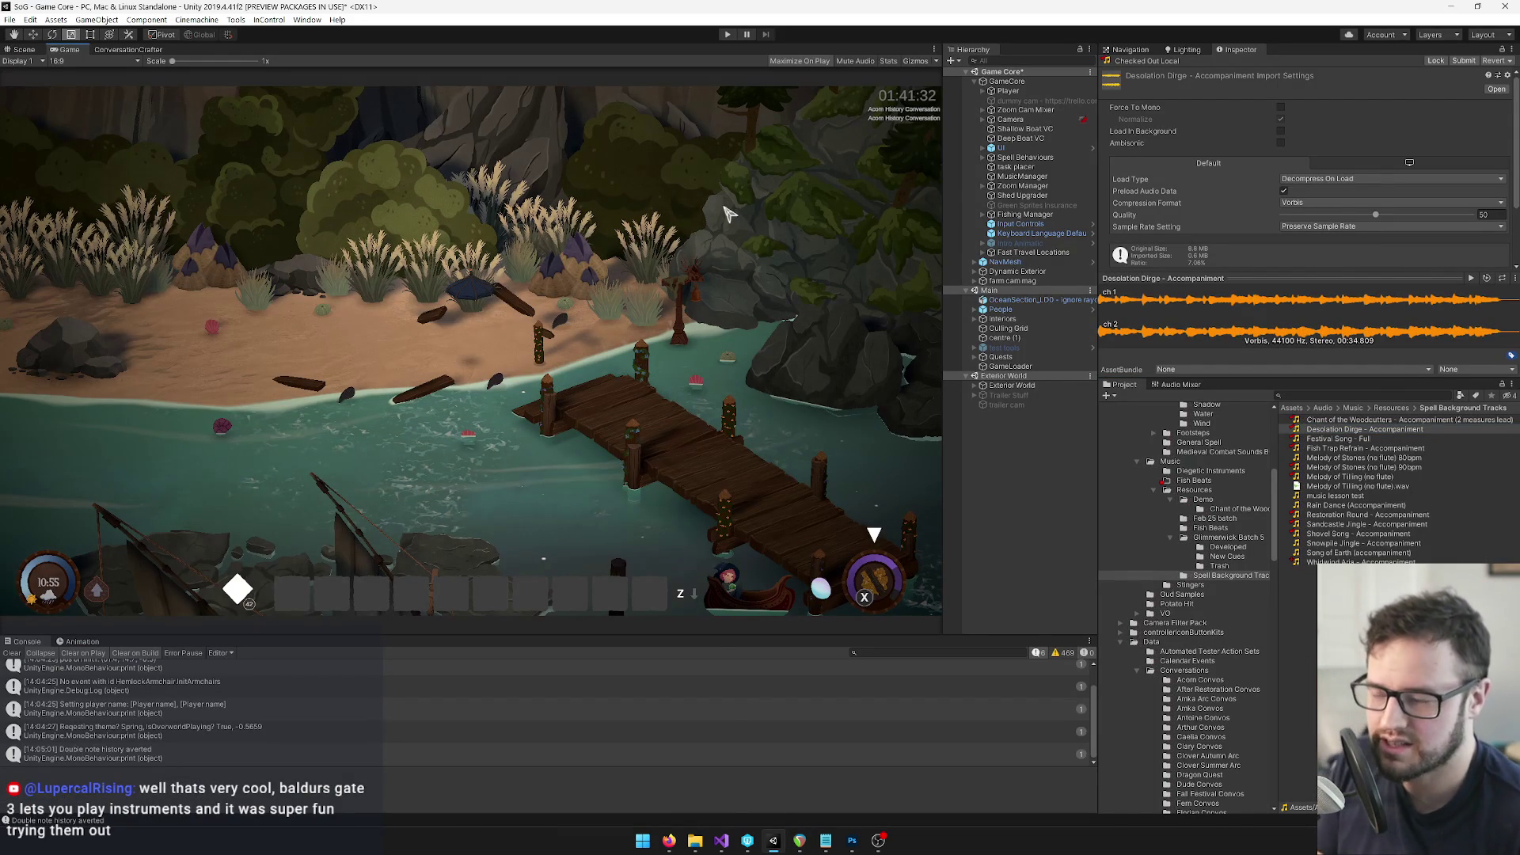
{"action": "left_click", "coordinate": [728, 36]}
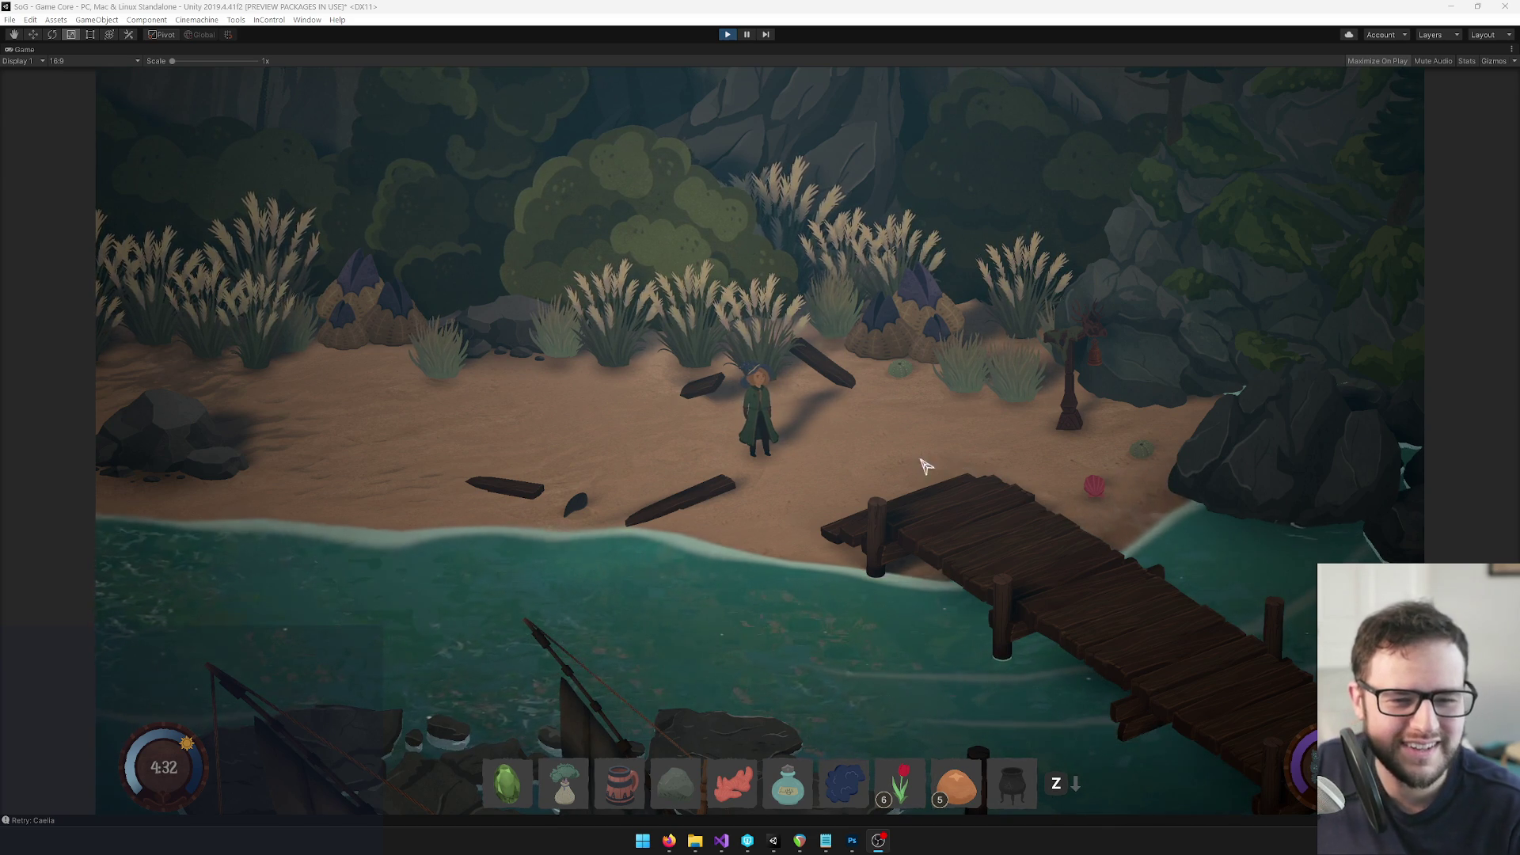
Open the song book, browse the songs, and do a short Rain Dance practice run
{"action": "key", "text": "w"}
{"action": "key", "text": "Tab"}
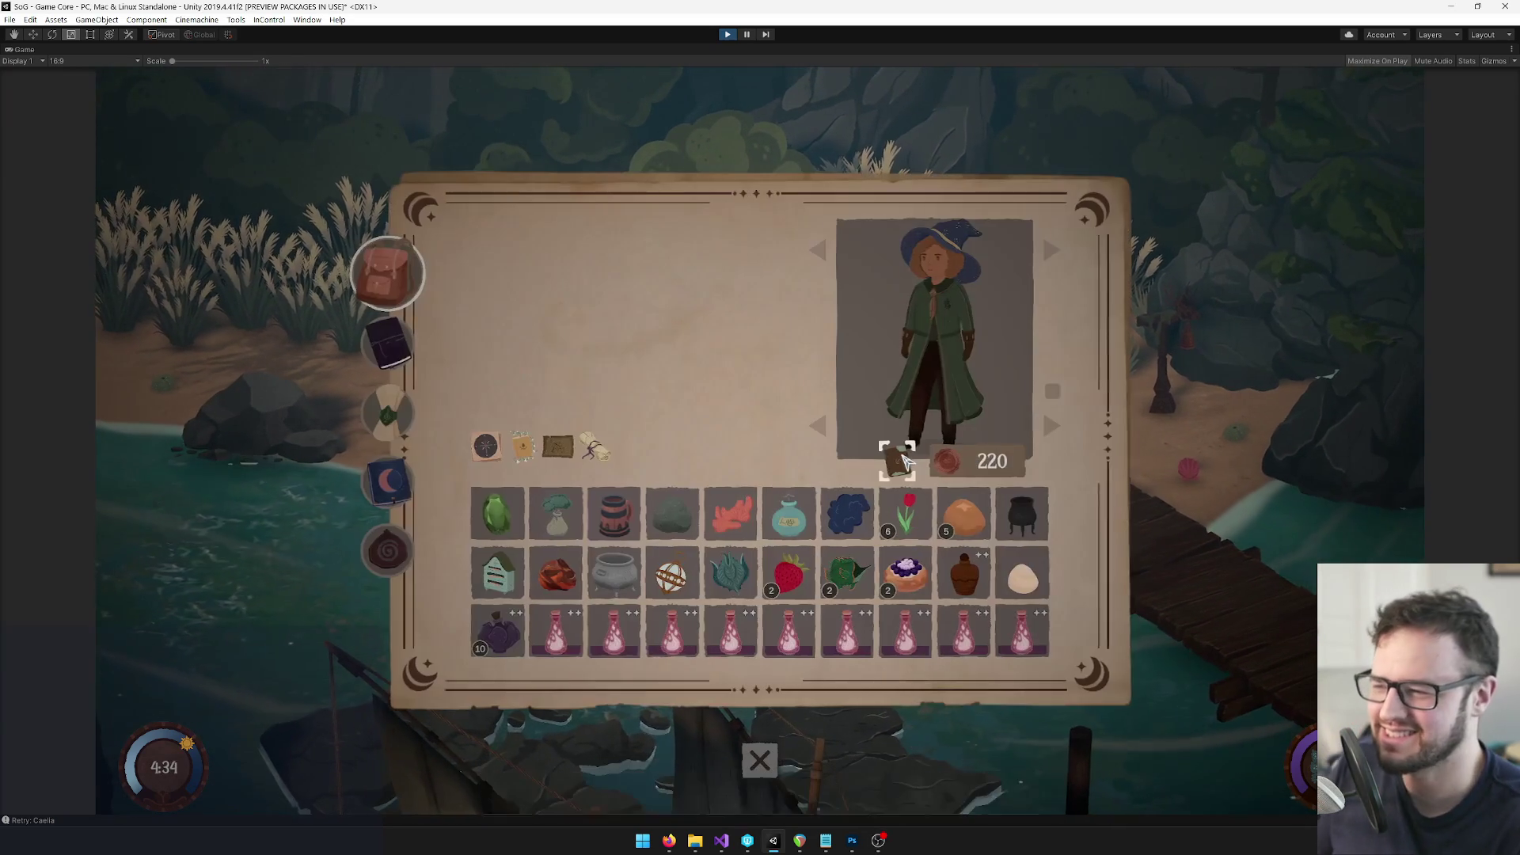
{"action": "key", "text": "e"}
{"action": "key", "text": "e"}
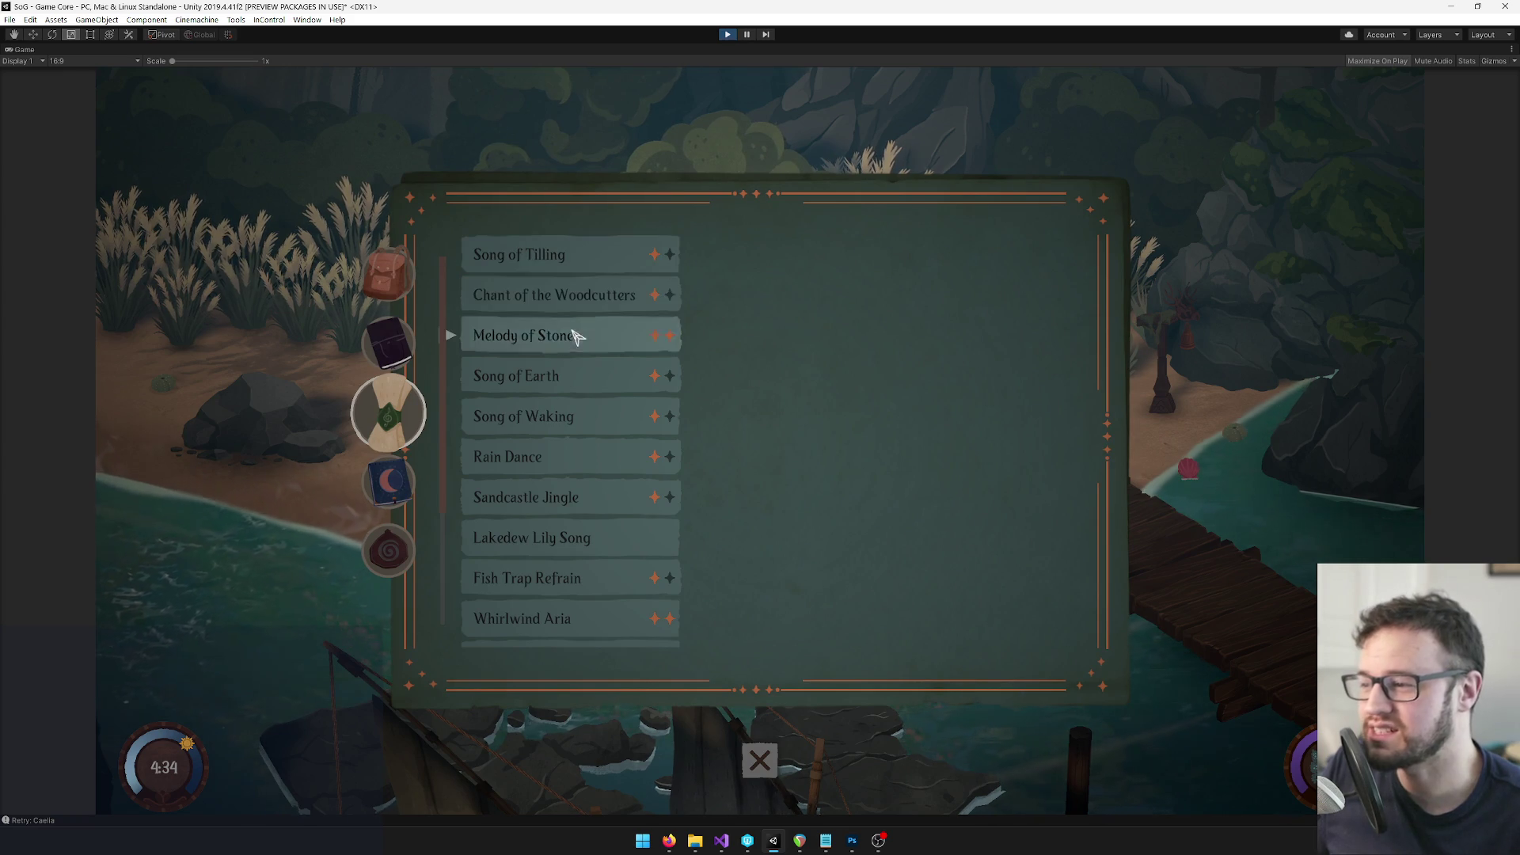
{"action": "left_click", "coordinate": [576, 333]}
{"action": "left_click", "coordinate": [589, 376]}
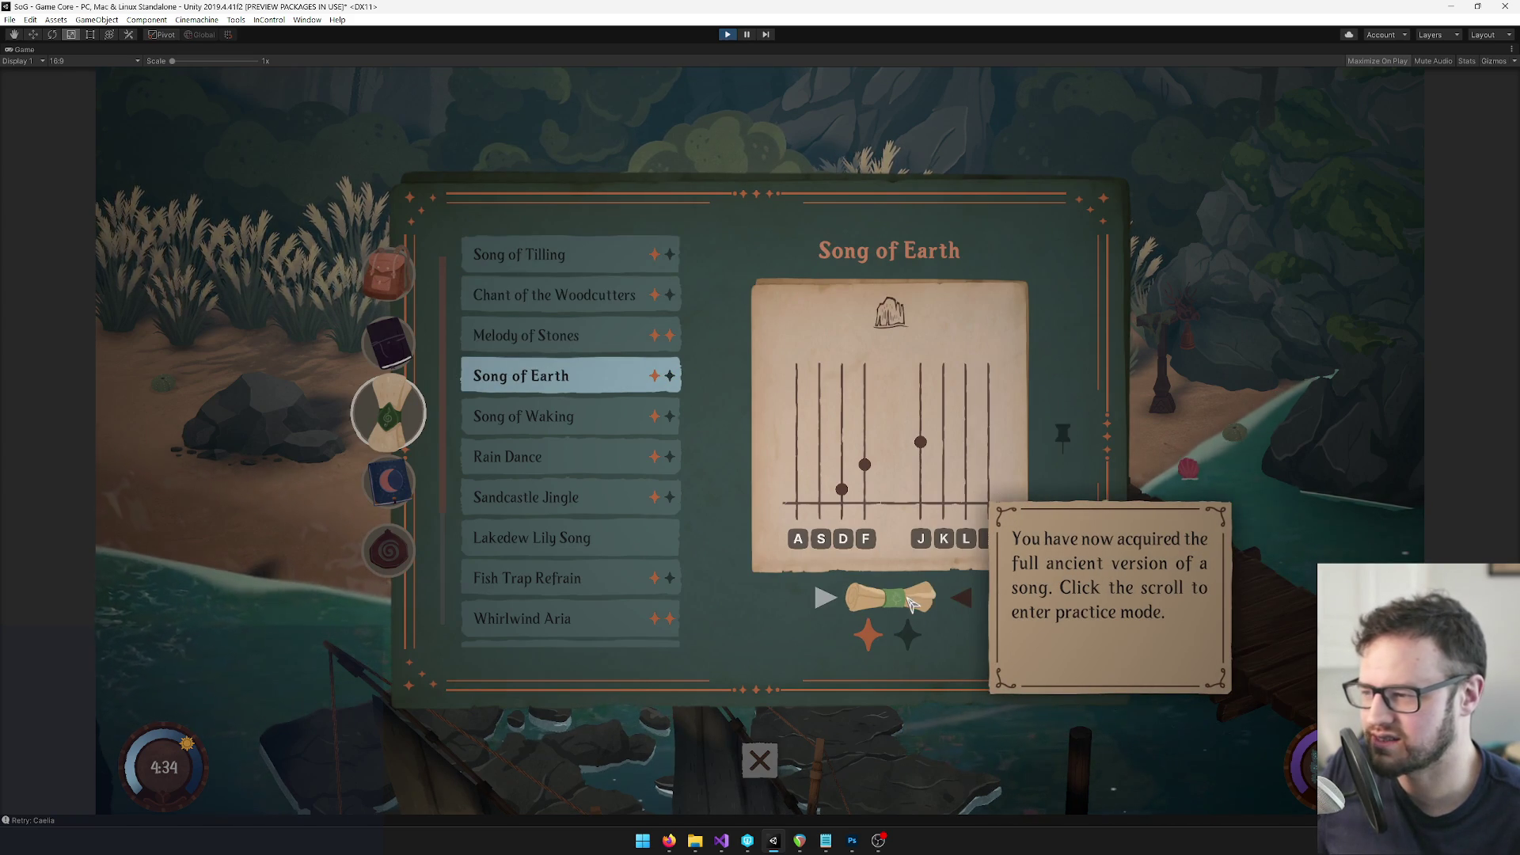
{"action": "left_click", "coordinate": [583, 428]}
{"action": "left_click", "coordinate": [583, 449]}
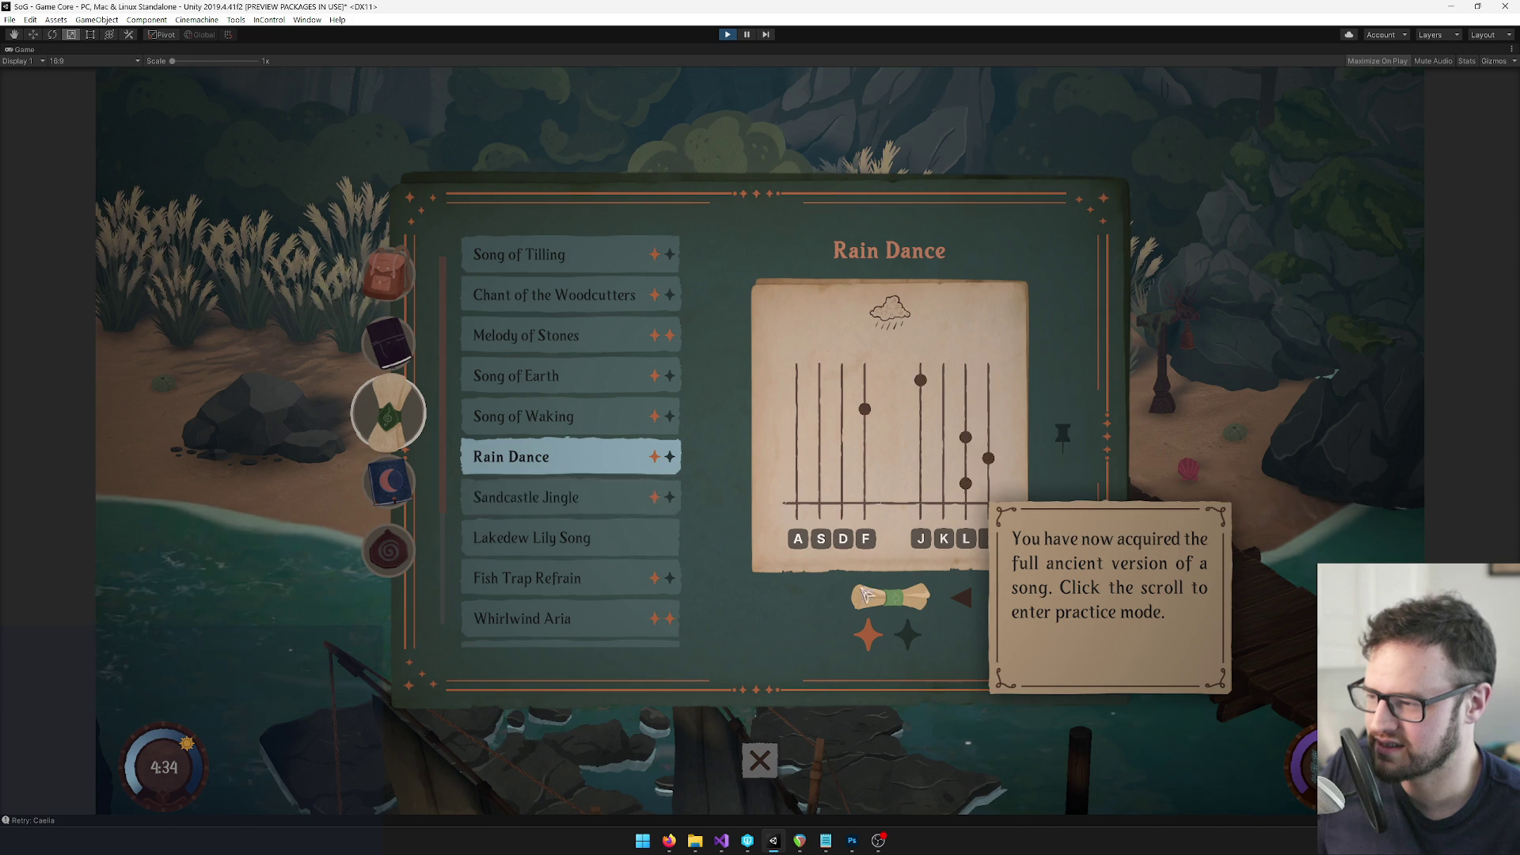
{"action": "left_click", "coordinate": [920, 606]}
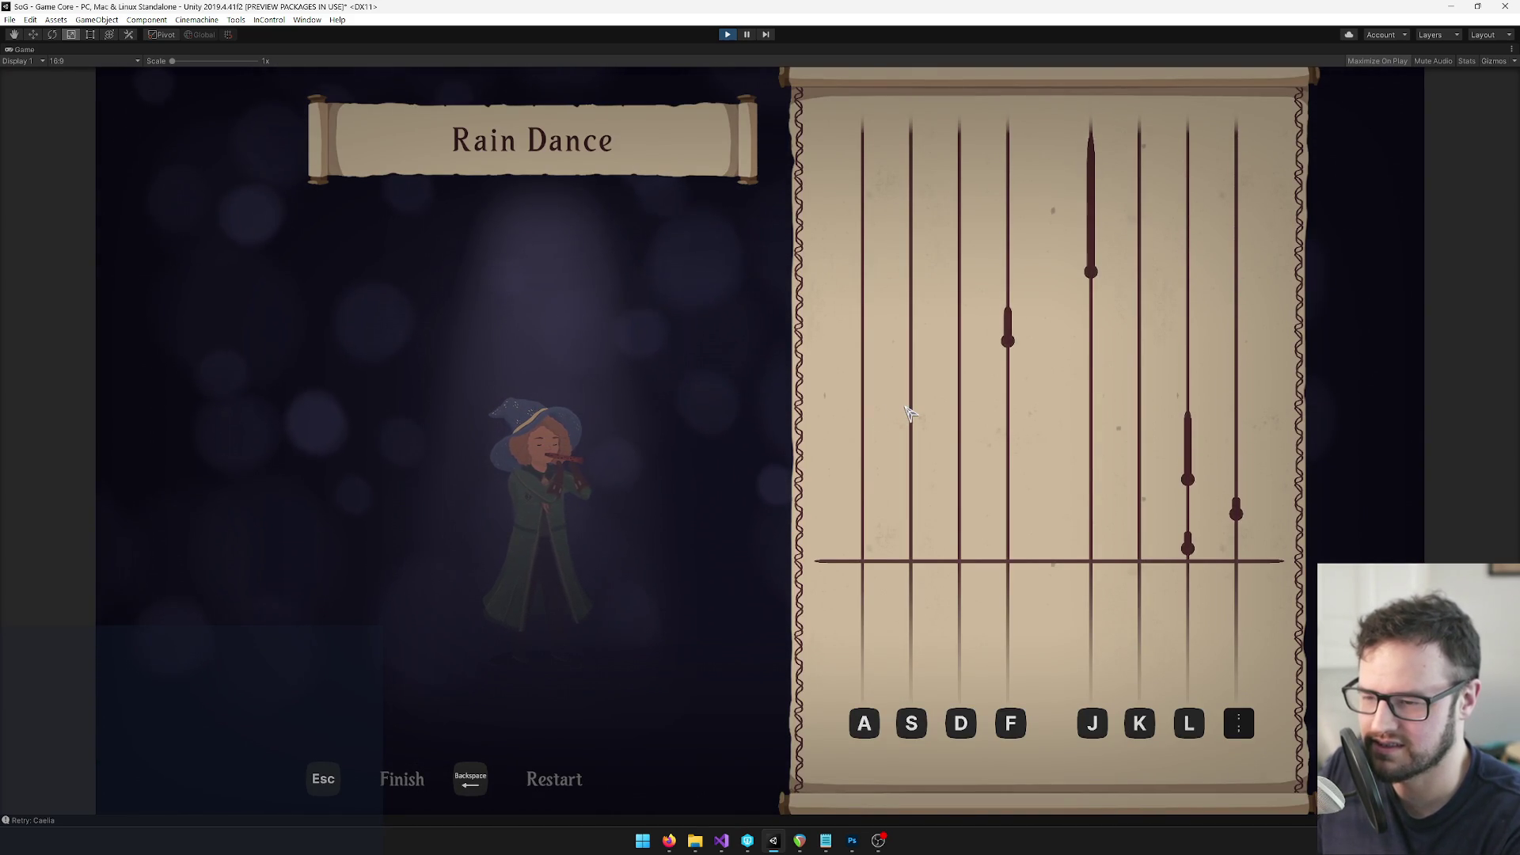
{"action": "key", "text": "l"}
{"action": "key", "text": "Escape"}
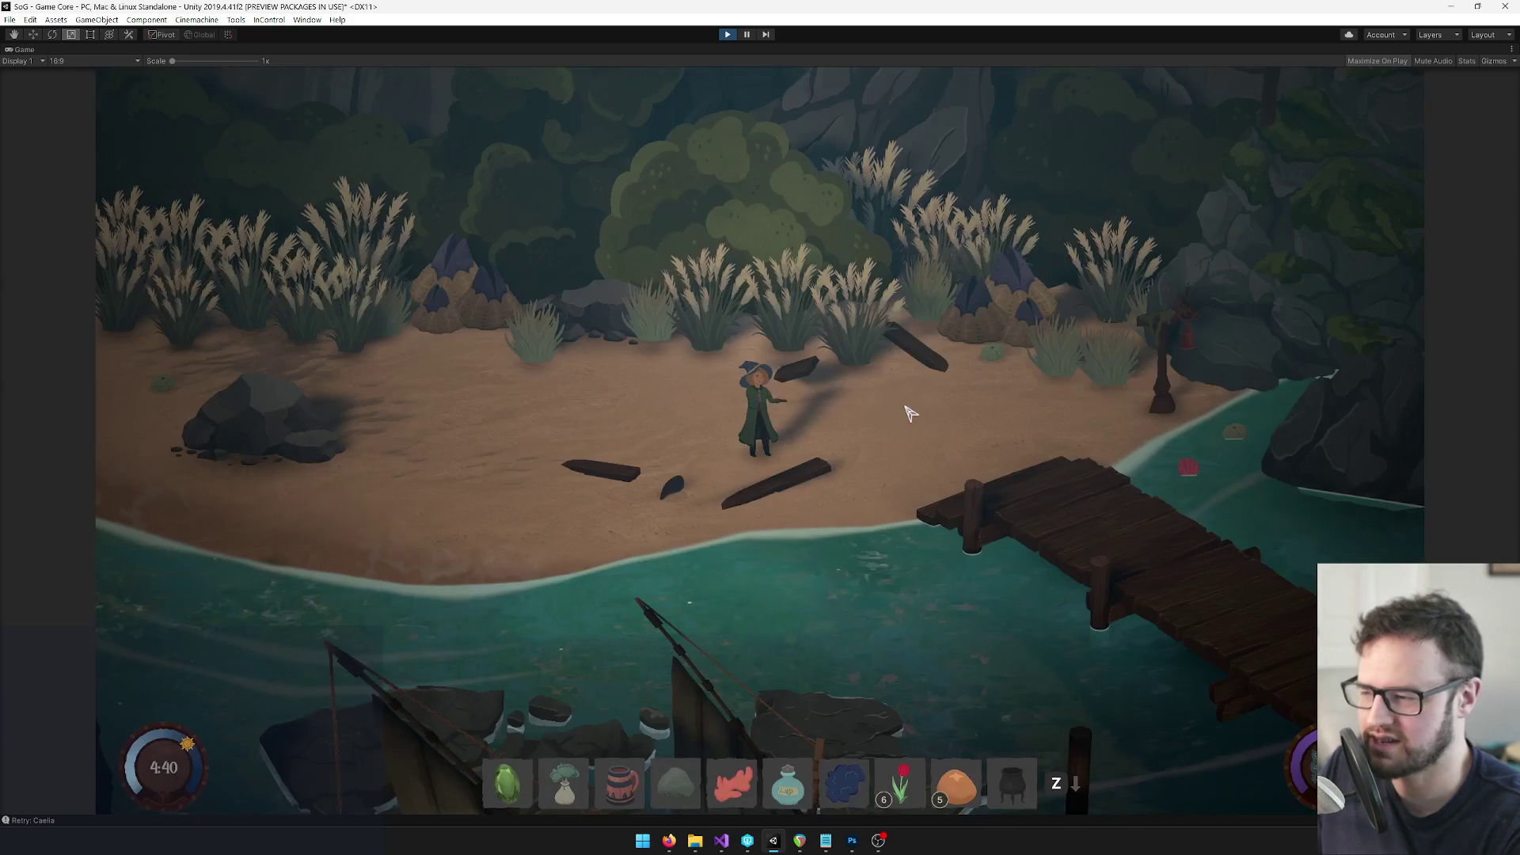
Practice Sandcastle Jingle, hitting notes in the ;, J, F and D lanes, then exit
{"action": "left_click", "coordinate": [563, 497]}
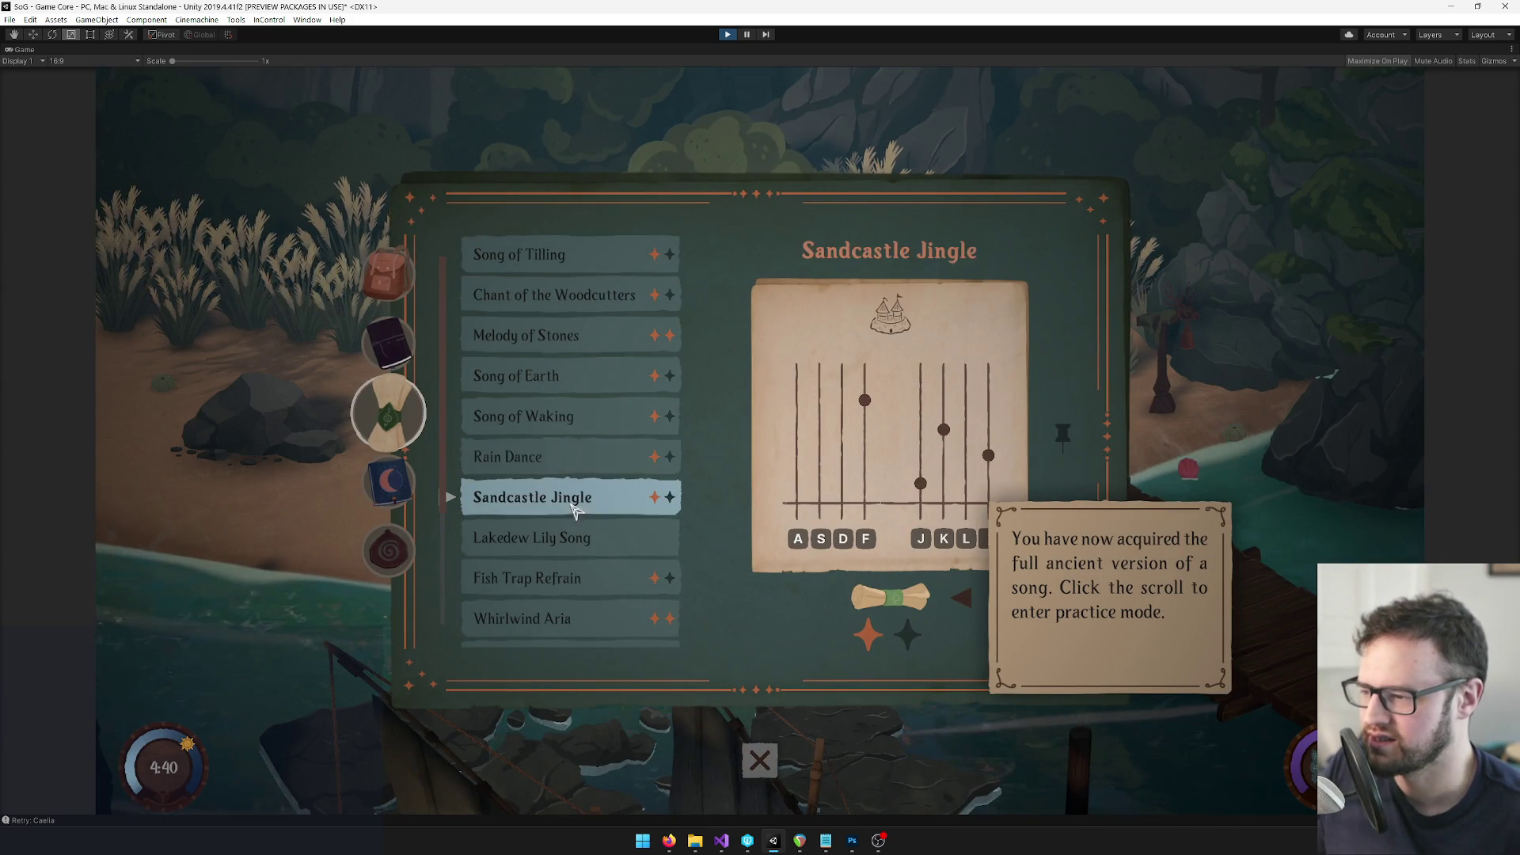
{"action": "left_click", "coordinate": [891, 602]}
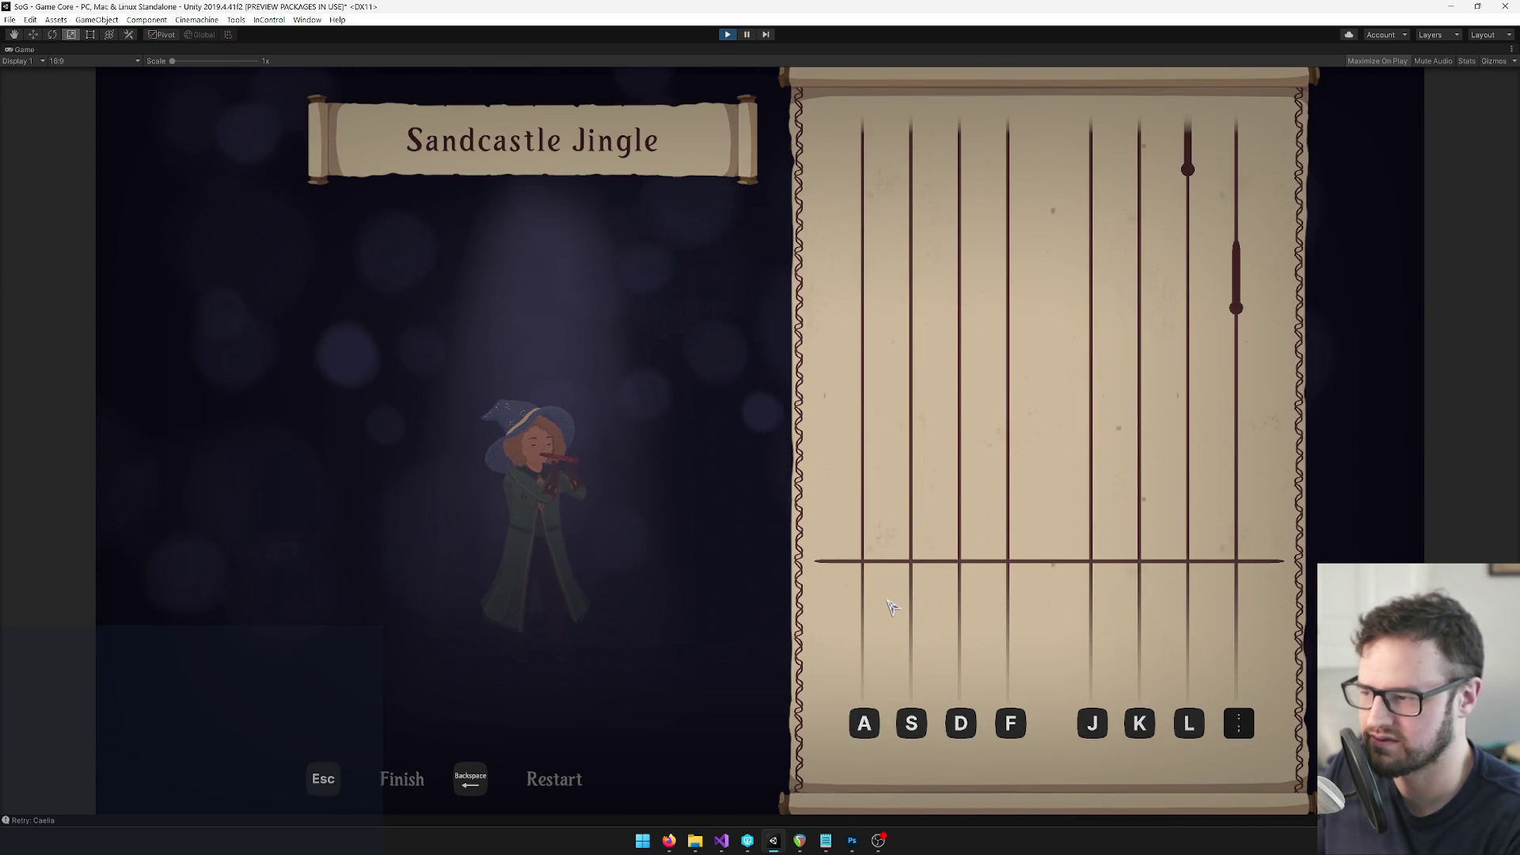
{"action": "key", "text": "semicolon"}
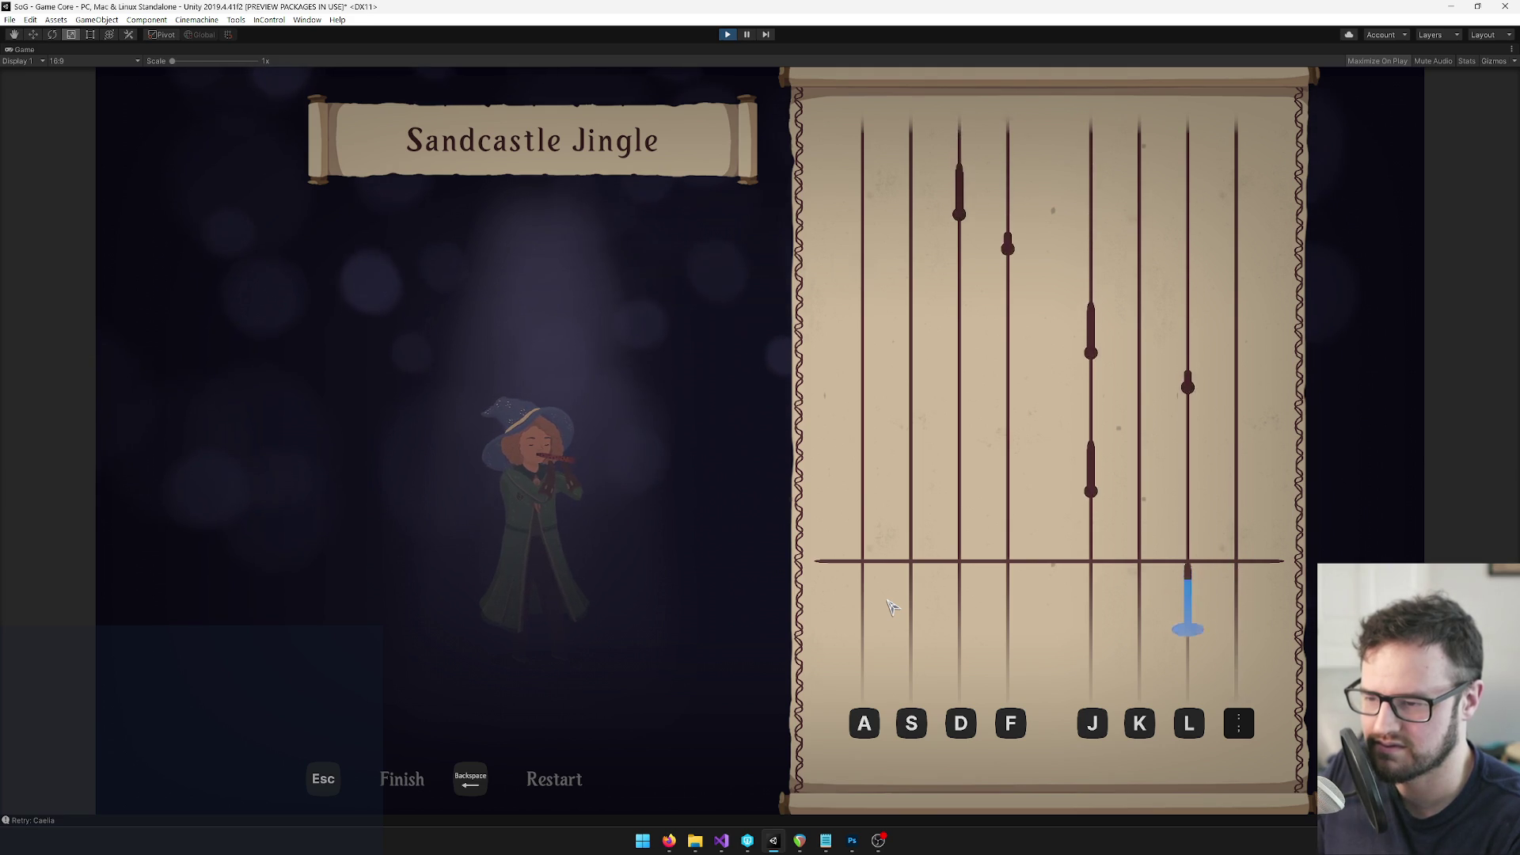
{"action": "key", "text": "j"}
{"action": "key", "text": "j"}
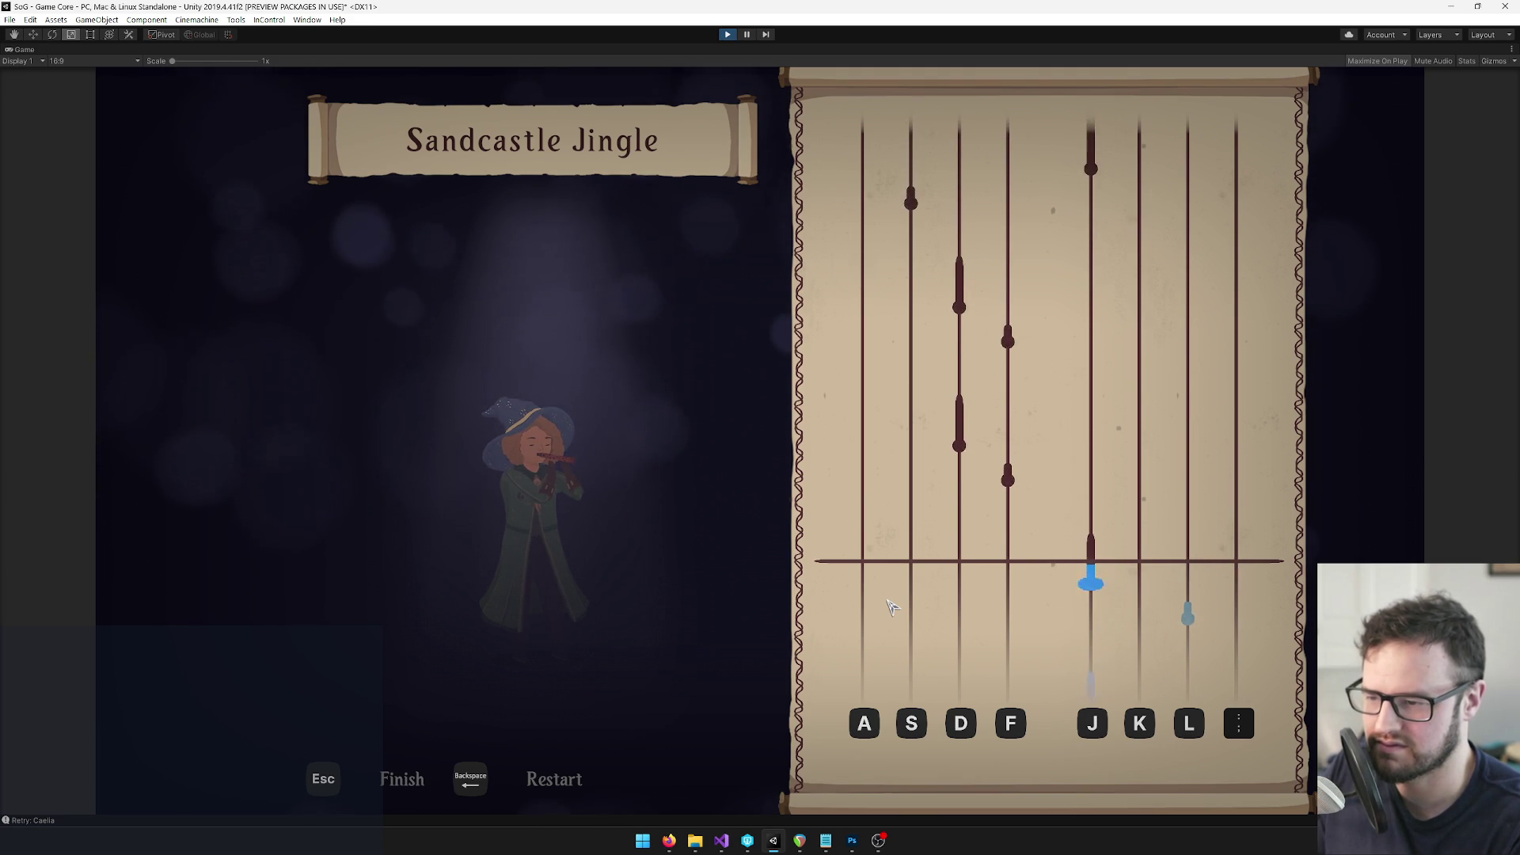
{"action": "key", "text": "f"}
{"action": "key", "text": "d"}
{"action": "key", "text": "f"}
{"action": "key", "text": "d"}
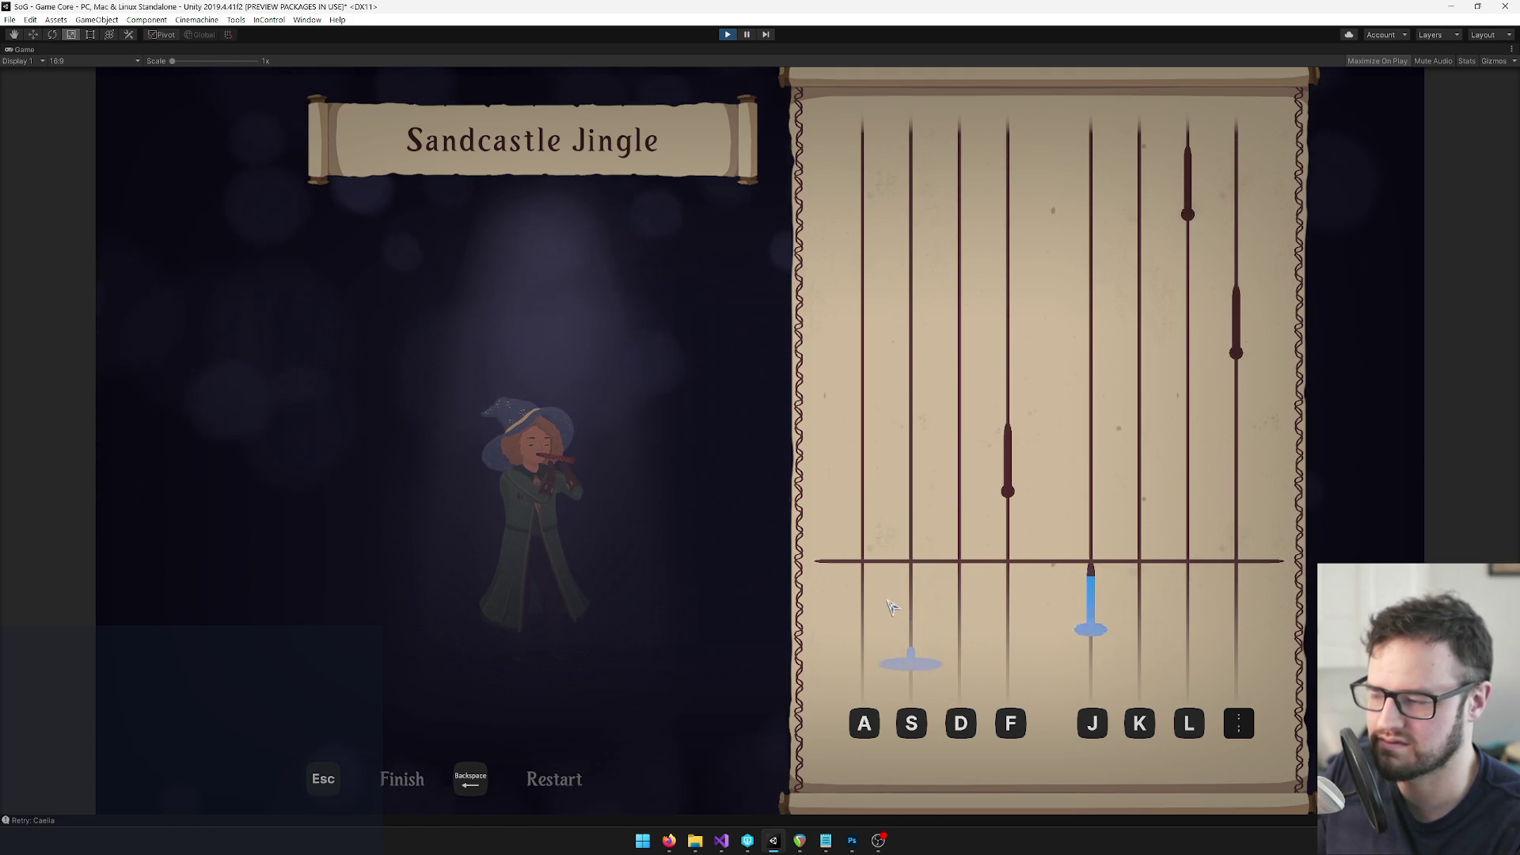
{"action": "key", "text": "Escape"}
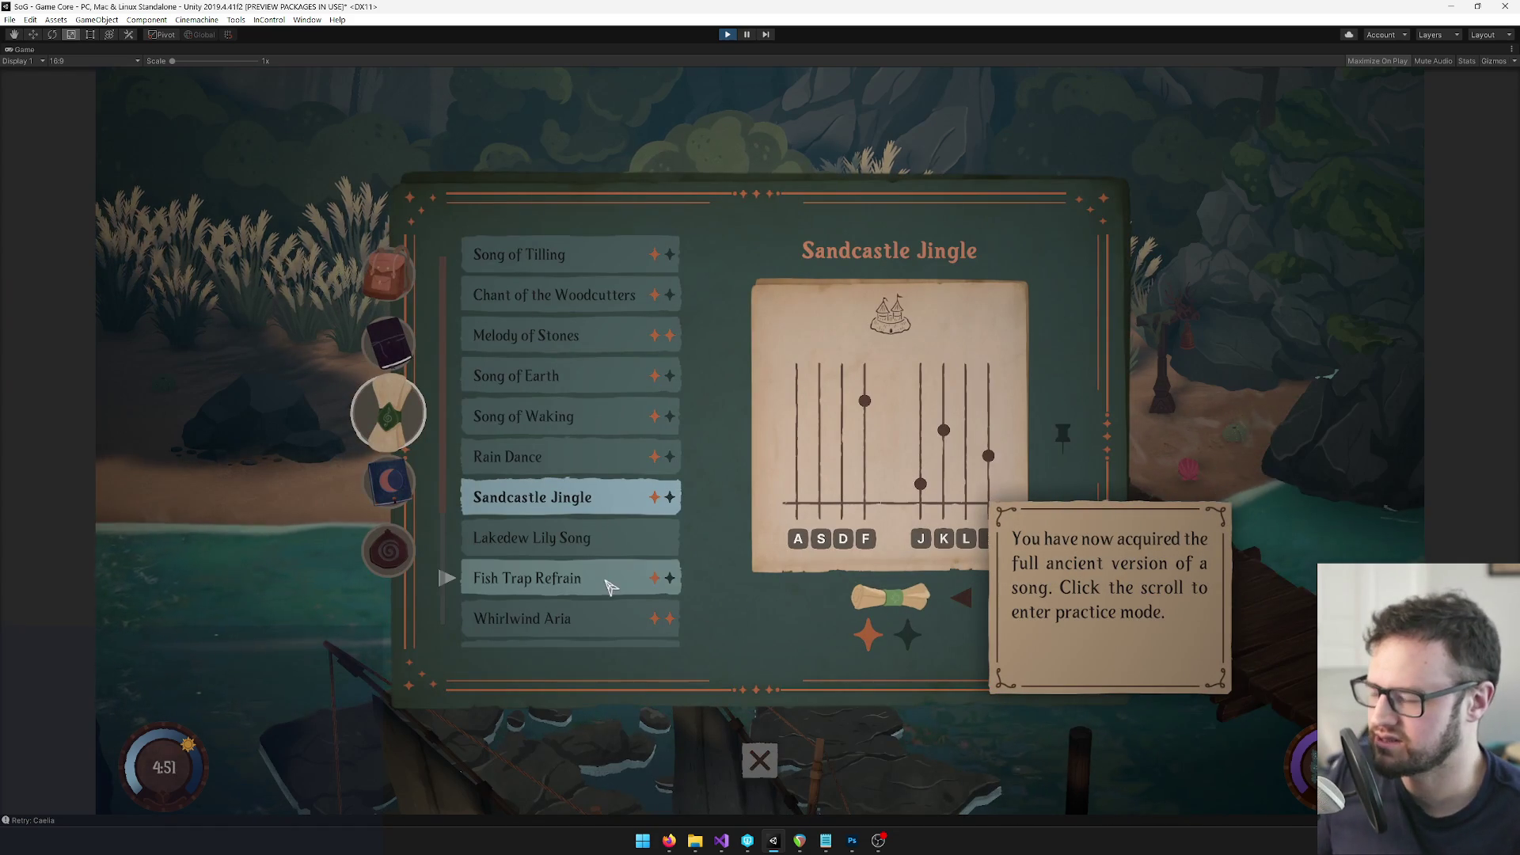
{"action": "left_click", "coordinate": [570, 618]}
Play Desolation Dirge practice to a score of 86, dismiss the results, and reopen the song book
{"action": "scroll", "coordinate": [584, 547], "scroll_direction": "down", "scroll_amount": 3}
{"action": "left_click", "coordinate": [592, 560]}
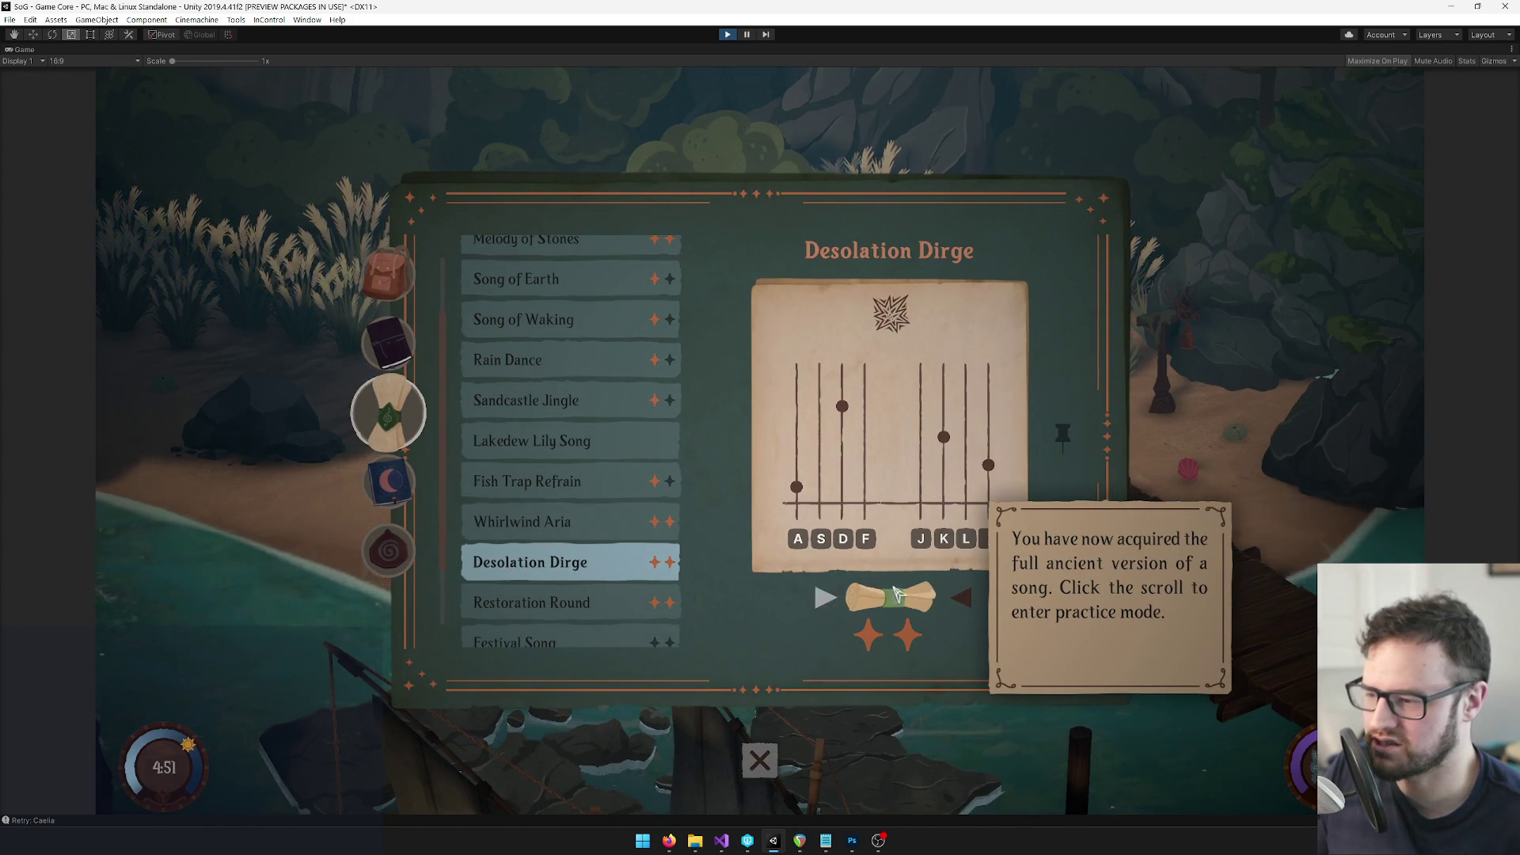
{"action": "left_click", "coordinate": [899, 595]}
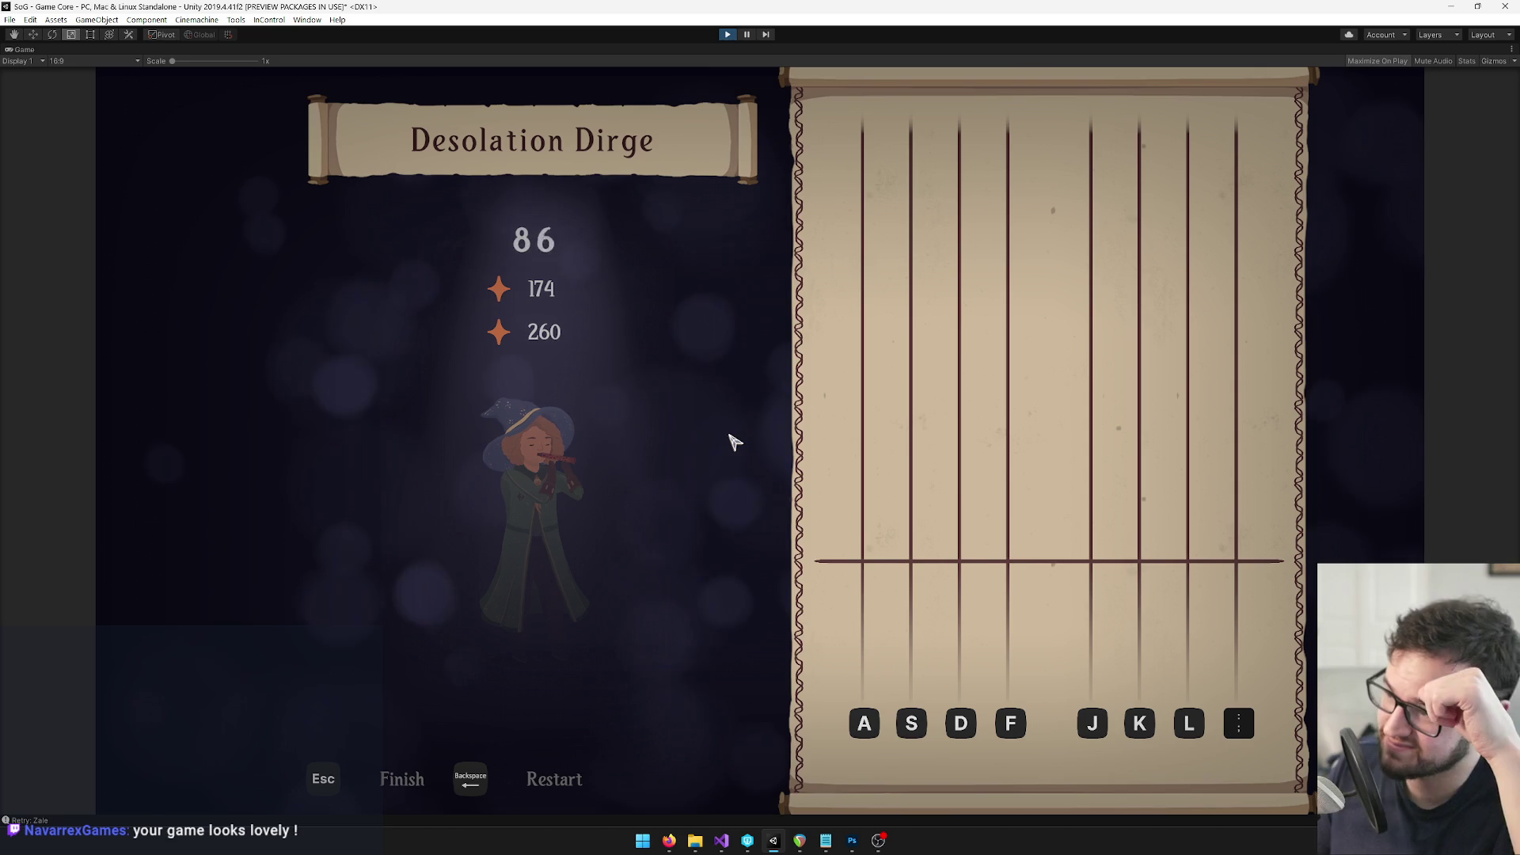
{"action": "key", "text": "Escape"}
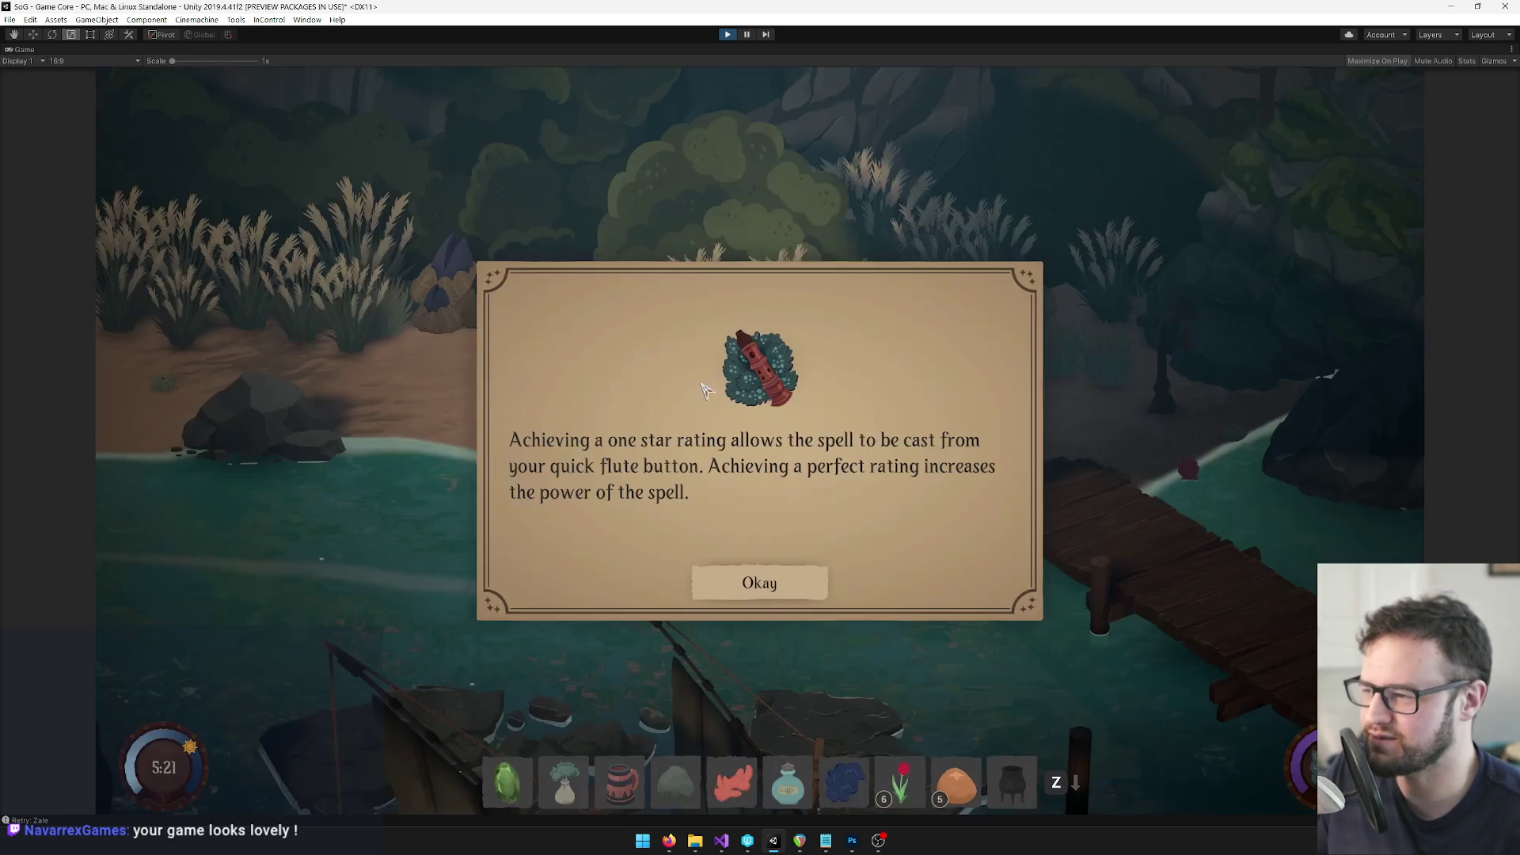
{"action": "left_click", "coordinate": [760, 582]}
{"action": "key", "text": "Tab"}
{"action": "scroll", "coordinate": [598, 546], "scroll_direction": "down", "scroll_amount": 3}
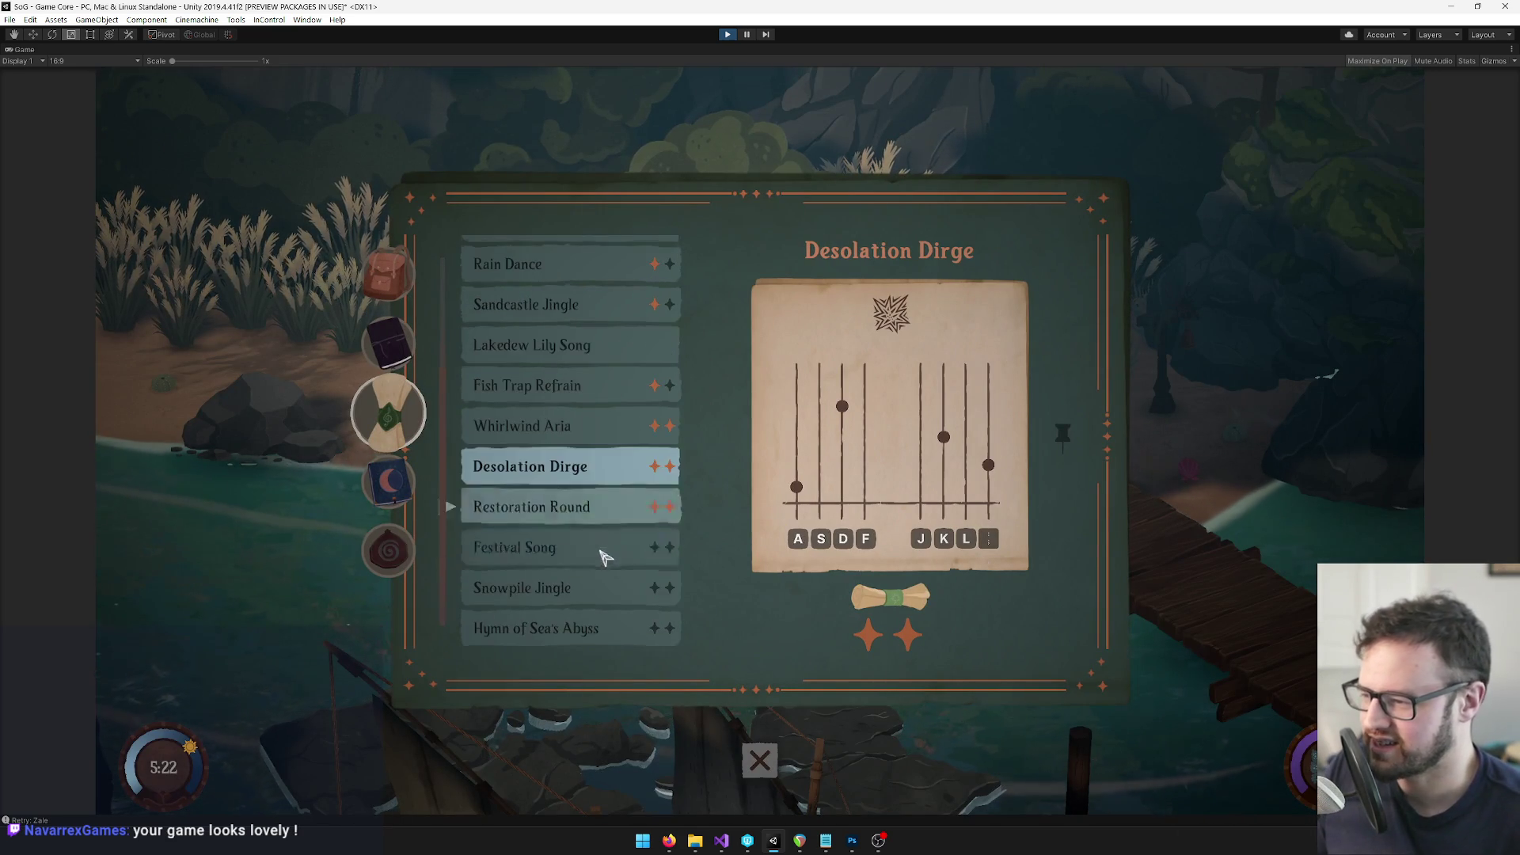
Practice Restoration Round briefly, hitting the A and S lane notes, then exit the song
{"action": "left_click", "coordinate": [598, 505]}
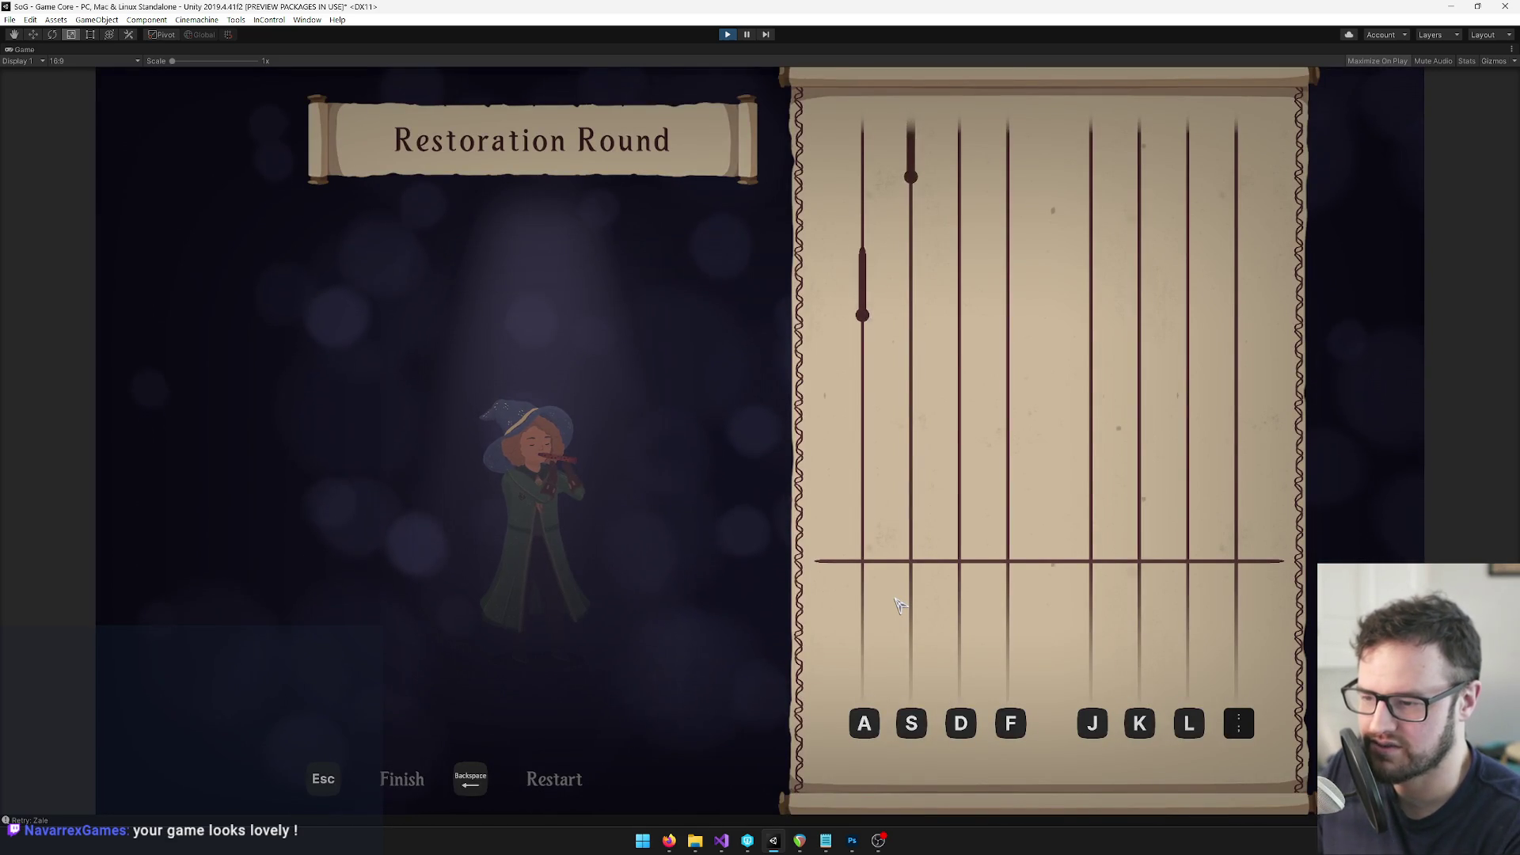
{"action": "key", "text": "a"}
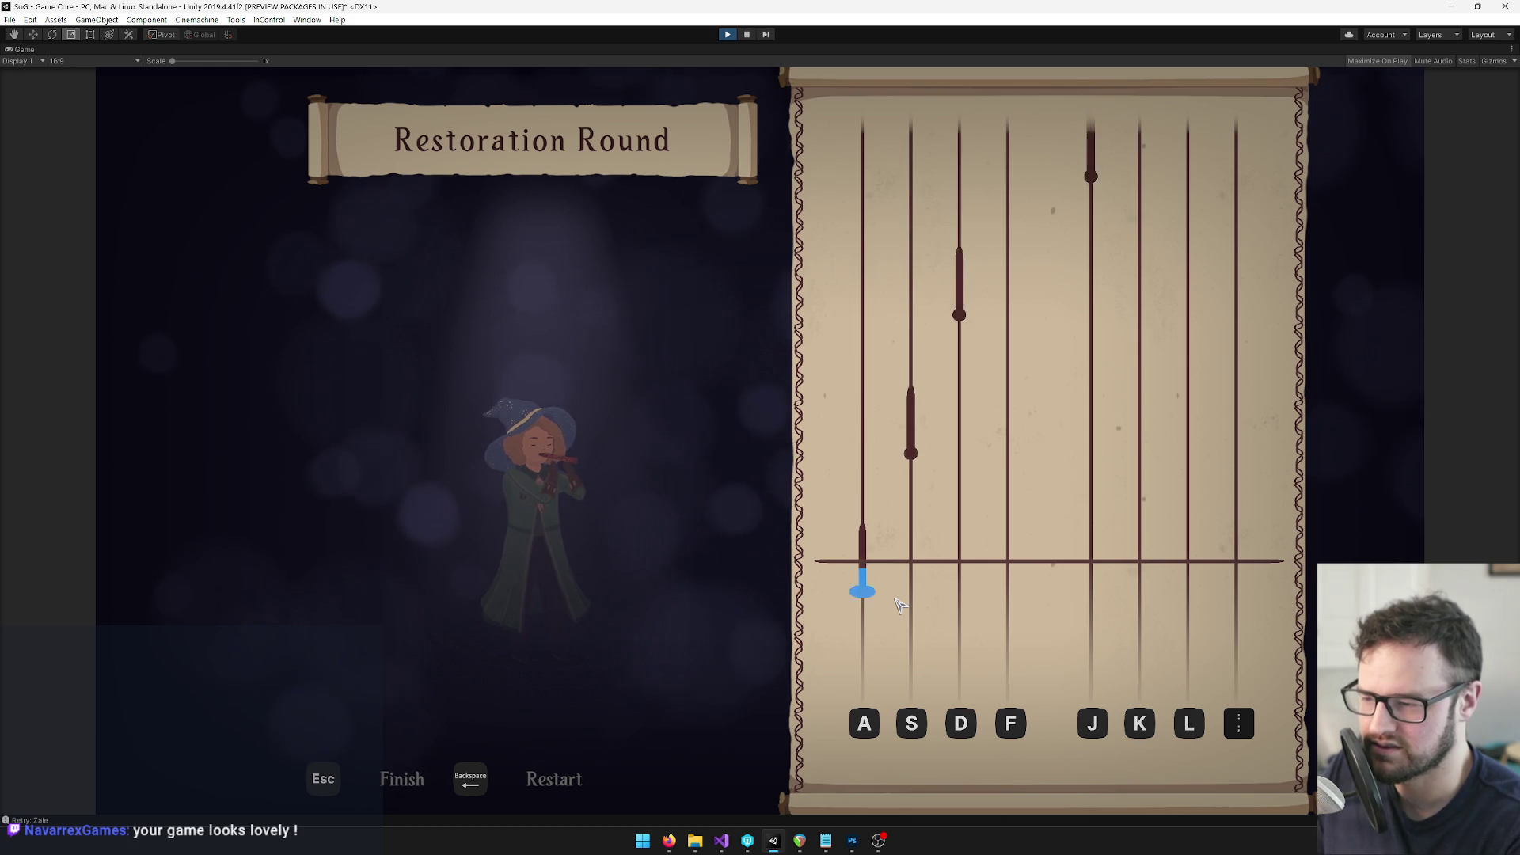
{"action": "key", "text": "s"}
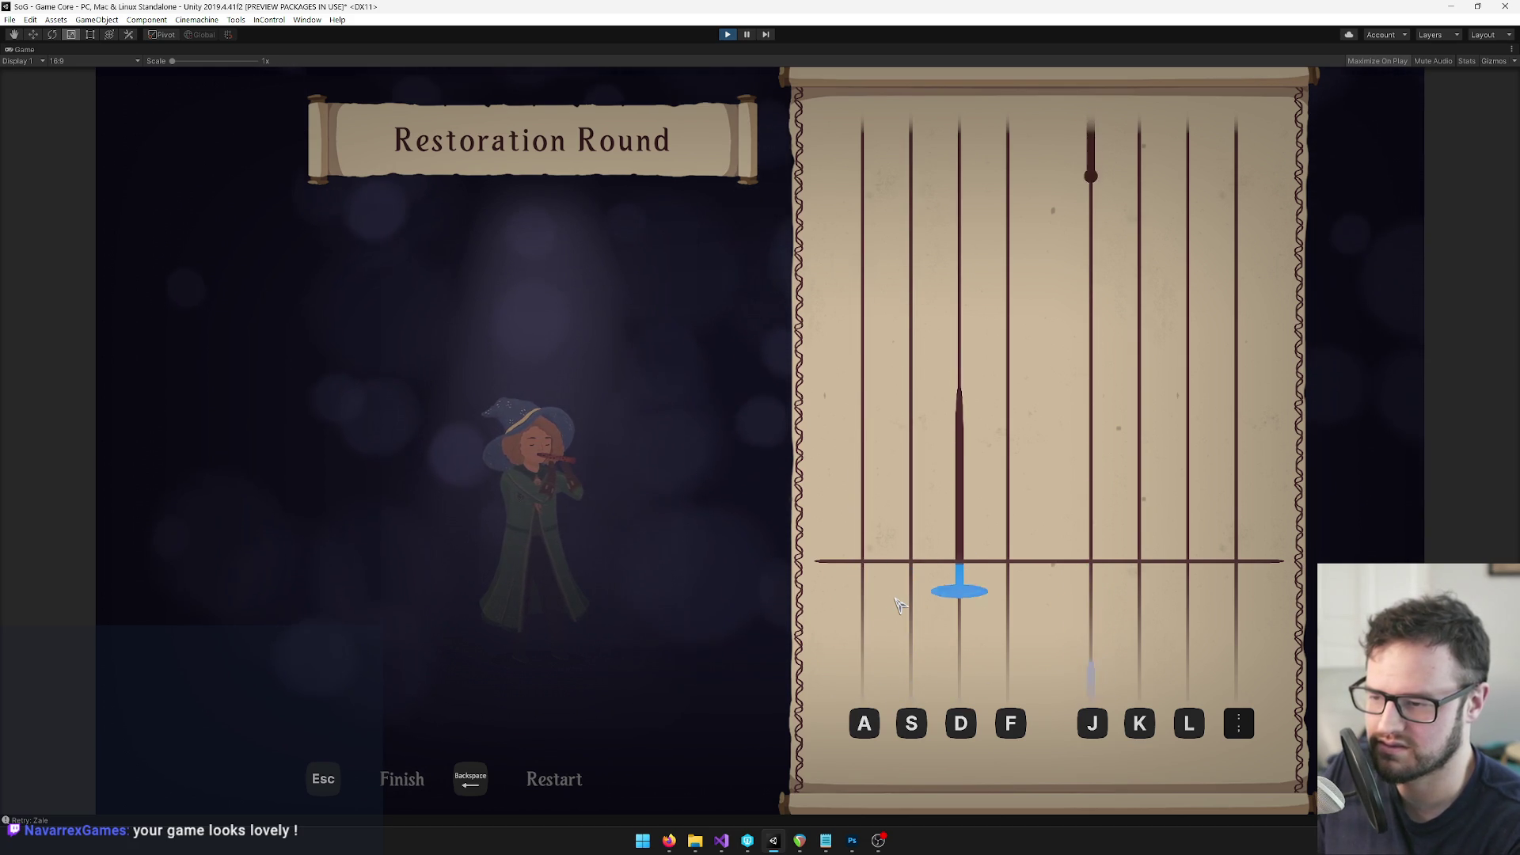
{"action": "key", "text": "Escape"}
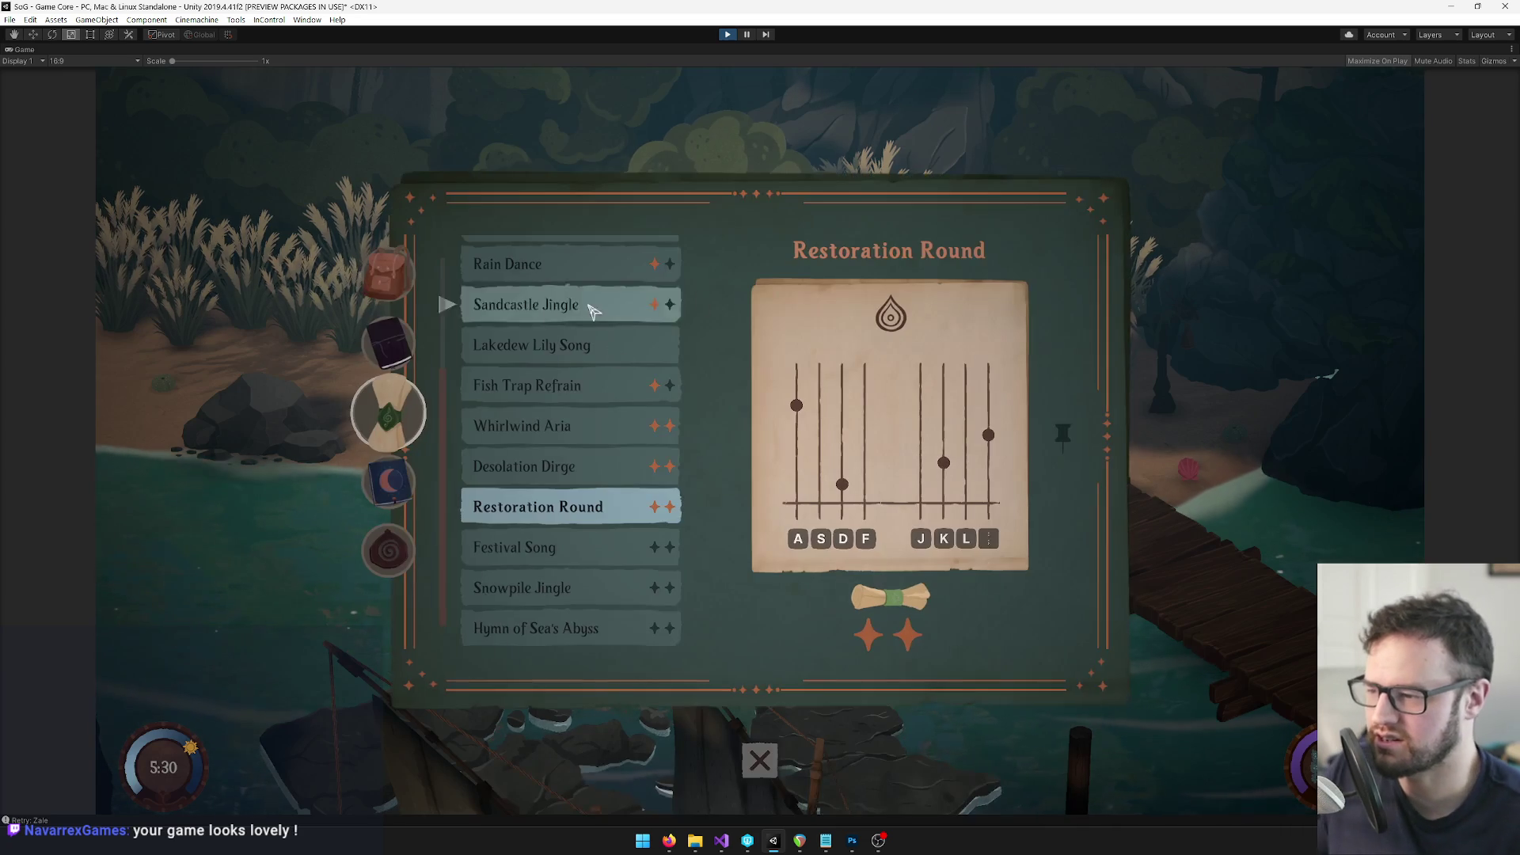
Browse the spell song list and close the song book to return to the beach
{"action": "scroll", "coordinate": [590, 426], "scroll_direction": "up", "scroll_amount": 2}
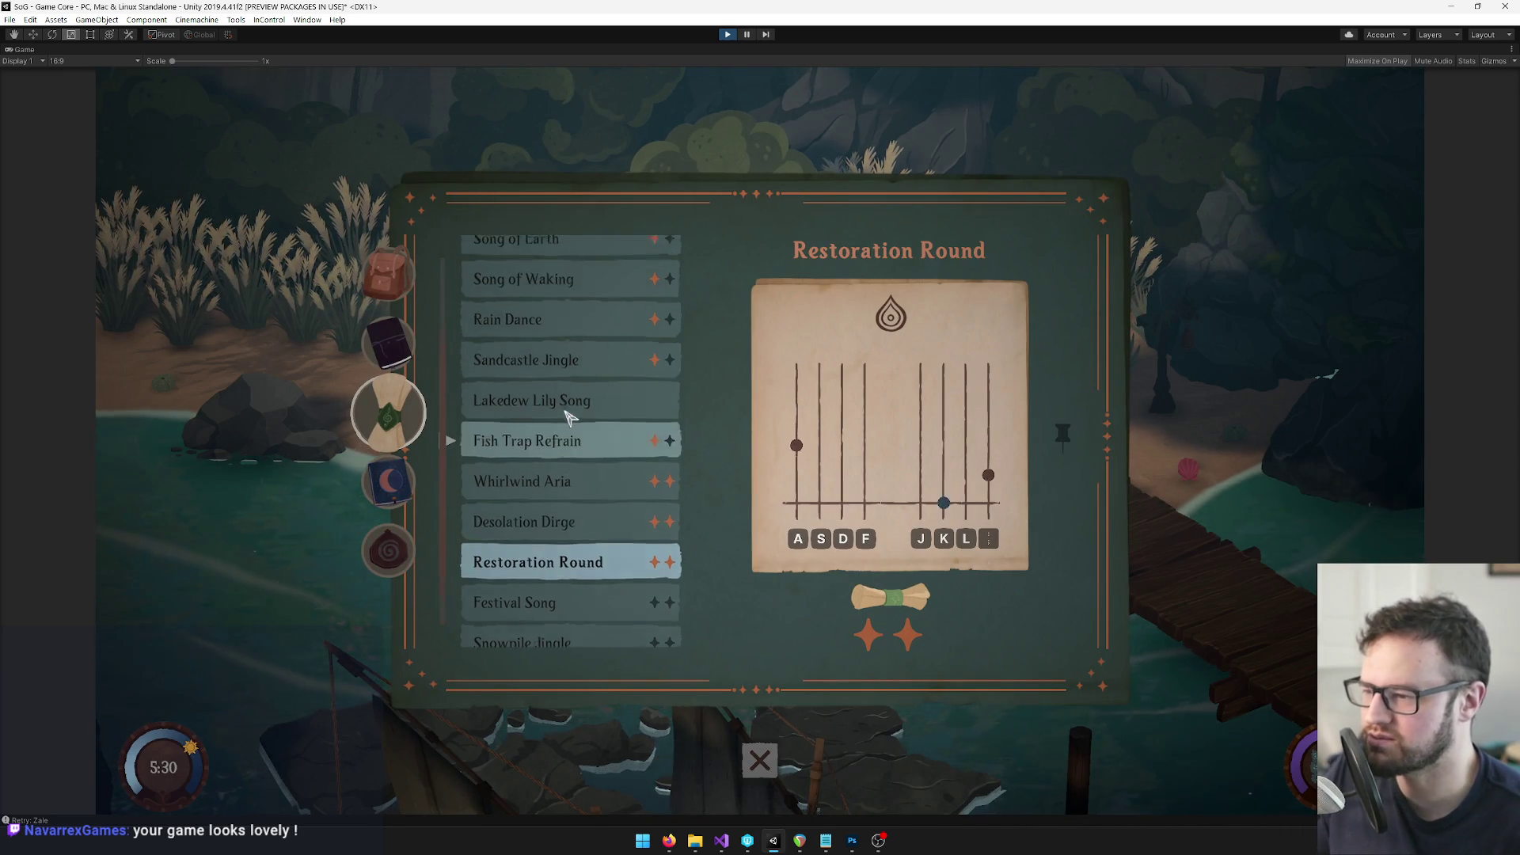
{"action": "scroll", "coordinate": [586, 419], "scroll_direction": "down", "scroll_amount": 1}
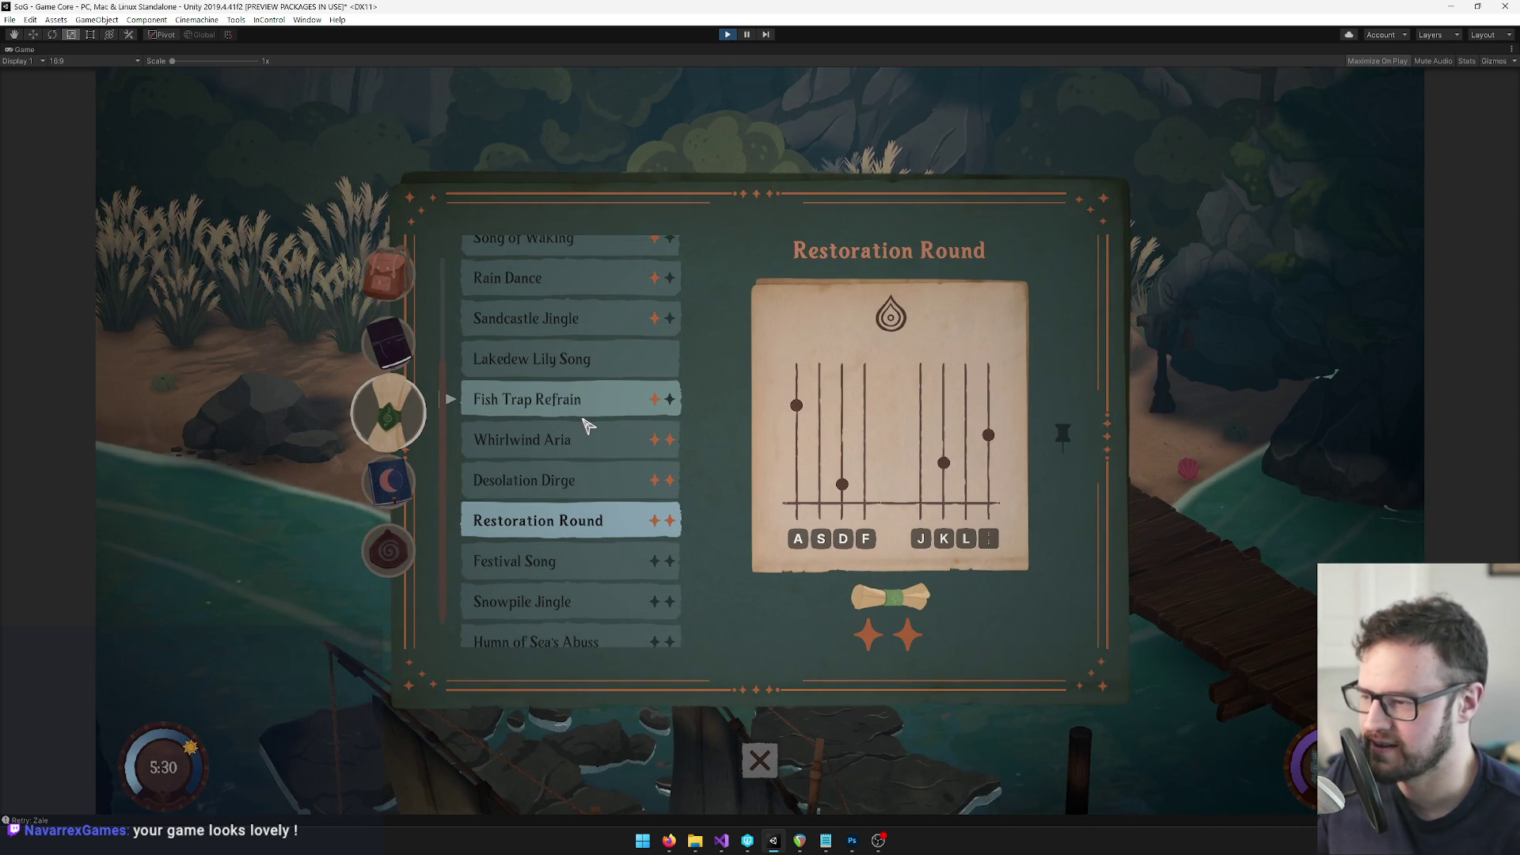
{"action": "scroll", "coordinate": [583, 423], "scroll_direction": "down", "scroll_amount": 1}
{"action": "scroll", "coordinate": [584, 430], "scroll_direction": "up", "scroll_amount": 2}
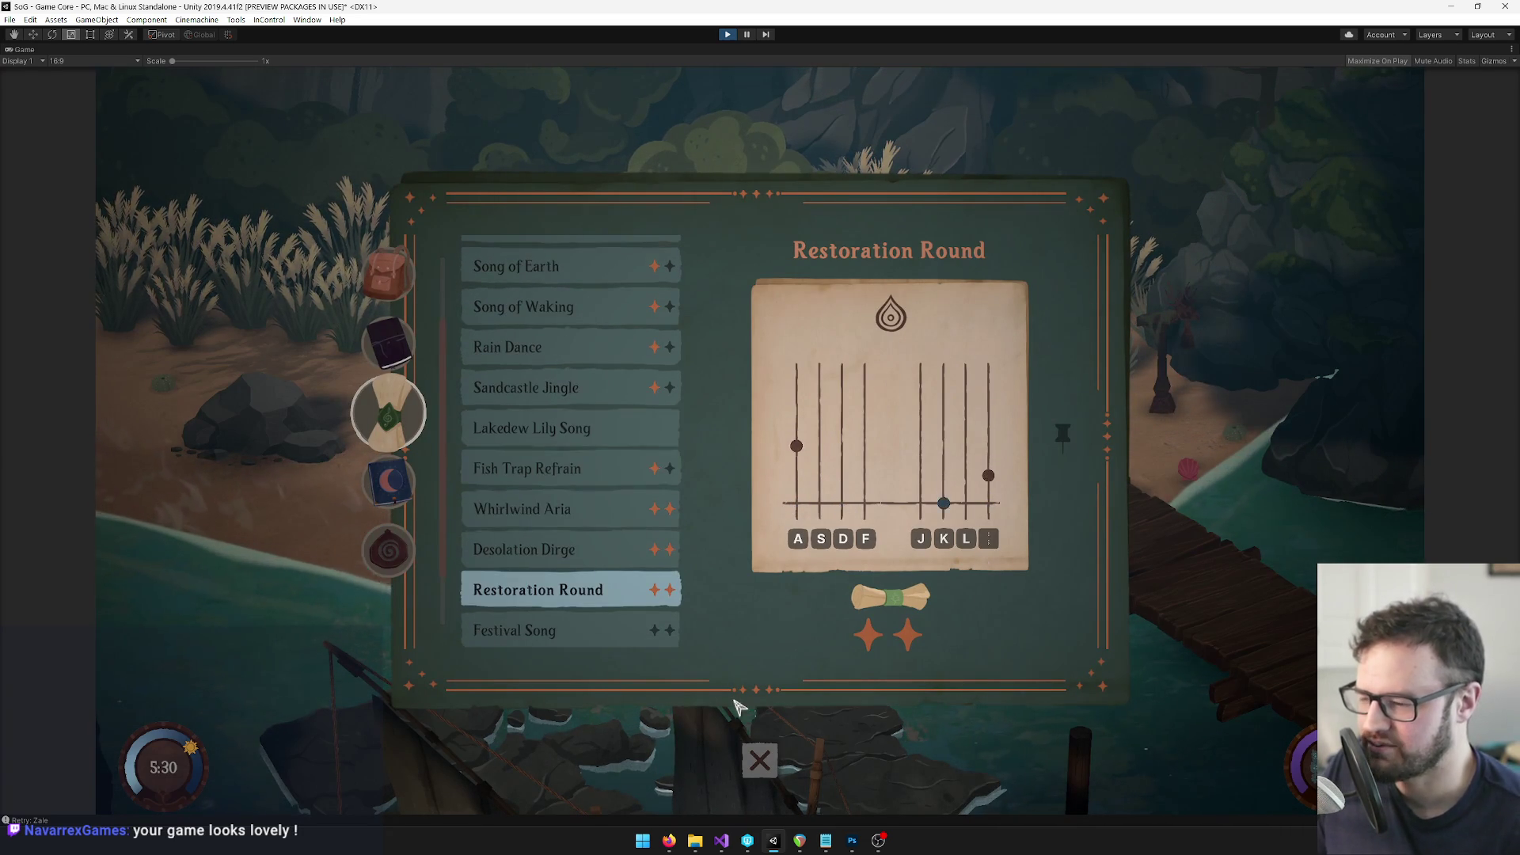
{"action": "left_click", "coordinate": [760, 760]}
{"action": "right_click", "coordinate": [27, 49]}
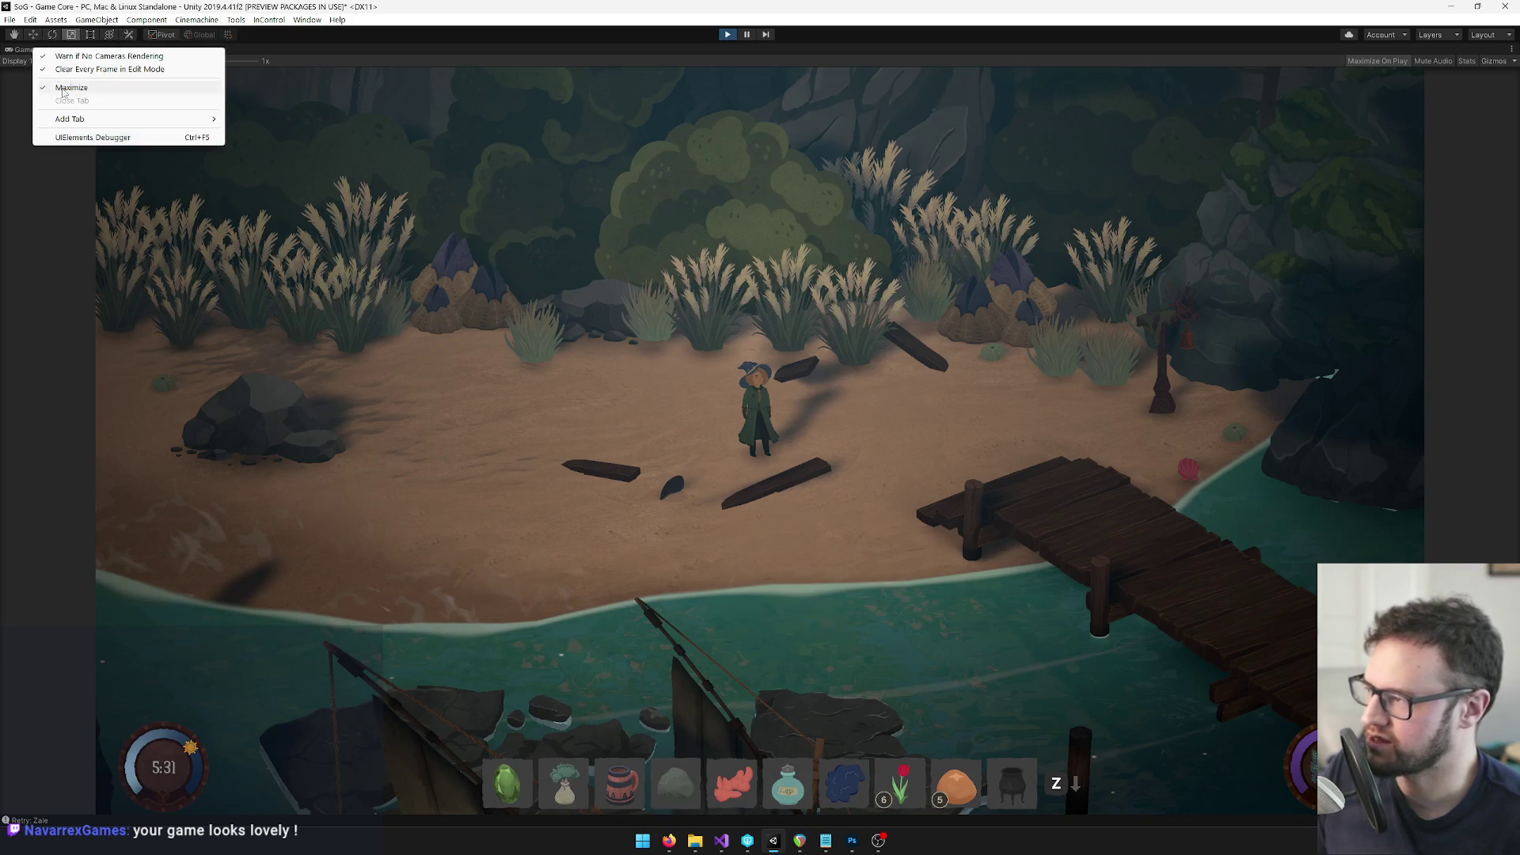
Restore the full editor layout, search 'whirl', and select the WaterTrap song data in Song Datas
{"action": "left_click", "coordinate": [63, 89]}
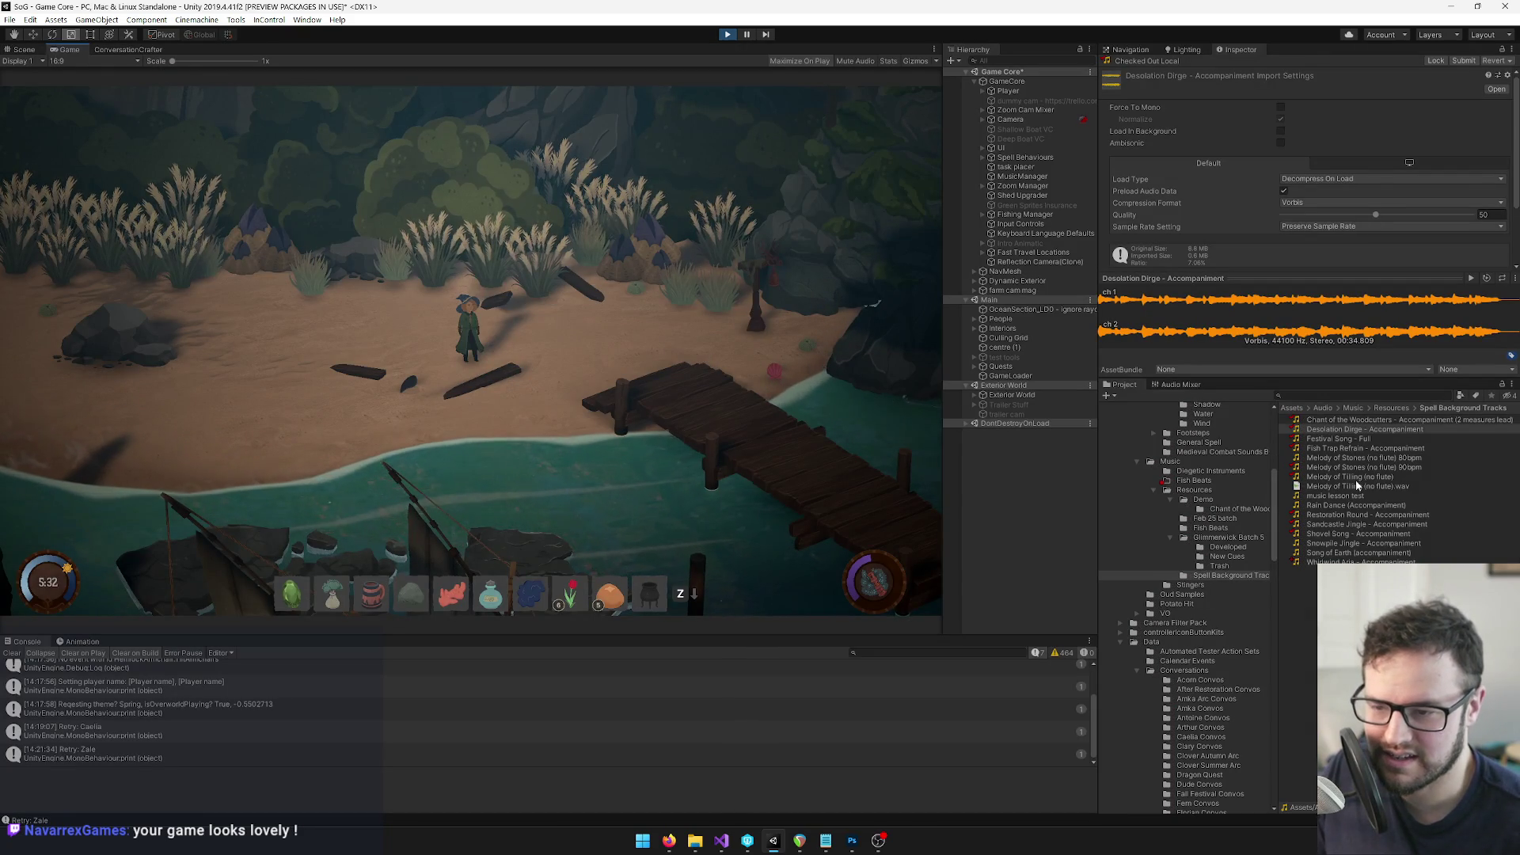
{"action": "type", "text": "whirlwi"}
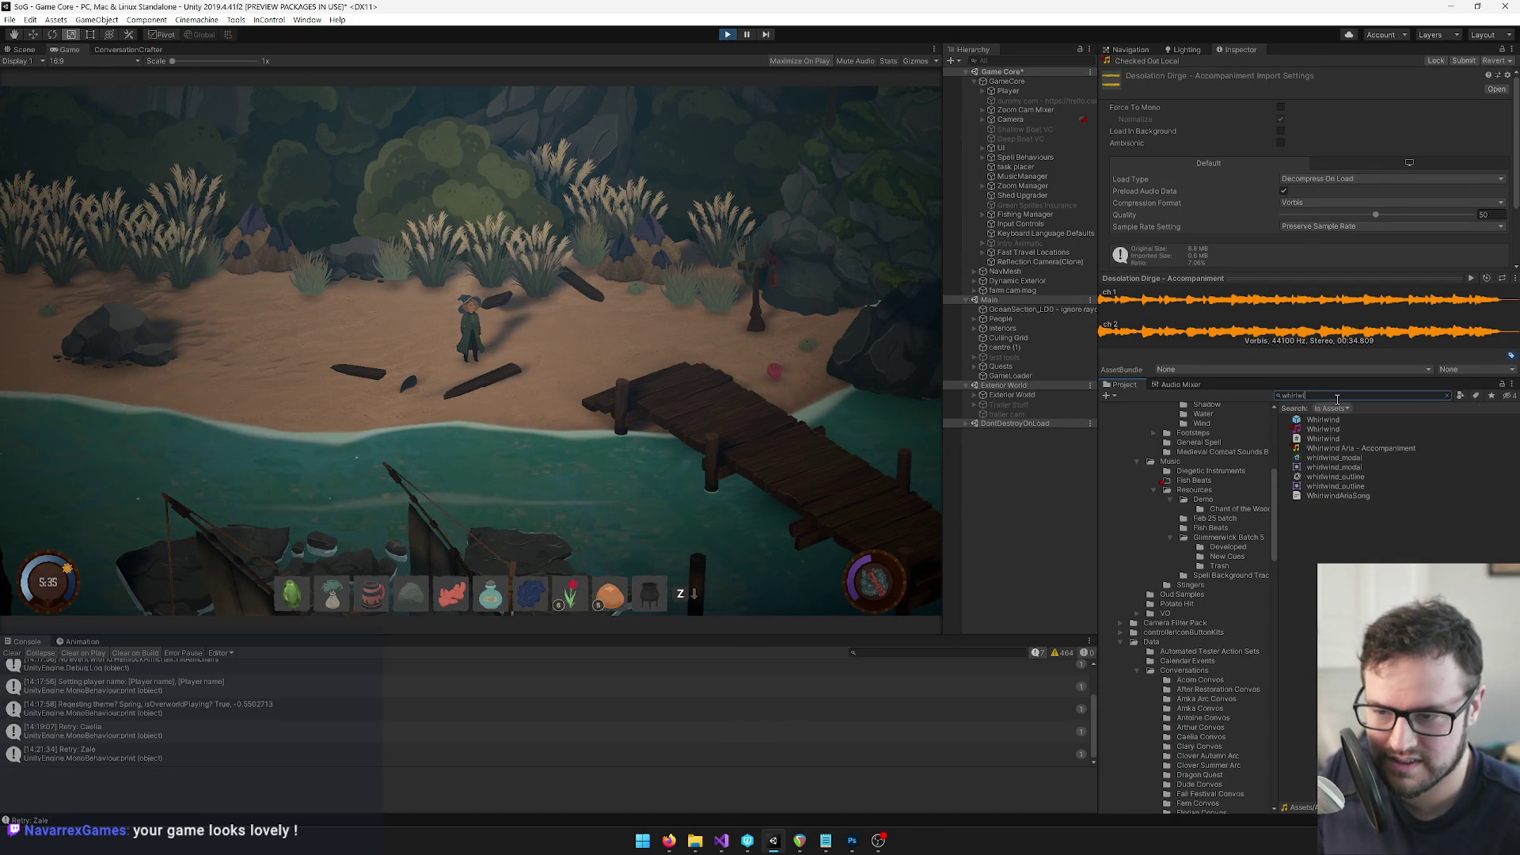
{"action": "left_click", "coordinate": [1323, 429]}
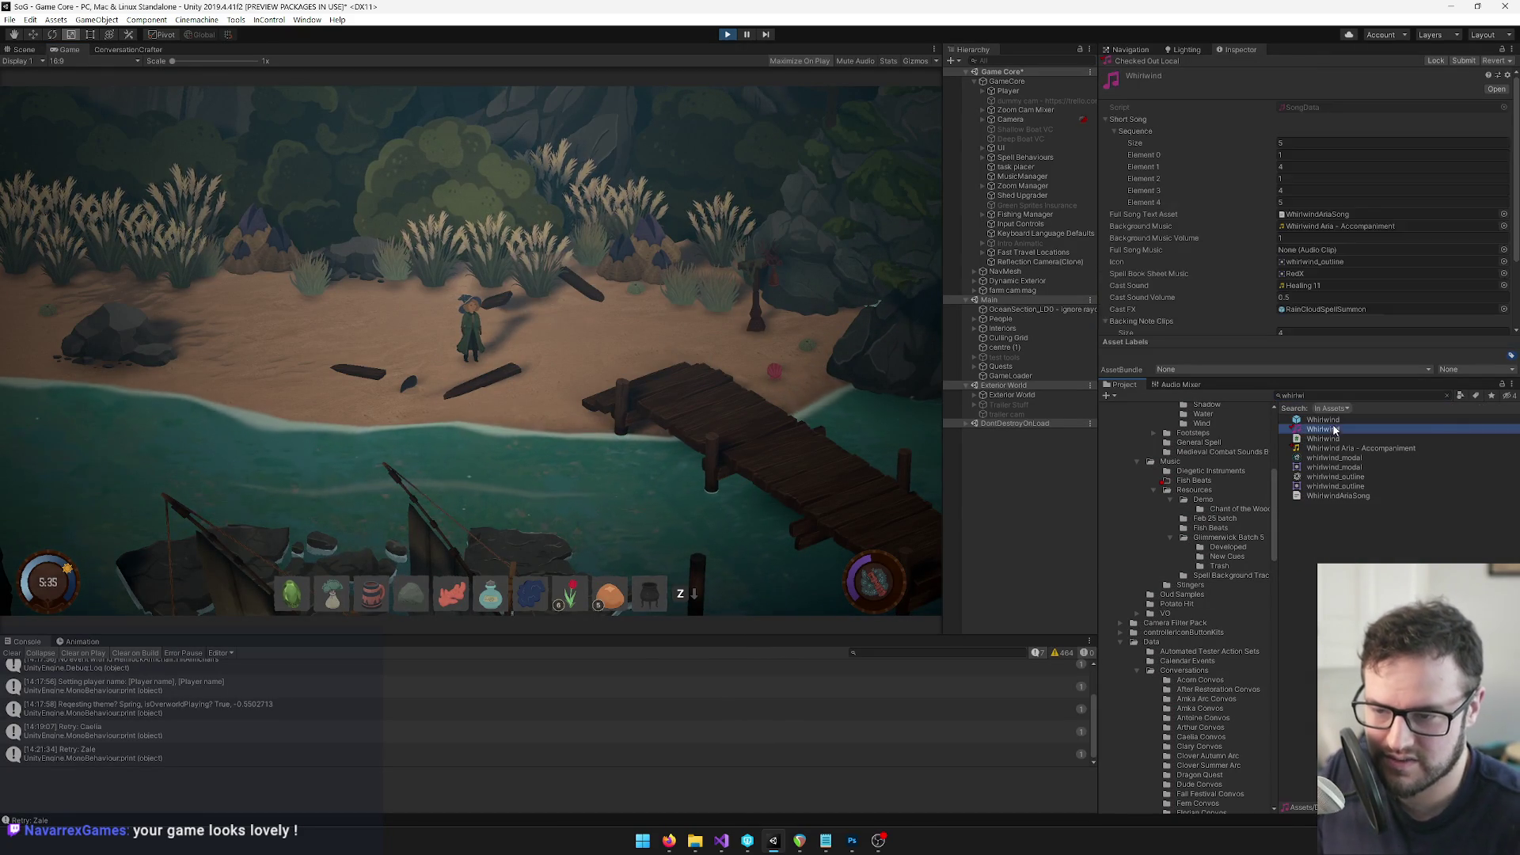
{"action": "left_click", "coordinate": [1448, 395]}
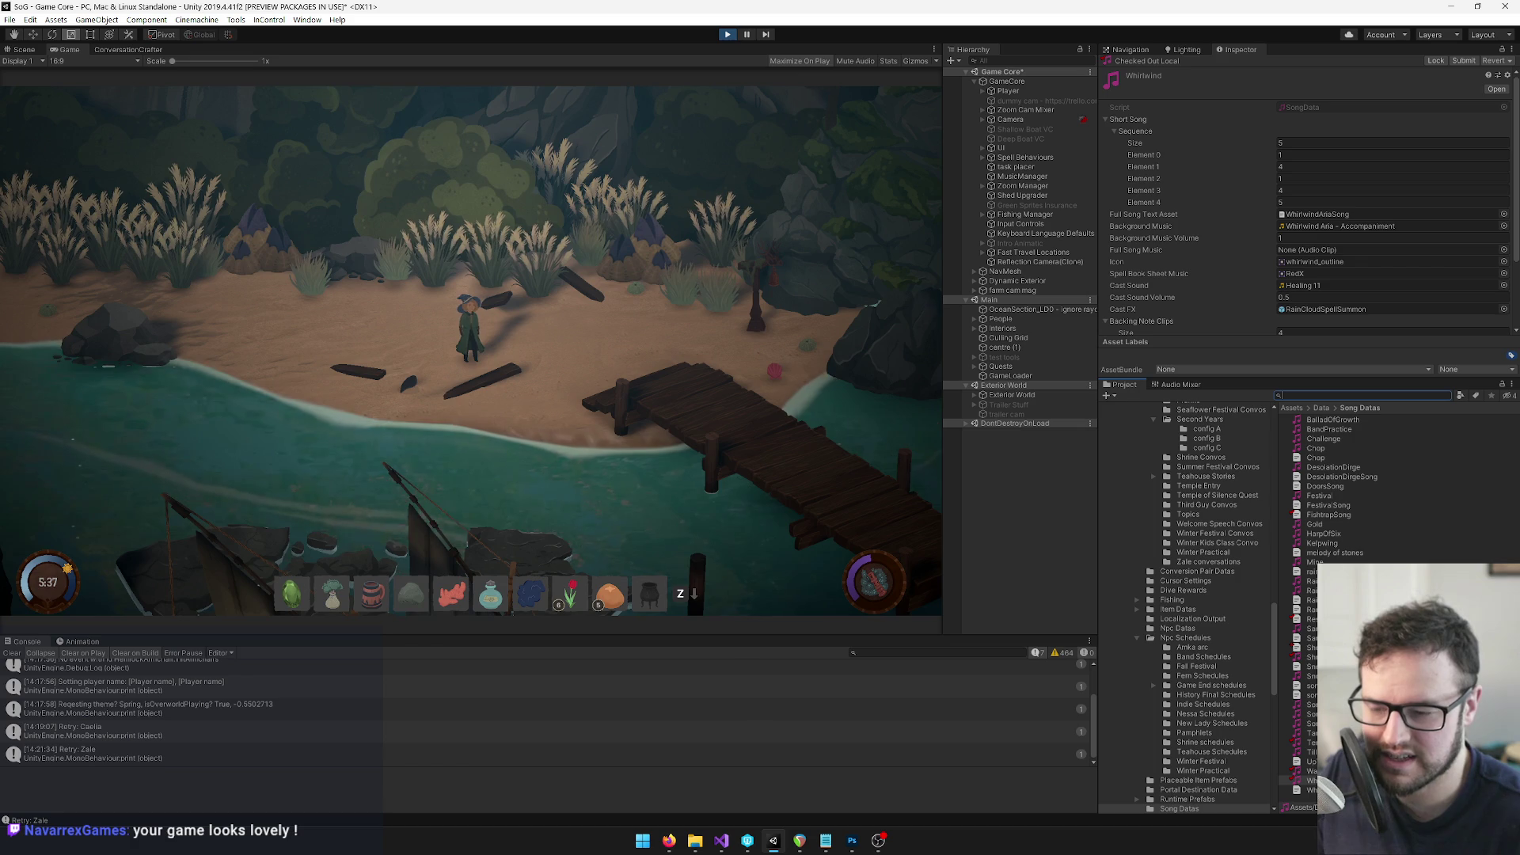
{"action": "left_click", "coordinate": [1307, 770]}
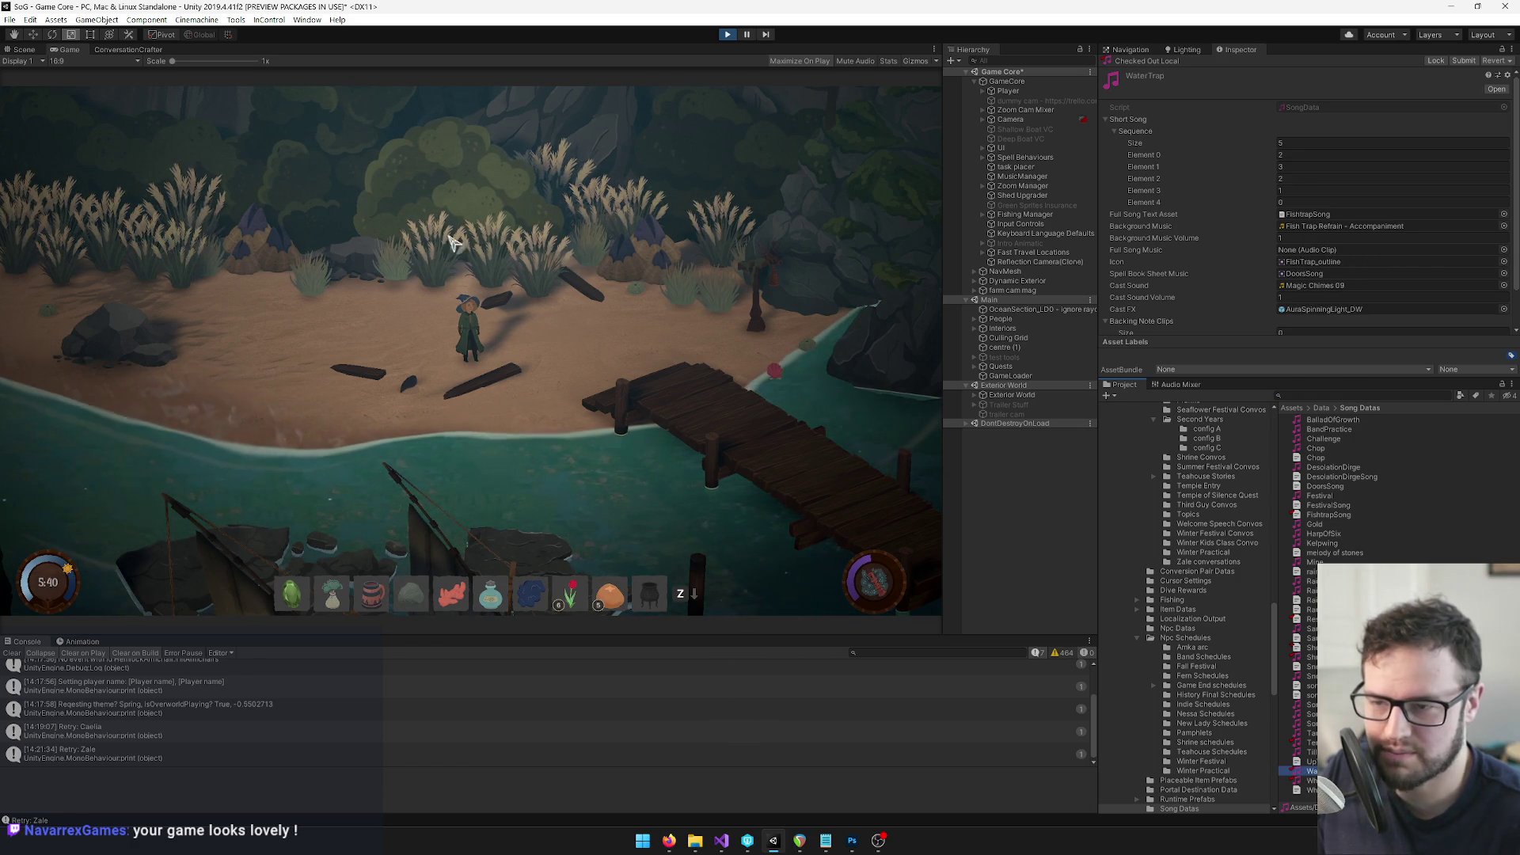
{"action": "key", "text": "Up"}
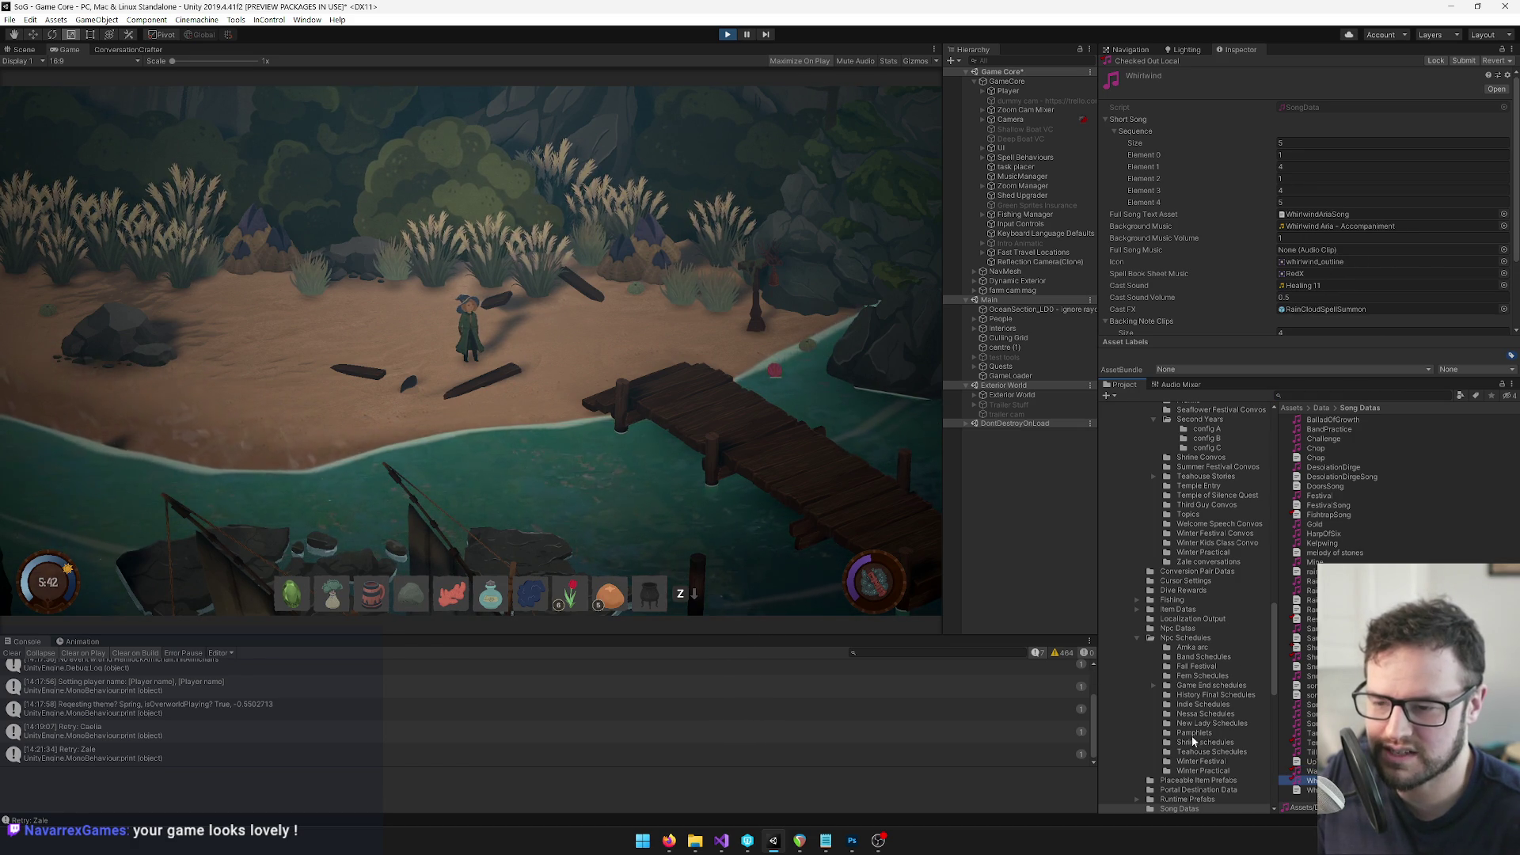
Walk the character along the shore, then reopen the song book and scroll its spell list
{"action": "key", "text": "z"}
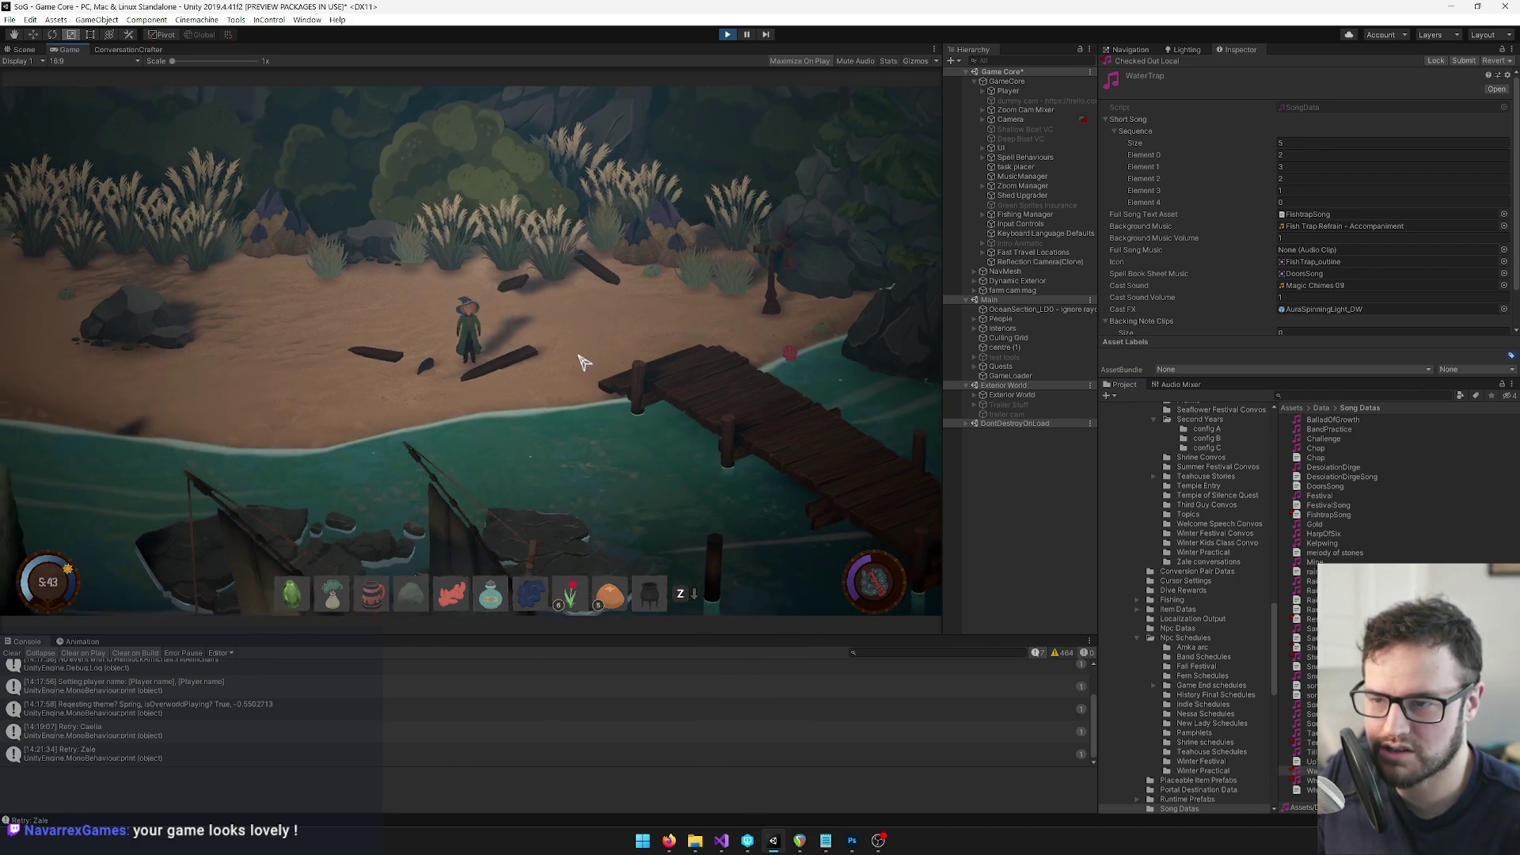
{"action": "key", "text": "Escape"}
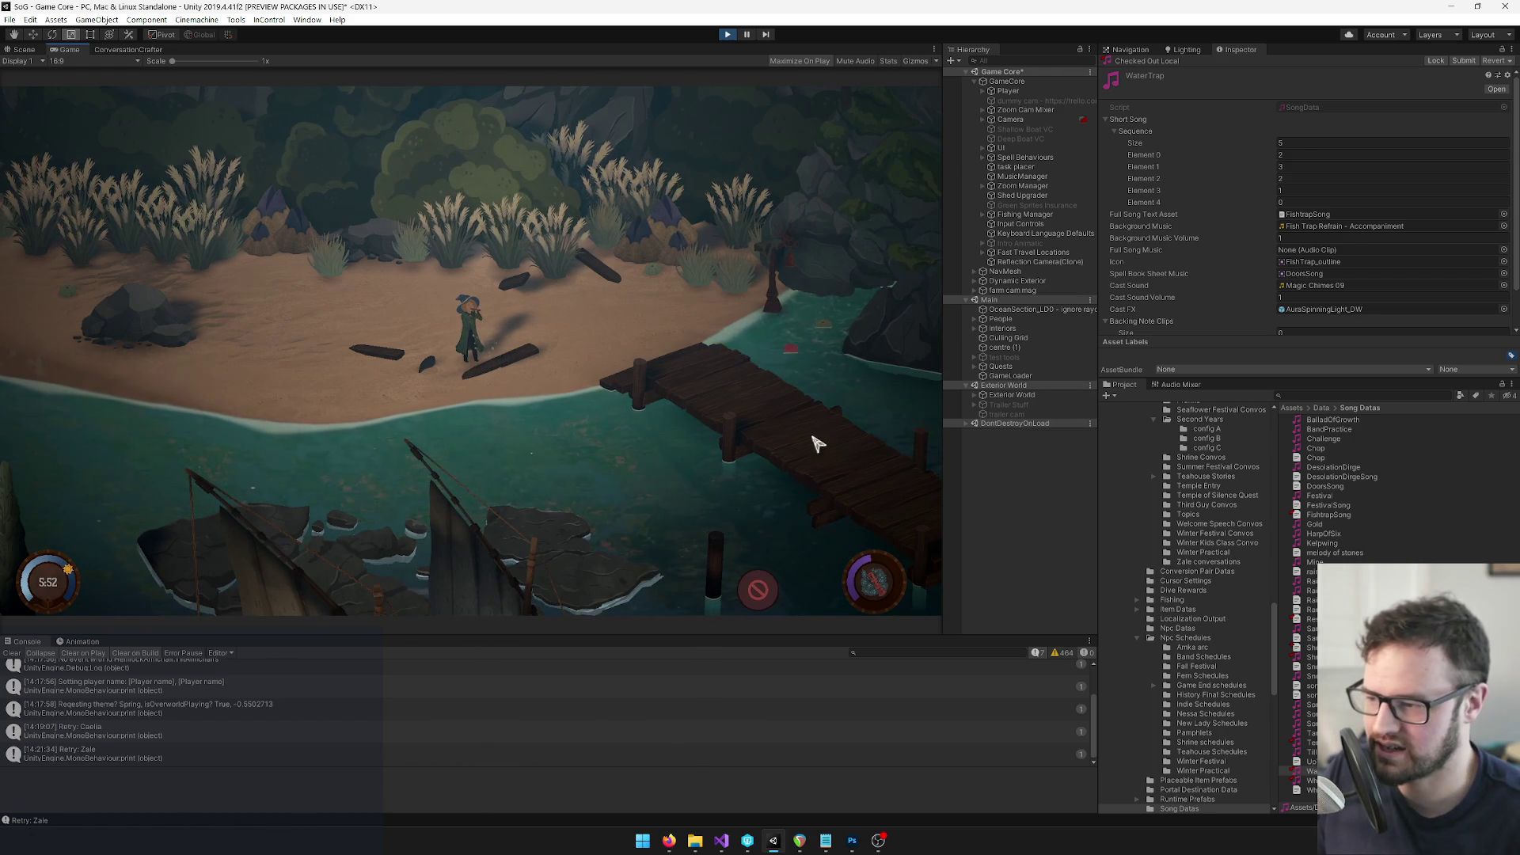
{"action": "key", "text": "d"}
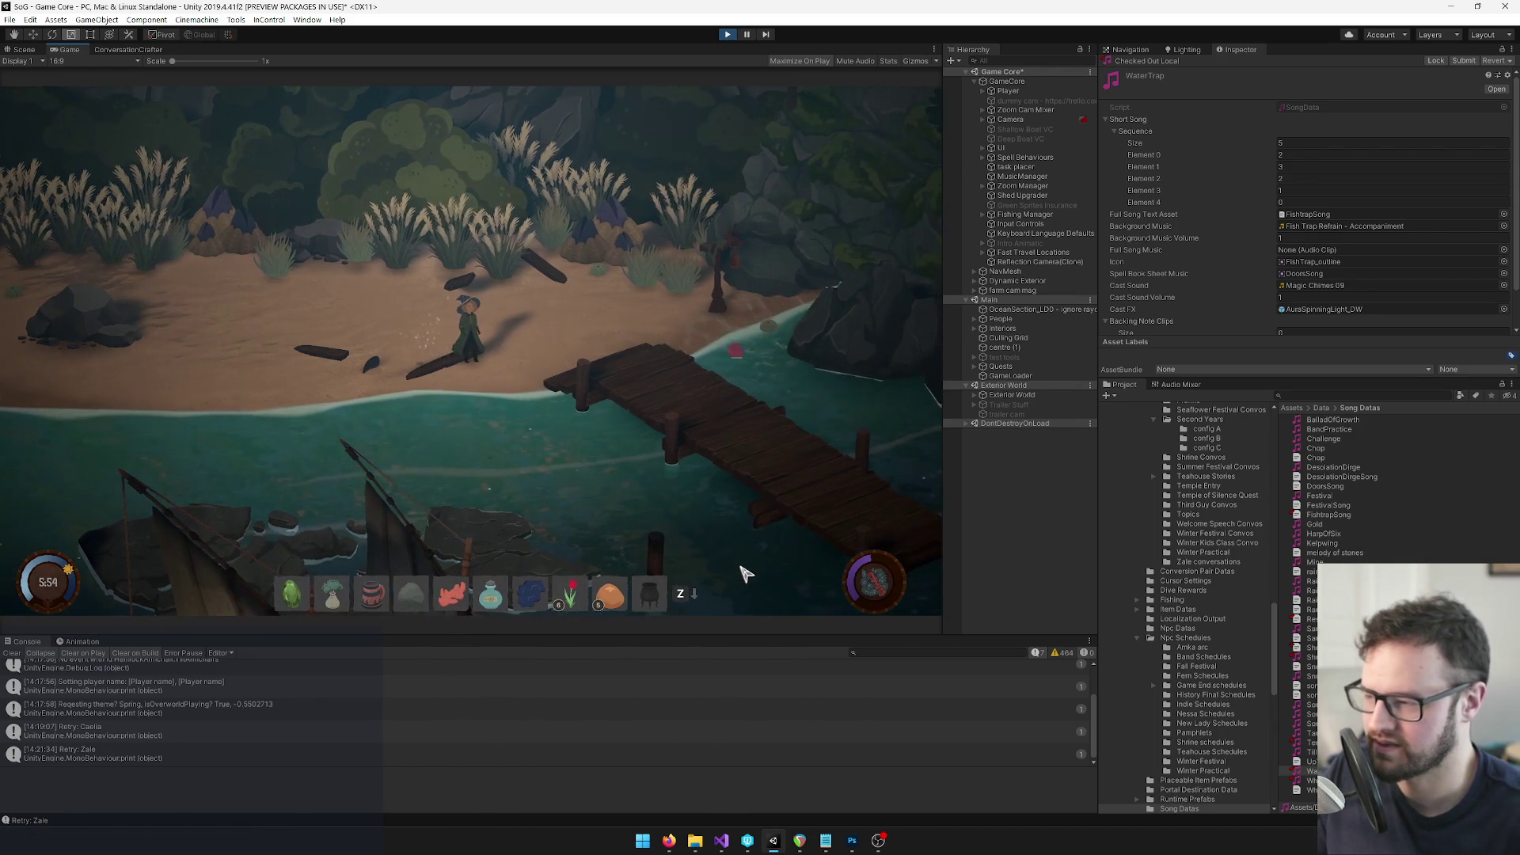
{"action": "key", "text": "Tab"}
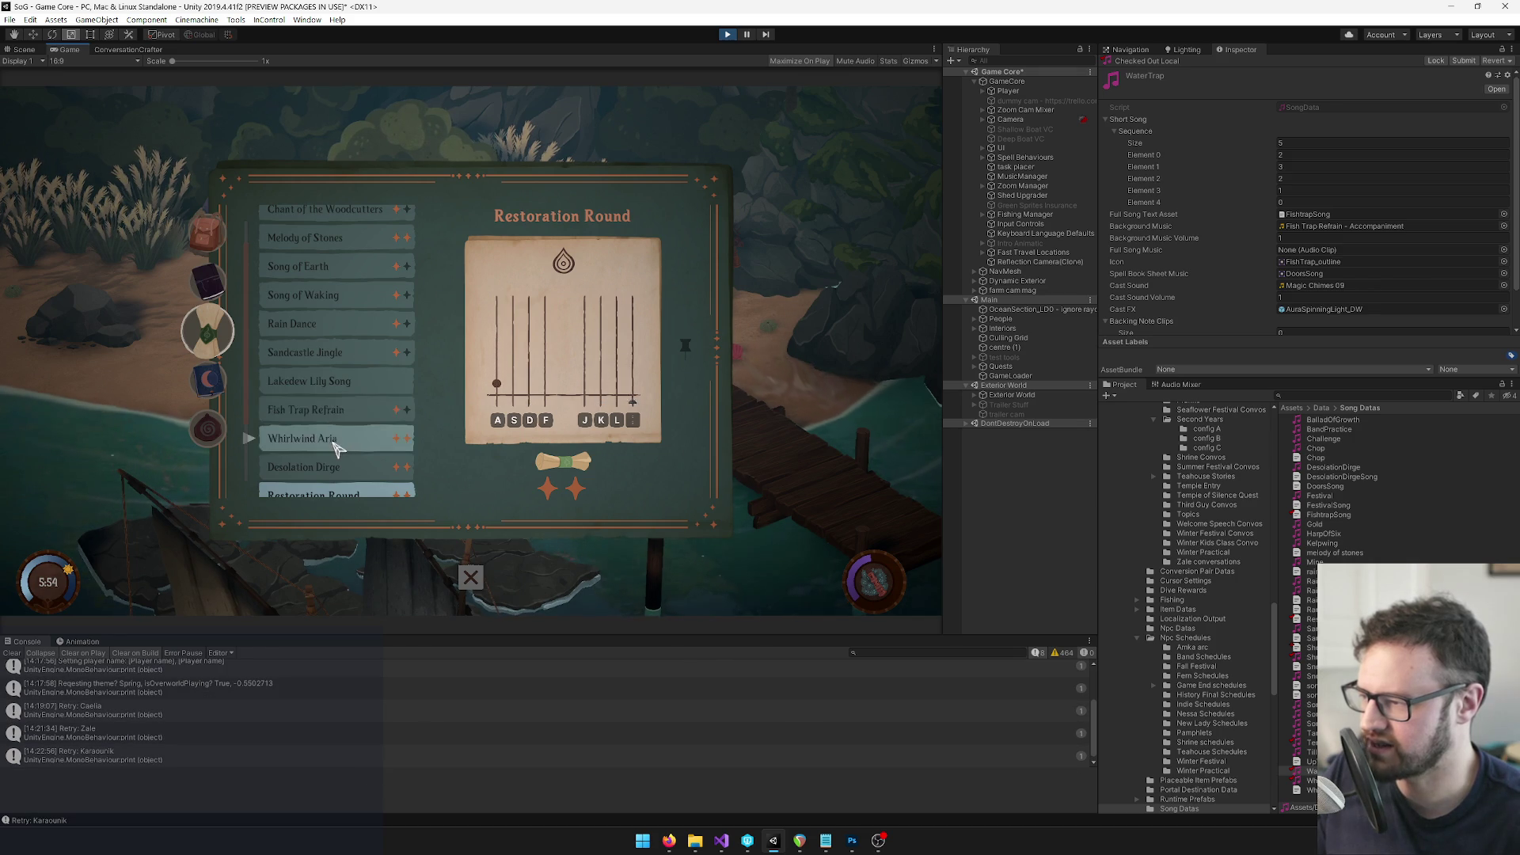
{"action": "scroll", "coordinate": [348, 412], "scroll_direction": "down", "scroll_amount": 3}
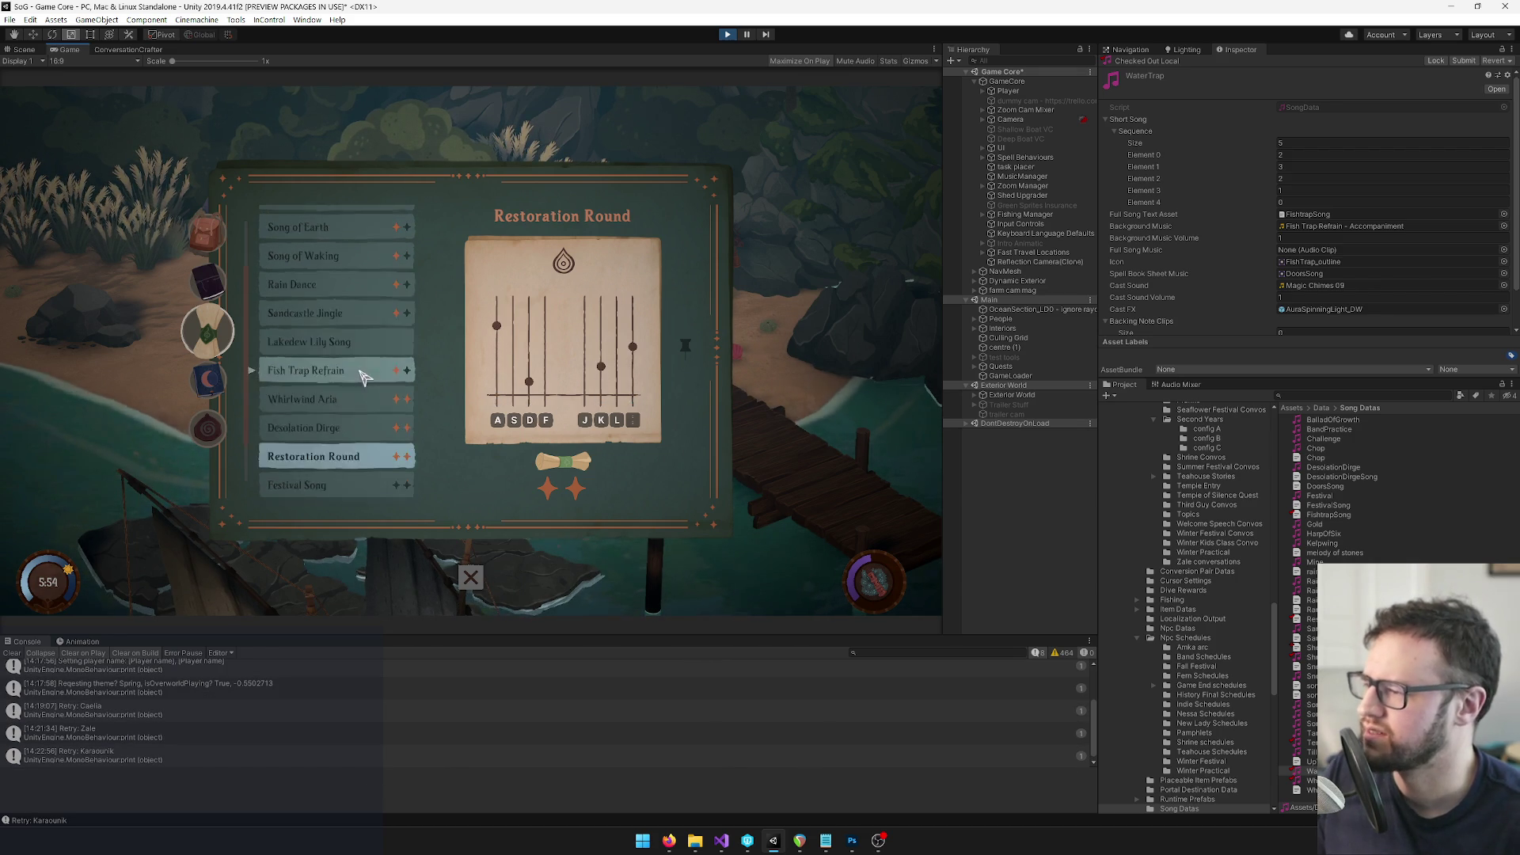
{"action": "scroll", "coordinate": [365, 394], "scroll_direction": "up", "scroll_amount": 5}
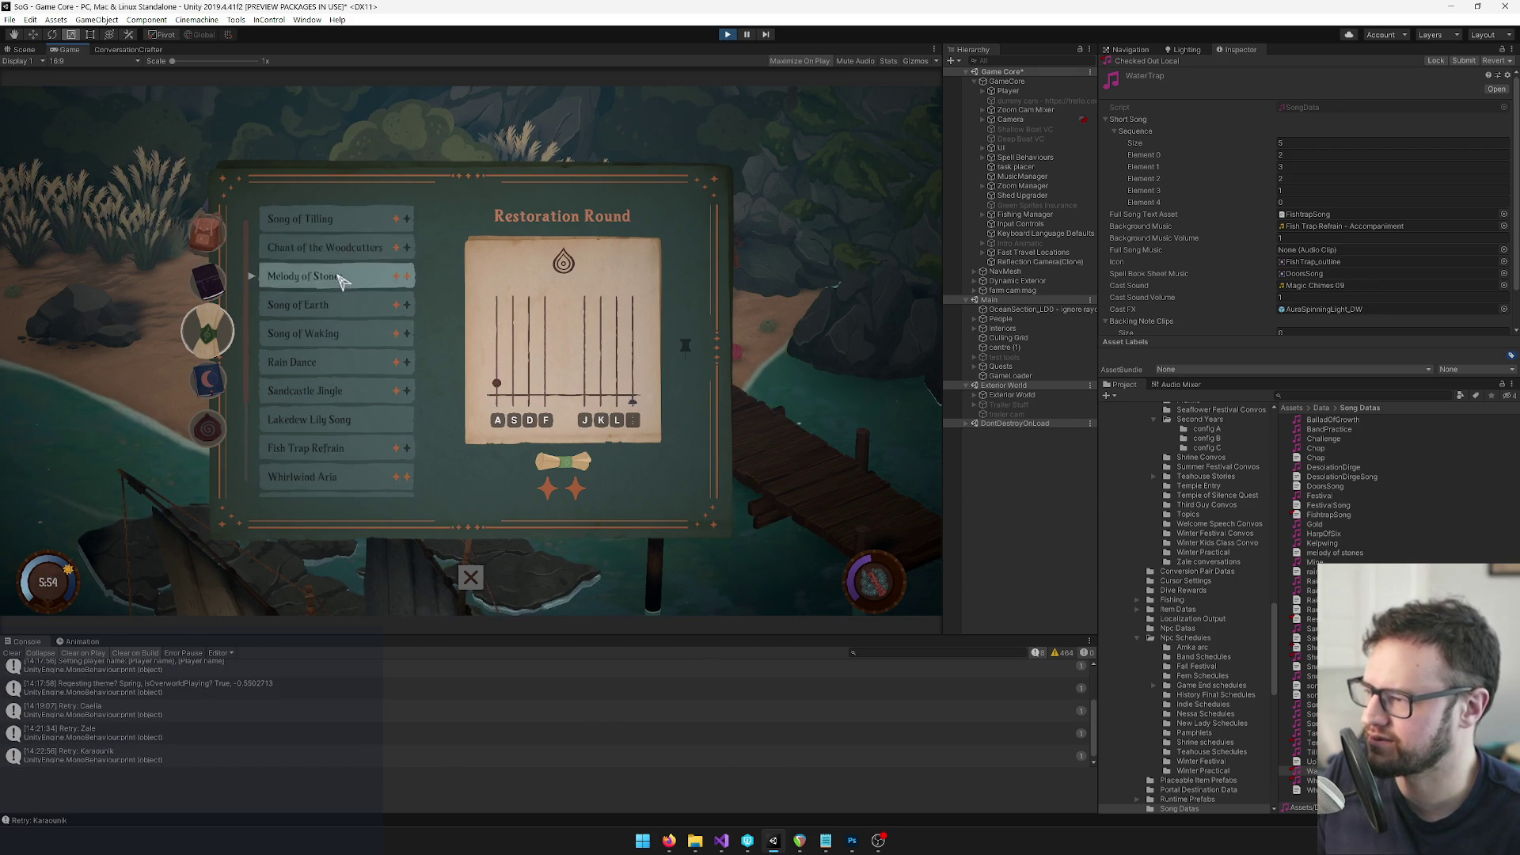
{"action": "scroll", "coordinate": [322, 395], "scroll_direction": "down", "scroll_amount": 1}
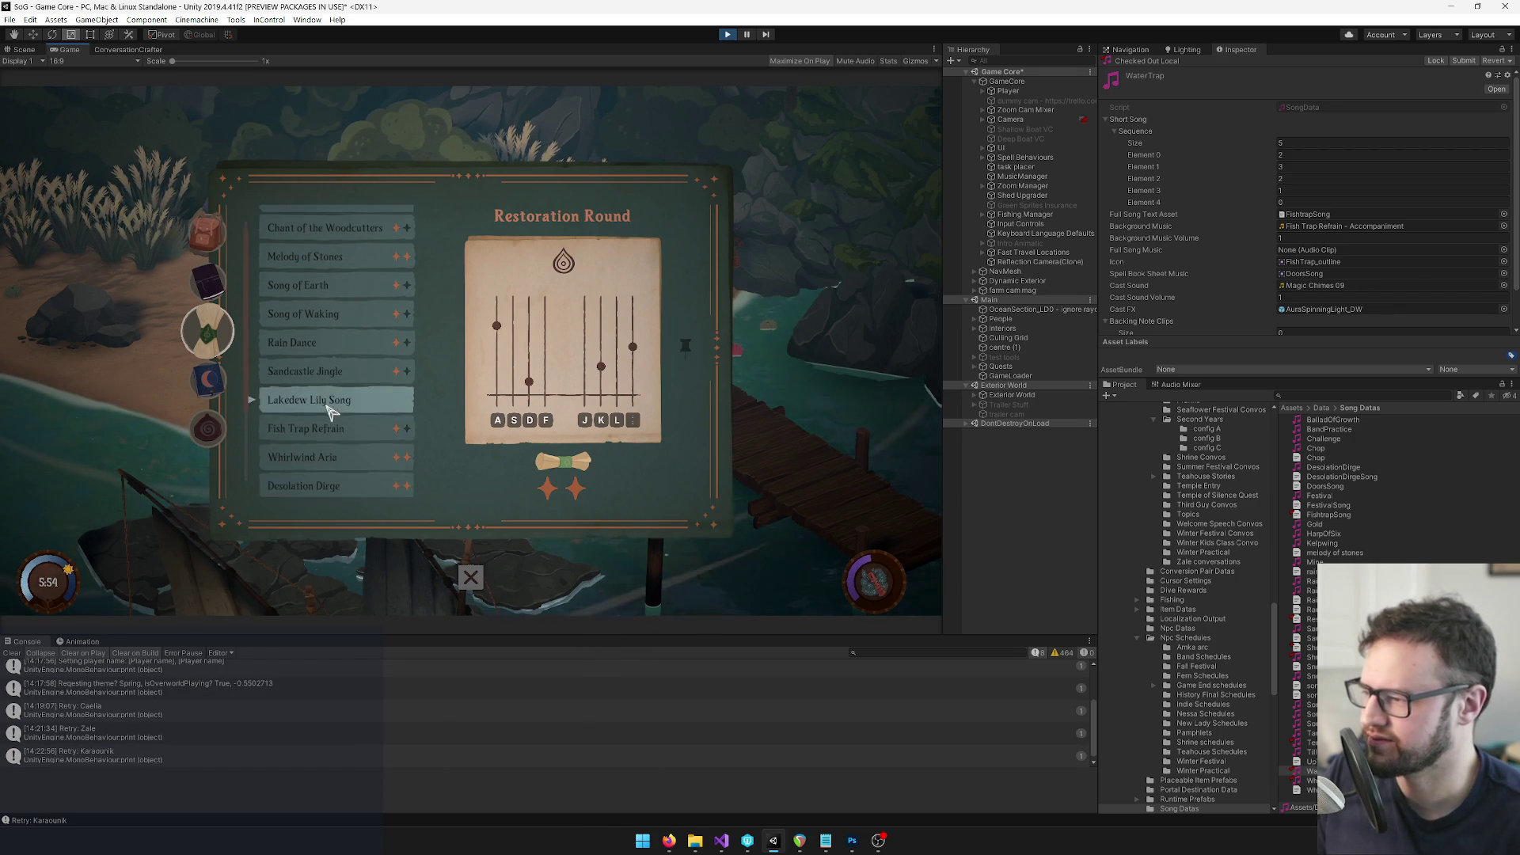
Practice Fish Trap Refrain, hitting the A and J notes, then quit back to the beach
{"action": "left_click", "coordinate": [385, 444]}
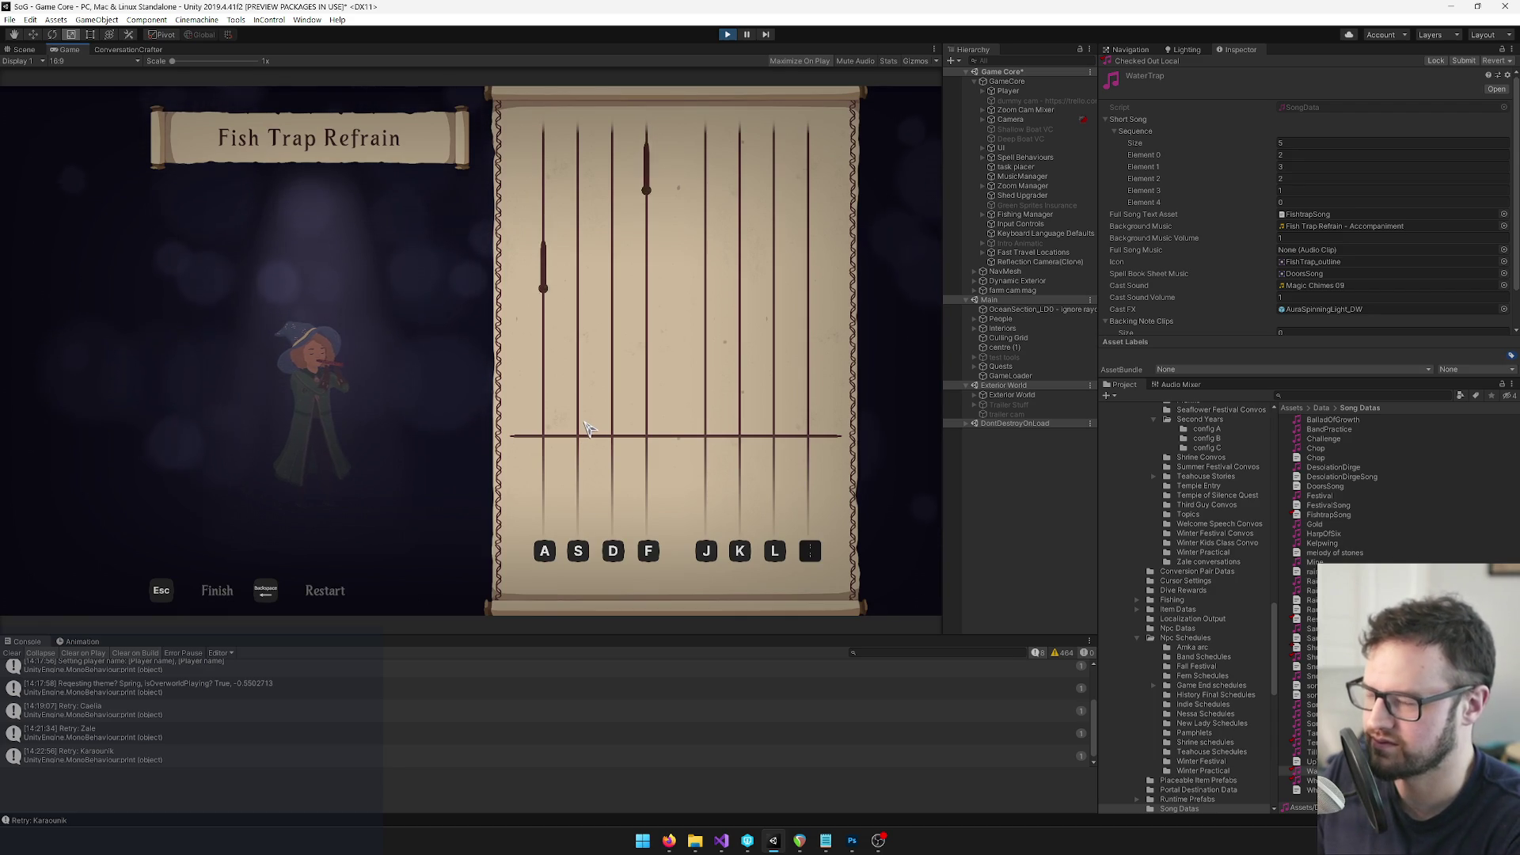
{"action": "key", "text": "a"}
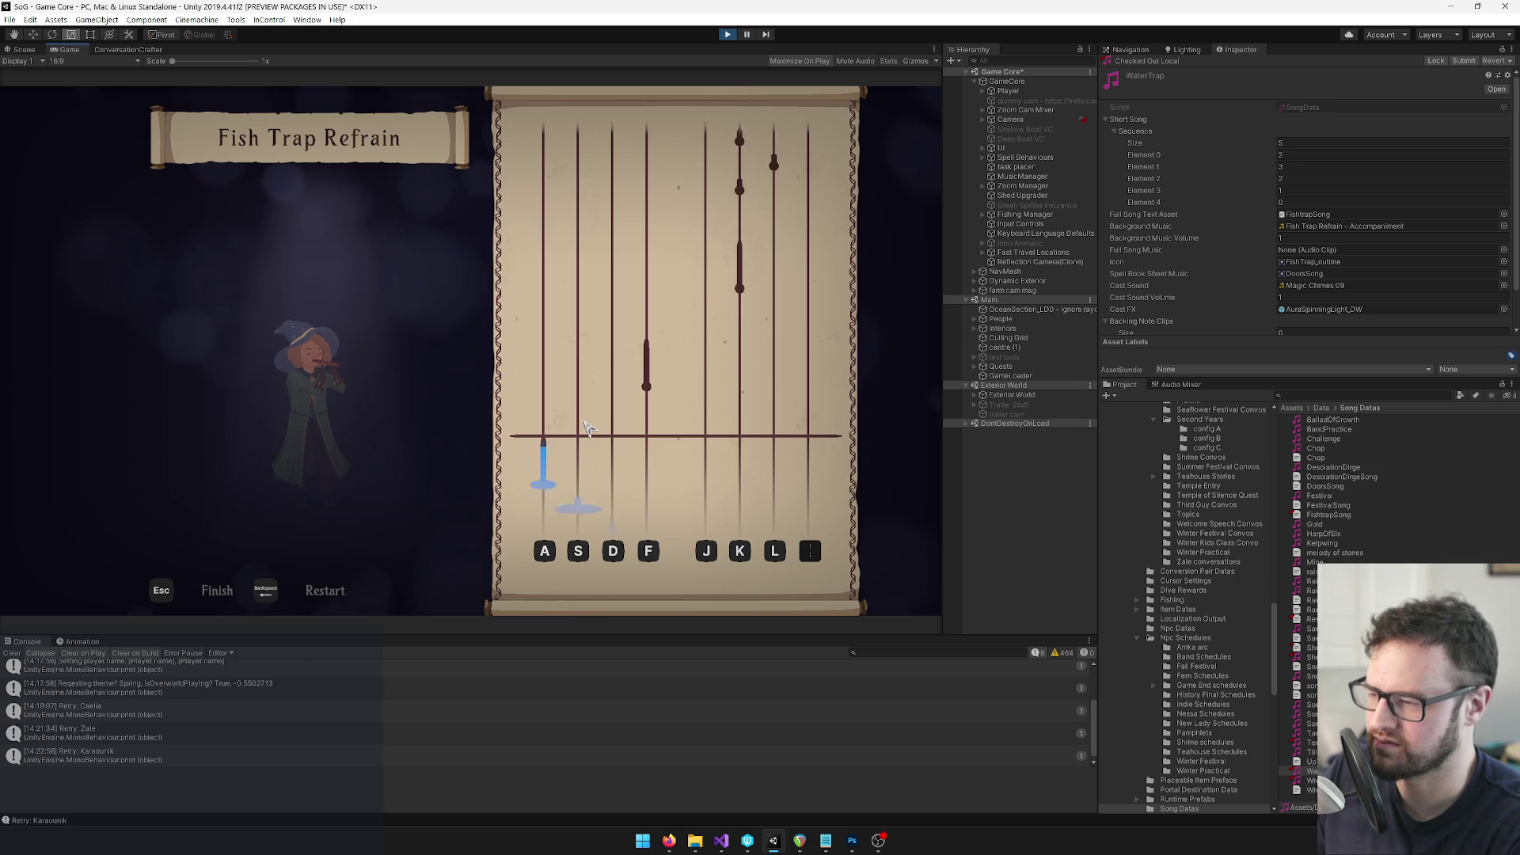
{"action": "key", "text": "j"}
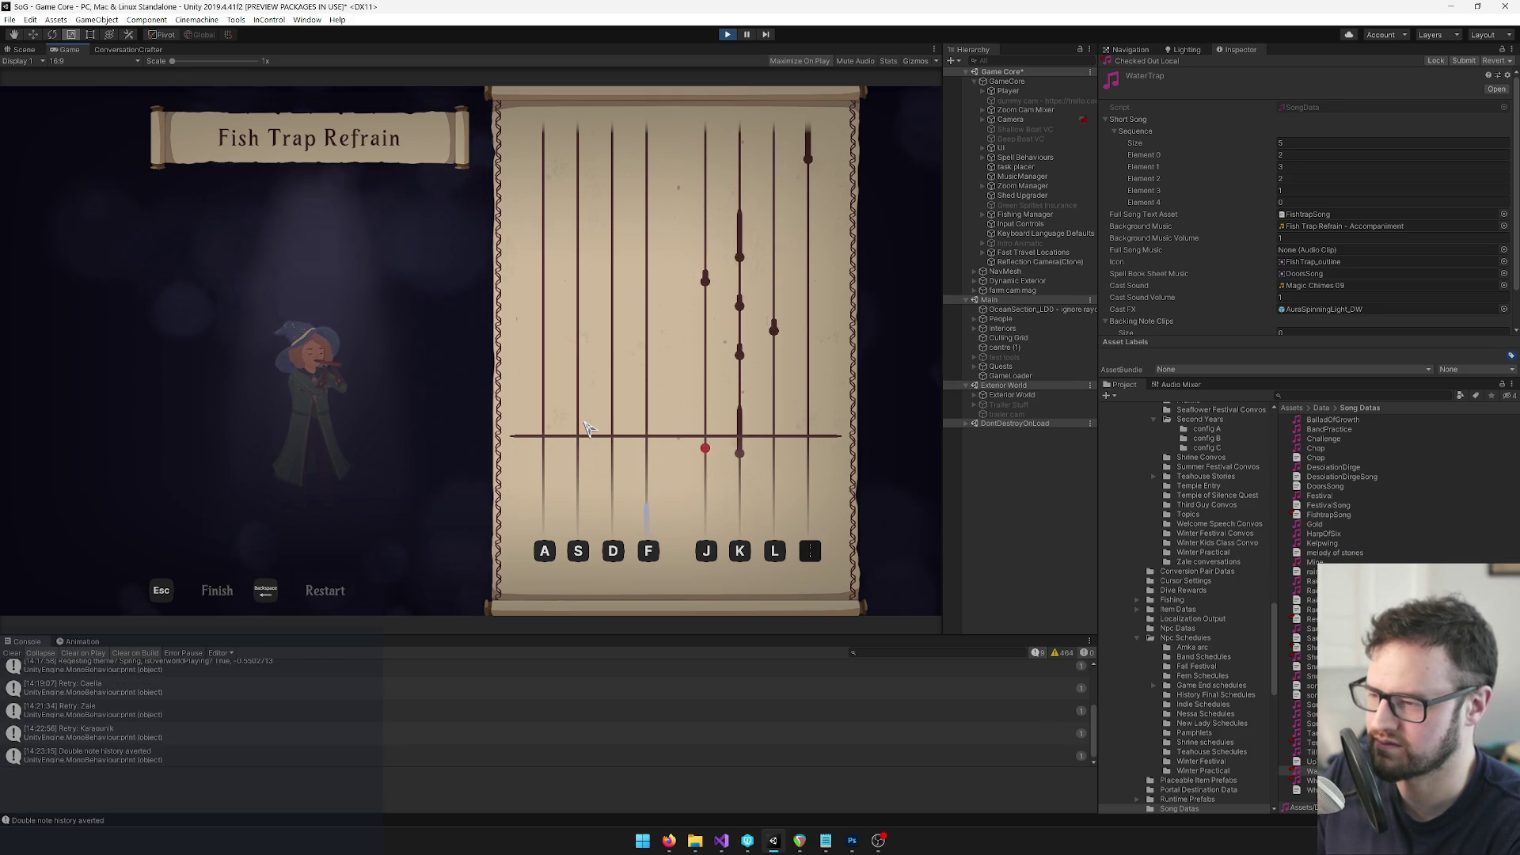
{"action": "key", "text": "Escape"}
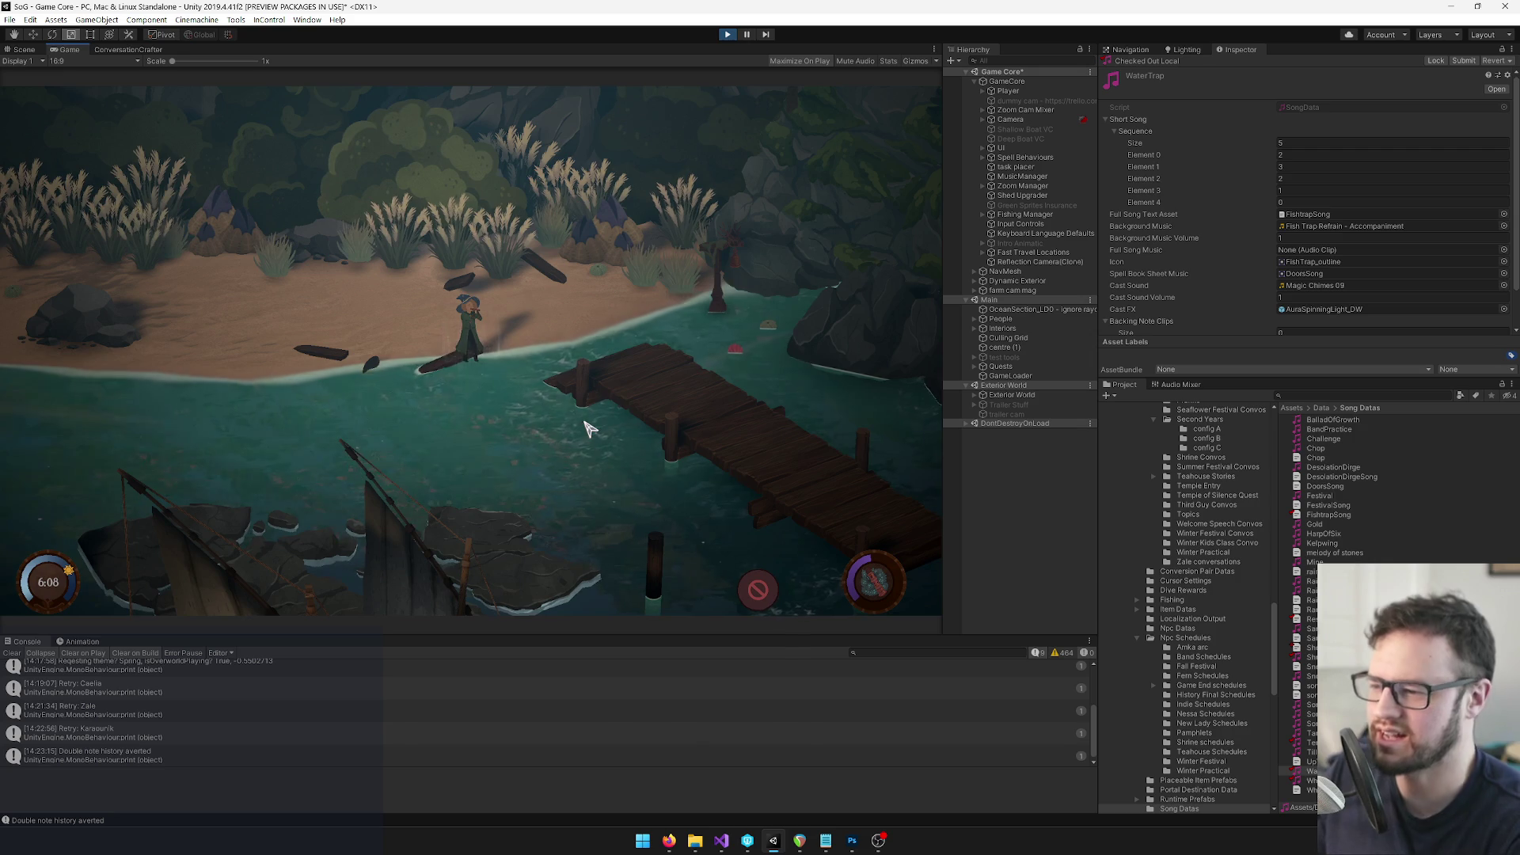
{"action": "left_click", "coordinate": [525, 320]}
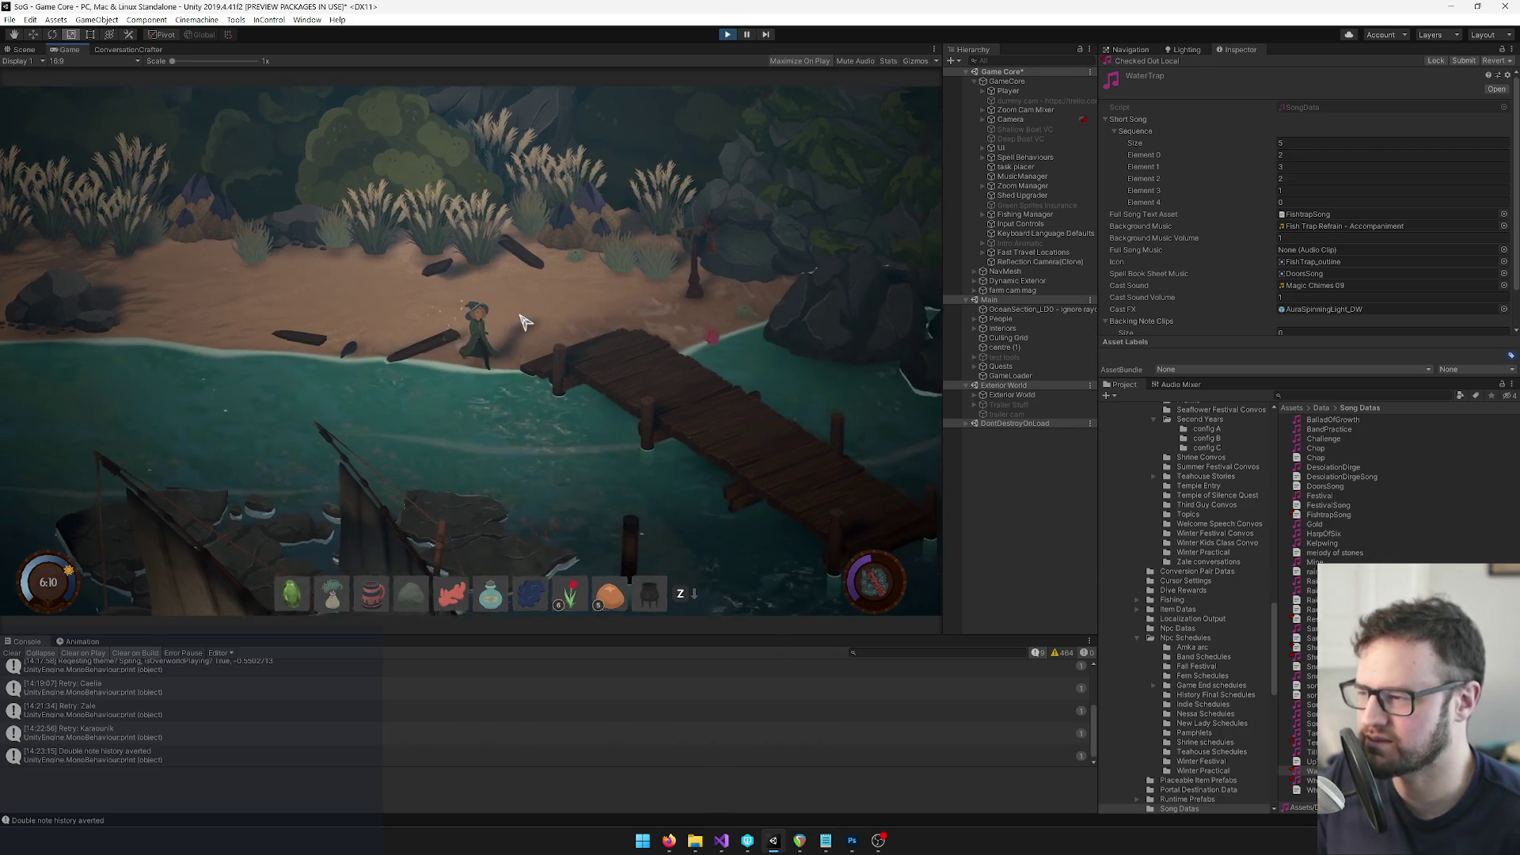
Select the Whirlwind song data, place a whirlwind on the beach, and reopen the song book
{"action": "left_click", "coordinate": [458, 358]}
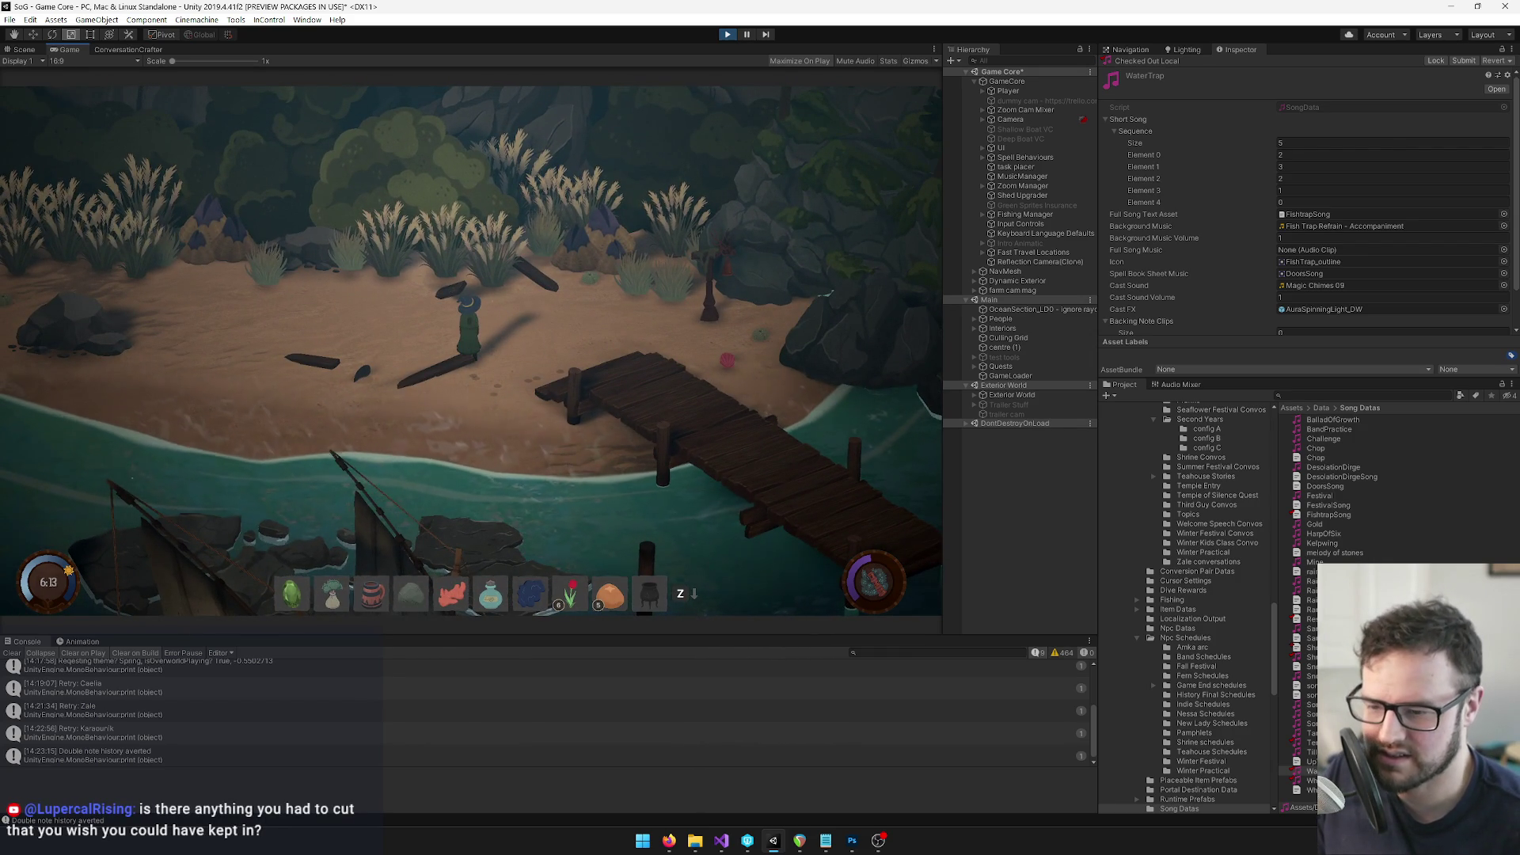
{"action": "left_click", "coordinate": [1307, 779]}
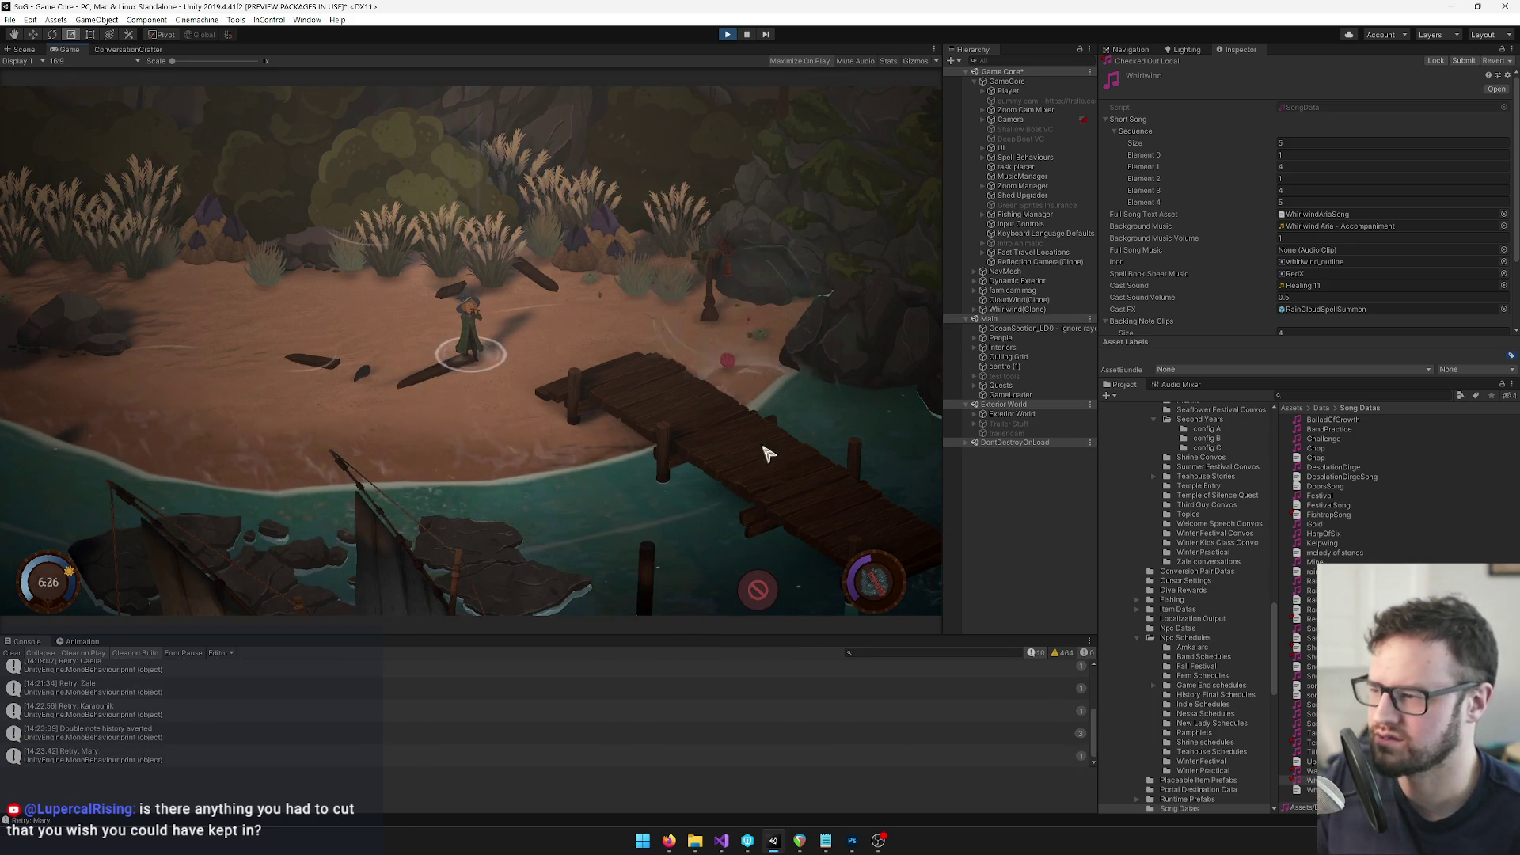
{"action": "left_click", "coordinate": [289, 348]}
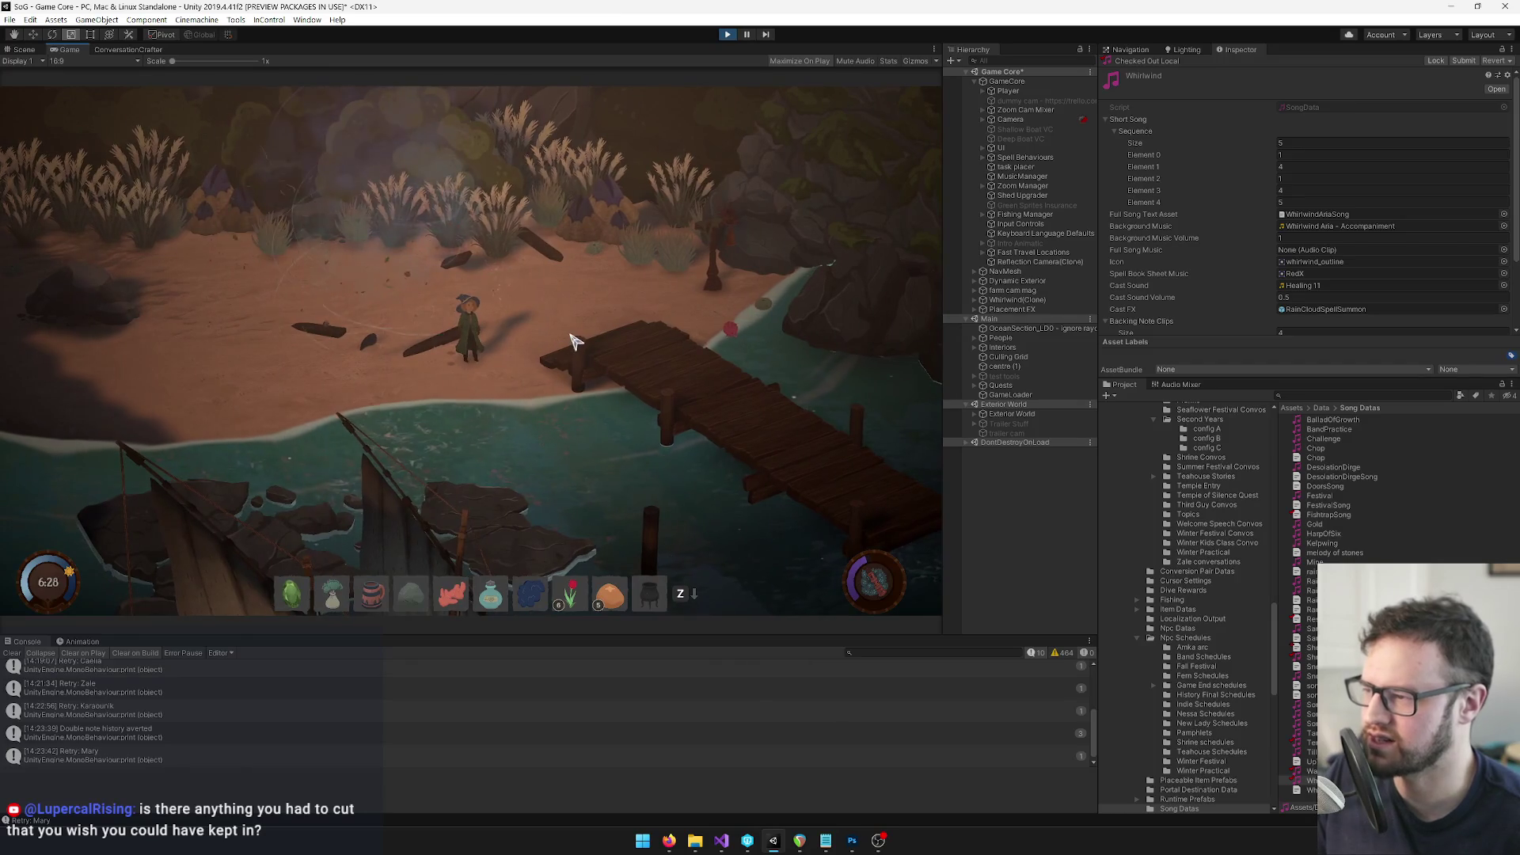
{"action": "key", "text": "Tab"}
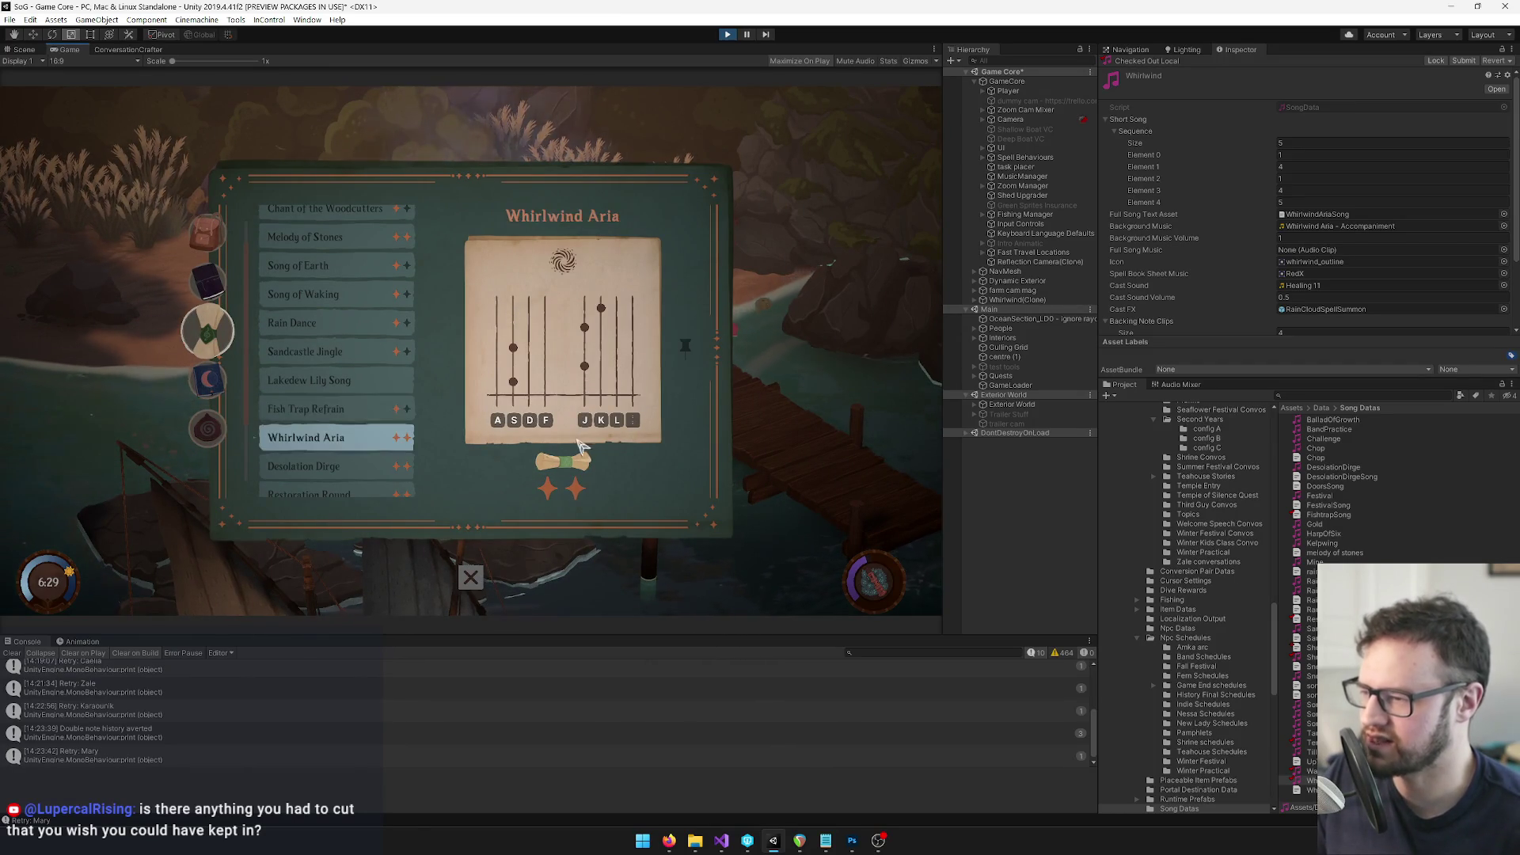
Play Whirlwind Aria on the K, L, J, D and A notes, finishing with 198 points
{"action": "left_click", "coordinate": [558, 465]}
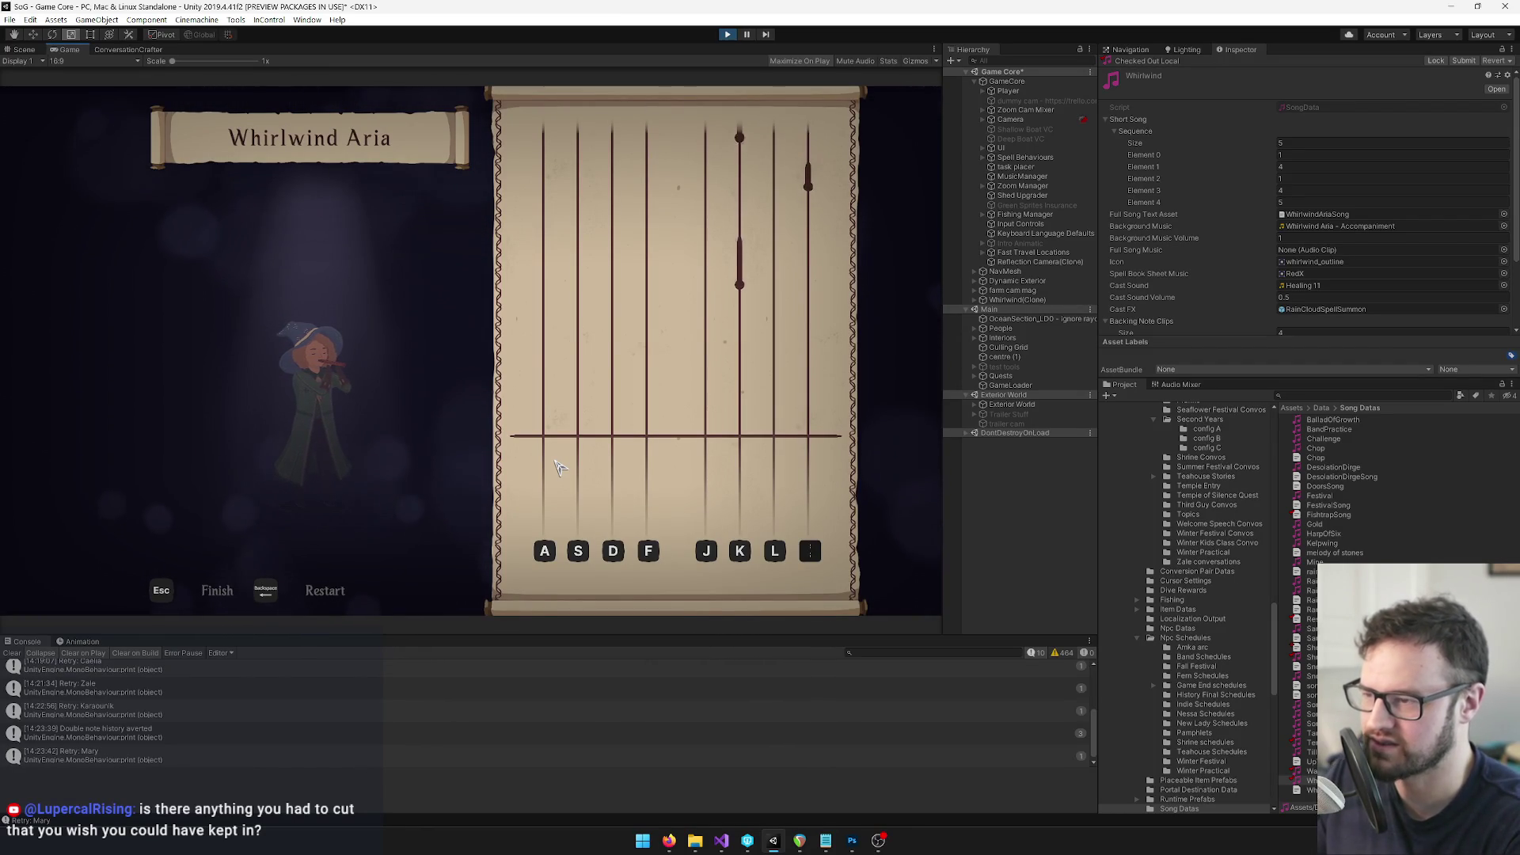
{"action": "key", "text": "k"}
{"action": "key", "text": "l"}
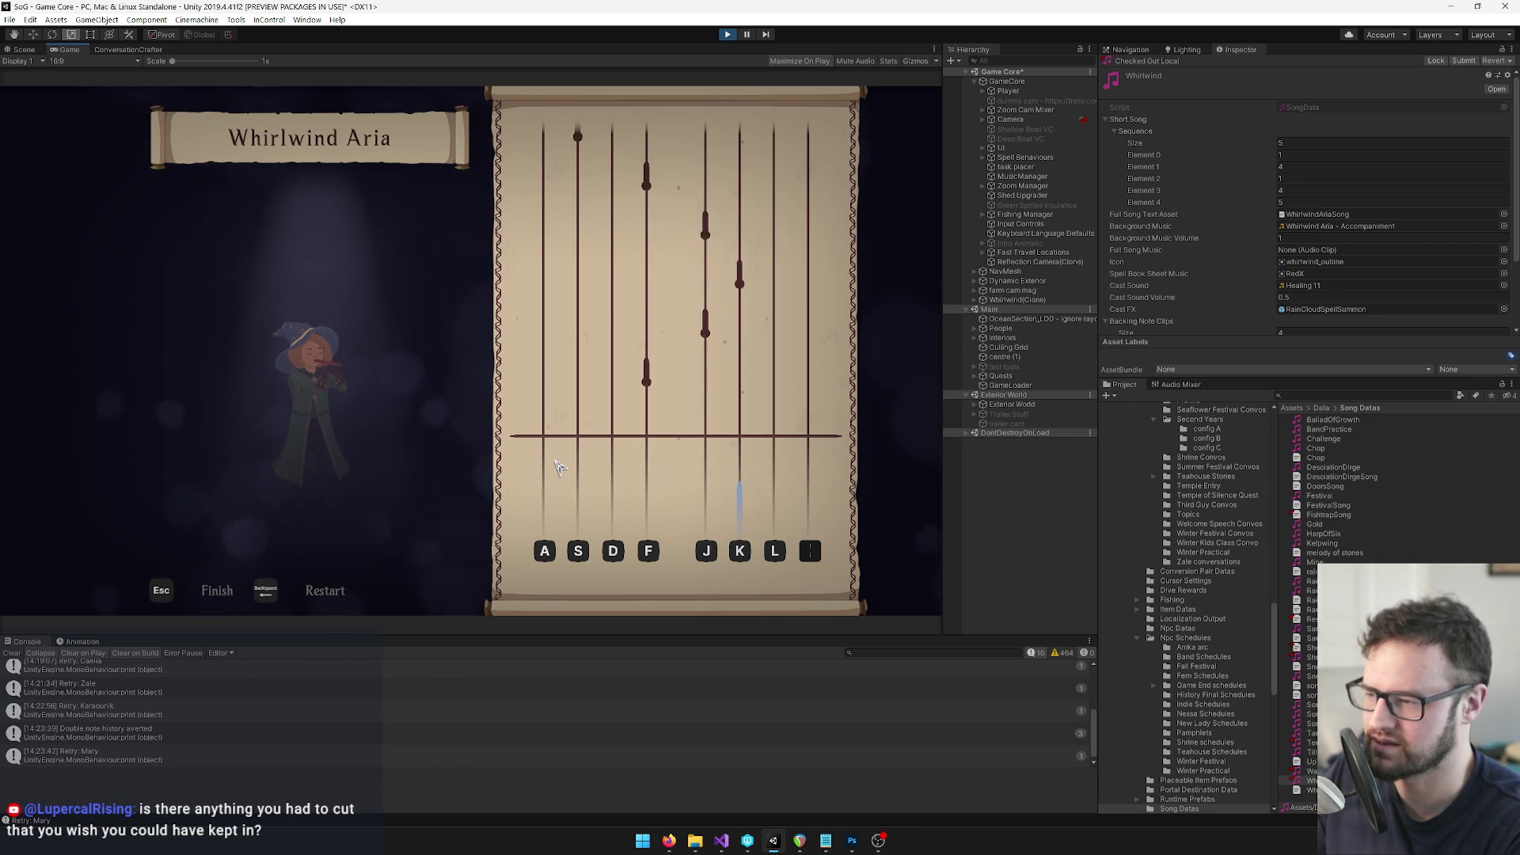
{"action": "key", "text": "j"}
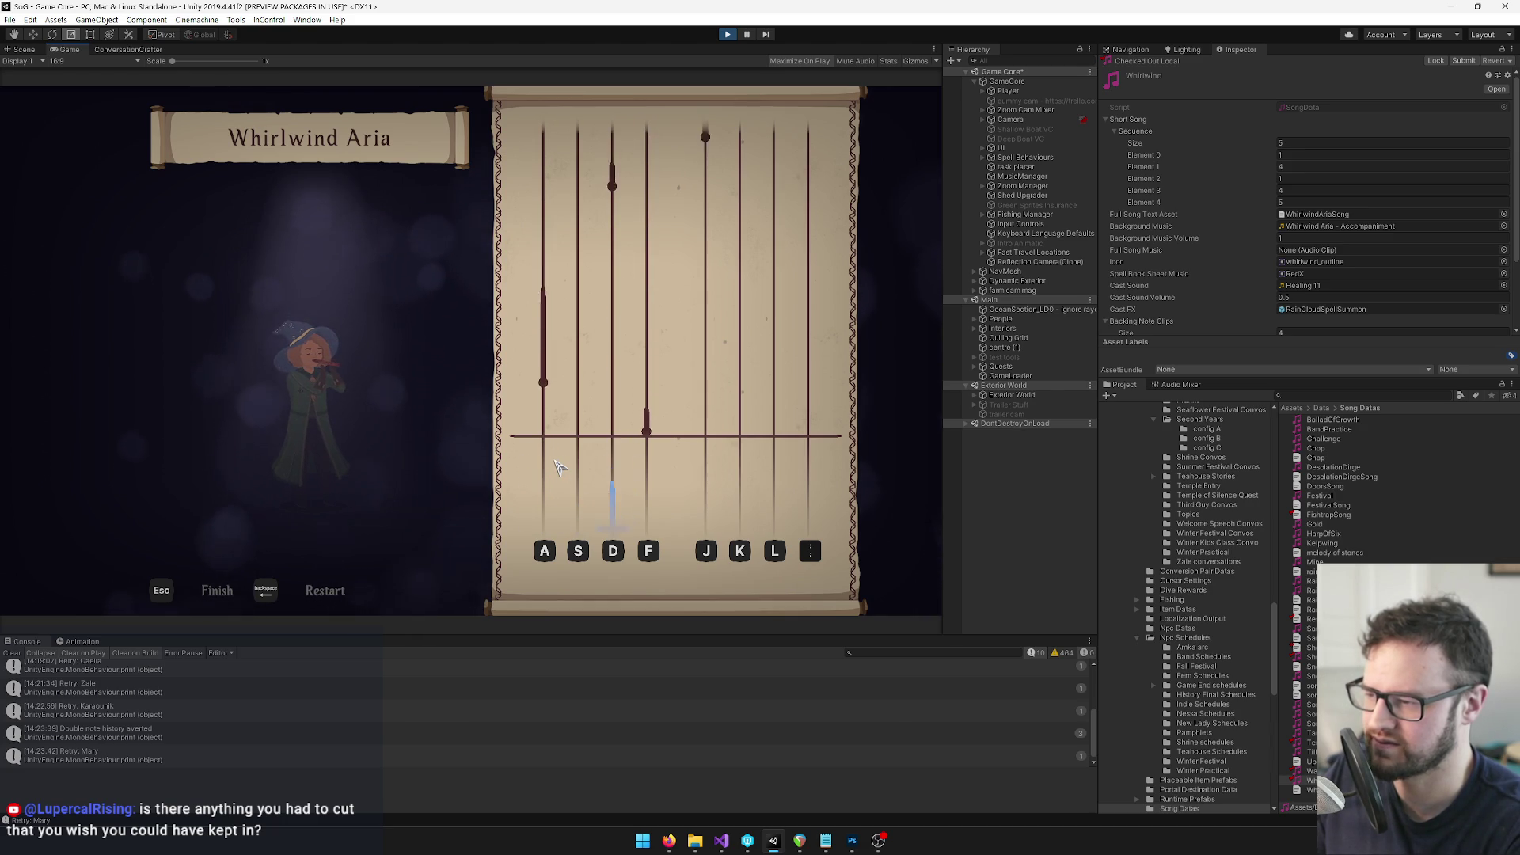
{"action": "key", "text": "d"}
{"action": "key", "text": "a"}
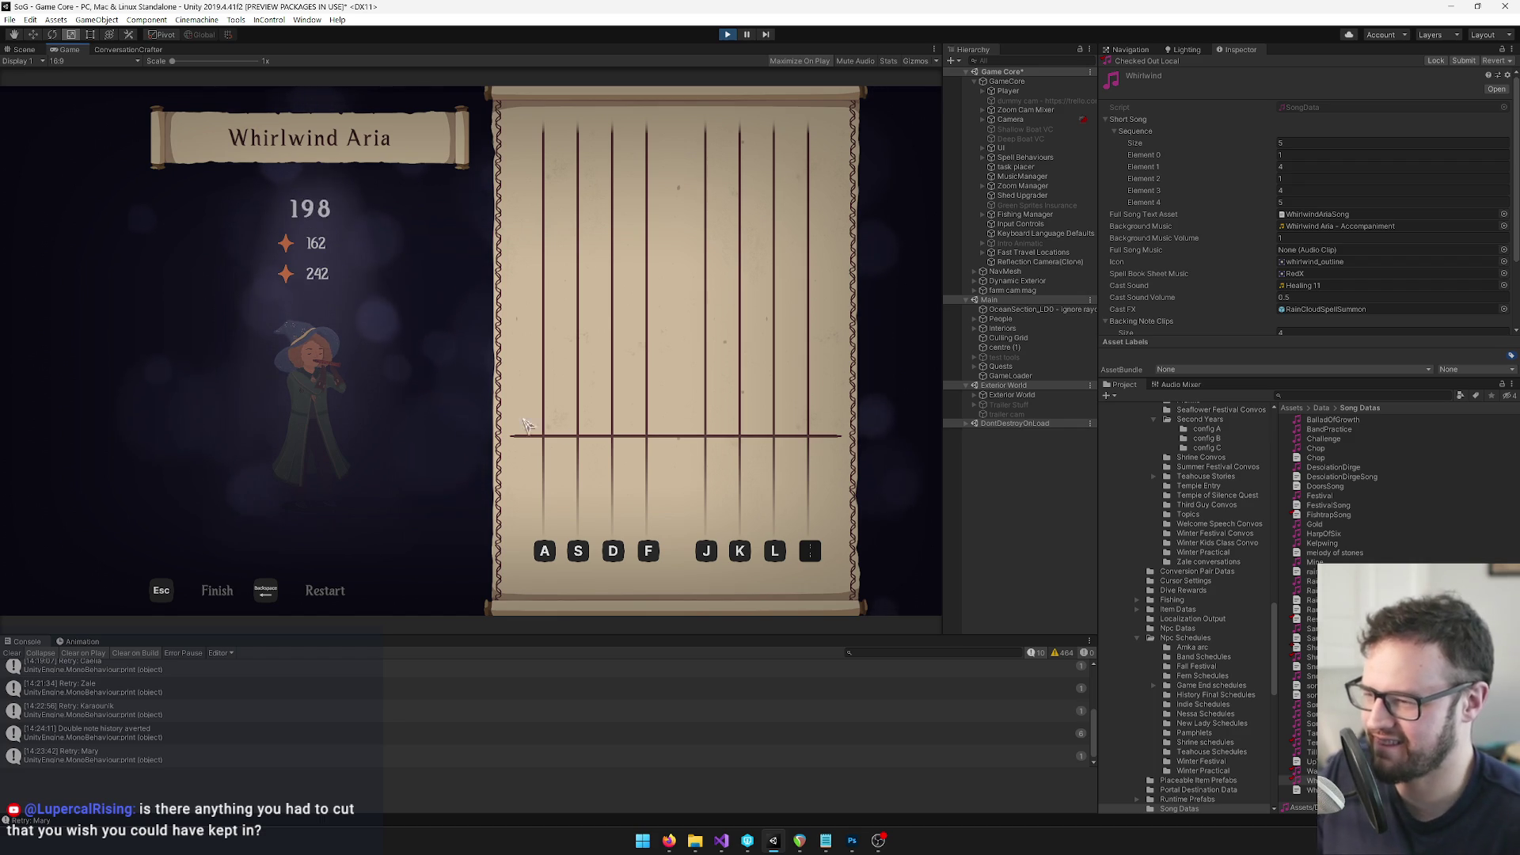
{"action": "left_click", "coordinate": [192, 592]}
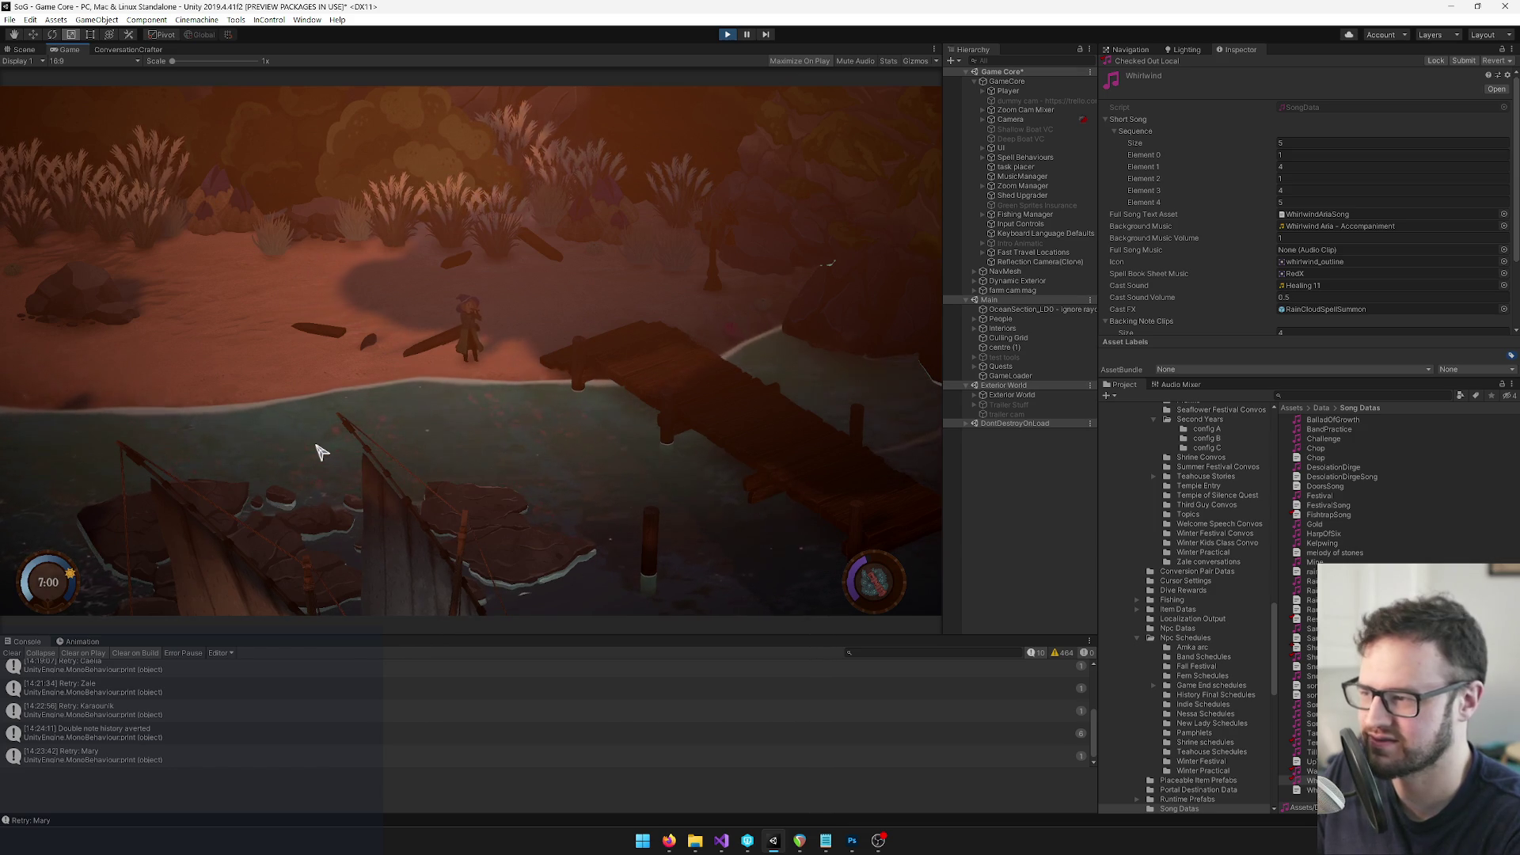
Cast Whirlwind in the game and scroll through WhirlwindAriaSong's note data in the Inspector
{"action": "left_click", "coordinate": [321, 451]}
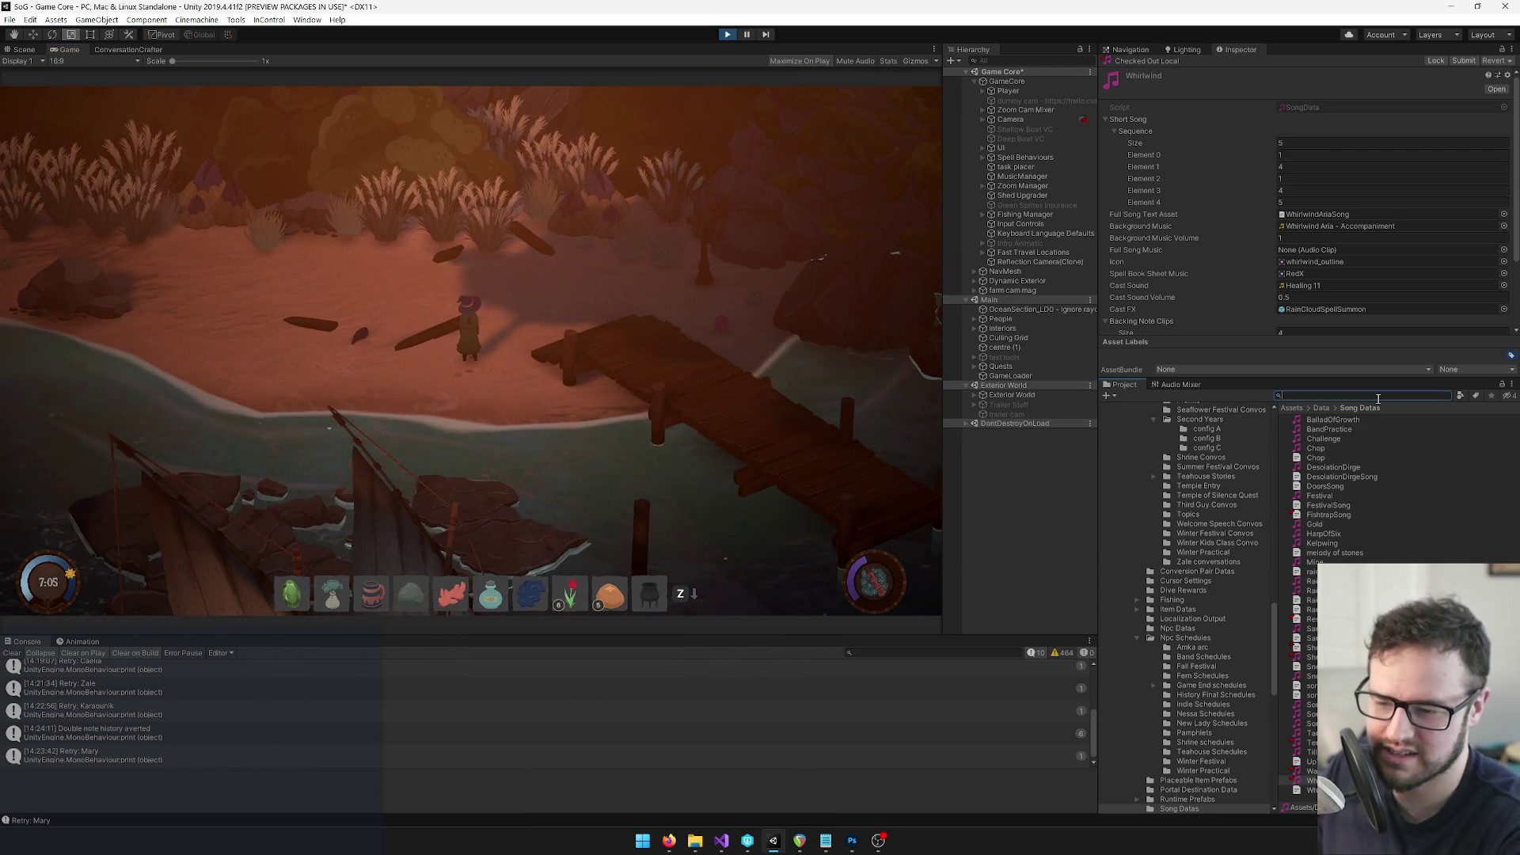
{"action": "left_click", "coordinate": [1330, 789]}
{"action": "scroll", "coordinate": [1199, 270], "scroll_direction": "down", "scroll_amount": 3}
{"action": "scroll", "coordinate": [1148, 184], "scroll_direction": "down", "scroll_amount": 1}
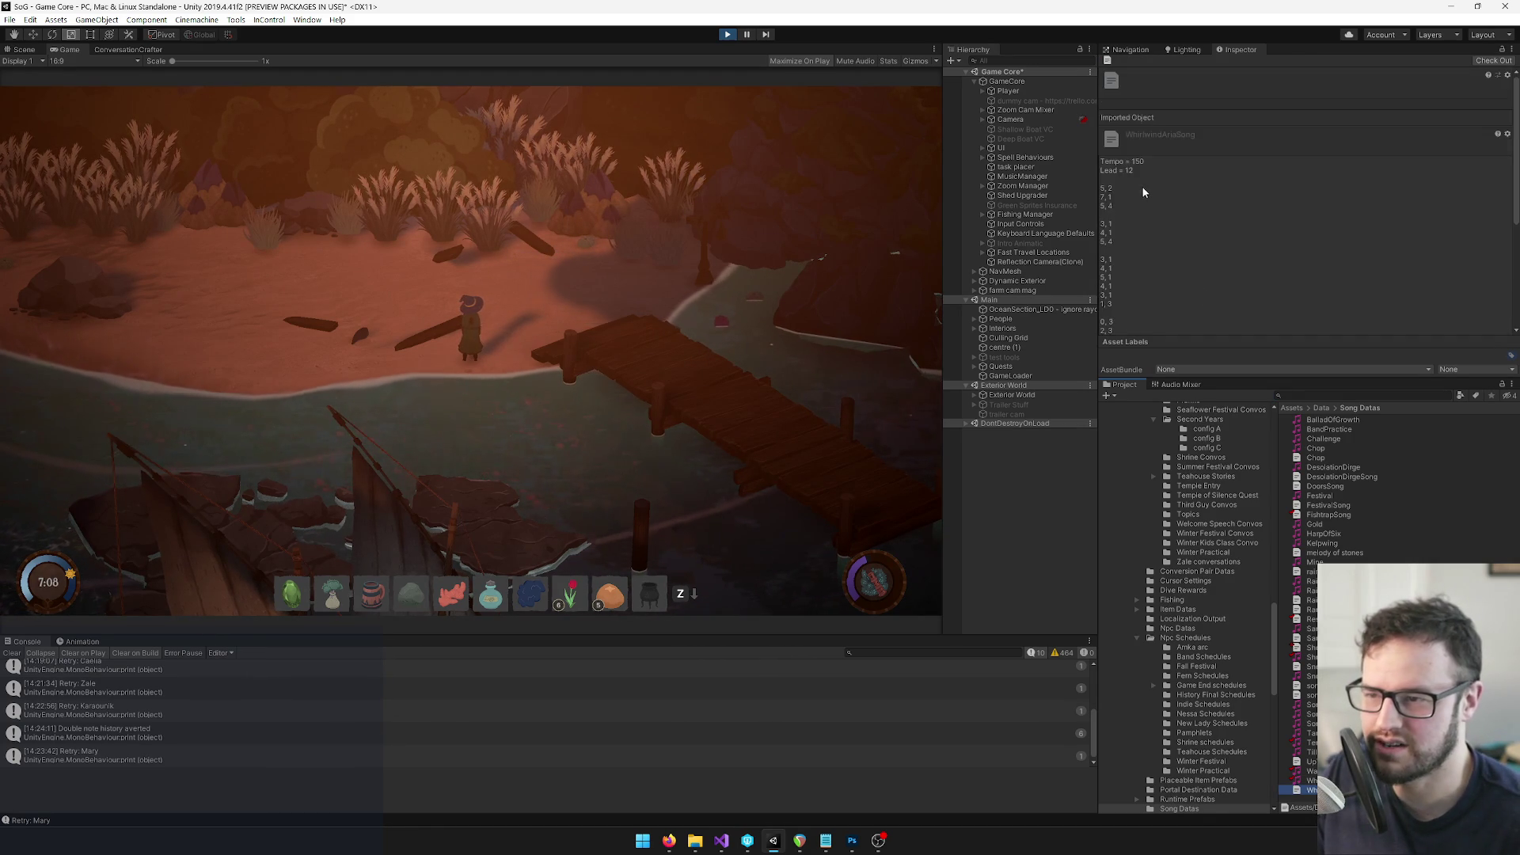
{"action": "scroll", "coordinate": [1143, 200], "scroll_direction": "down", "scroll_amount": 1}
{"action": "scroll", "coordinate": [1153, 216], "scroll_direction": "up", "scroll_amount": 3}
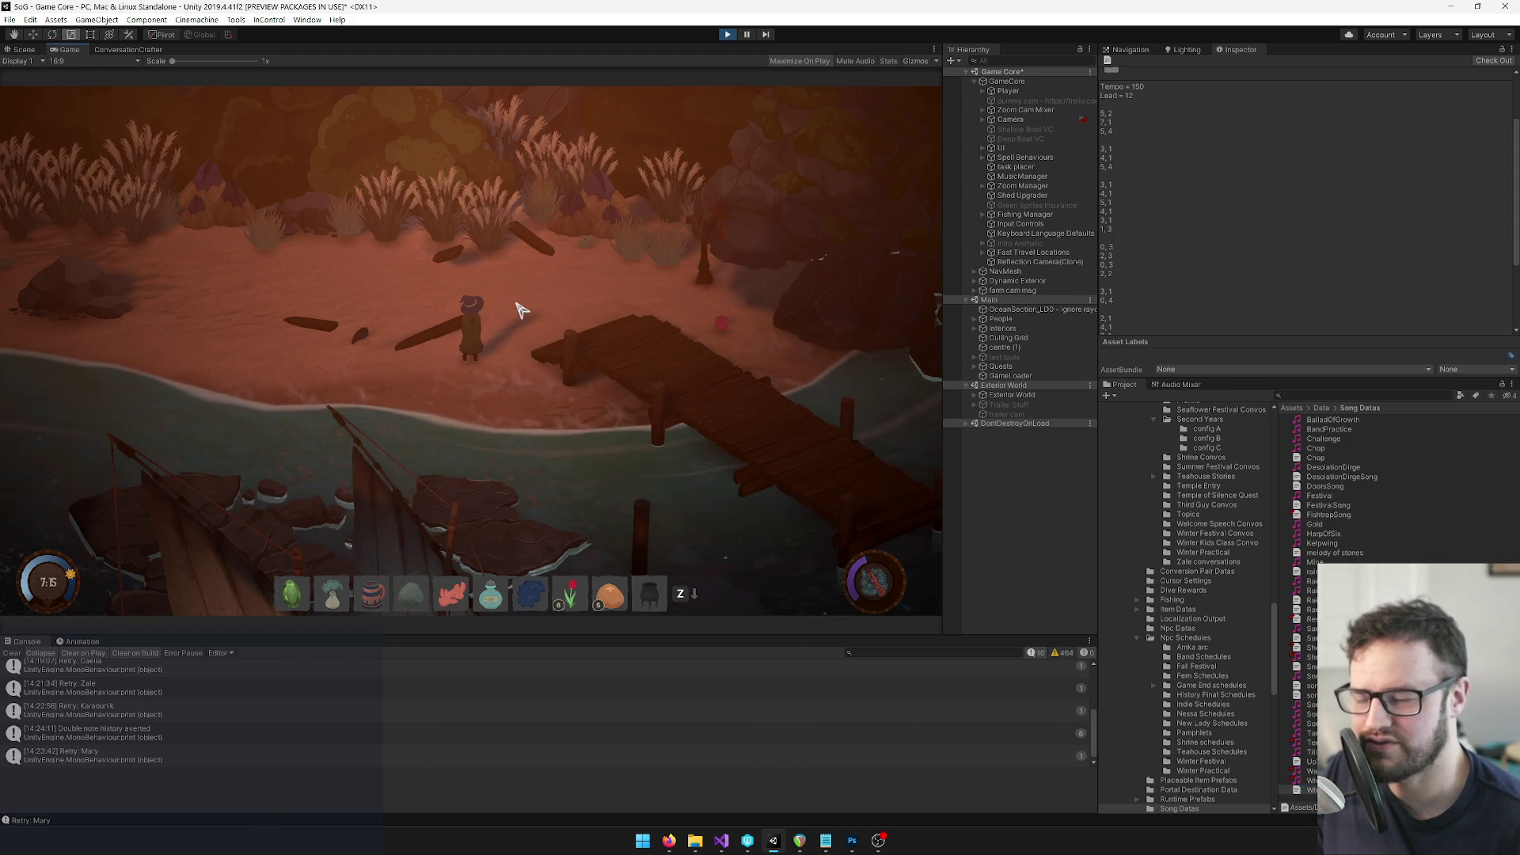
{"action": "key", "text": "a"}
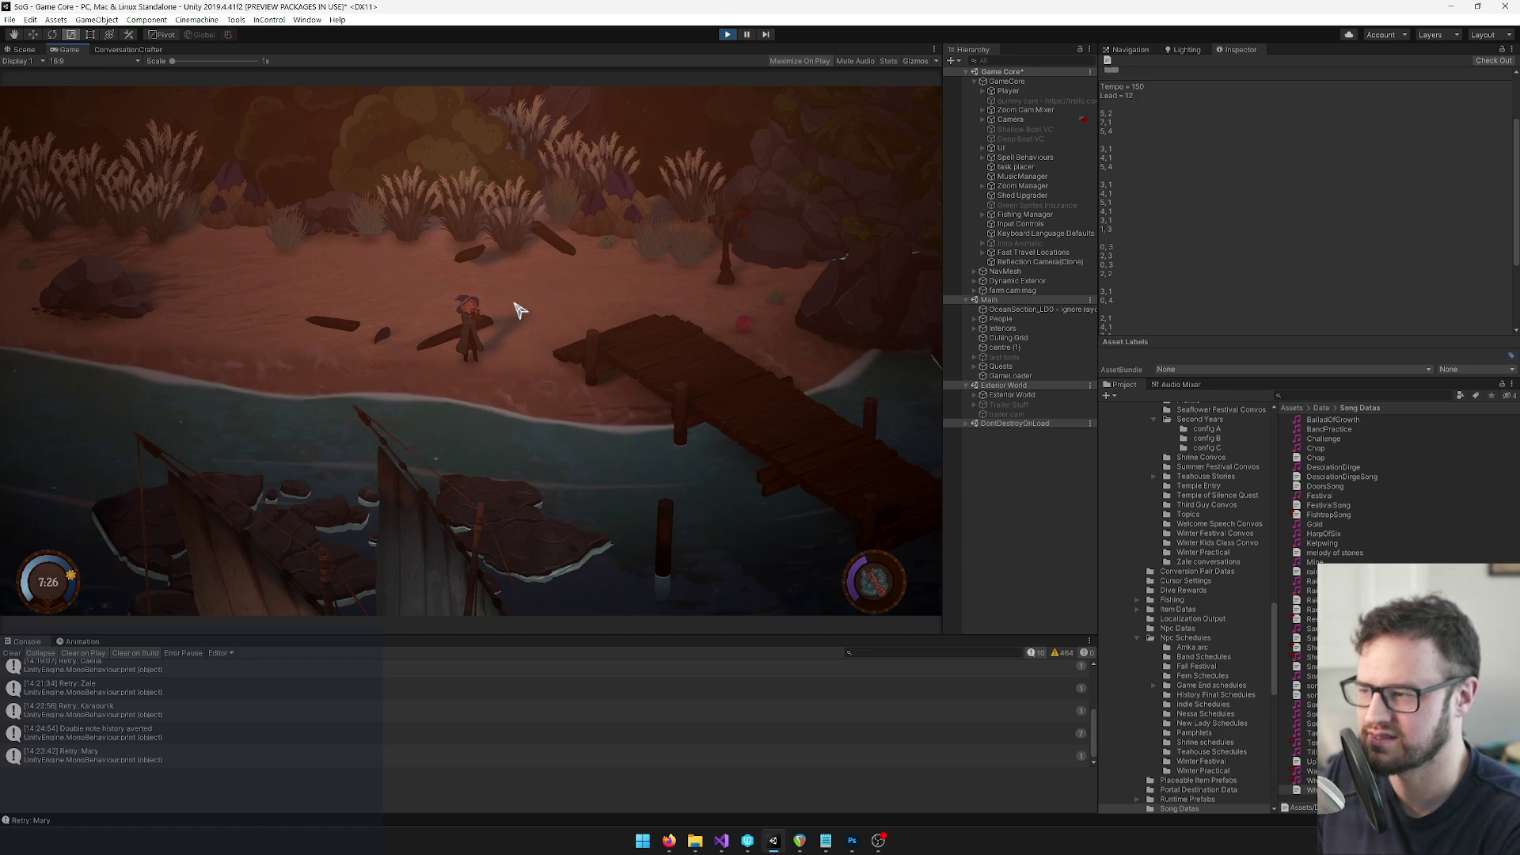
{"action": "scroll", "coordinate": [516, 312], "scroll_direction": "down", "scroll_amount": 1}
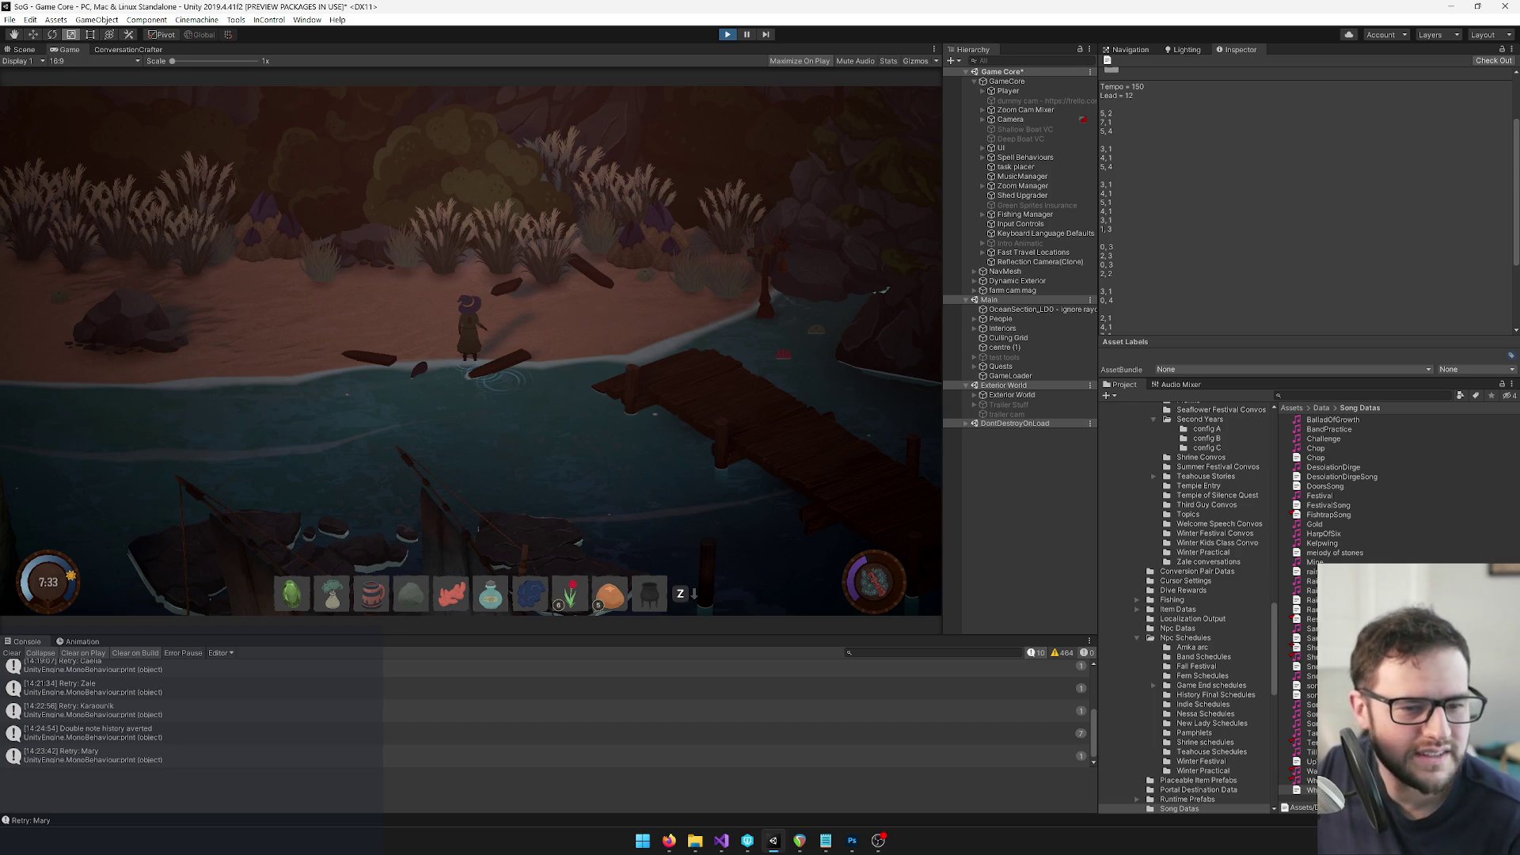
Stop the game test and select the Whirlwind spell's song data asset
{"action": "key", "text": "alt+Tab"}
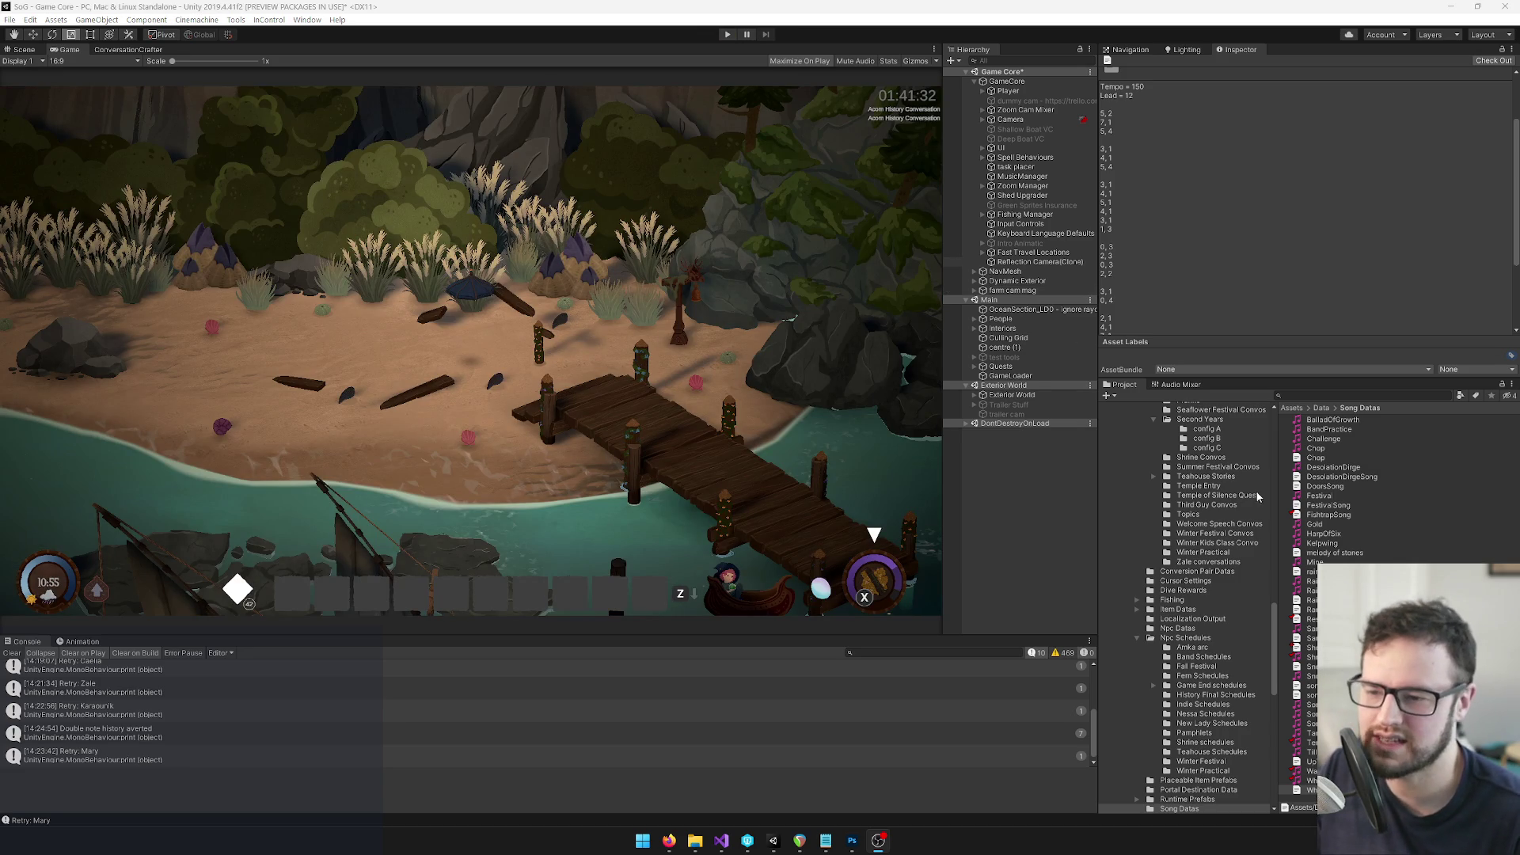
{"action": "left_click", "coordinate": [1338, 396]}
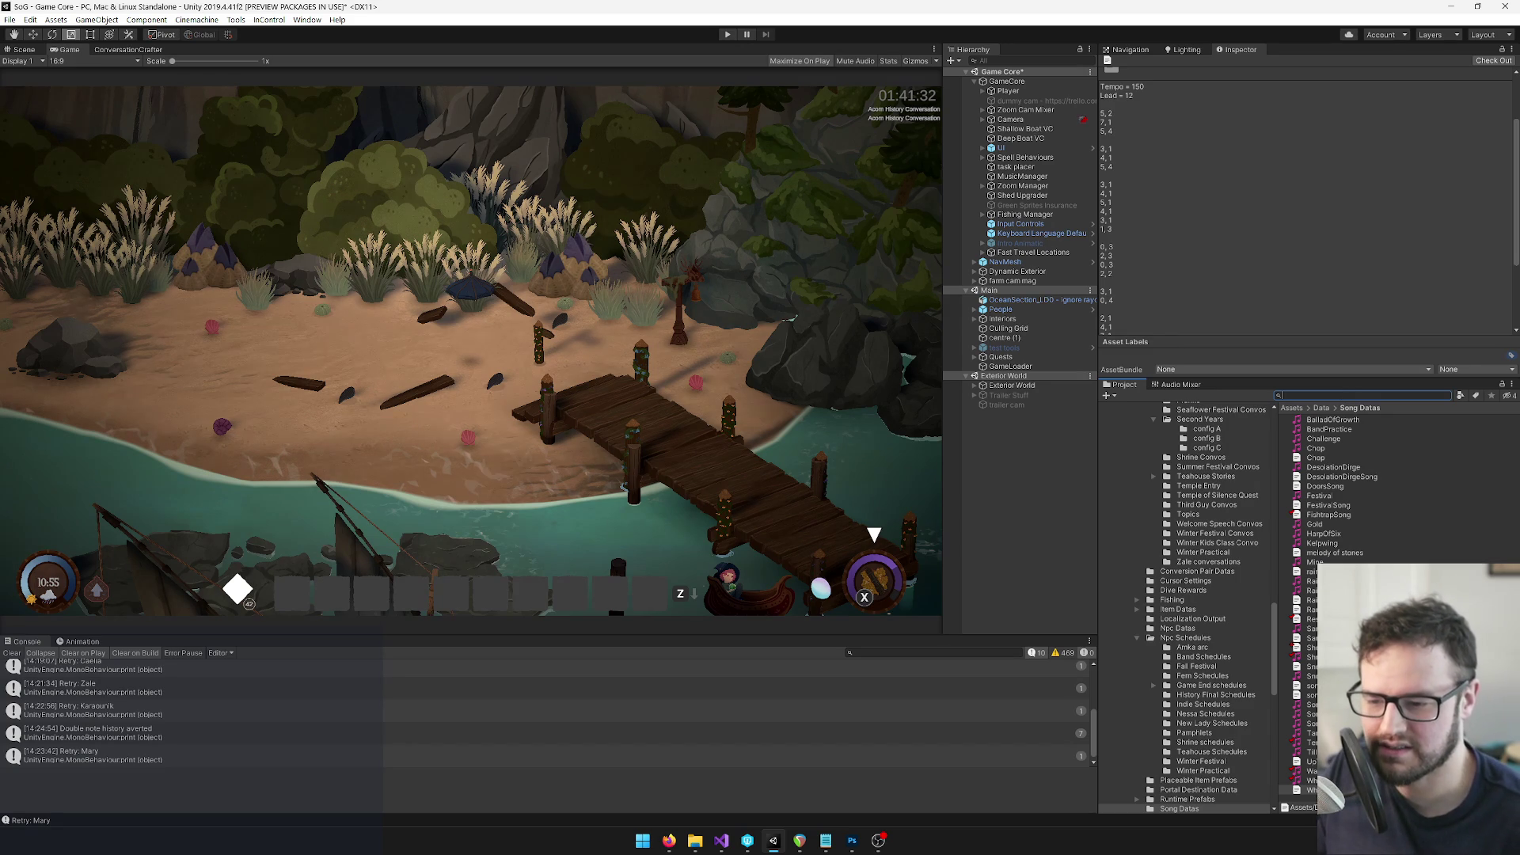
{"action": "left_click", "coordinate": [1307, 781]}
{"action": "scroll", "coordinate": [1191, 198], "scroll_direction": "up", "scroll_amount": 3}
Set Short Song Sequence size to 3 with note values 5, 7, 5
{"action": "left_click", "coordinate": [1193, 141]}
{"action": "type", "text": "3"}
{"action": "key", "text": "Tab"}
{"action": "type", "text": "54"}
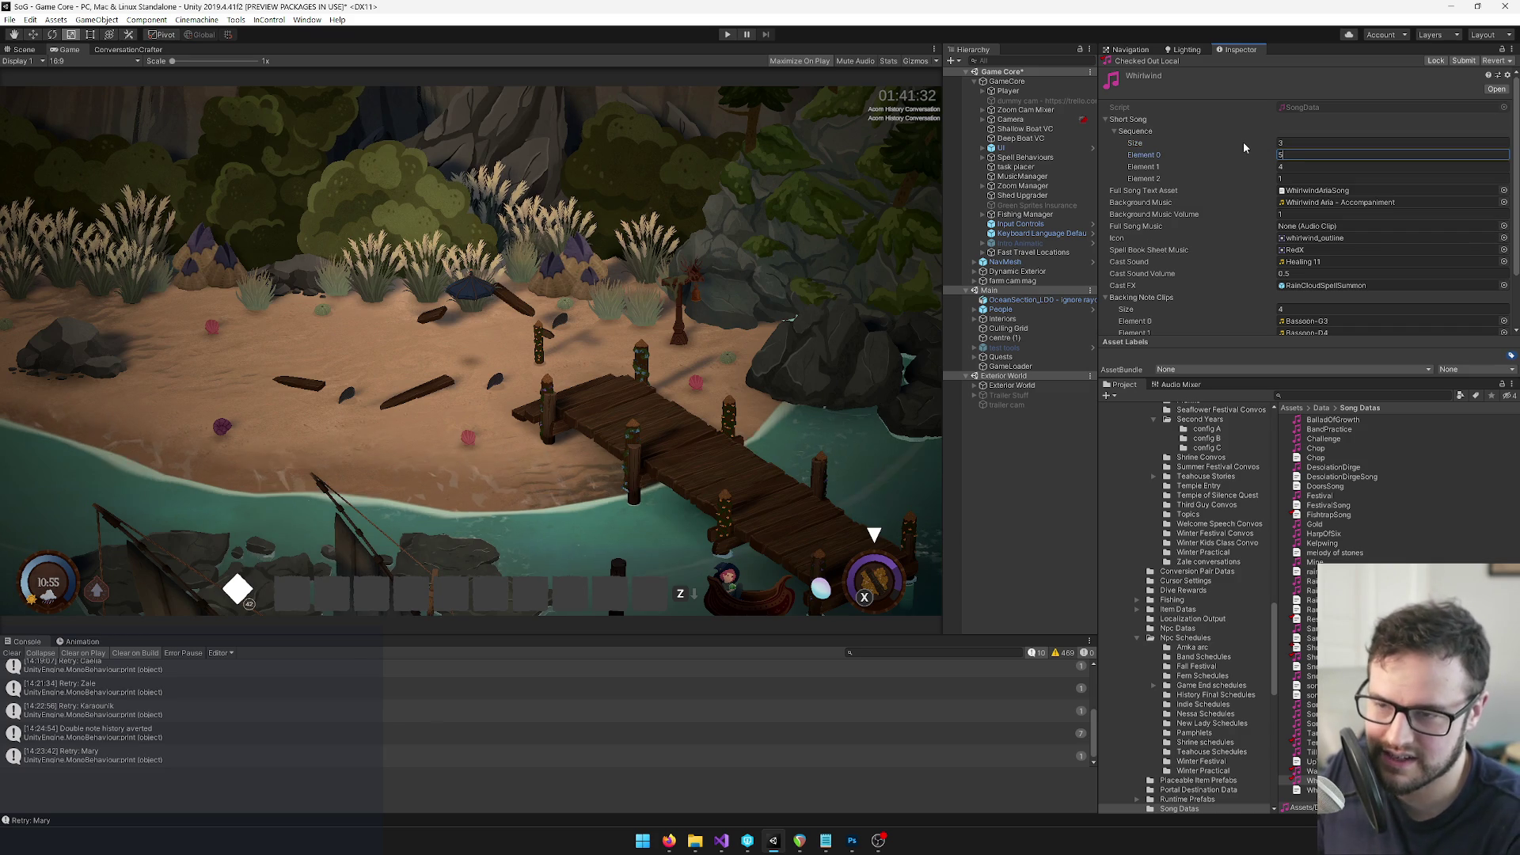
{"action": "key", "text": "BackSpace"}
{"action": "key", "text": "Tab"}
{"action": "type", "text": "7"}
{"action": "key", "text": "Tab"}
{"action": "type", "text": "7"}
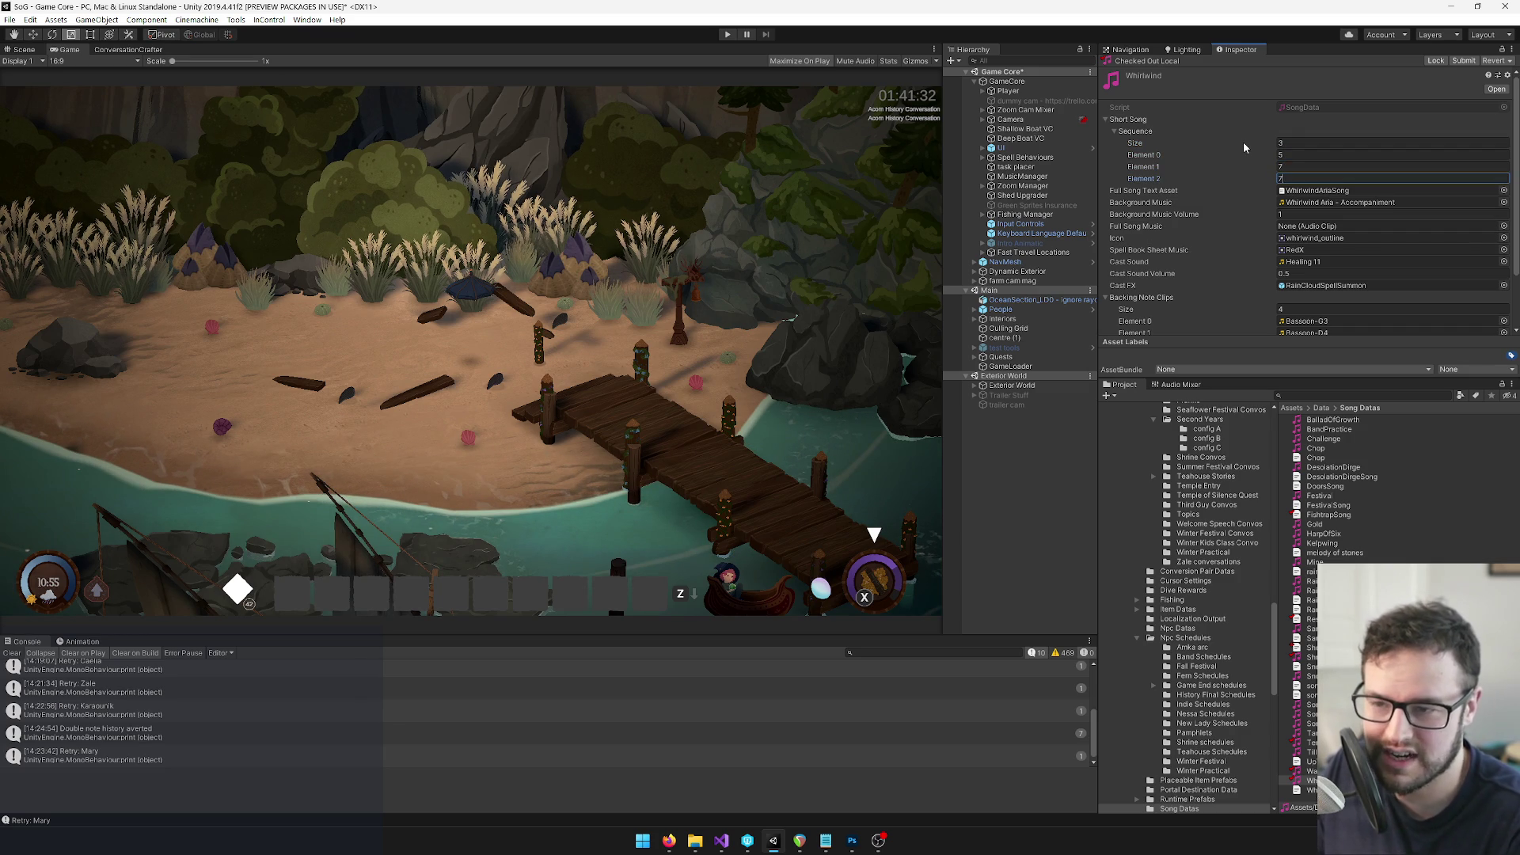
{"action": "type", "text": "5"}
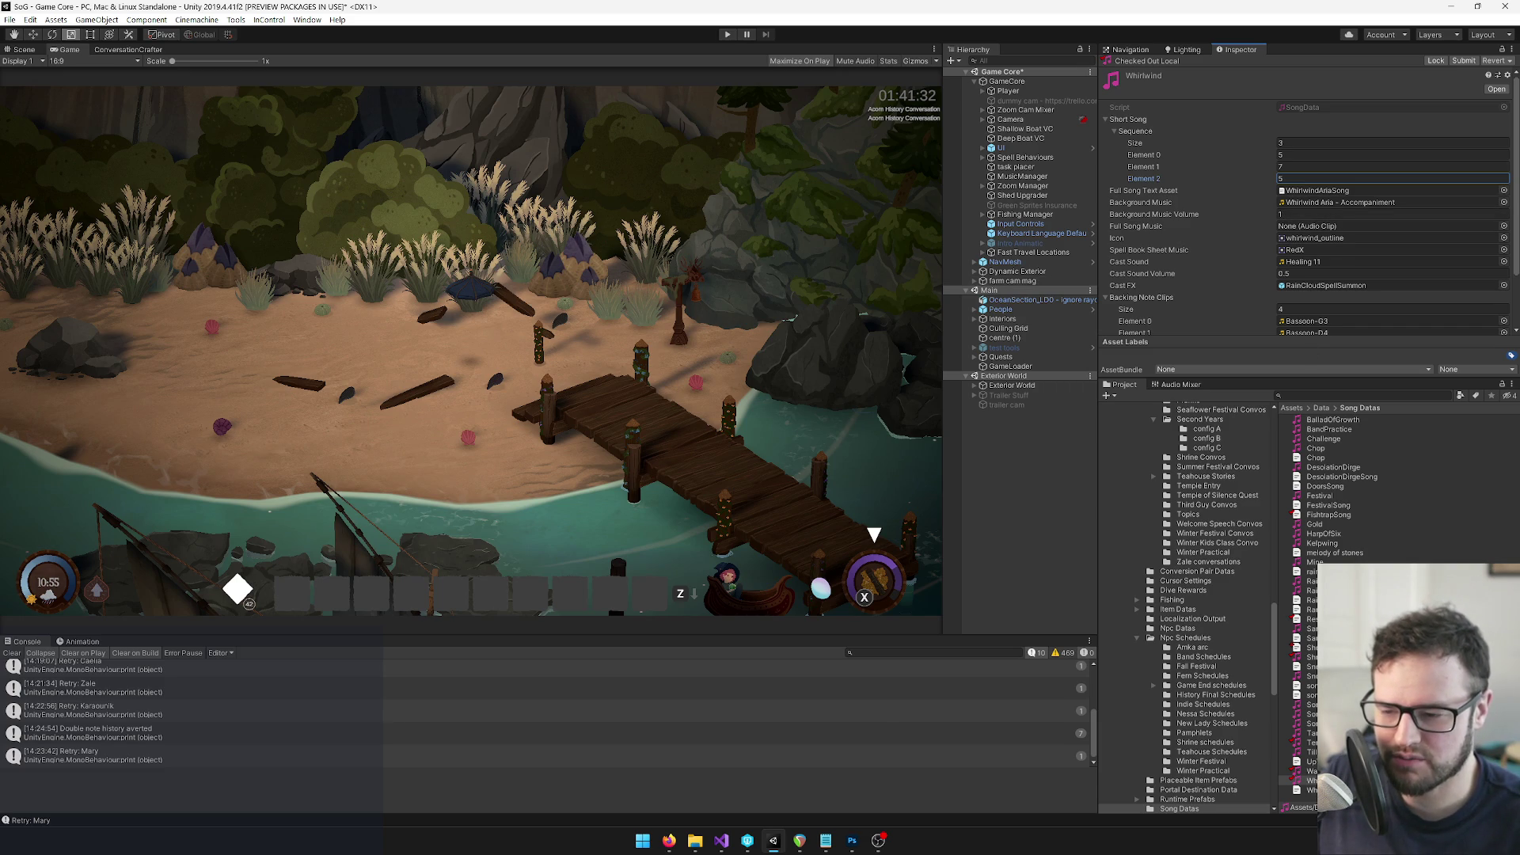
Compare the WaterTrap, TempleRaiser, Till, Tangleknot, BalladOfGrowth and Challenge song data
{"action": "left_click", "coordinate": [1303, 771]}
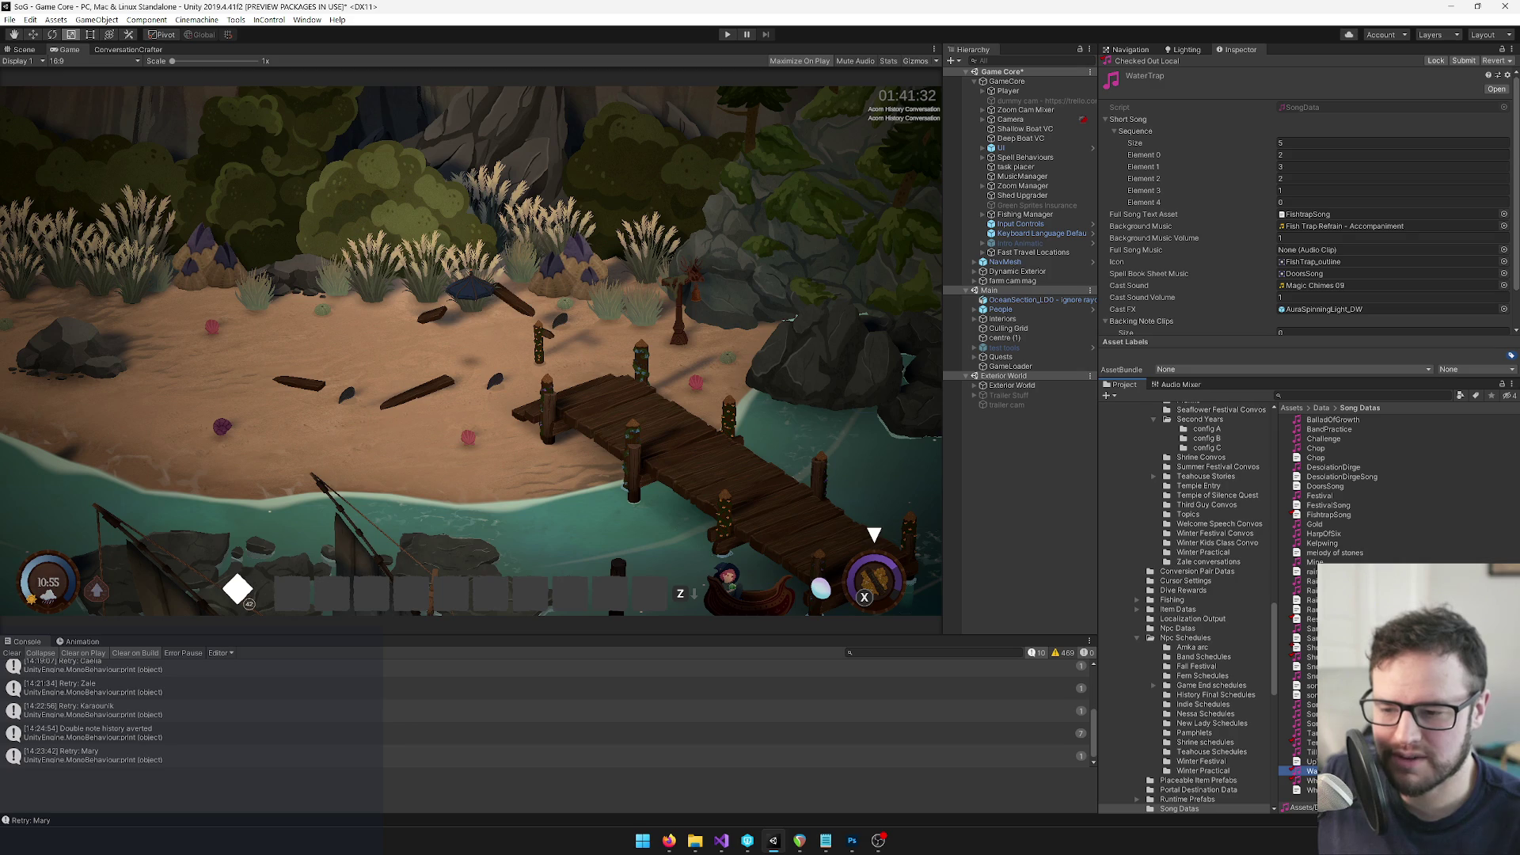
{"action": "left_click", "coordinate": [1302, 742]}
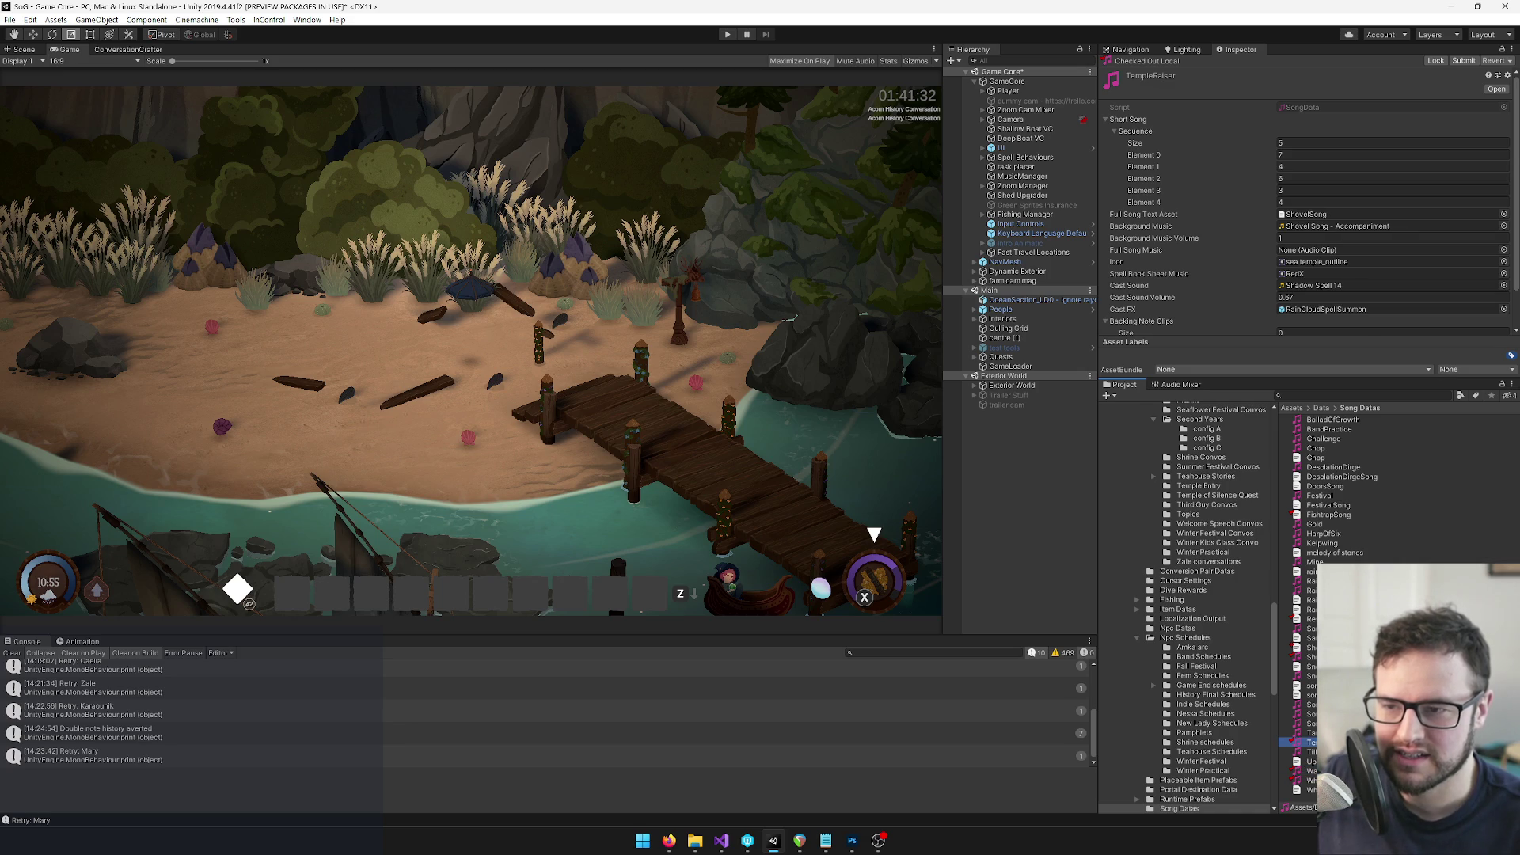
{"action": "left_click", "coordinate": [1303, 752]}
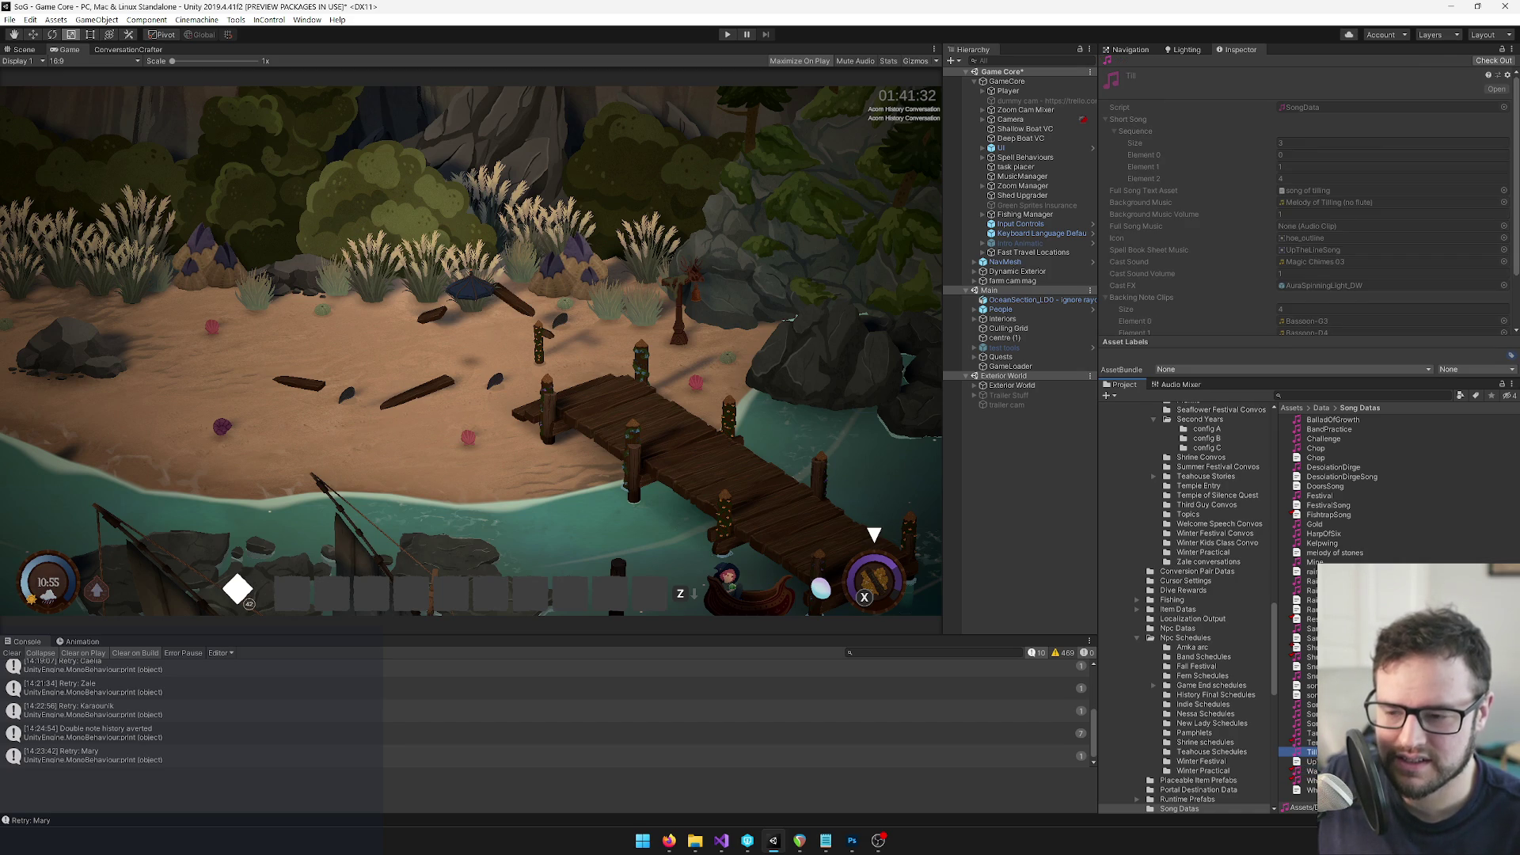
{"action": "left_click", "coordinate": [1303, 733]}
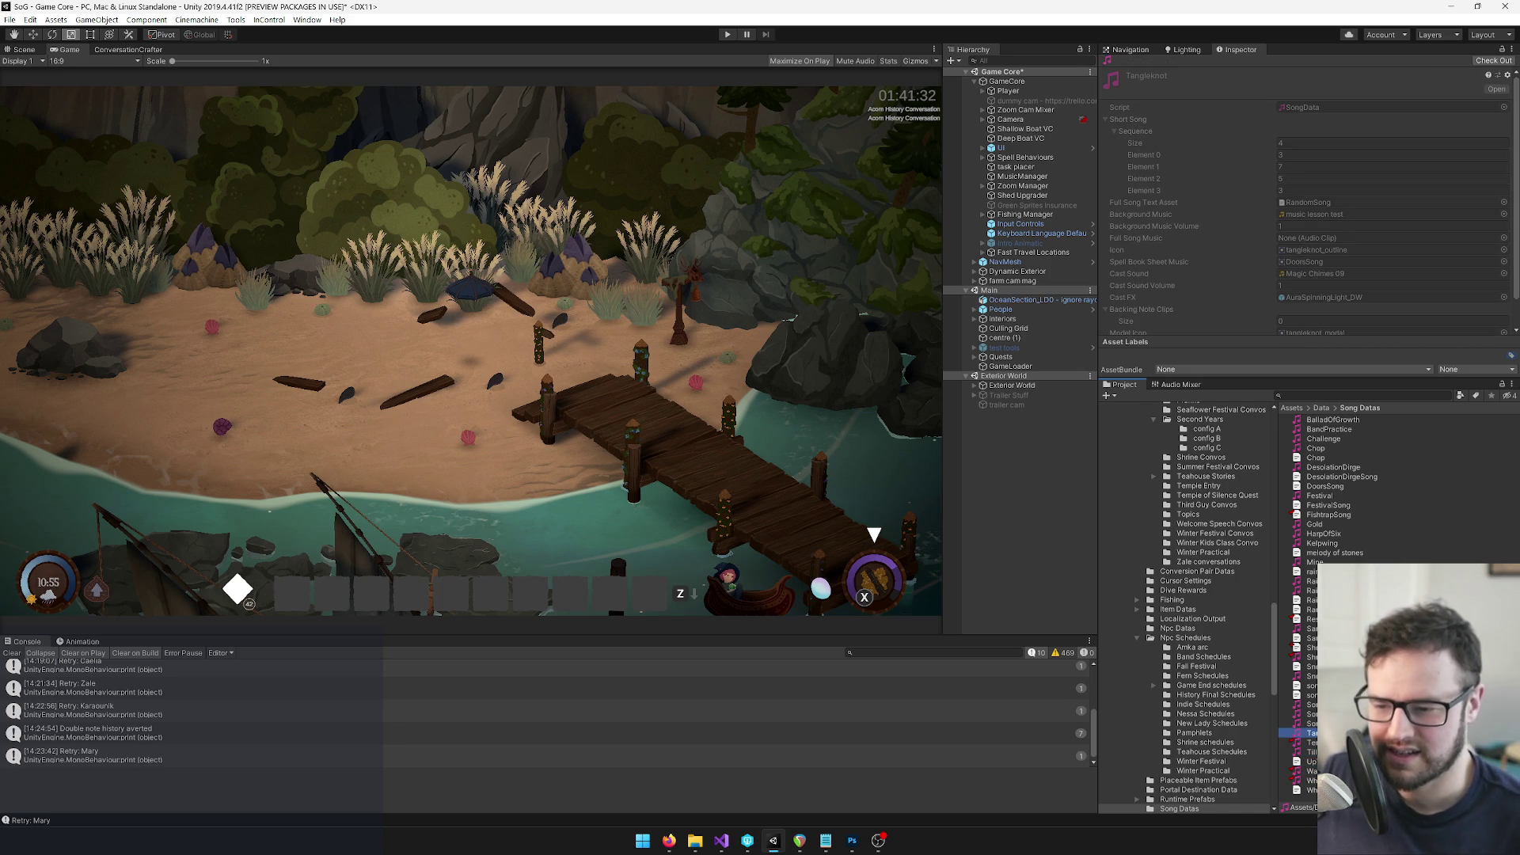
{"action": "left_click", "coordinate": [685, 265]}
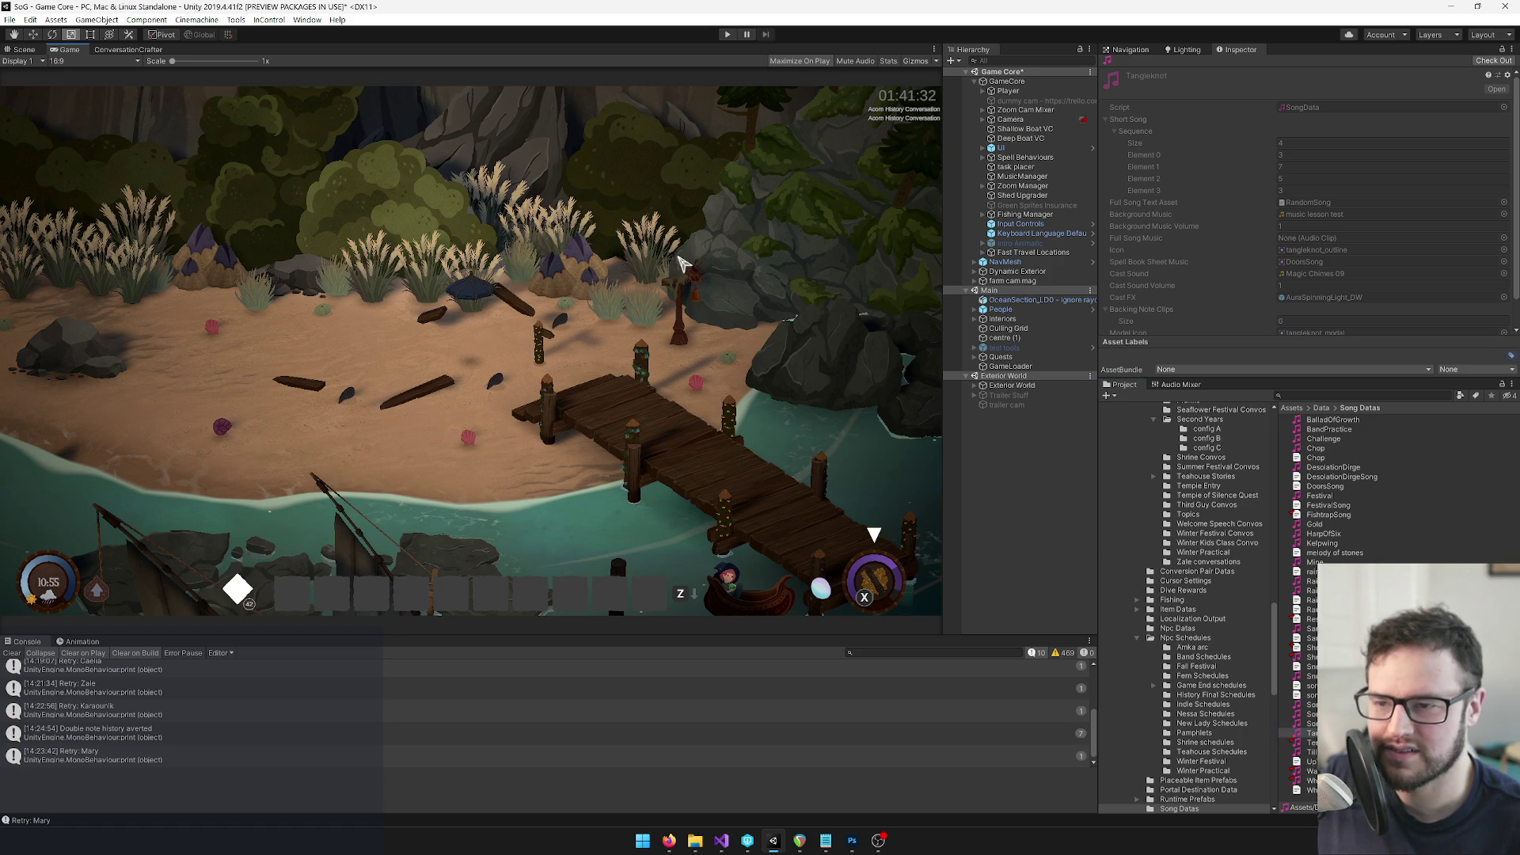
{"action": "left_click", "coordinate": [1298, 742]}
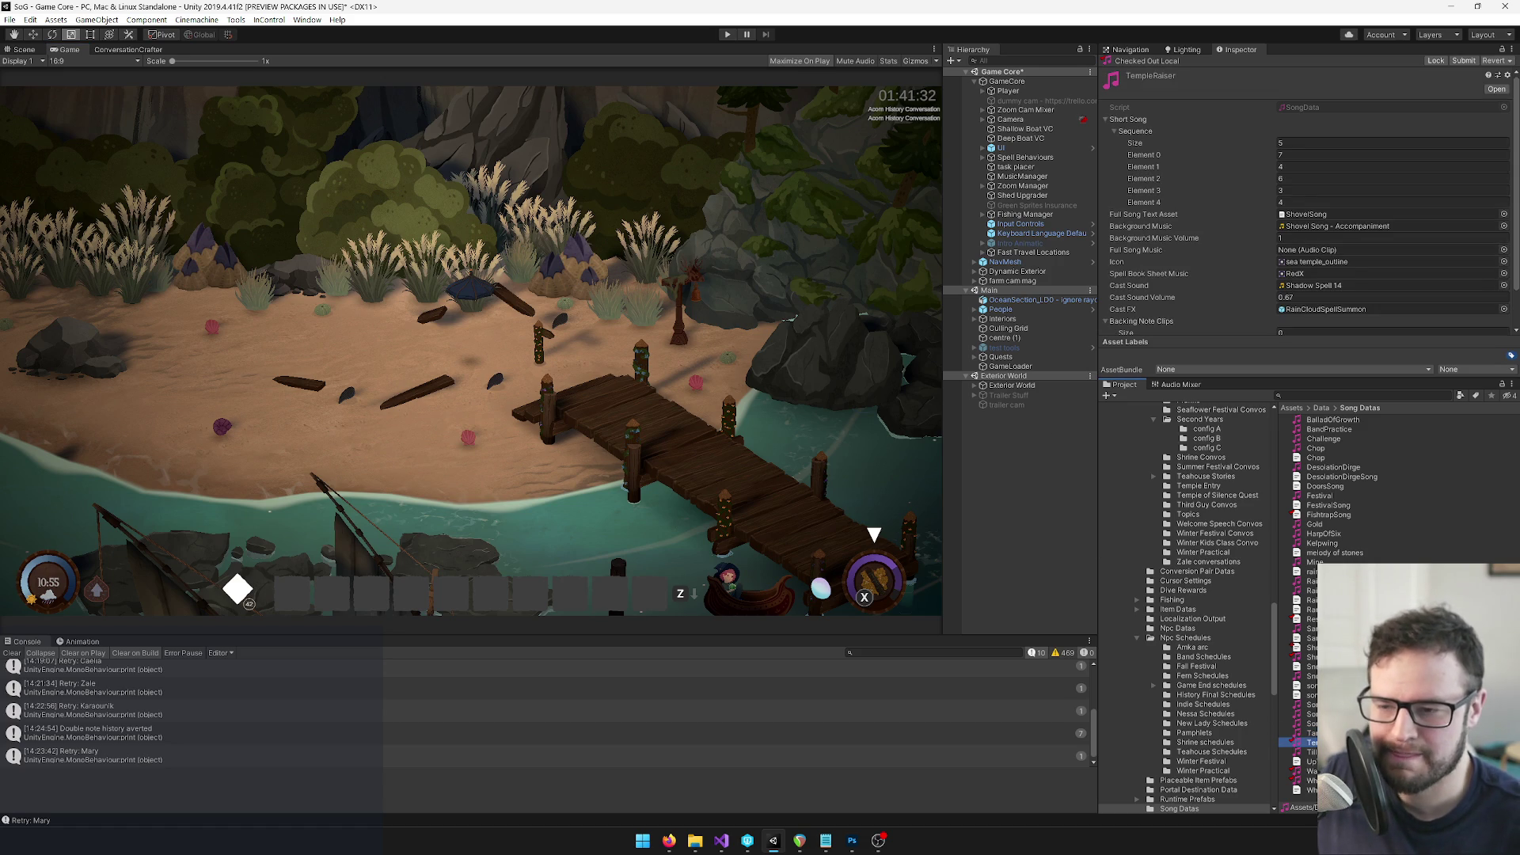
{"action": "left_click", "coordinate": [1346, 421]}
{"action": "left_click", "coordinate": [616, 361]}
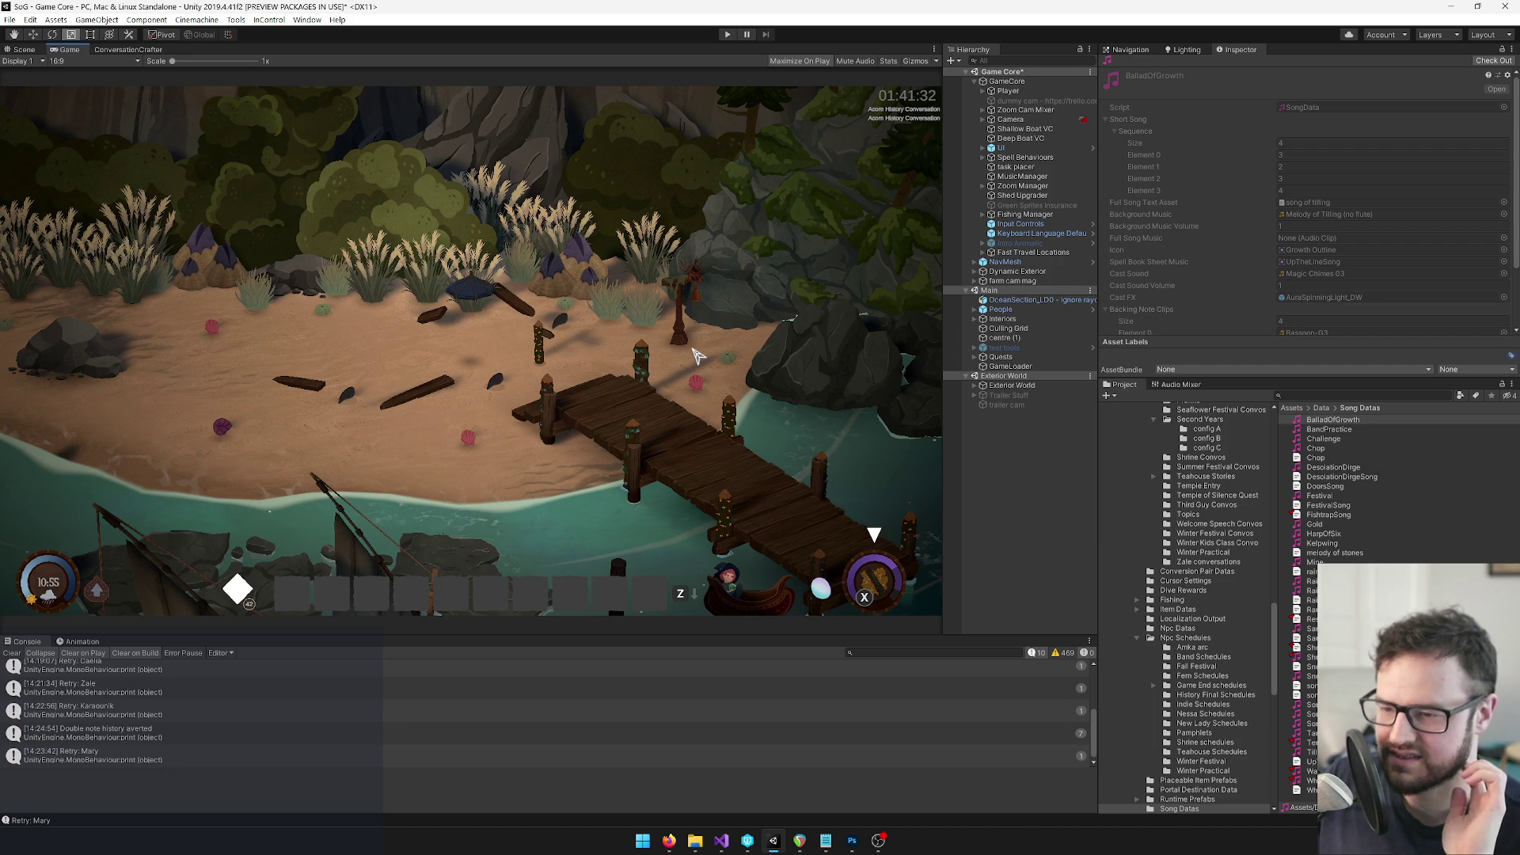
{"action": "left_click", "coordinate": [1346, 438]}
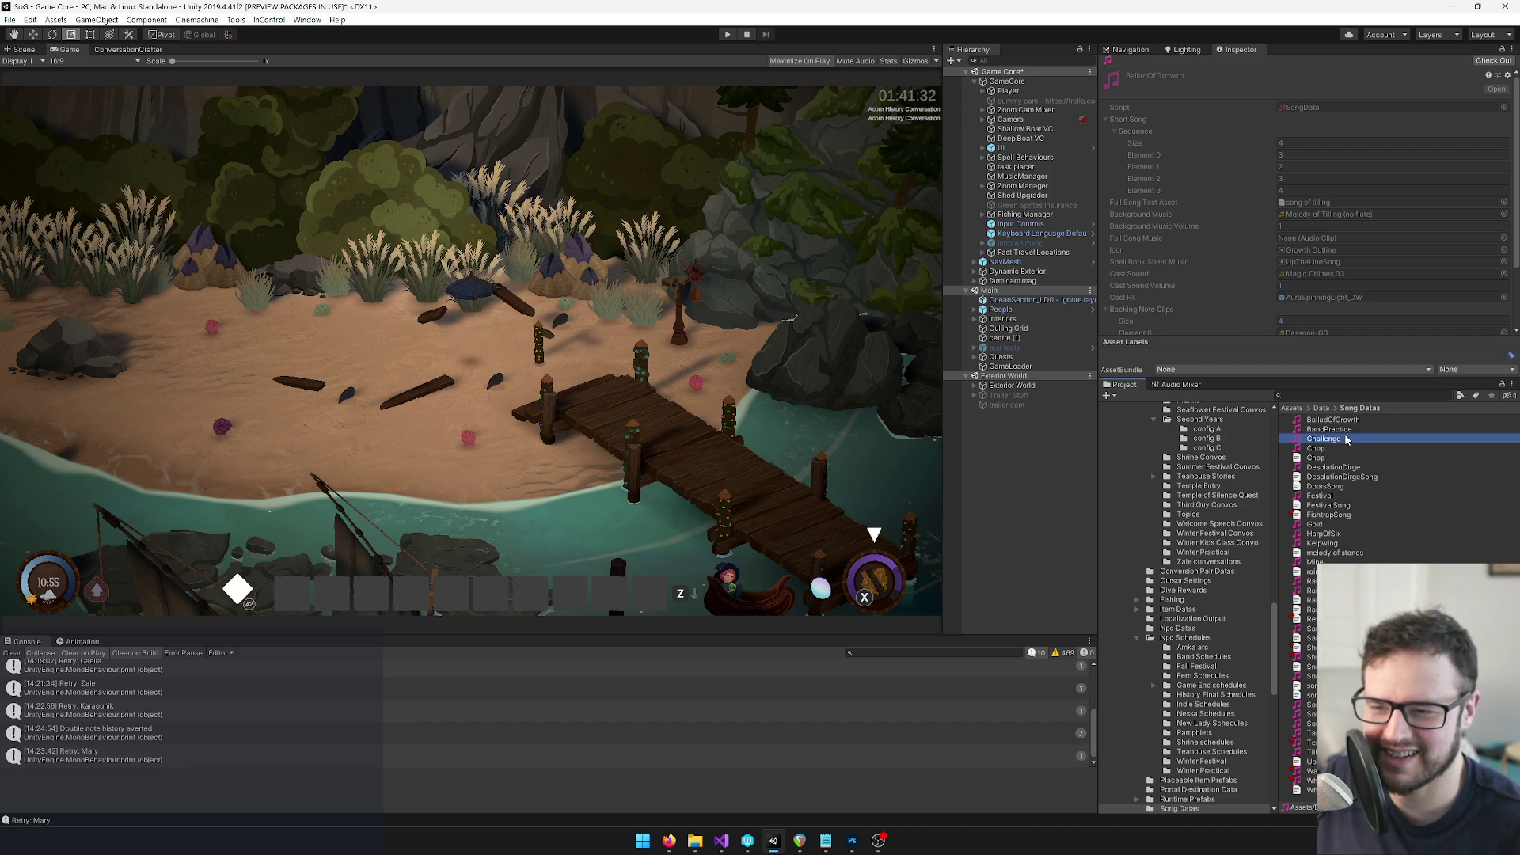
Select the BandPractice song data, leaving its asset name unchanged
{"action": "left_click", "coordinate": [1346, 431]}
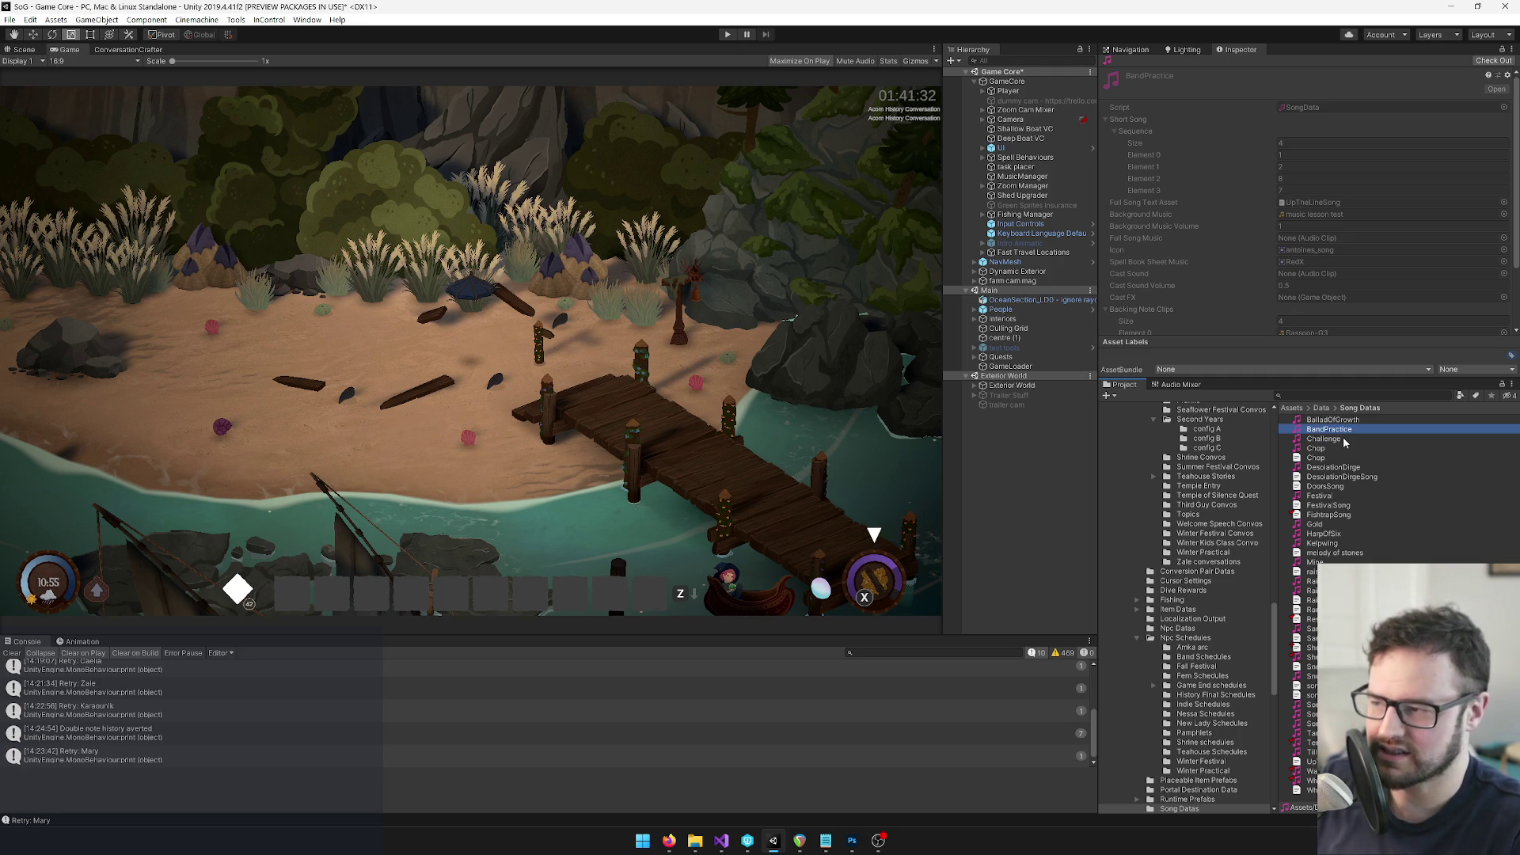
{"action": "key", "text": "F2"}
{"action": "key", "text": "Return"}
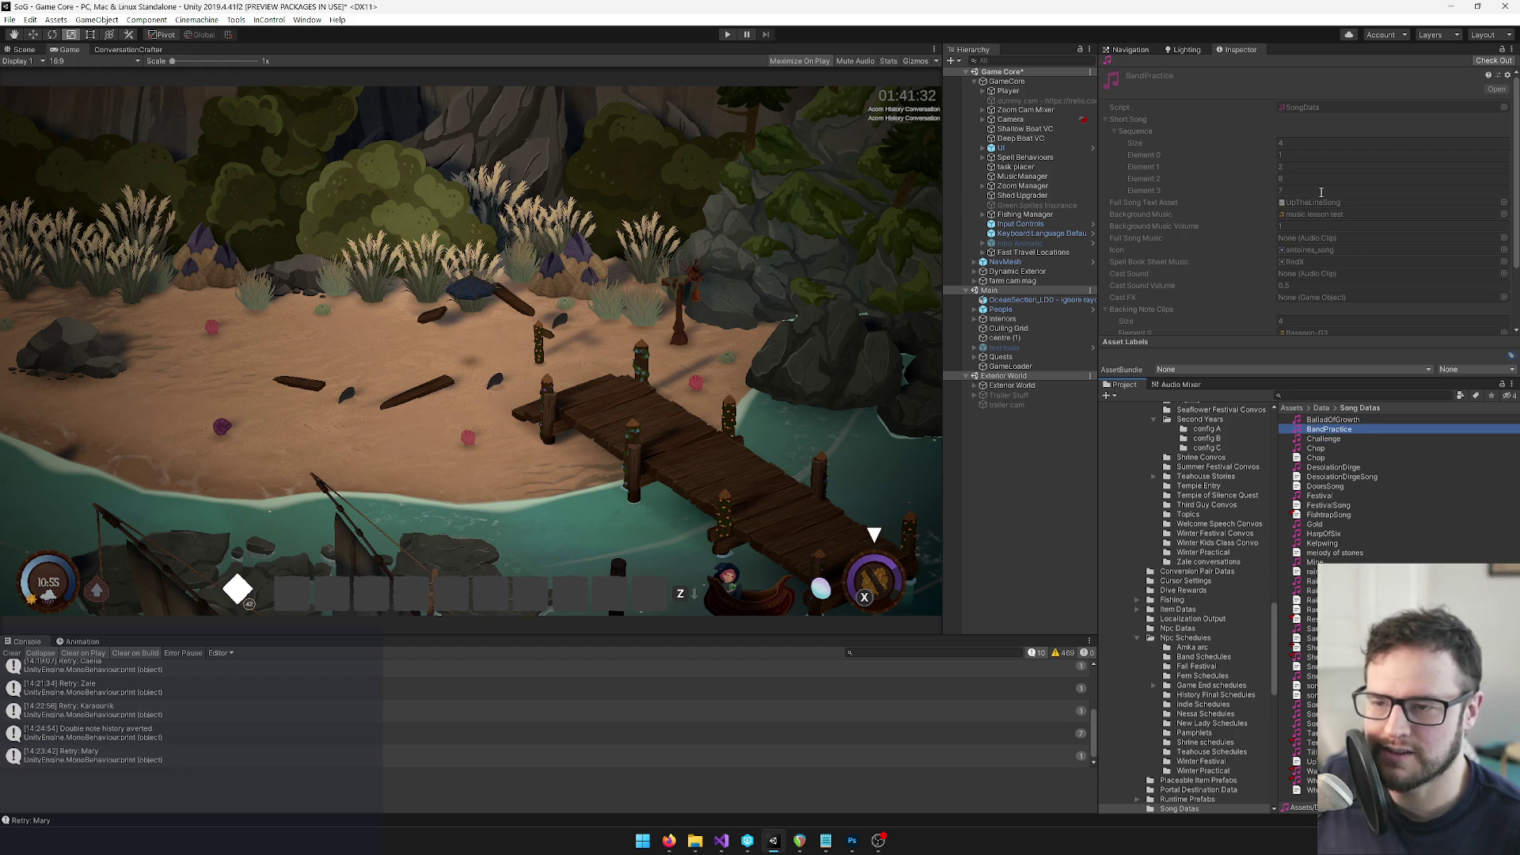
Find and open the Developer Start Settings asset with a 'deve' search
{"action": "left_click", "coordinate": [1331, 395]}
{"action": "type", "text": "deve"}
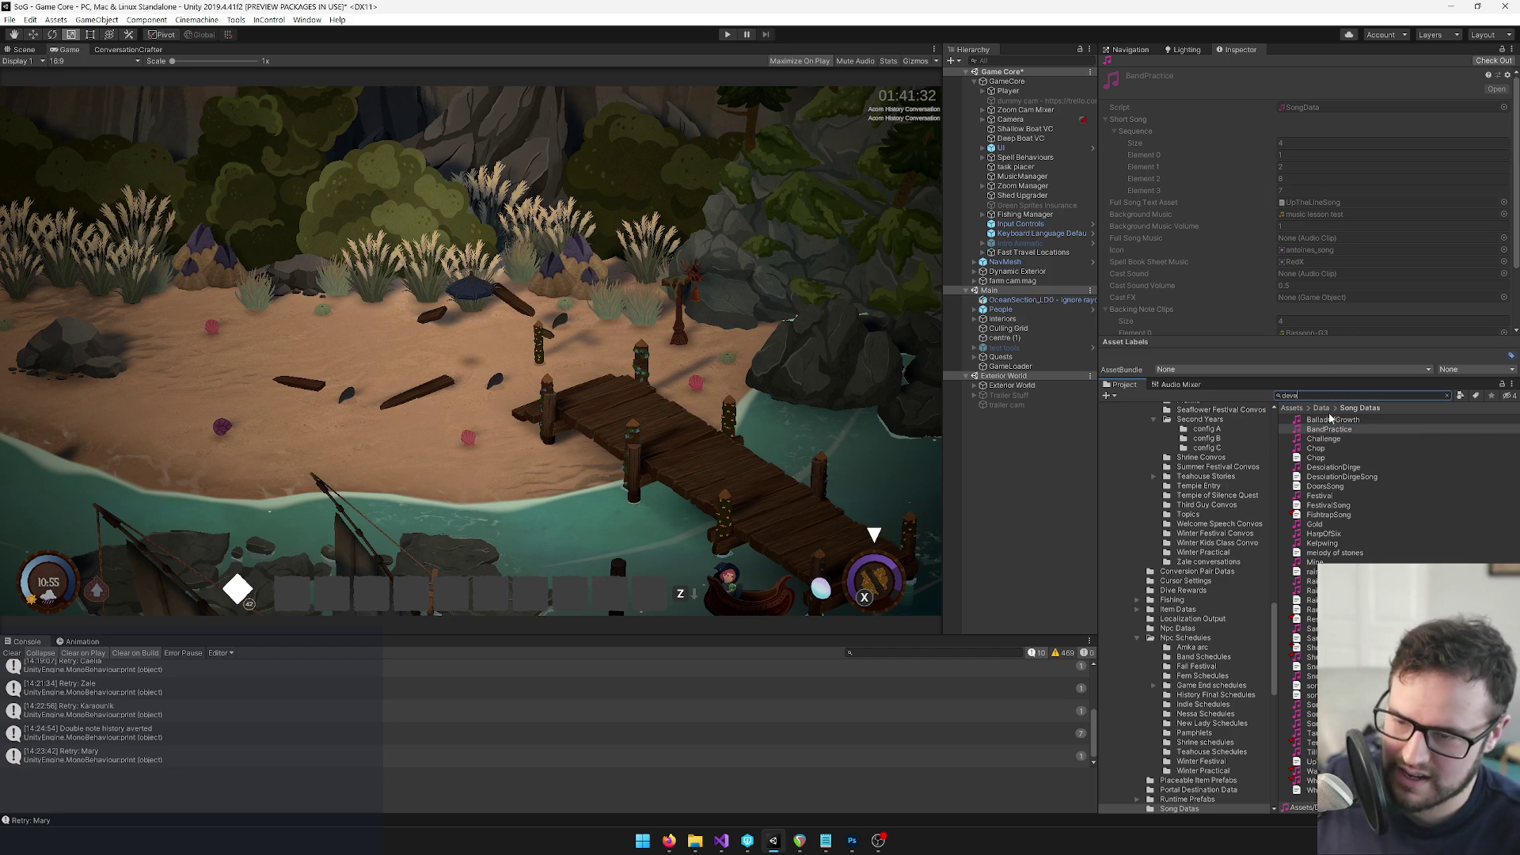
{"action": "left_click", "coordinate": [1330, 429]}
{"action": "scroll", "coordinate": [1287, 231], "scroll_direction": "down", "scroll_amount": 5}
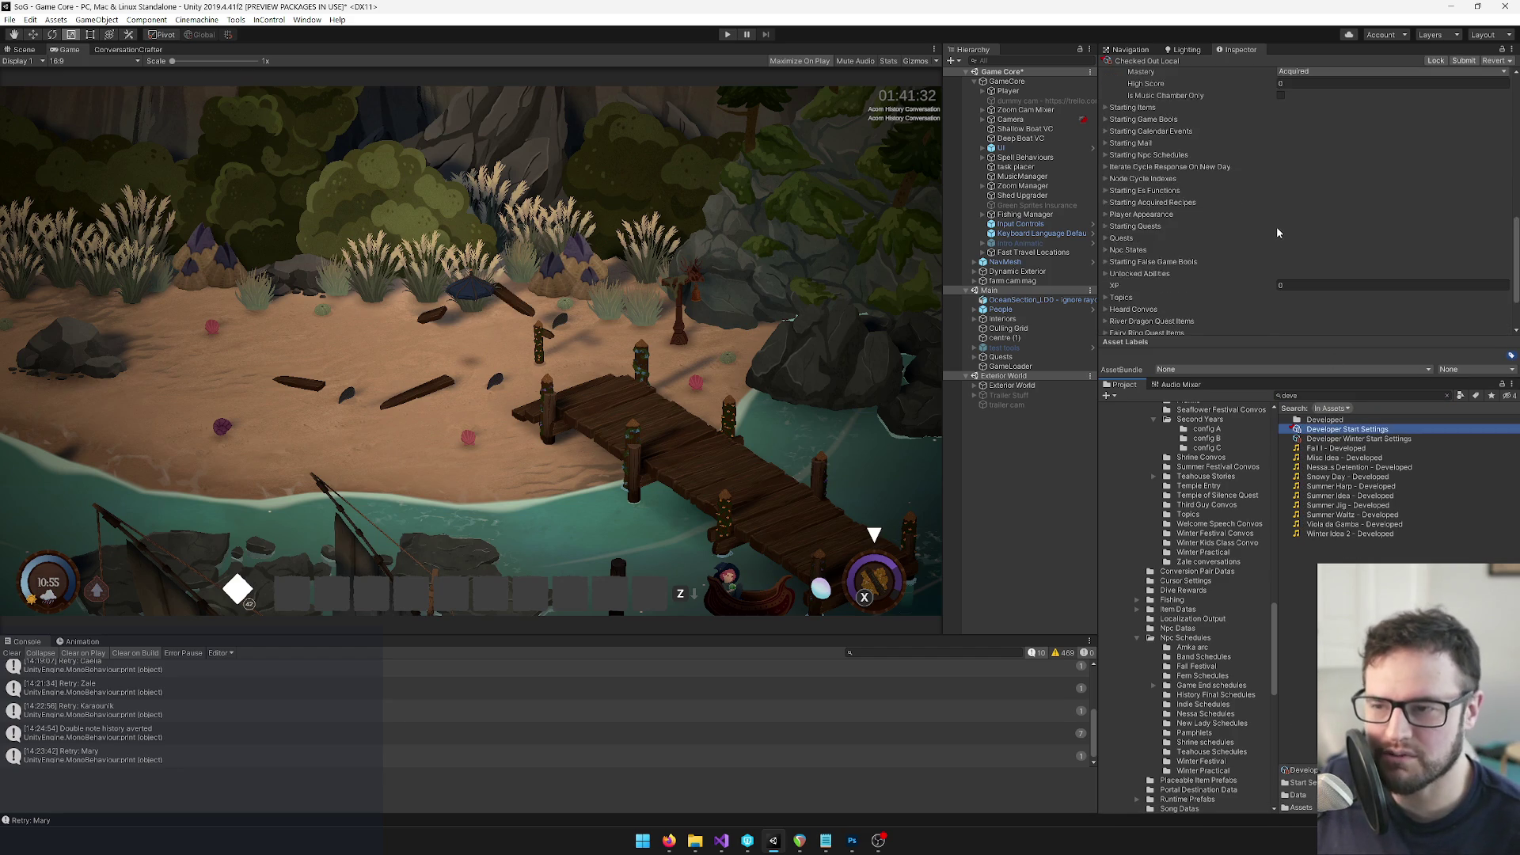
Duplicate the TempleRaiser starting spell entry, rename it BandPractice, and launch the game
{"action": "right_click", "coordinate": [1134, 264]}
{"action": "left_click", "coordinate": [1172, 269]}
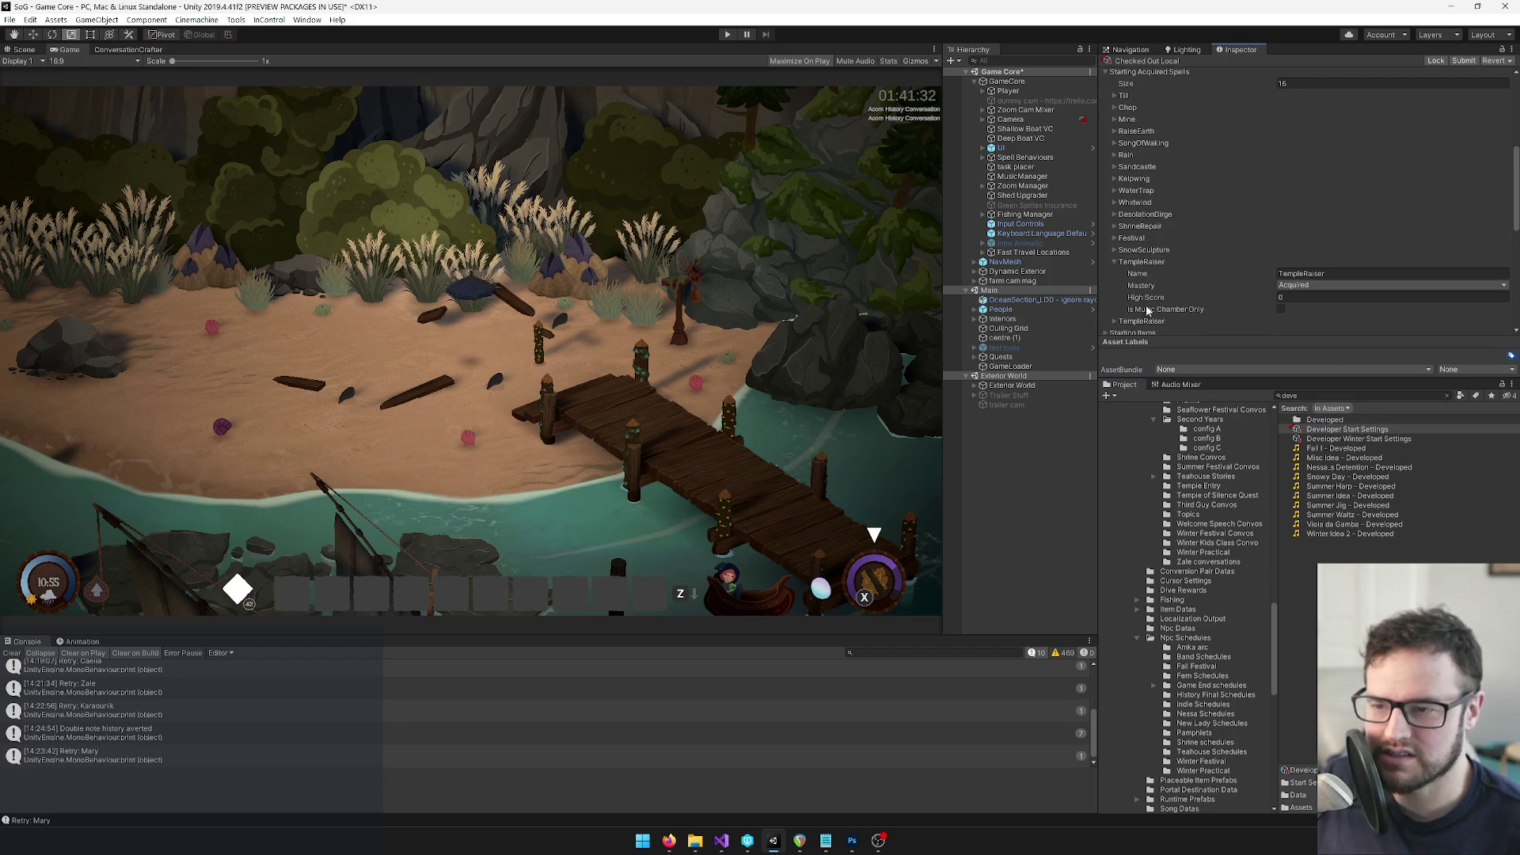
{"action": "scroll", "coordinate": [1305, 325], "scroll_direction": "down", "scroll_amount": 3}
{"action": "left_click", "coordinate": [1334, 226]}
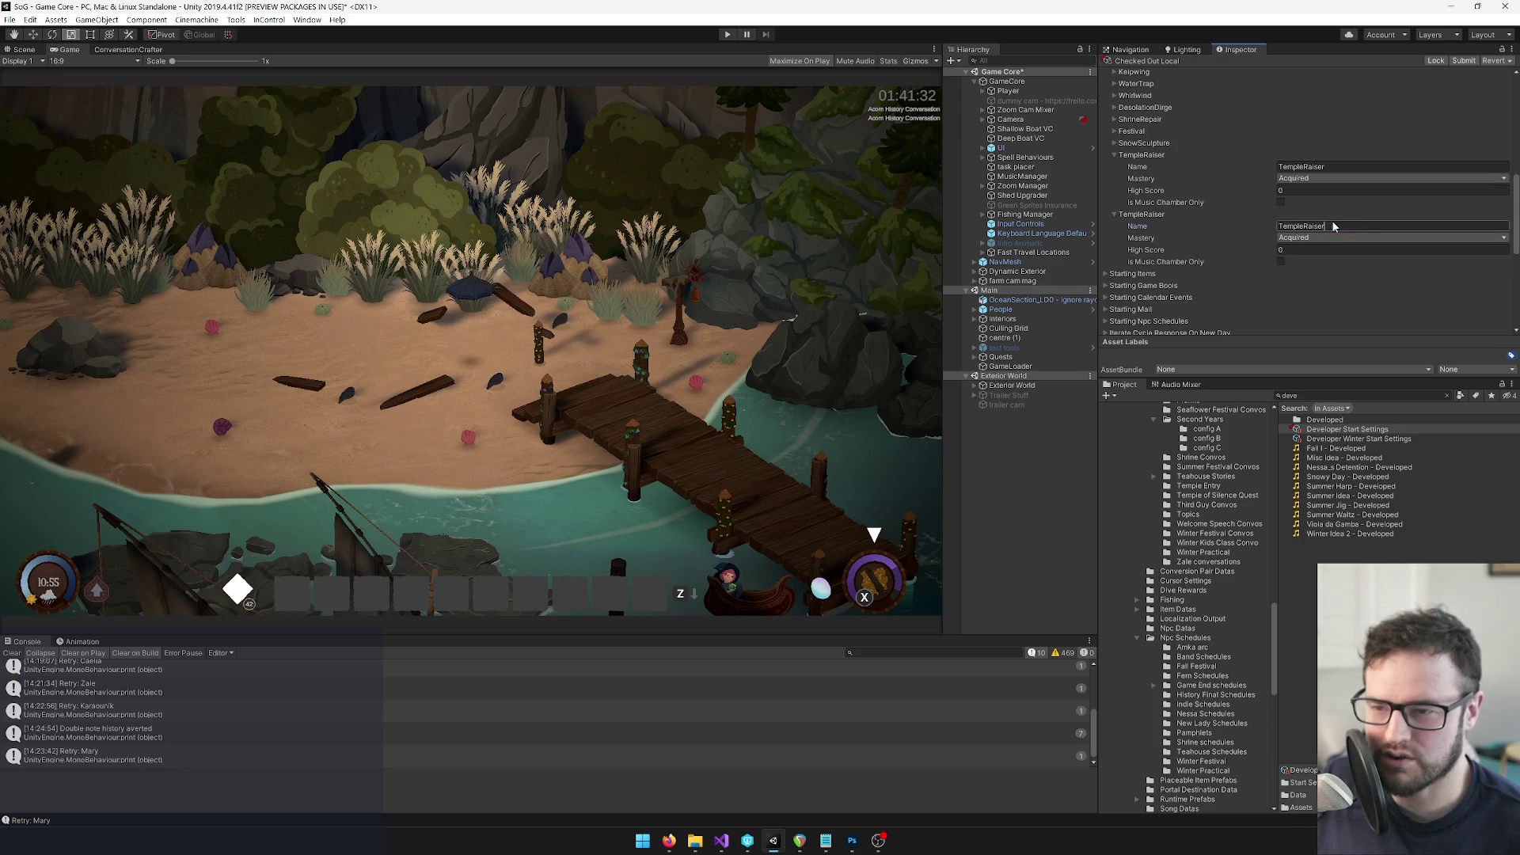
{"action": "type", "text": "BandPractice"}
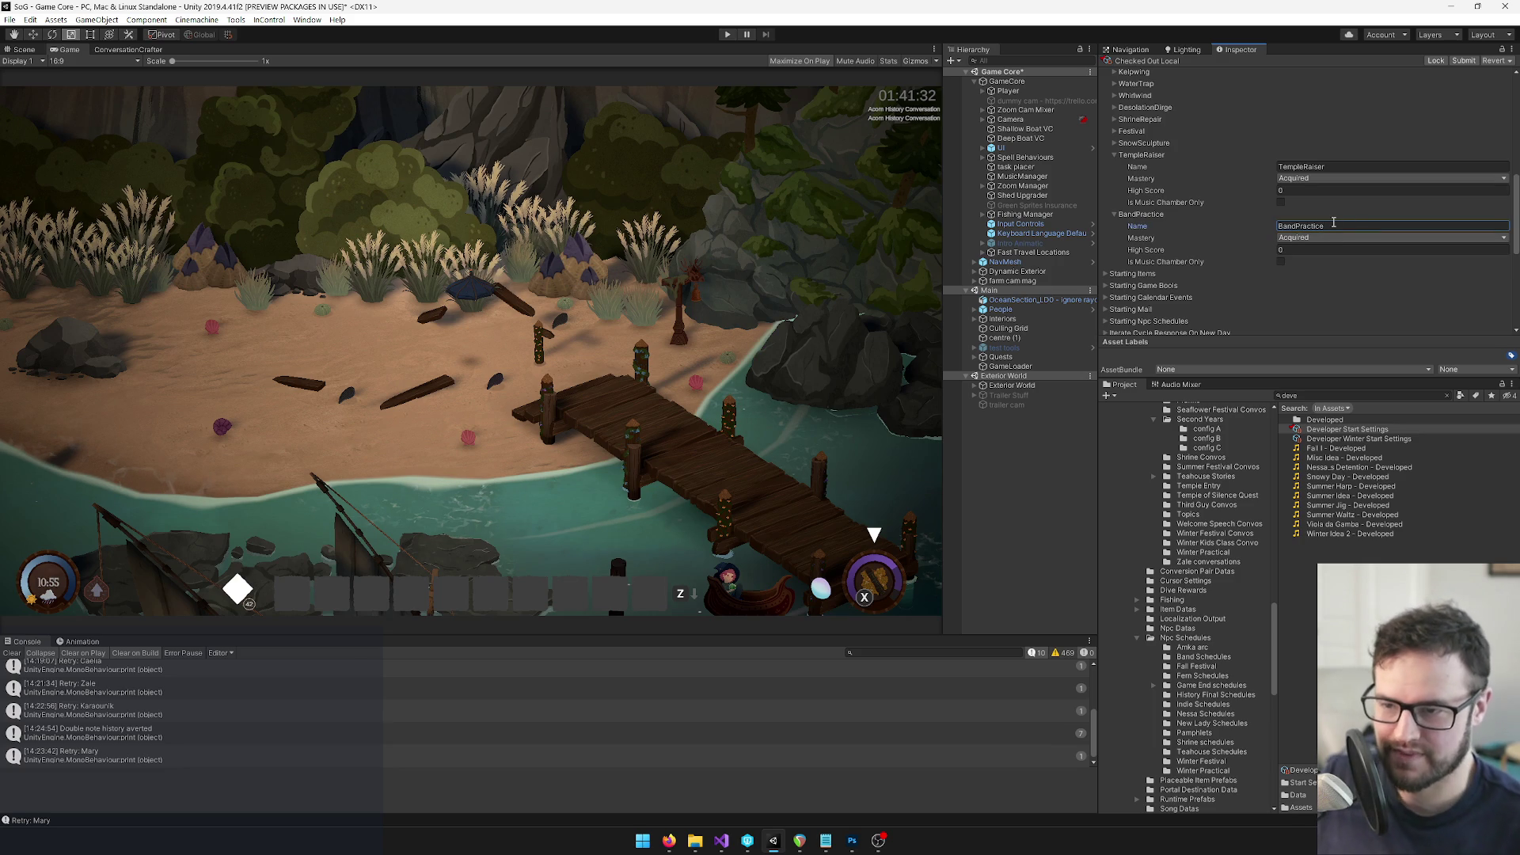
{"action": "key", "text": "Return"}
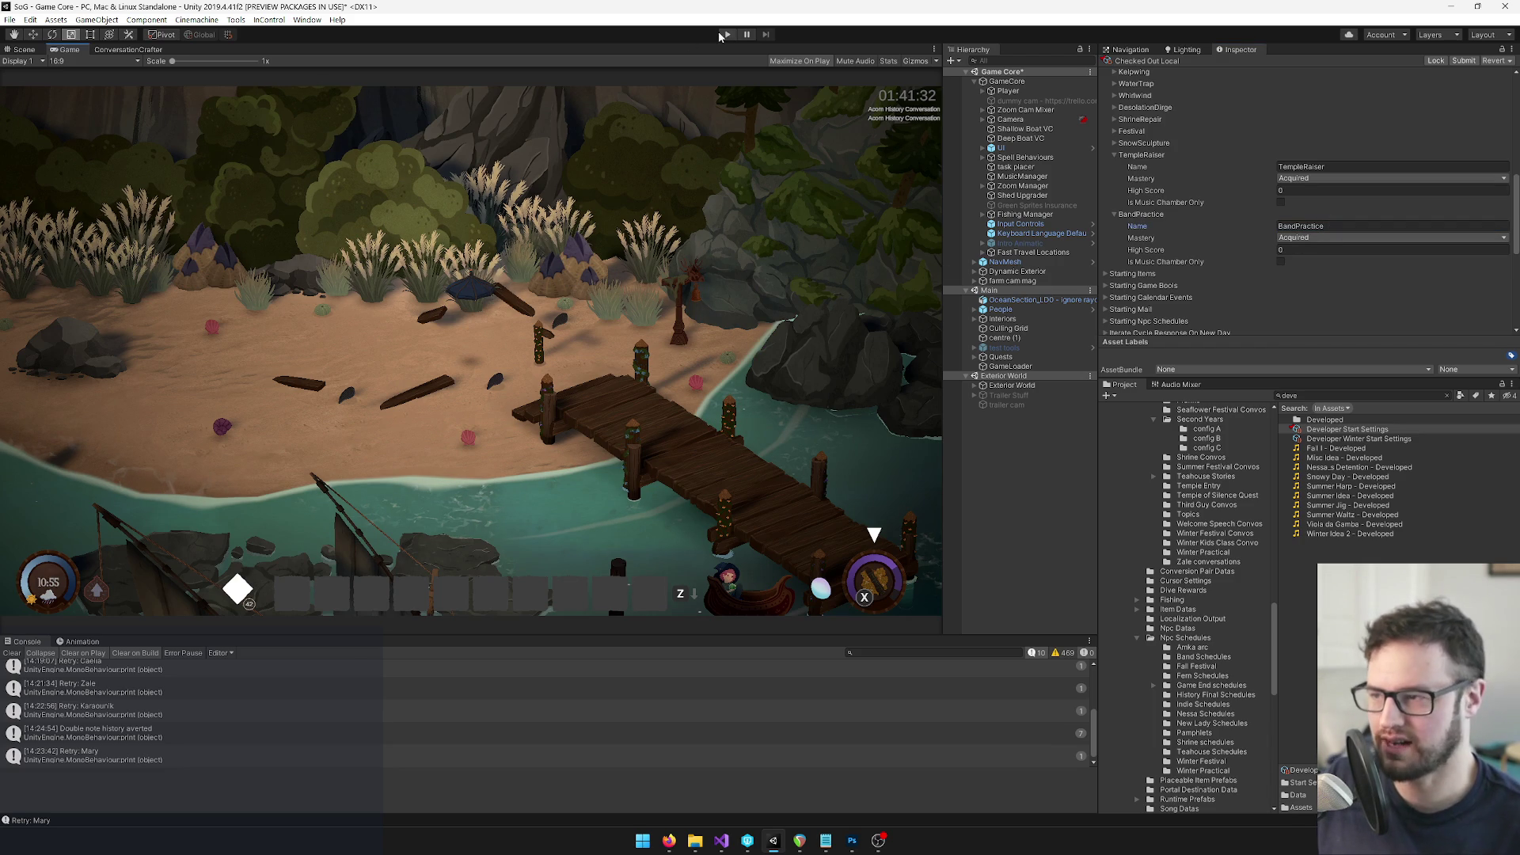
{"action": "left_click", "coordinate": [728, 35]}
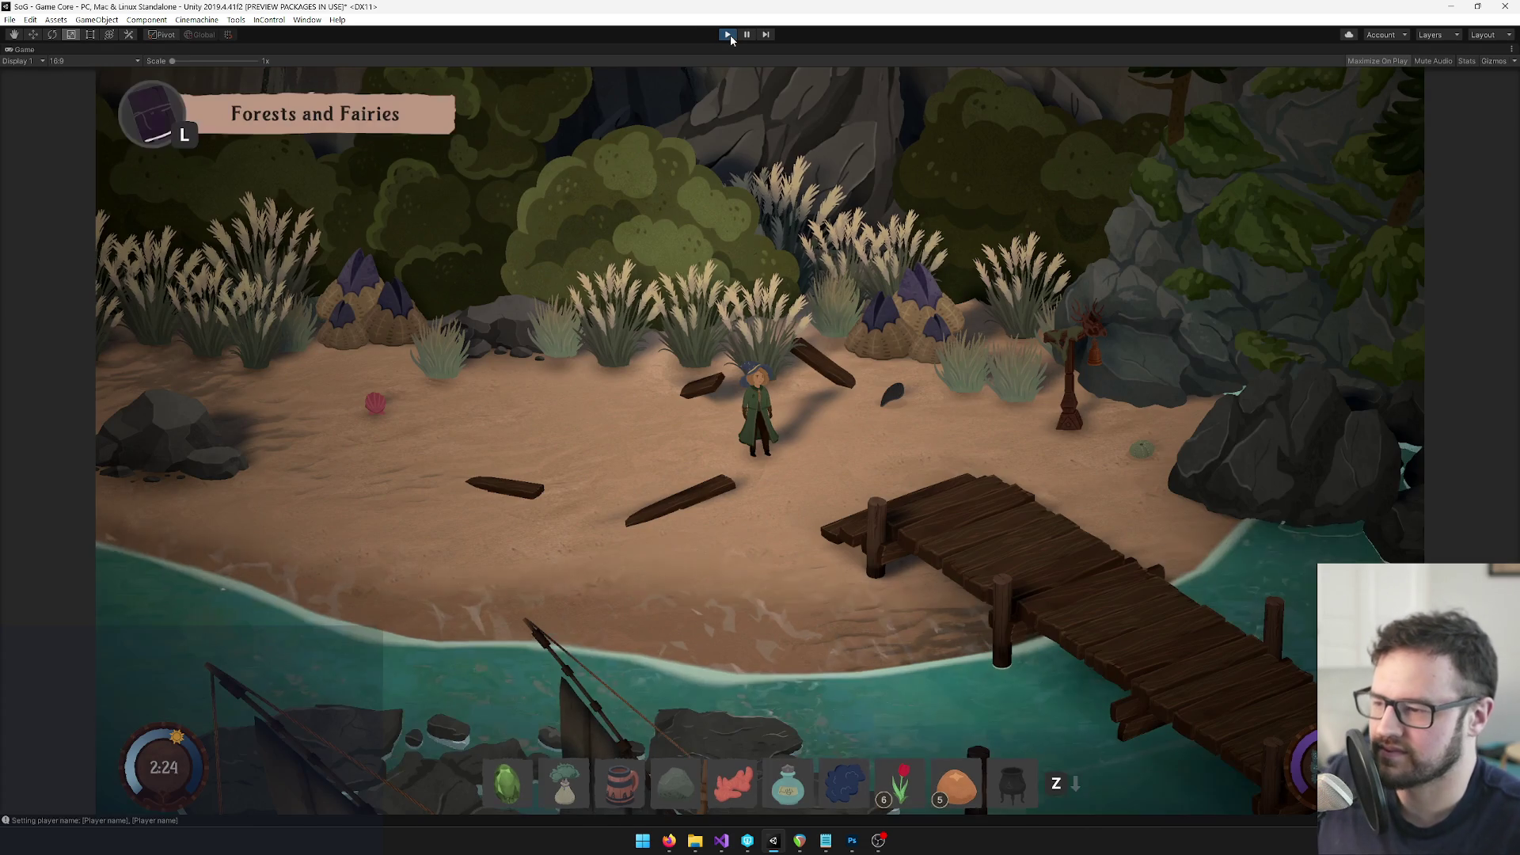
Open Band Practice from the inventory's list of known songs
{"action": "key", "text": "Tab"}
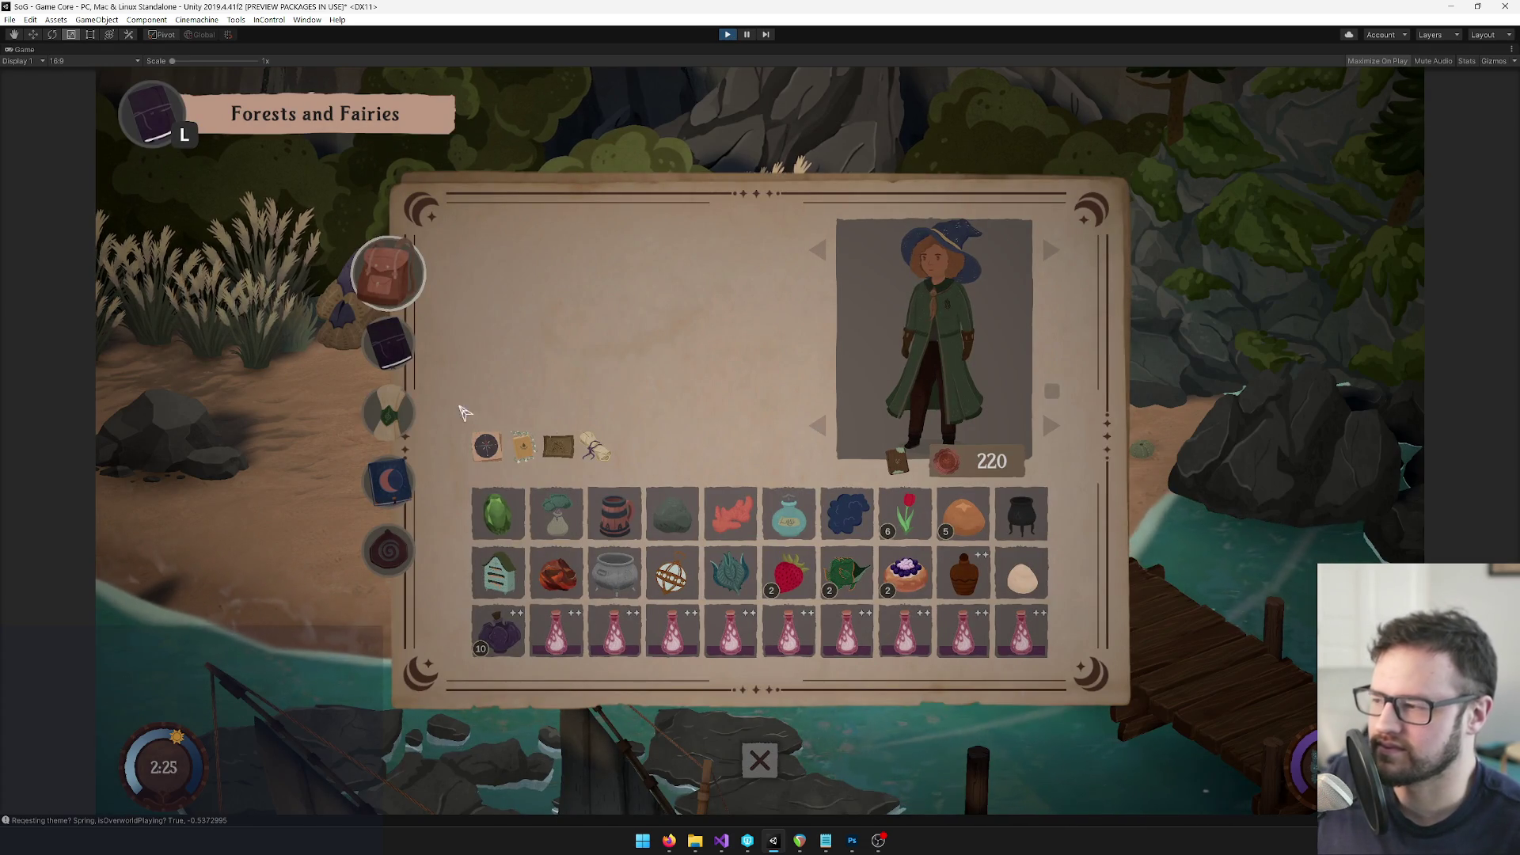
{"action": "left_click", "coordinate": [388, 412]}
{"action": "scroll", "coordinate": [570, 547], "scroll_direction": "down", "scroll_amount": 5}
{"action": "scroll", "coordinate": [562, 558], "scroll_direction": "down", "scroll_amount": 1}
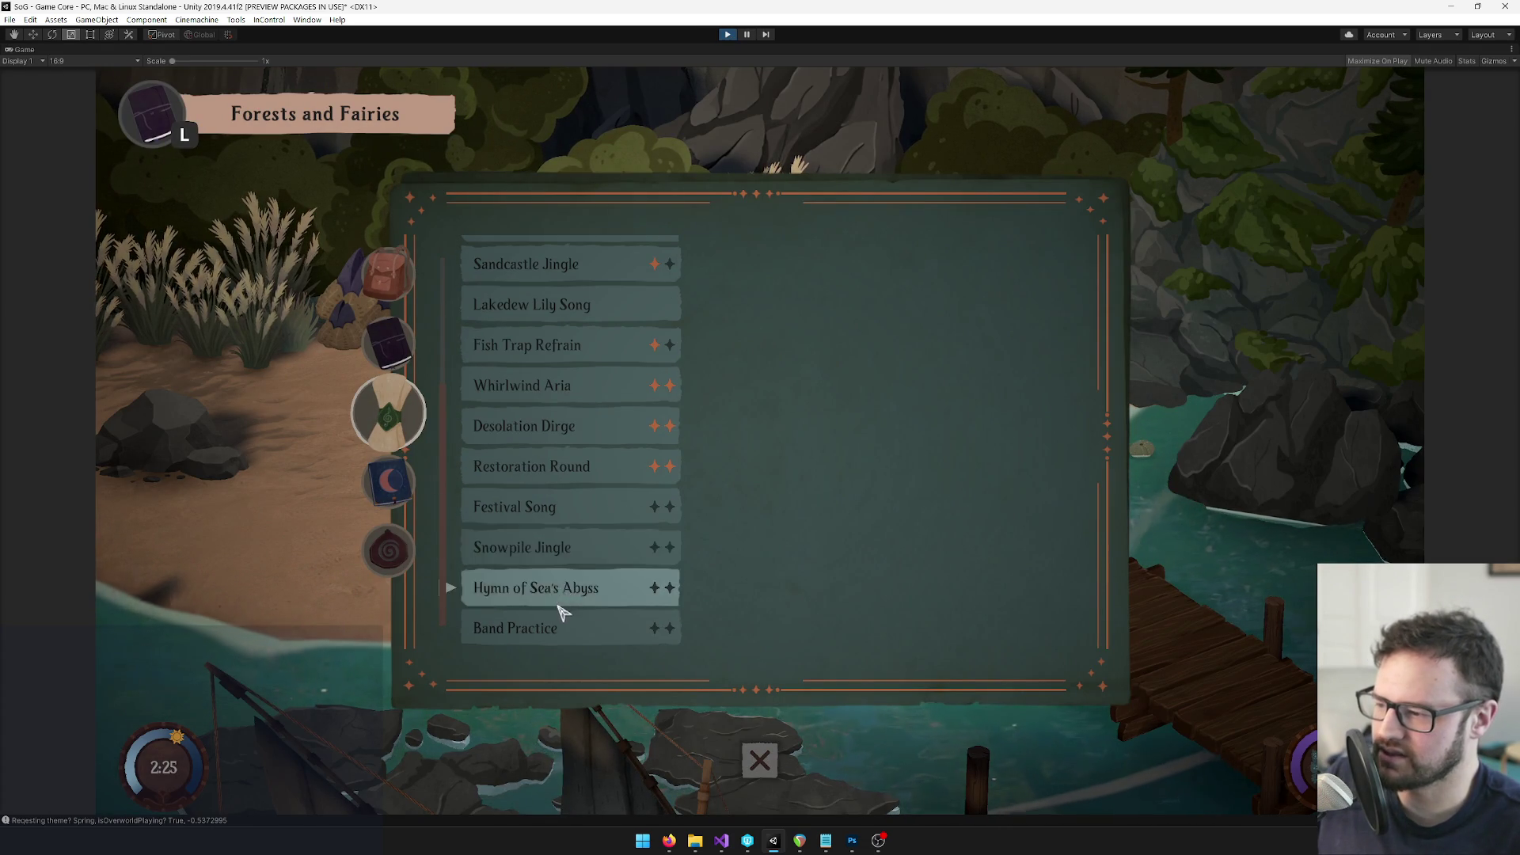
{"action": "left_click", "coordinate": [902, 510]}
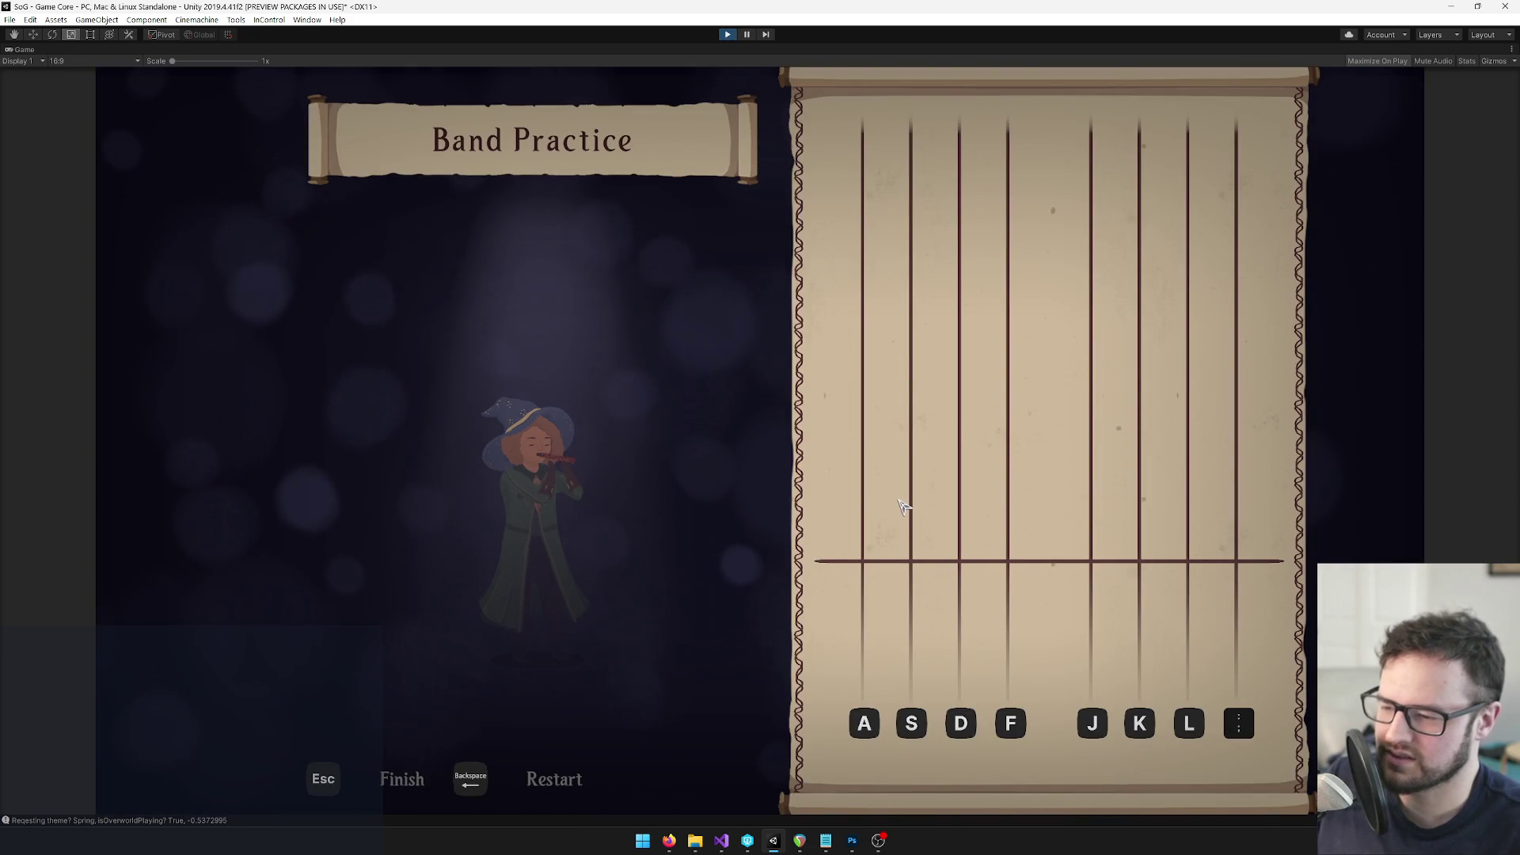
Perform Band Practice in-game, stop the playtest, and switch to REAPER
{"action": "key", "text": "Escape"}
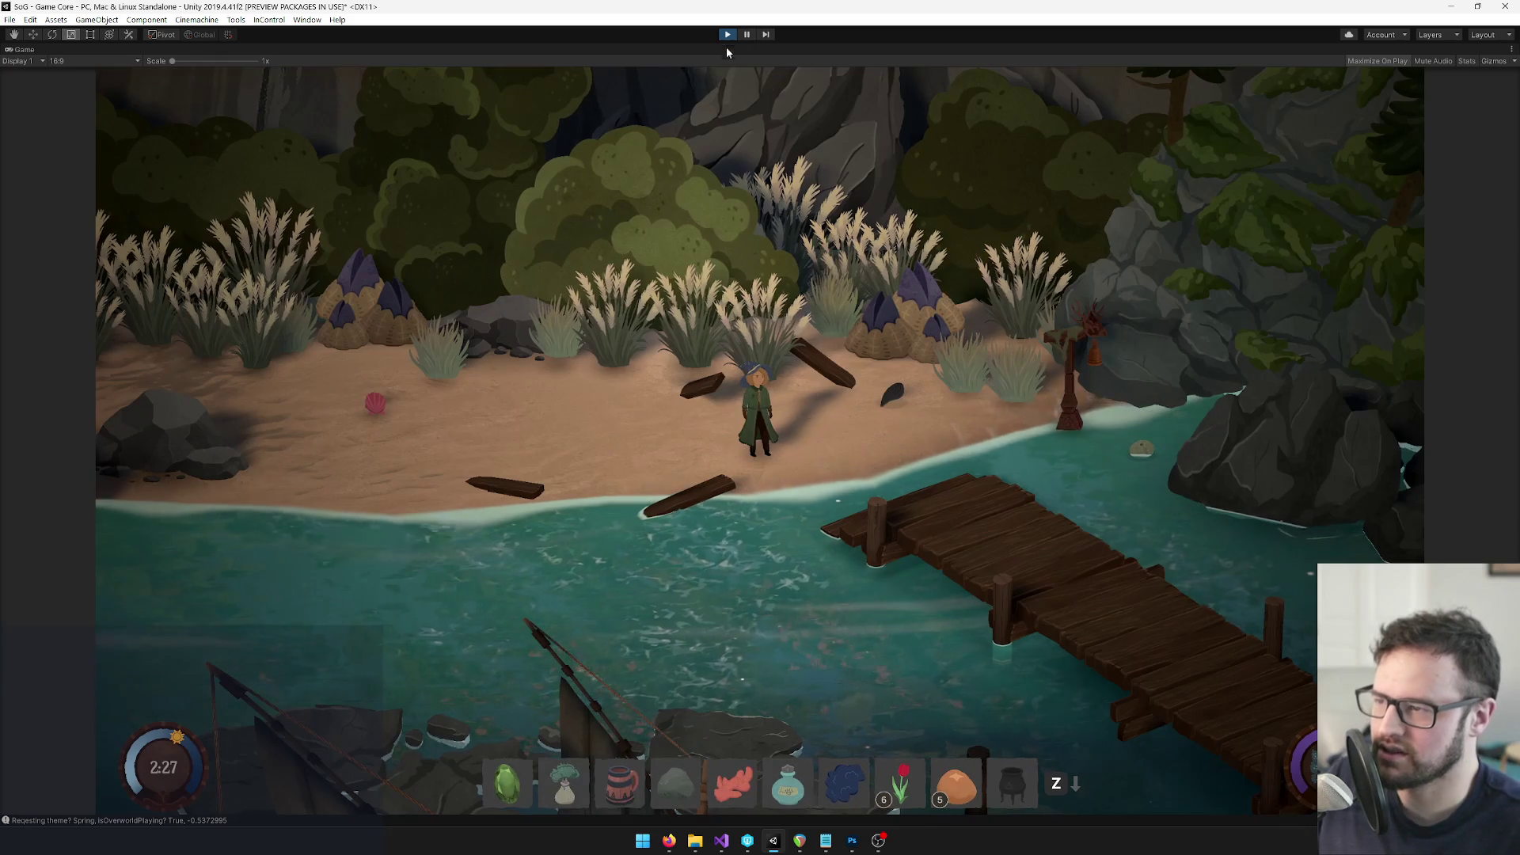
{"action": "left_click", "coordinate": [726, 35]}
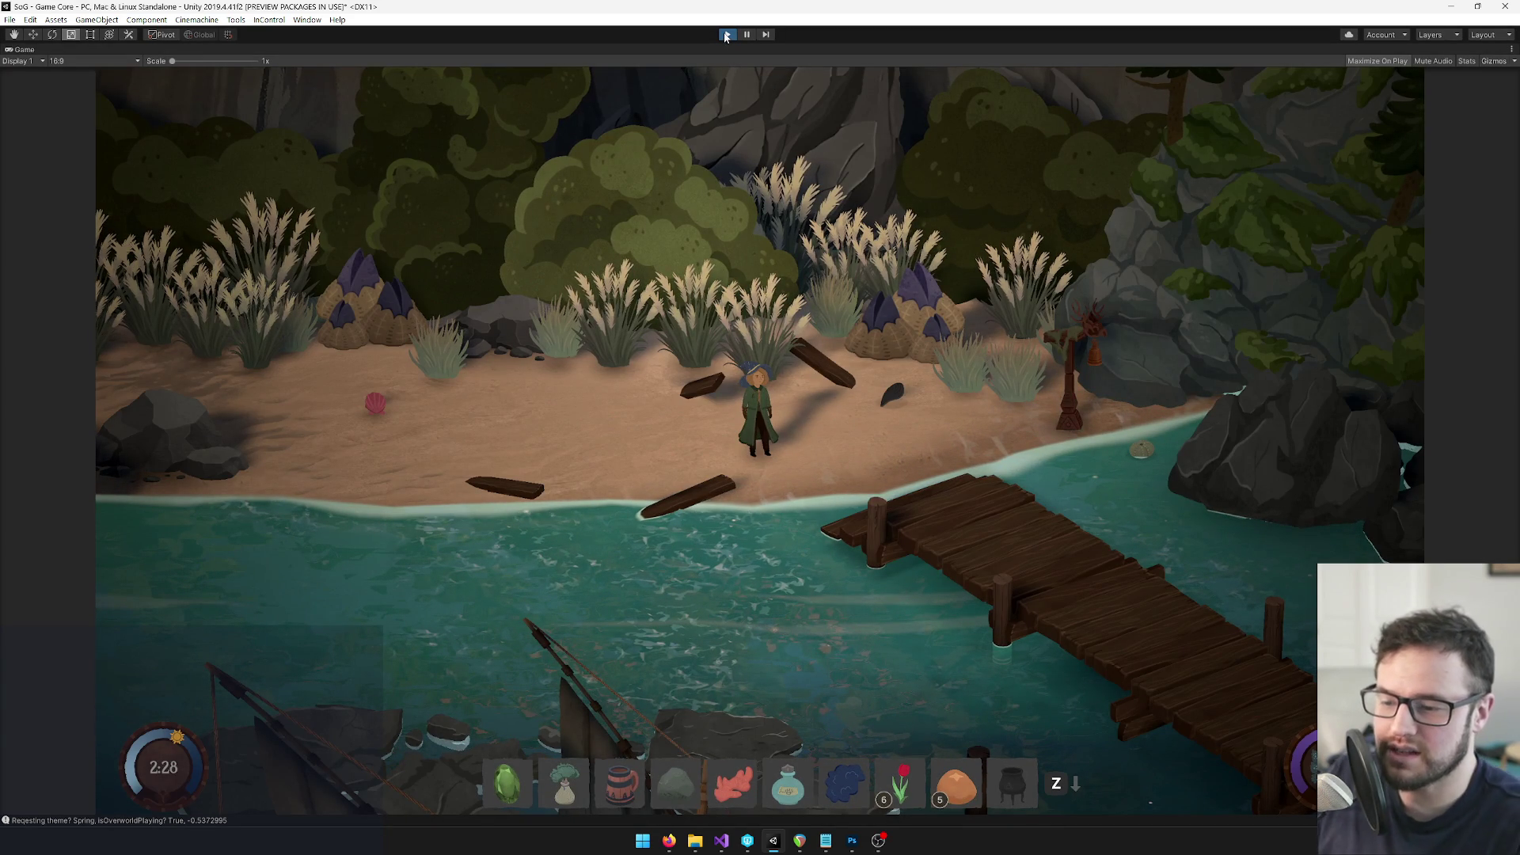
{"action": "left_click", "coordinate": [800, 840]}
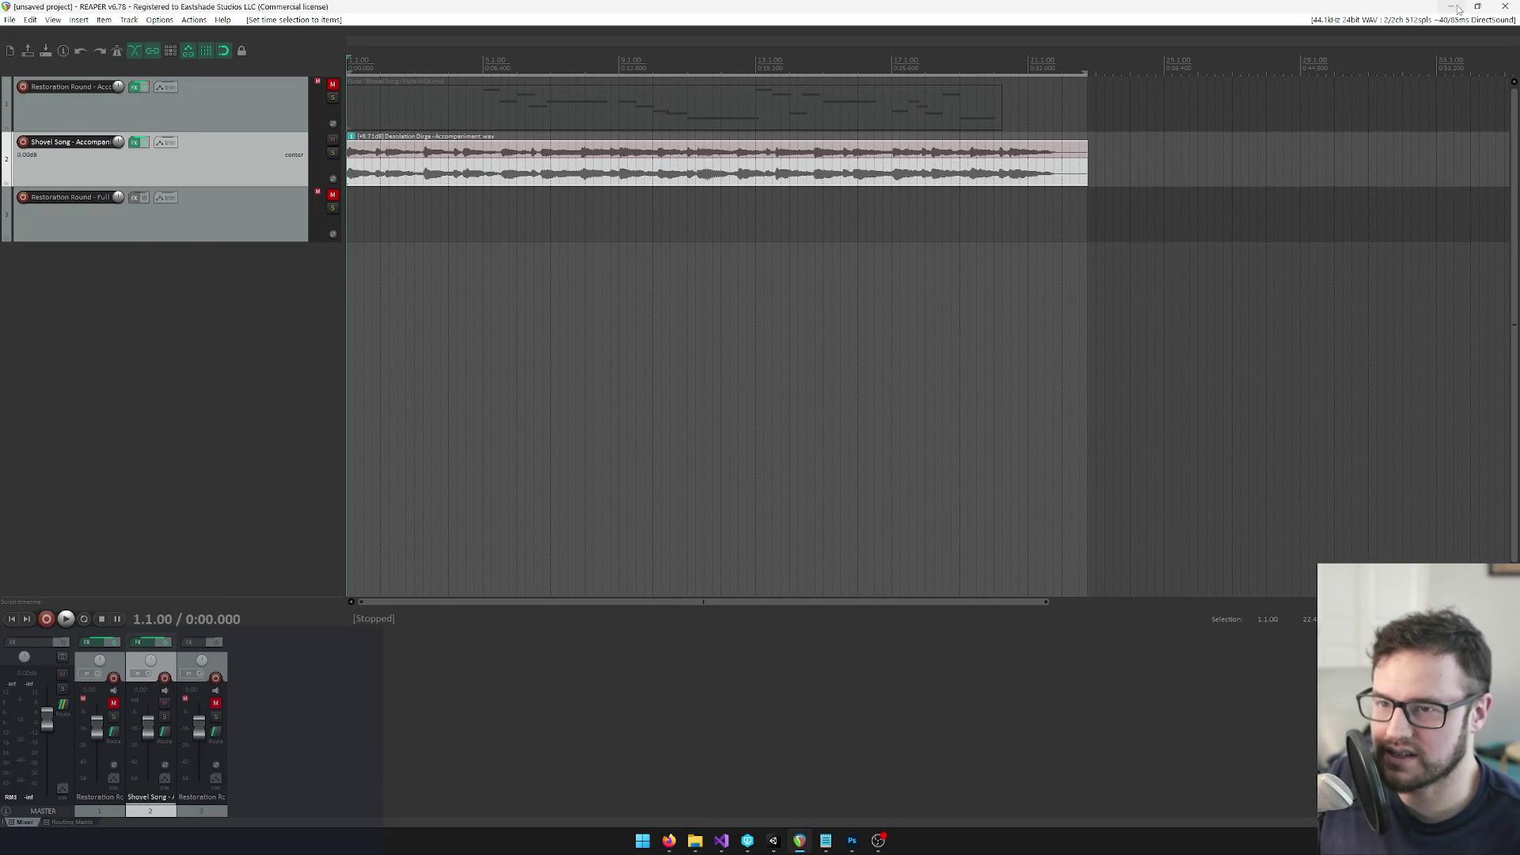
Minimize REAPER and exit Unity play mode with Ctrl+P
{"action": "left_click", "coordinate": [1452, 7]}
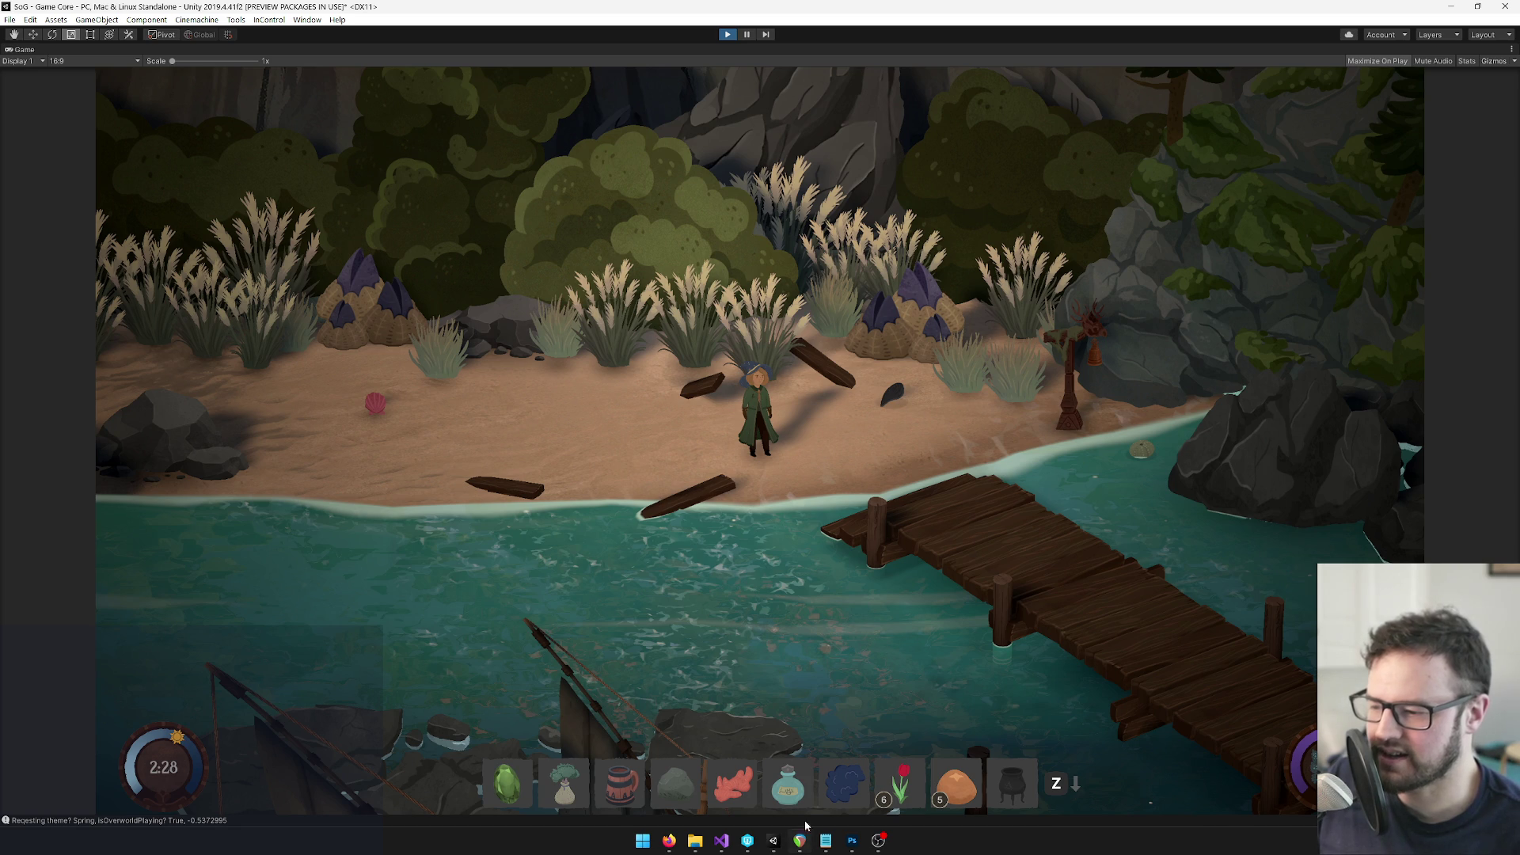
{"action": "mouse_move", "coordinate": [801, 838]}
{"action": "key", "text": "ctrl+p"}
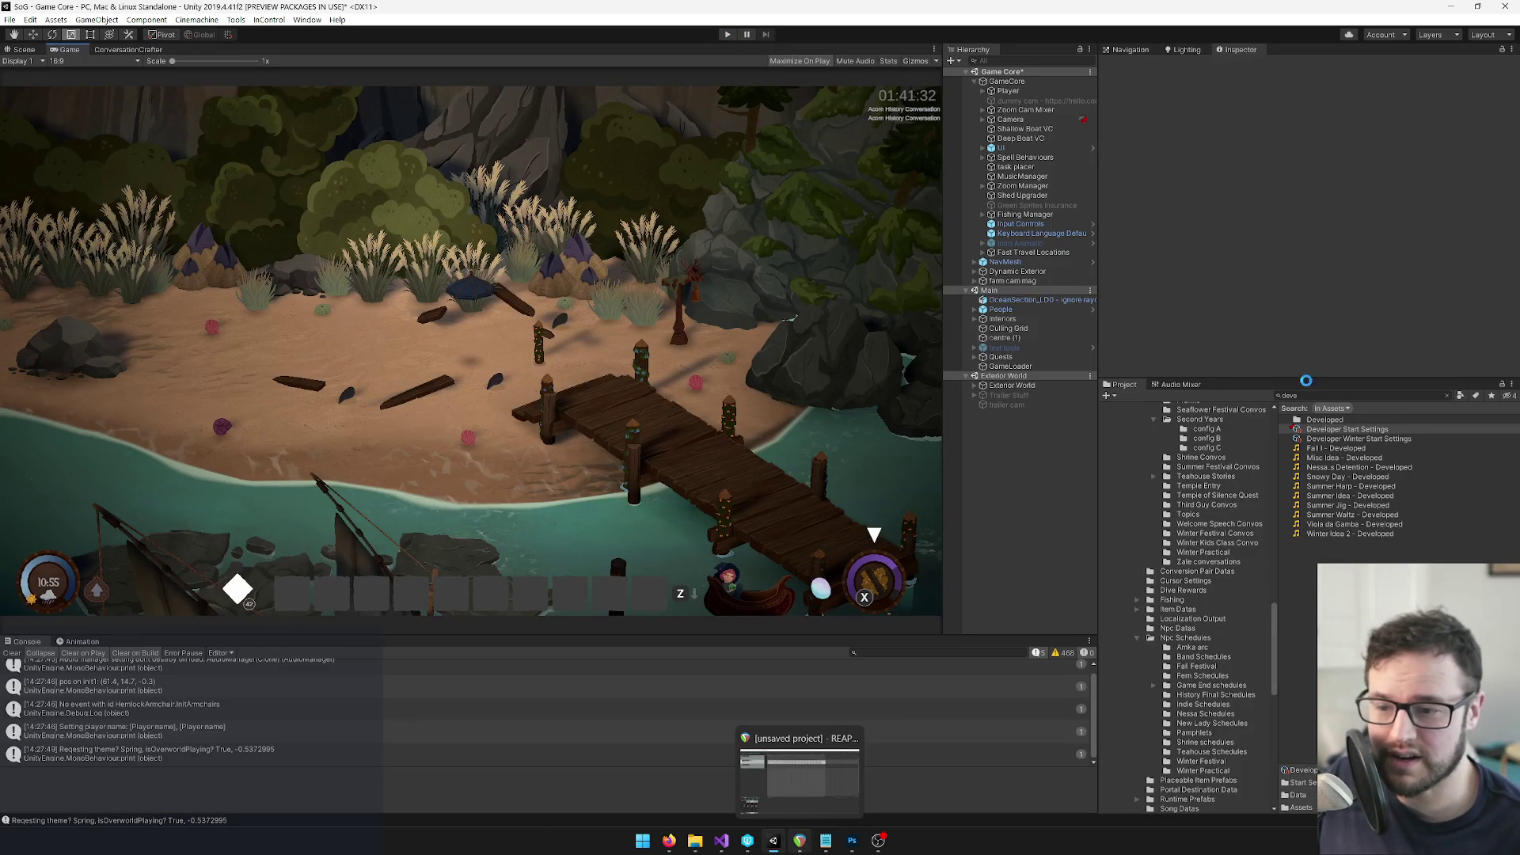
Review Developer Start Settings' Starting Acquired Spells list, then switch to REAPER
{"action": "left_click", "coordinate": [1308, 396]}
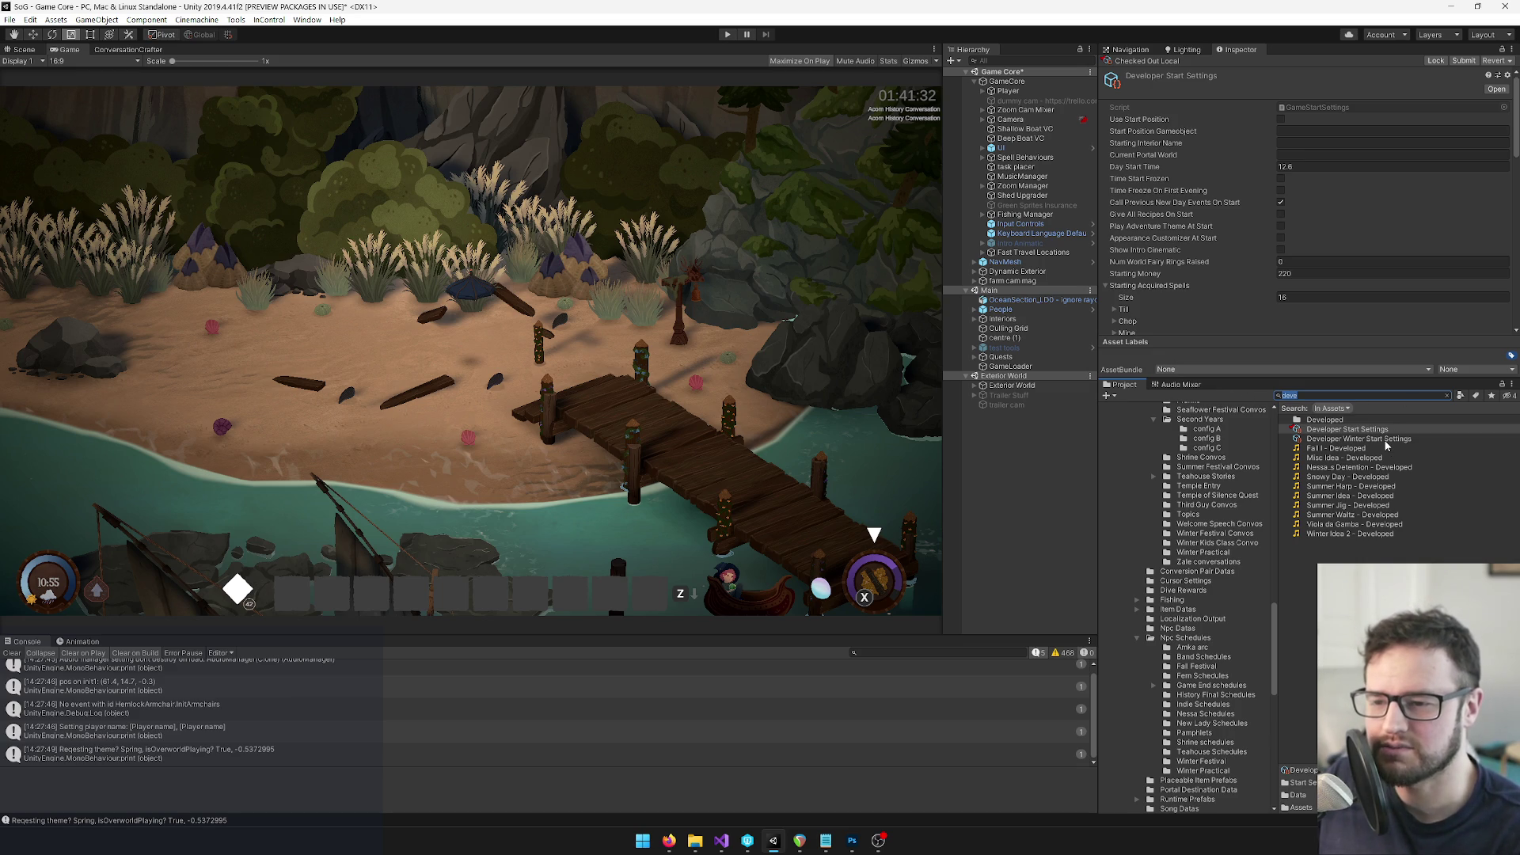
{"action": "left_click", "coordinate": [1354, 395]}
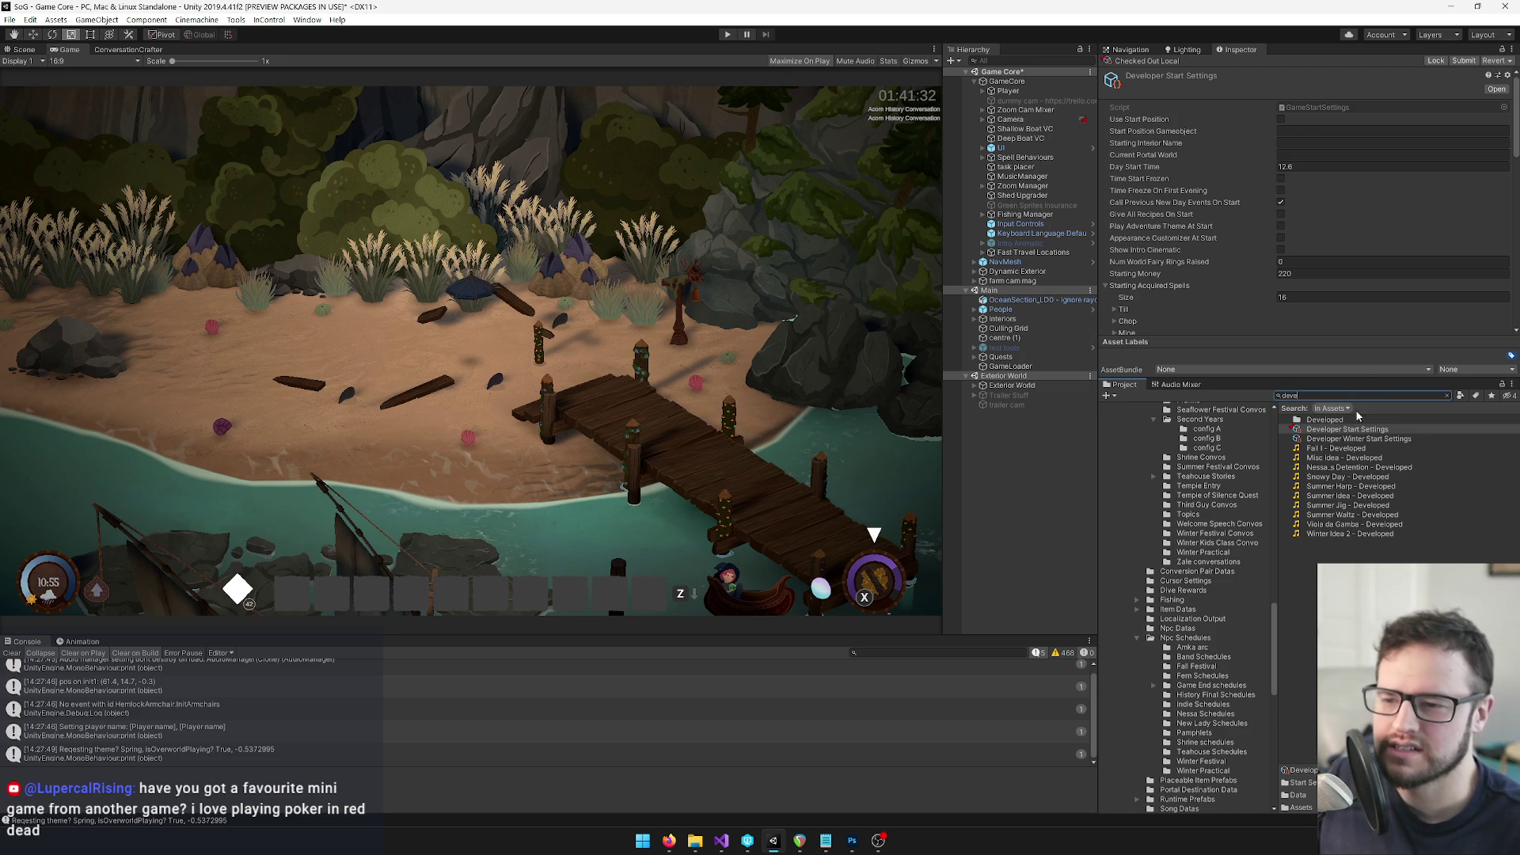
{"action": "scroll", "coordinate": [1325, 262], "scroll_direction": "down", "scroll_amount": 3}
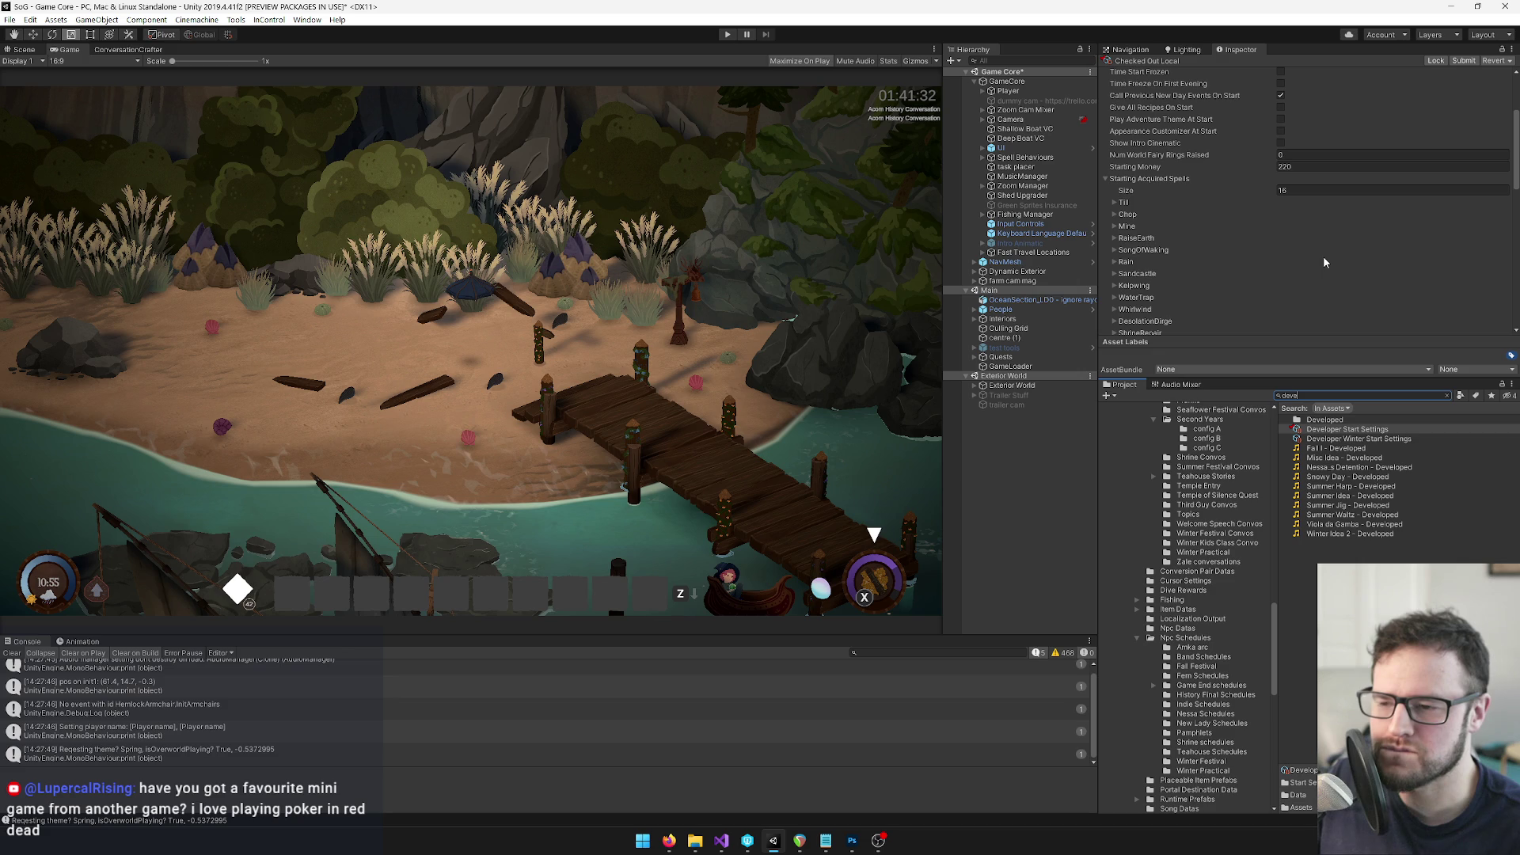
{"action": "left_click", "coordinate": [799, 841]}
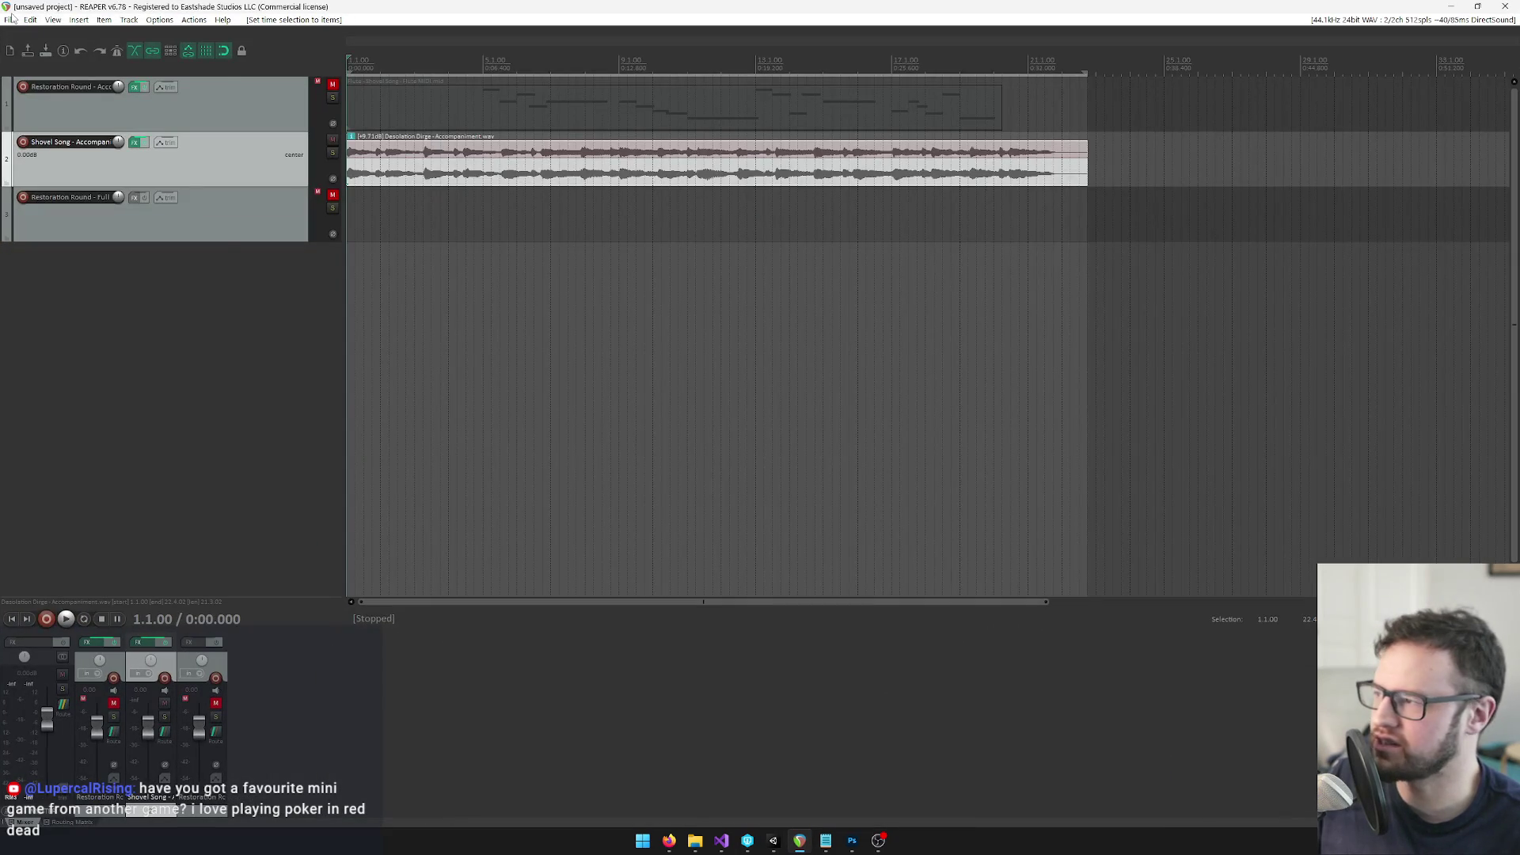
Open recent project Antoine Song 3.rpp without saving the current one, then return to Unity
{"action": "left_click", "coordinate": [10, 20]}
{"action": "mouse_move", "coordinate": [53, 145]}
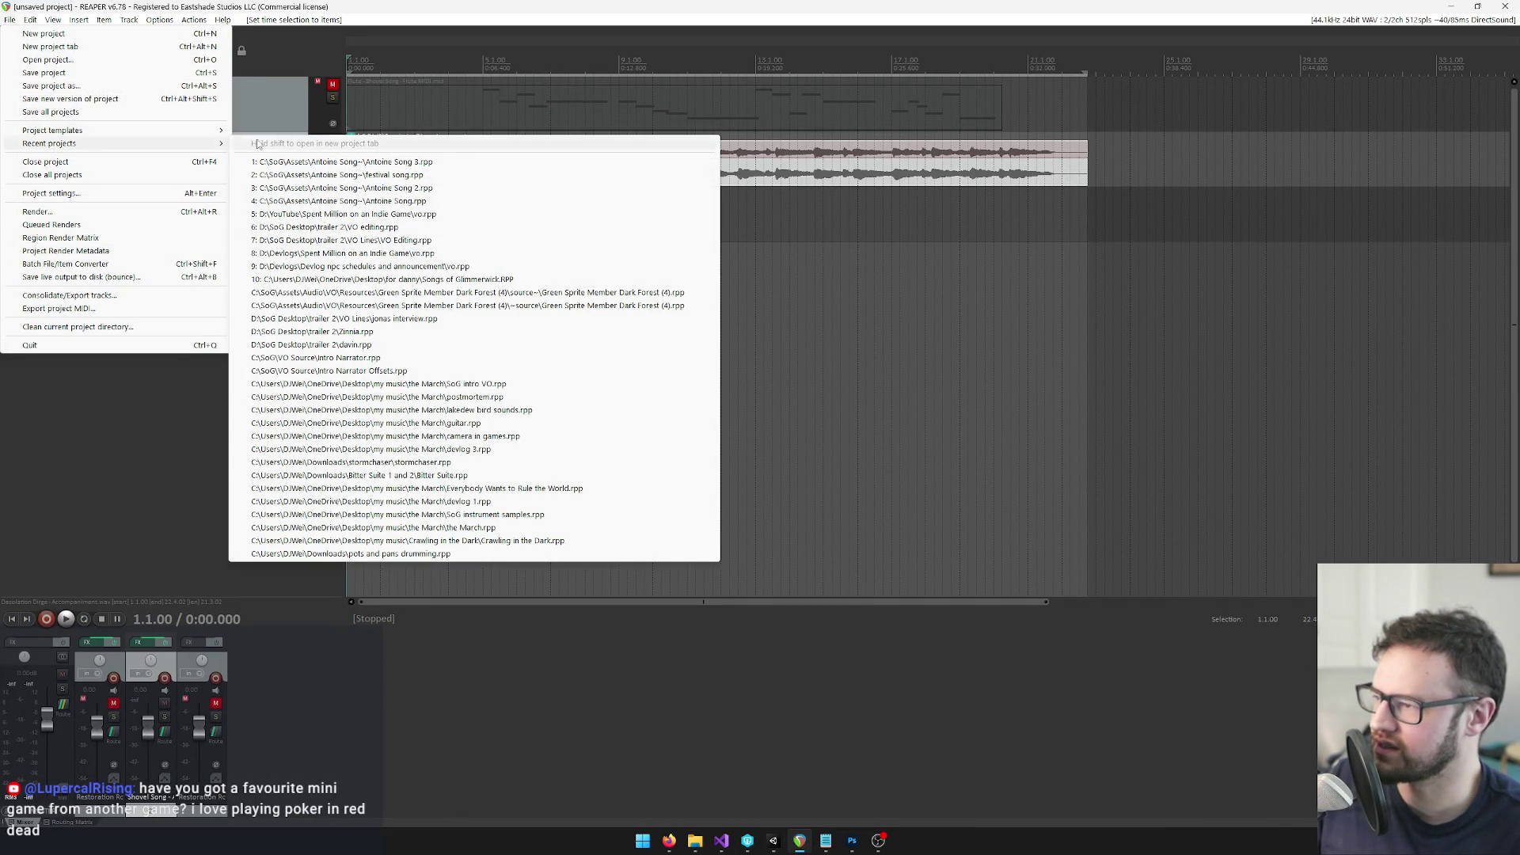
{"action": "left_click", "coordinate": [291, 163]}
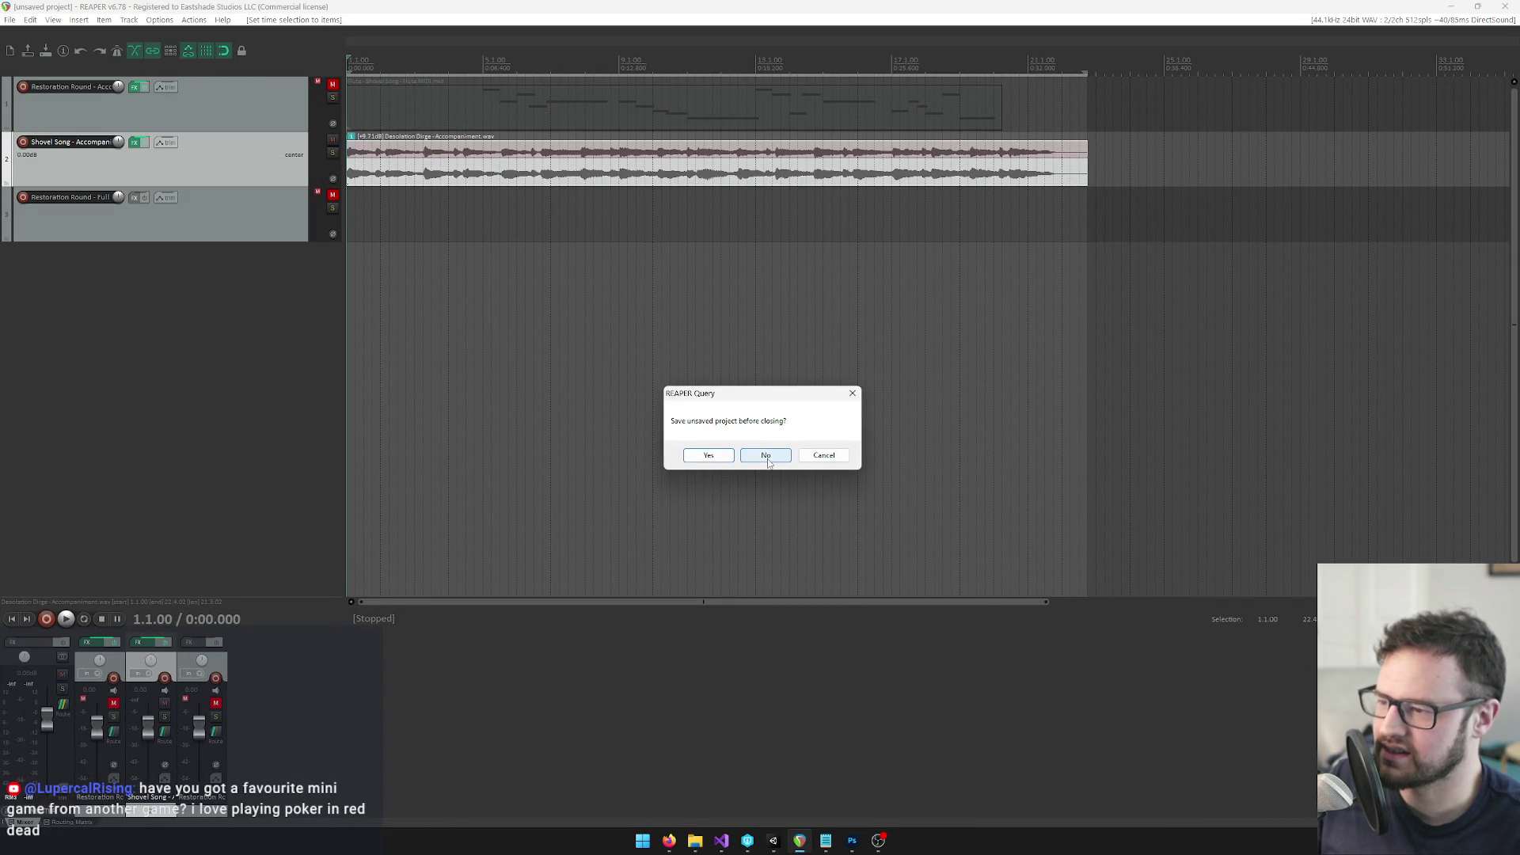
{"action": "left_click", "coordinate": [765, 457]}
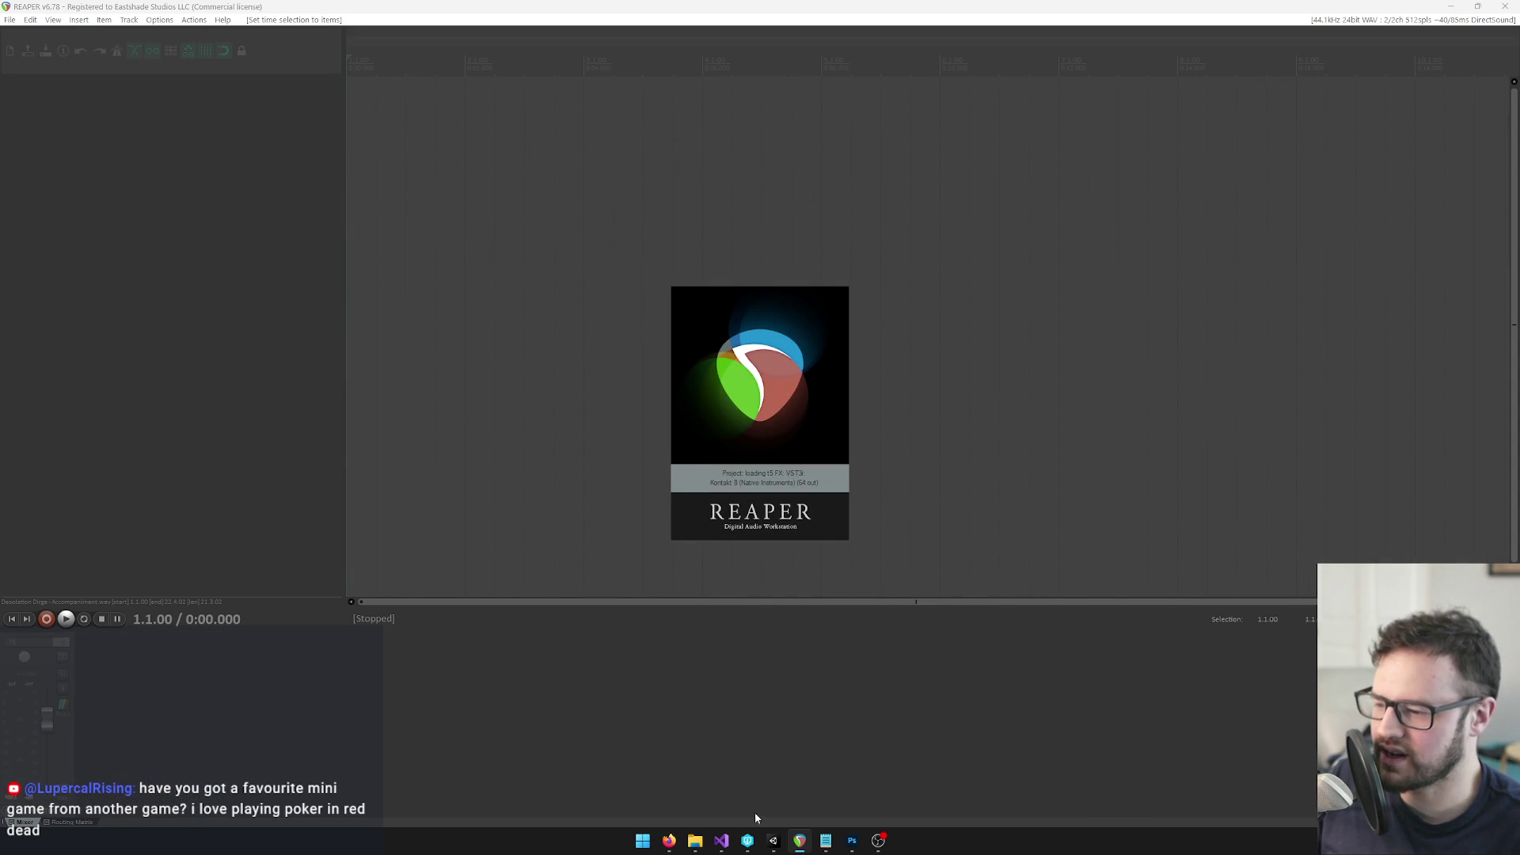
{"action": "left_click", "coordinate": [773, 841]}
Search 'antoin', open the Antoine Song folder, and select Antoine Song Accompaniment
{"action": "mouse_move", "coordinate": [826, 841]}
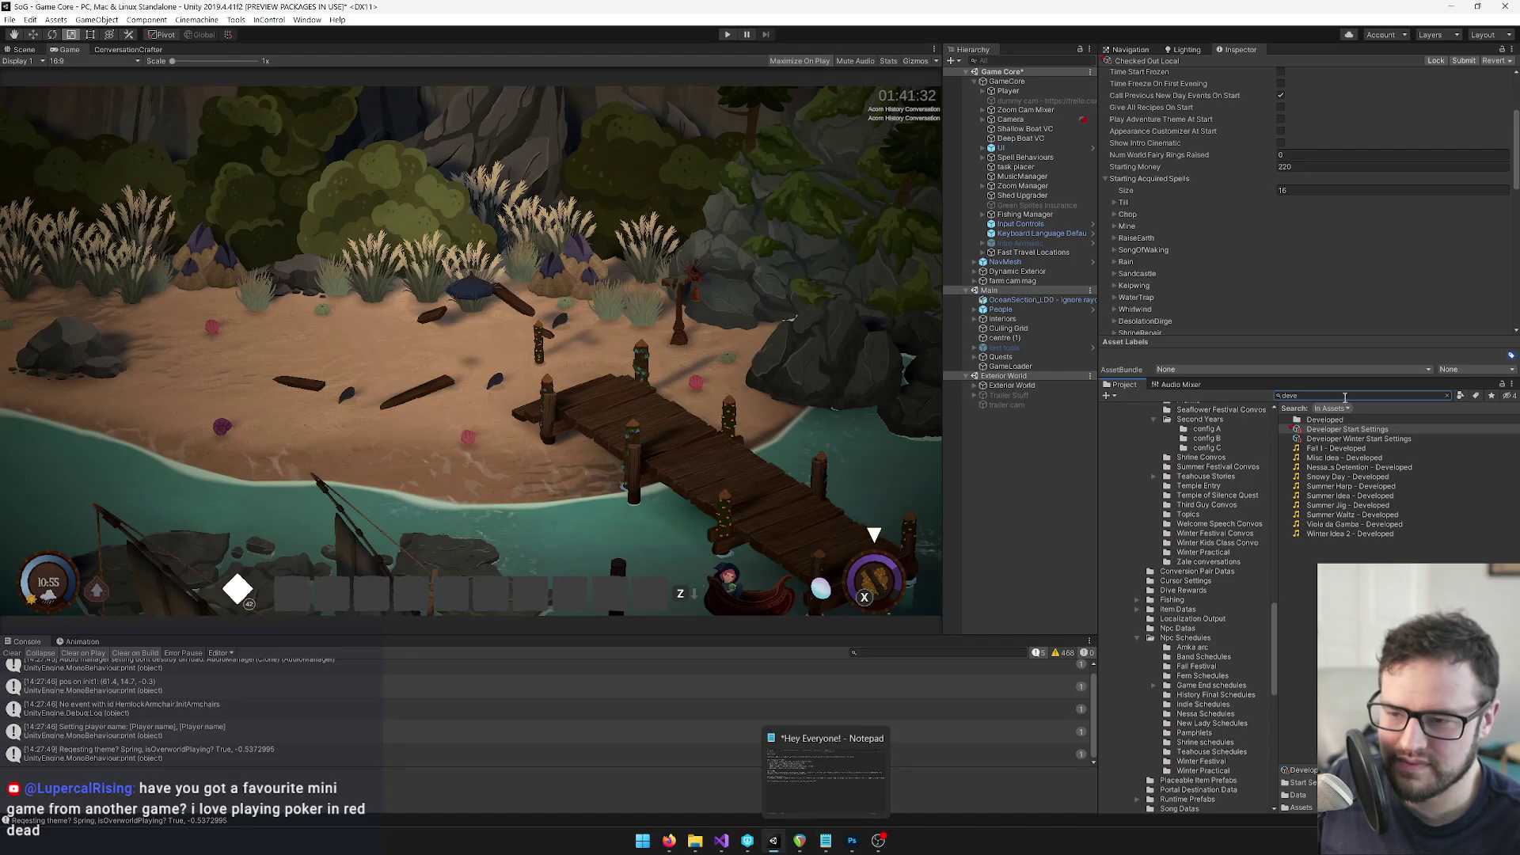
{"action": "left_click", "coordinate": [1344, 398]}
{"action": "type", "text": "antoi"}
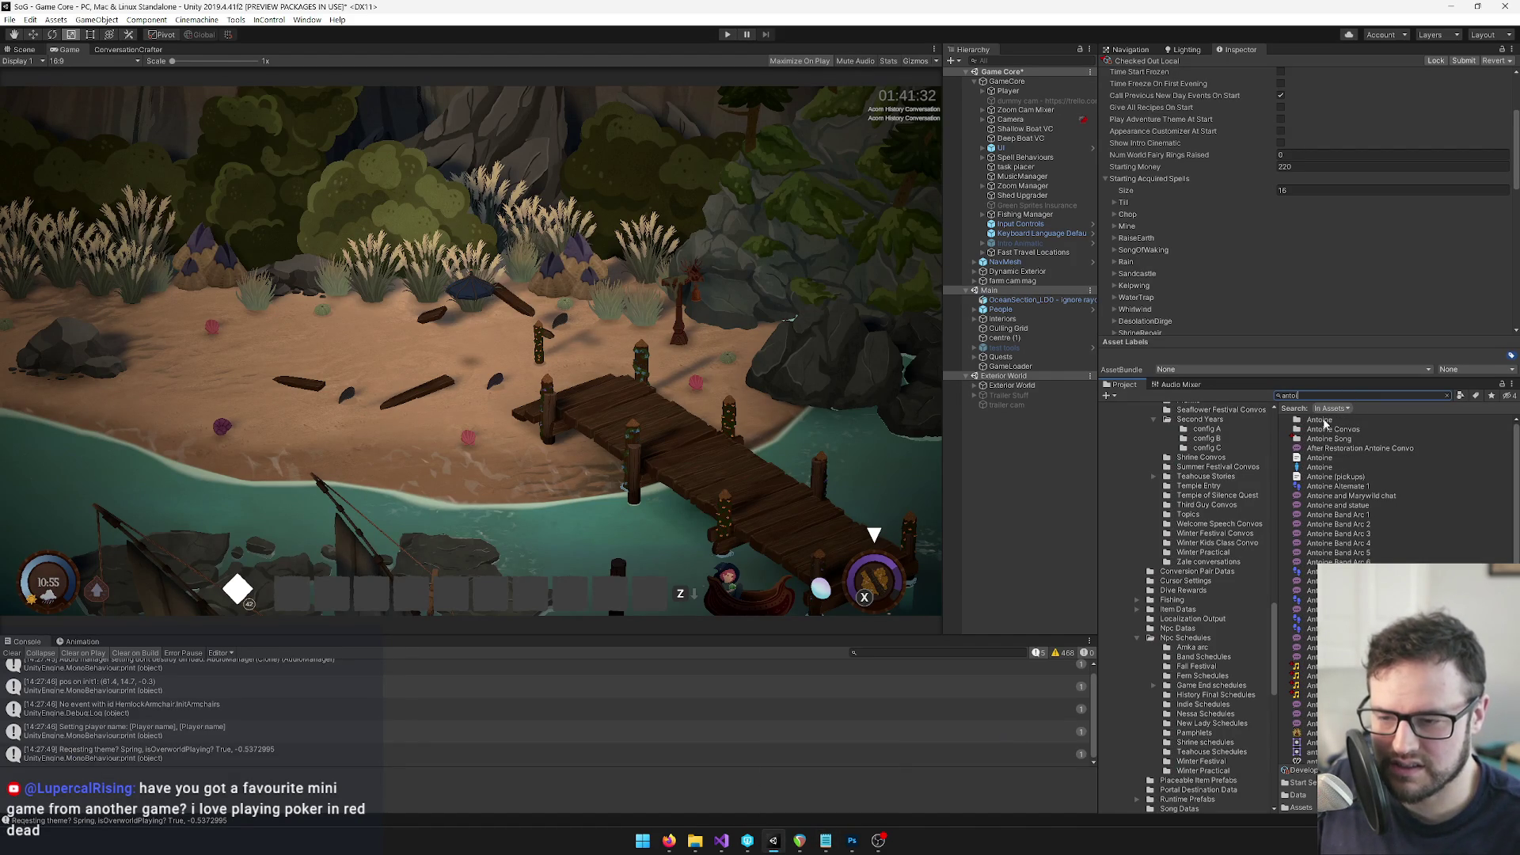
{"action": "double_click", "coordinate": [1330, 421]}
{"action": "left_click", "coordinate": [1358, 397]}
{"action": "type", "text": "antoin"}
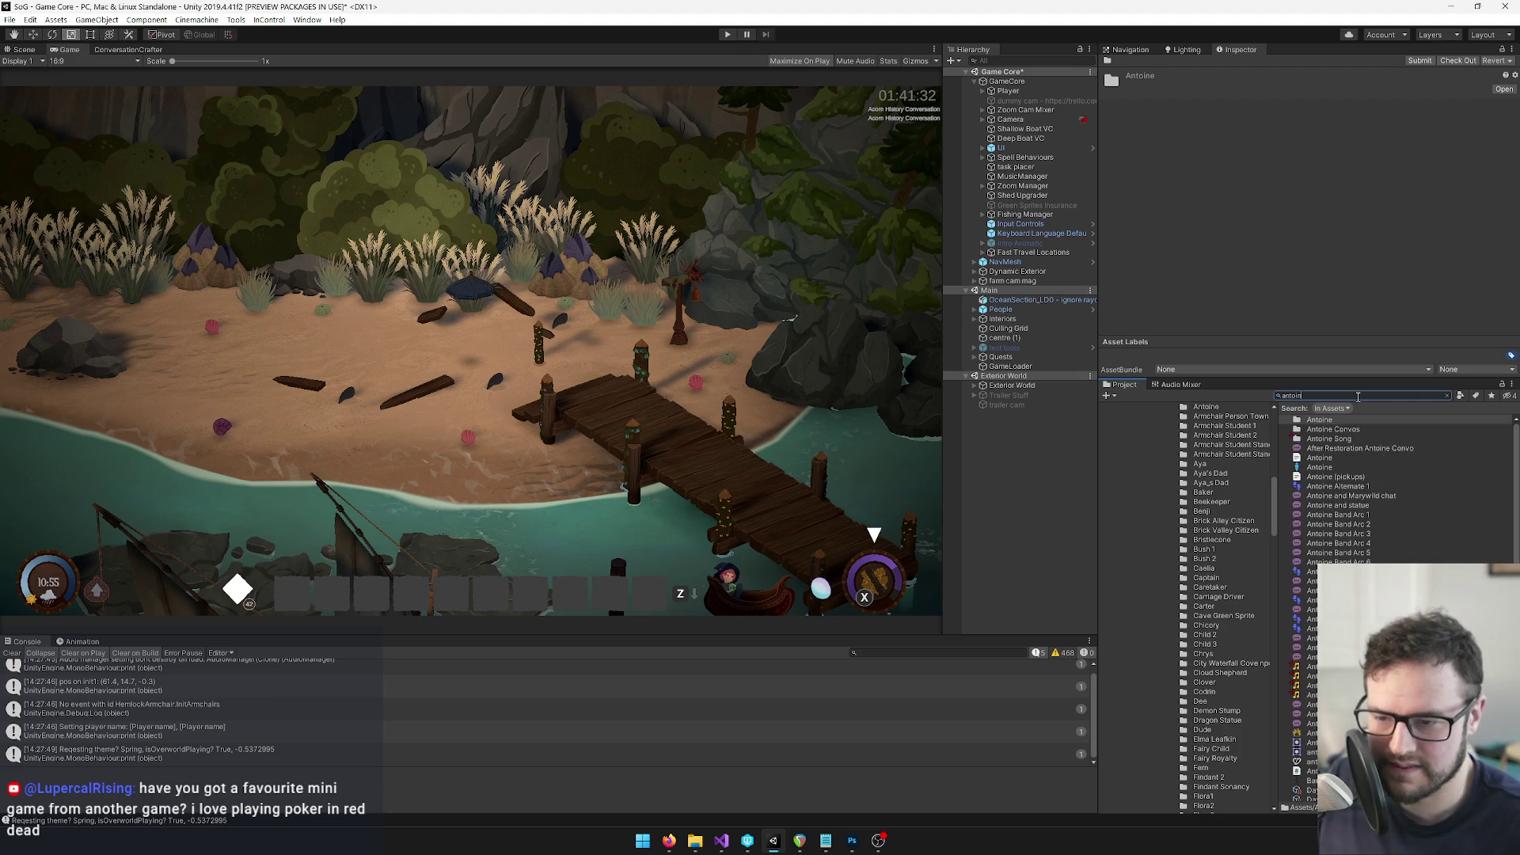
{"action": "double_click", "coordinate": [1340, 440]}
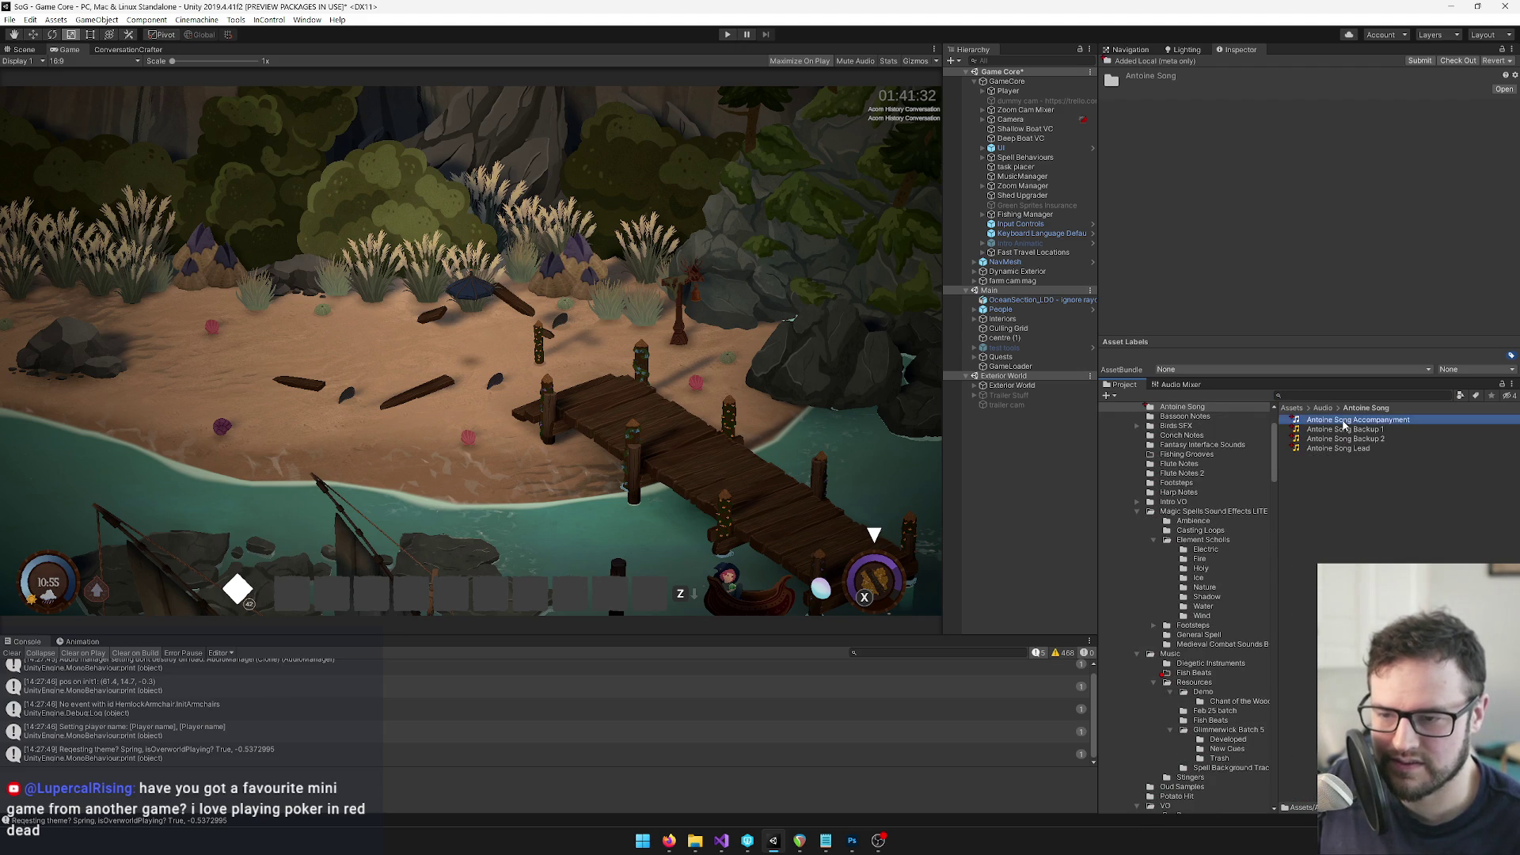
{"action": "left_click", "coordinate": [1344, 421]}
{"action": "double_click", "coordinate": [1345, 439]}
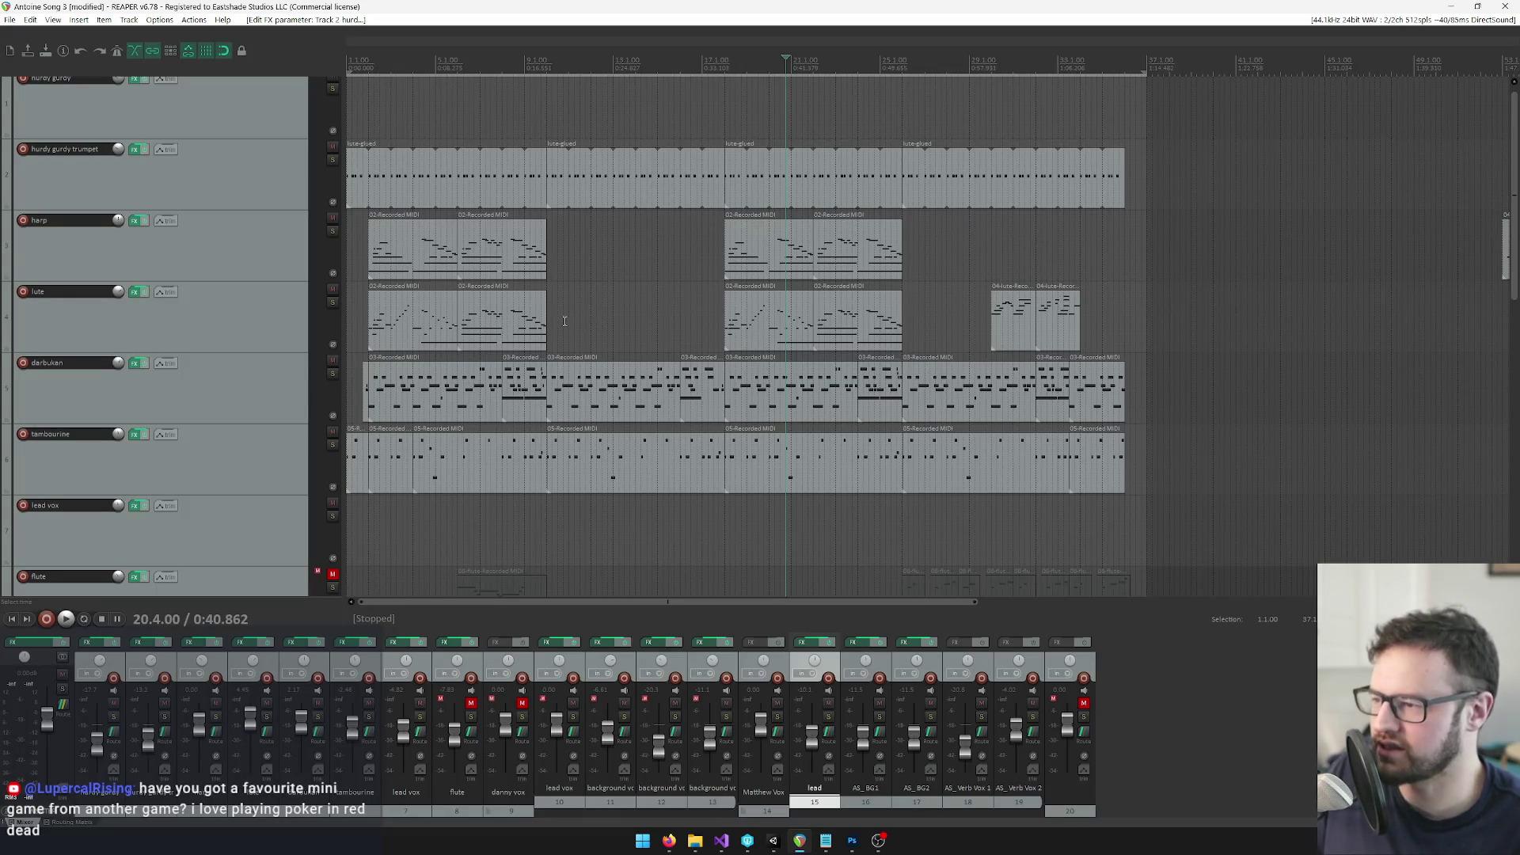
Play the Antoine Song mix from the start of the song
{"action": "scroll", "coordinate": [564, 323], "scroll_direction": "down", "scroll_amount": 3}
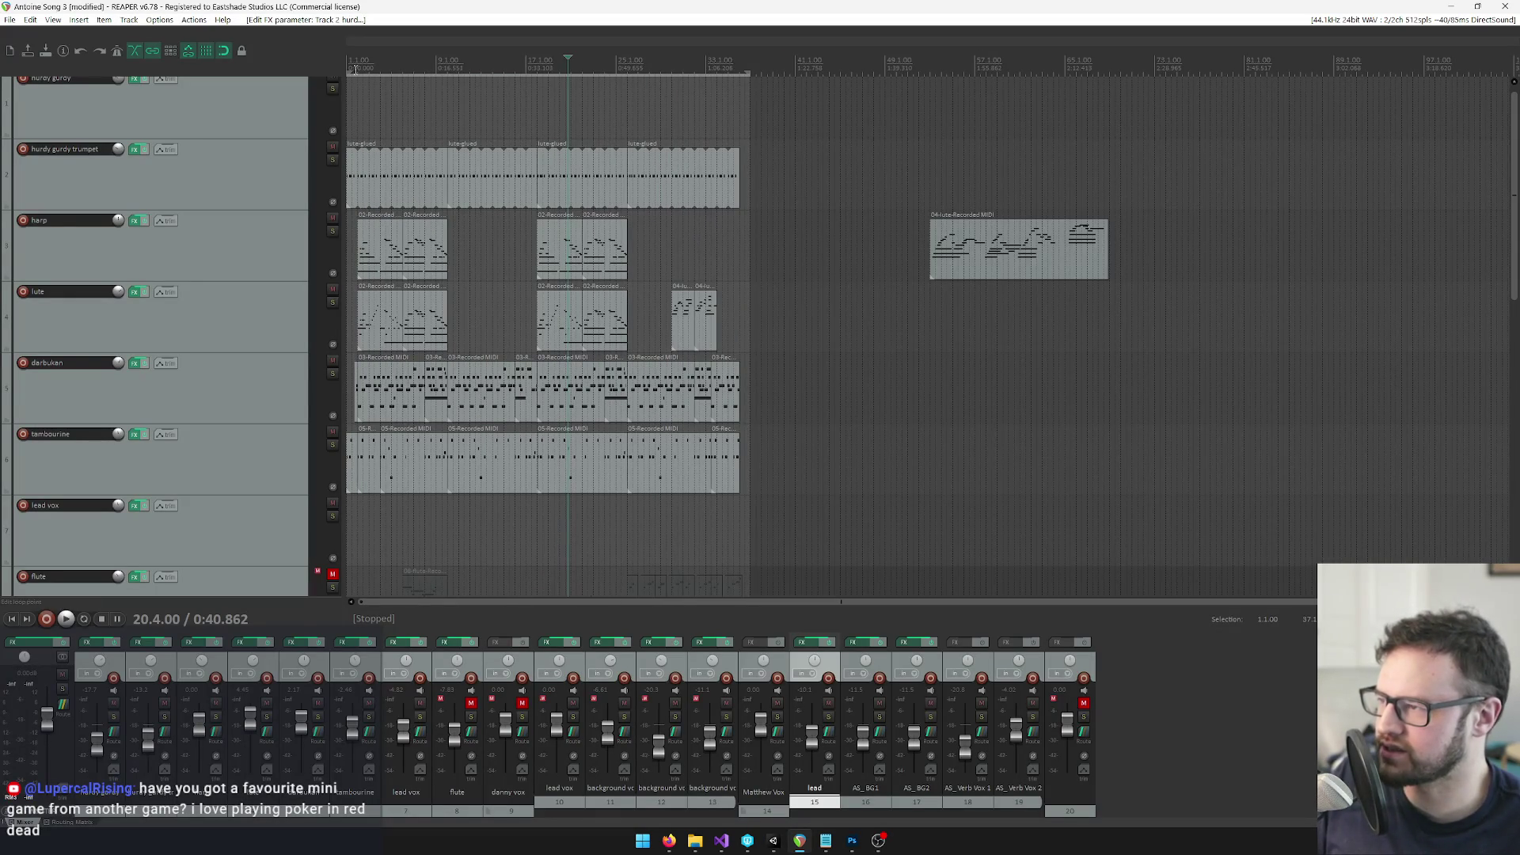
{"action": "left_click", "coordinate": [355, 69]}
{"action": "scroll", "coordinate": [767, 417], "scroll_direction": "up", "scroll_amount": 3}
{"action": "scroll", "coordinate": [767, 417], "scroll_direction": "up", "scroll_amount": 5}
{"action": "key", "text": "space"}
{"action": "mouse_move", "coordinate": [1516, 222]}
{"action": "left_mouse_down"}
{"action": "mouse_move", "coordinate": [1509, 406]}
{"action": "mouse_move", "coordinate": [1510, 362]}
{"action": "left_mouse_up"}
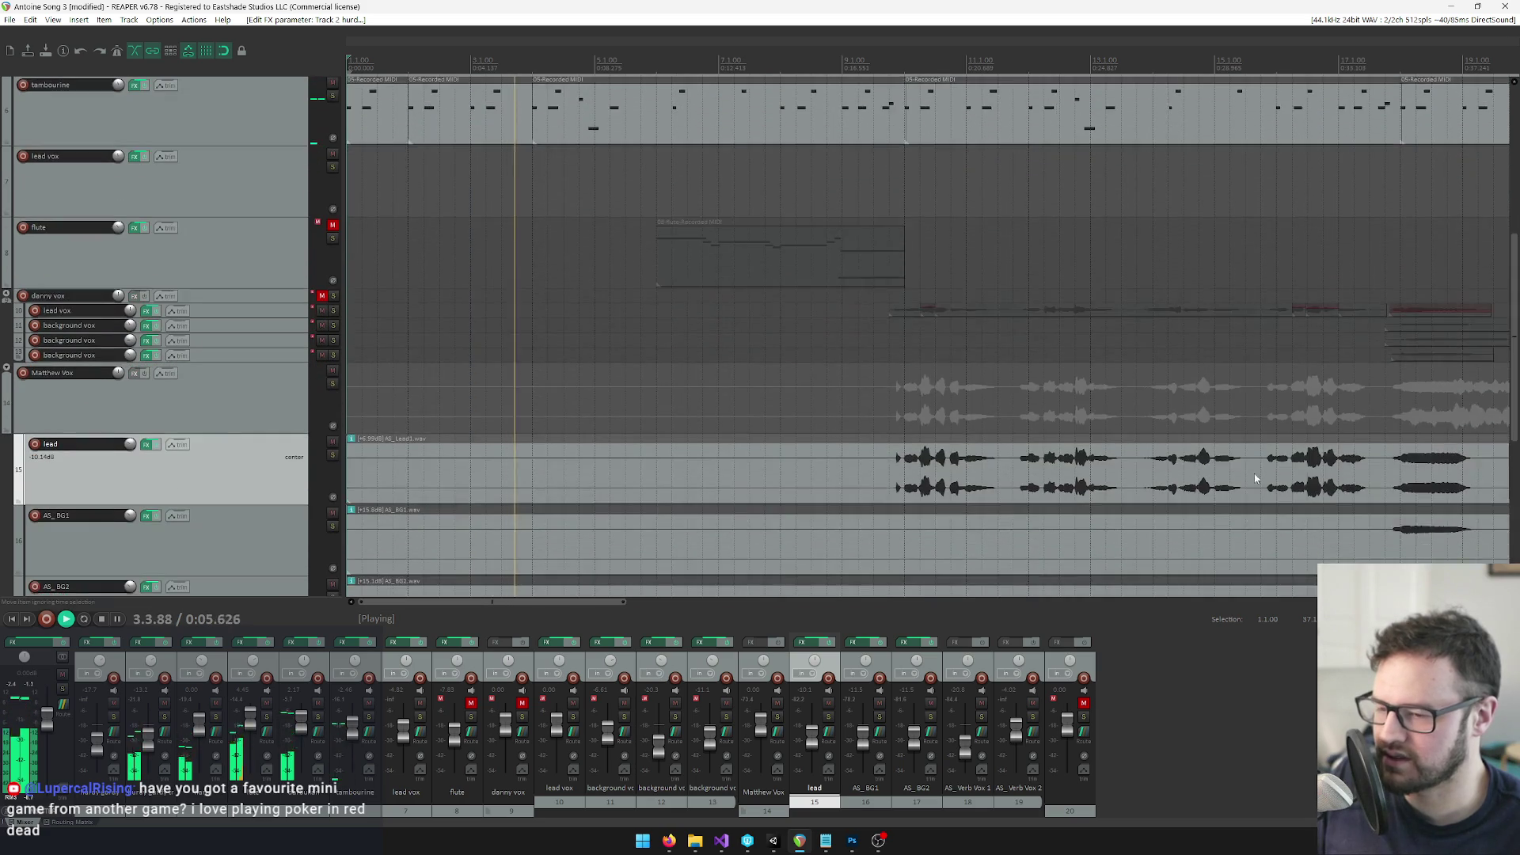
{"action": "scroll", "coordinate": [1255, 478], "scroll_direction": "down", "scroll_amount": 5}
{"action": "mouse_move", "coordinate": [1517, 297]}
{"action": "left_mouse_down"}
{"action": "mouse_move", "coordinate": [1515, 421]}
{"action": "mouse_move", "coordinate": [1481, 270]}
{"action": "left_mouse_up"}
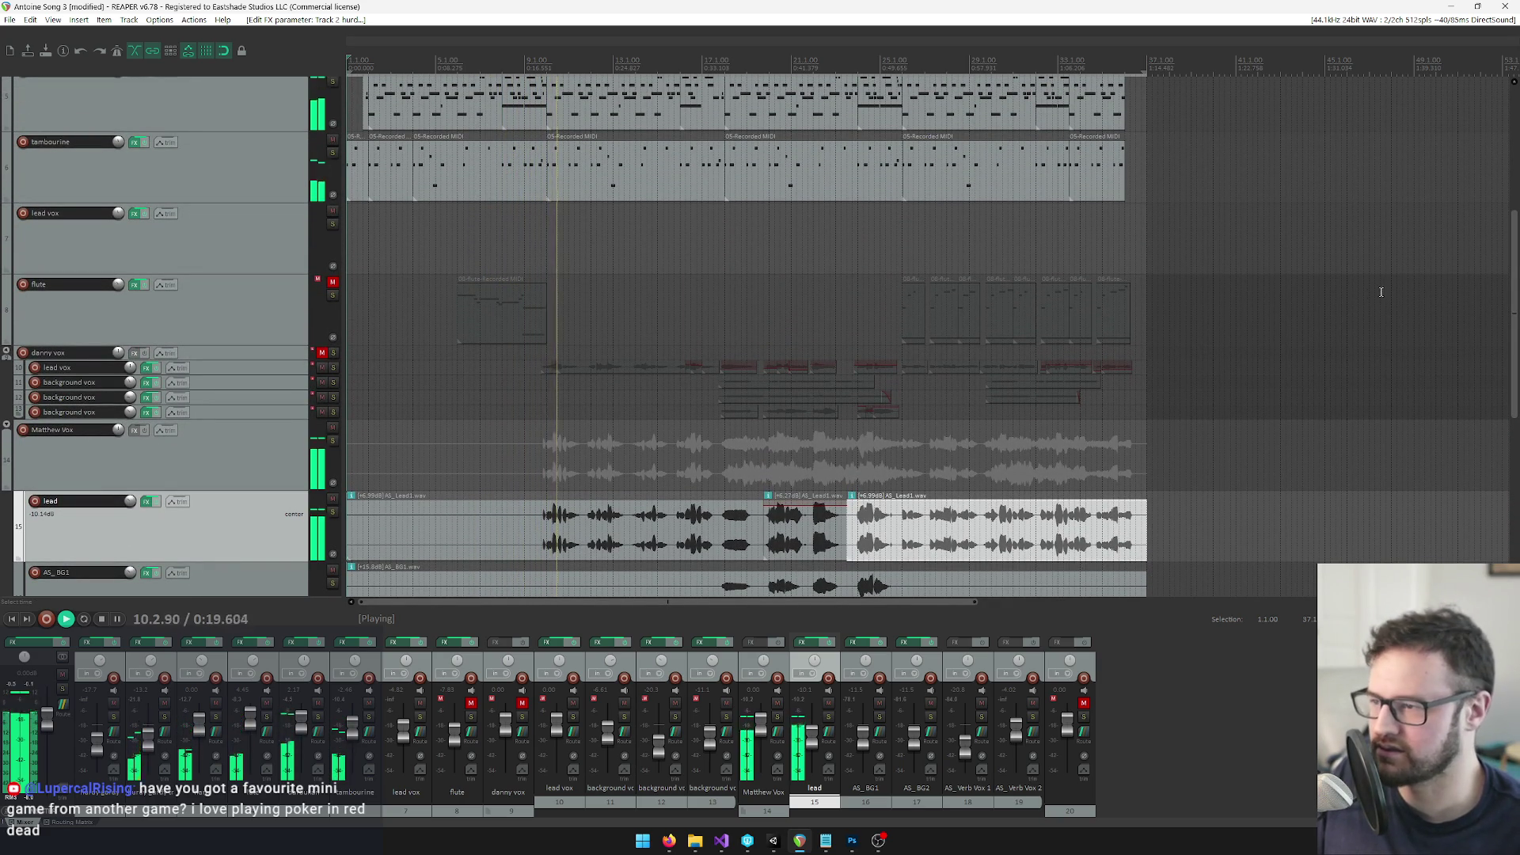
{"action": "key", "text": "space"}
Play the mix again from around bar 21
{"action": "left_click_drag", "start_coordinate": [1513, 297], "coordinate": [1513, 345]}
{"action": "left_click", "coordinate": [779, 263]}
{"action": "key", "text": "space"}
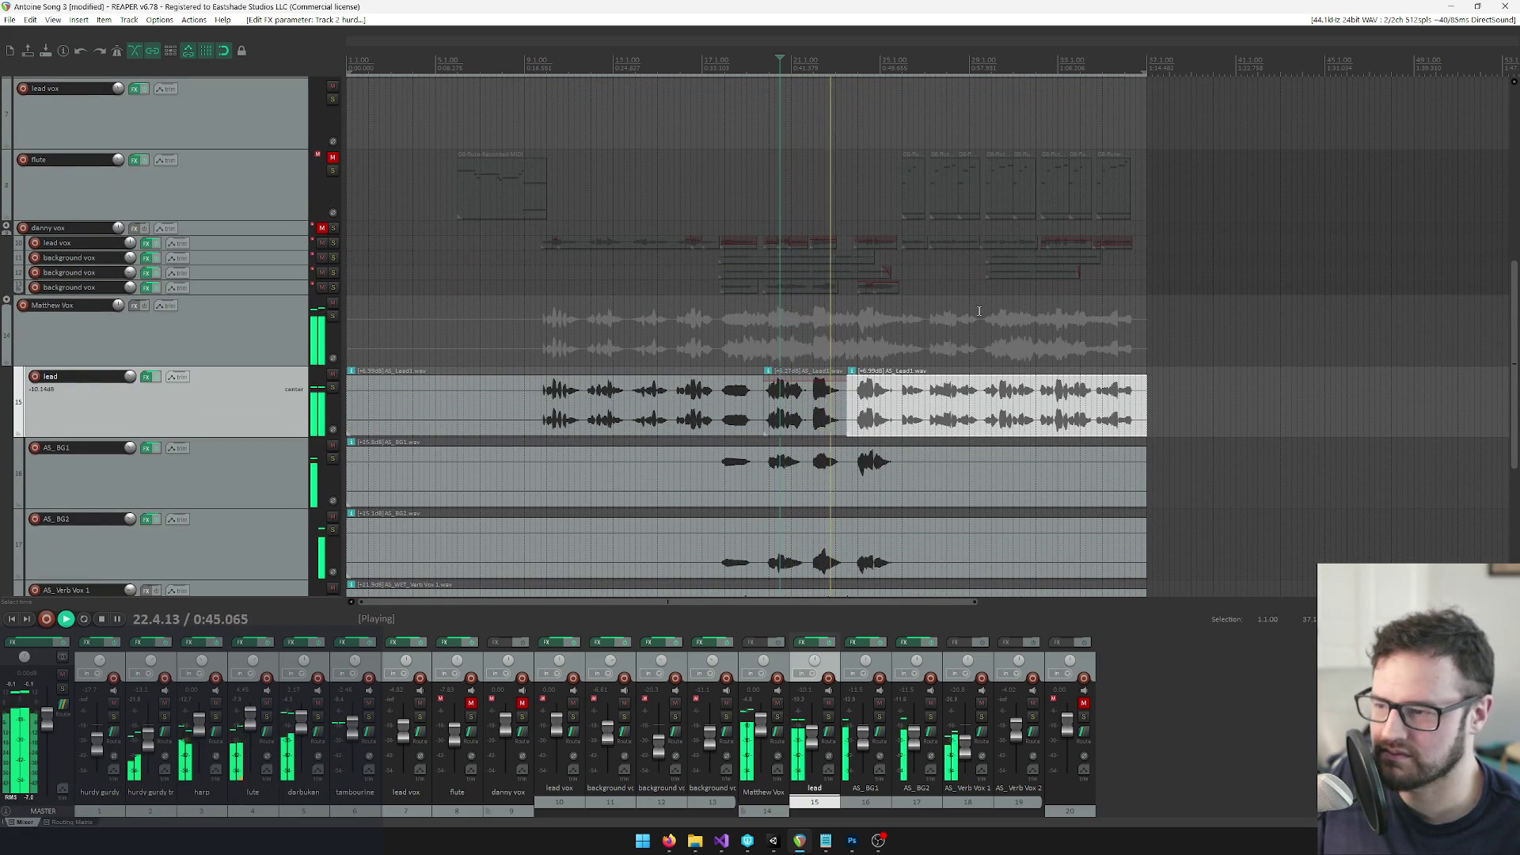
{"action": "key", "text": "space"}
Play the song's ending, then open Render to File with Ctrl+Alt+R
{"action": "scroll", "coordinate": [558, 250], "scroll_direction": "up", "scroll_amount": 5}
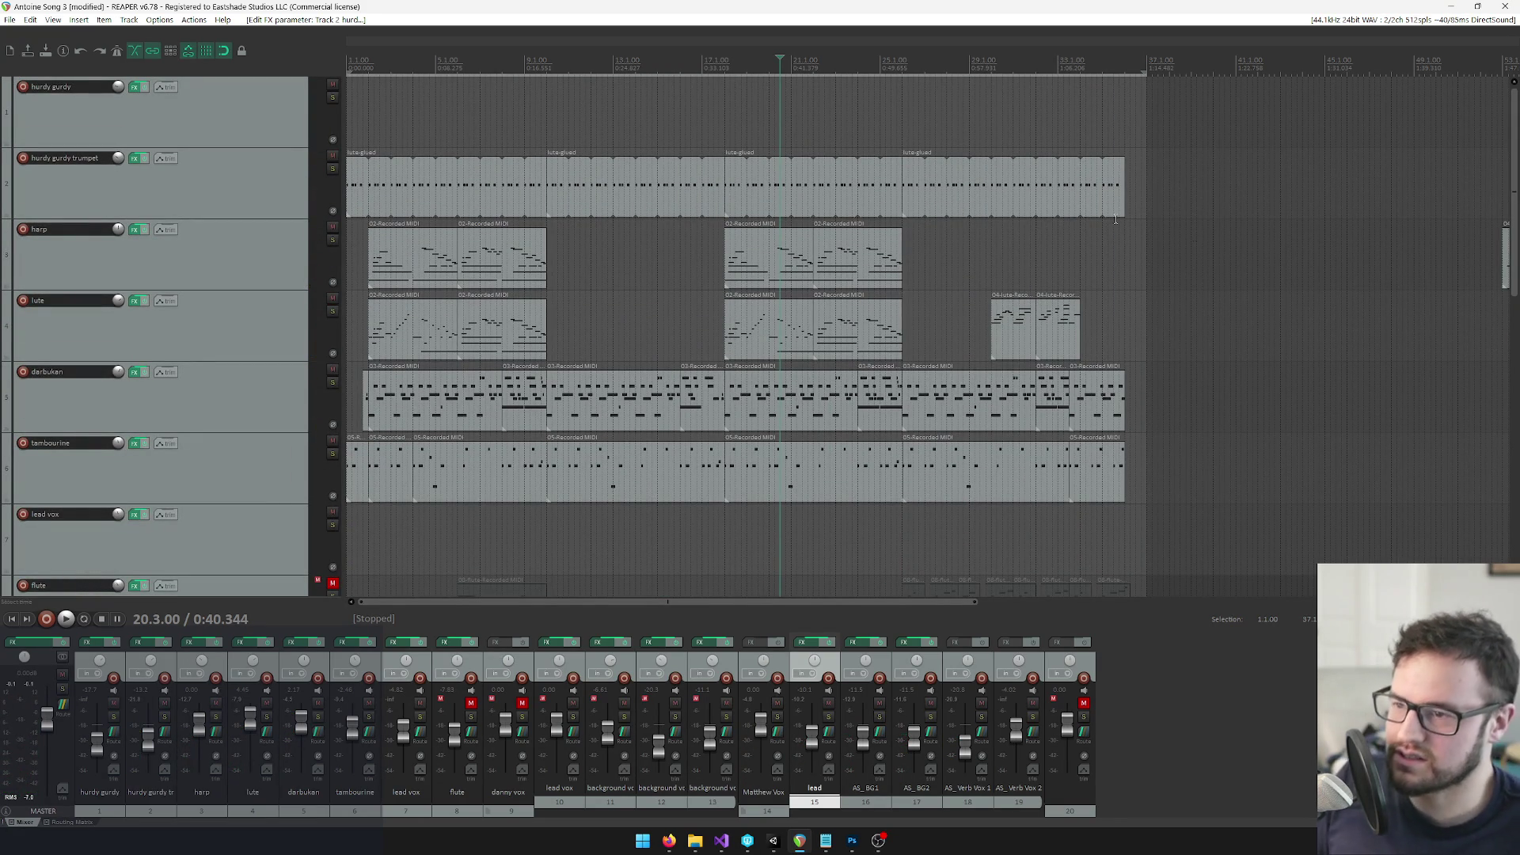
{"action": "scroll", "coordinate": [1482, 200], "scroll_direction": "down", "scroll_amount": 5}
{"action": "scroll", "coordinate": [1482, 200], "scroll_direction": "up", "scroll_amount": 5}
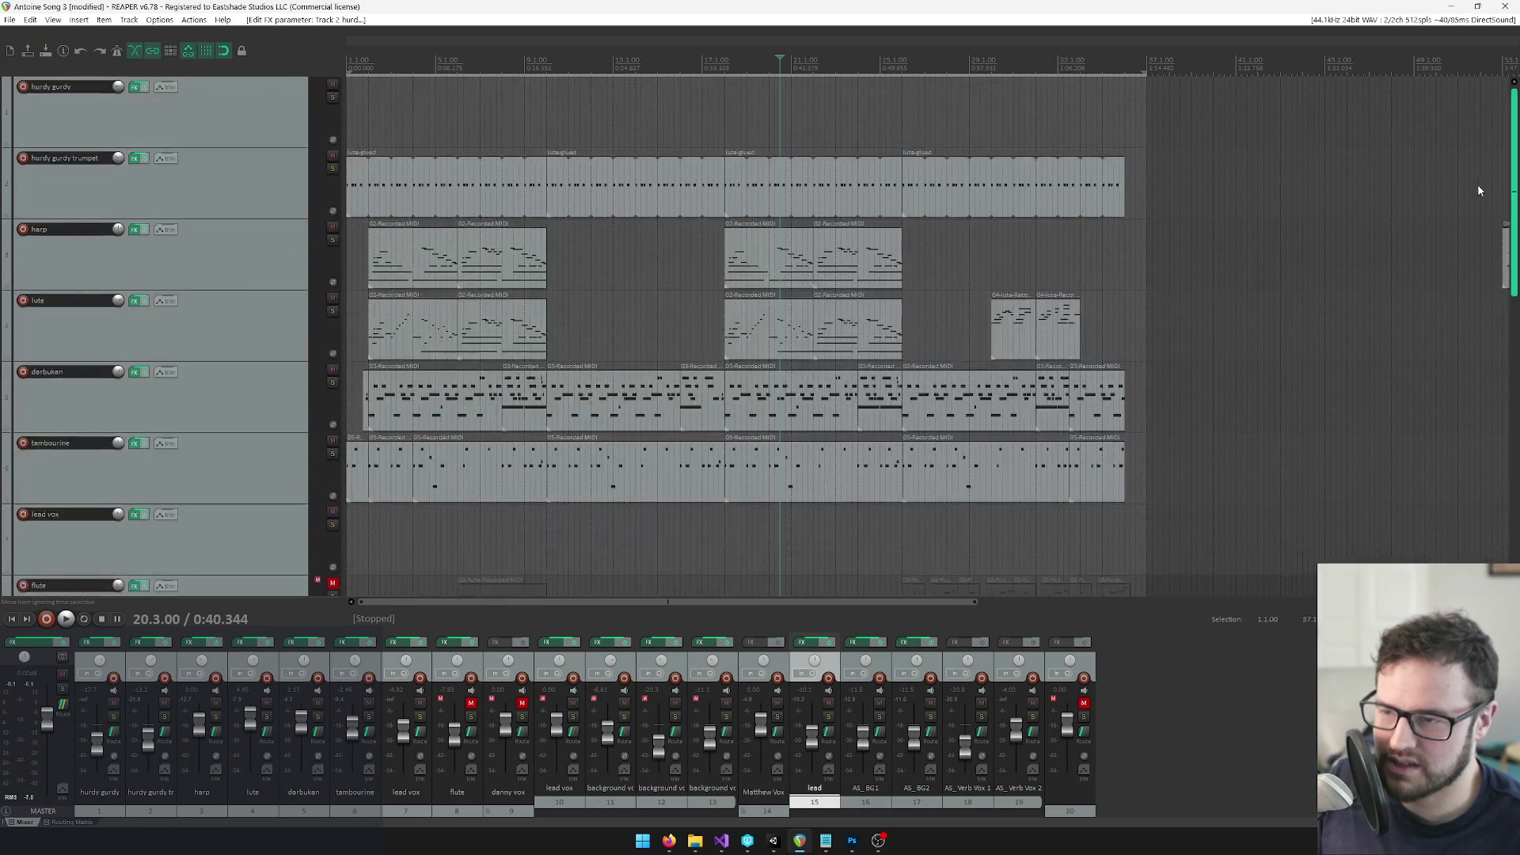
{"action": "left_click", "coordinate": [1120, 68]}
{"action": "key", "text": "space"}
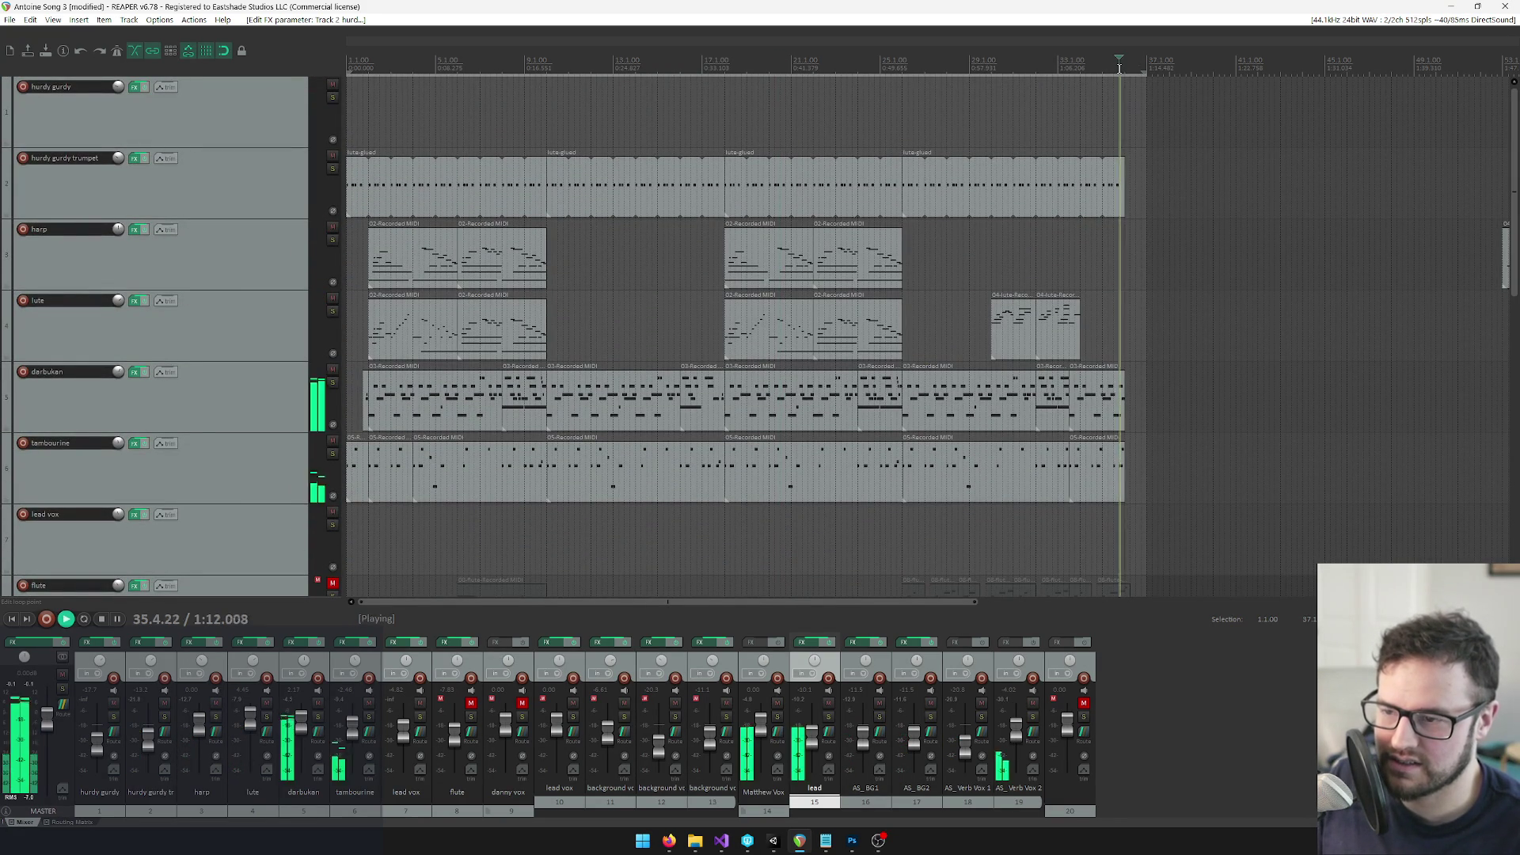
{"action": "key", "text": "space"}
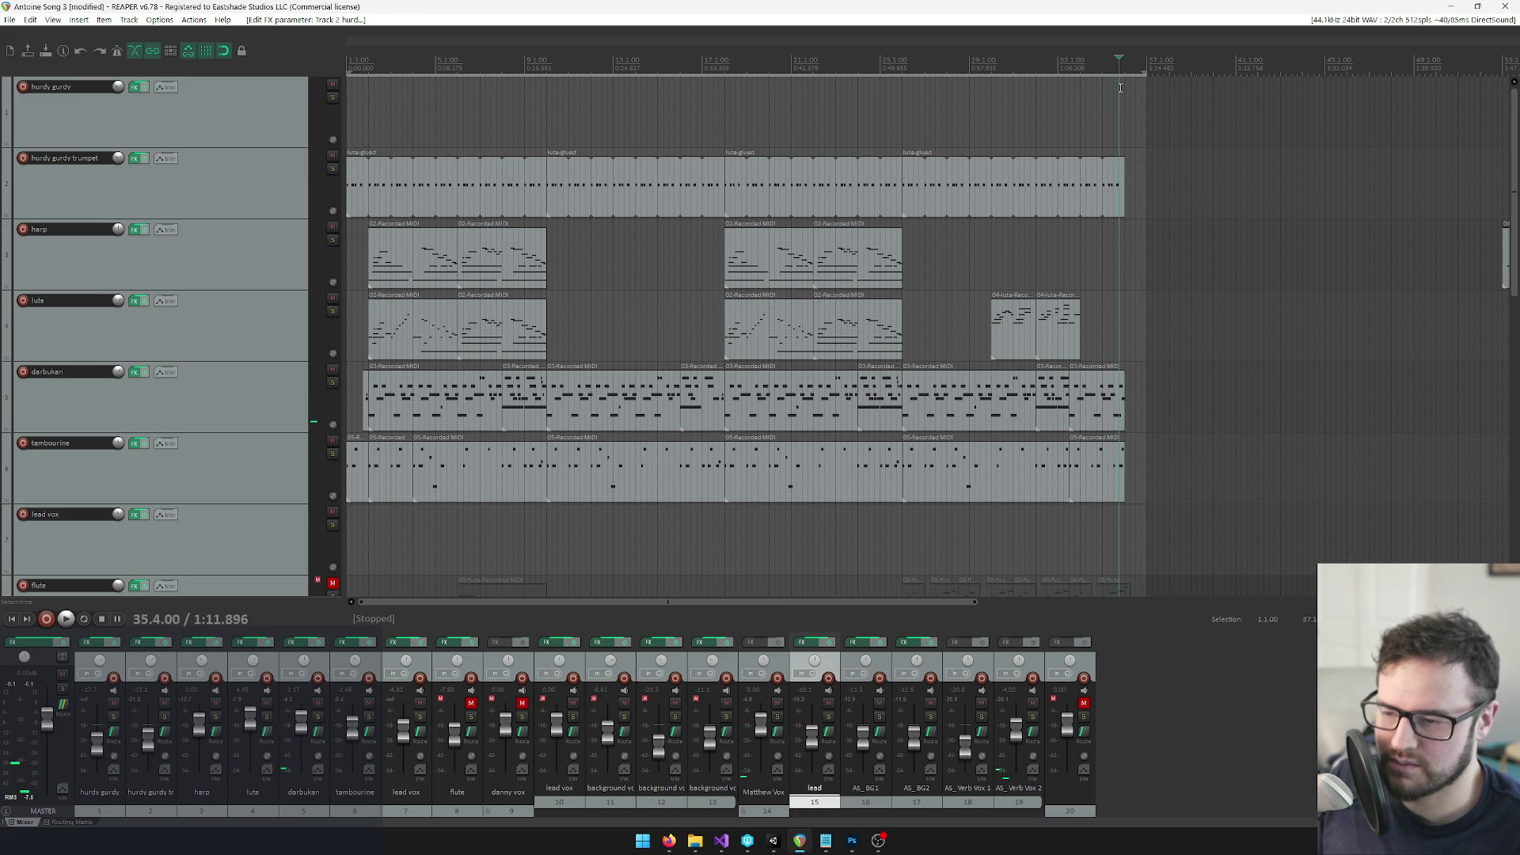
{"action": "key", "text": "ctrl+alt+r"}
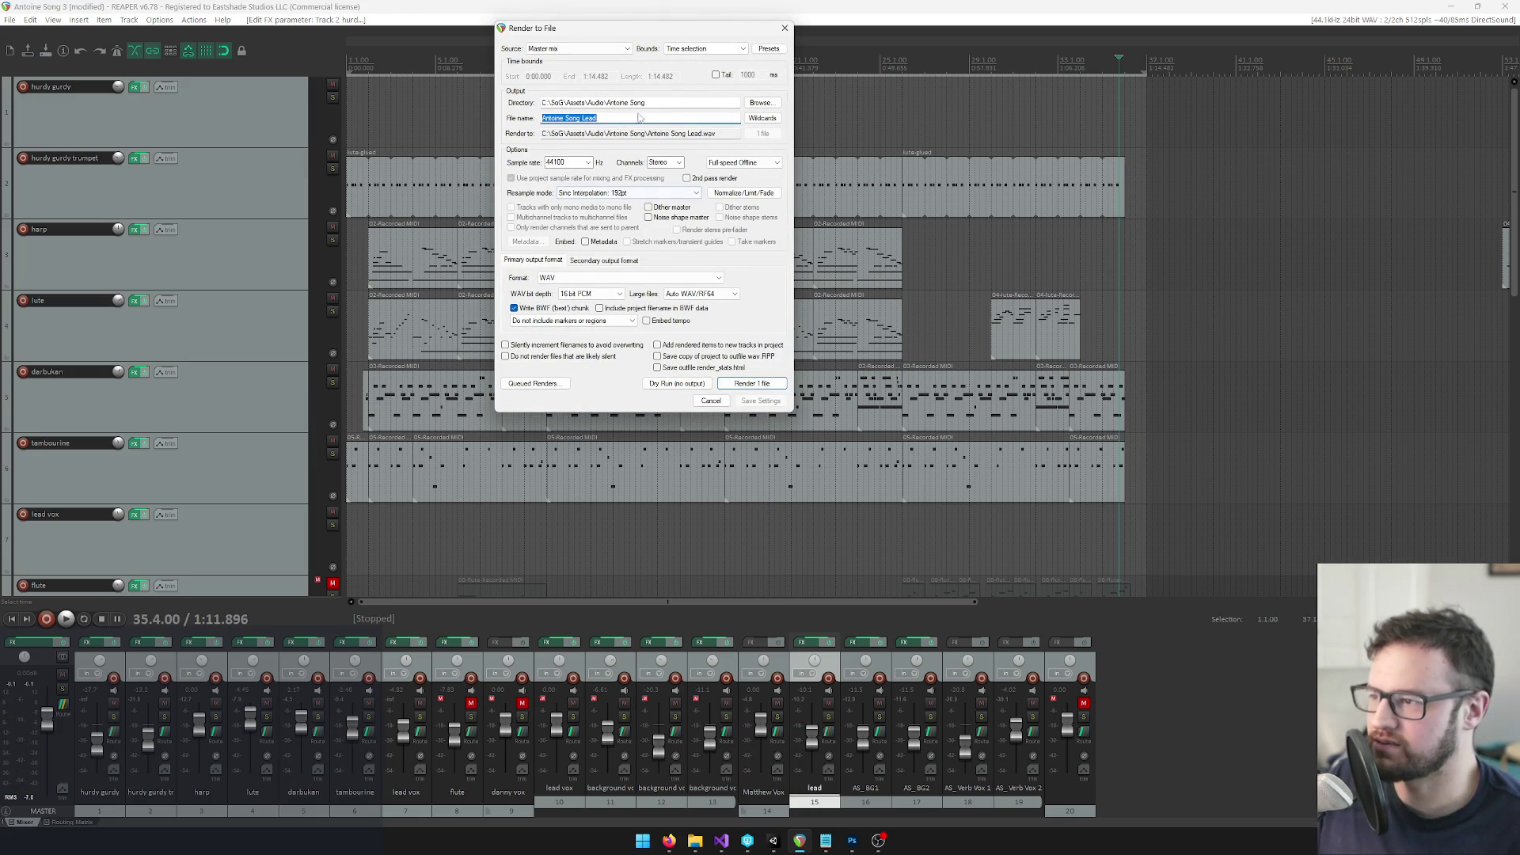
Rename the output to Antoine Song Full.wav and render the master mix
{"action": "left_click", "coordinate": [601, 122]}
{"action": "left_click_drag", "start_coordinate": [611, 119], "coordinate": [582, 119]}
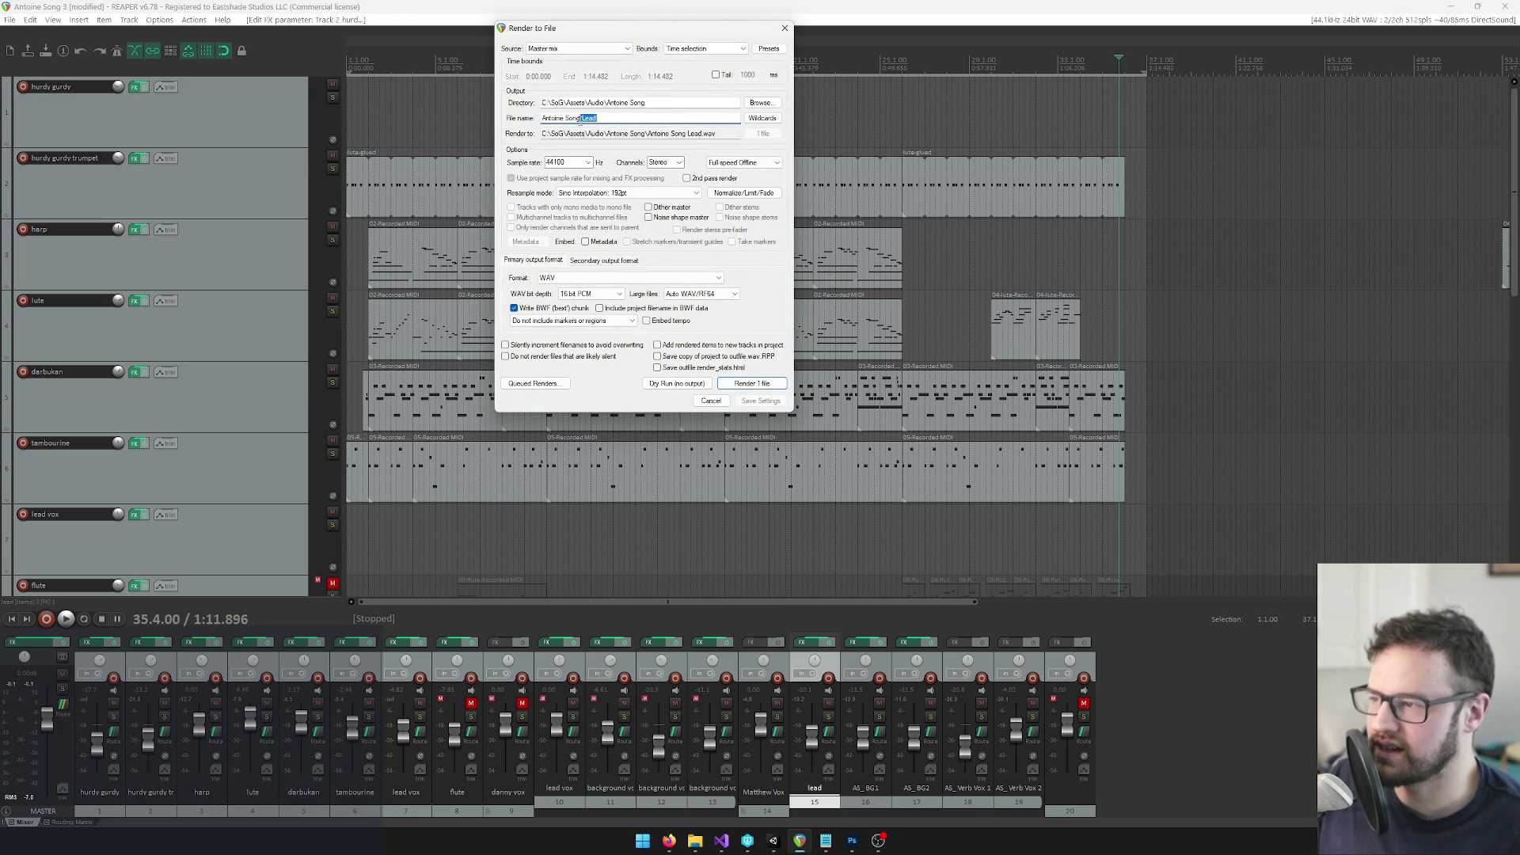
{"action": "type", "text": "Full"}
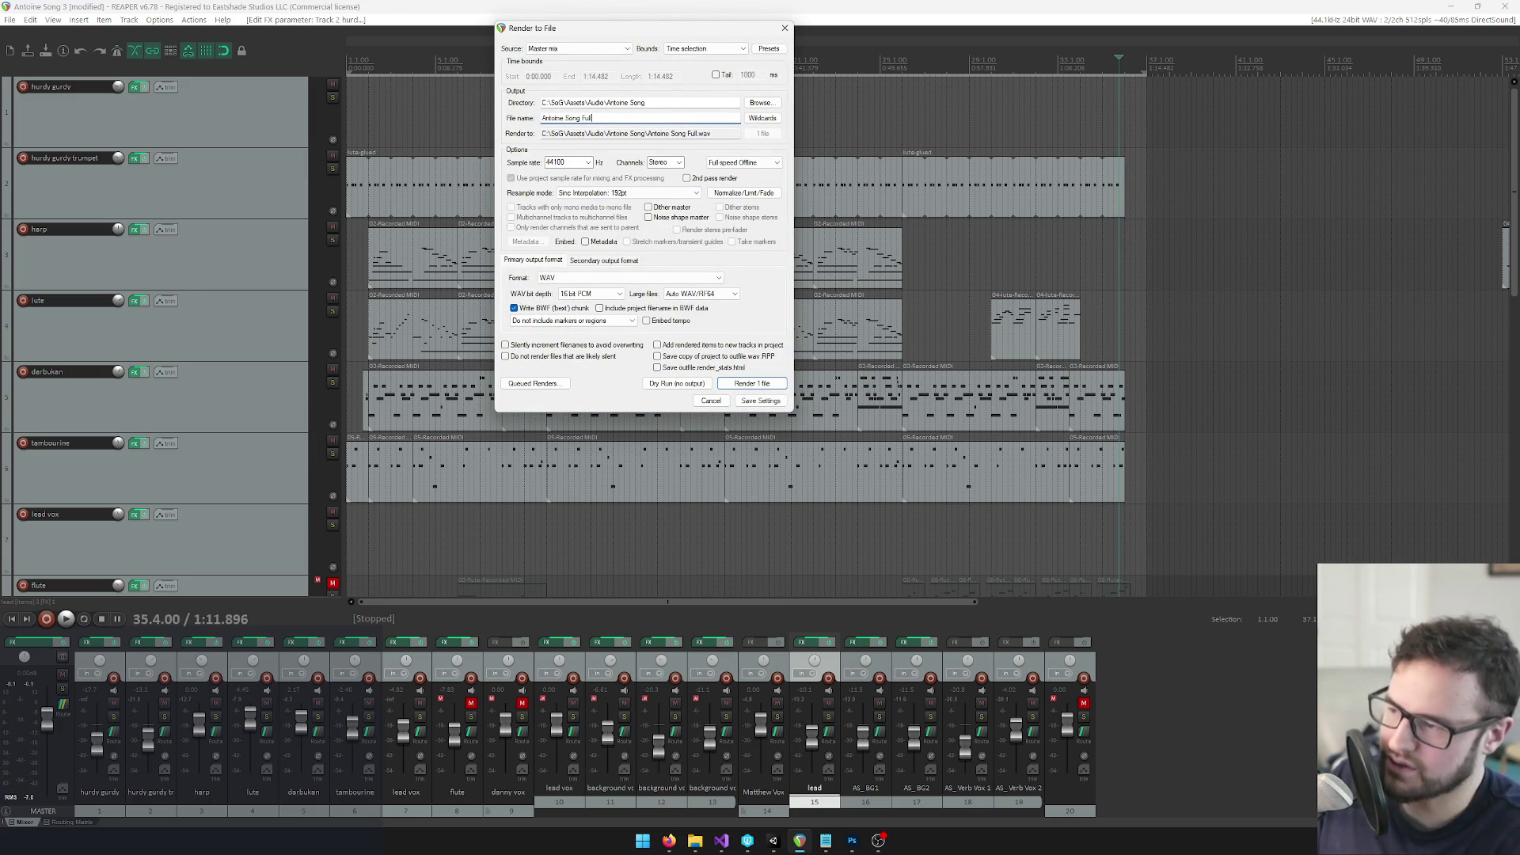
{"action": "left_click", "coordinate": [751, 383]}
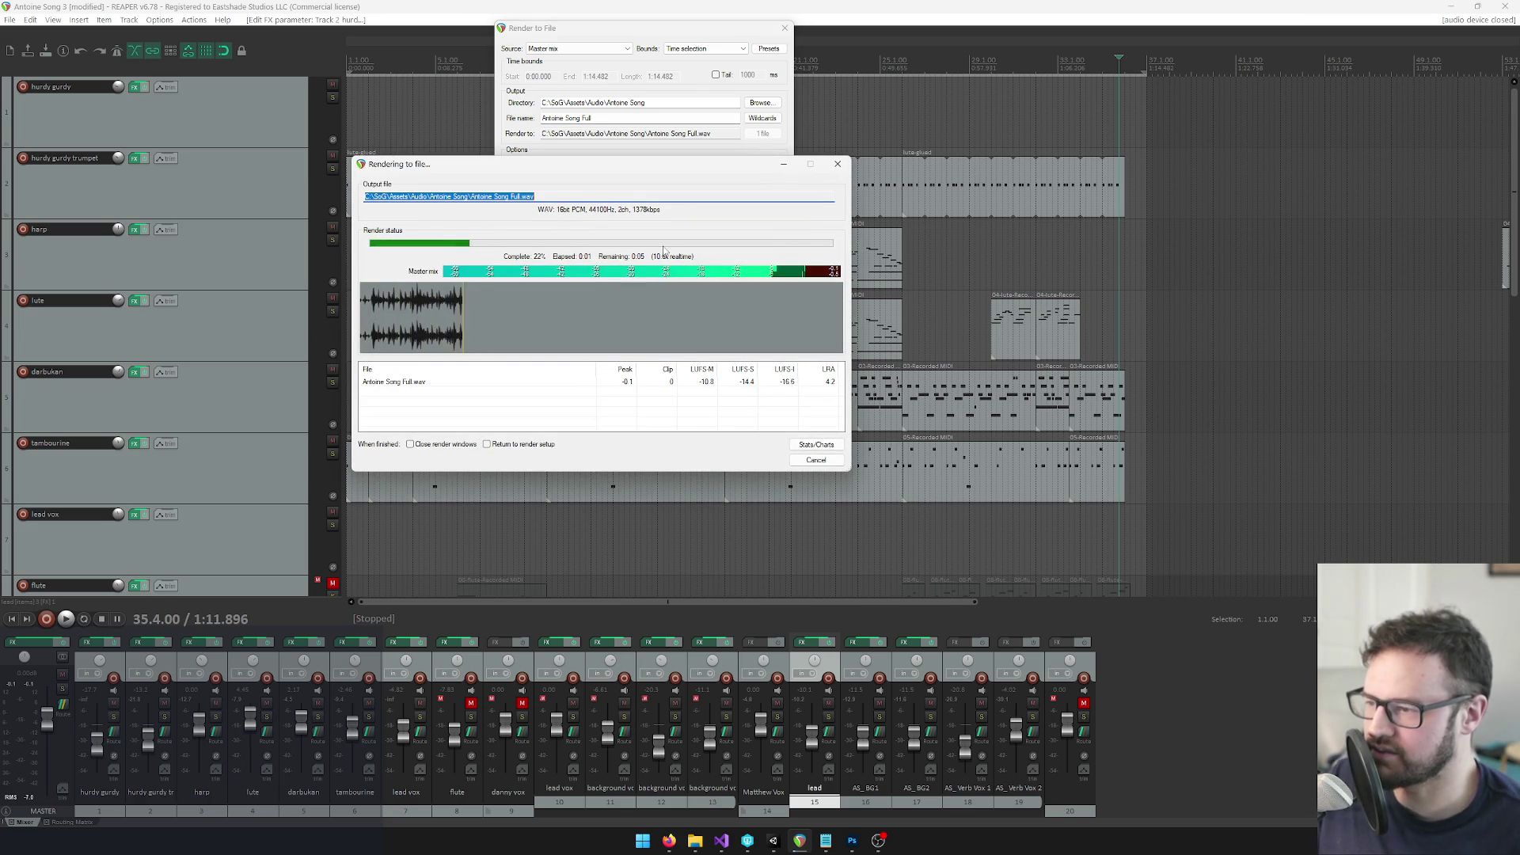
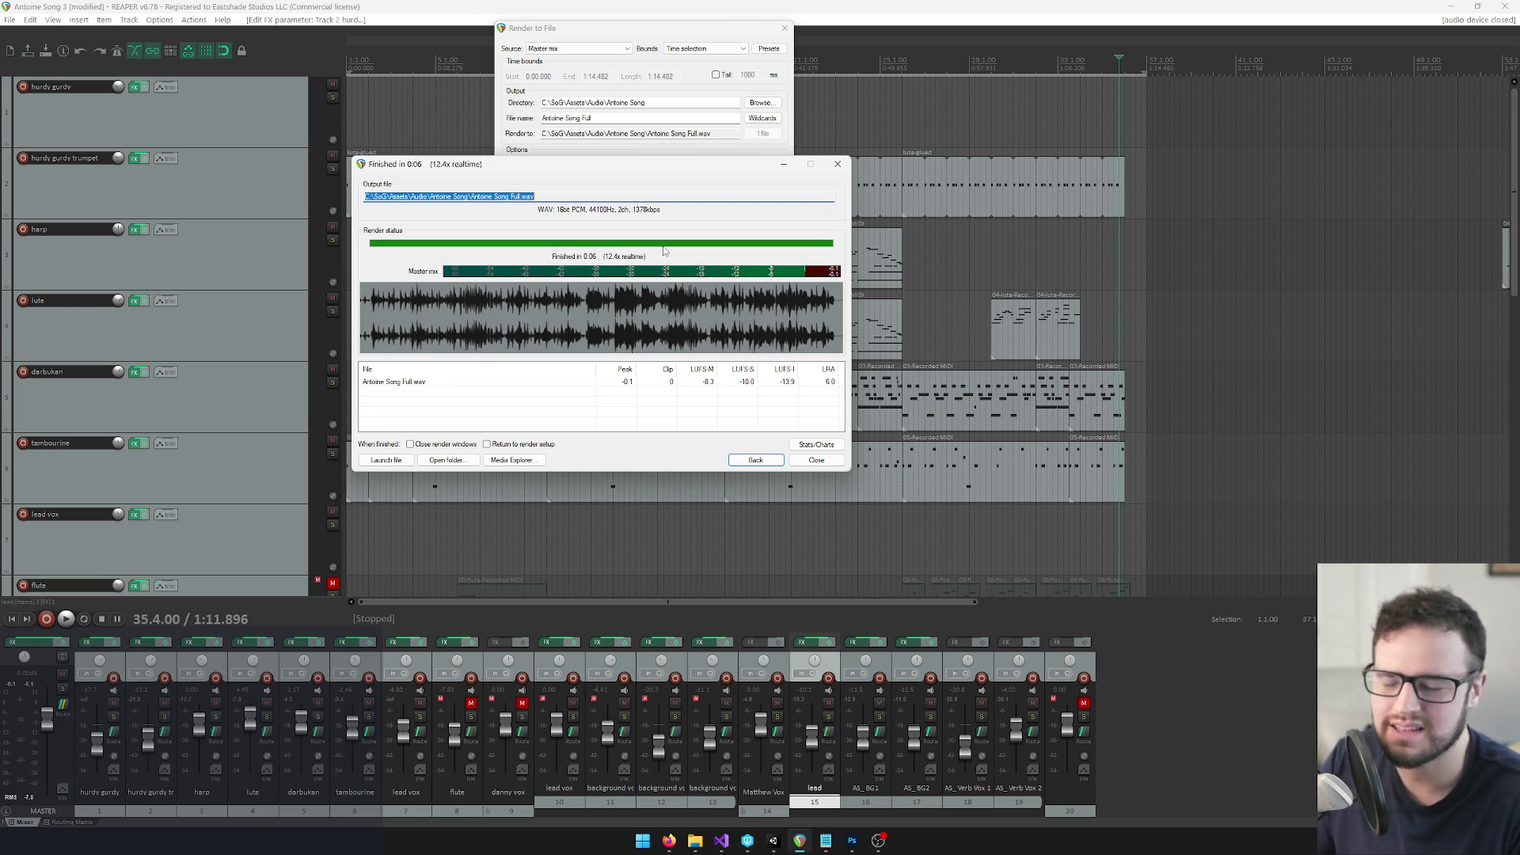
Dismiss the finished Antoine Song Full render and switch to the Unity editor
{"action": "left_click", "coordinate": [818, 461]}
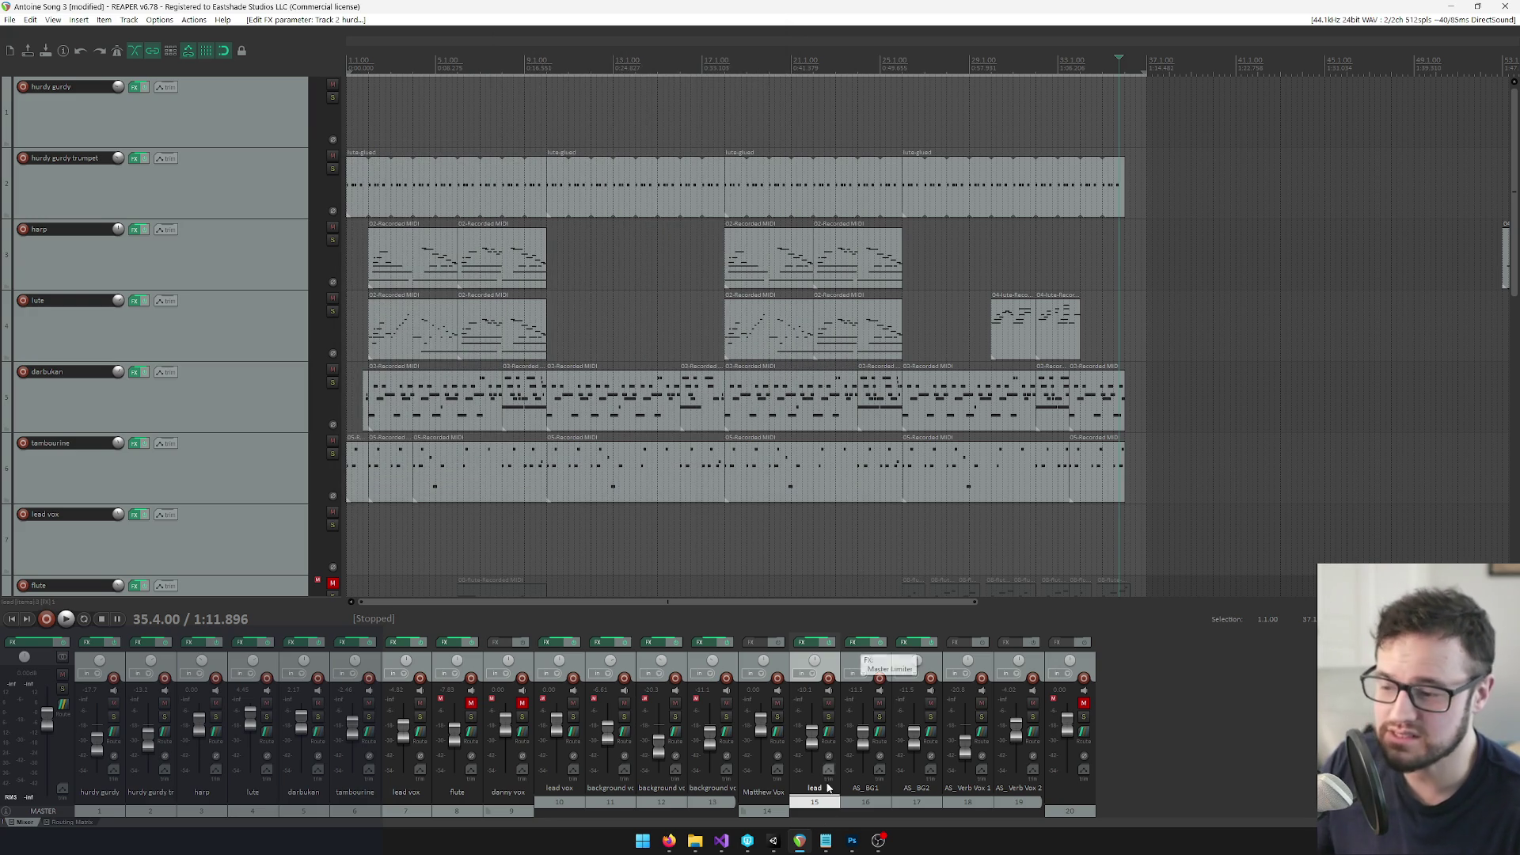
{"action": "left_click", "coordinate": [773, 841]}
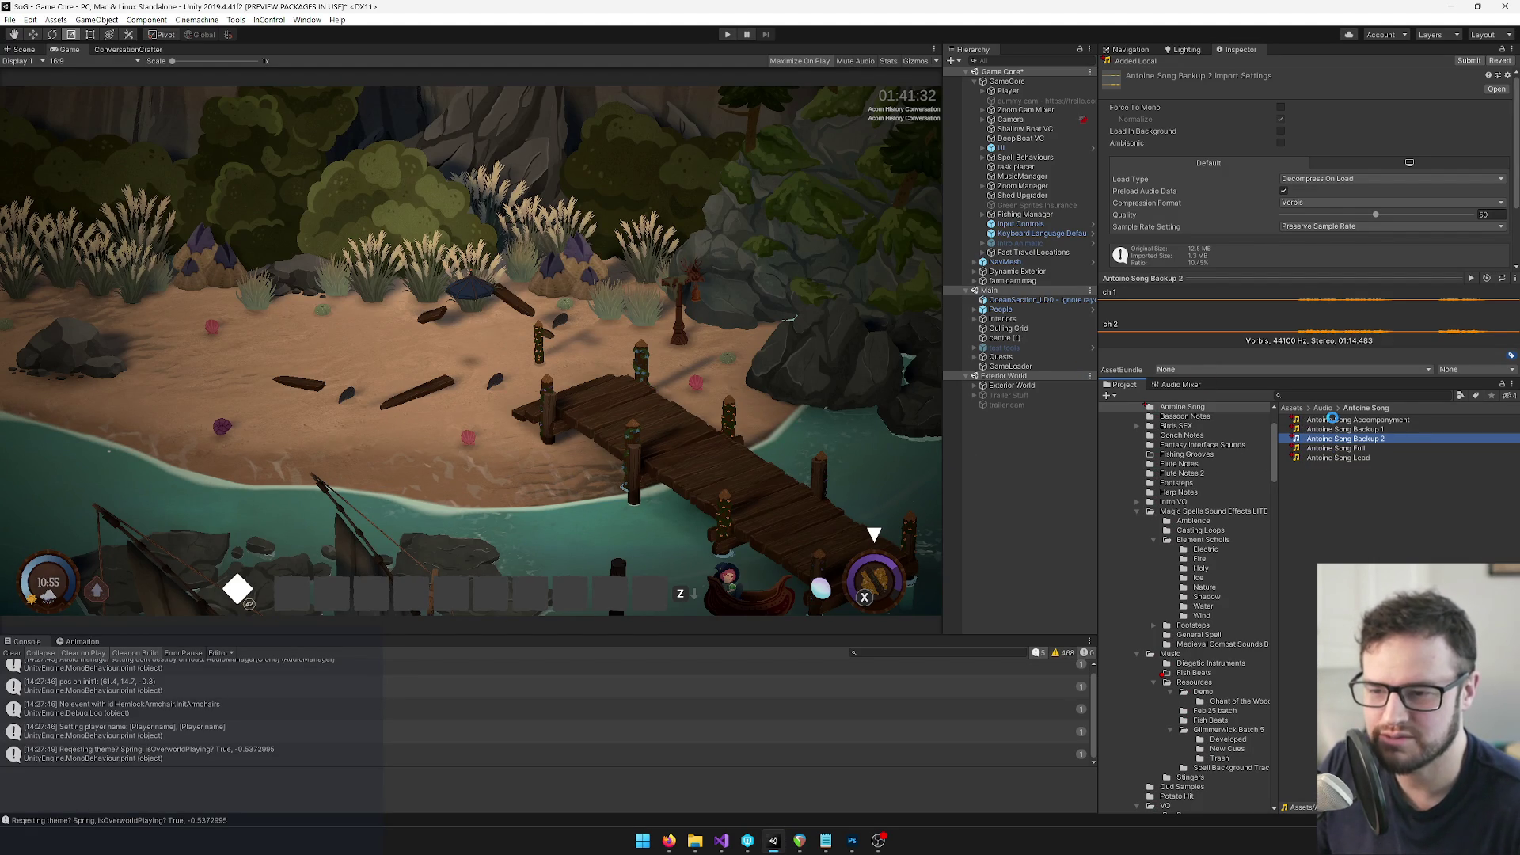
Find the BandPractice song data with a 'band pra' project search and check it out
{"action": "left_click", "coordinate": [1334, 420]}
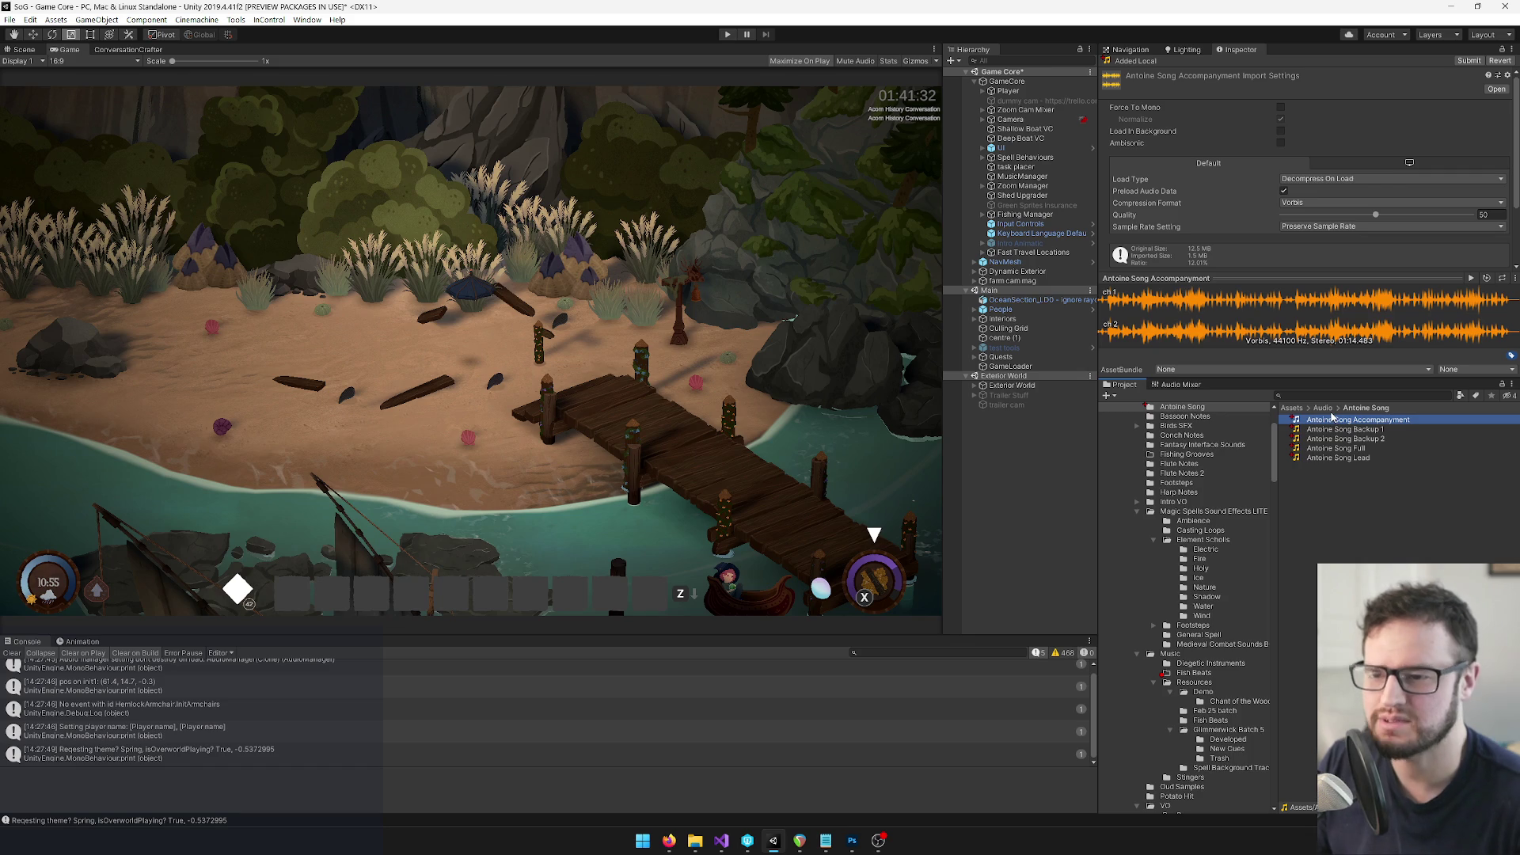
{"action": "left_click", "coordinate": [1024, 83]}
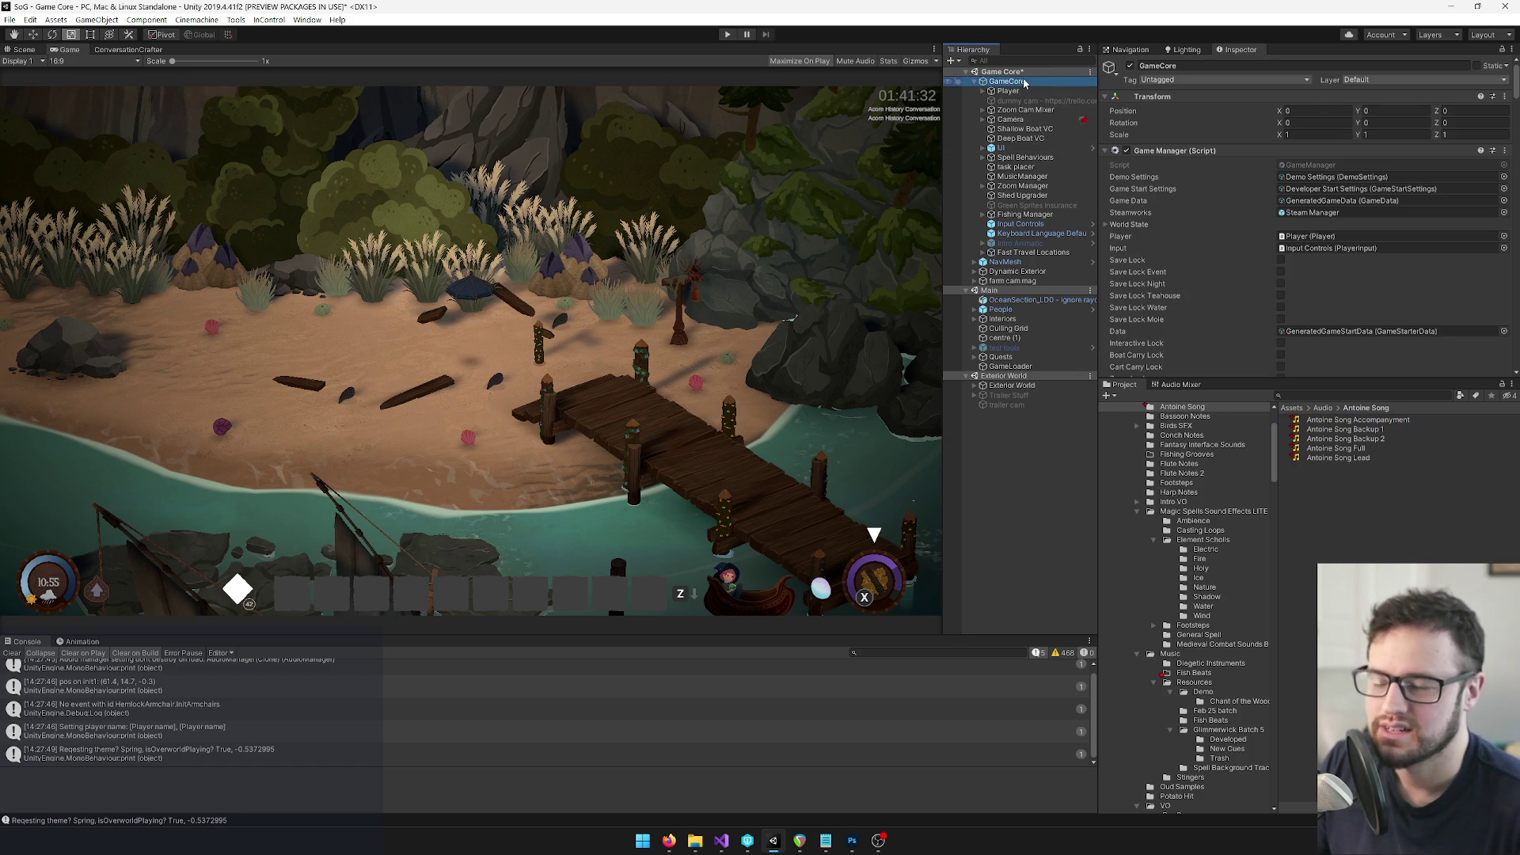
{"action": "left_click", "coordinate": [1319, 396]}
{"action": "type", "text": "band p"}
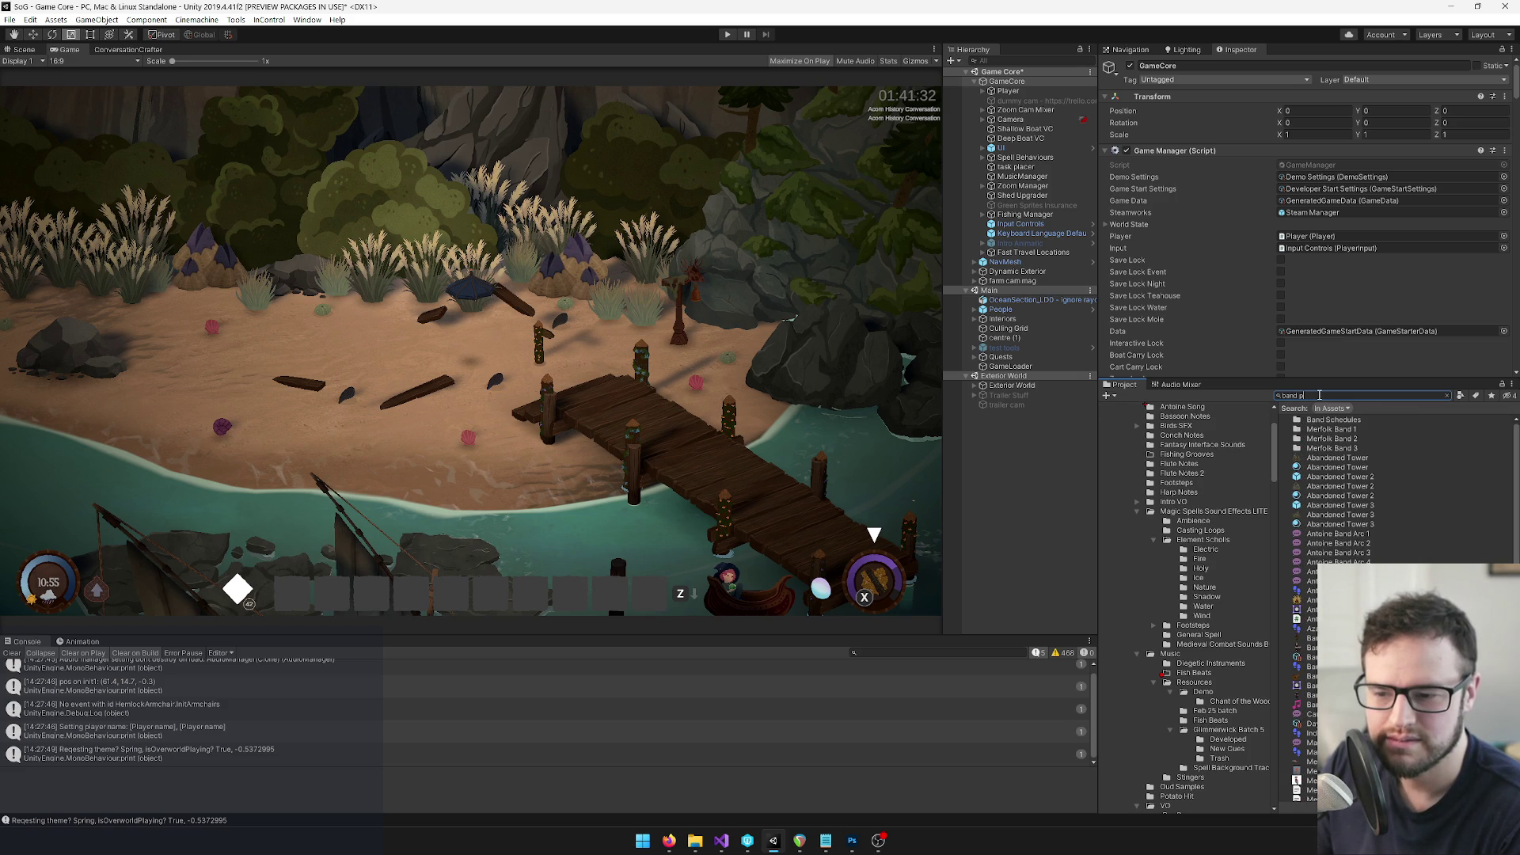
{"action": "type", "text": "rac"}
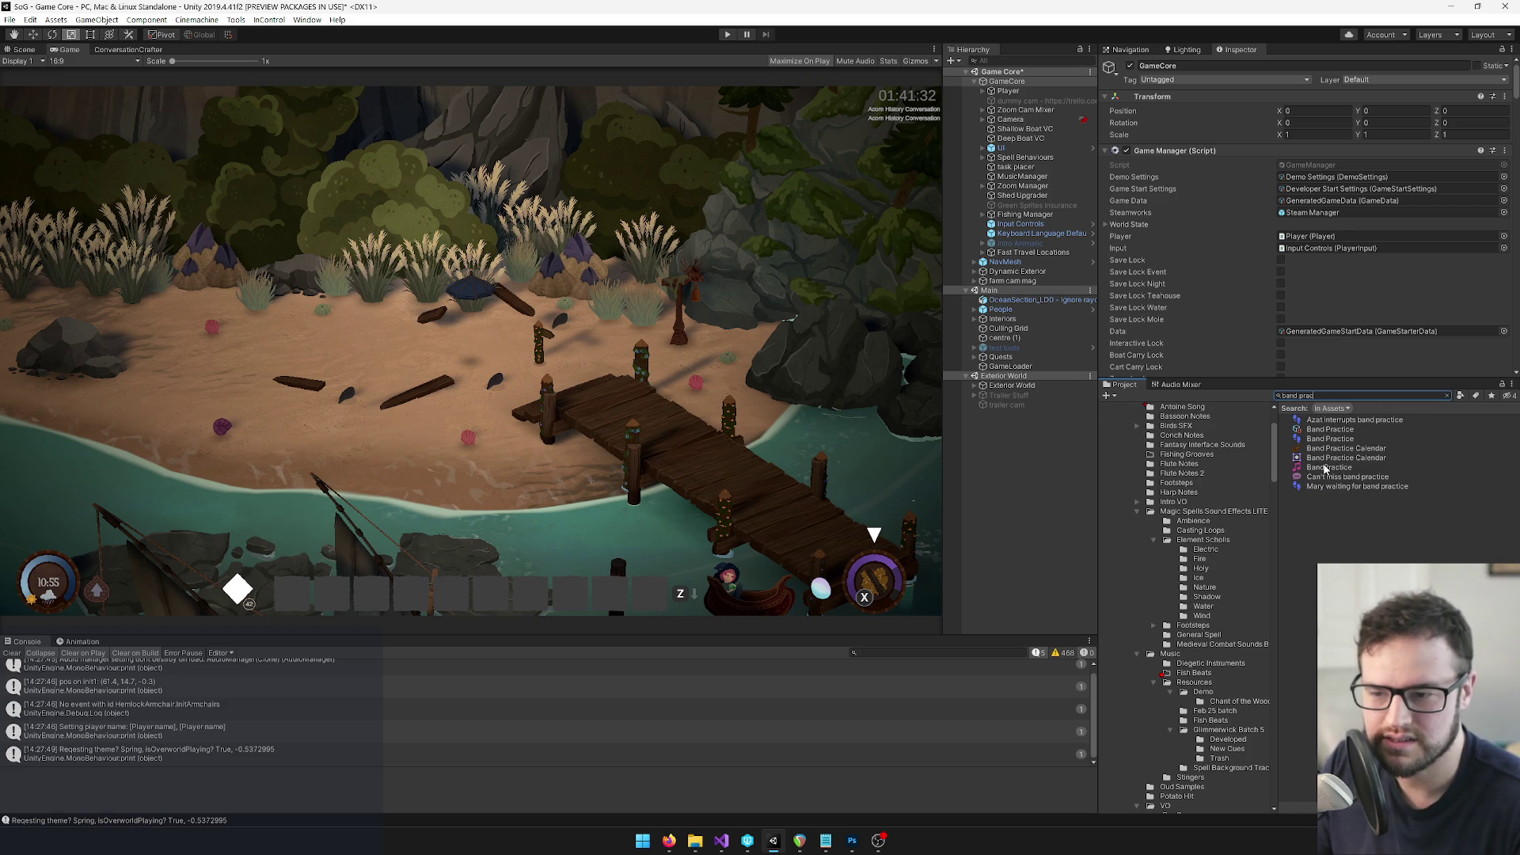
{"action": "left_click", "coordinate": [1326, 468]}
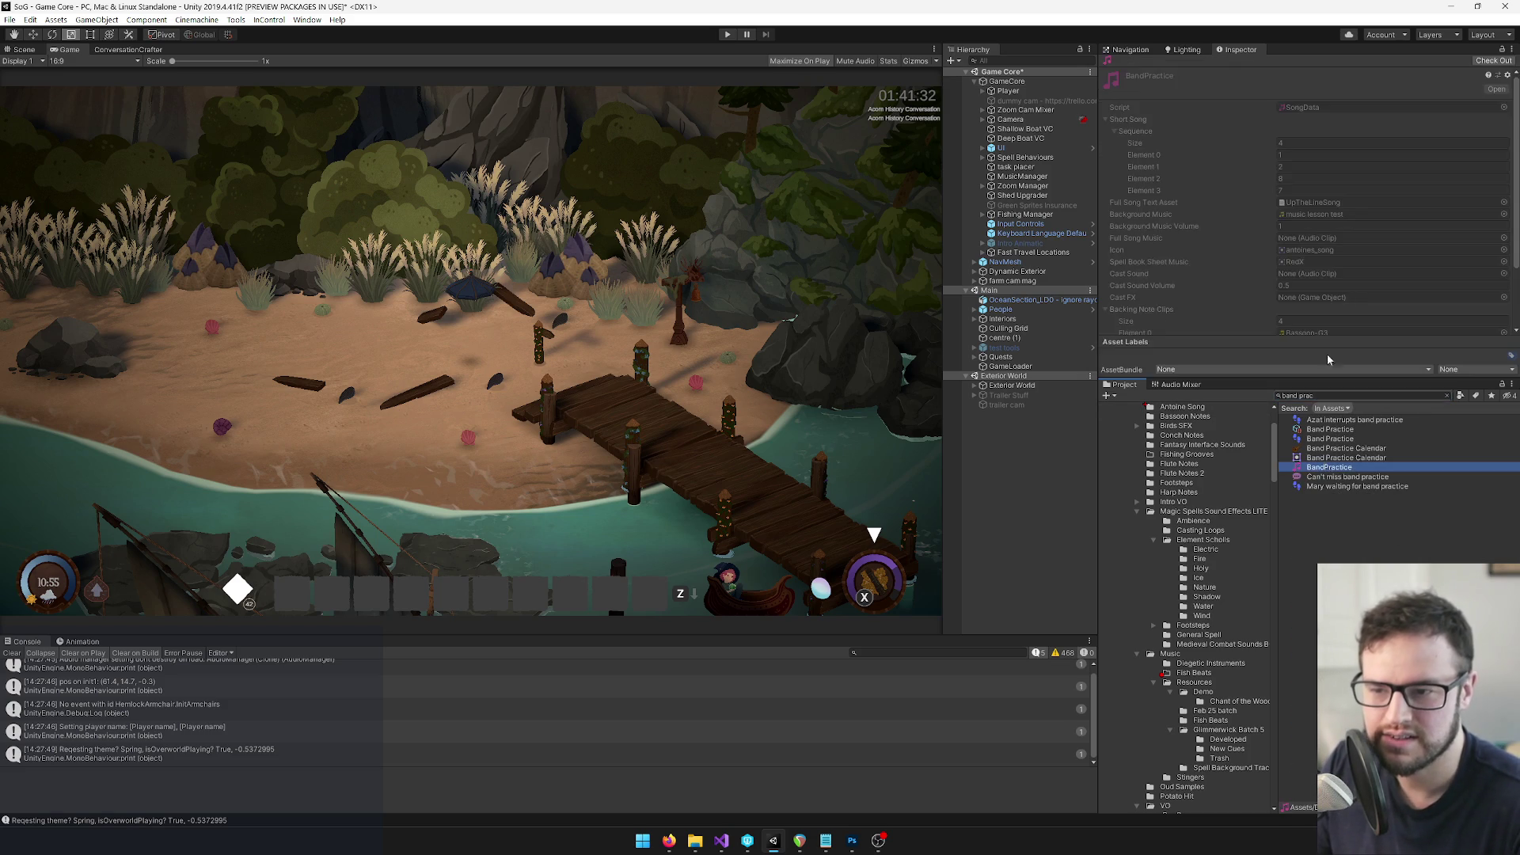
{"action": "left_click", "coordinate": [1493, 61]}
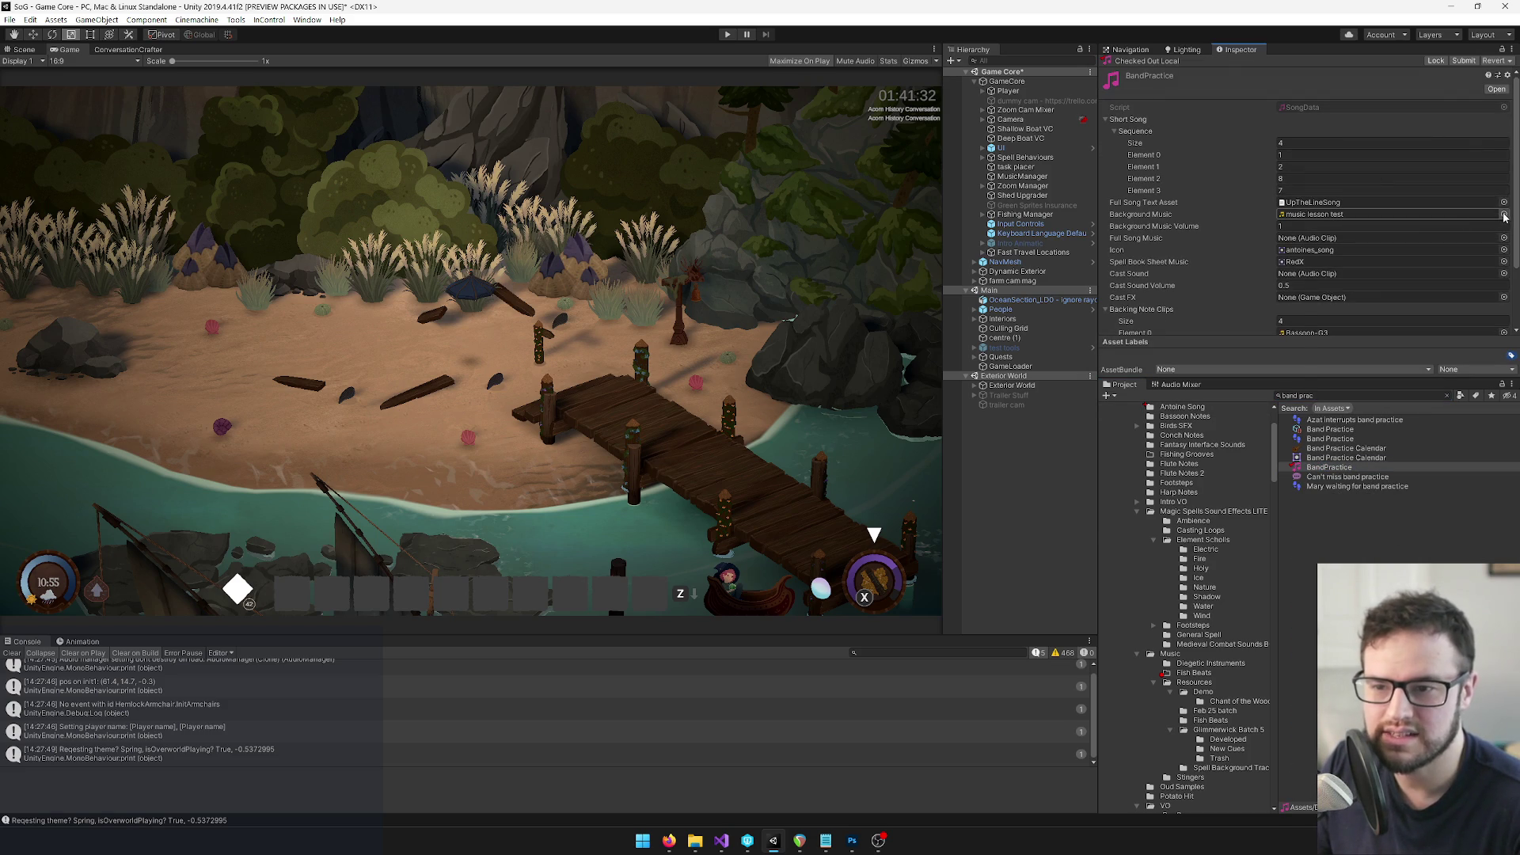
Set BandPractice's Background Music to Antoine Song Full, then return to REAPER
{"action": "left_click", "coordinate": [1504, 215]}
{"action": "type", "text": "antoin"}
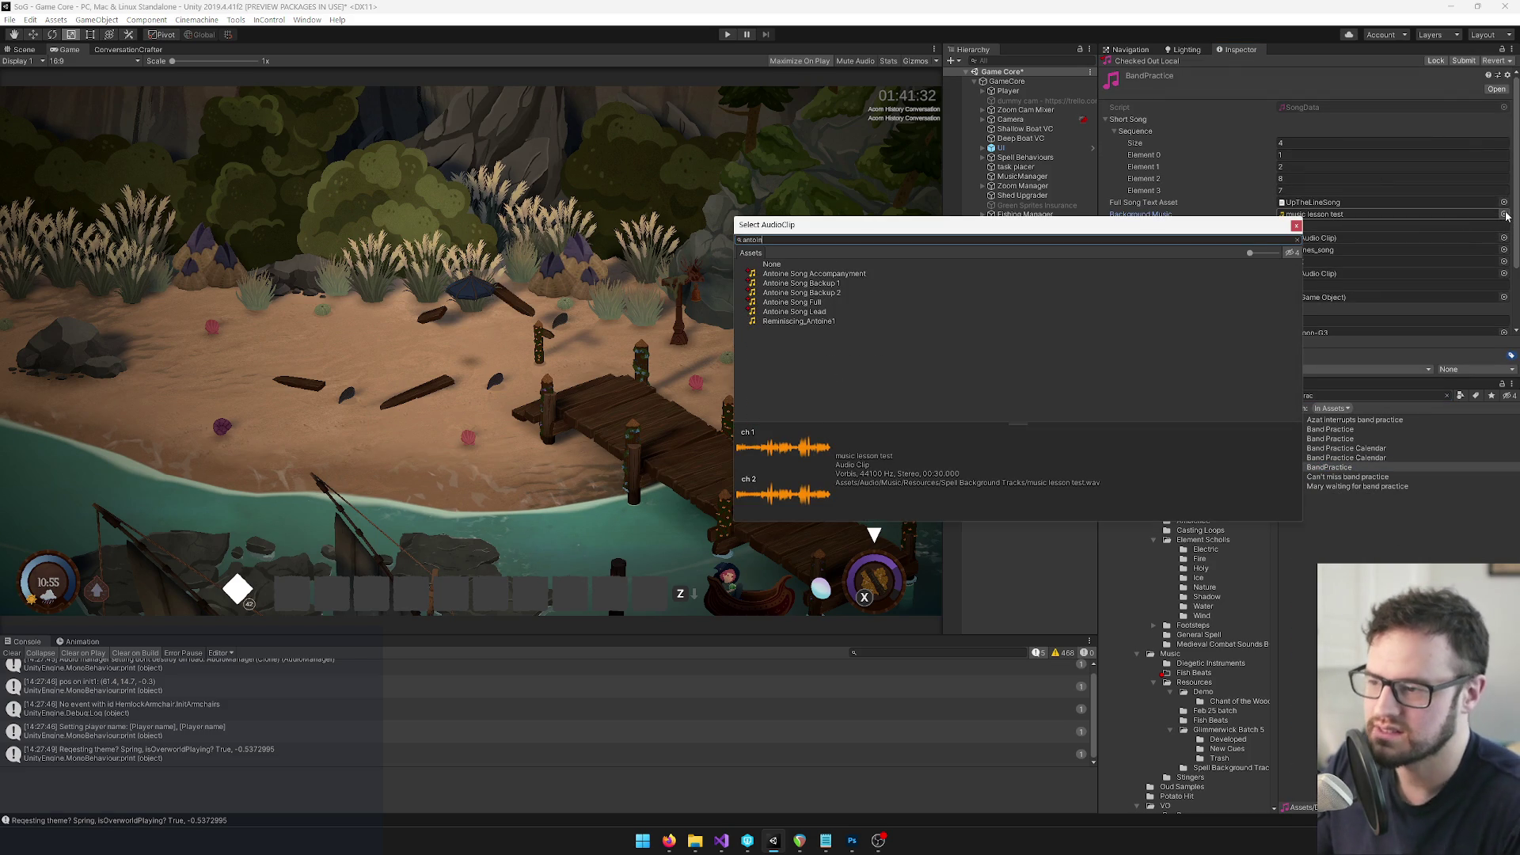
{"action": "double_click", "coordinate": [811, 302]}
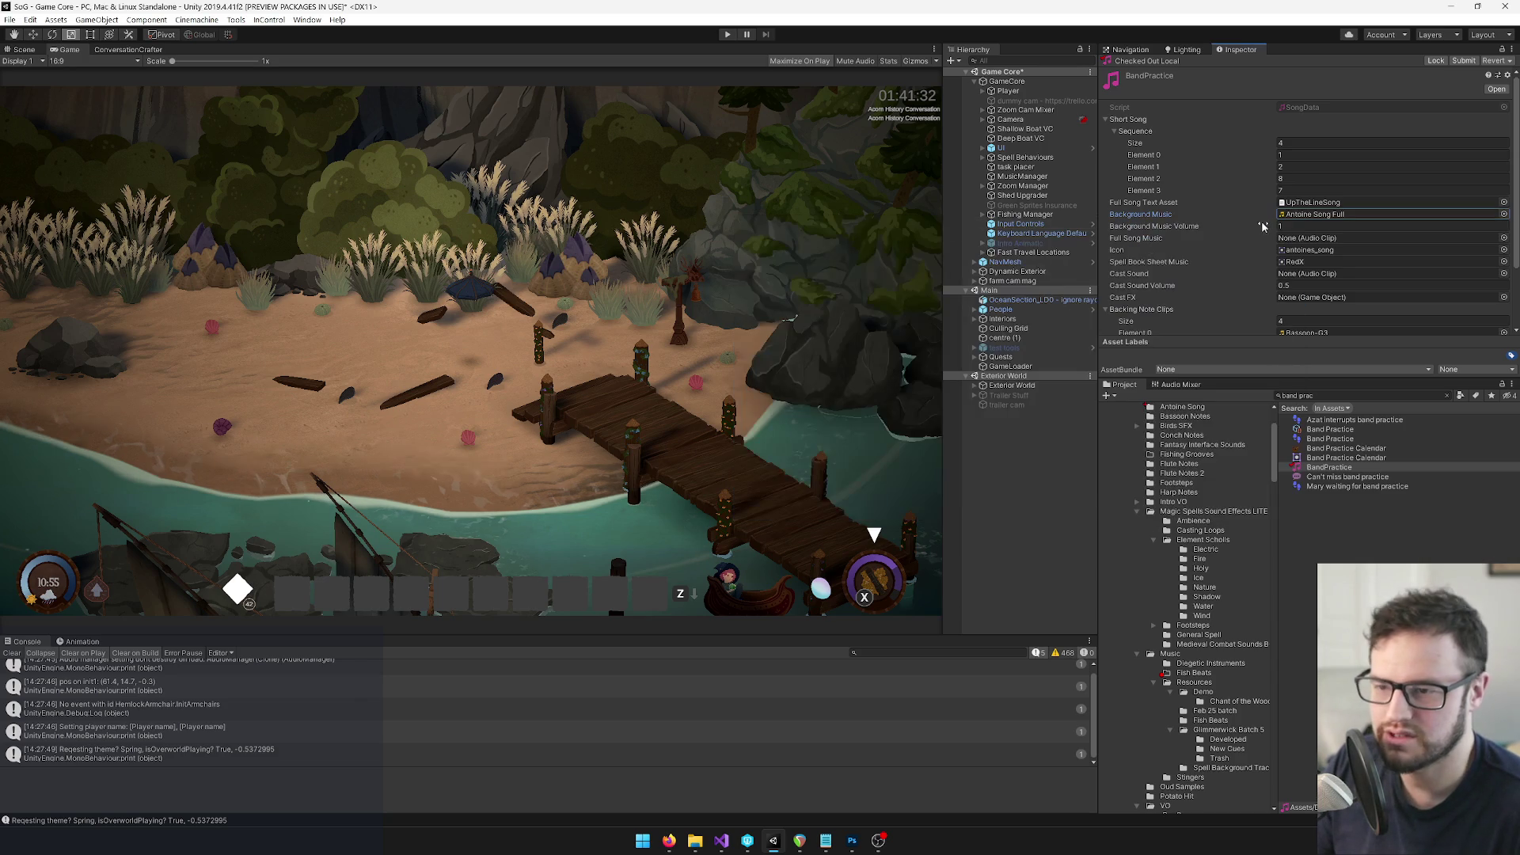
{"action": "left_click", "coordinate": [800, 841]}
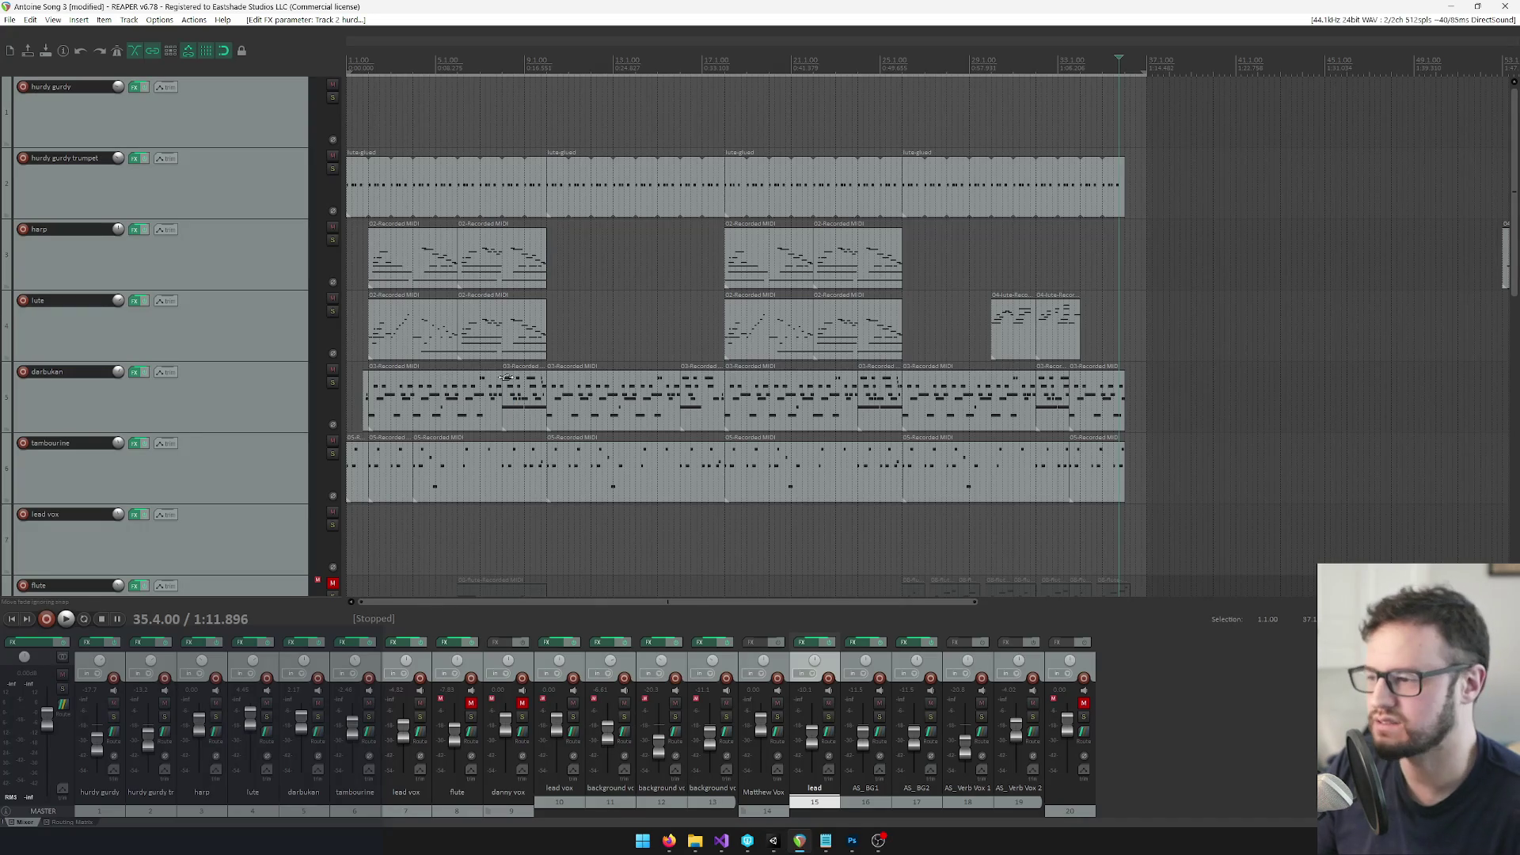
Unmute the flute track and move the edit cursor back to the project start
{"action": "scroll", "coordinate": [545, 411], "scroll_direction": "down", "scroll_amount": 2}
{"action": "scroll", "coordinate": [545, 411], "scroll_direction": "down", "scroll_amount": 3}
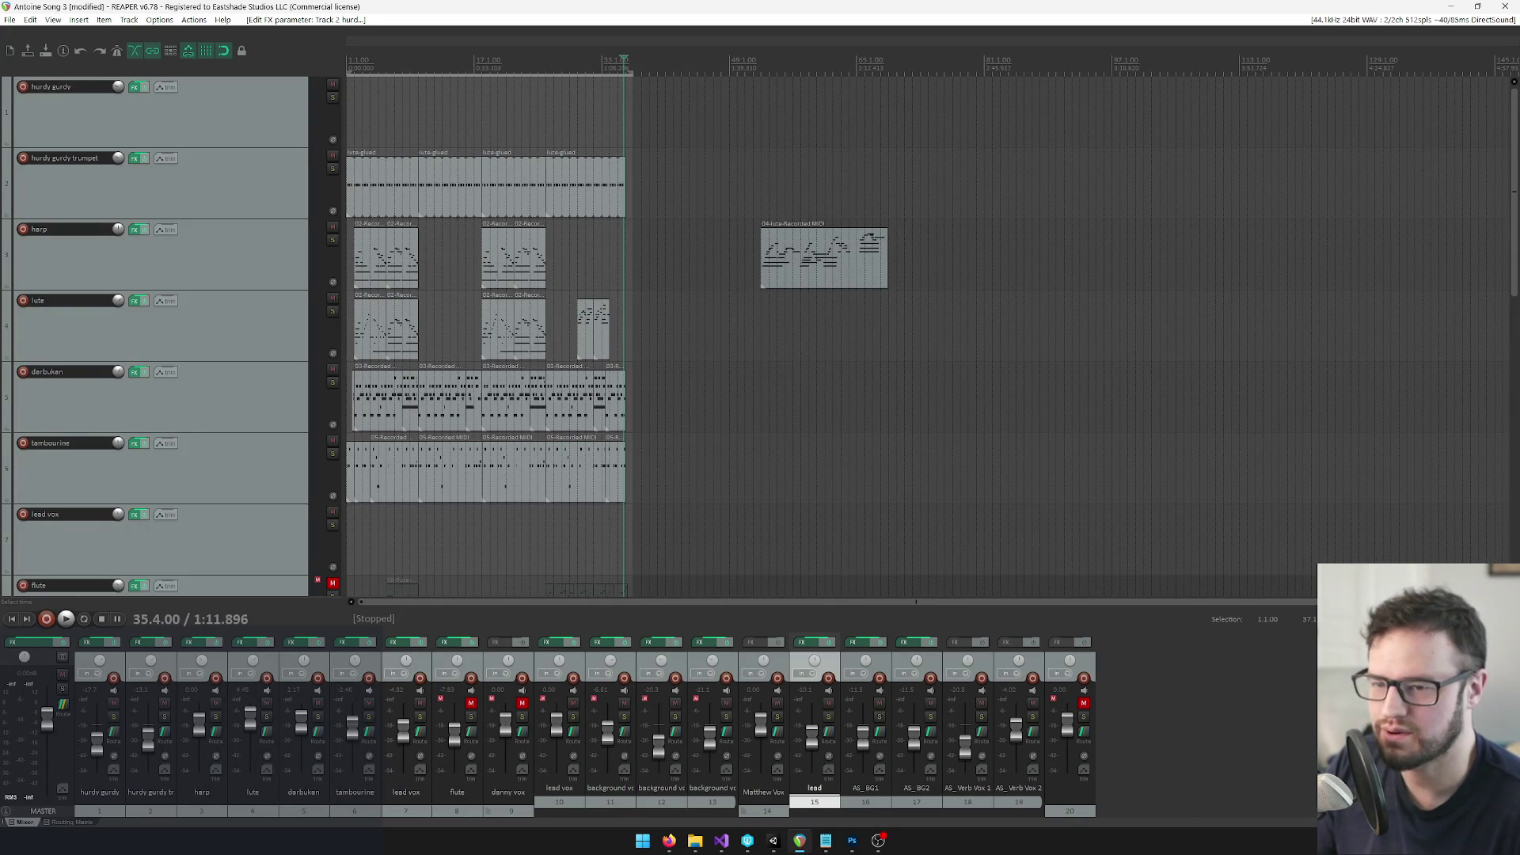
{"action": "scroll", "coordinate": [620, 265], "scroll_direction": "down", "scroll_amount": 5}
{"action": "left_click", "coordinate": [378, 264]}
{"action": "scroll", "coordinate": [620, 265], "scroll_direction": "up", "scroll_amount": 3}
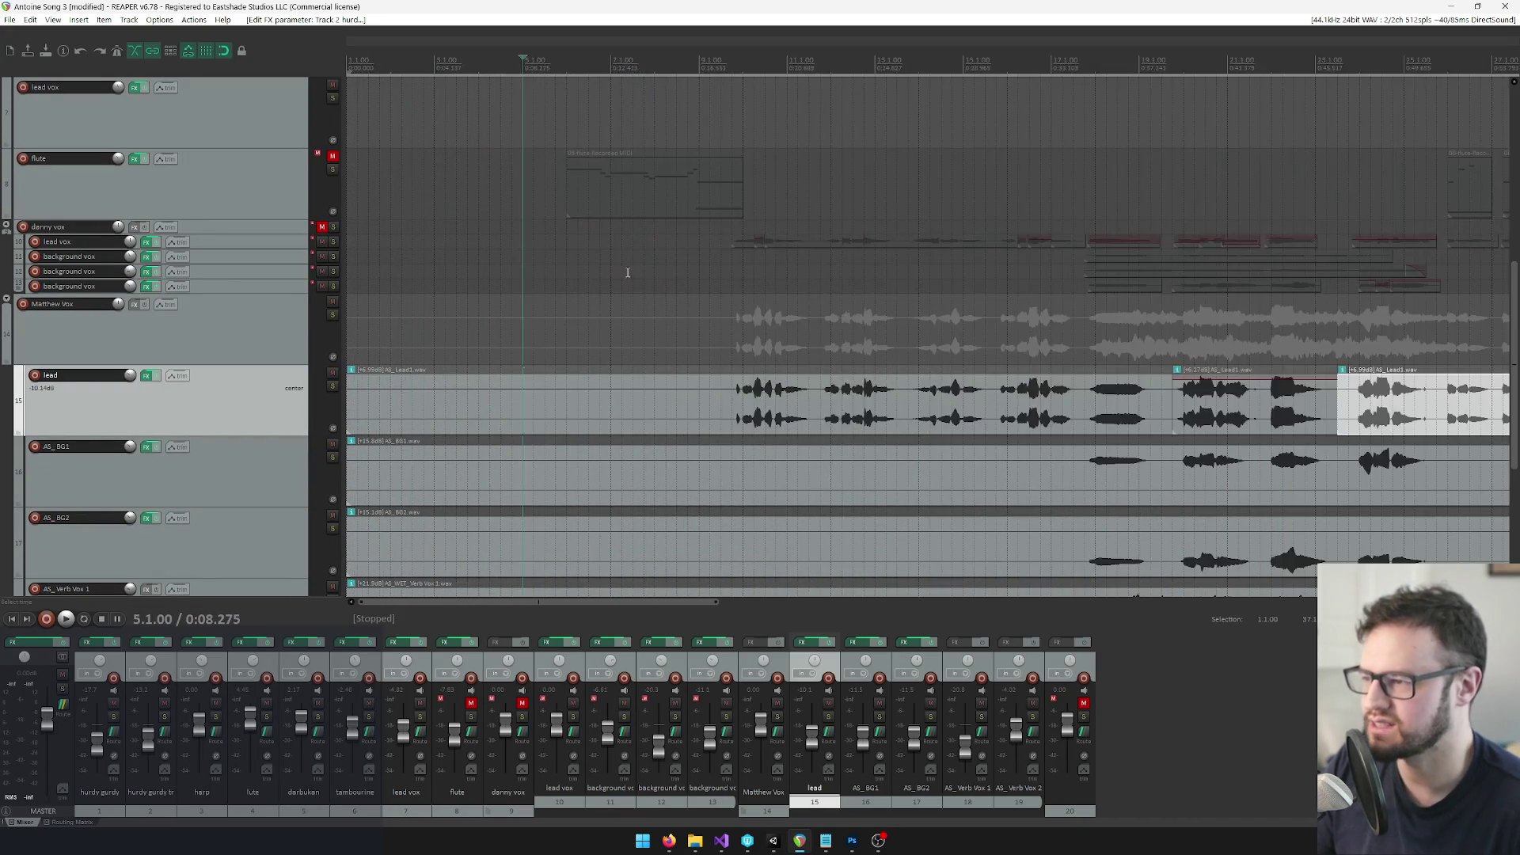
{"action": "left_click", "coordinate": [332, 156]}
{"action": "left_click", "coordinate": [556, 58]}
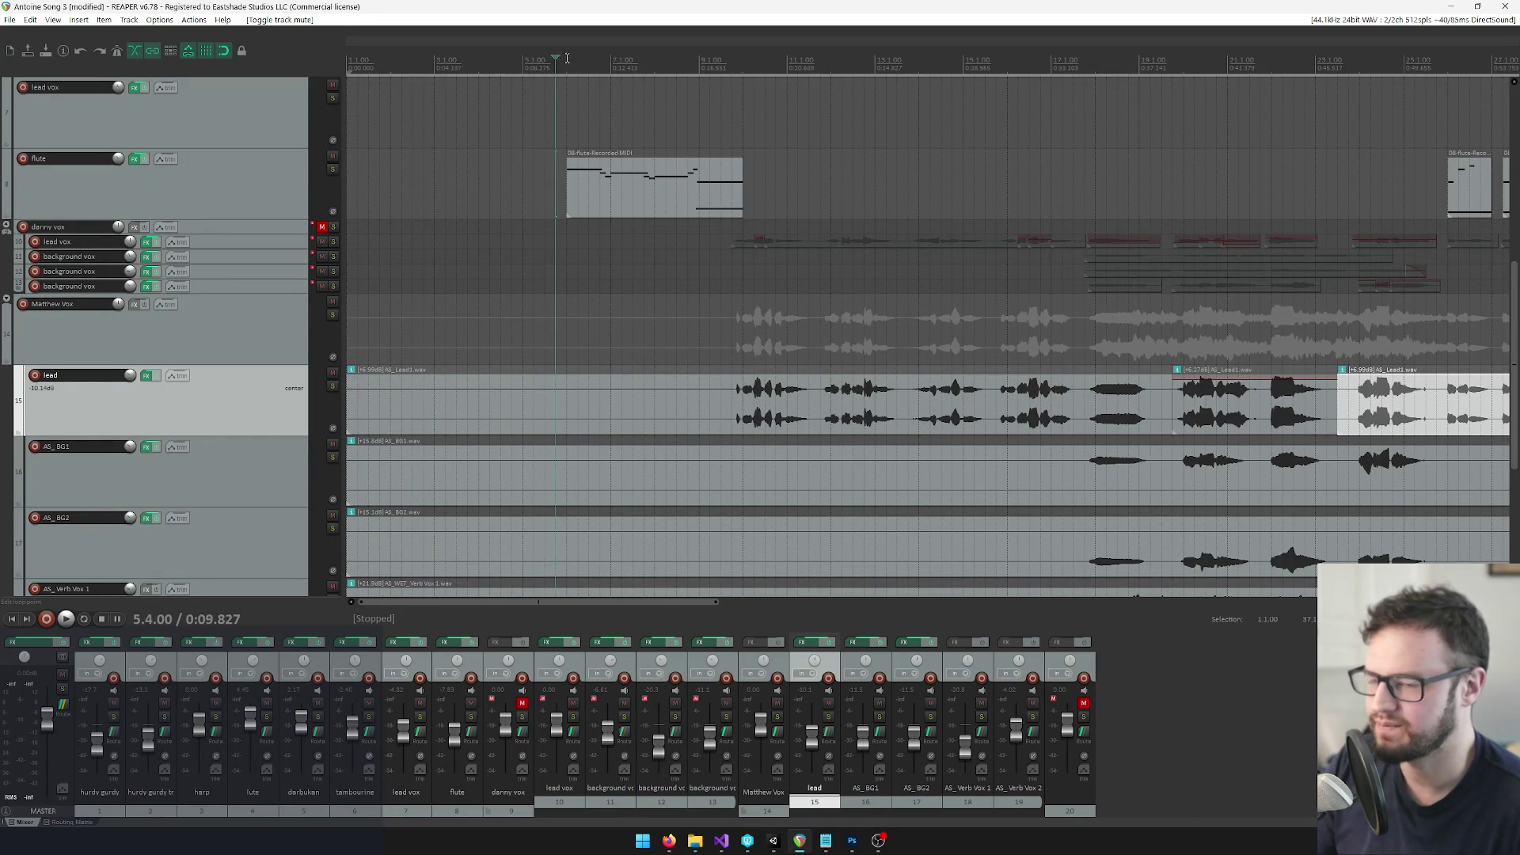
{"action": "left_click", "coordinate": [424, 47]}
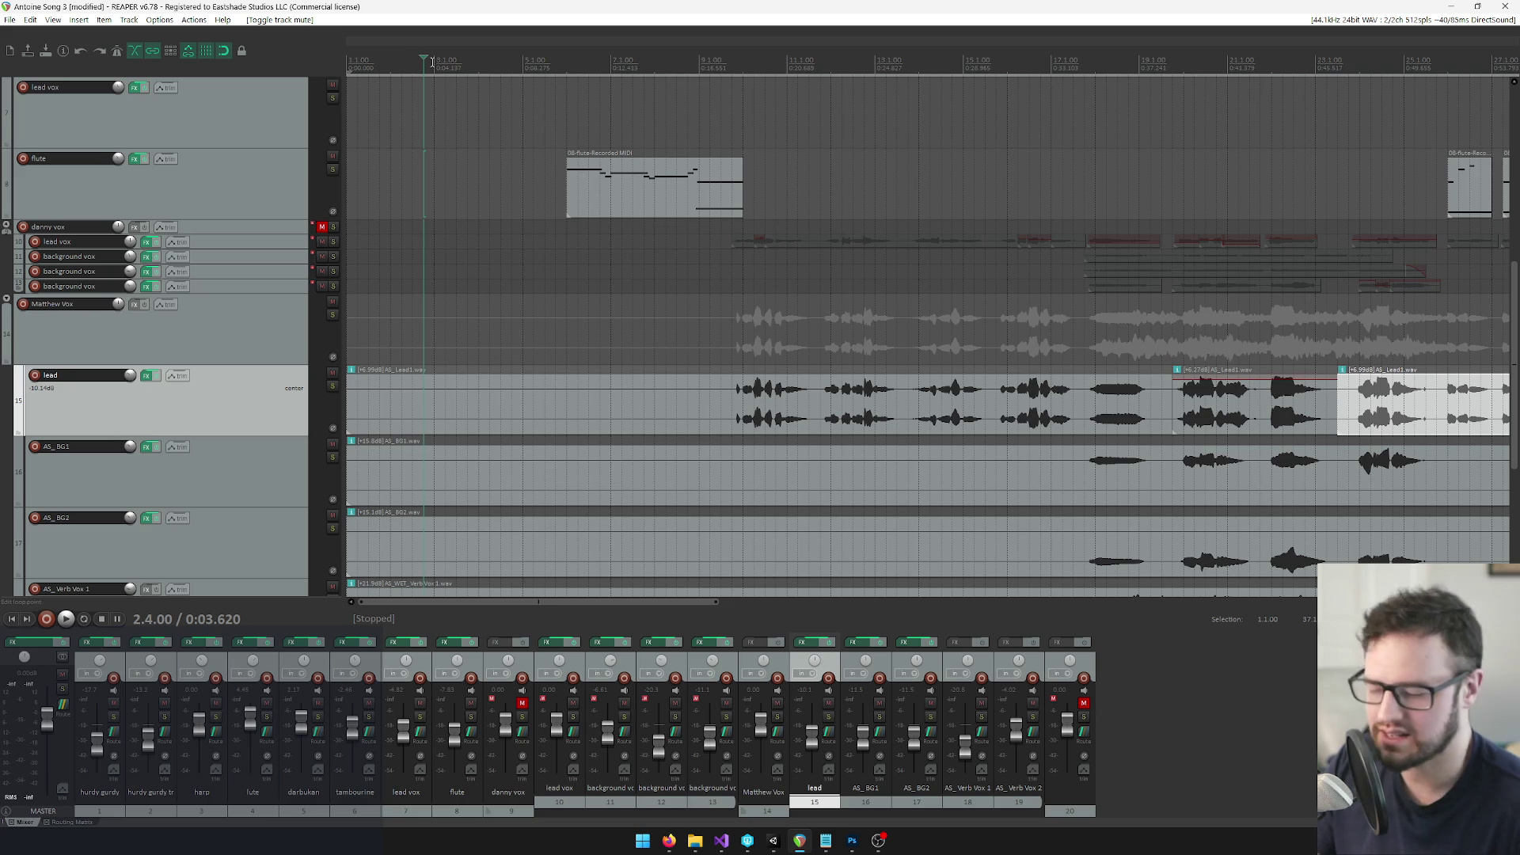
{"action": "key", "text": "Home"}
{"action": "scroll", "coordinate": [597, 138], "scroll_direction": "up", "scroll_amount": 3}
{"action": "scroll", "coordinate": [597, 138], "scroll_direction": "up", "scroll_amount": 1}
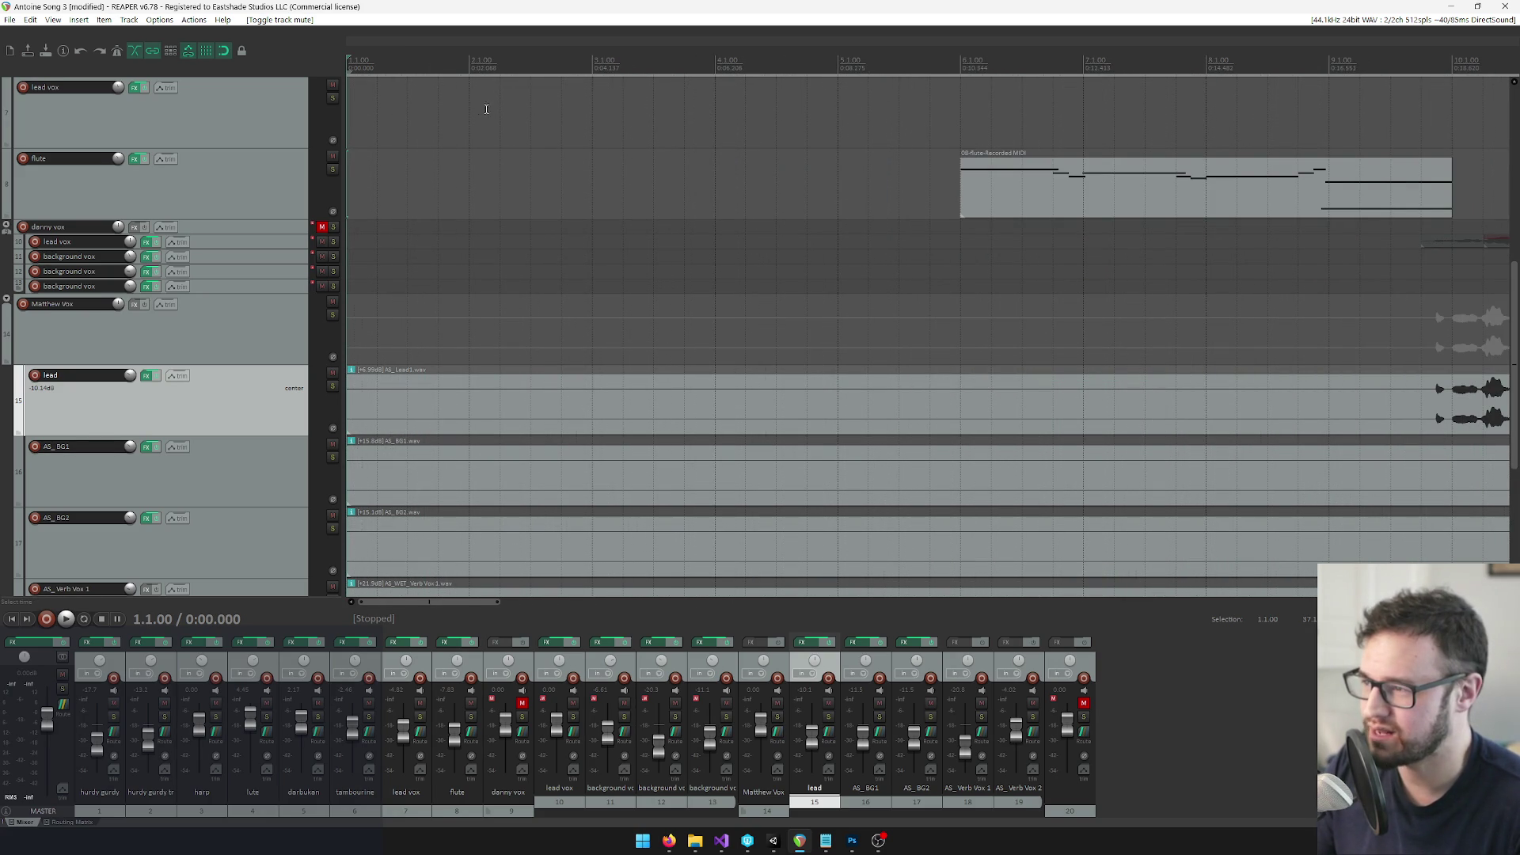
Audition the song from the start up to bar 10, then replay from bar 10
{"action": "key", "text": "space"}
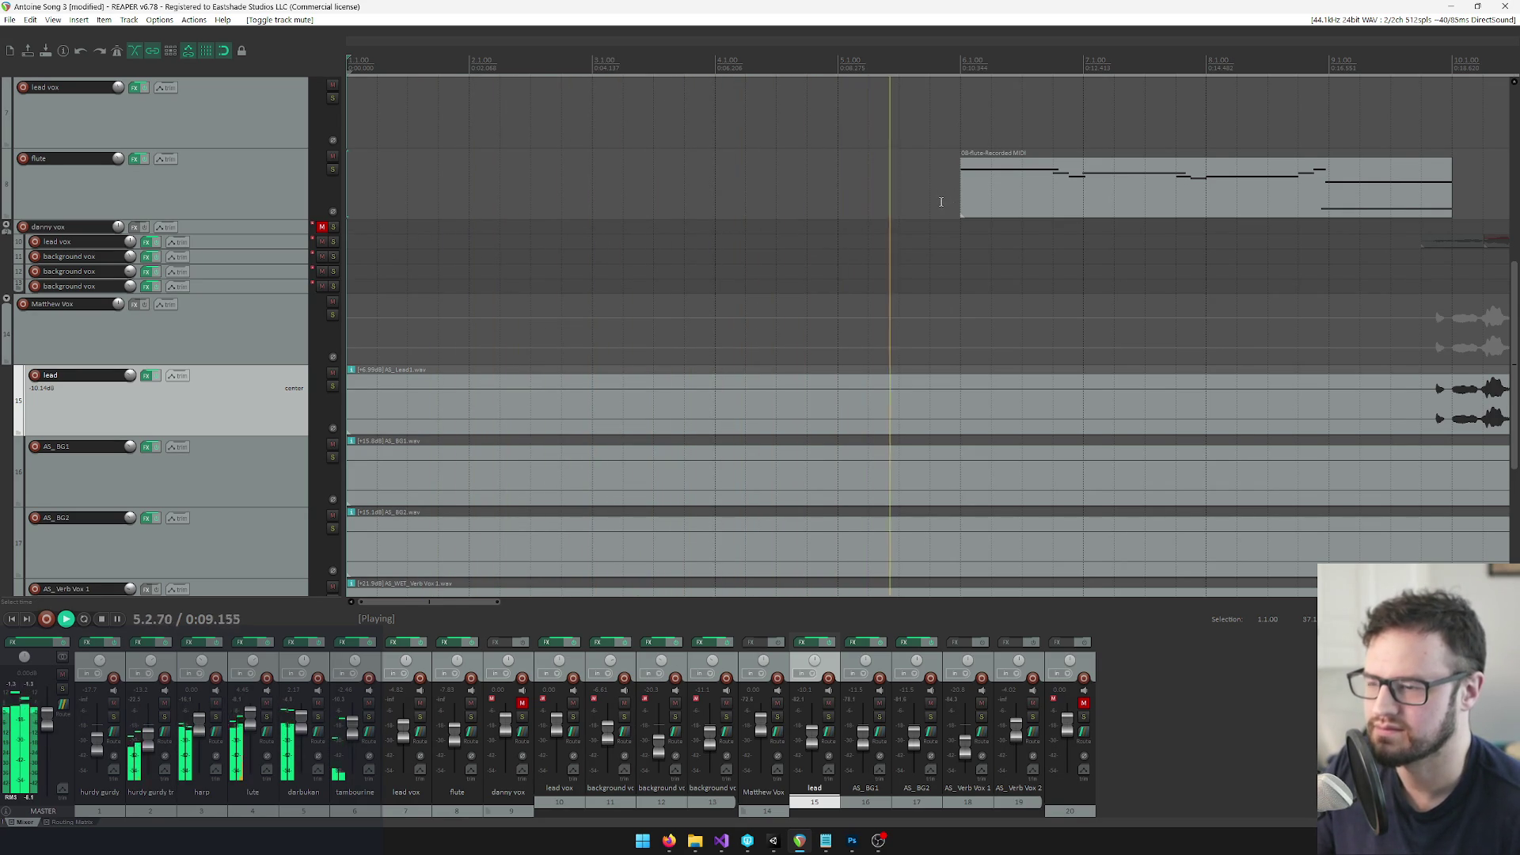
{"action": "scroll", "coordinate": [962, 210], "scroll_direction": "down", "scroll_amount": 3}
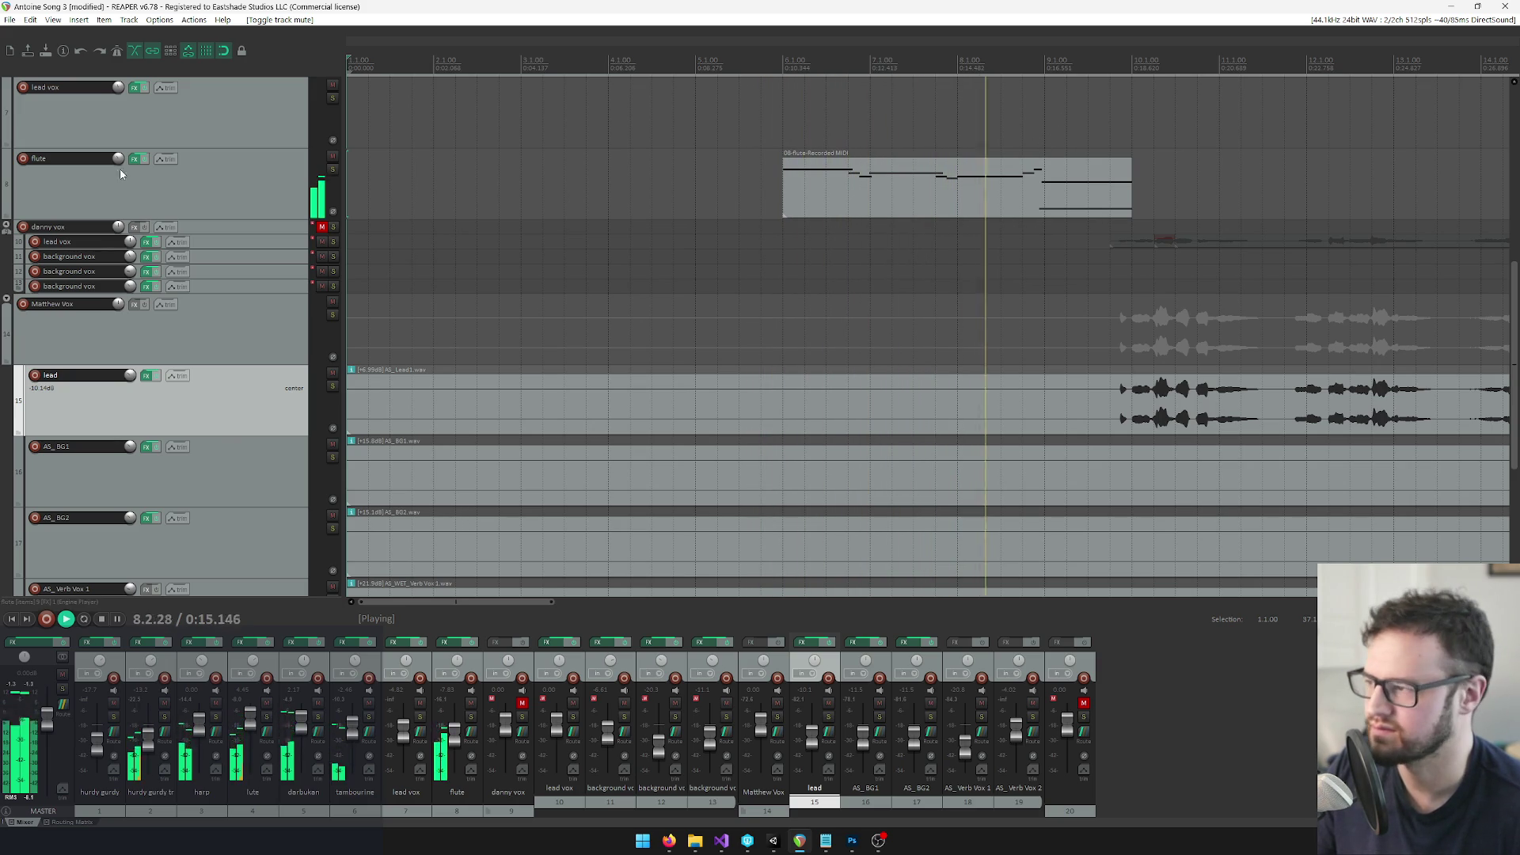
{"action": "scroll", "coordinate": [119, 159], "scroll_direction": "down", "scroll_amount": 2}
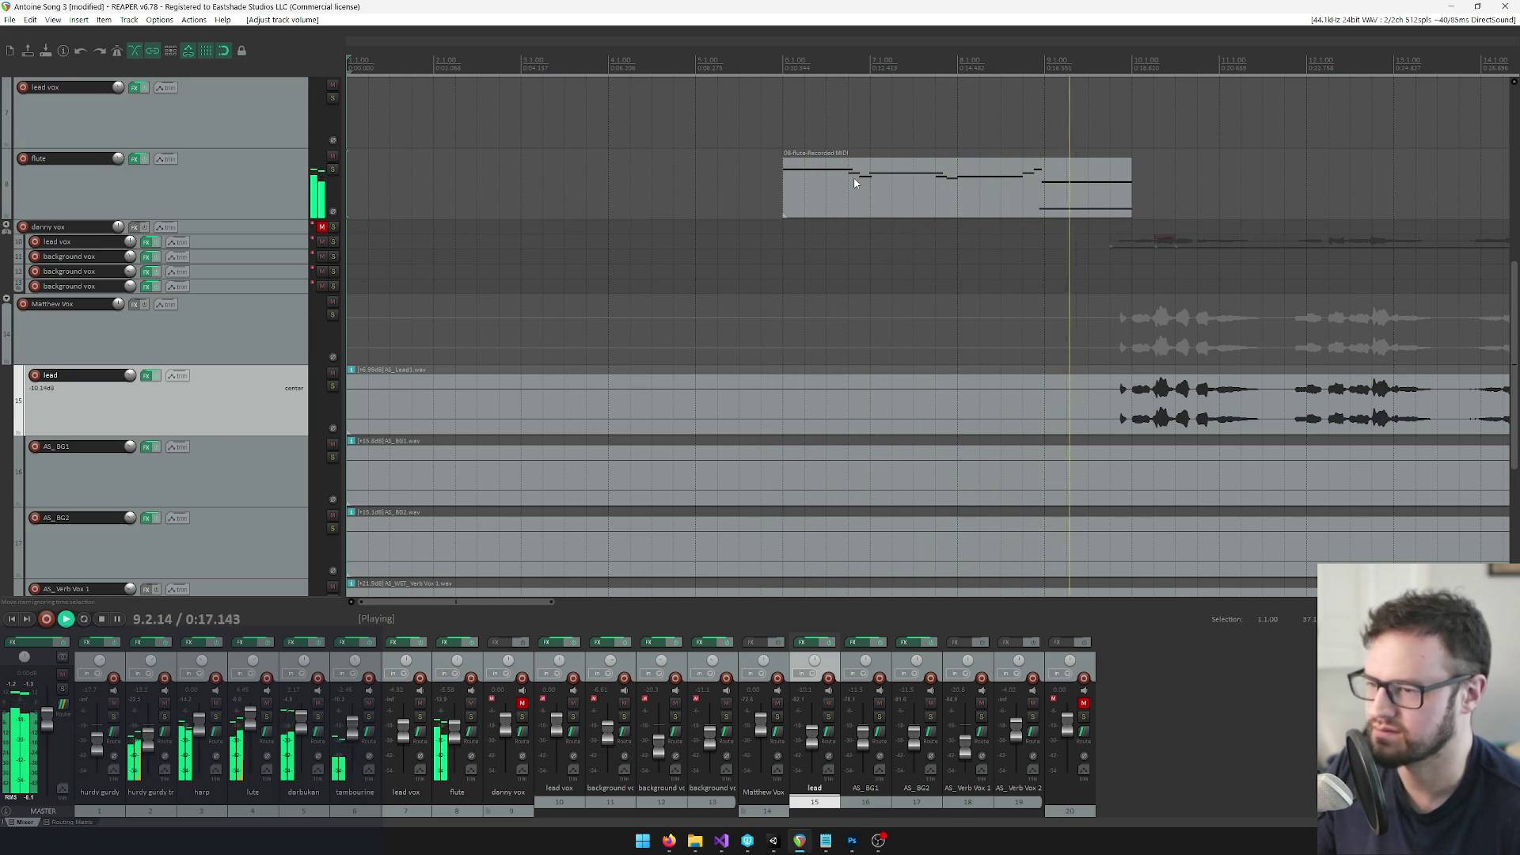
{"action": "left_click", "coordinate": [1133, 111]}
{"action": "key", "text": "space"}
{"action": "scroll", "coordinate": [1029, 316], "scroll_direction": "right", "scroll_amount": 3}
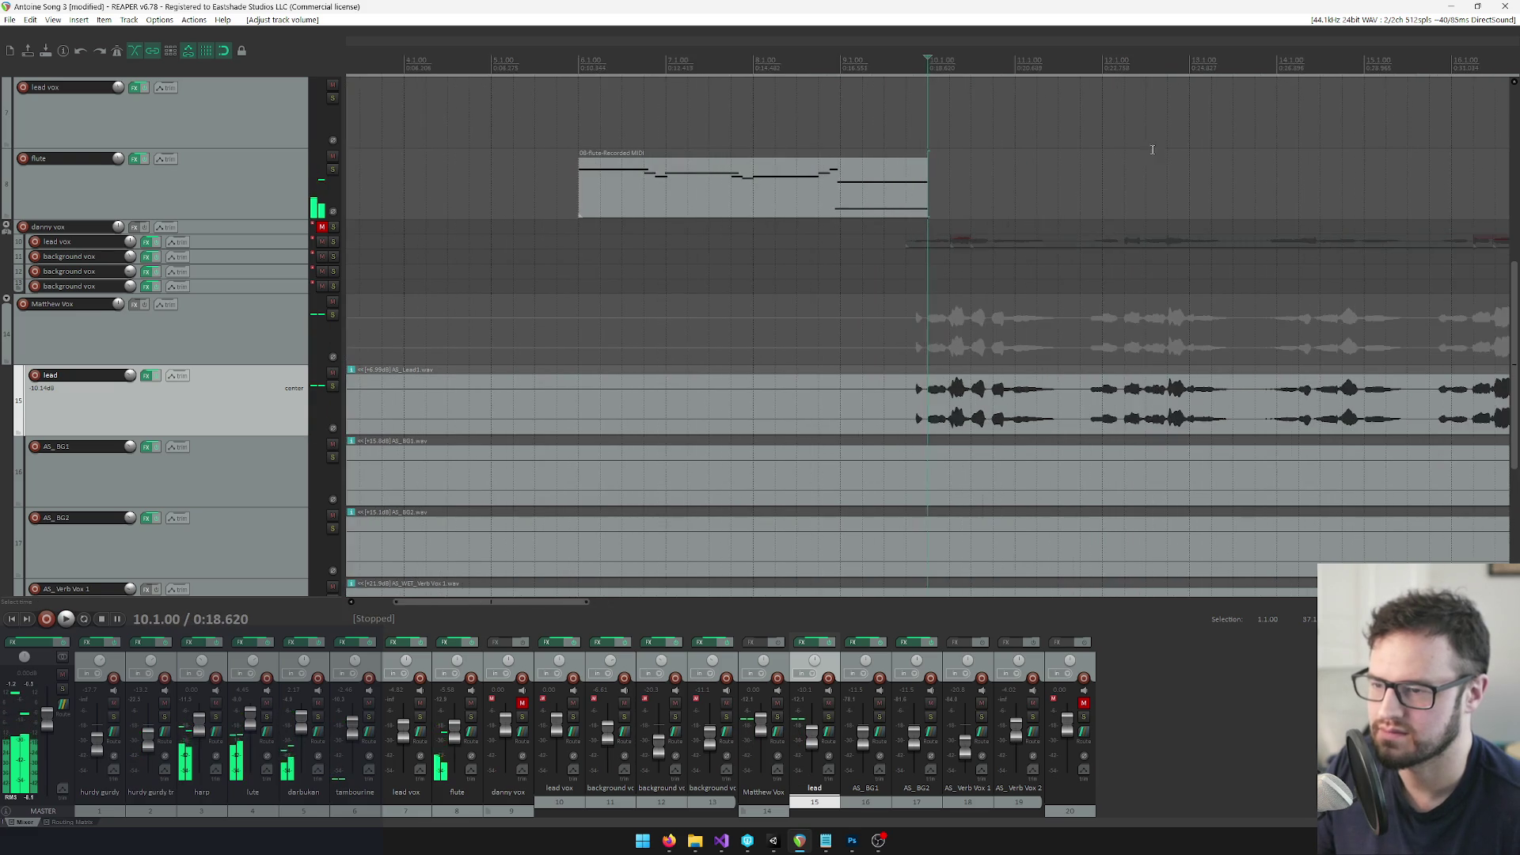
{"action": "left_click_drag", "start_coordinate": [493, 600], "coordinate": [526, 600]}
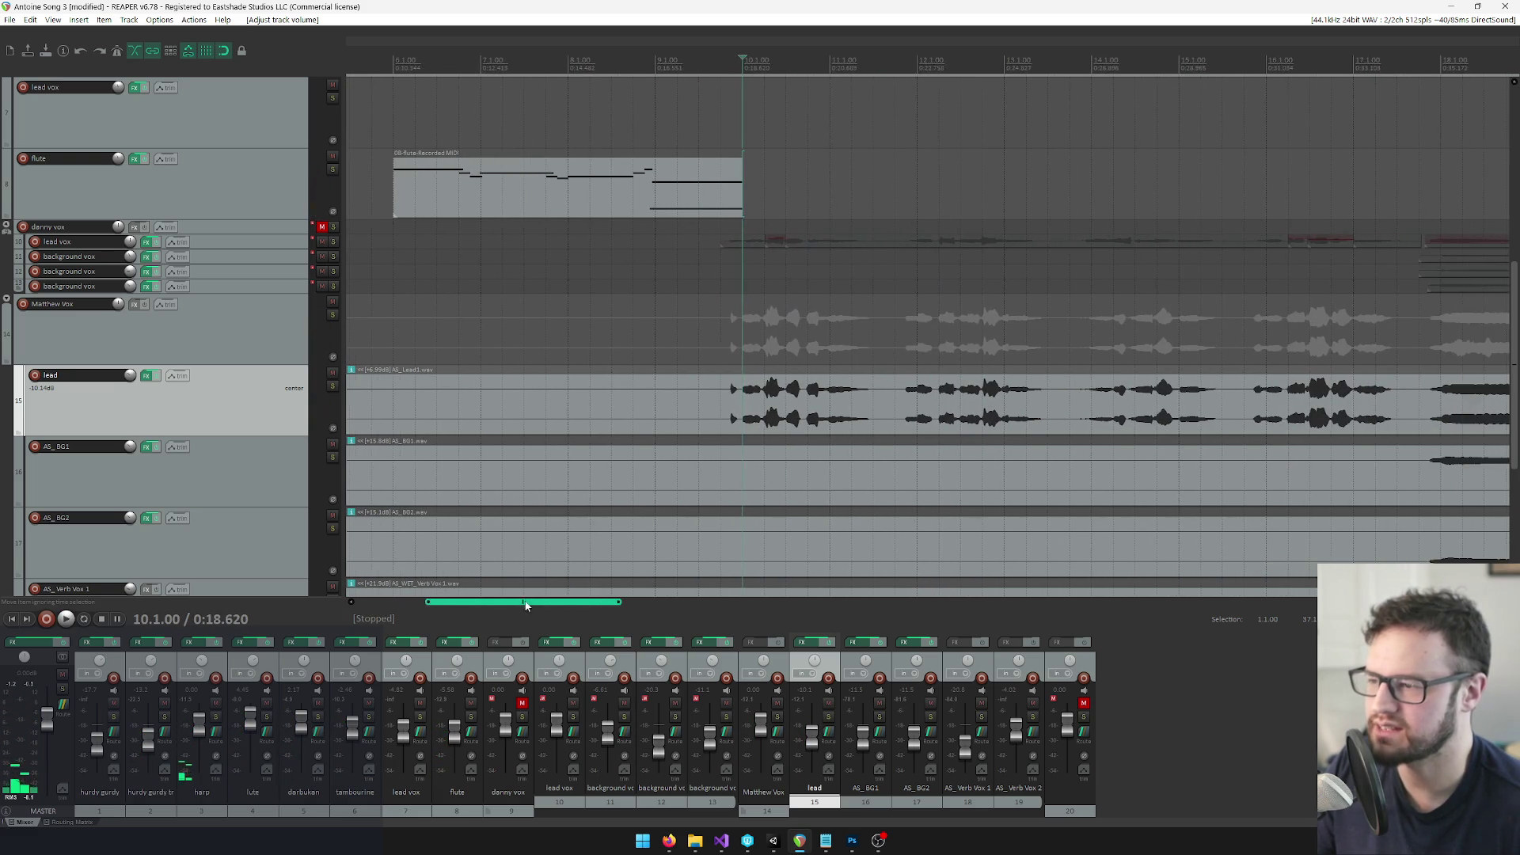
{"action": "scroll", "coordinate": [795, 189], "scroll_direction": "left", "scroll_amount": 3}
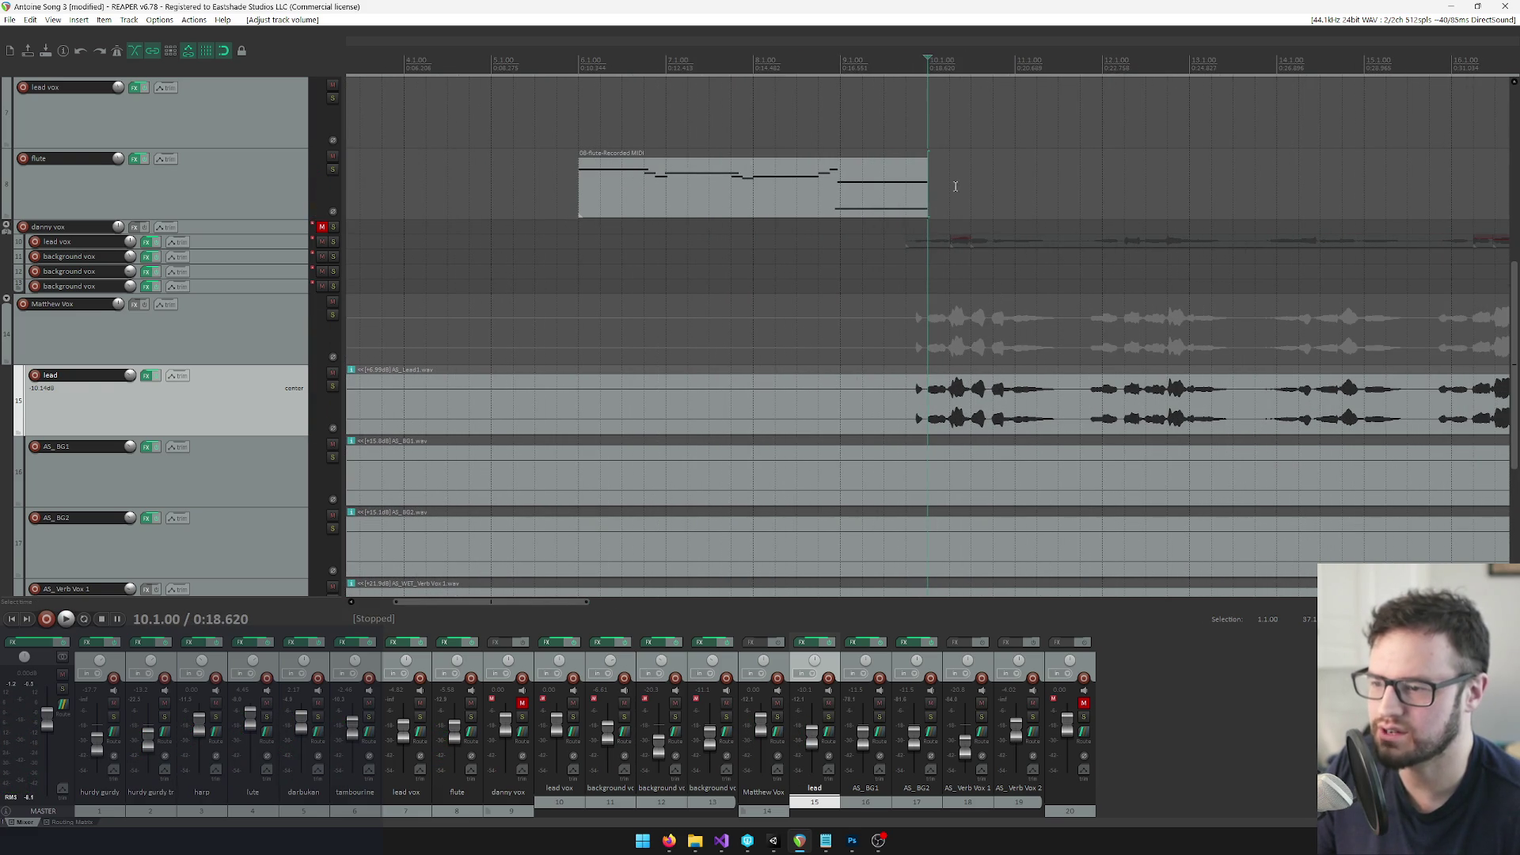
{"action": "key", "text": "space"}
{"action": "scroll", "coordinate": [586, 605], "scroll_direction": "right", "scroll_amount": 3}
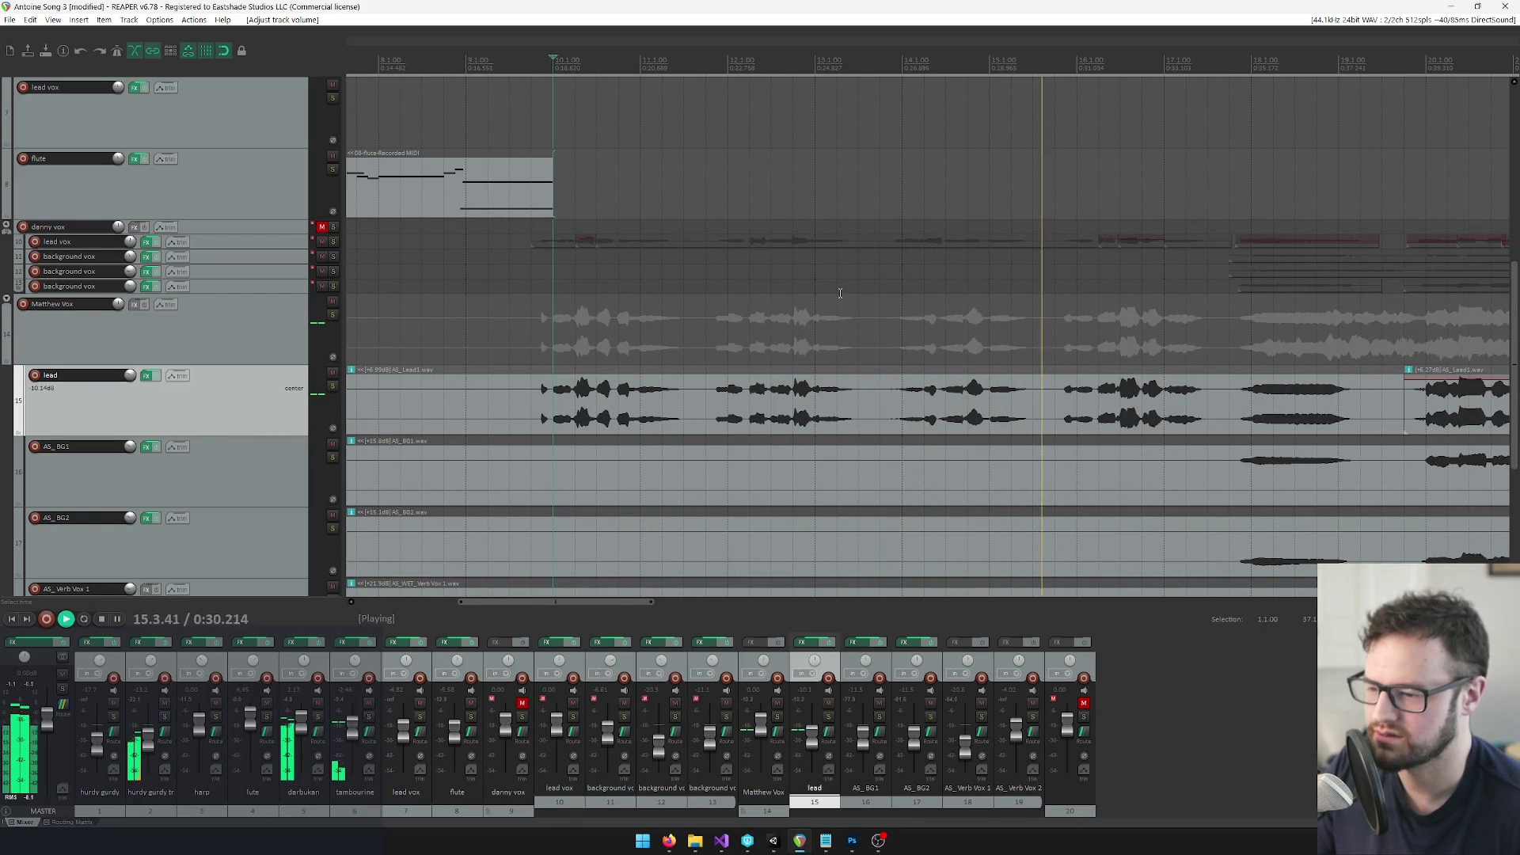
{"action": "scroll", "coordinate": [1004, 405], "scroll_direction": "down", "scroll_amount": 2}
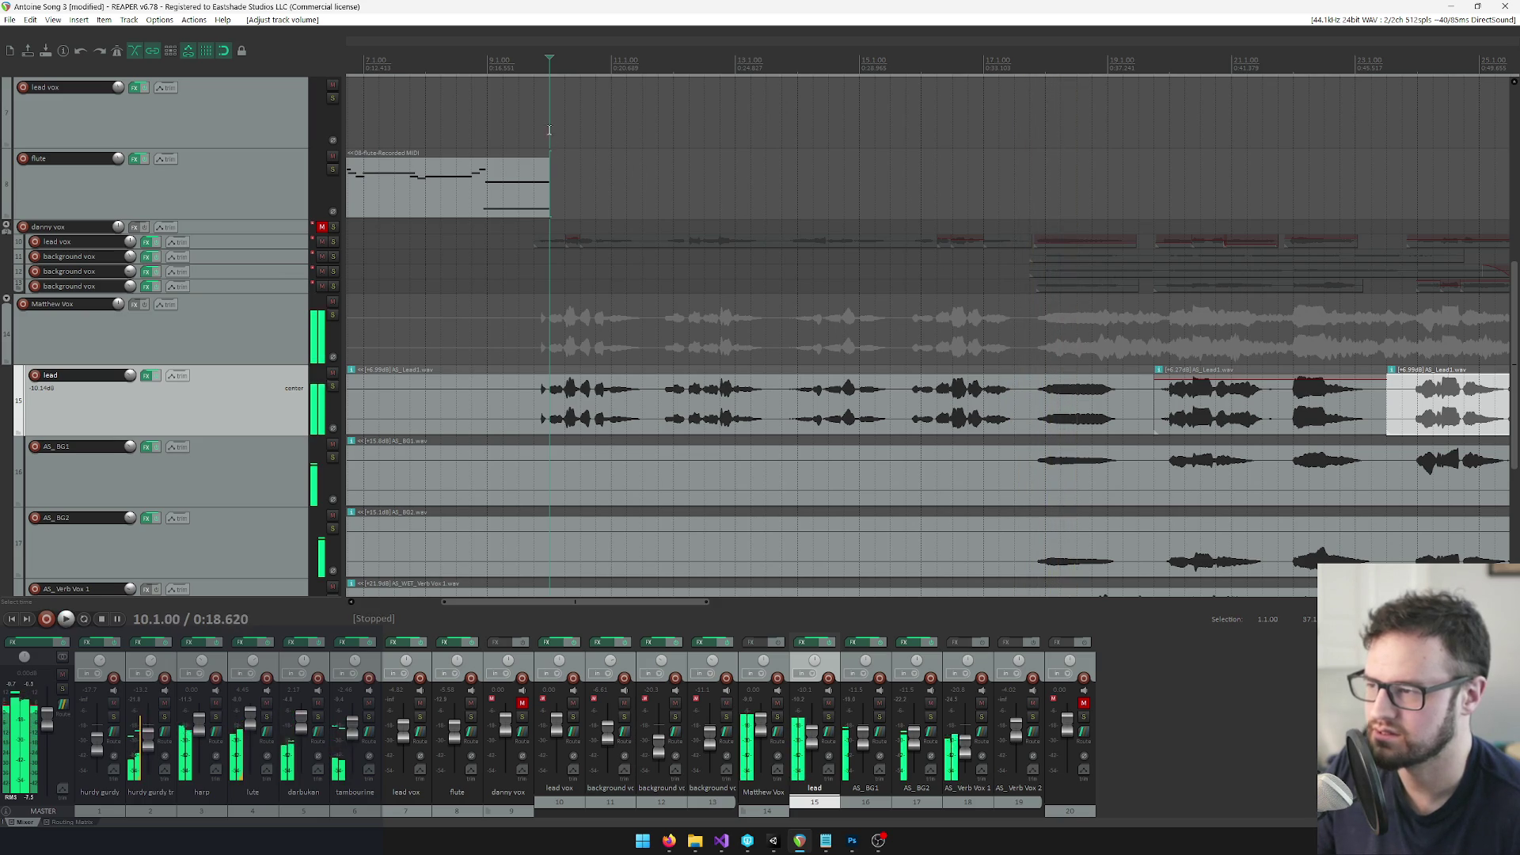
{"action": "key", "text": "space"}
Copy the flute MIDI phrase to bar 10 and open the copy for note editing
{"action": "left_click", "coordinate": [552, 183]}
{"action": "left_click_drag", "start_coordinate": [461, 187], "coordinate": [710, 198]}
{"action": "double_click", "coordinate": [633, 190]}
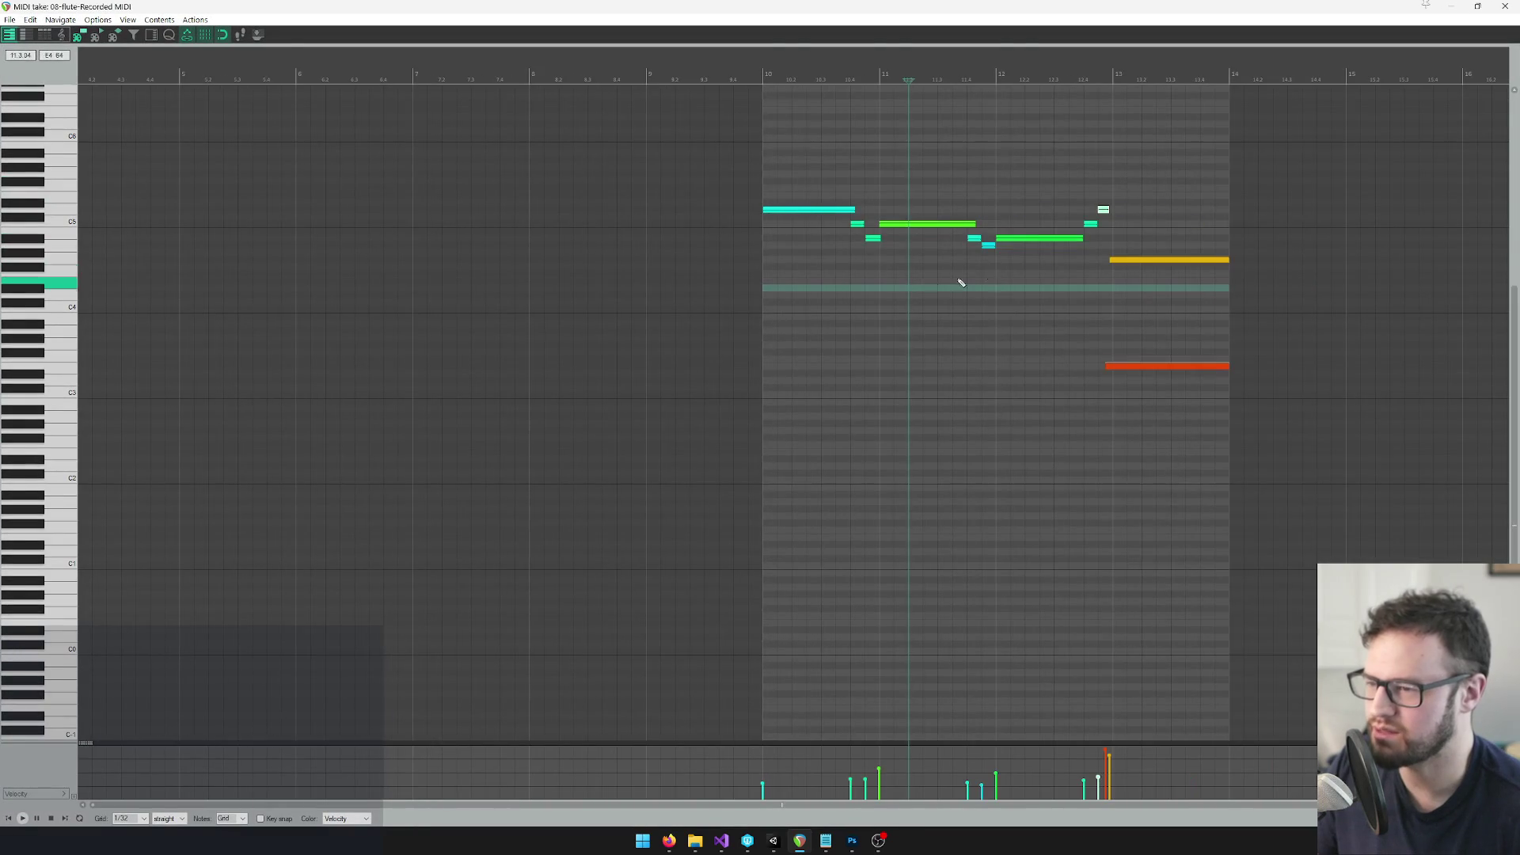
Delete the extra notes from the bar-10 copy and lower its first note from D5 to G4
{"action": "scroll", "coordinate": [1133, 253], "scroll_direction": "up", "scroll_amount": 2}
{"action": "left_click", "coordinate": [710, 226]}
{"action": "left_click", "coordinate": [1321, 259]}
{"action": "key", "text": "Delete"}
{"action": "left_click", "coordinate": [1154, 211]}
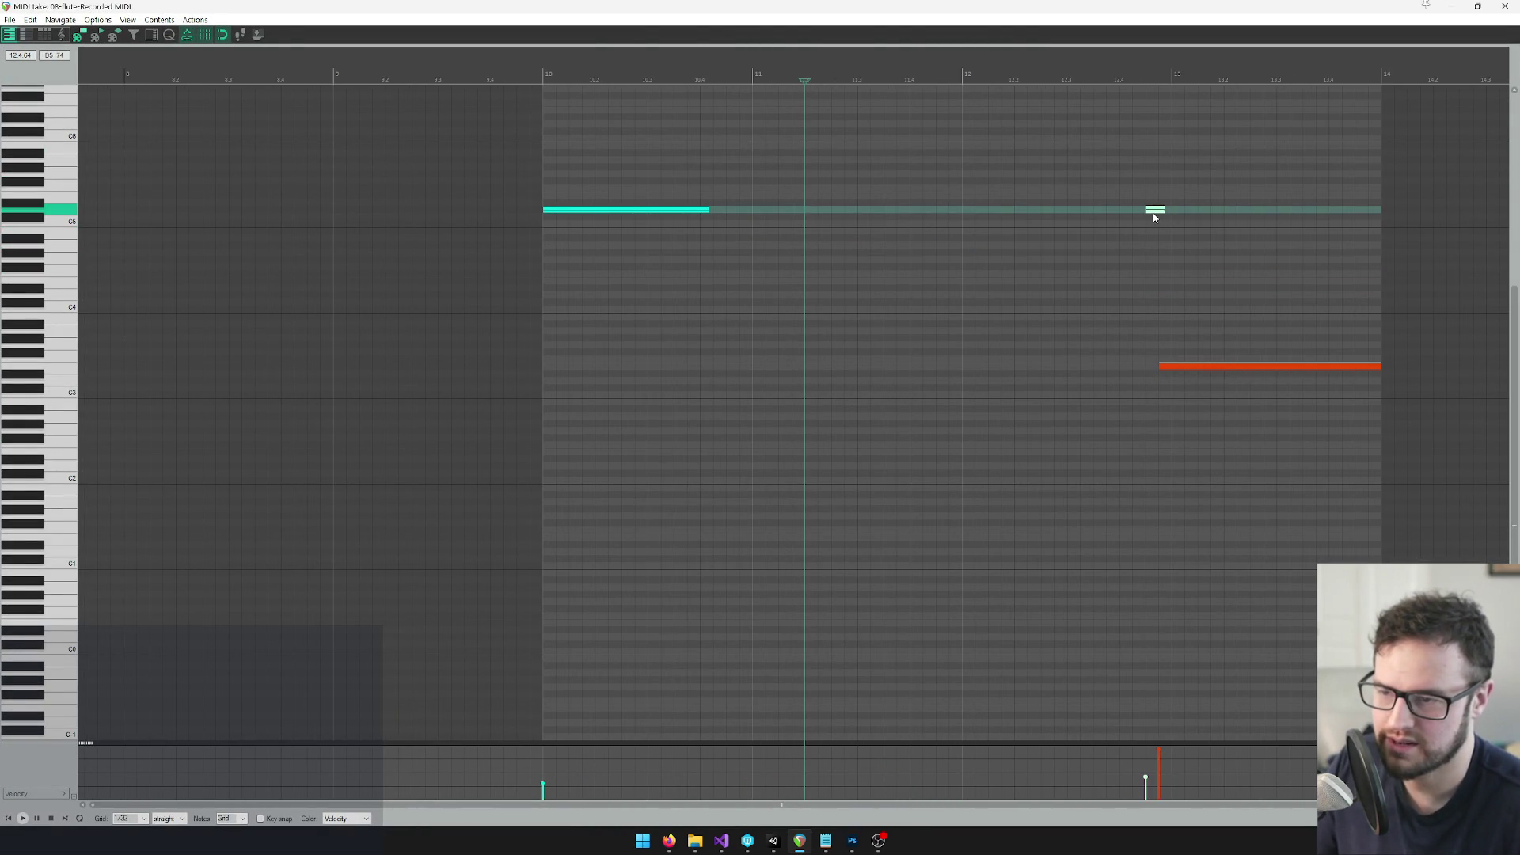
{"action": "key", "text": "Delete"}
{"action": "left_click", "coordinate": [1232, 366]}
{"action": "key", "text": "Delete"}
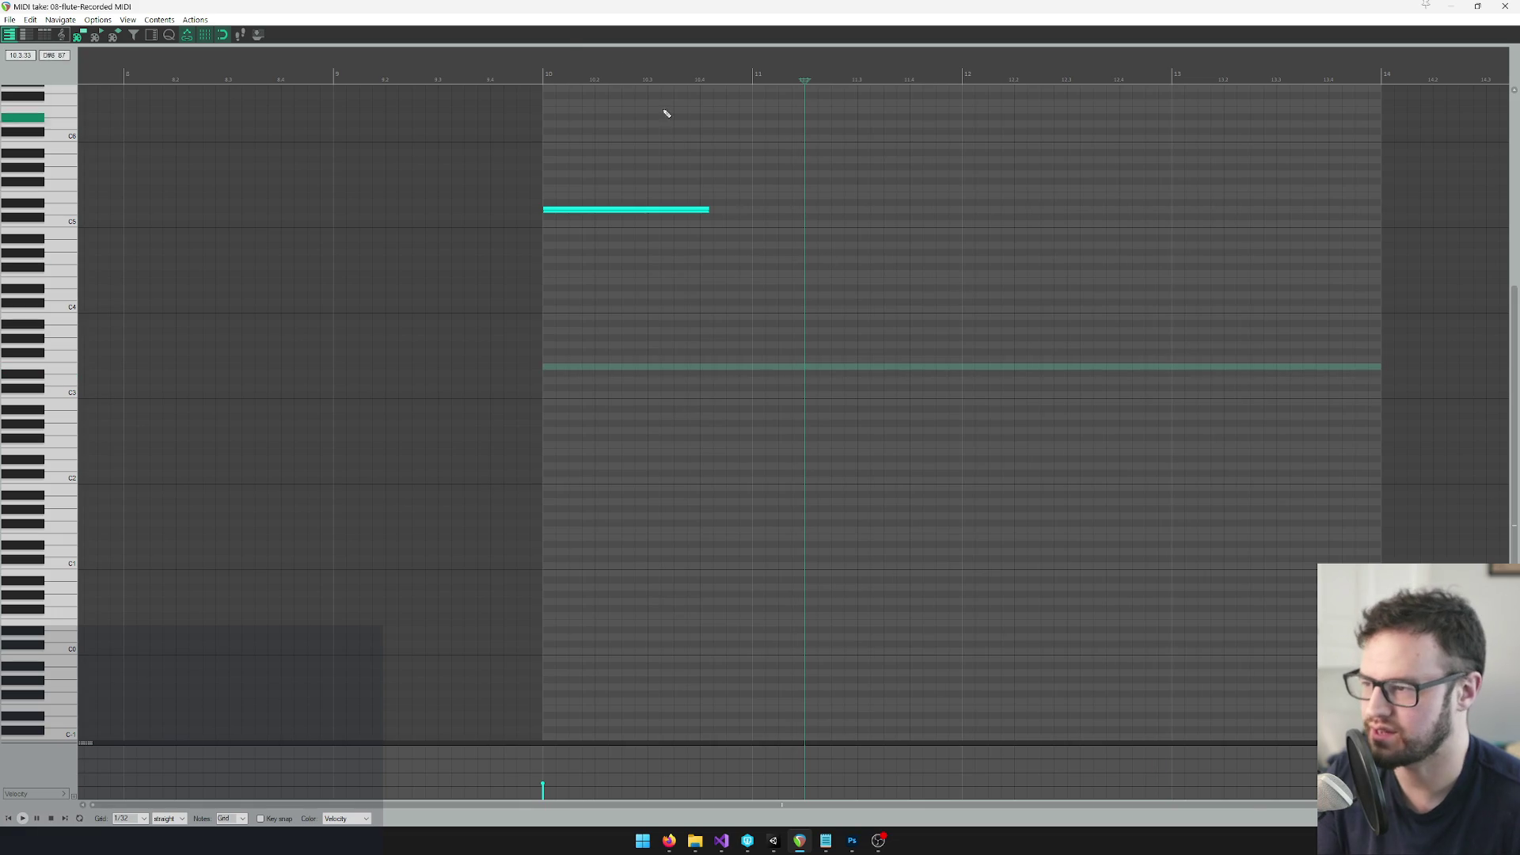
{"action": "left_click", "coordinate": [543, 75]}
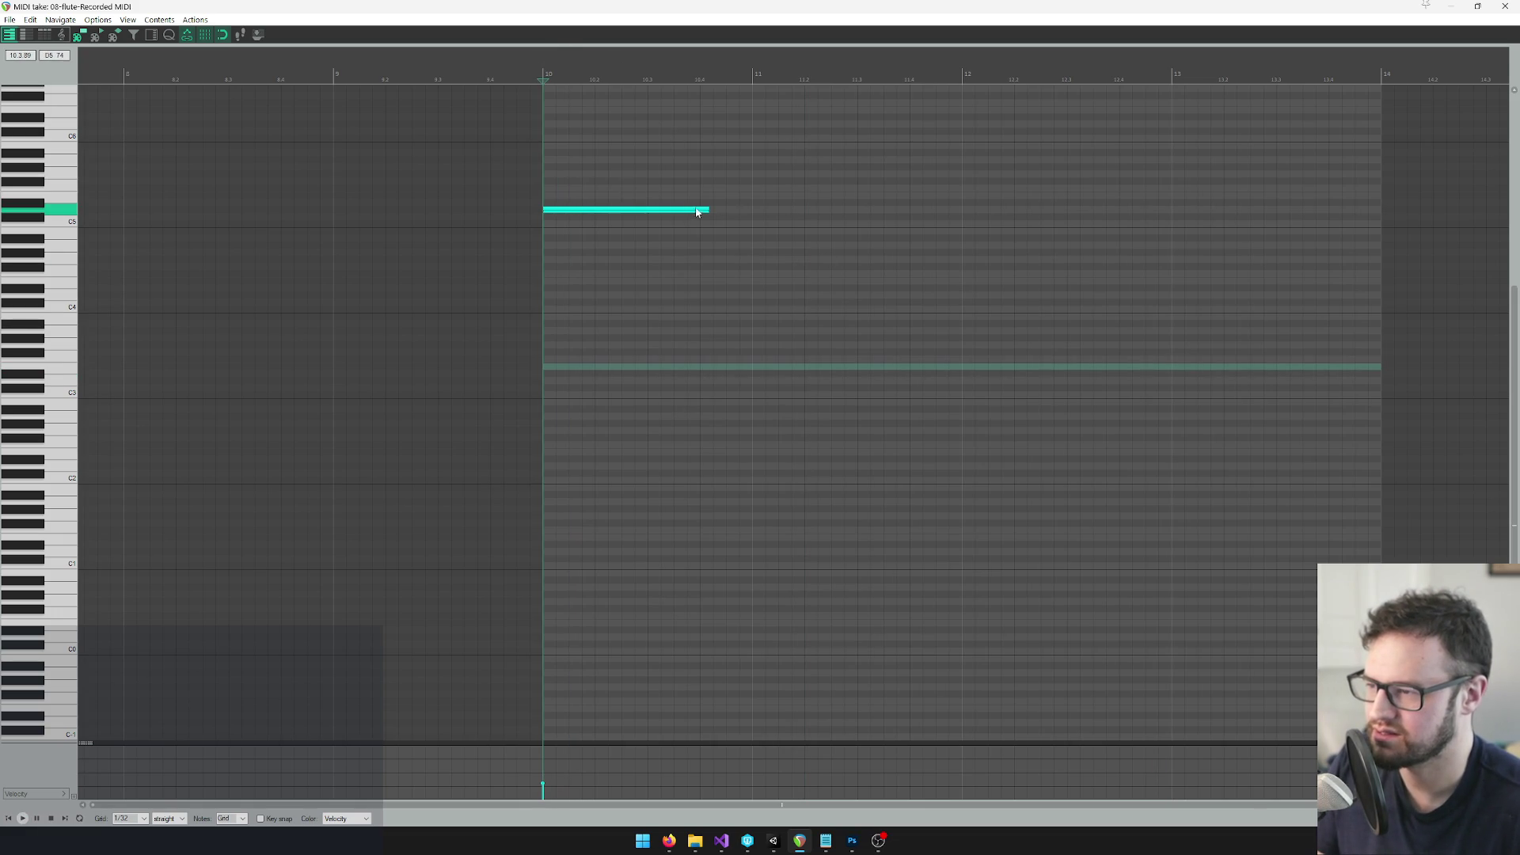
{"action": "left_click", "coordinate": [578, 213]}
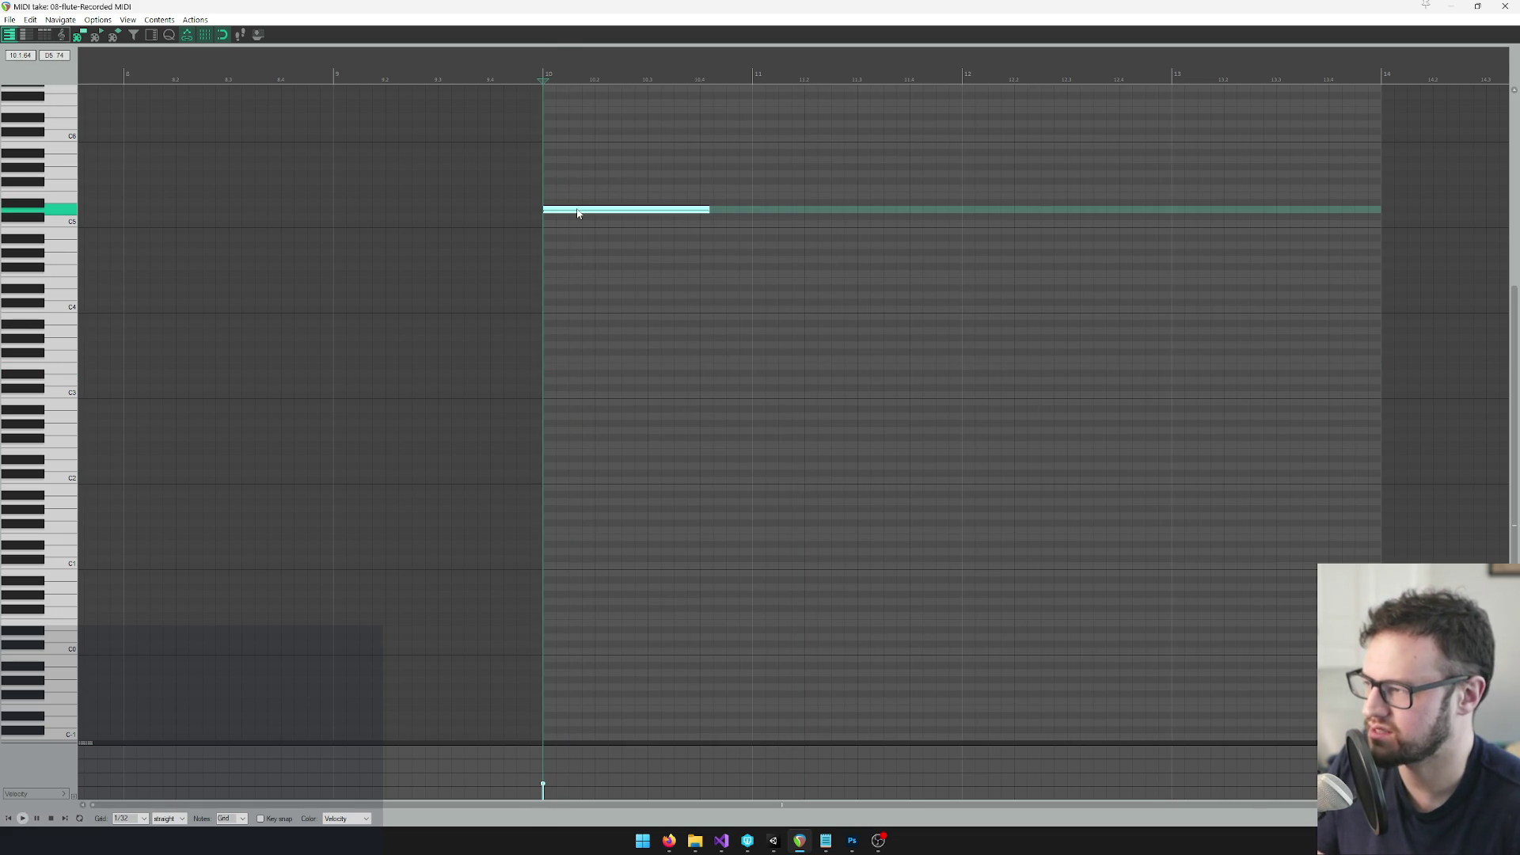
{"action": "left_click_drag", "start_coordinate": [577, 218], "coordinate": [577, 264]}
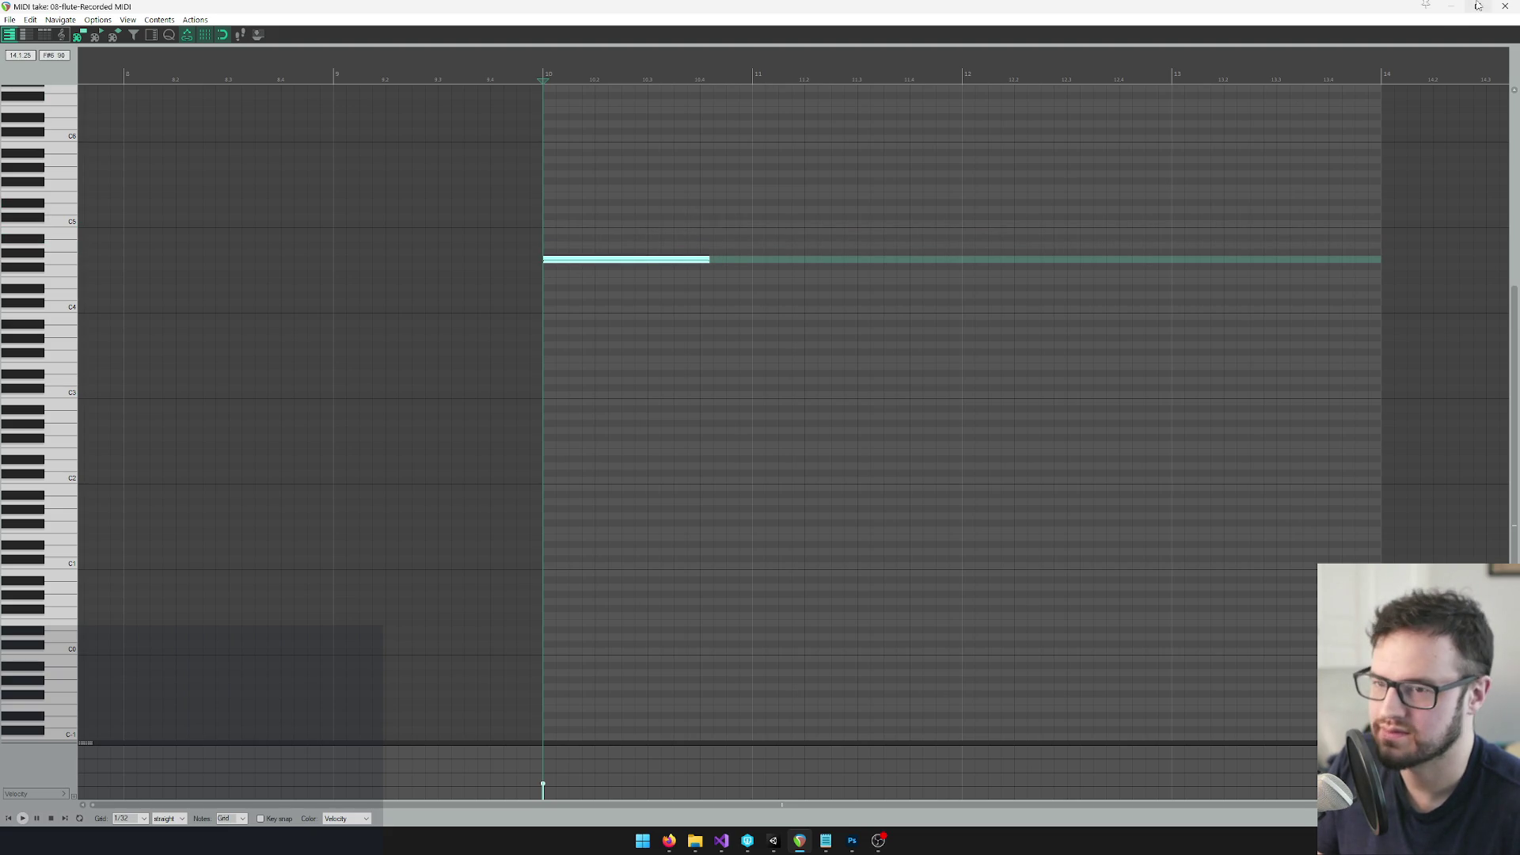
Review the original flute take's notes, auditioning G5 and selecting all, then close it
{"action": "left_click", "coordinate": [1505, 7]}
{"action": "double_click", "coordinate": [523, 190]}
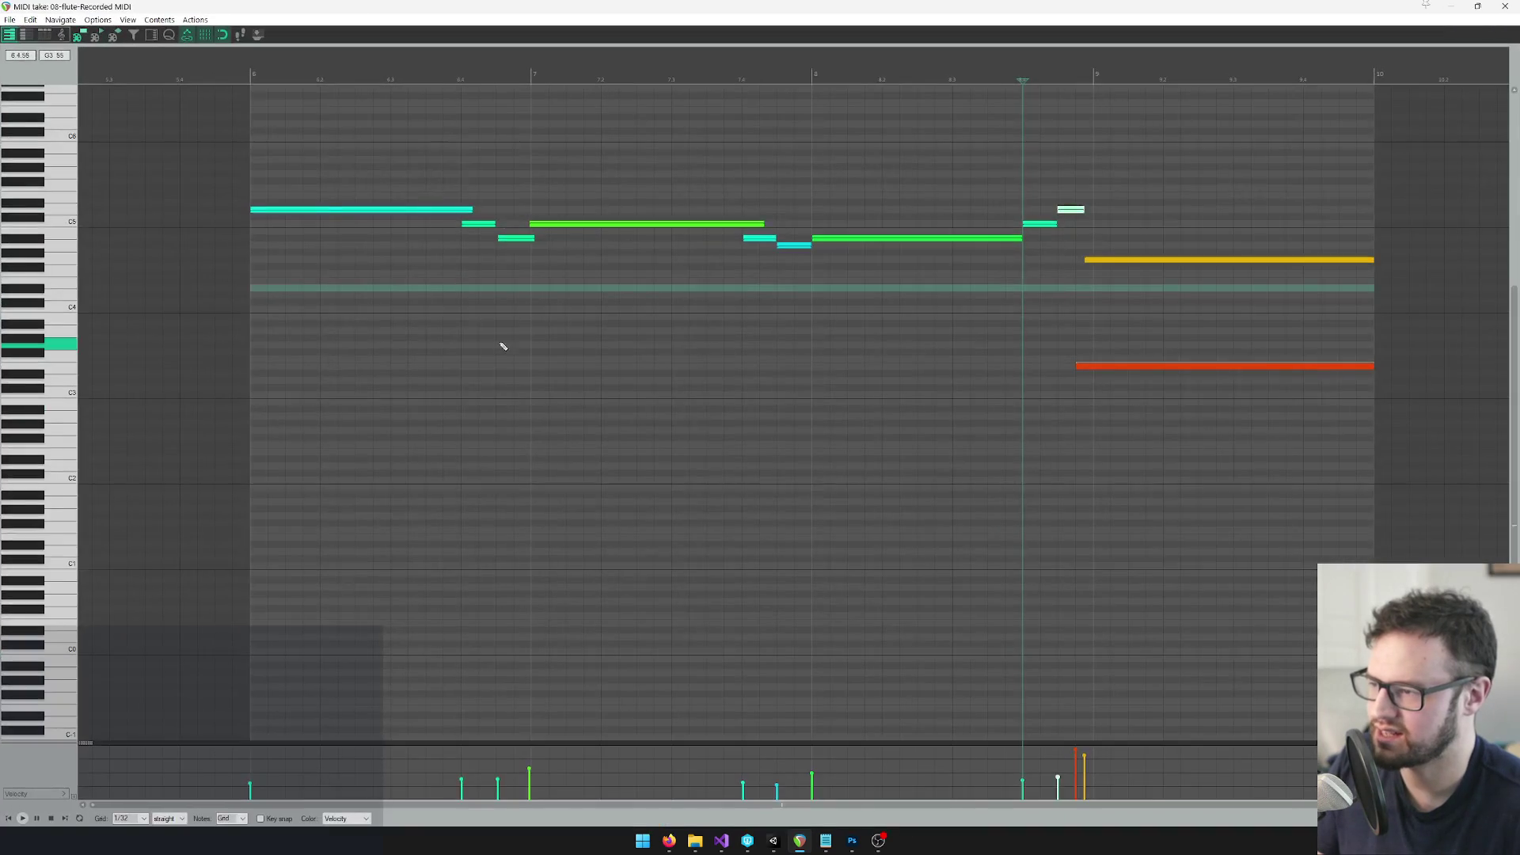
{"action": "scroll", "coordinate": [475, 290], "scroll_direction": "down", "scroll_amount": 1}
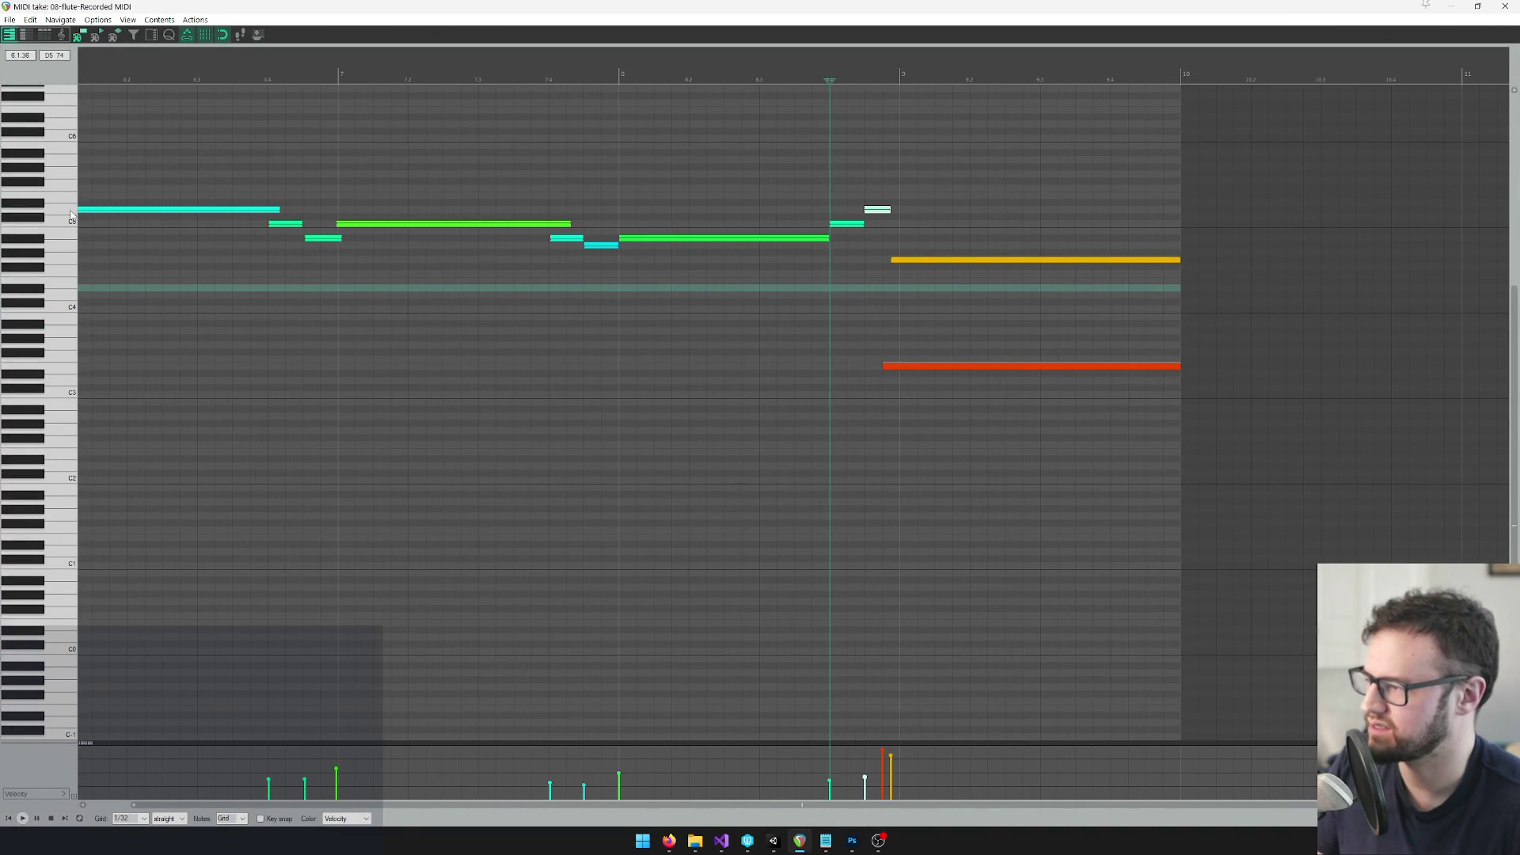
{"action": "left_click", "coordinate": [60, 177]}
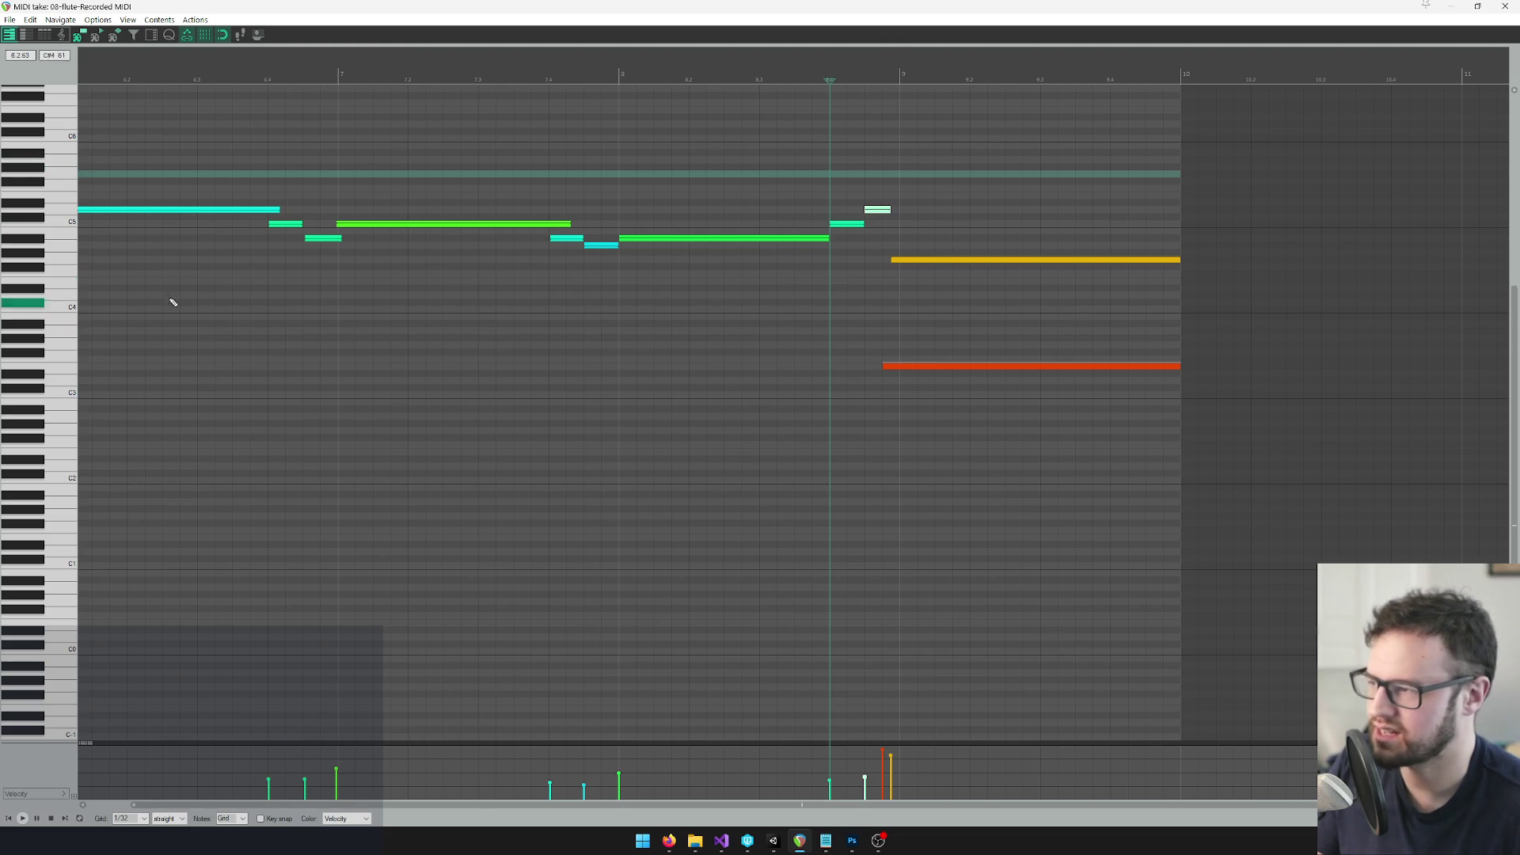
{"action": "key", "text": "ctrl+a"}
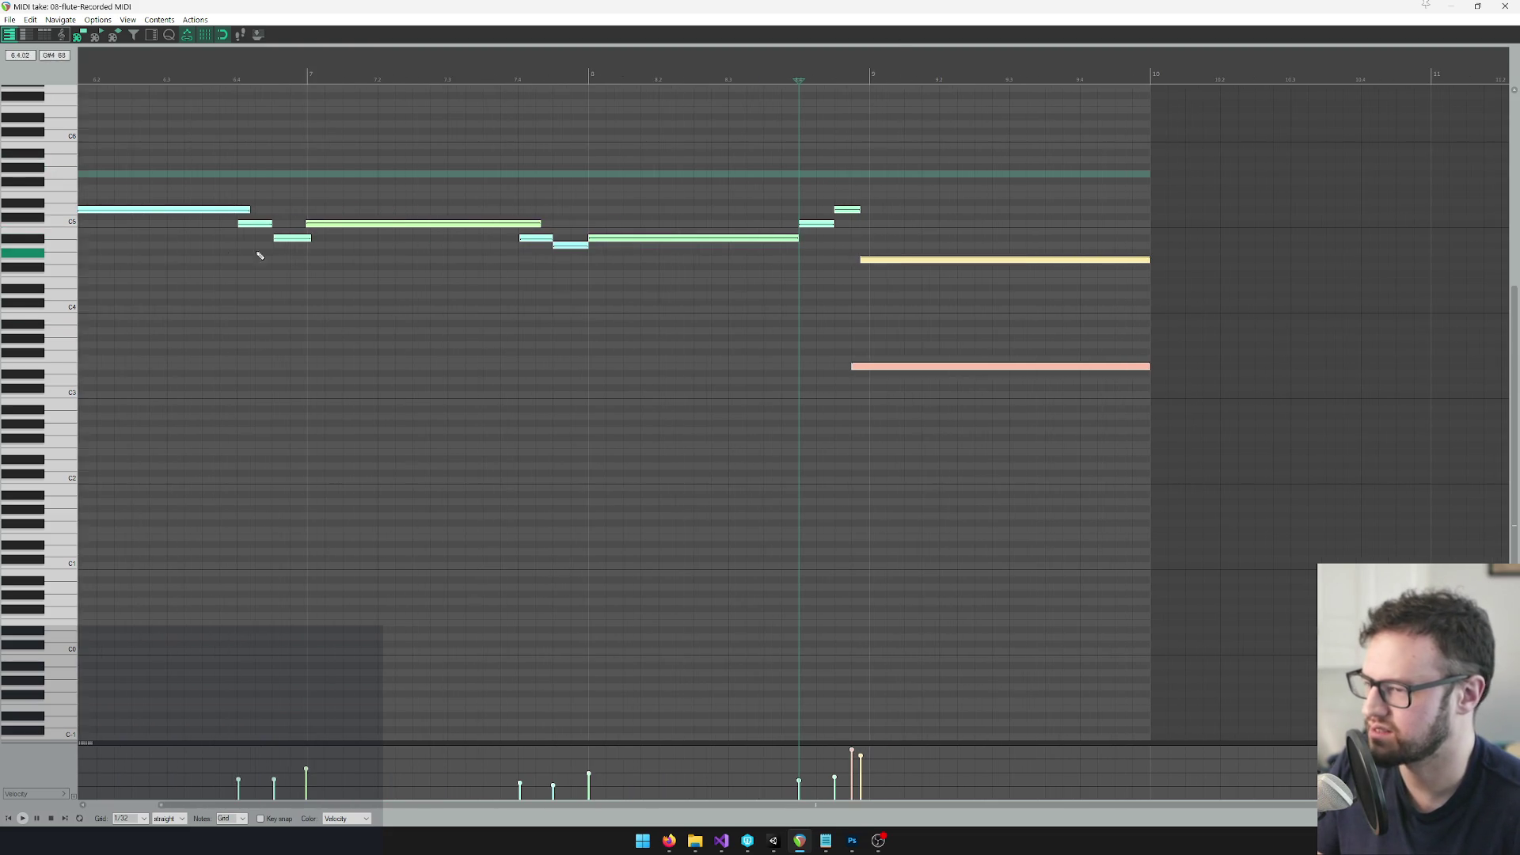
{"action": "scroll", "coordinate": [265, 210], "scroll_direction": "down", "scroll_amount": 2}
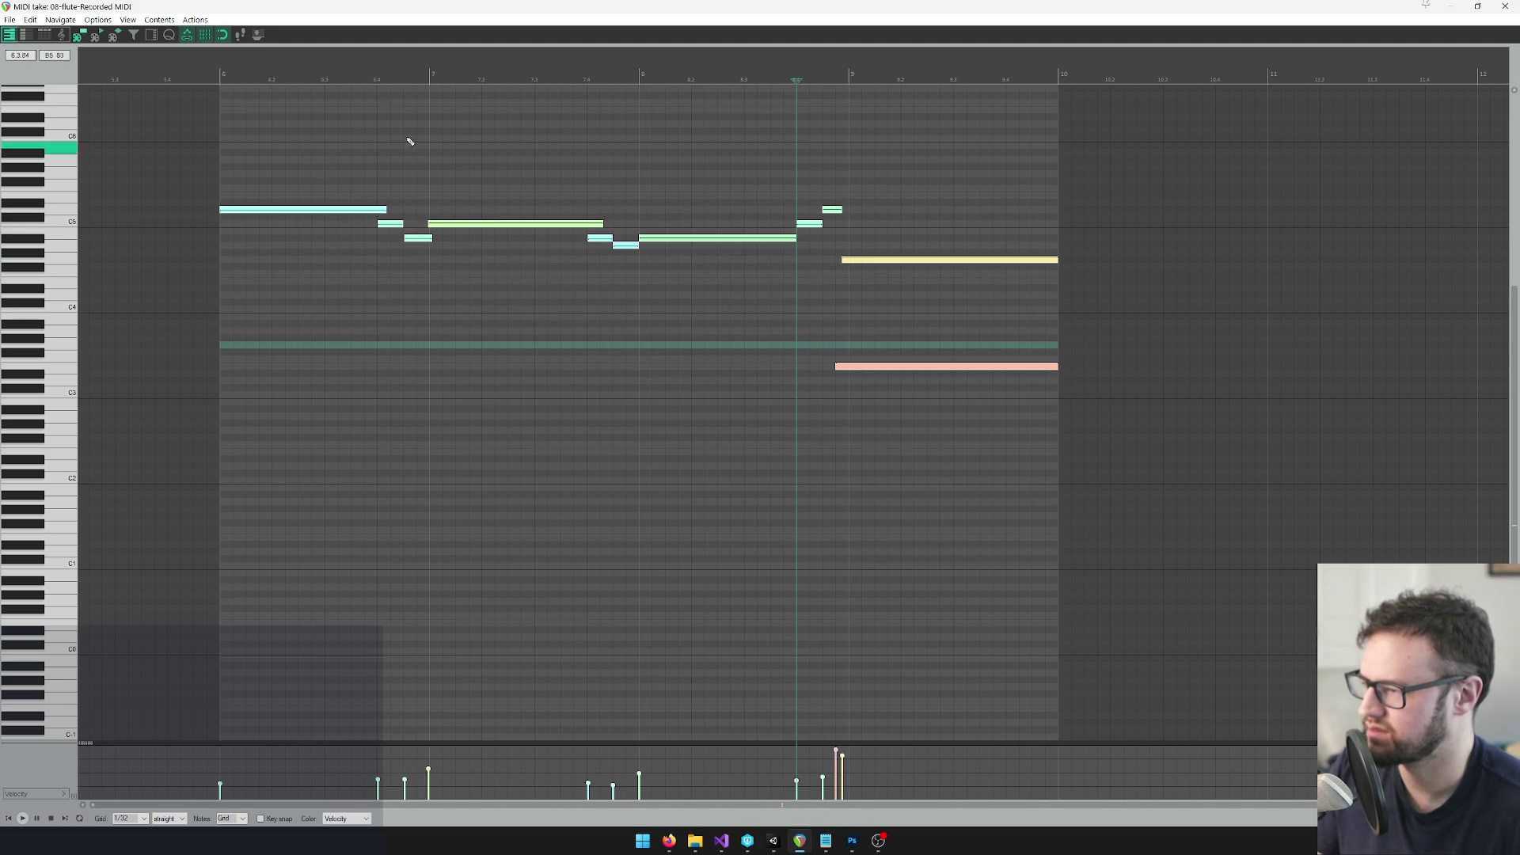
{"action": "left_click", "coordinate": [280, 211]}
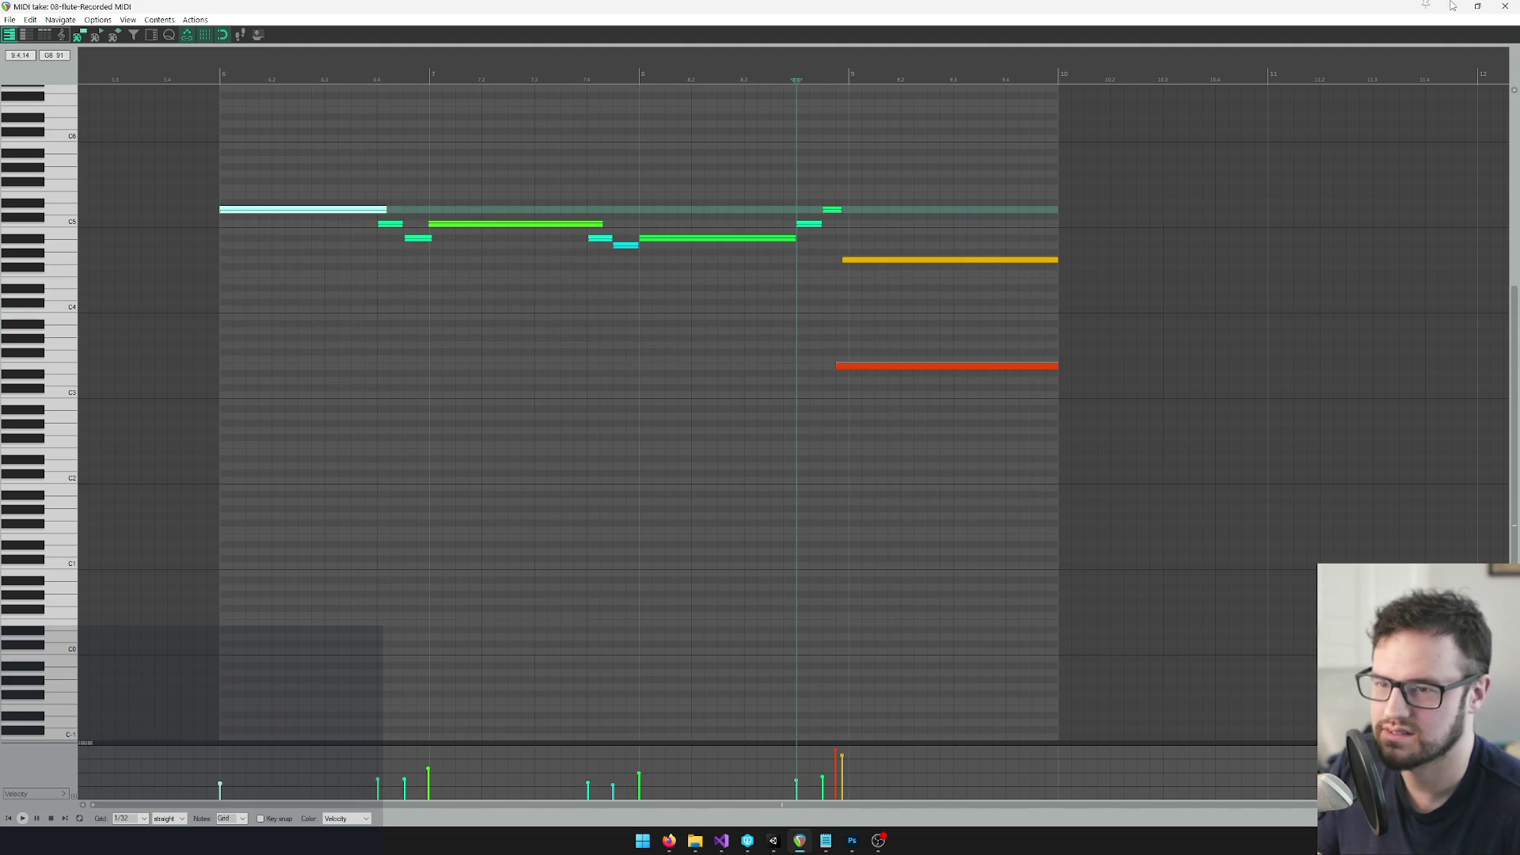
{"action": "left_click", "coordinate": [1505, 7]}
{"action": "double_click", "coordinate": [606, 180]}
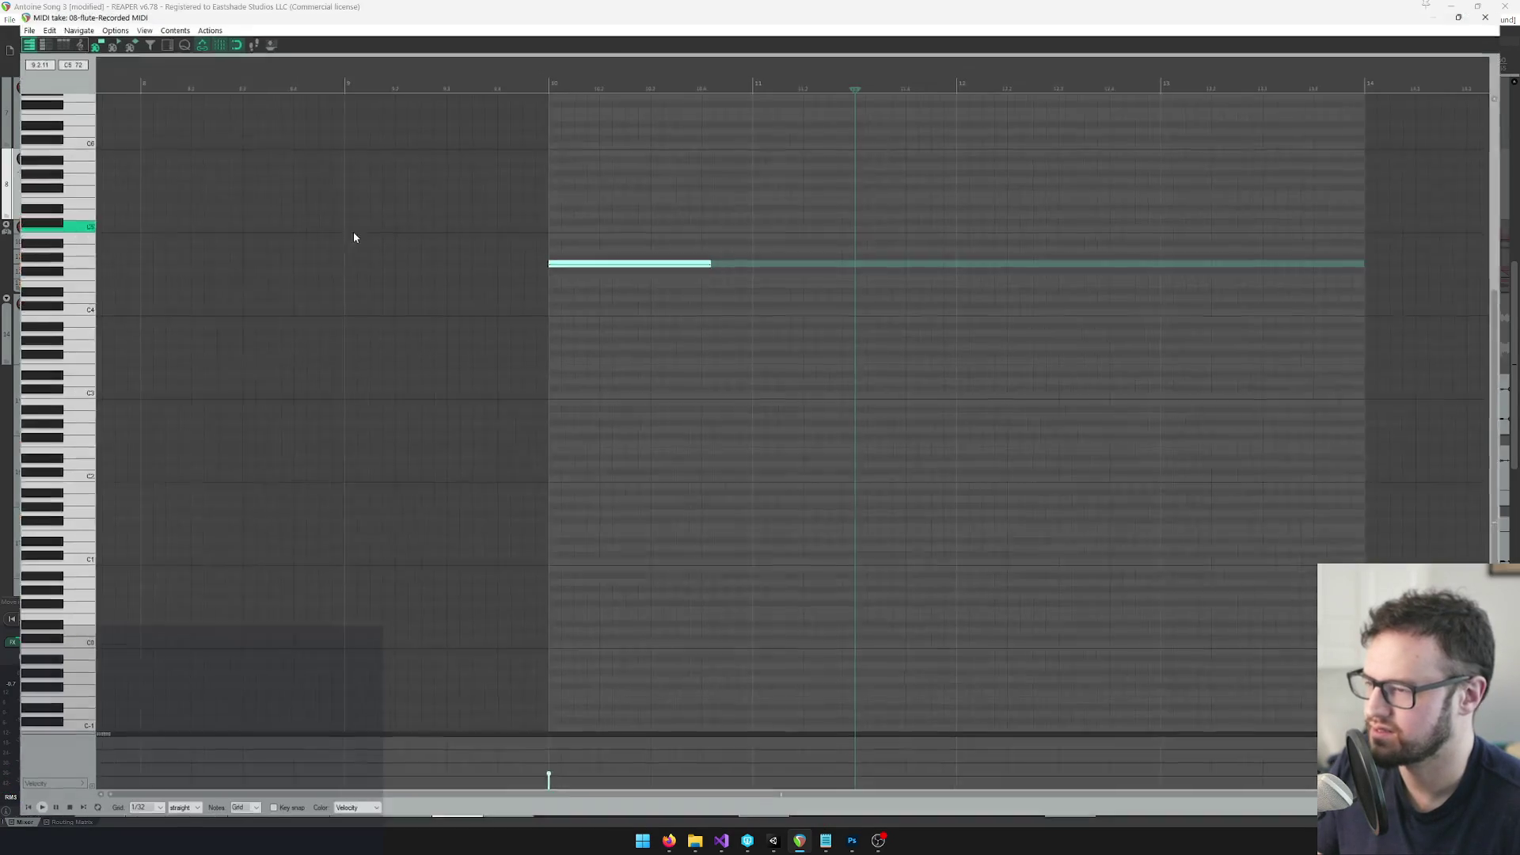
Replace the long G4 at bar 10 with a short G4 note and play it back
{"action": "double_click", "coordinate": [598, 264]}
{"action": "left_click", "coordinate": [598, 263]}
{"action": "mouse_move", "coordinate": [554, 265]}
{"action": "left_mouse_down"}
{"action": "mouse_move", "coordinate": [662, 264]}
{"action": "mouse_move", "coordinate": [569, 264]}
{"action": "left_mouse_up"}
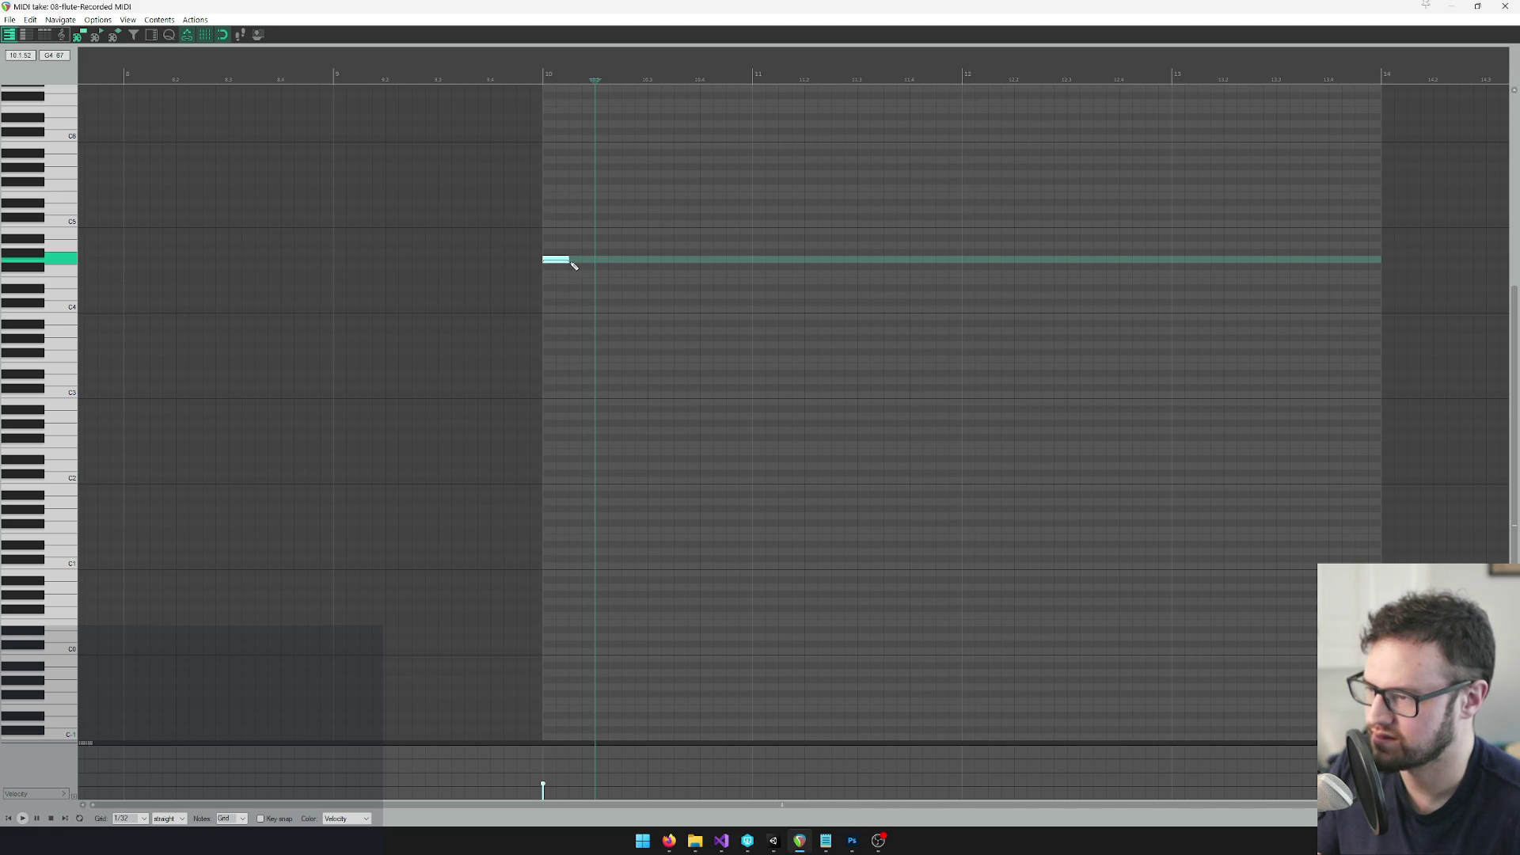
{"action": "scroll", "coordinate": [587, 265], "scroll_direction": "up", "scroll_amount": 4}
{"action": "left_click", "coordinate": [684, 79]}
{"action": "key", "text": "space"}
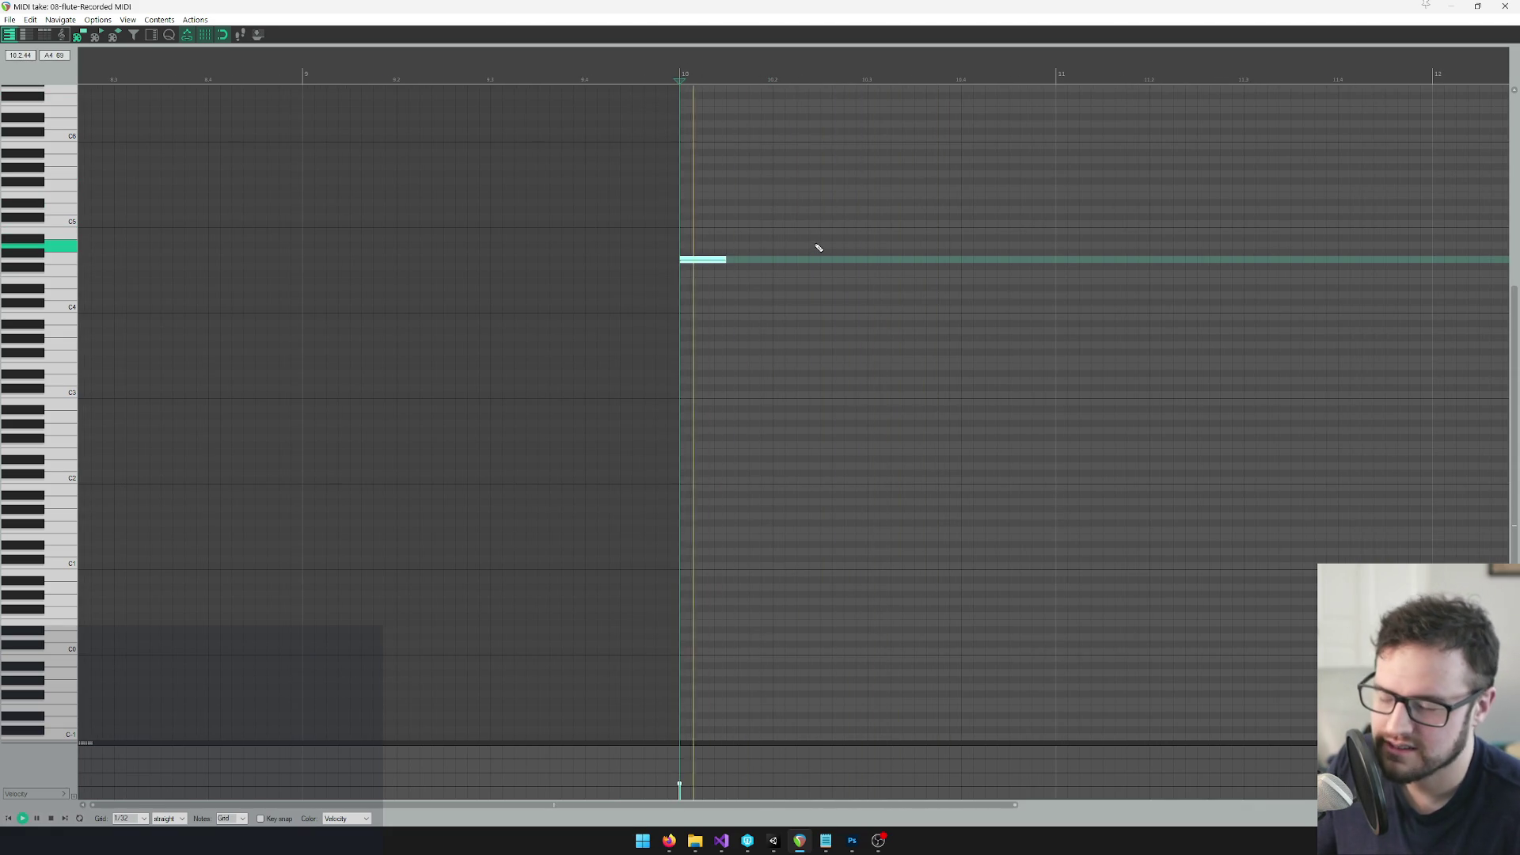
{"action": "key", "text": "space"}
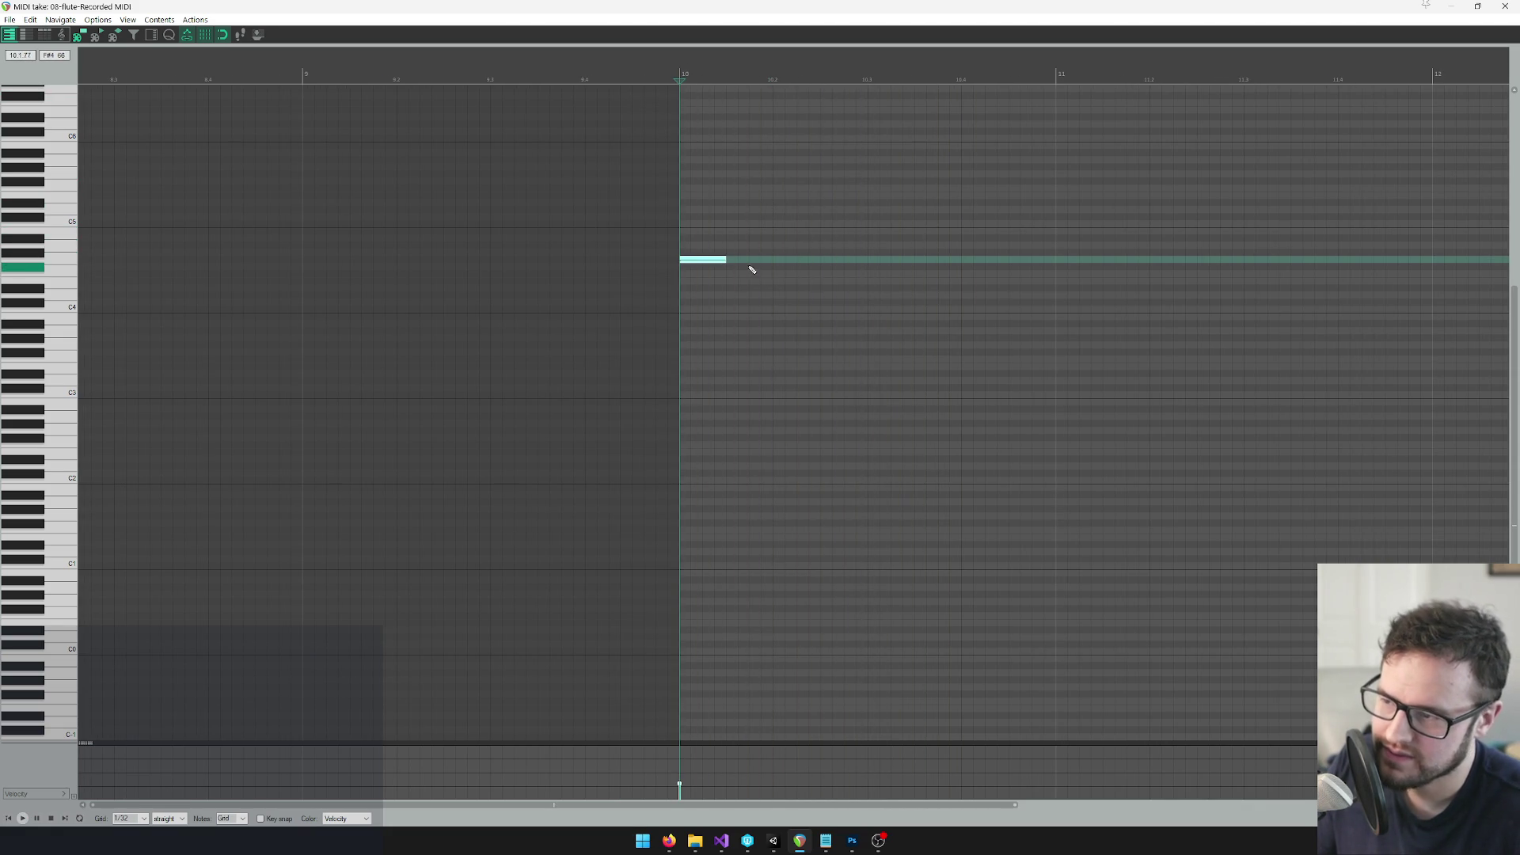
Add two more G4 notes, shorten all three, and preview the phrase from bar 10
{"action": "left_click", "coordinate": [703, 260]}
{"action": "left_click_drag", "start_coordinate": [735, 264], "coordinate": [942, 264]}
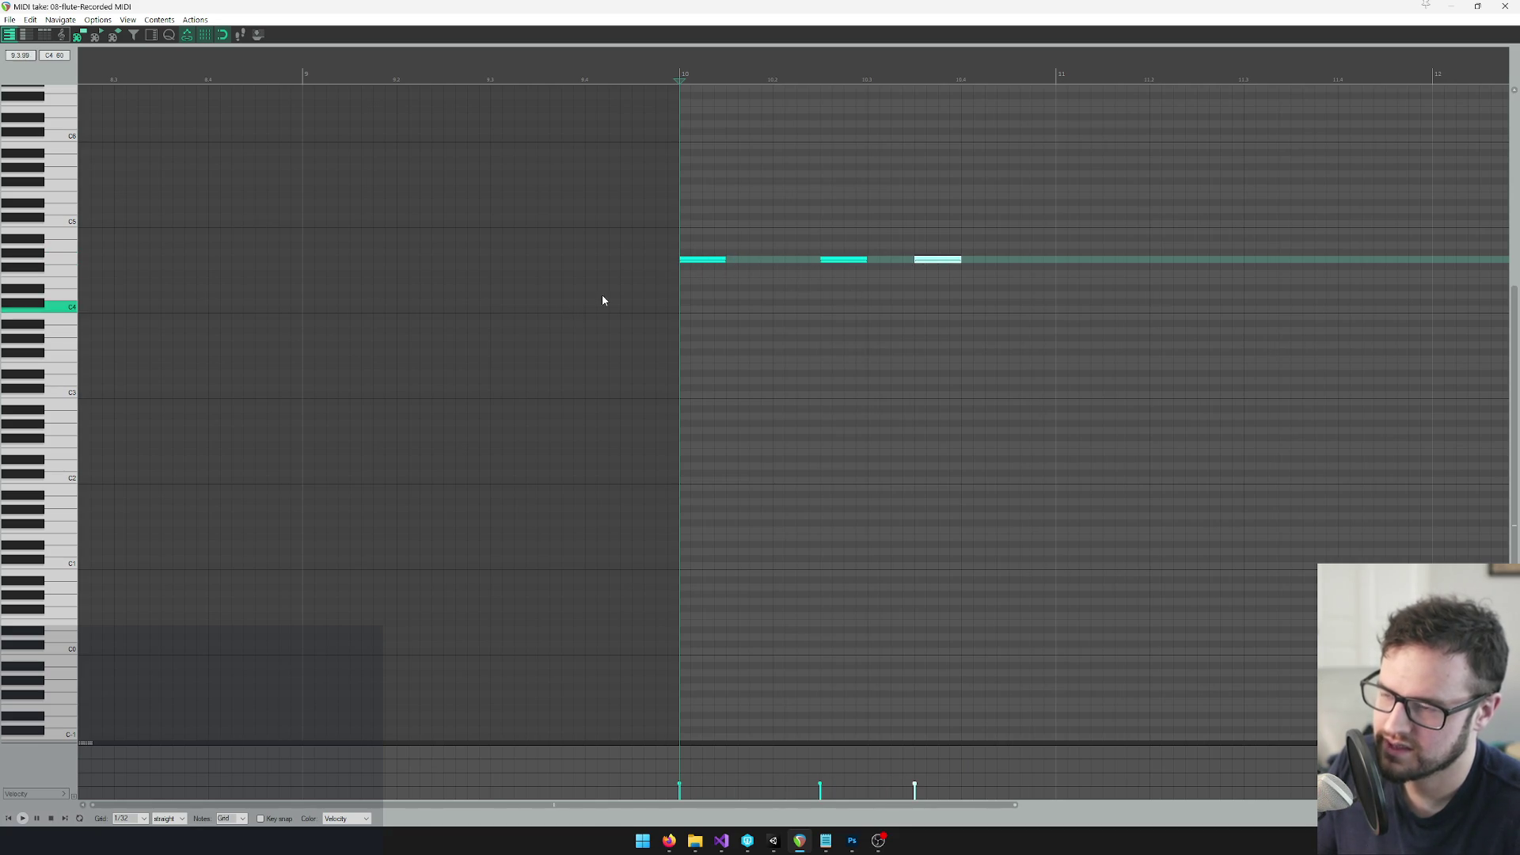
{"action": "scroll", "coordinate": [840, 229], "scroll_direction": "left", "scroll_amount": 2}
{"action": "key", "text": "space"}
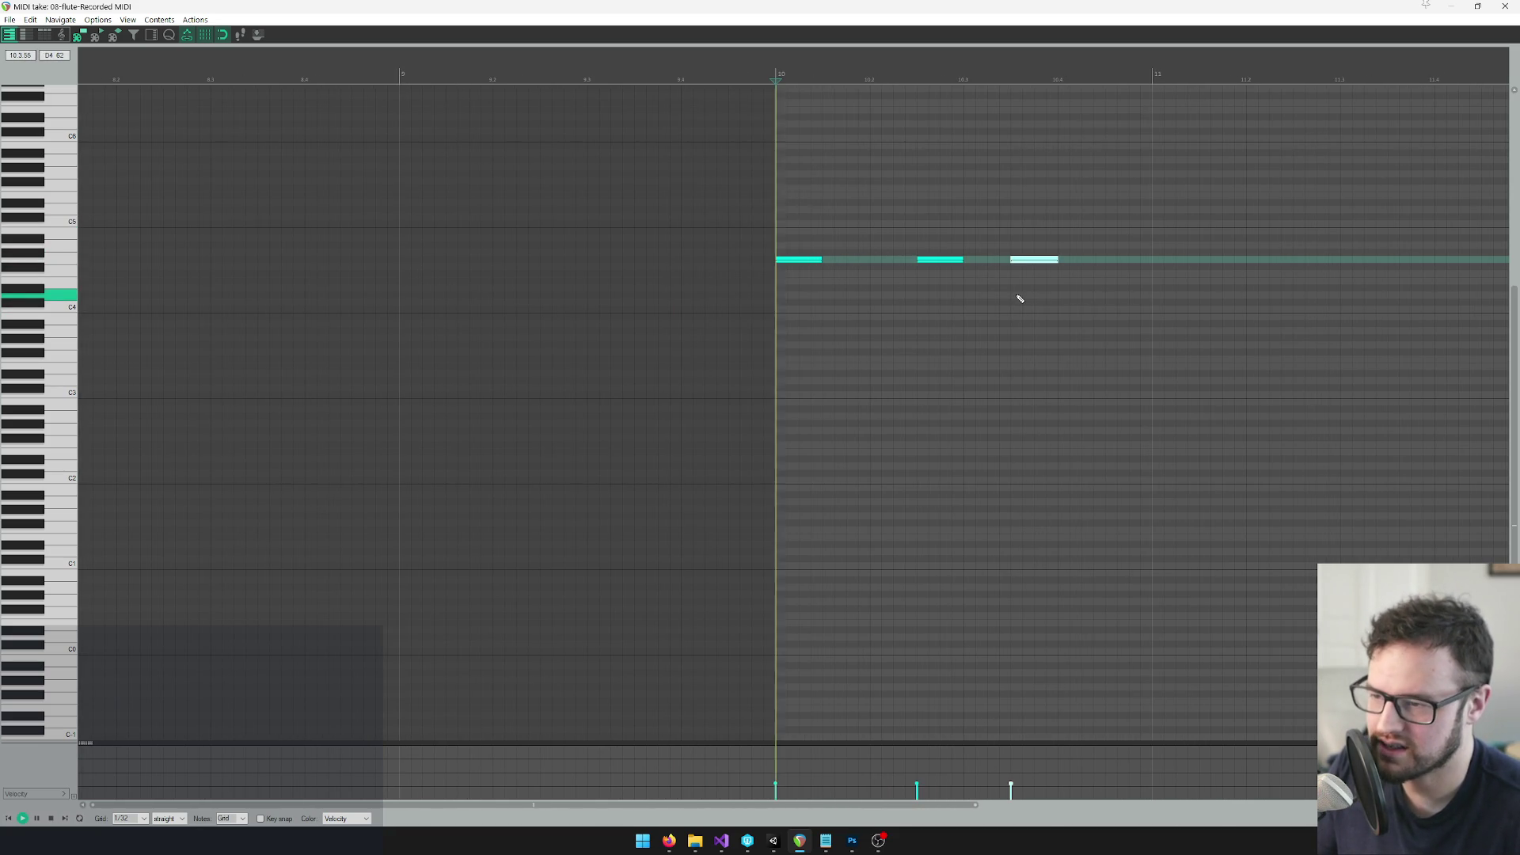
{"action": "key", "text": "space"}
{"action": "left_click_drag", "start_coordinate": [809, 261], "coordinate": [787, 262]}
{"action": "key", "text": "space"}
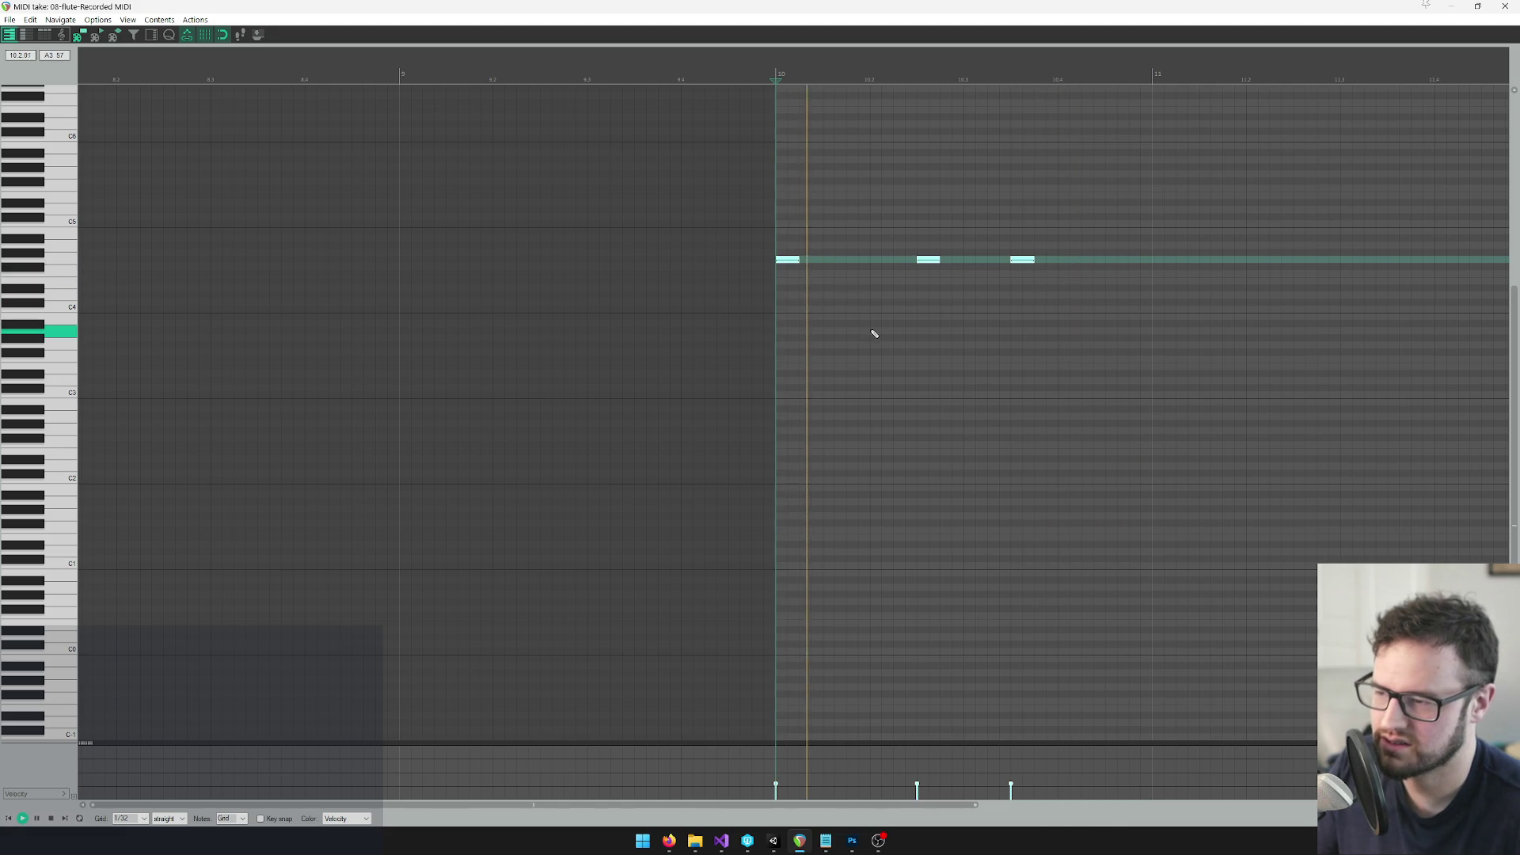
{"action": "key", "text": "space"}
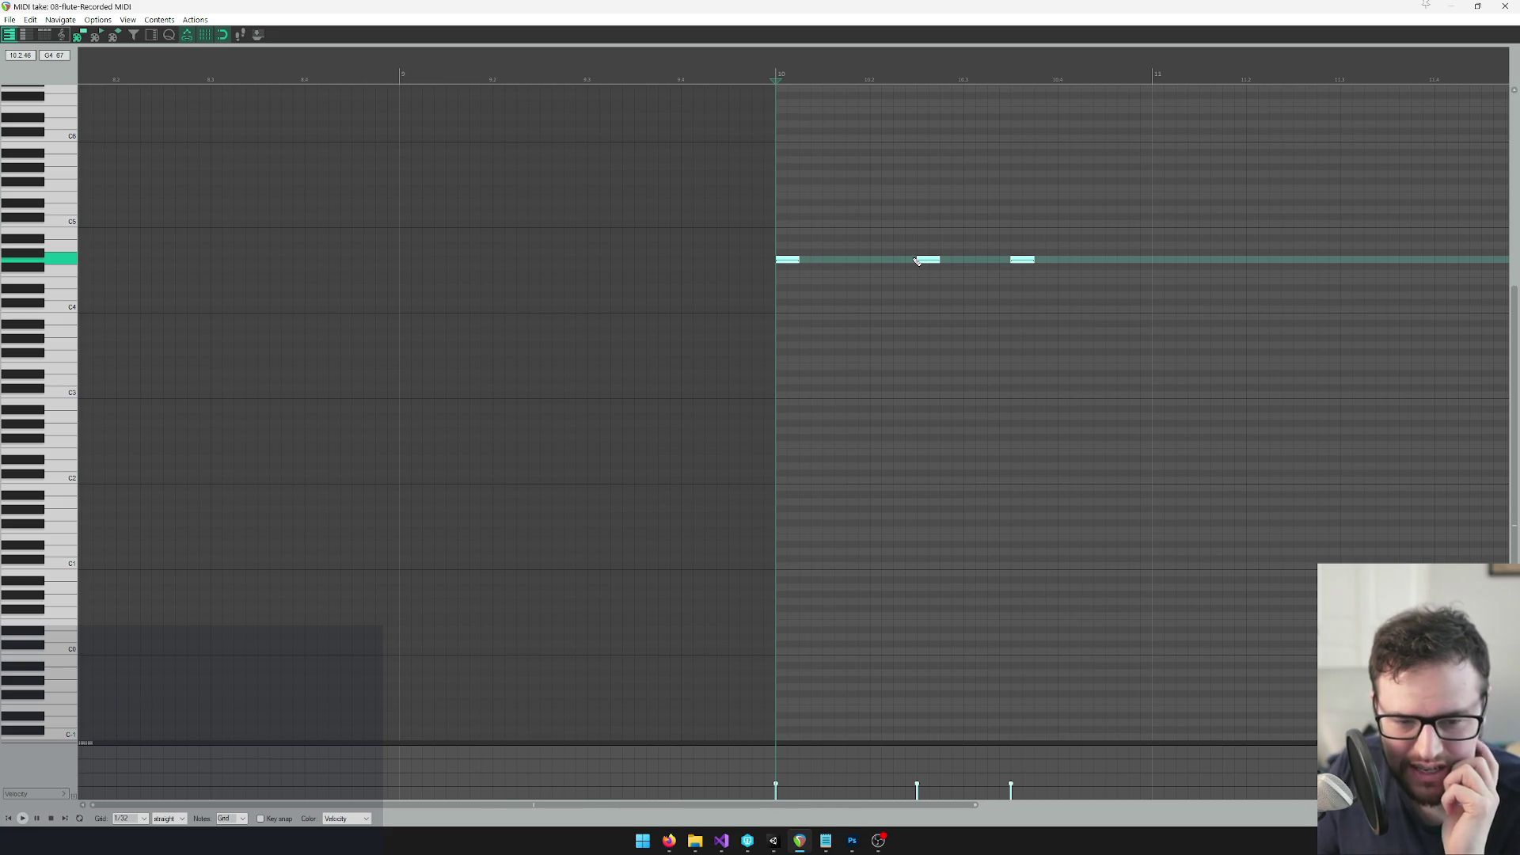
{"action": "key", "text": "space"}
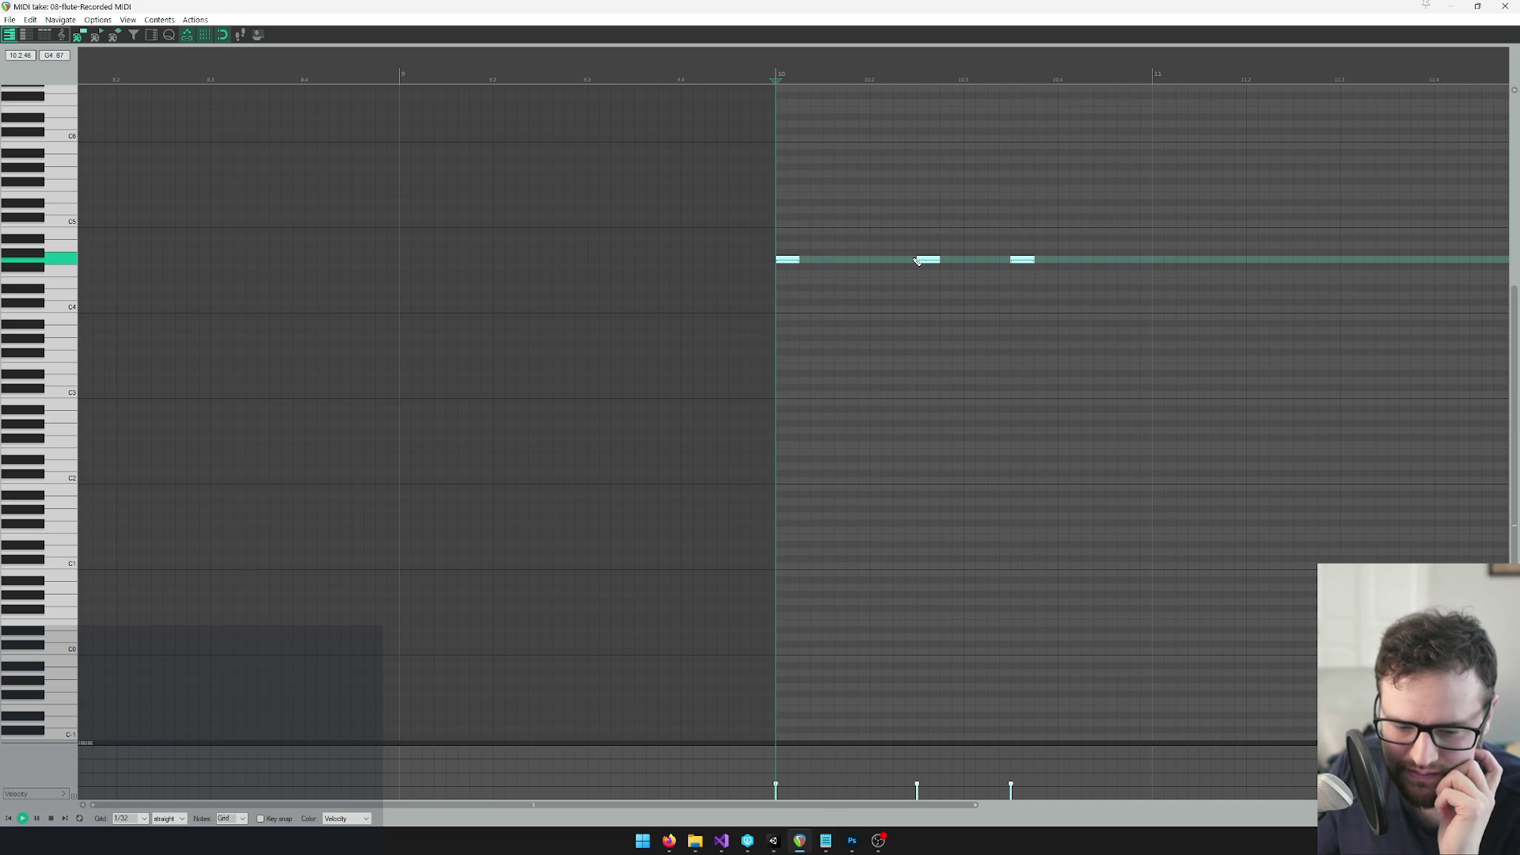
{"action": "key", "text": "space"}
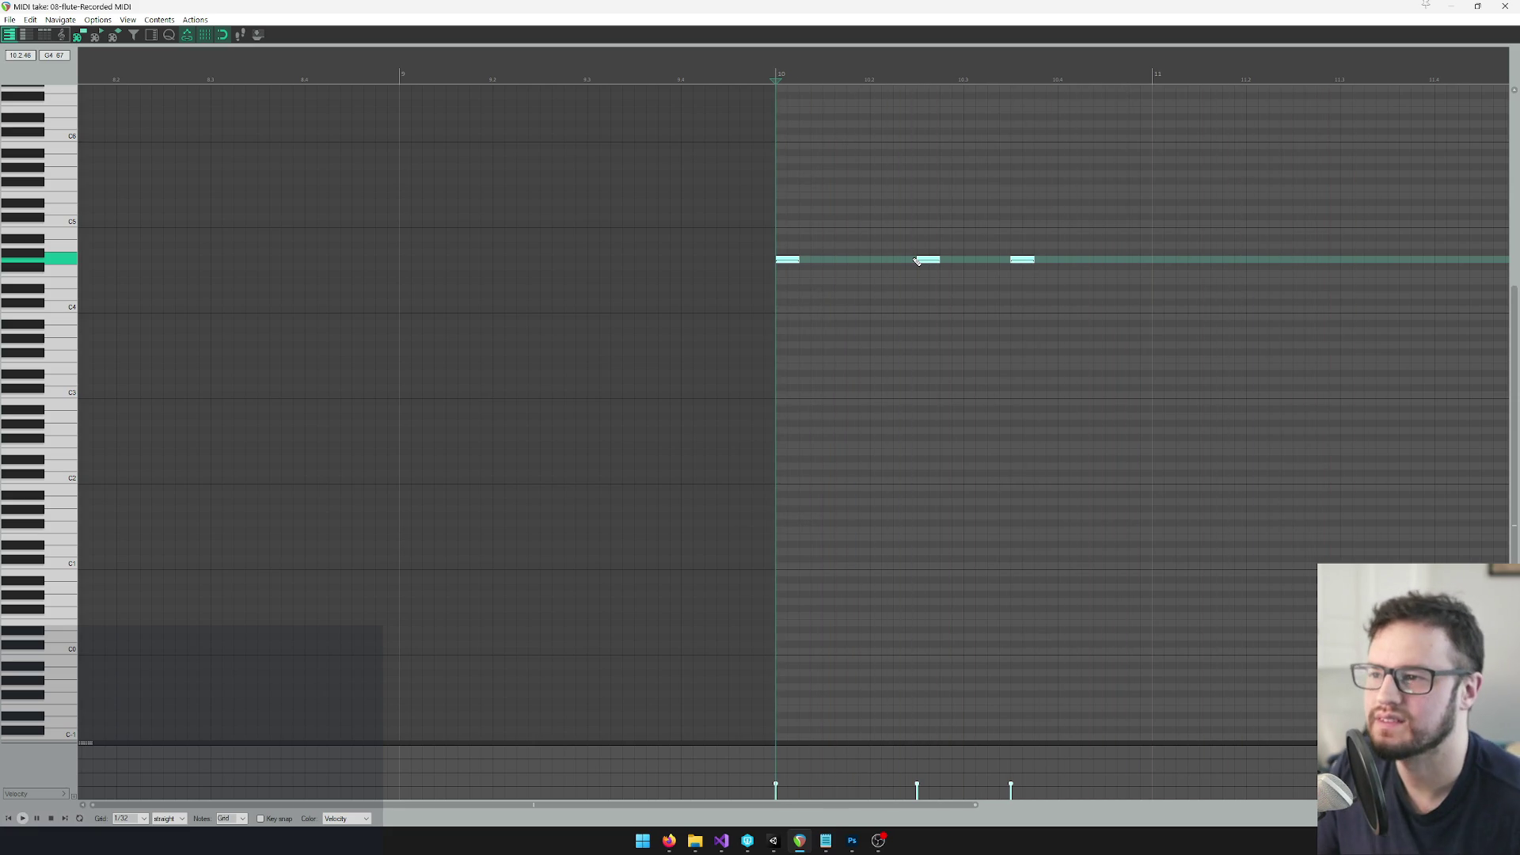
{"action": "scroll", "coordinate": [956, 346], "scroll_direction": "down", "scroll_amount": 3}
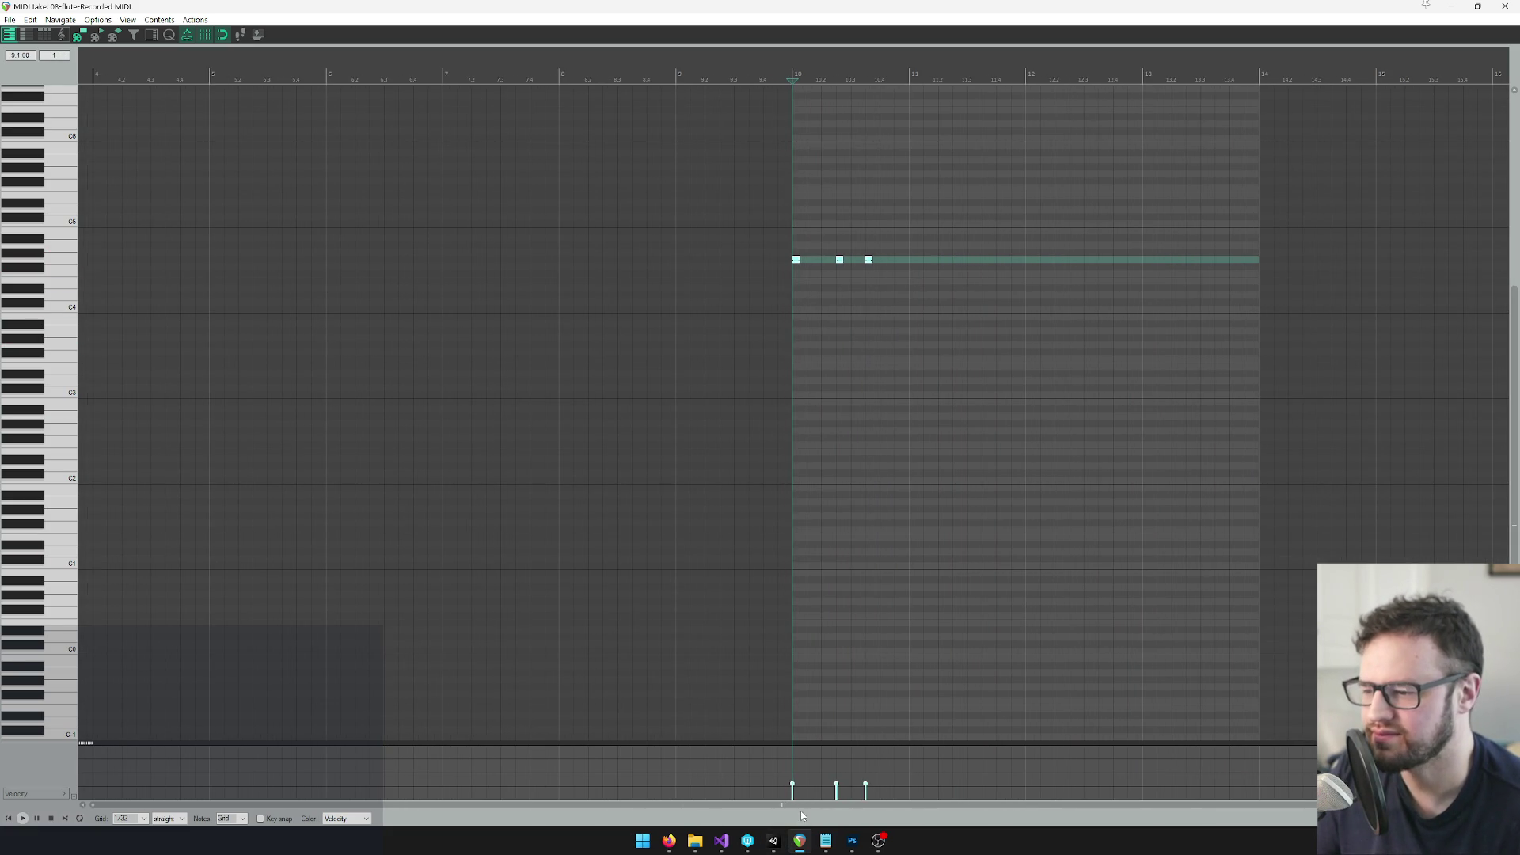
{"action": "key", "text": "space"}
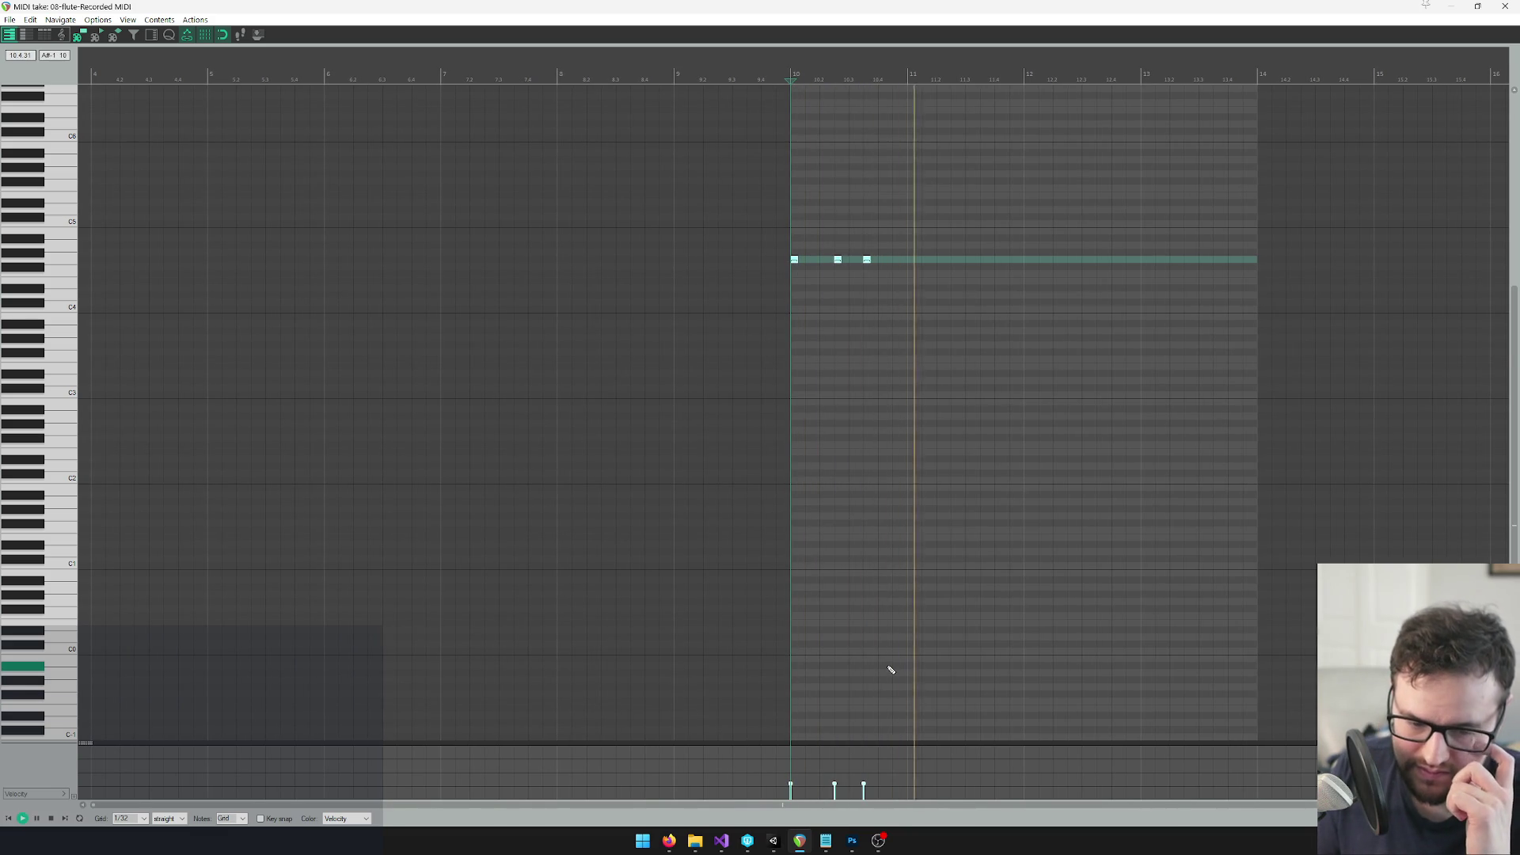
{"action": "key", "text": "space"}
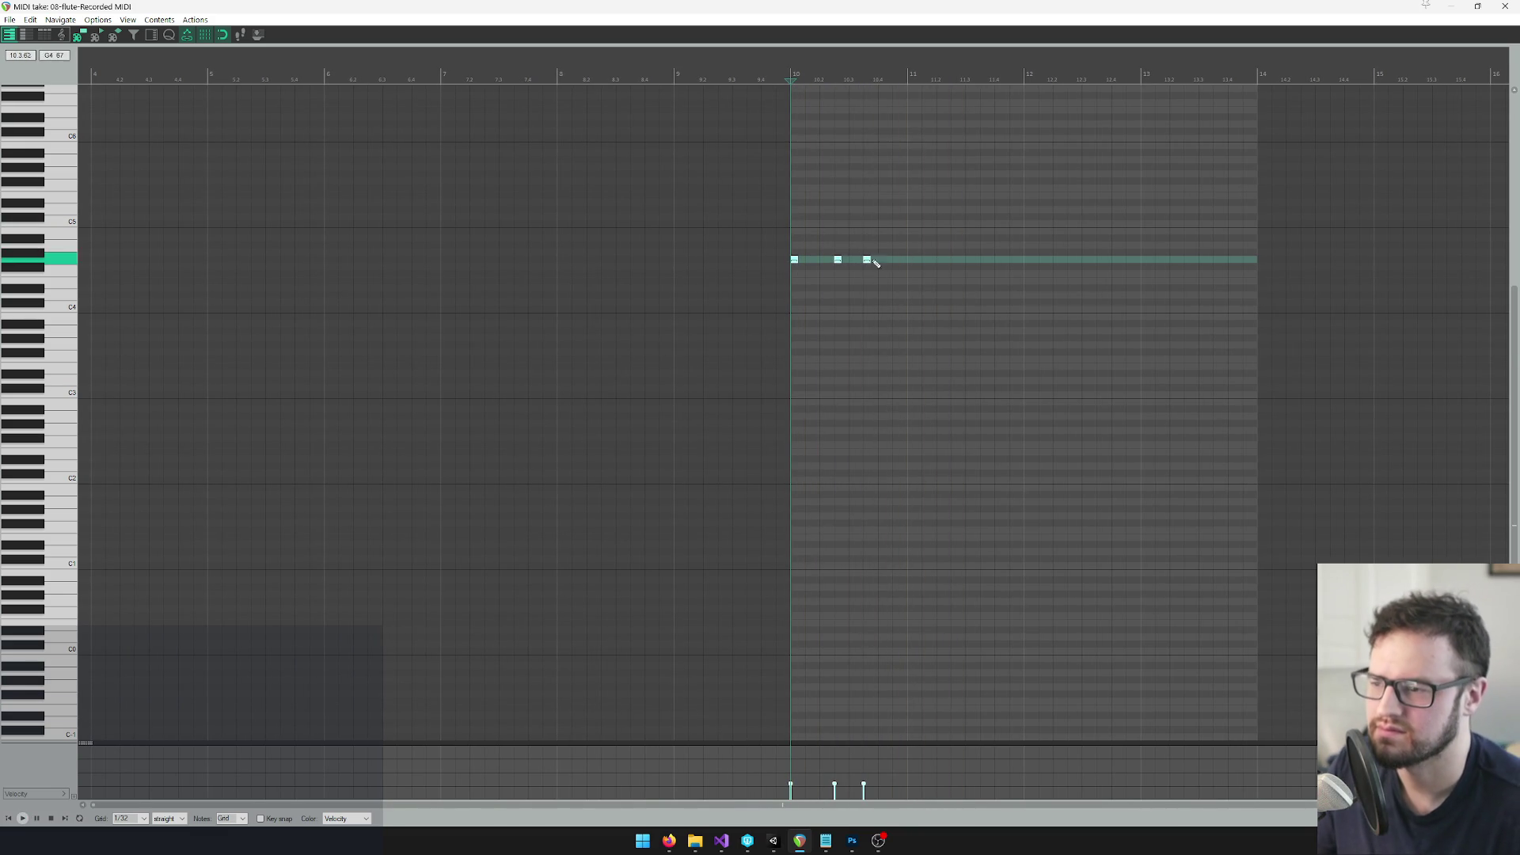
Add a longer G4 near bar 11.3 followed by a quick F4–E4–D4 descent, then preview
{"action": "left_click", "coordinate": [968, 260]}
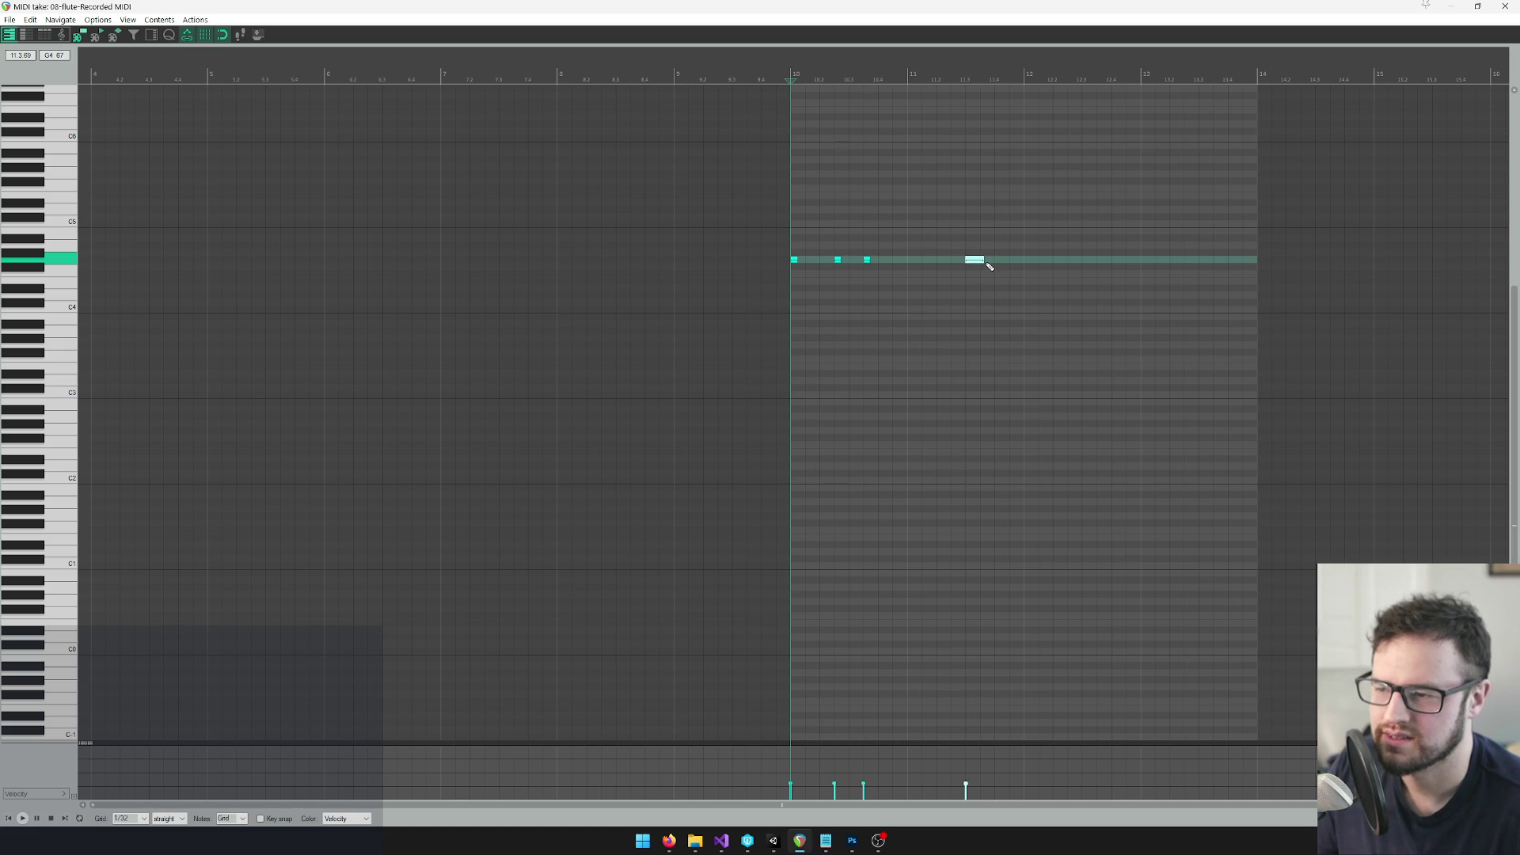
{"action": "left_click", "coordinate": [963, 67]}
{"action": "key", "text": "space"}
{"action": "key", "text": "space"}
{"action": "scroll", "coordinate": [996, 237], "scroll_direction": "up", "scroll_amount": 2}
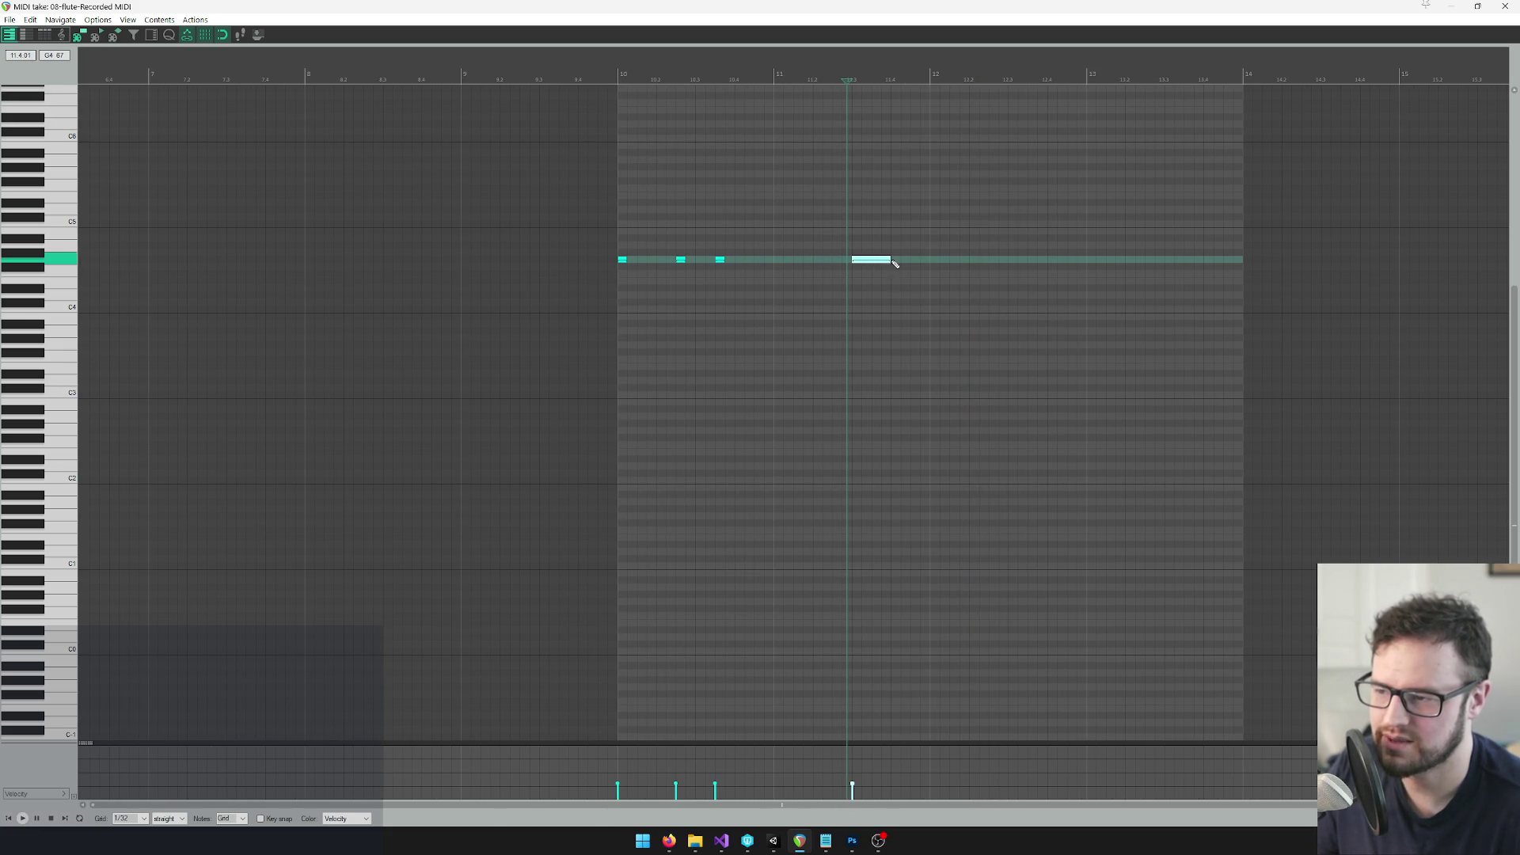
{"action": "left_click_drag", "start_coordinate": [893, 274], "coordinate": [909, 274]}
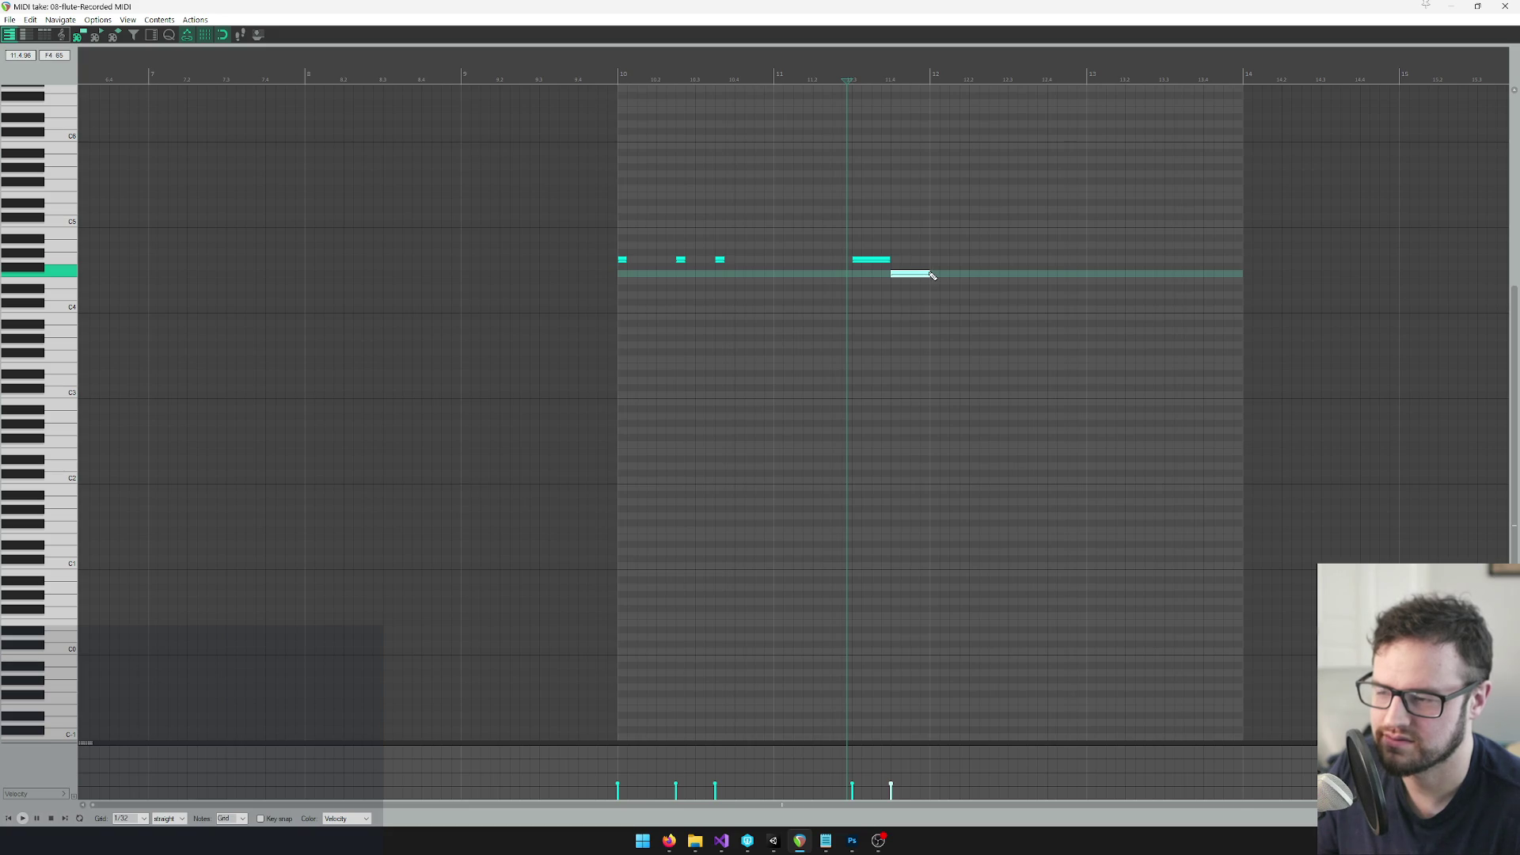
{"action": "key", "text": "space"}
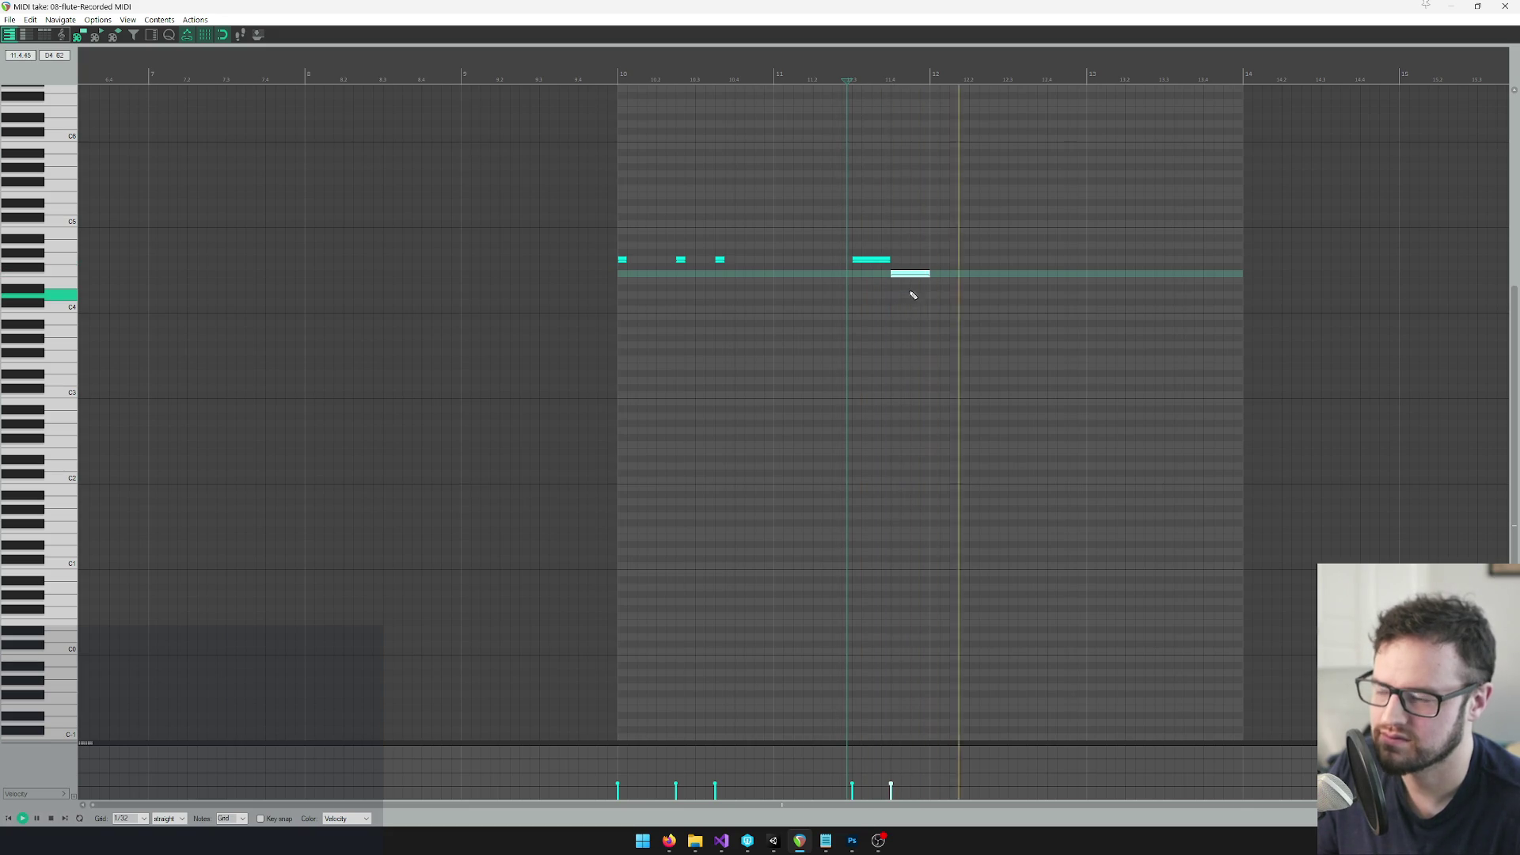
{"action": "left_click", "coordinate": [614, 76]}
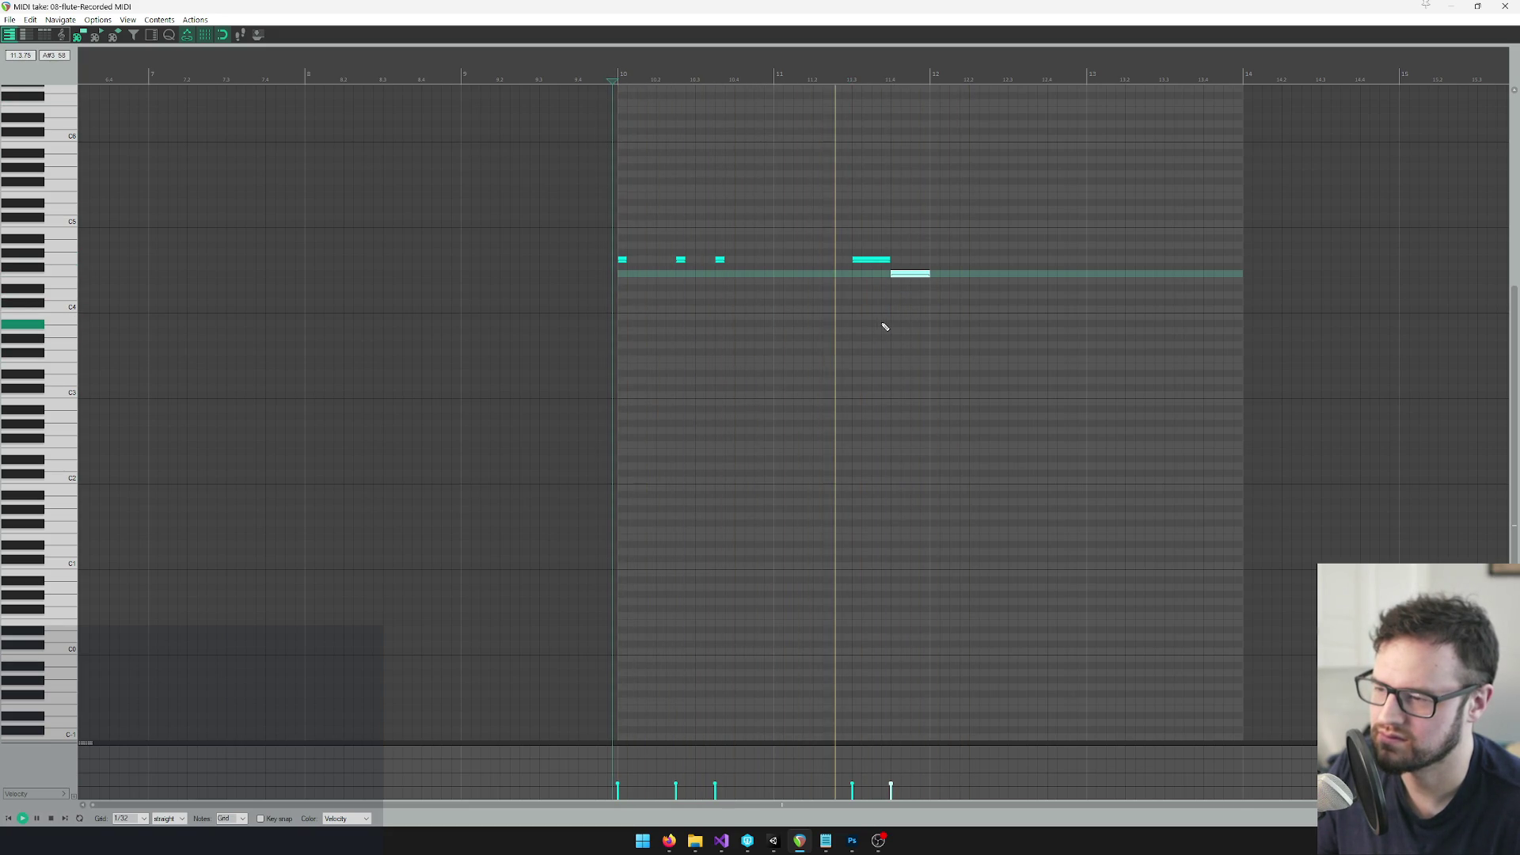
{"action": "key", "text": "space"}
{"action": "left_click_drag", "start_coordinate": [868, 263], "coordinate": [884, 278]}
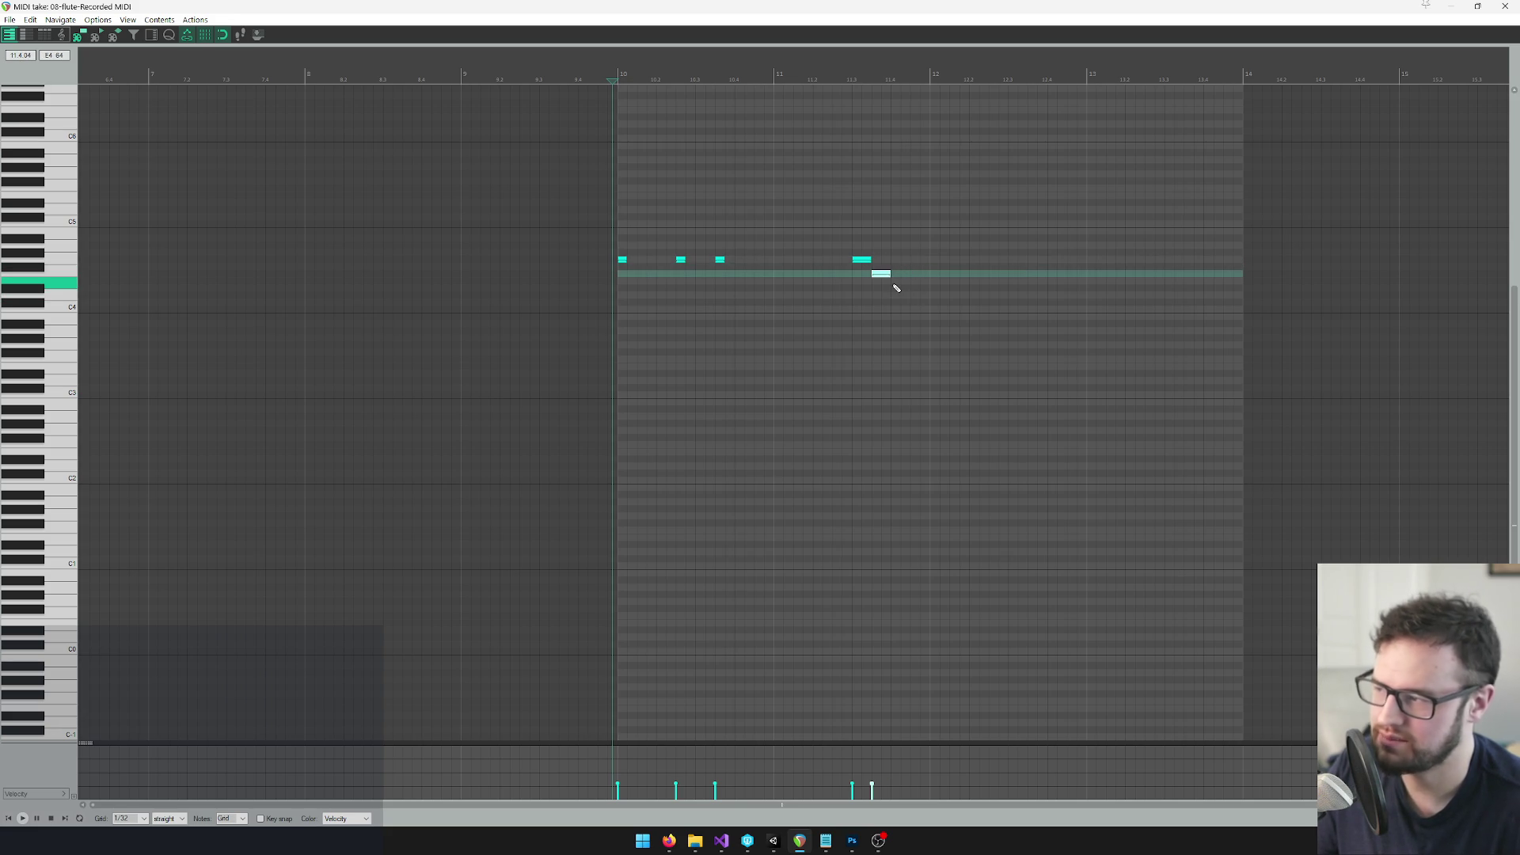
{"action": "left_click_drag", "start_coordinate": [893, 282], "coordinate": [908, 281]}
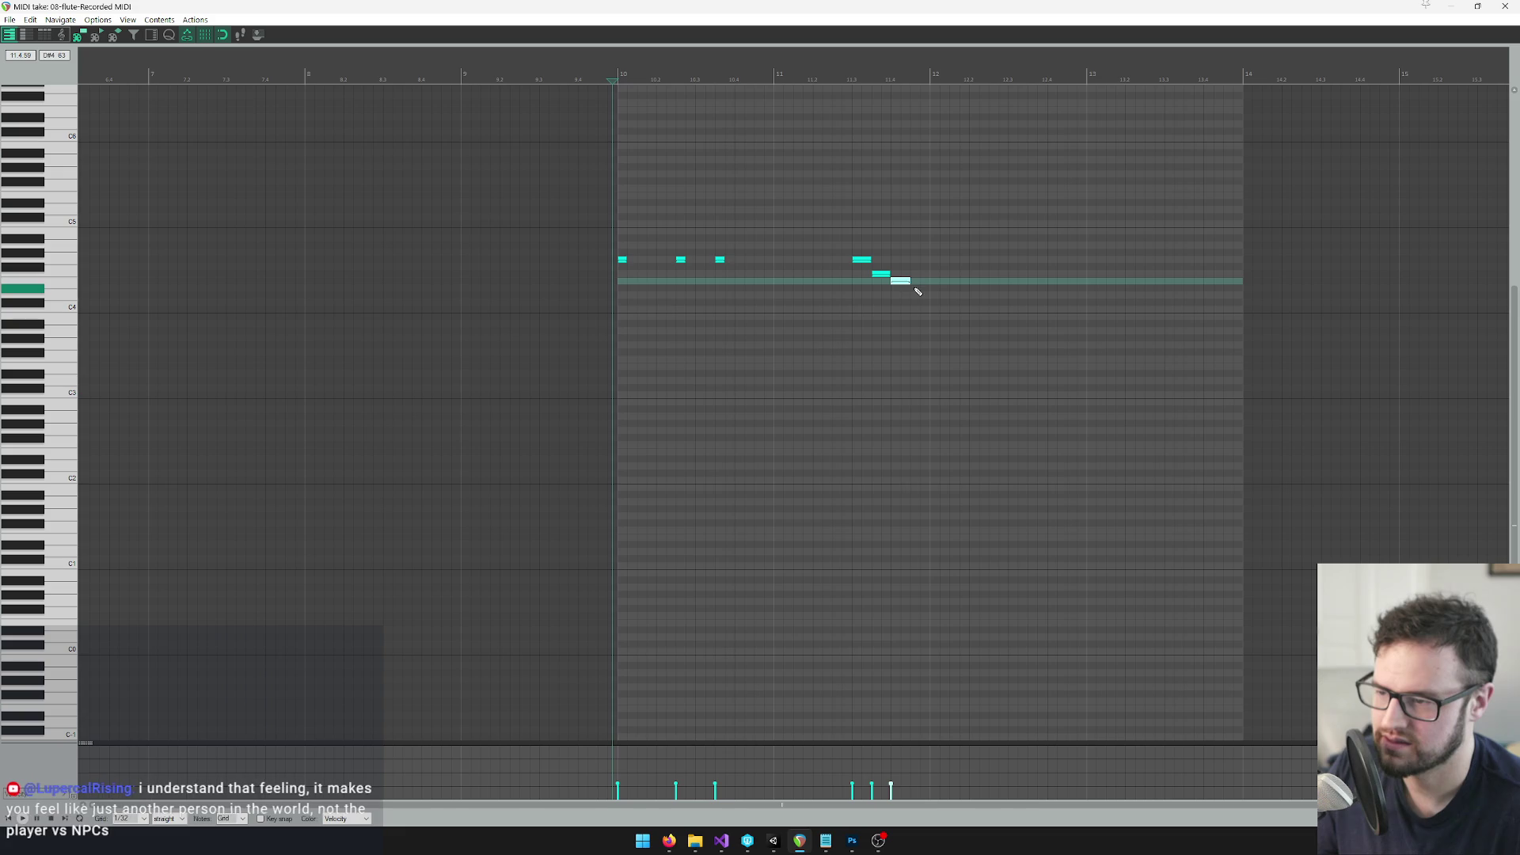
{"action": "left_click_drag", "start_coordinate": [915, 295], "coordinate": [928, 295]}
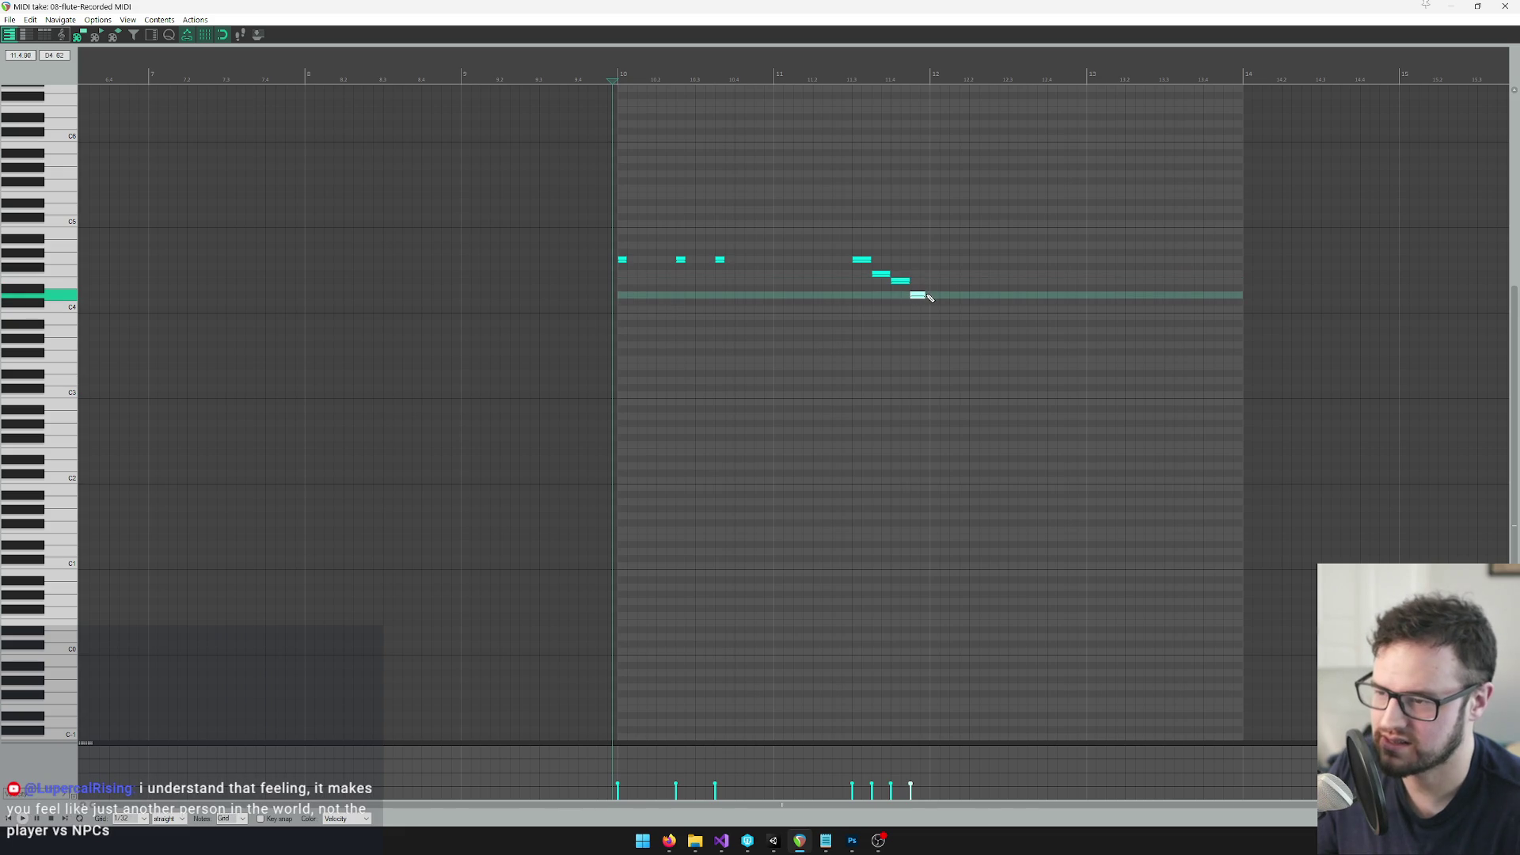
{"action": "key", "text": "space"}
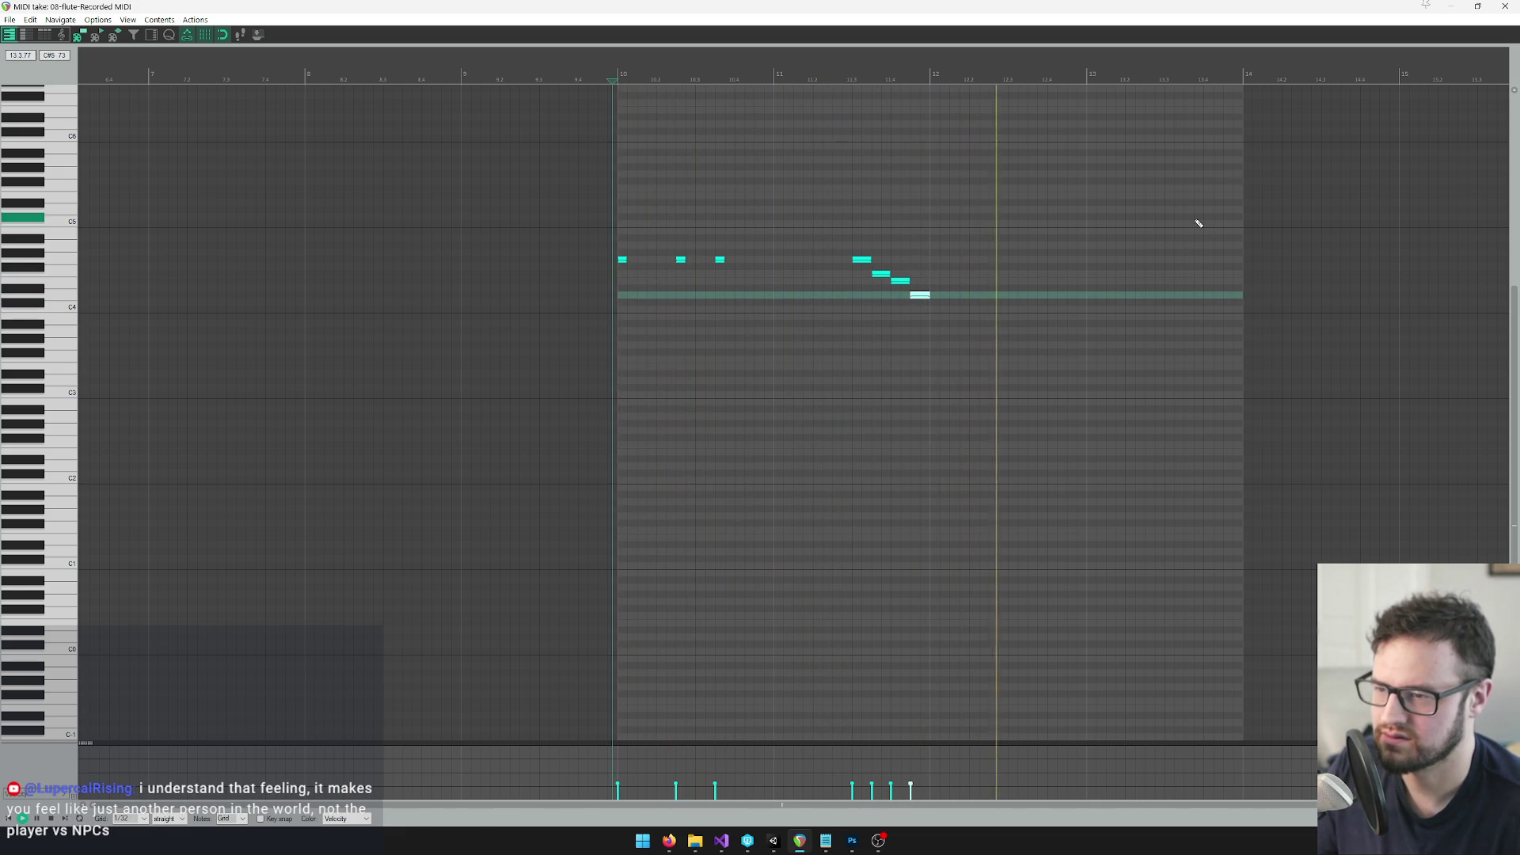
{"action": "key", "text": "space"}
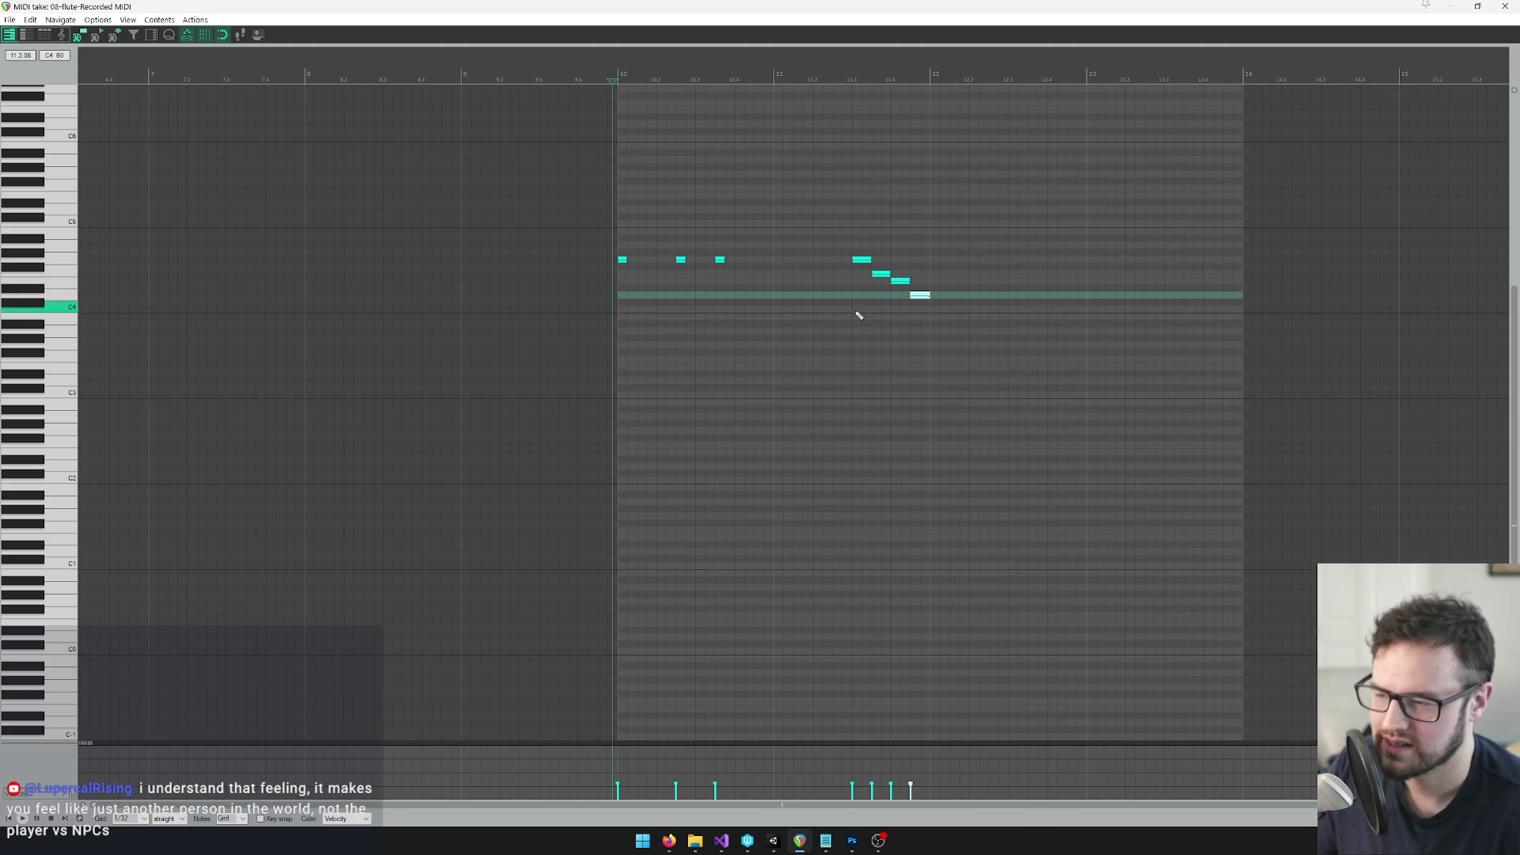
Draw a new G4, F4, A4 and A#4 run after the bar-12 phrase and listen to it
{"action": "left_click", "coordinate": [1014, 259]}
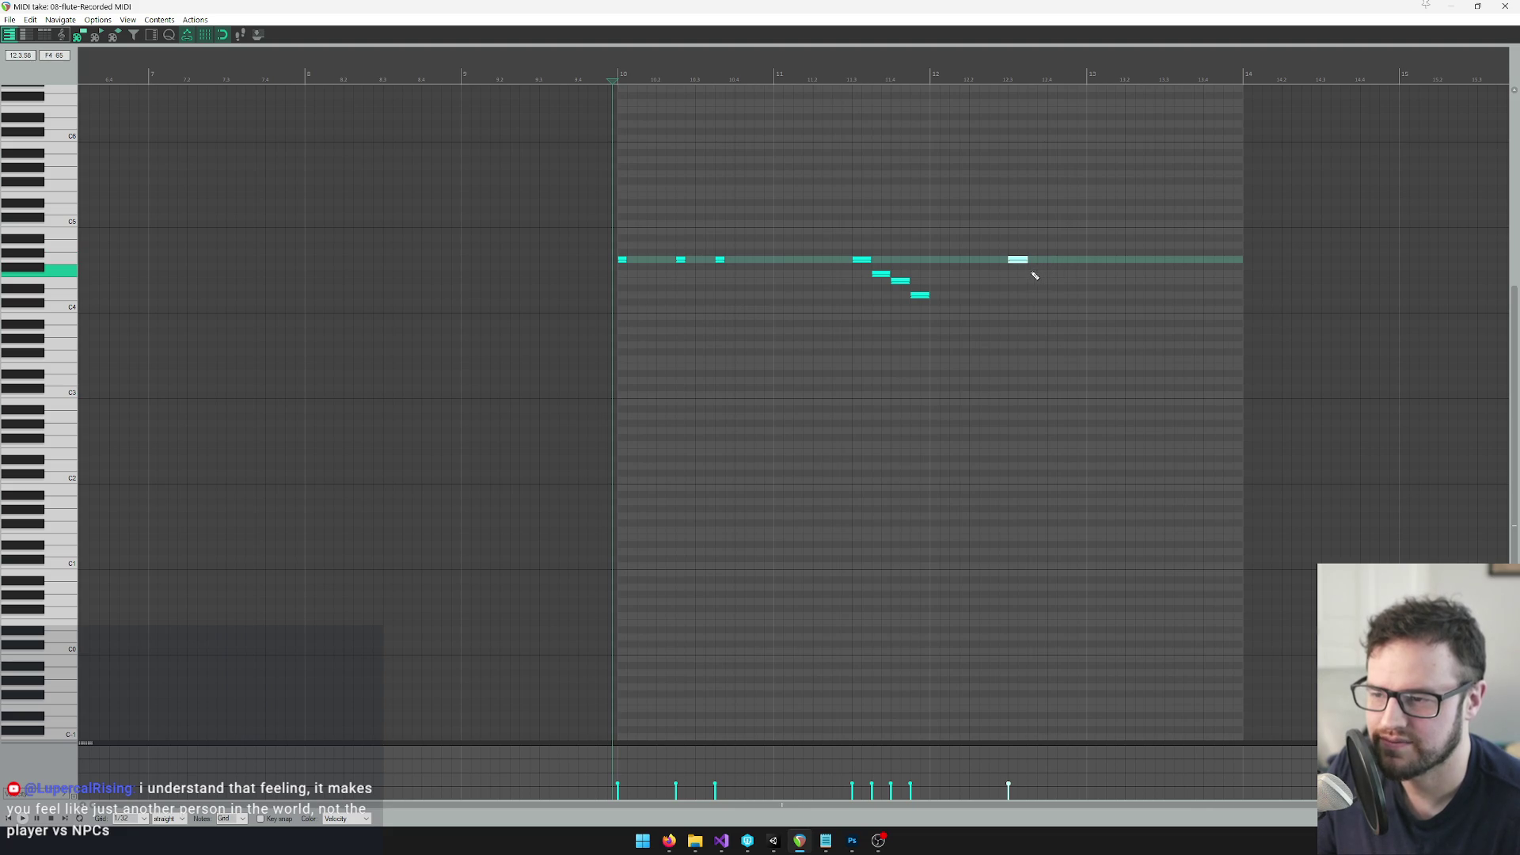
{"action": "left_click", "coordinate": [1031, 275]}
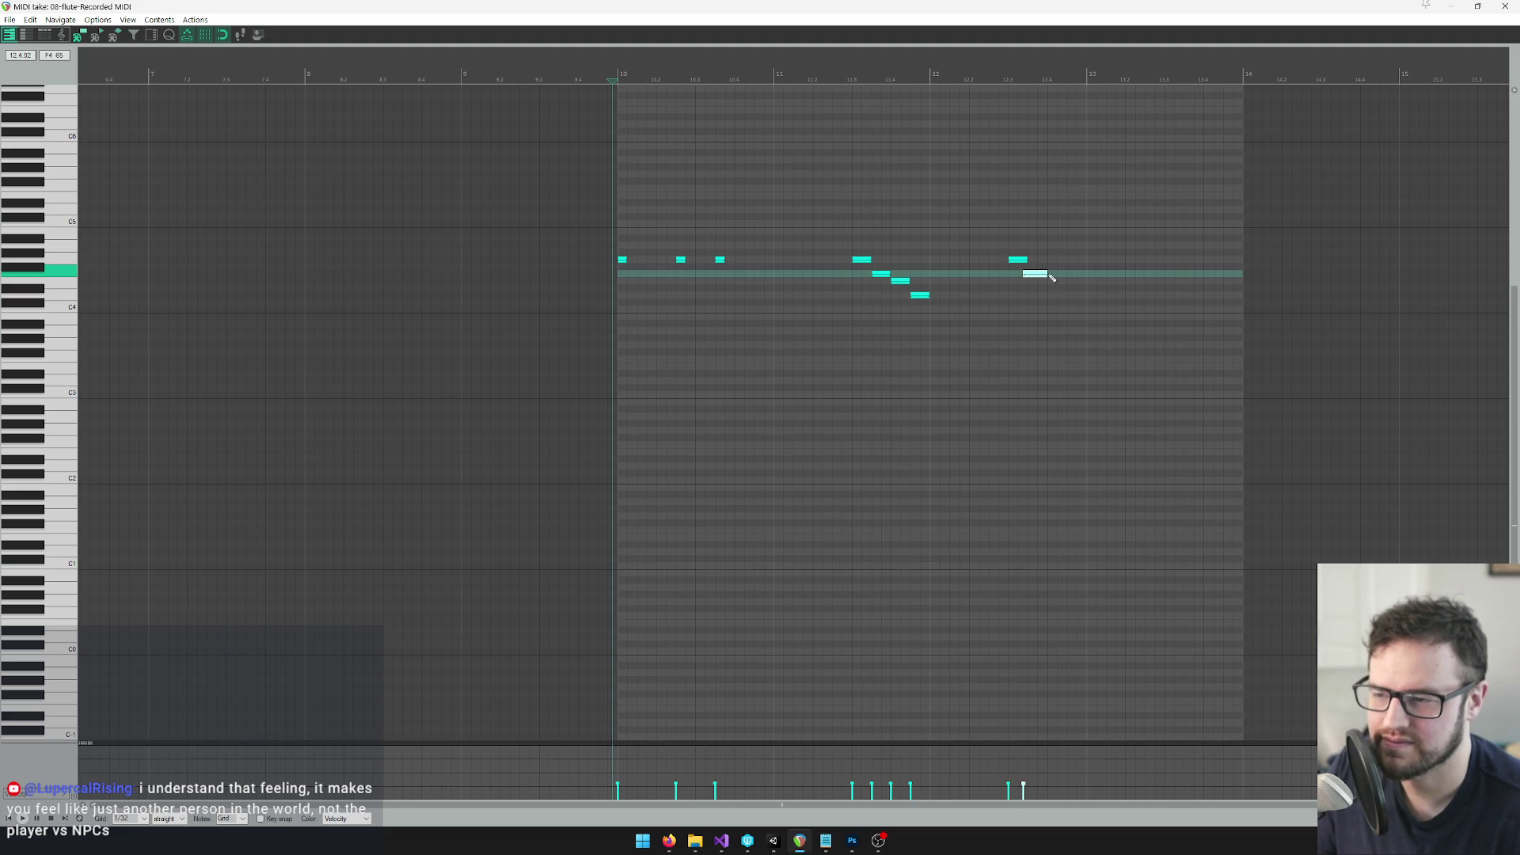
{"action": "left_click", "coordinate": [1049, 246]}
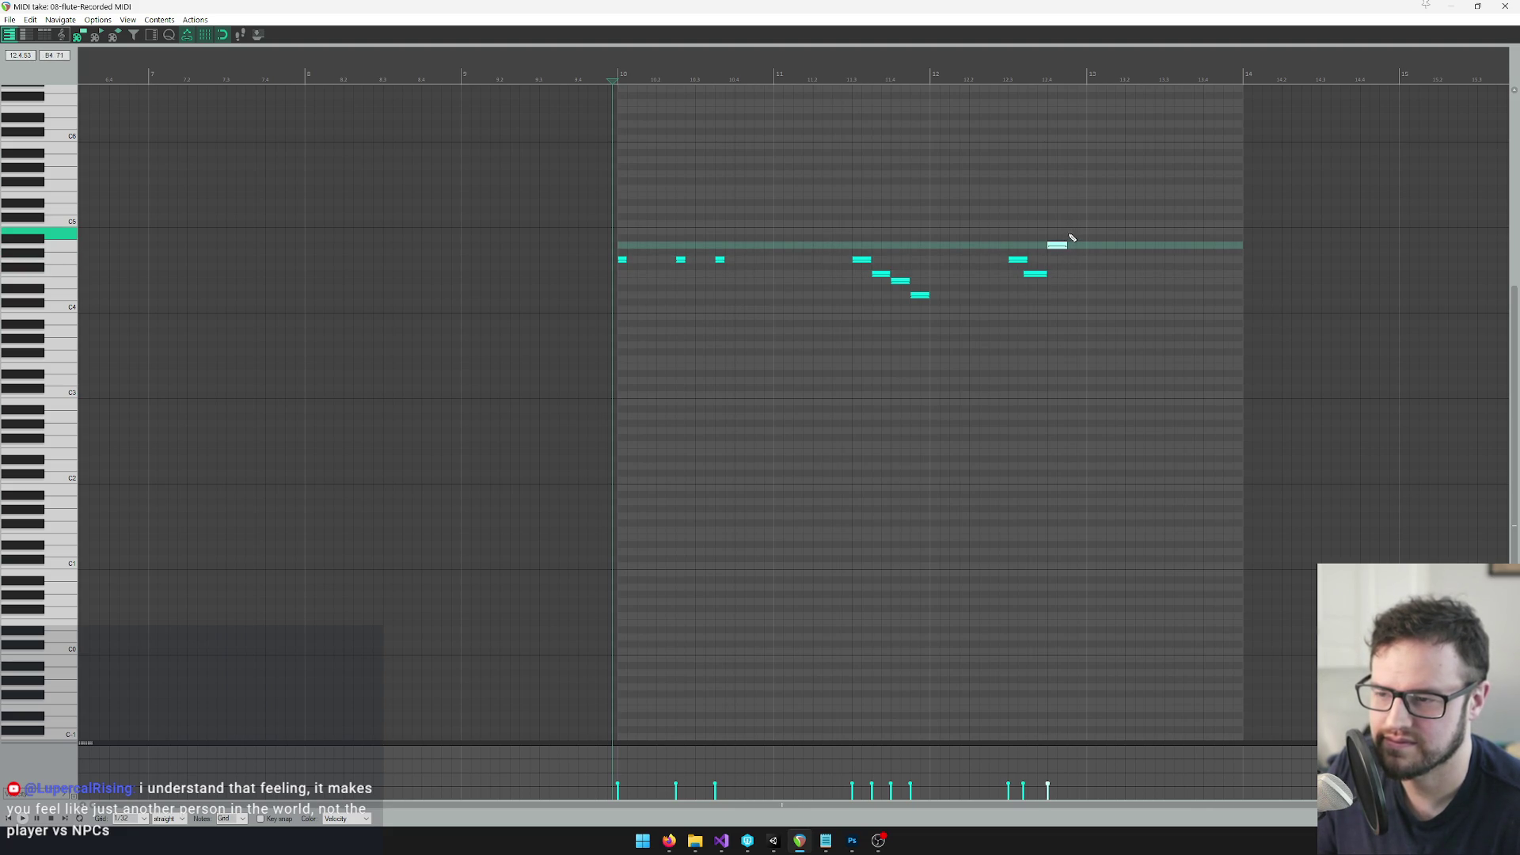
{"action": "left_click", "coordinate": [1071, 231]}
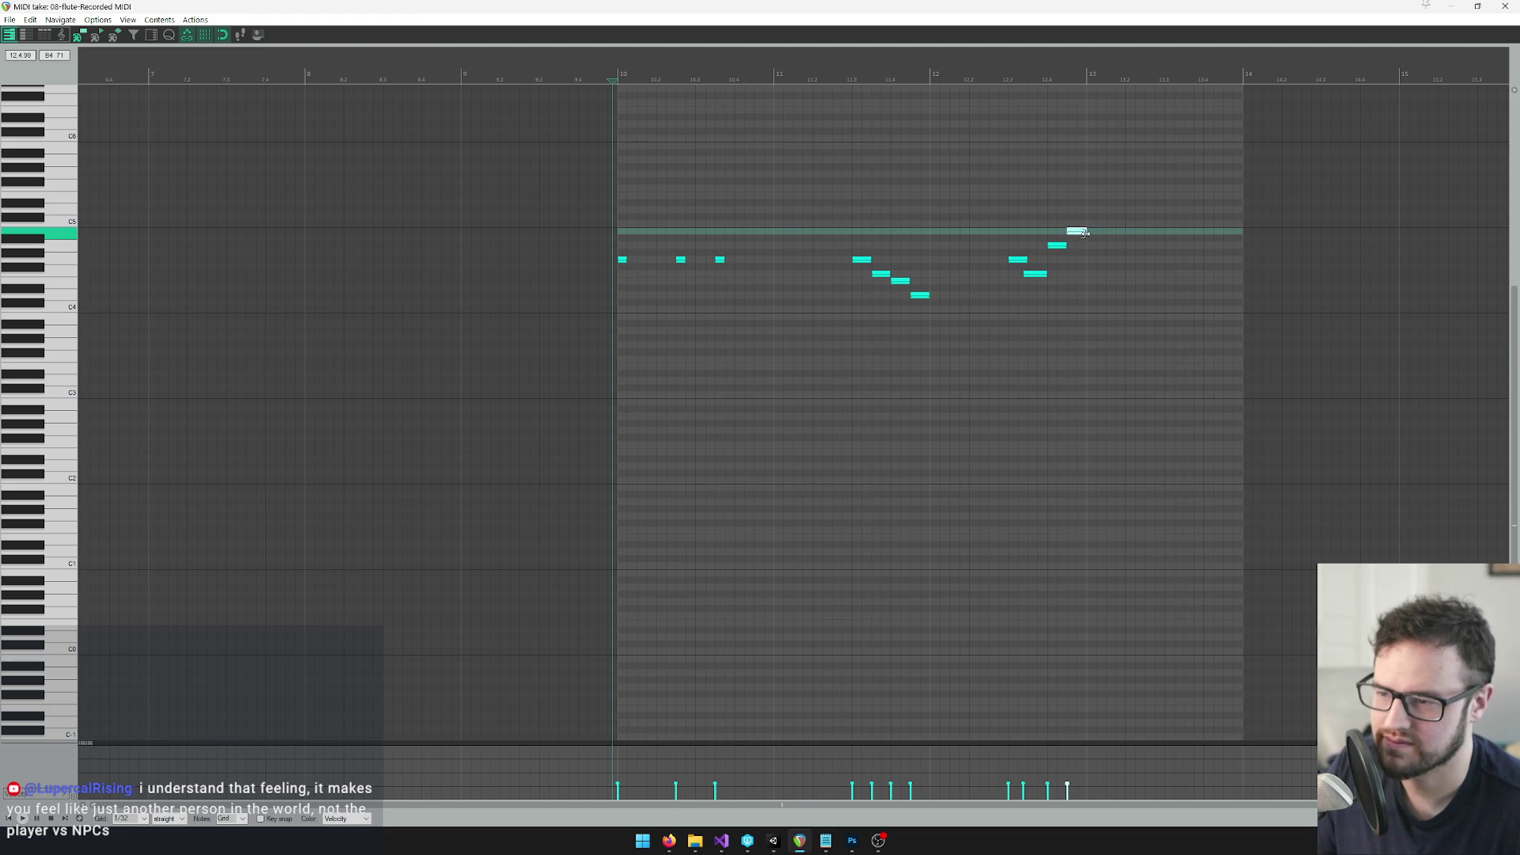
{"action": "left_click_drag", "start_coordinate": [1081, 234], "coordinate": [1072, 238]}
{"action": "key", "text": "space"}
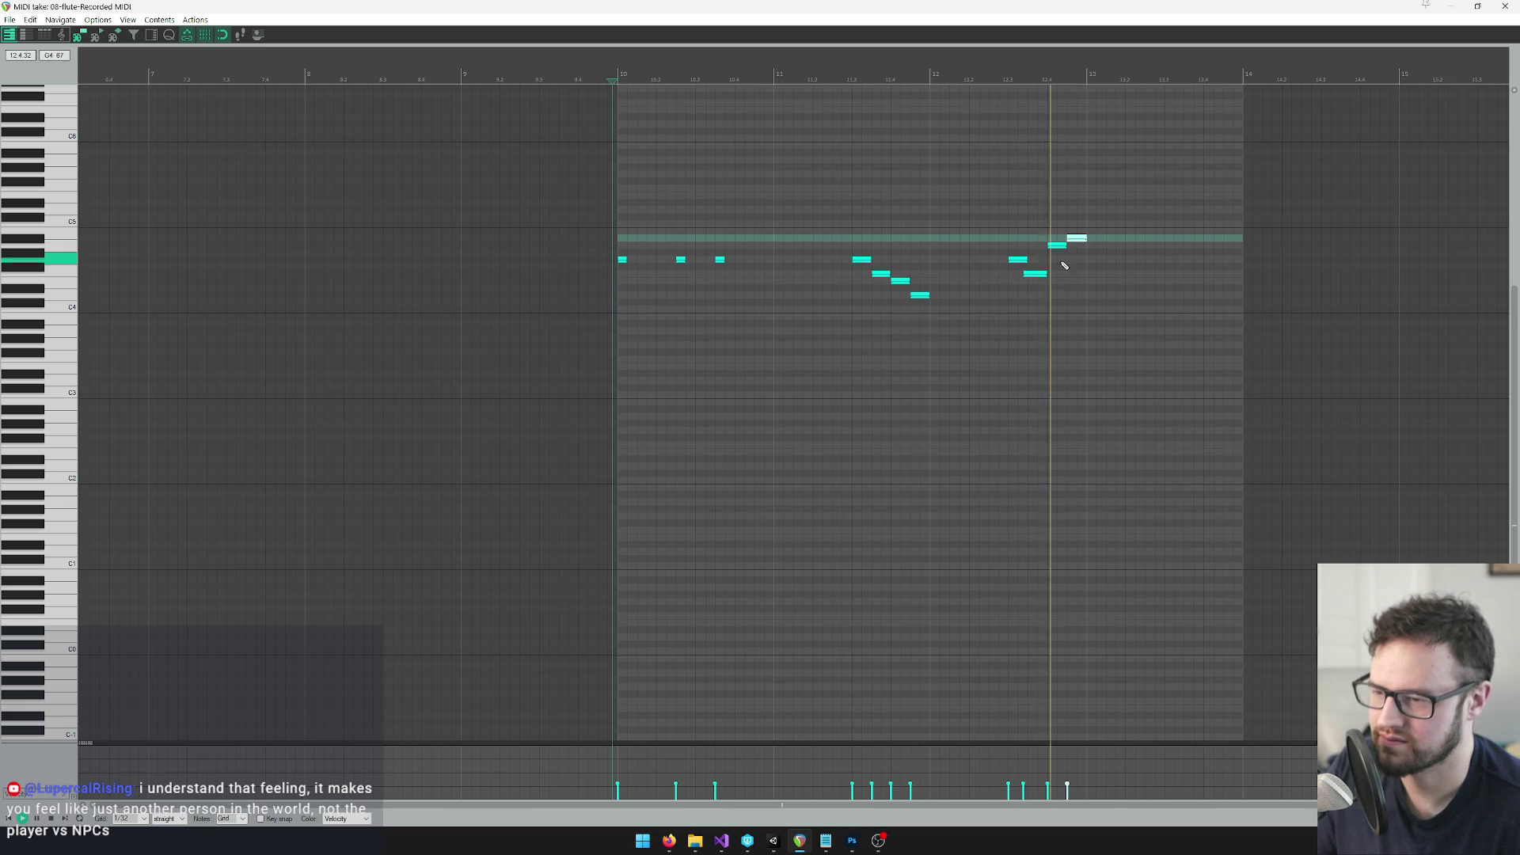
{"action": "key", "text": "space"}
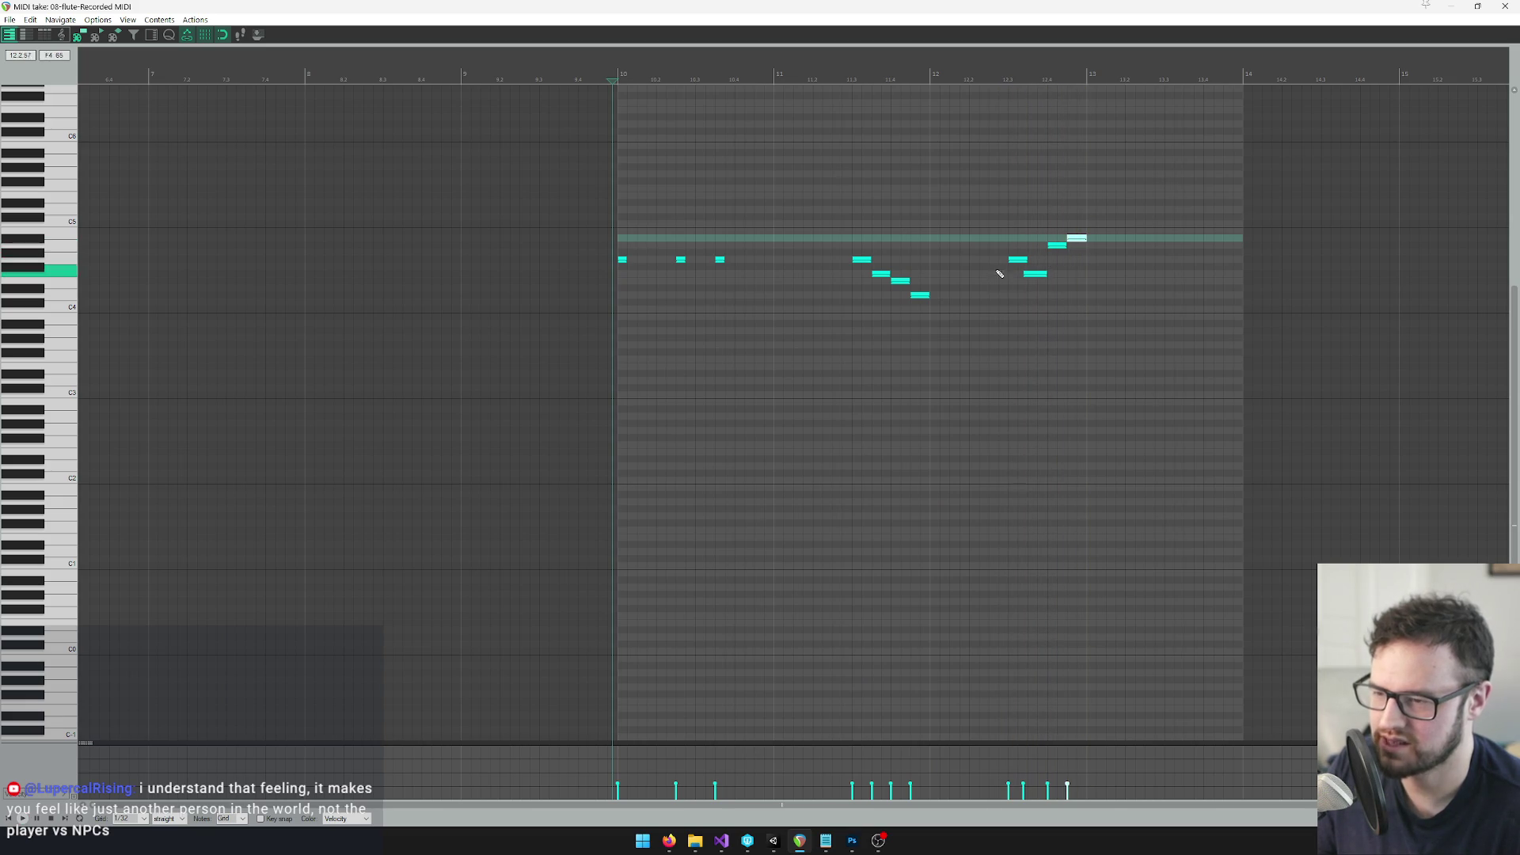
Repitch the run to descend: A4 to E4, A#4 to C#4, G4 to D4, then preview
{"action": "left_click", "coordinate": [1017, 261]}
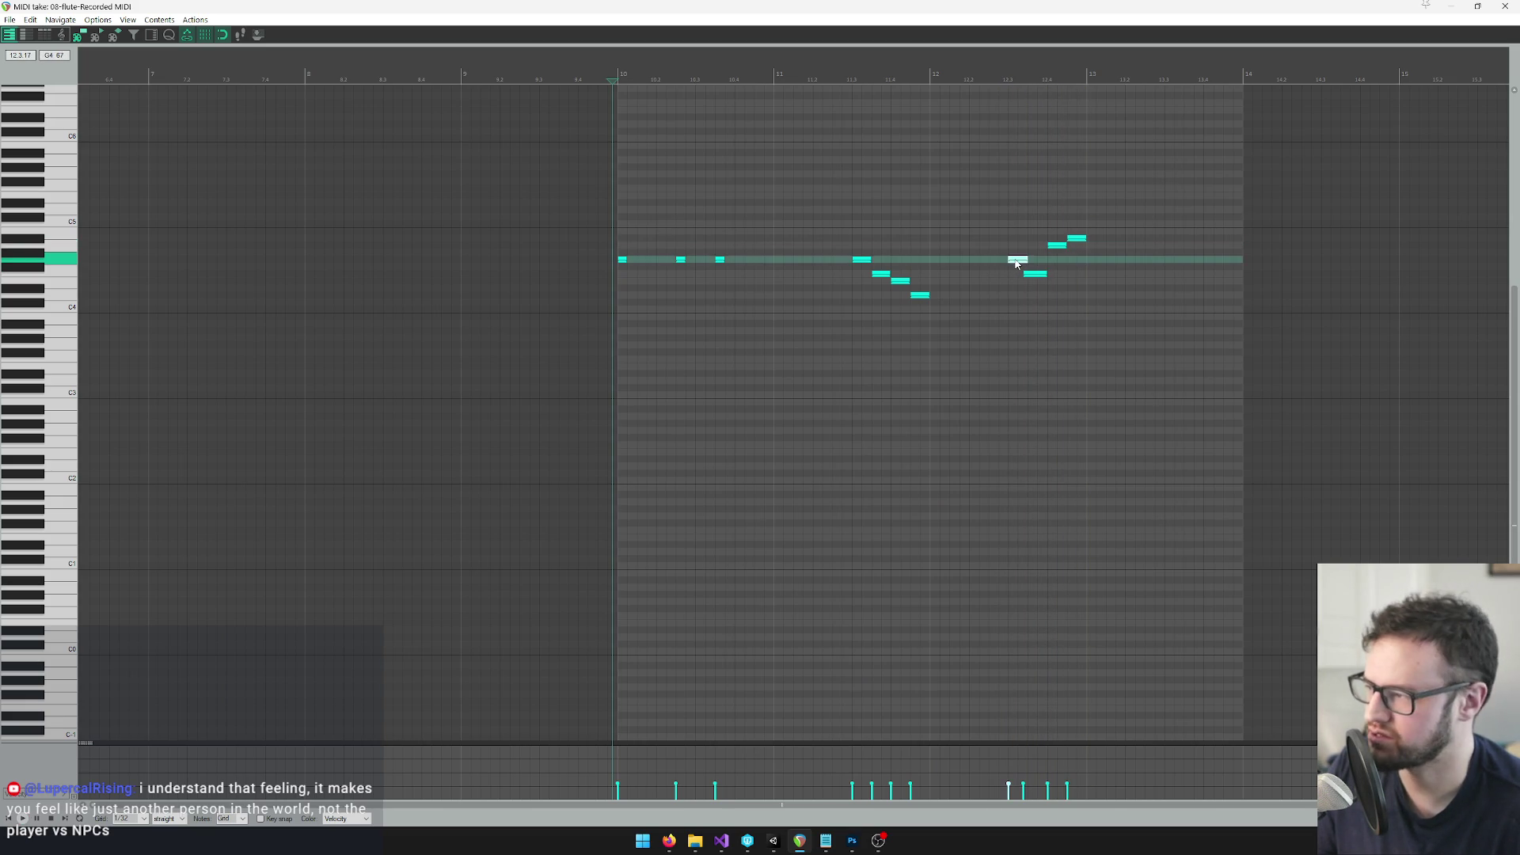
{"action": "left_click", "coordinate": [1057, 246]}
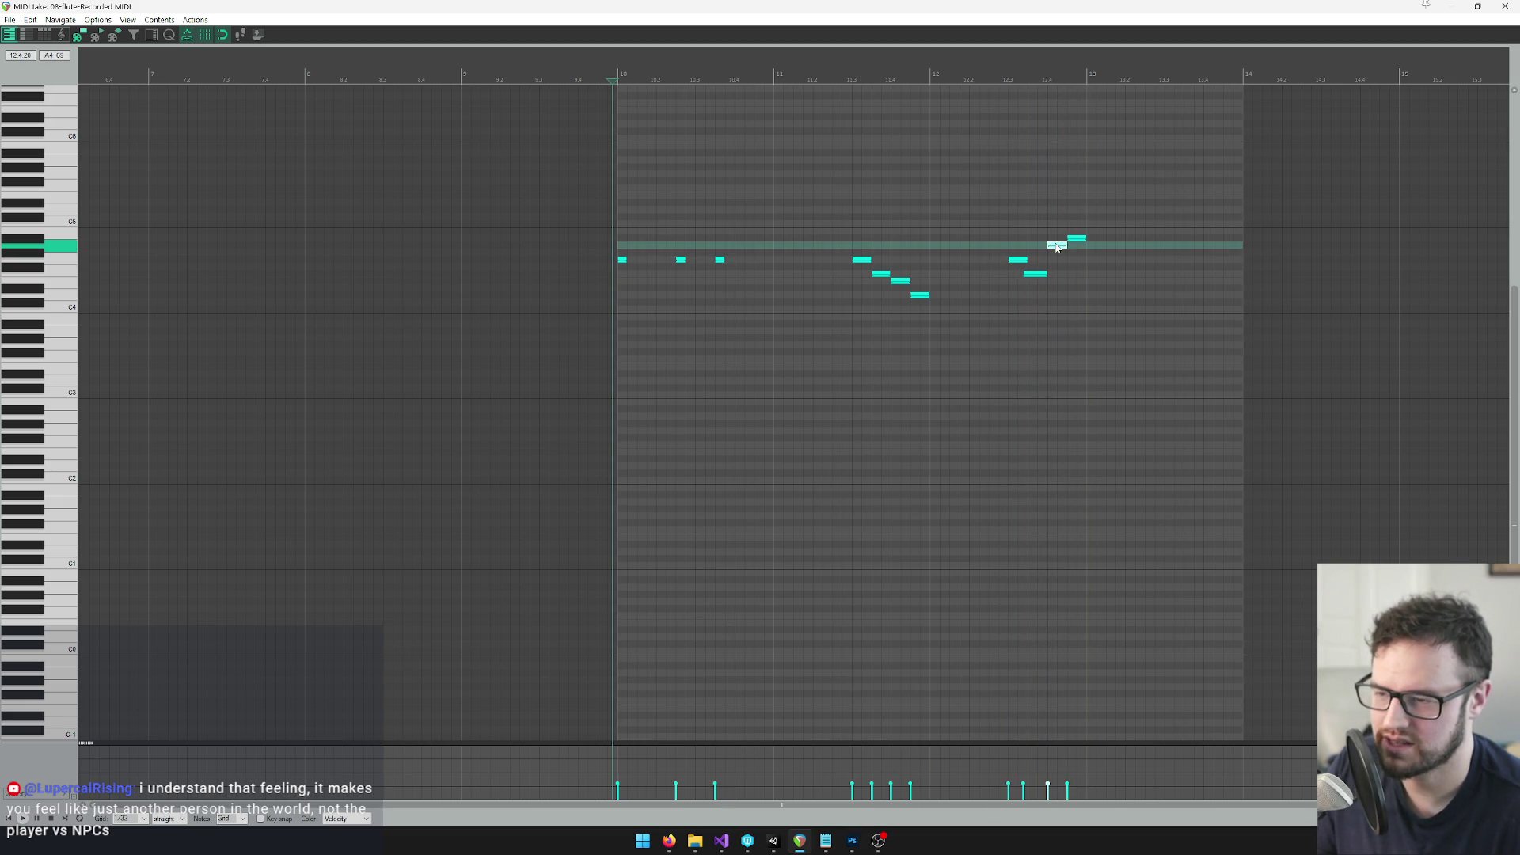
{"action": "left_click_drag", "start_coordinate": [1057, 247], "coordinate": [1063, 297]}
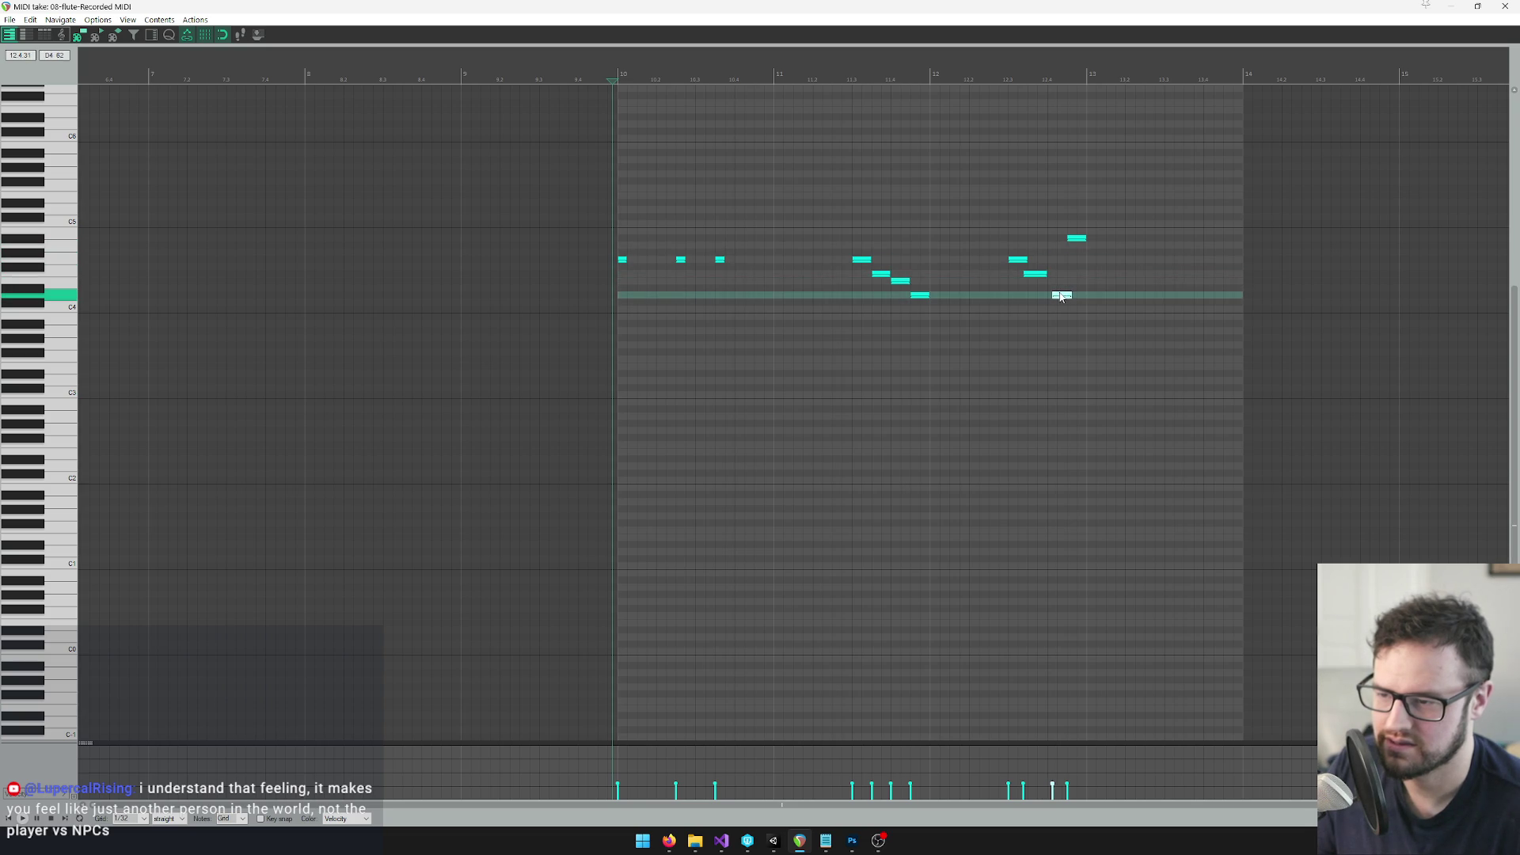
{"action": "left_click", "coordinate": [1078, 238]}
{"action": "left_click_drag", "start_coordinate": [1078, 239], "coordinate": [1081, 312]}
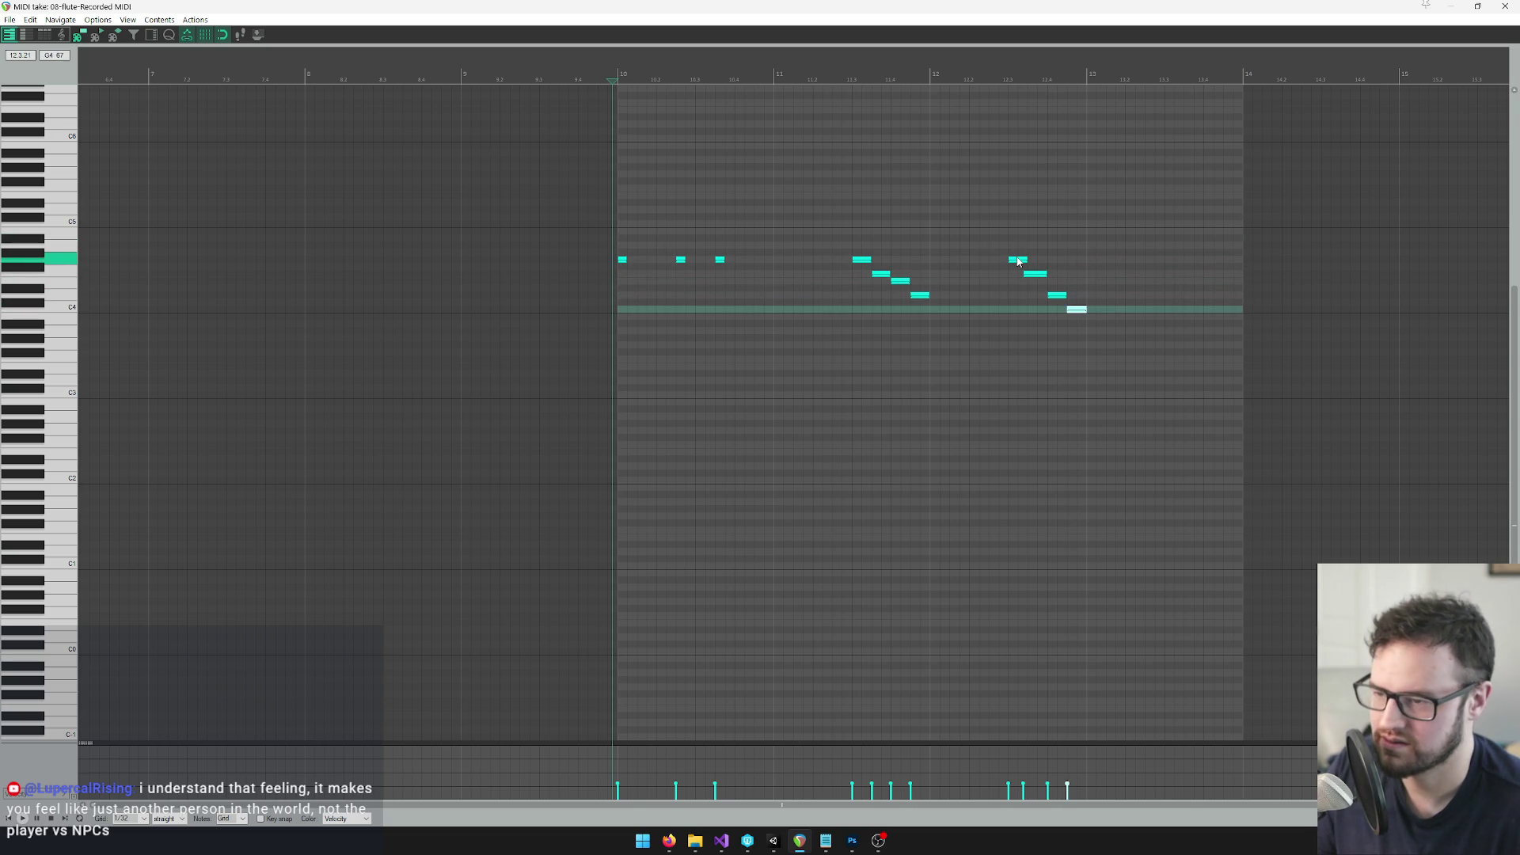
{"action": "left_click_drag", "start_coordinate": [1019, 262], "coordinate": [1012, 296]}
{"action": "key", "text": "space"}
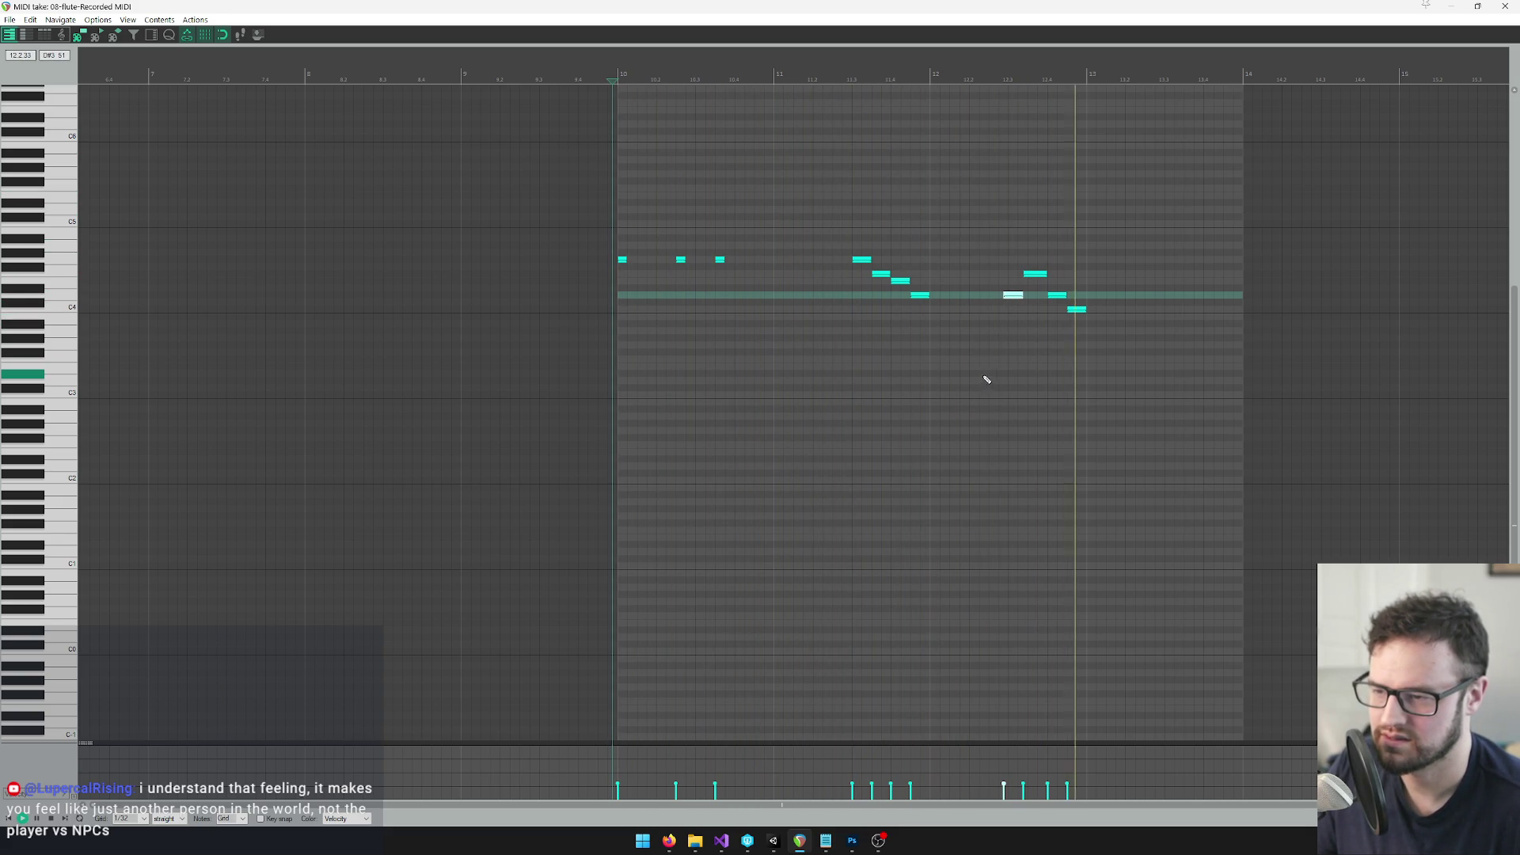
{"action": "key", "text": "space"}
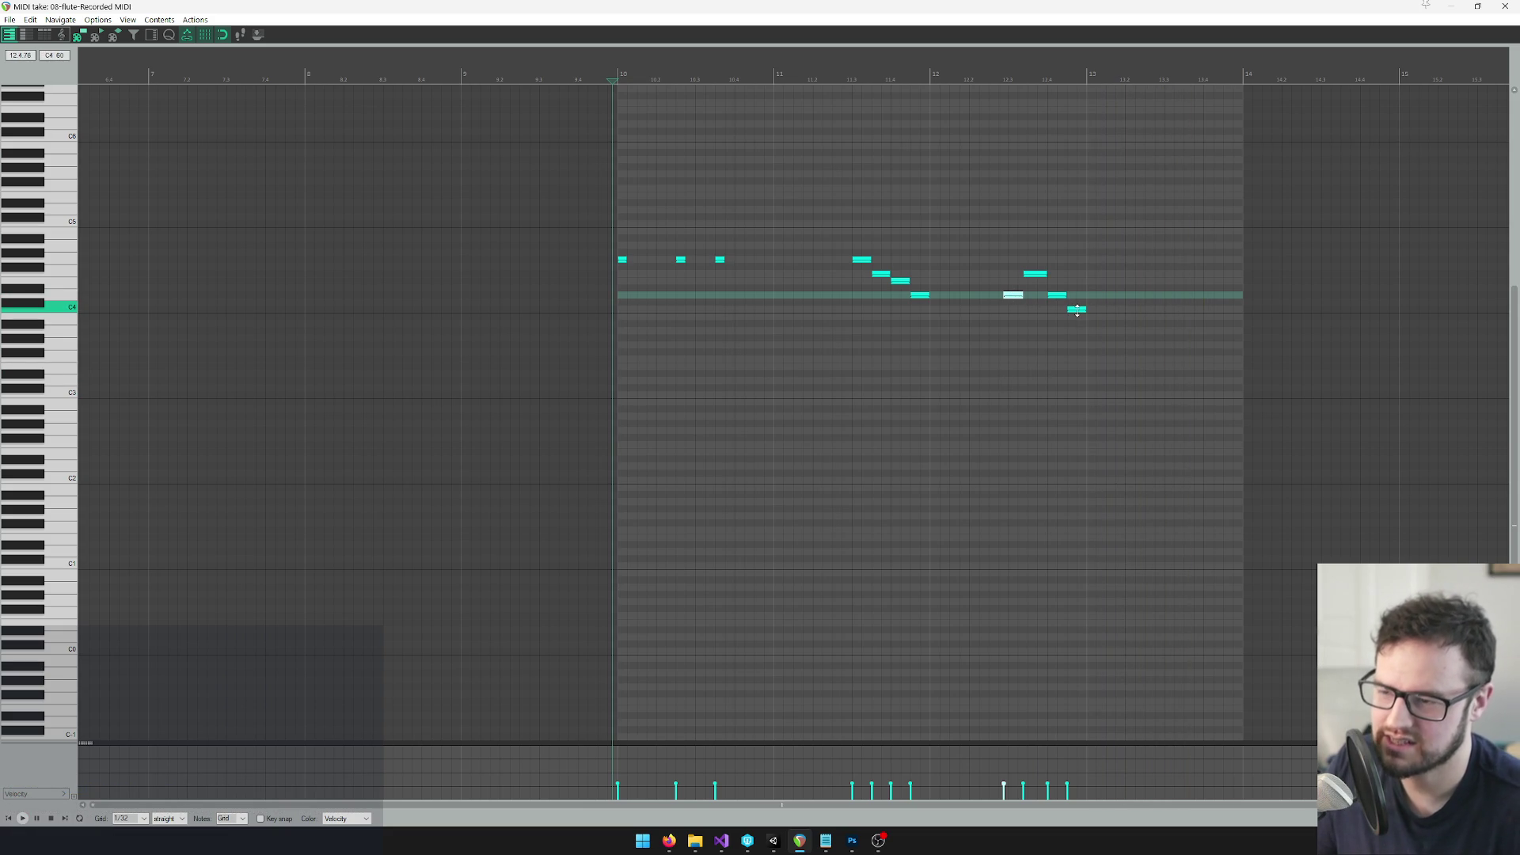
Select all four run notes and move them one bar later to bar 13
{"action": "left_click", "coordinate": [1078, 309], "text": "ctrl"}
{"action": "left_click", "coordinate": [1058, 295], "text": "ctrl"}
{"action": "left_click", "coordinate": [1035, 272], "text": "ctrl"}
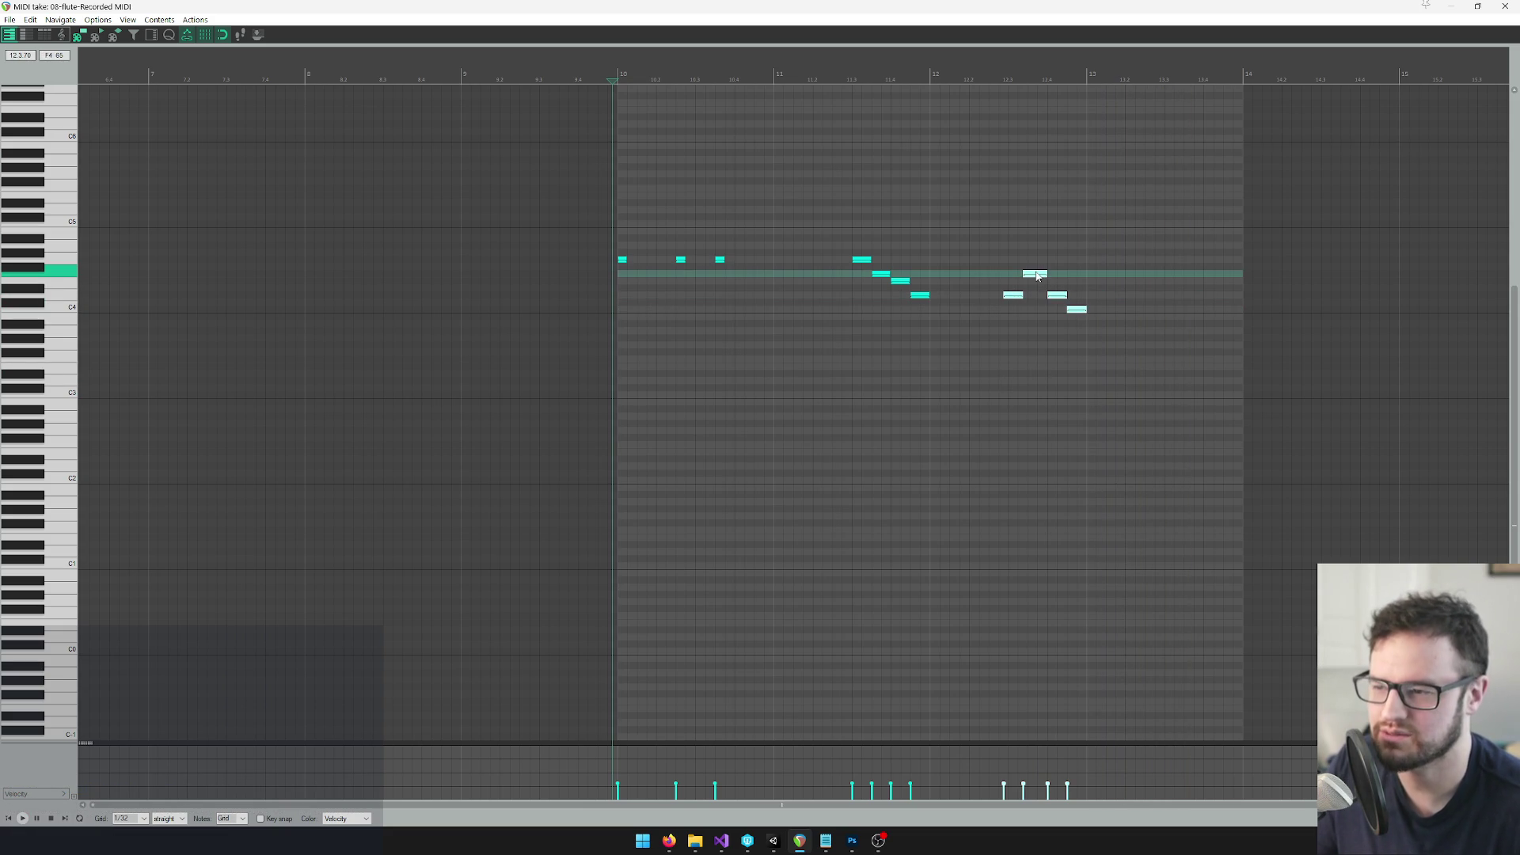
{"action": "left_click_drag", "start_coordinate": [1037, 275], "coordinate": [1199, 274]}
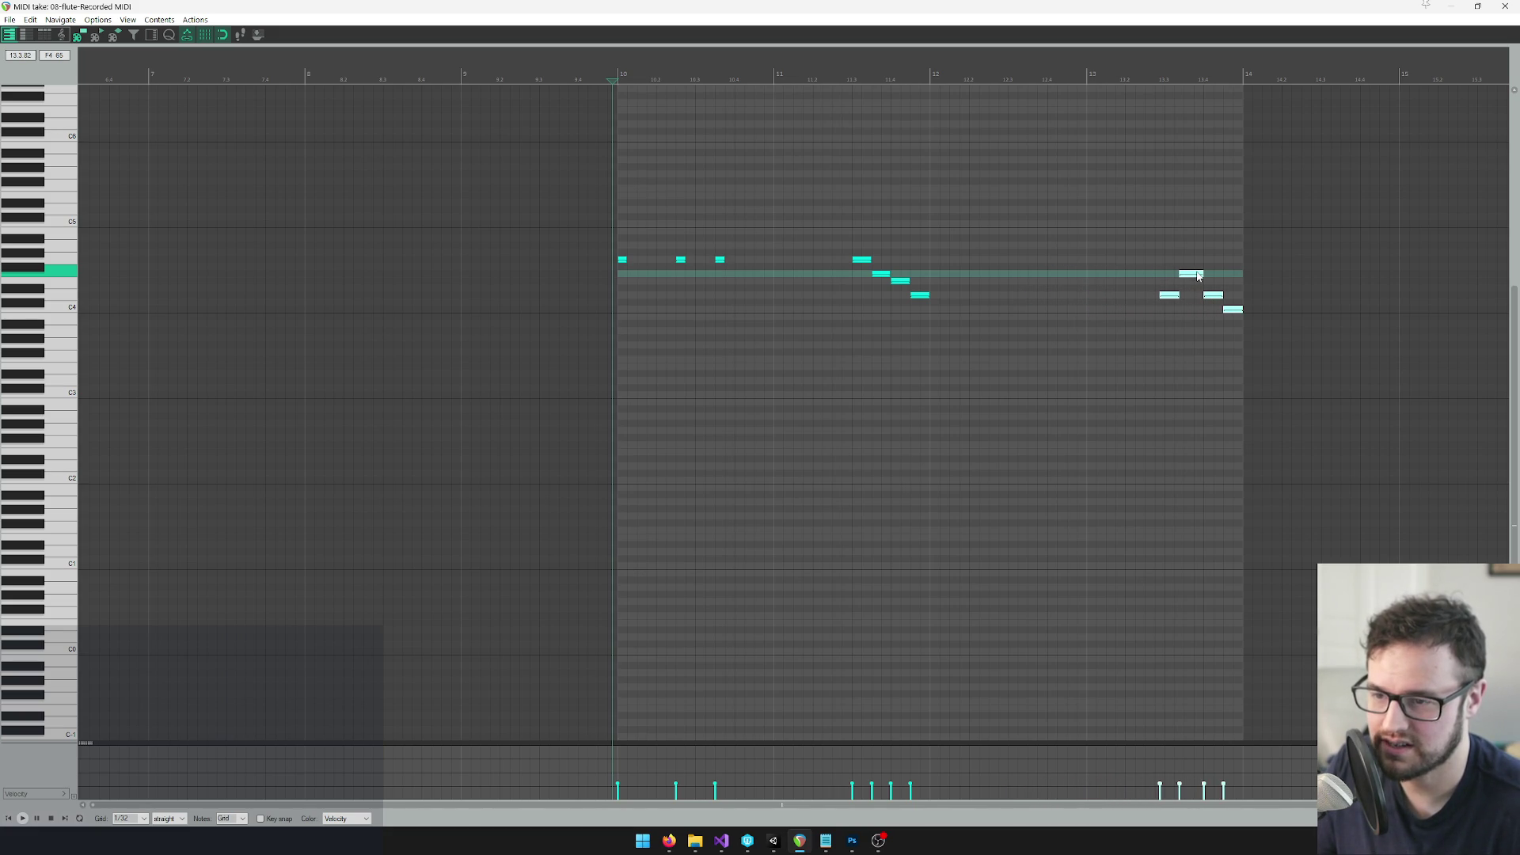
{"action": "left_click", "coordinate": [1097, 70]}
Shift the four-note run slightly earlier while previewing from around bar 11.4
{"action": "scroll", "coordinate": [1178, 170], "scroll_direction": "right", "scroll_amount": 3}
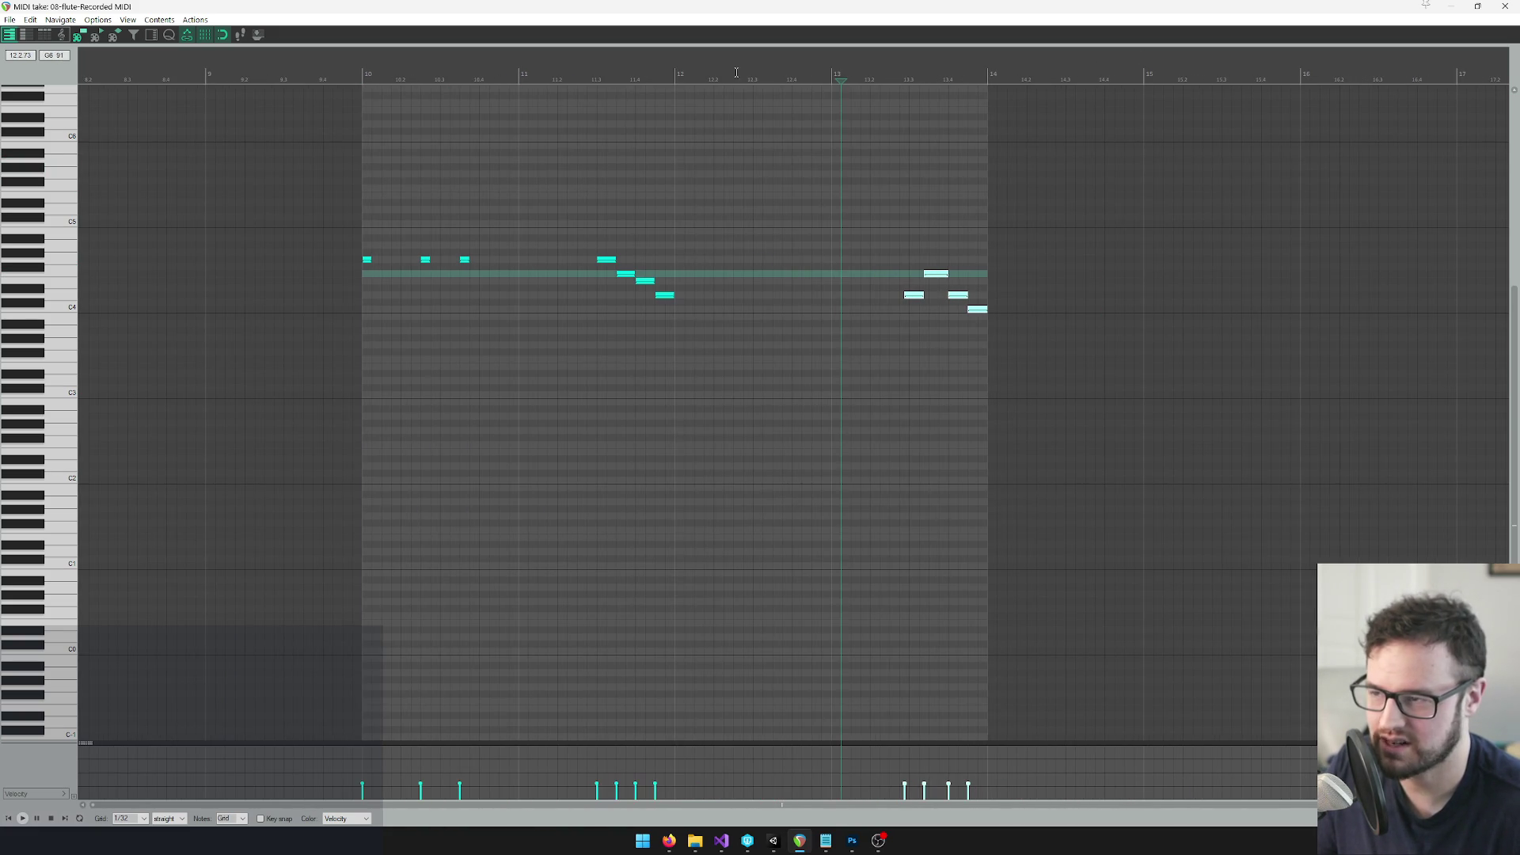
{"action": "left_click", "coordinate": [684, 70]}
{"action": "left_click", "coordinate": [650, 70]}
{"action": "key", "text": "space"}
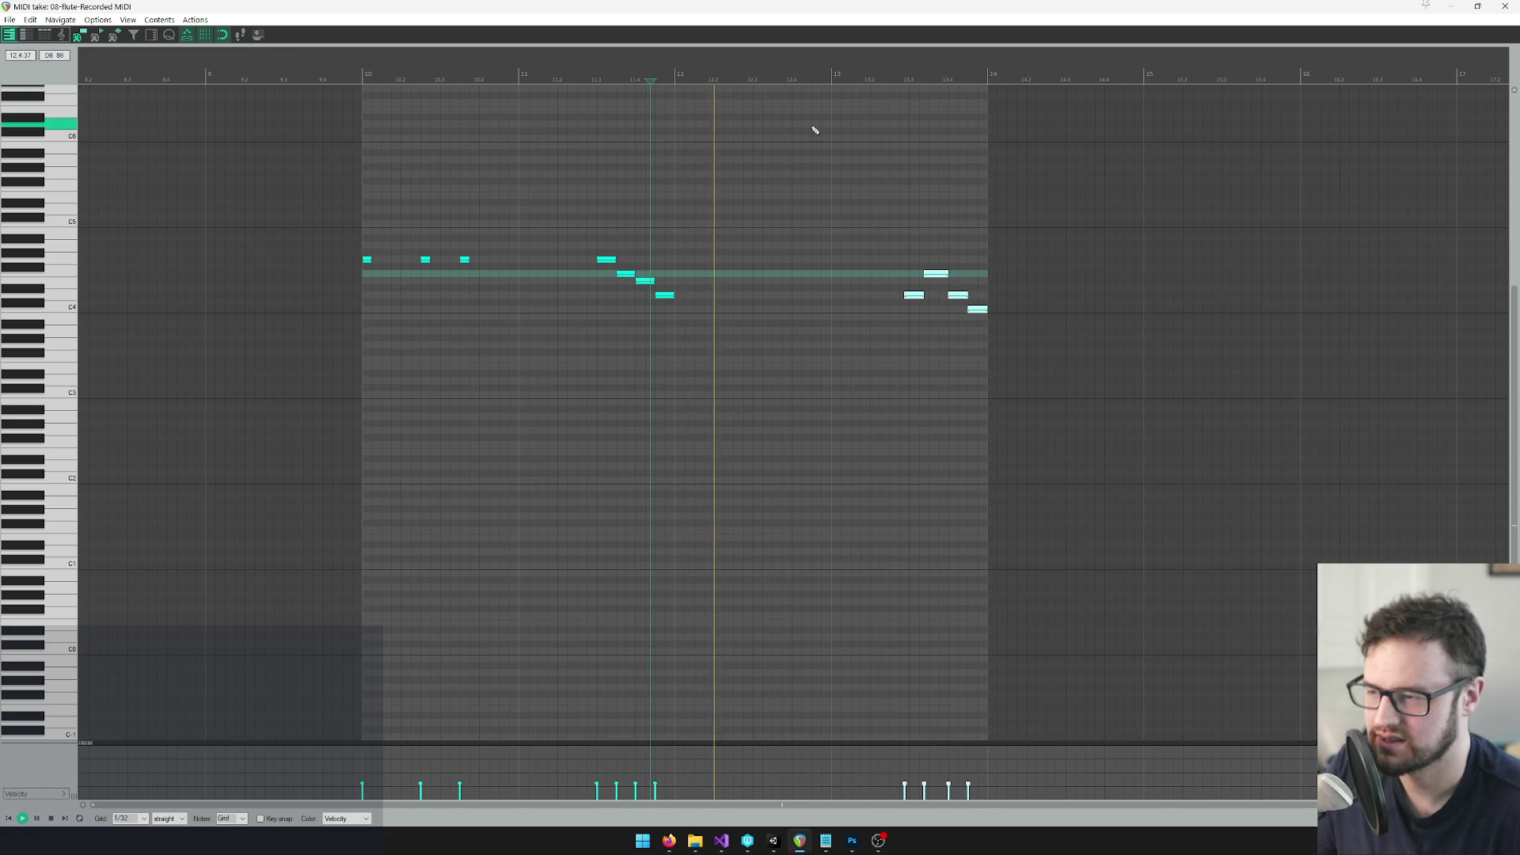
{"action": "left_click_drag", "start_coordinate": [915, 297], "coordinate": [841, 297]}
{"action": "left_click", "coordinate": [788, 65]}
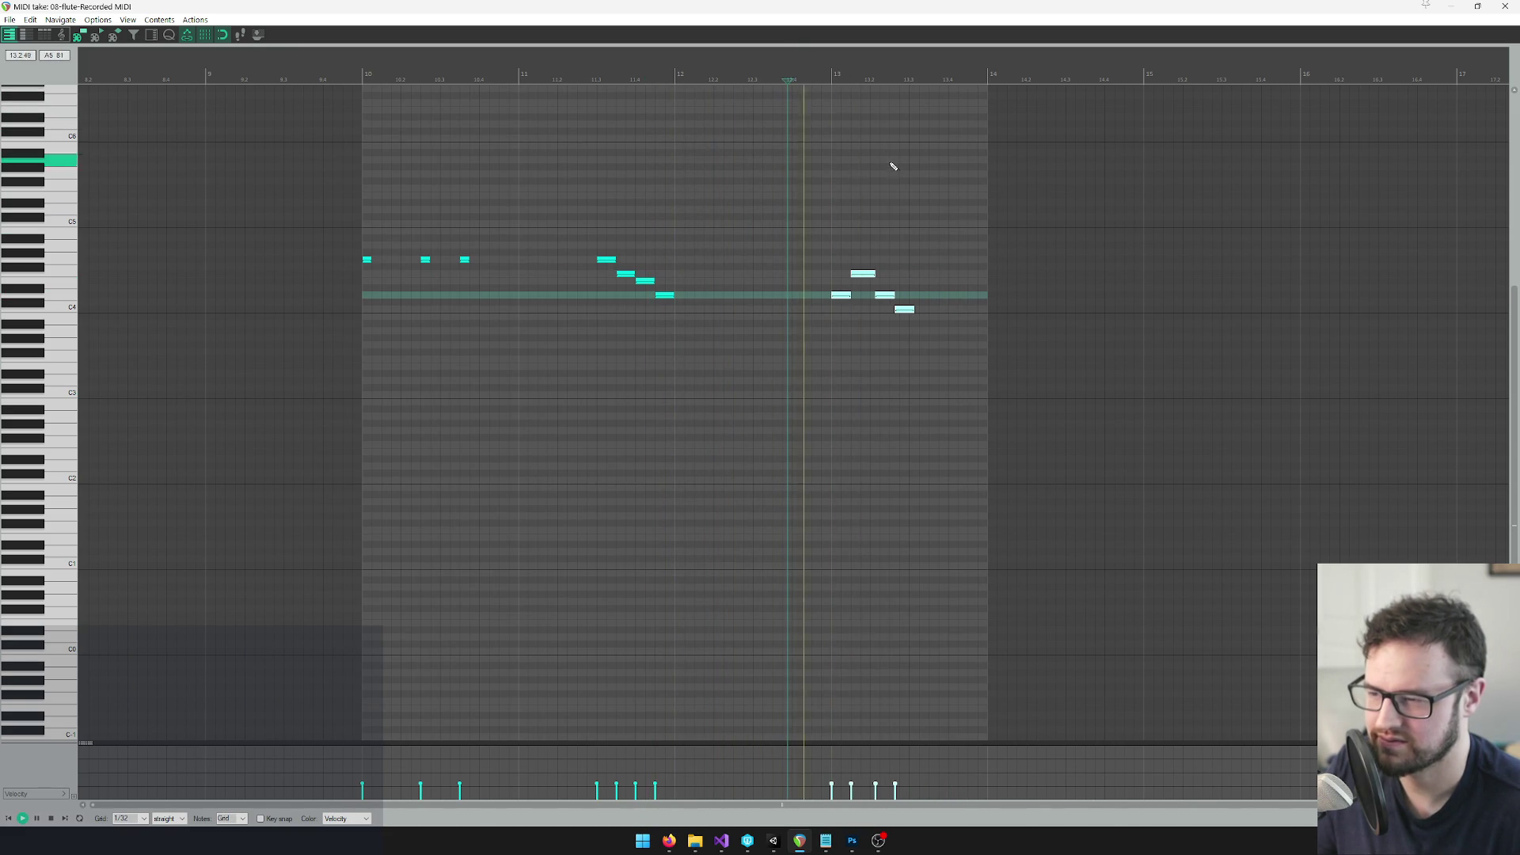
{"action": "key", "text": "space"}
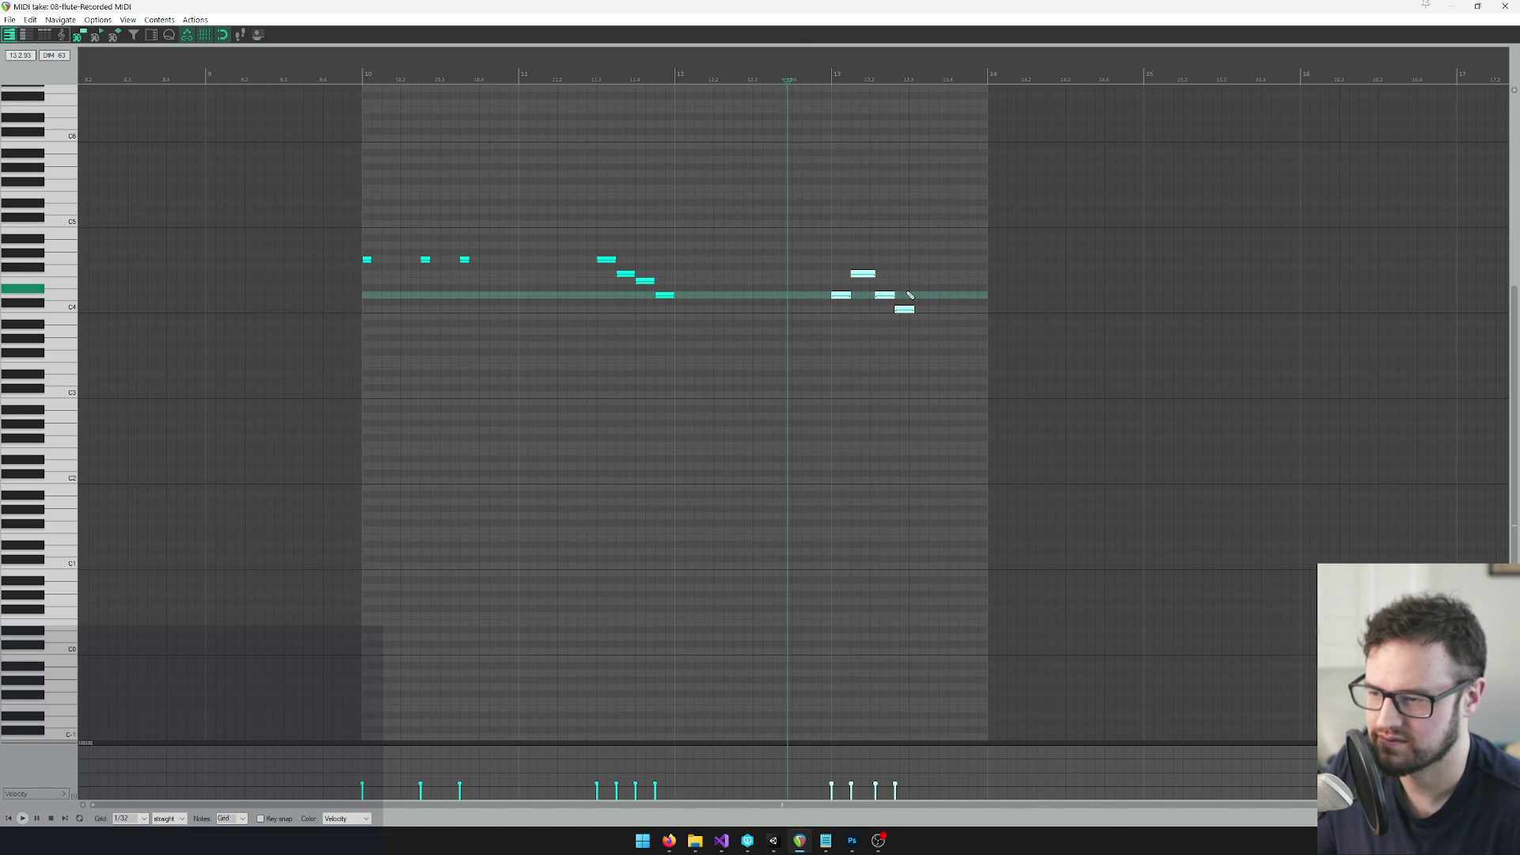
Add a lower closing note after the run's last note and close the MIDI editor
{"action": "left_click", "coordinate": [907, 310]}
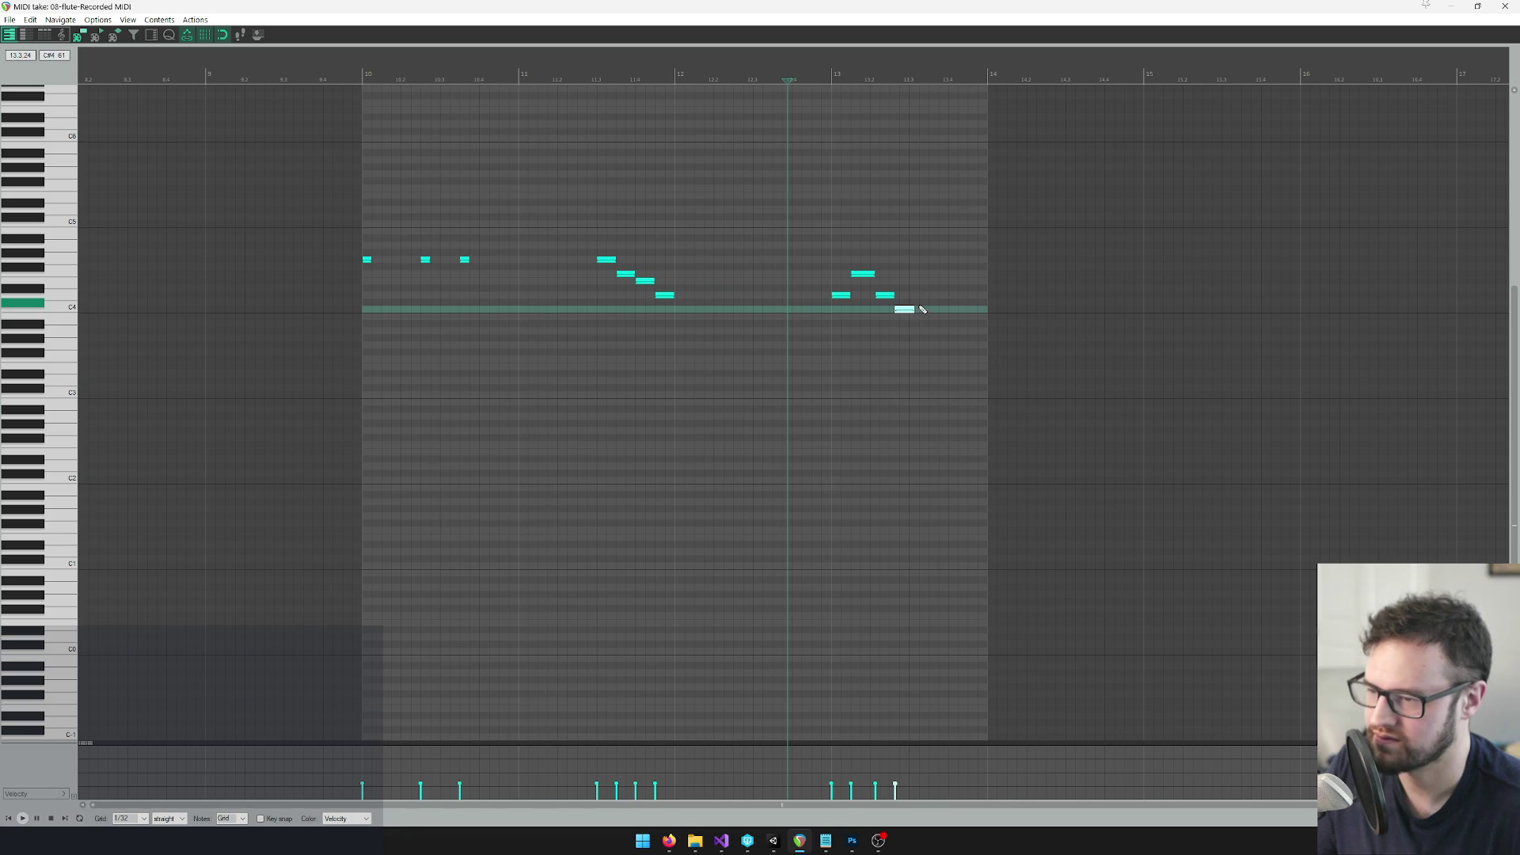
{"action": "scroll", "coordinate": [940, 315], "scroll_direction": "up", "scroll_amount": 2}
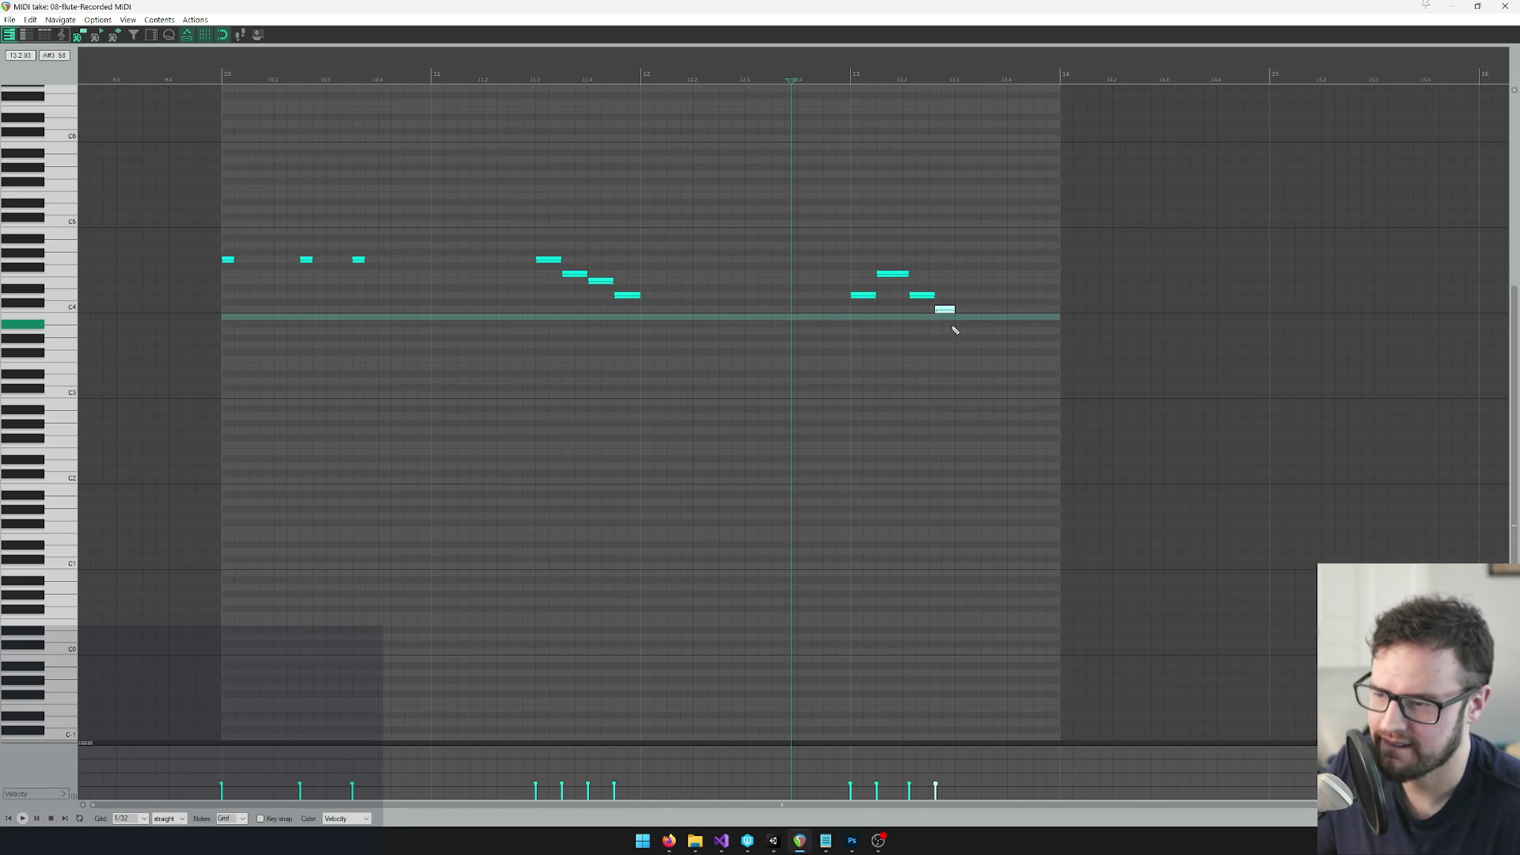
{"action": "left_click", "coordinate": [961, 324]}
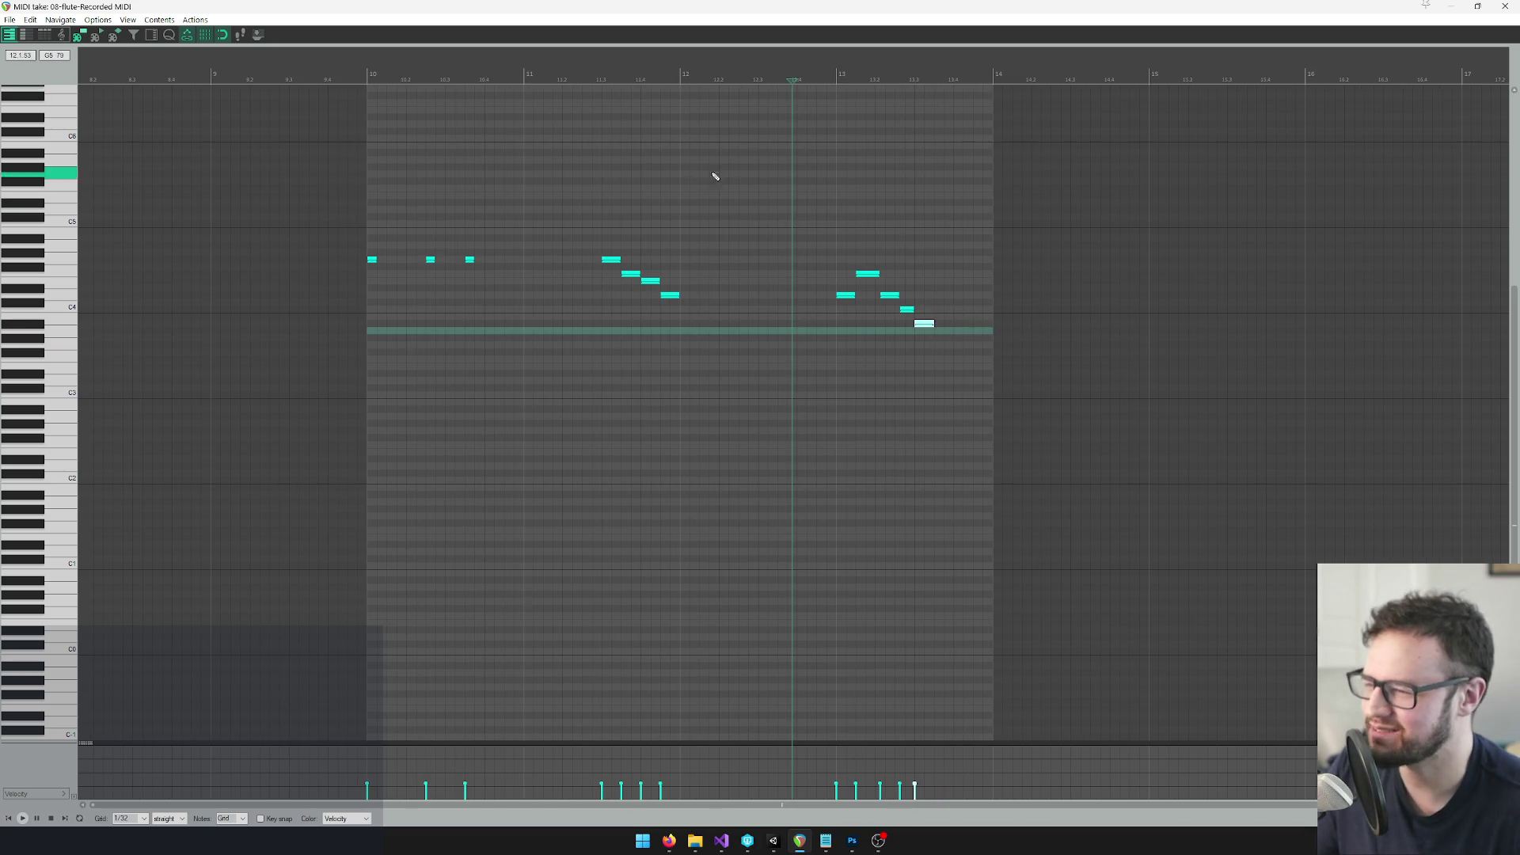
{"action": "left_click", "coordinate": [1505, 6]}
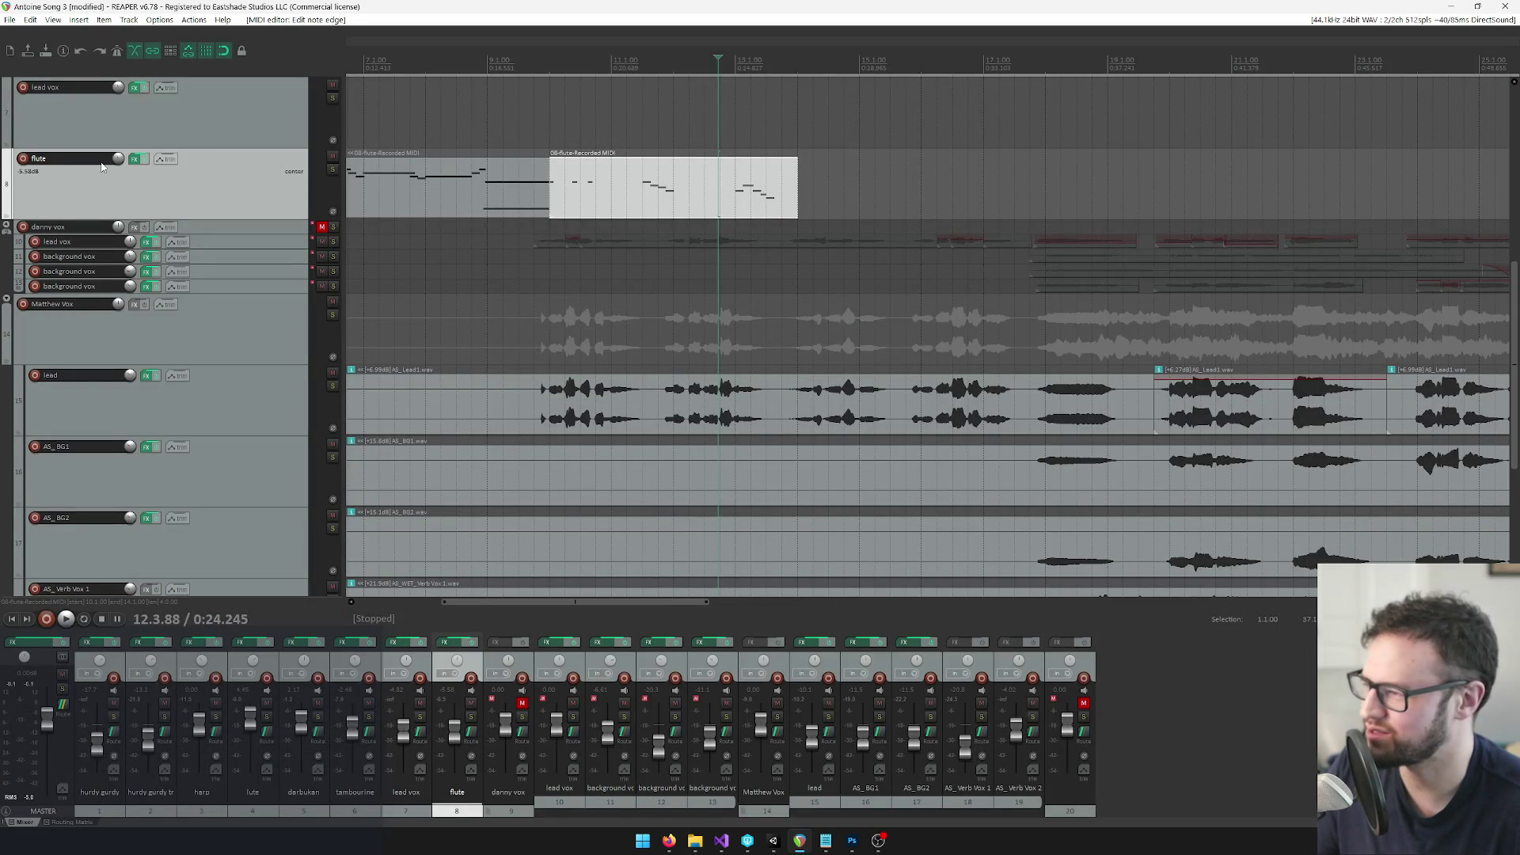
Load Era II's Traditional Wooden Flute (Instruments > Wind > Flutes) on the flute track and play the song
{"action": "key", "text": "f"}
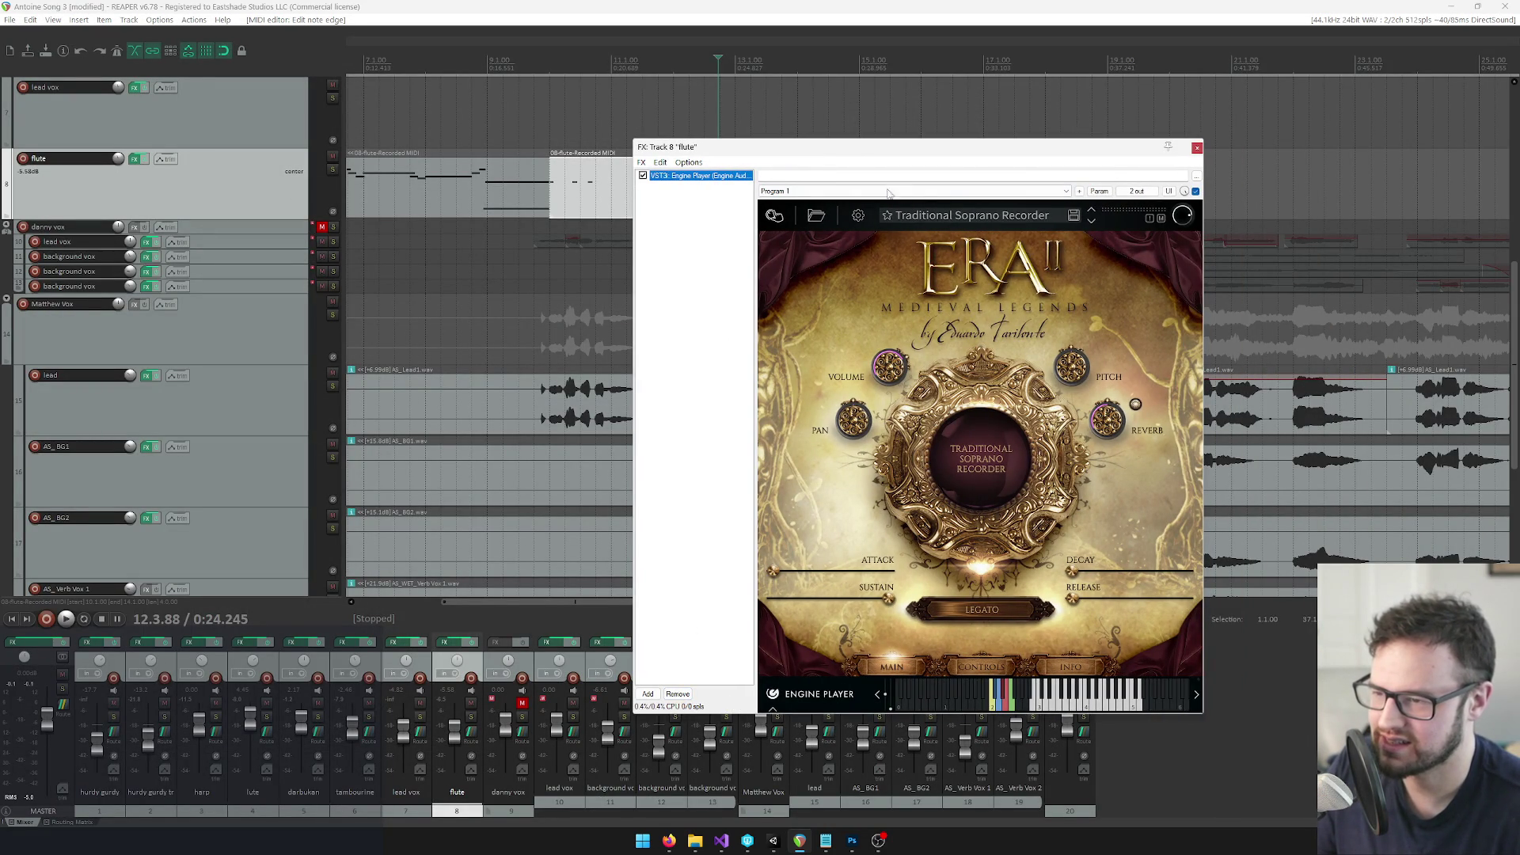
{"action": "left_click", "coordinate": [925, 221]}
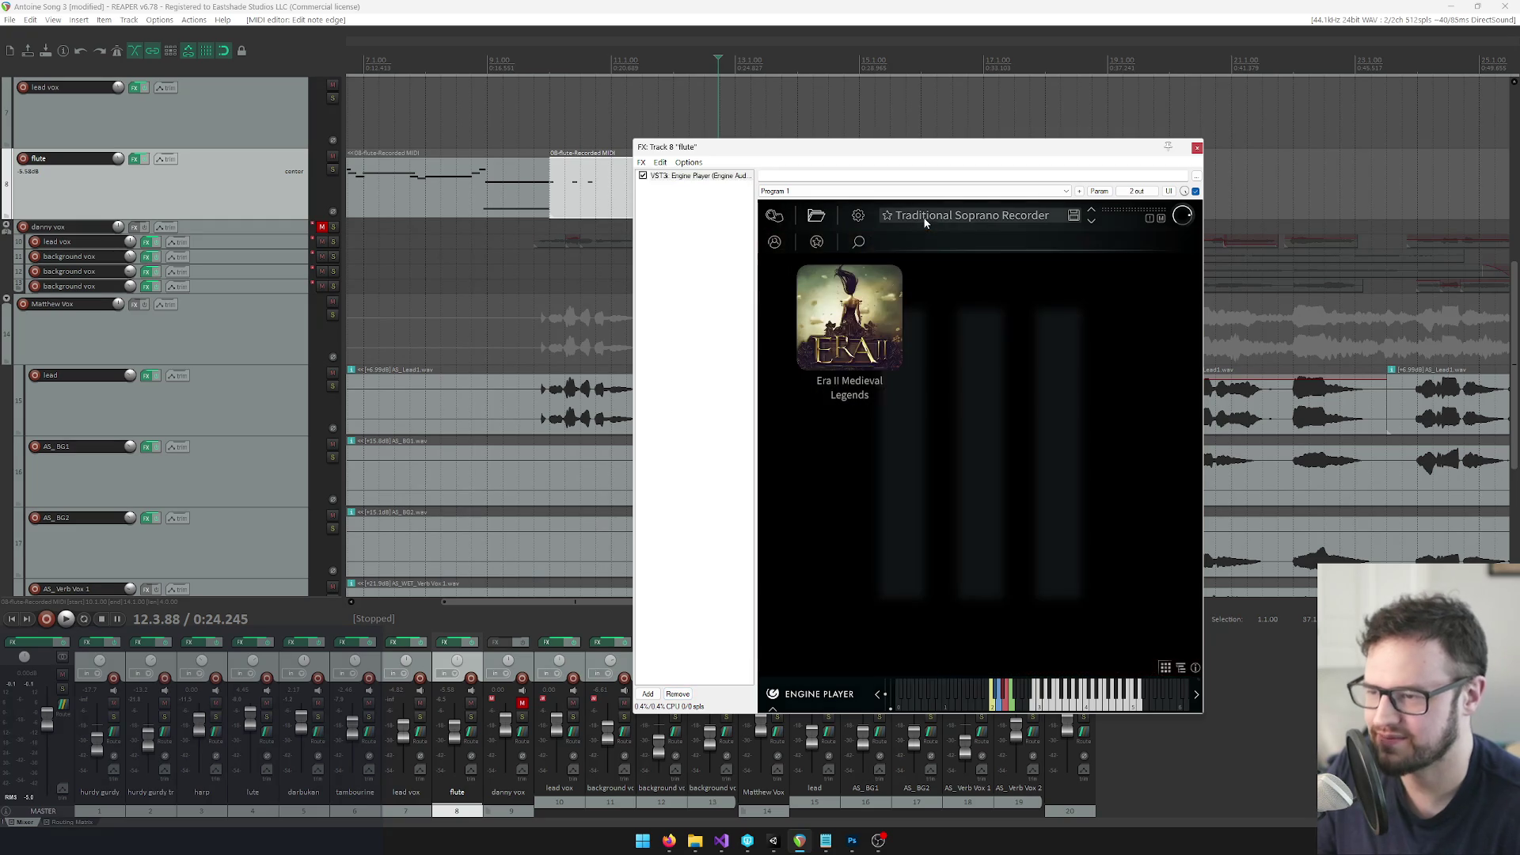
{"action": "left_click", "coordinate": [851, 316]}
{"action": "left_click", "coordinate": [844, 281]}
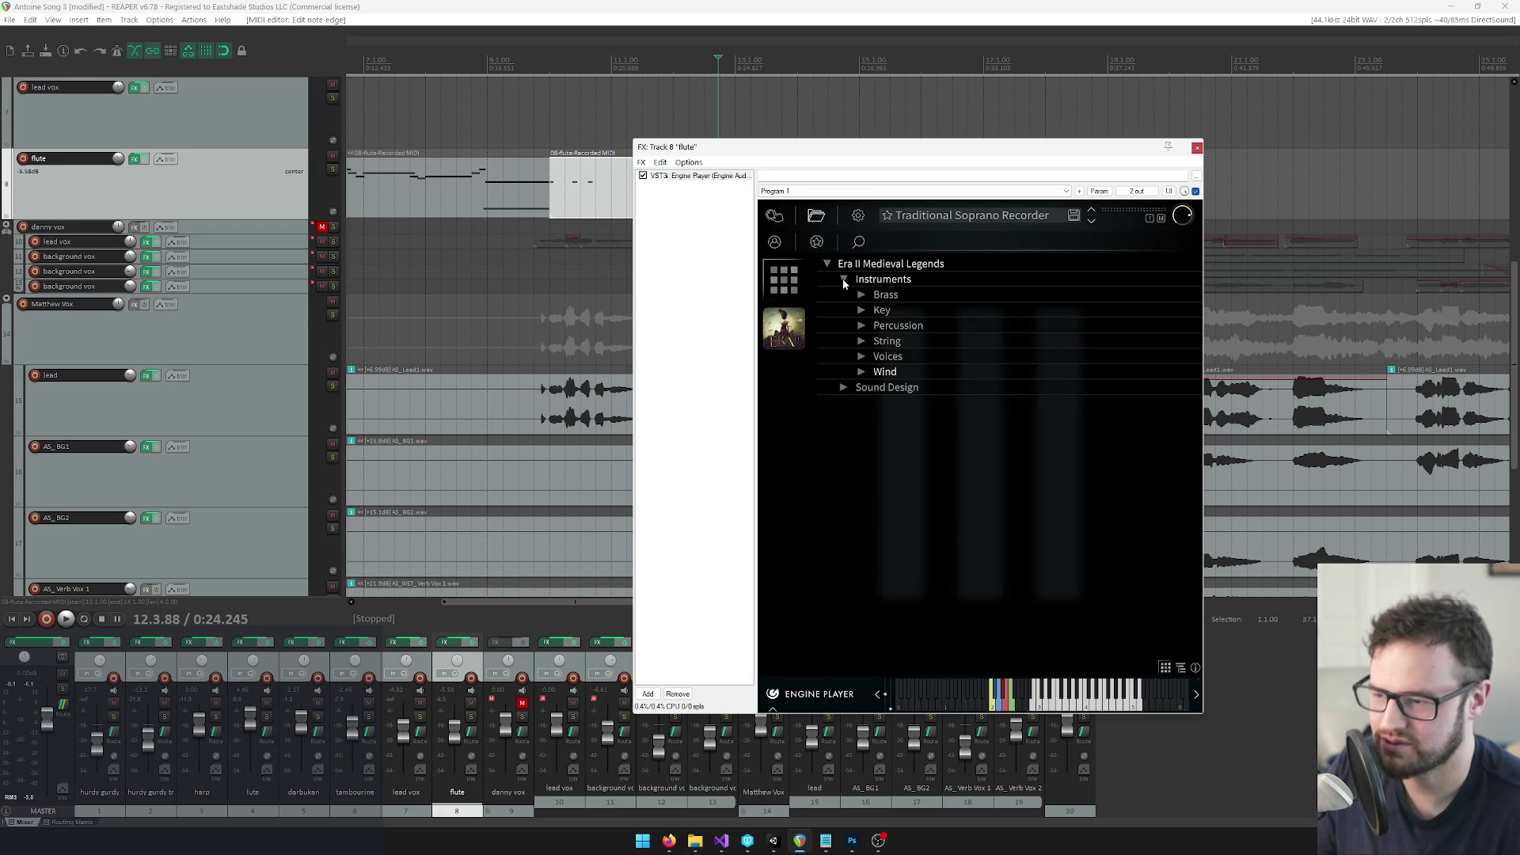
{"action": "left_click", "coordinate": [861, 371]}
{"action": "left_click", "coordinate": [879, 404]}
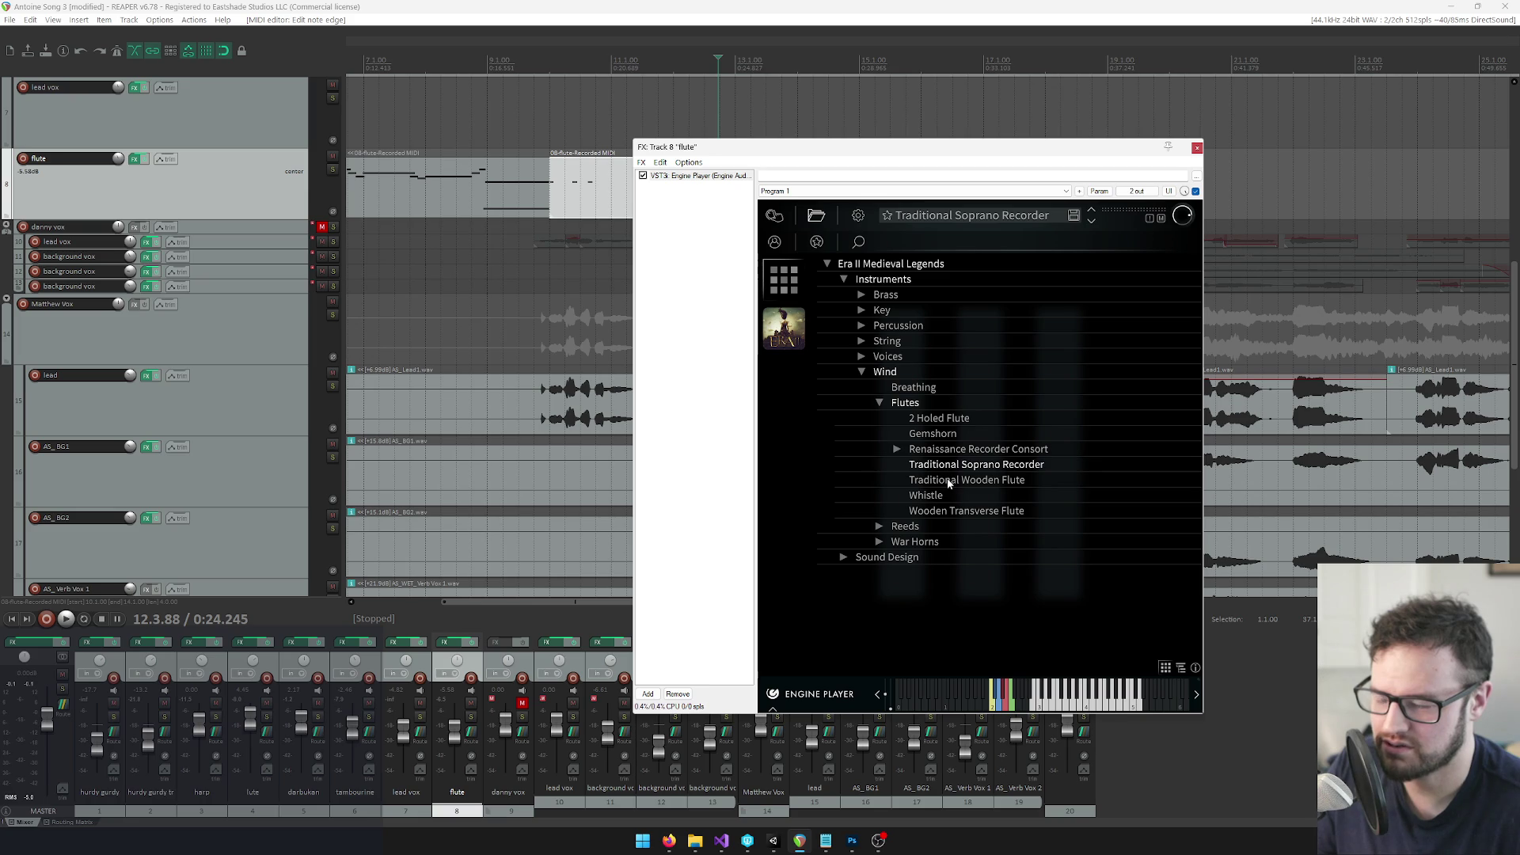
{"action": "left_click", "coordinate": [897, 450]}
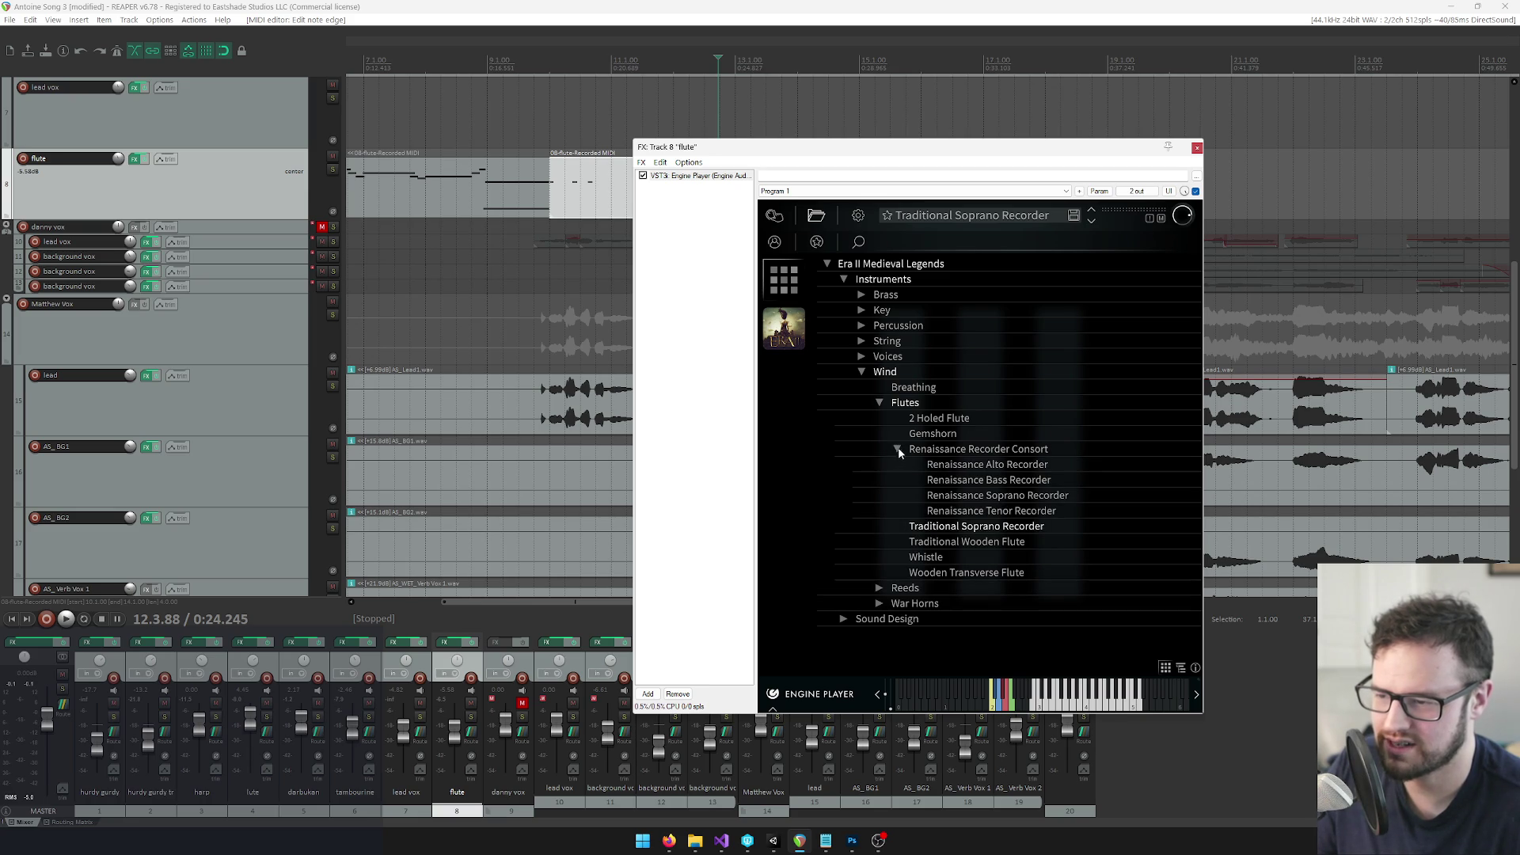
{"action": "double_click", "coordinate": [942, 542]}
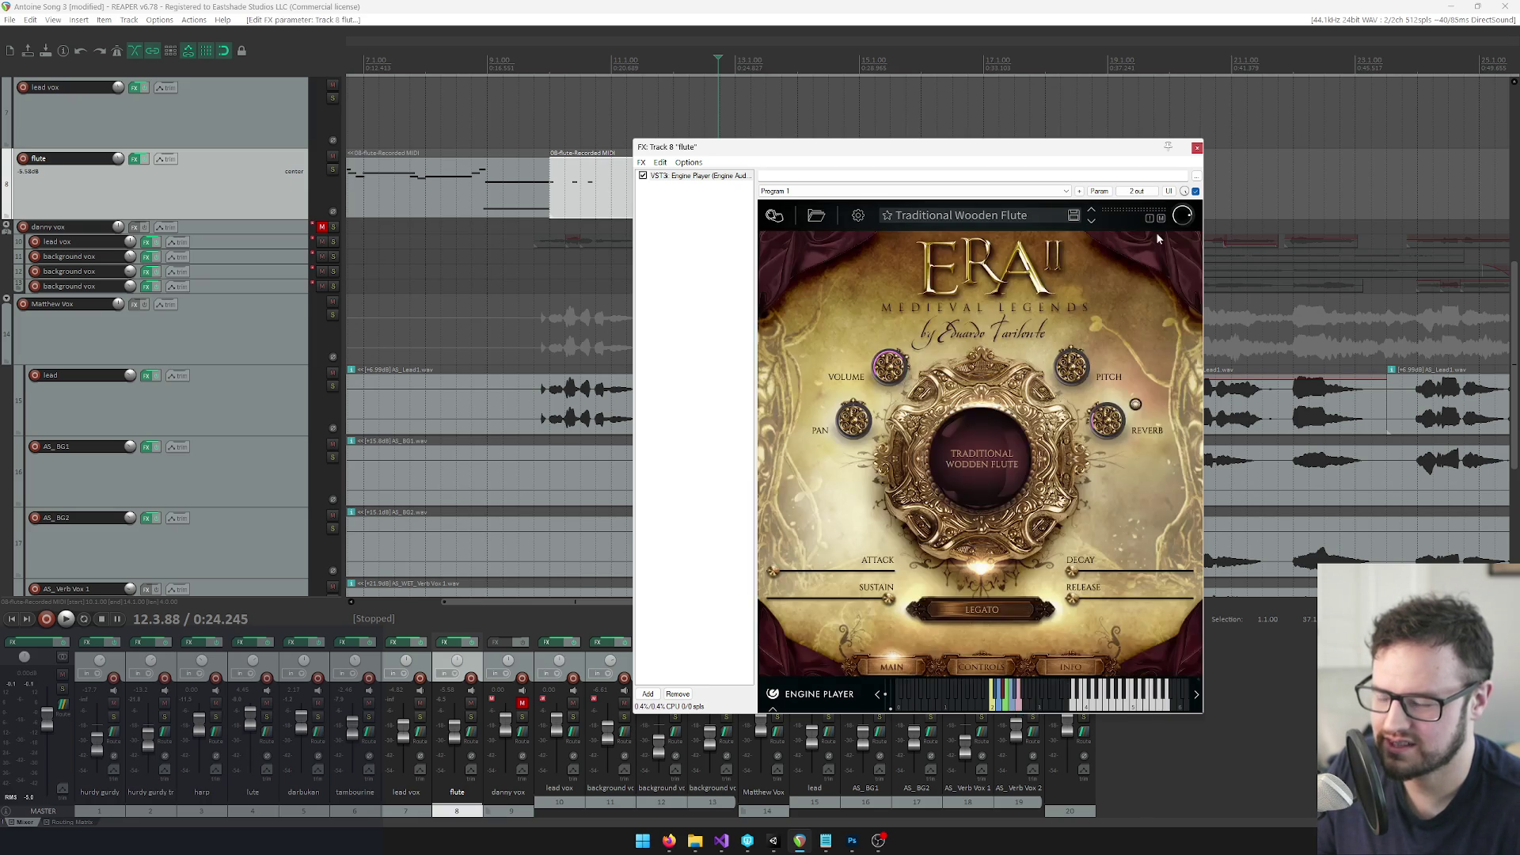
{"action": "left_click", "coordinate": [1197, 148]}
{"action": "key", "text": "space"}
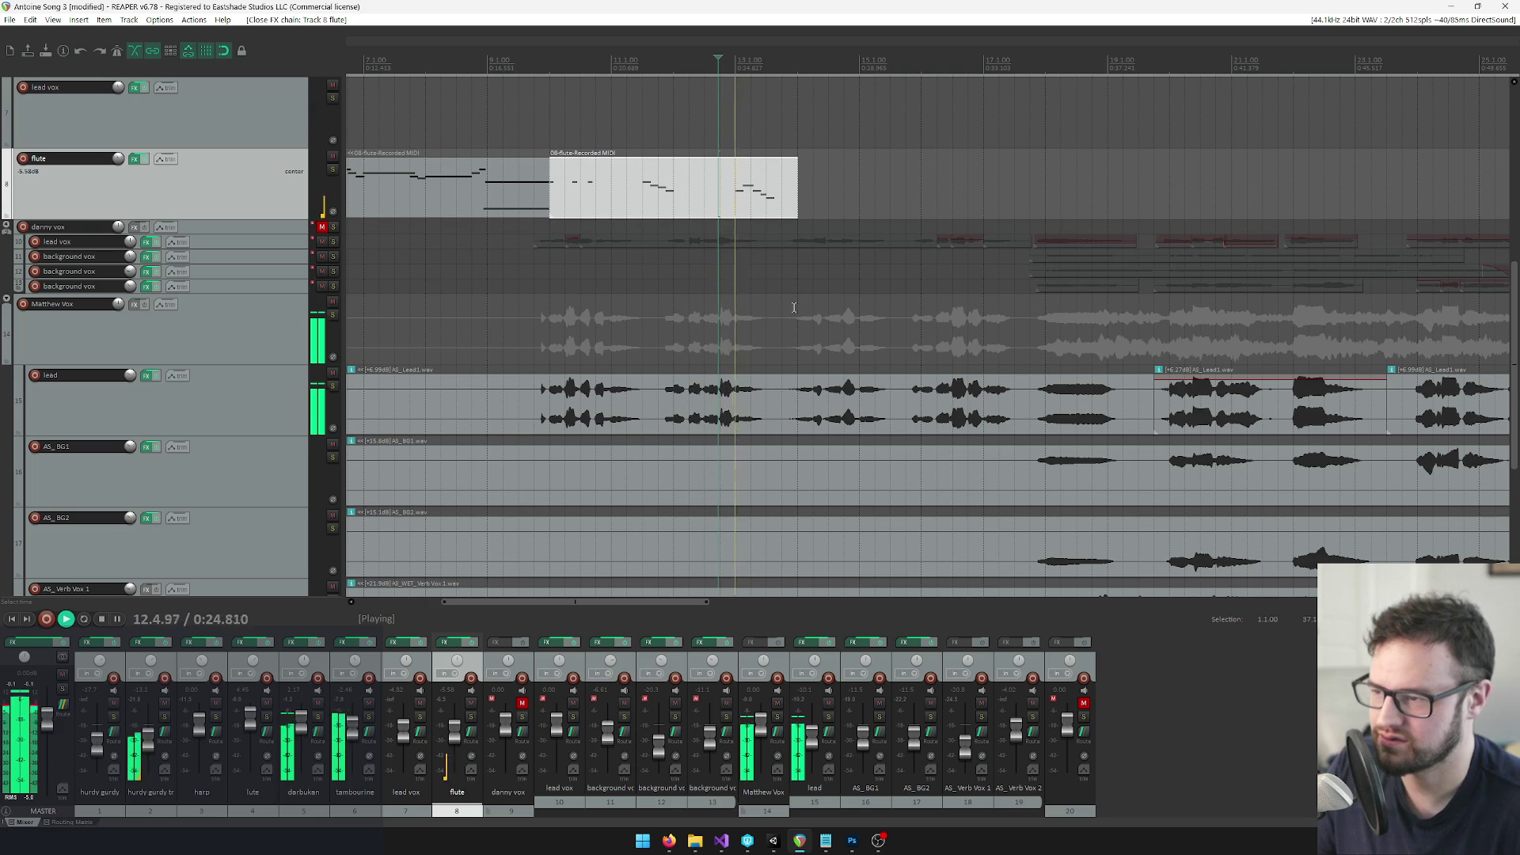
Open the flute MIDI take for editing, undoing several accidentally drawn or moved notes
{"action": "double_click", "coordinate": [679, 190]}
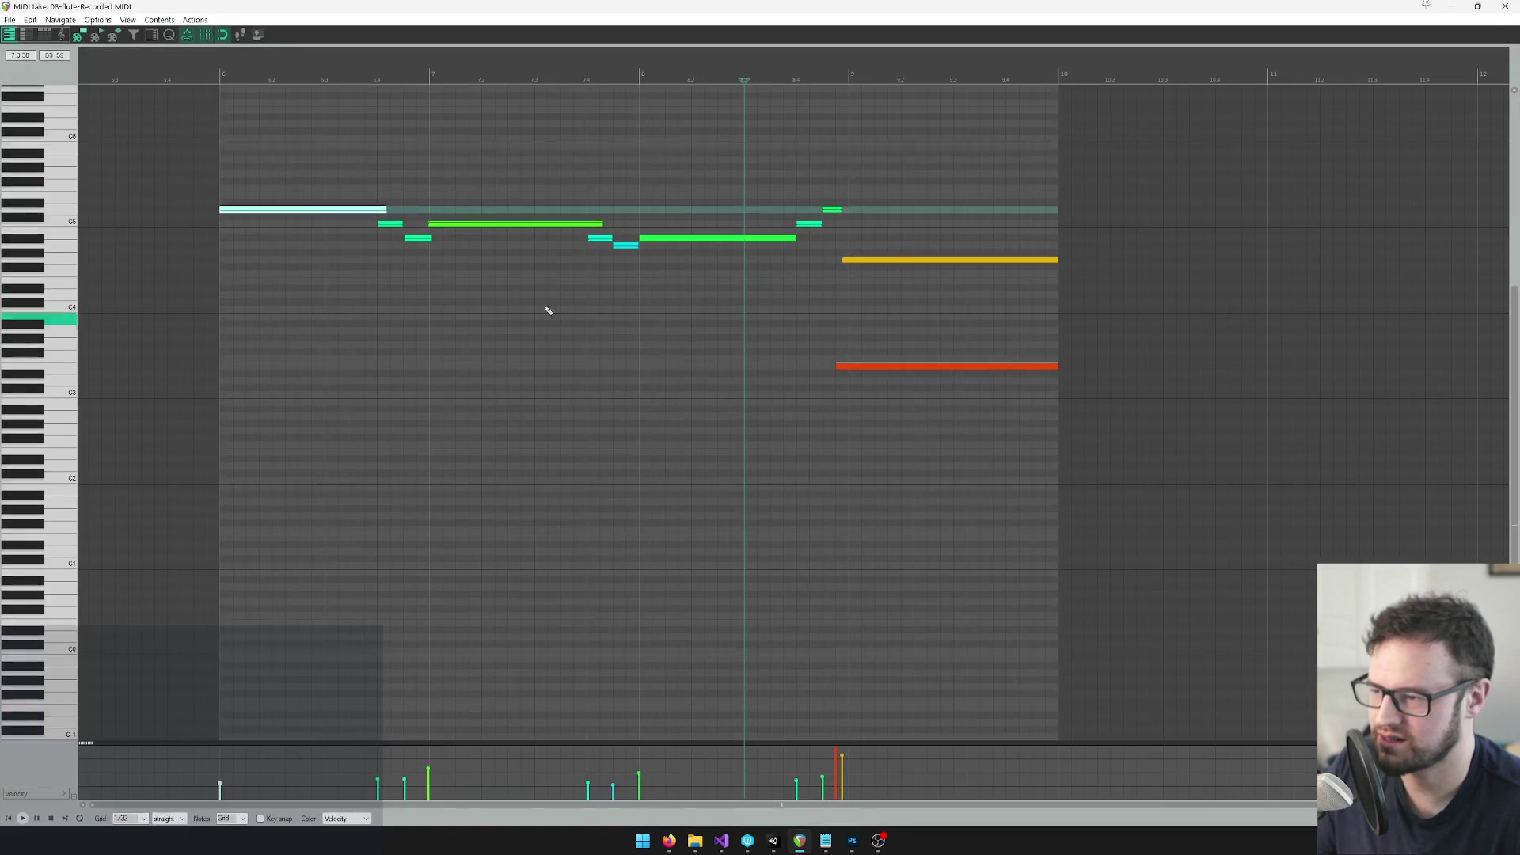
{"action": "left_click_drag", "start_coordinate": [282, 148], "coordinate": [334, 147]}
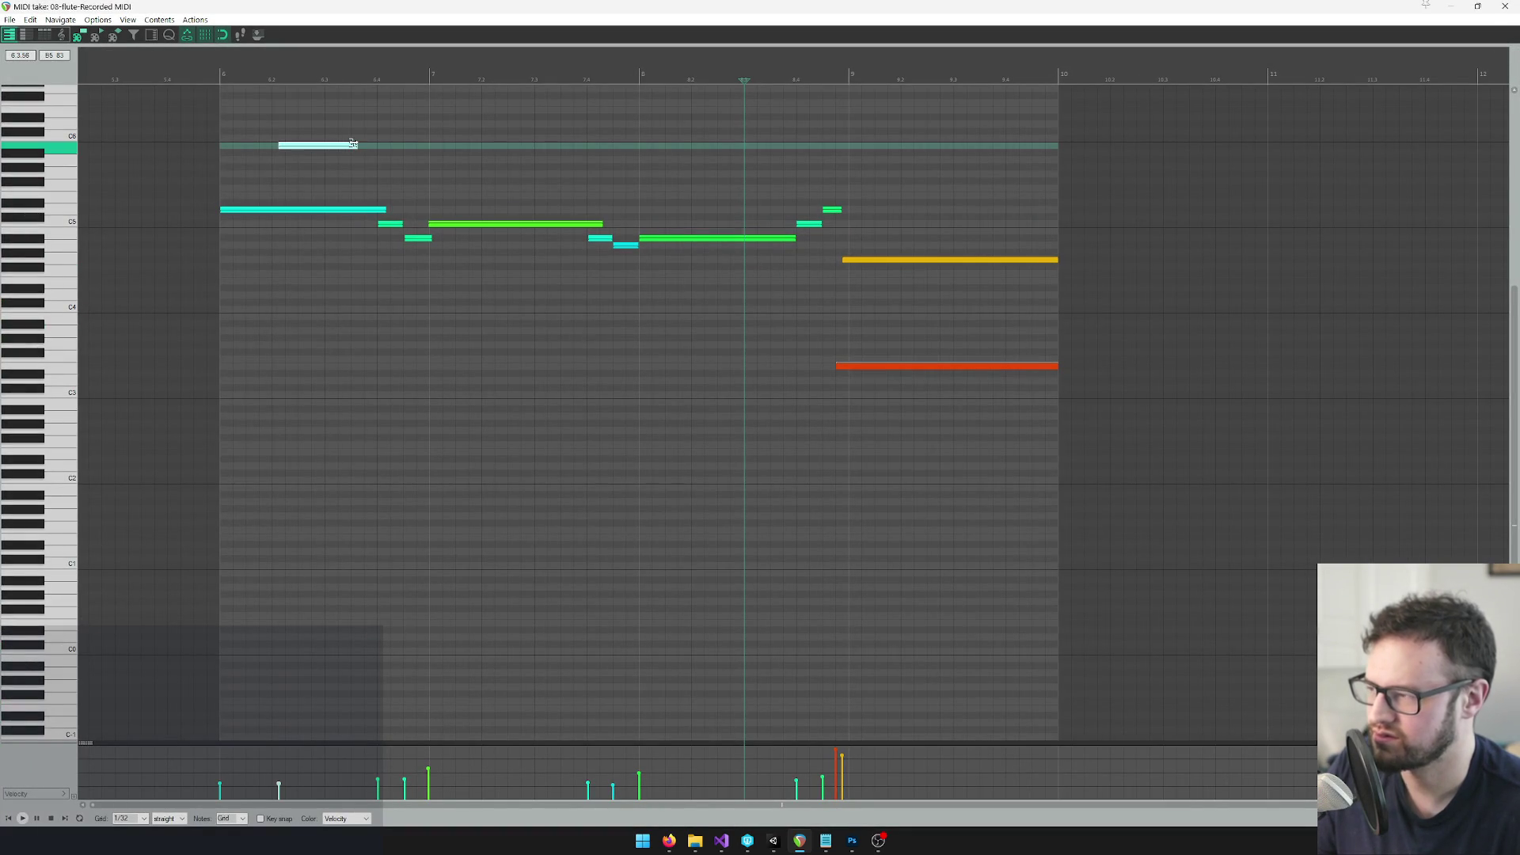
{"action": "key", "text": "ctrl+z"}
{"action": "left_click_drag", "start_coordinate": [266, 103], "coordinate": [366, 104]}
{"action": "key", "text": "ctrl+z"}
{"action": "left_click_drag", "start_coordinate": [308, 410], "coordinate": [424, 409]}
{"action": "key", "text": "ctrl+z"}
{"action": "left_click_drag", "start_coordinate": [266, 283], "coordinate": [387, 282]}
{"action": "key", "text": "ctrl+z"}
{"action": "mouse_move", "coordinate": [281, 117]}
{"action": "left_mouse_down"}
{"action": "mouse_move", "coordinate": [381, 117]}
{"action": "mouse_move", "coordinate": [368, 96]}
{"action": "left_mouse_up"}
{"action": "key", "text": "ctrl+z"}
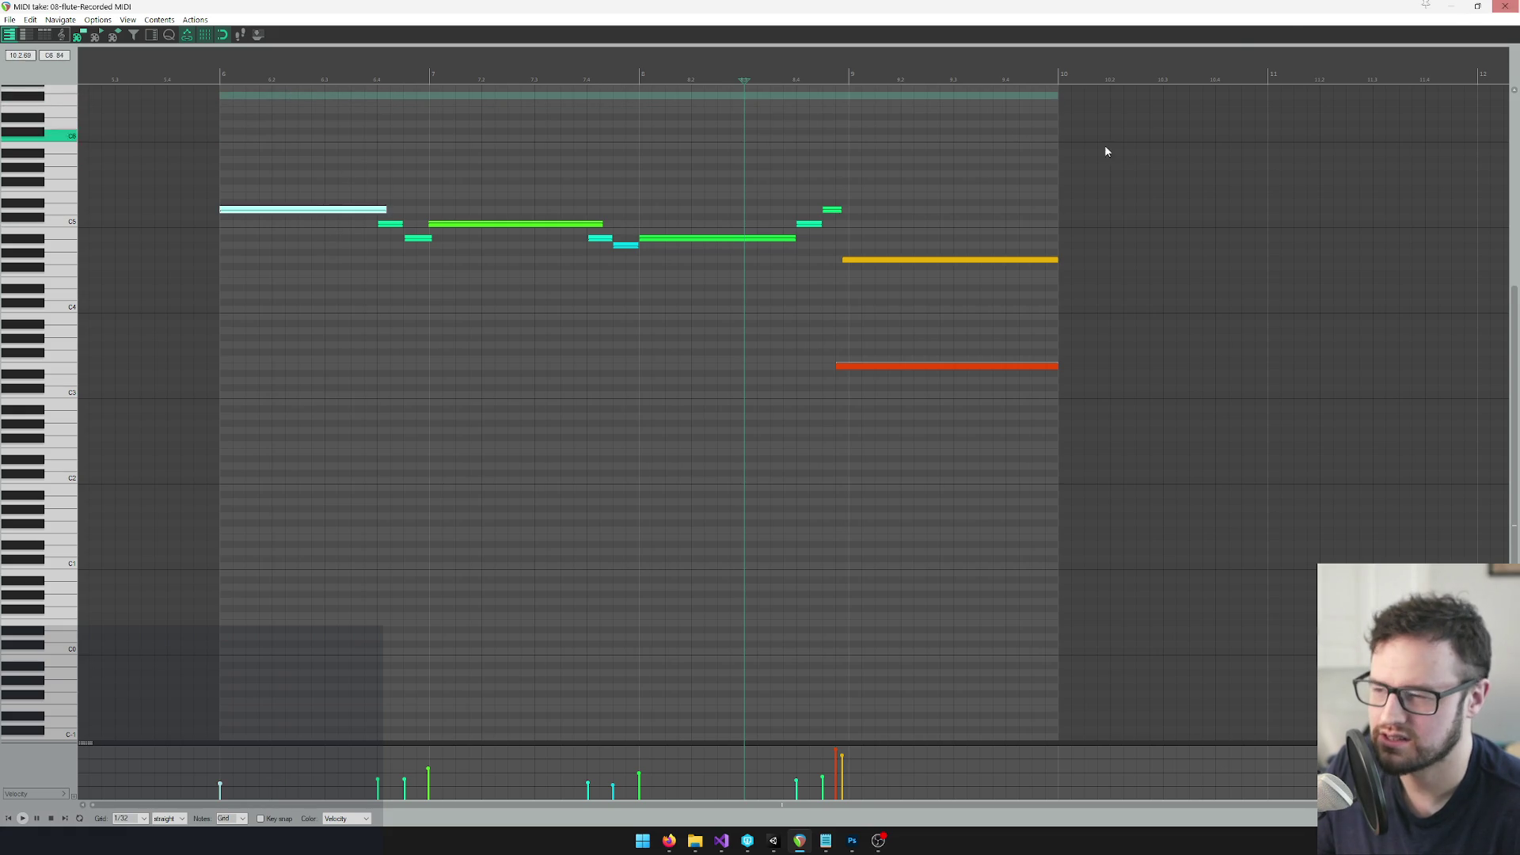
Raise the whole first flute phrase up an octave and play it back
{"action": "left_click", "coordinate": [234, 212]}
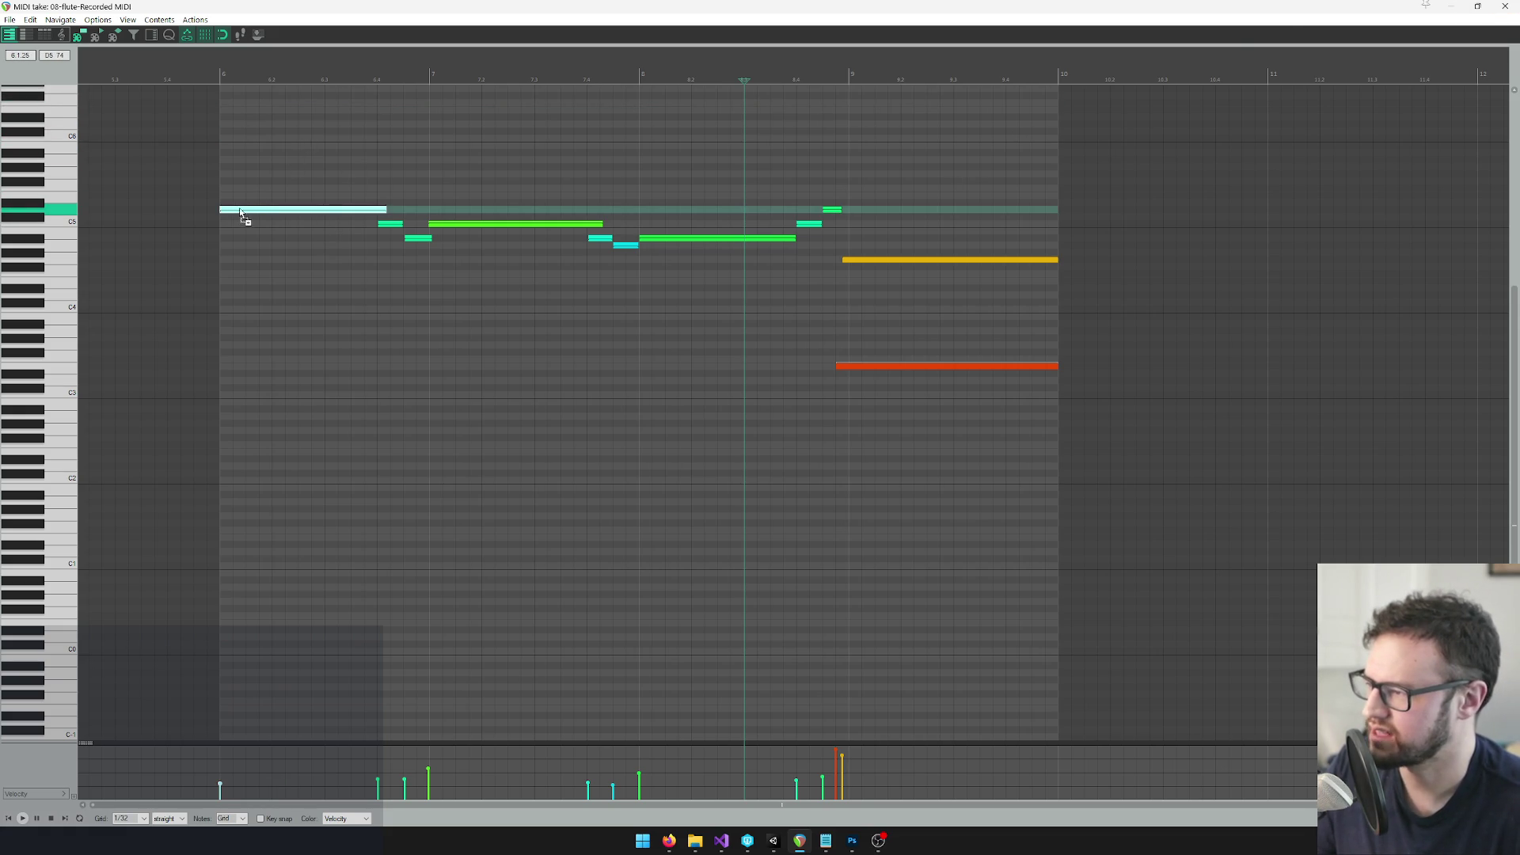
{"action": "key", "text": "ctrl+a"}
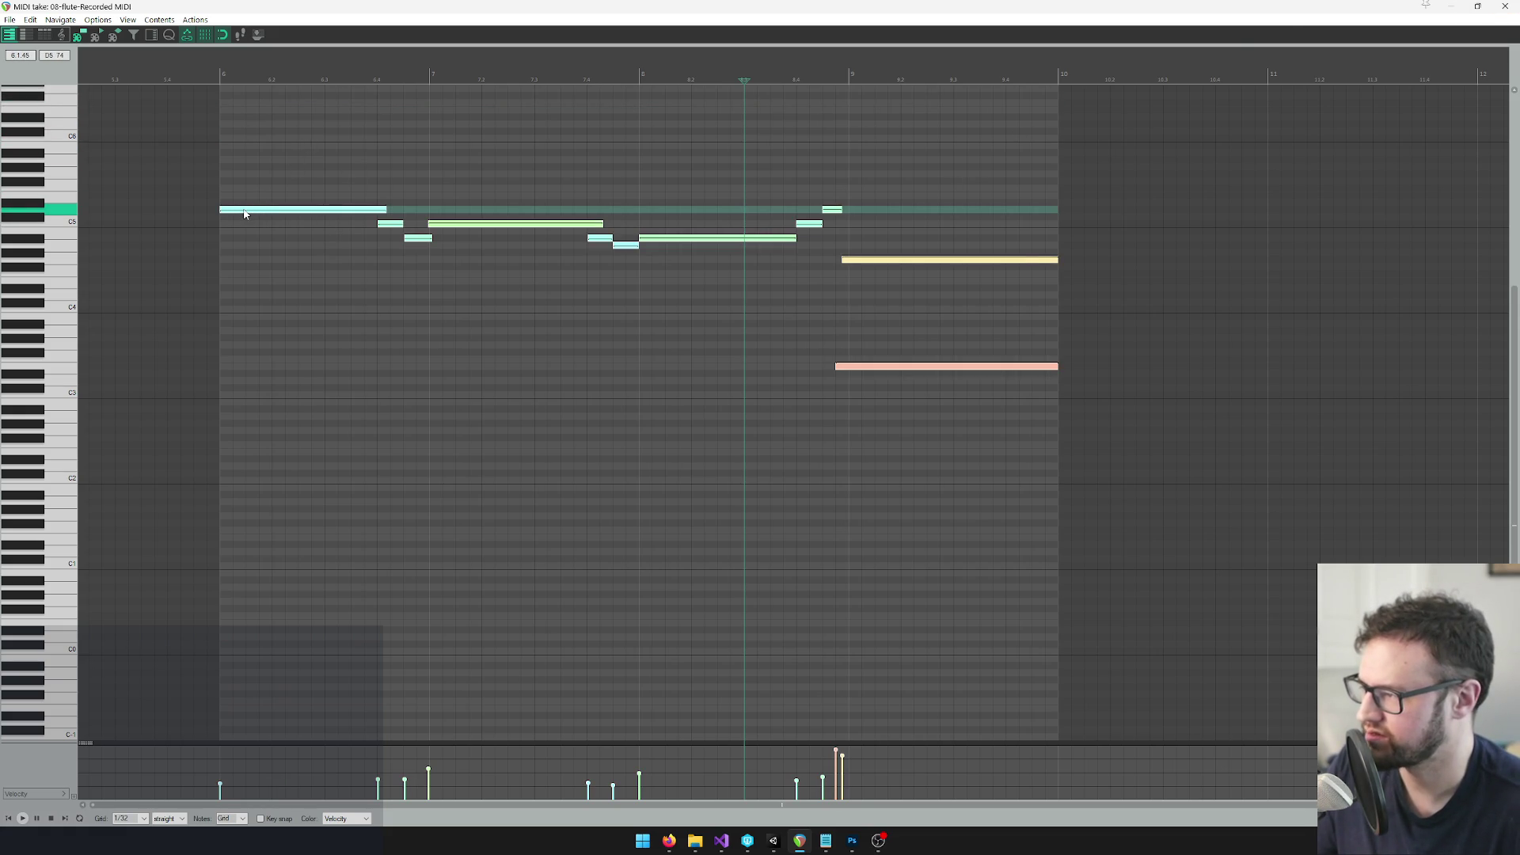
{"action": "left_click_drag", "start_coordinate": [244, 214], "coordinate": [251, 129]}
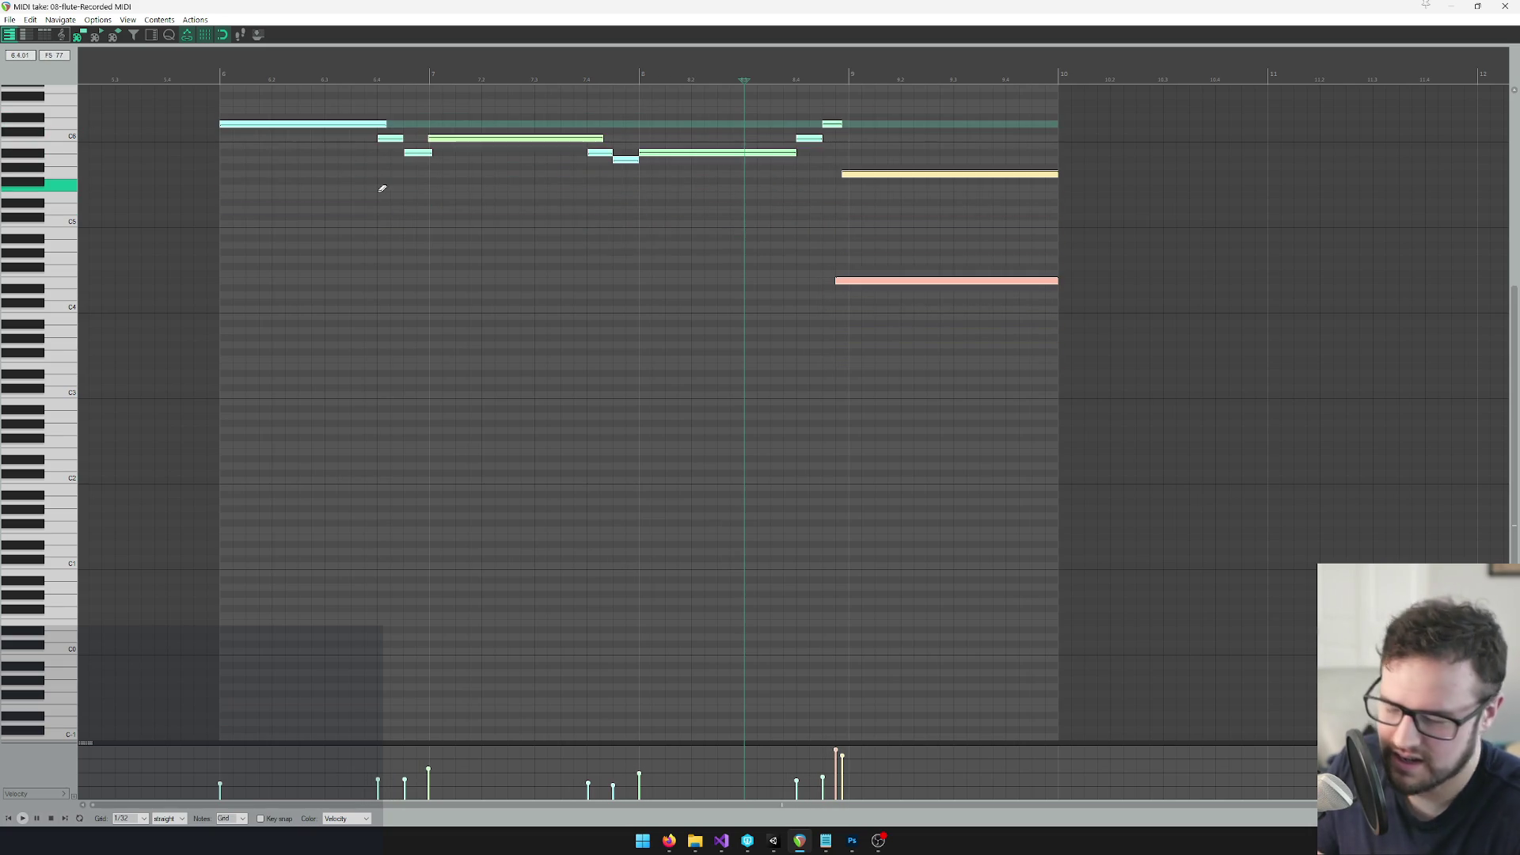
{"action": "left_click", "coordinate": [218, 61]}
{"action": "key", "text": "space"}
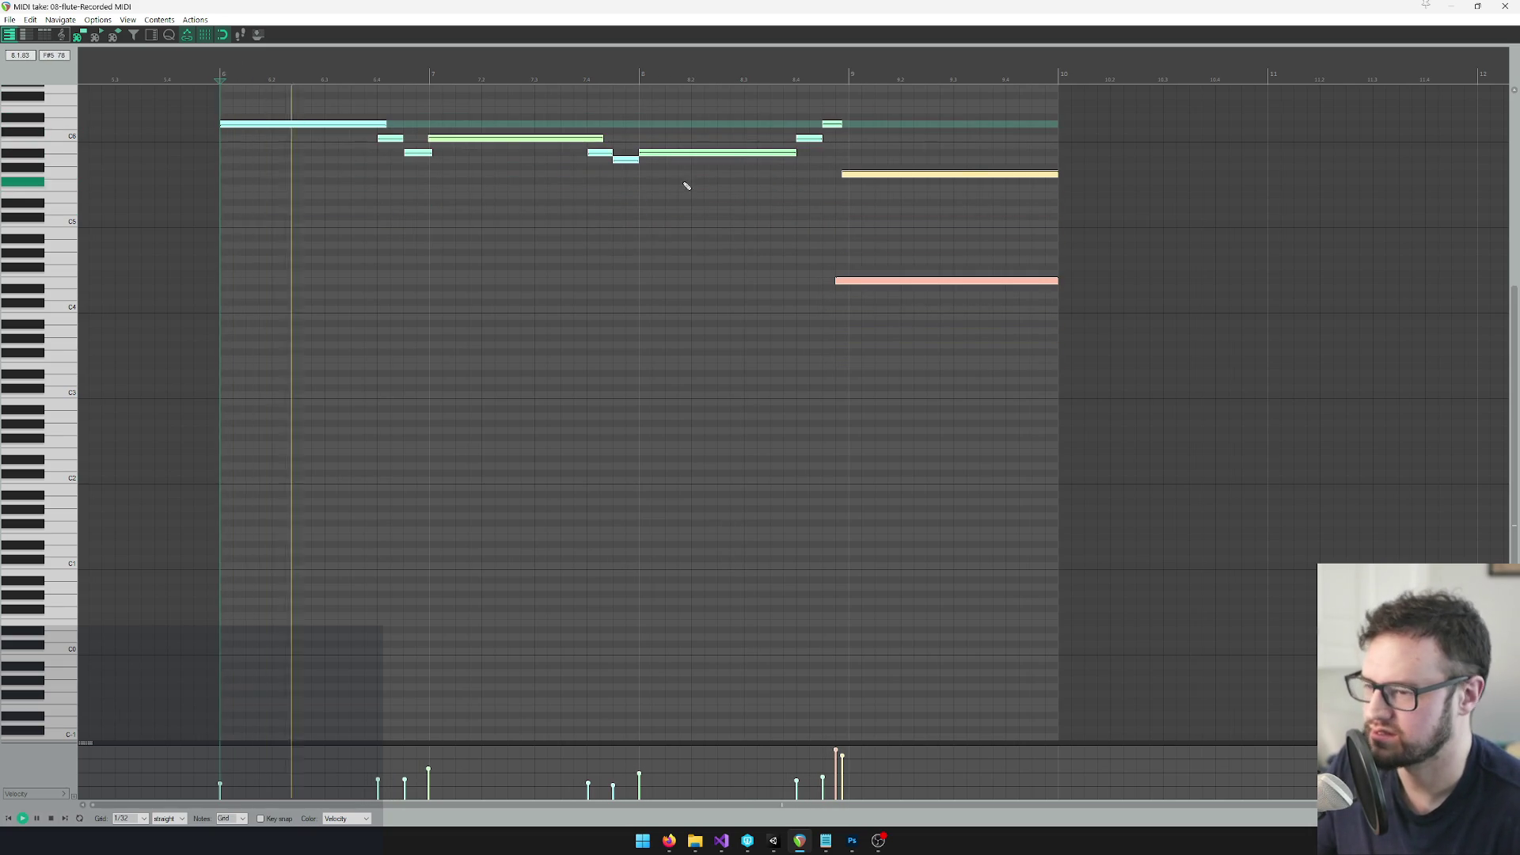
{"action": "scroll", "coordinate": [934, 143], "scroll_direction": "down", "scroll_amount": 1}
{"action": "key", "text": "space"}
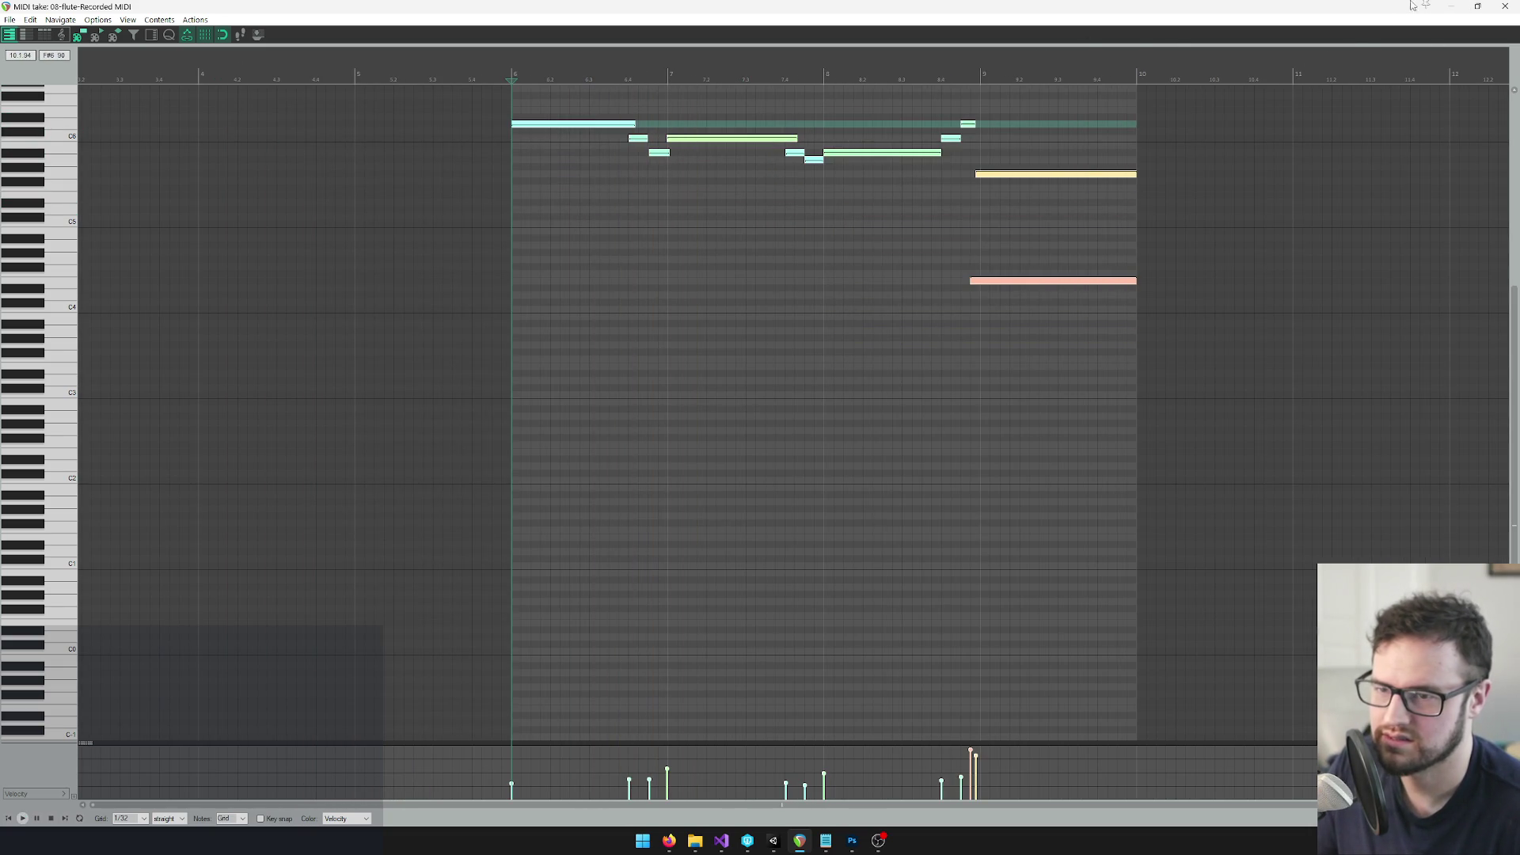
Open the next flute MIDI item and transpose all its notes up two octaves with Ctrl+Up
{"action": "left_click", "coordinate": [1504, 6]}
{"action": "double_click", "coordinate": [757, 198]}
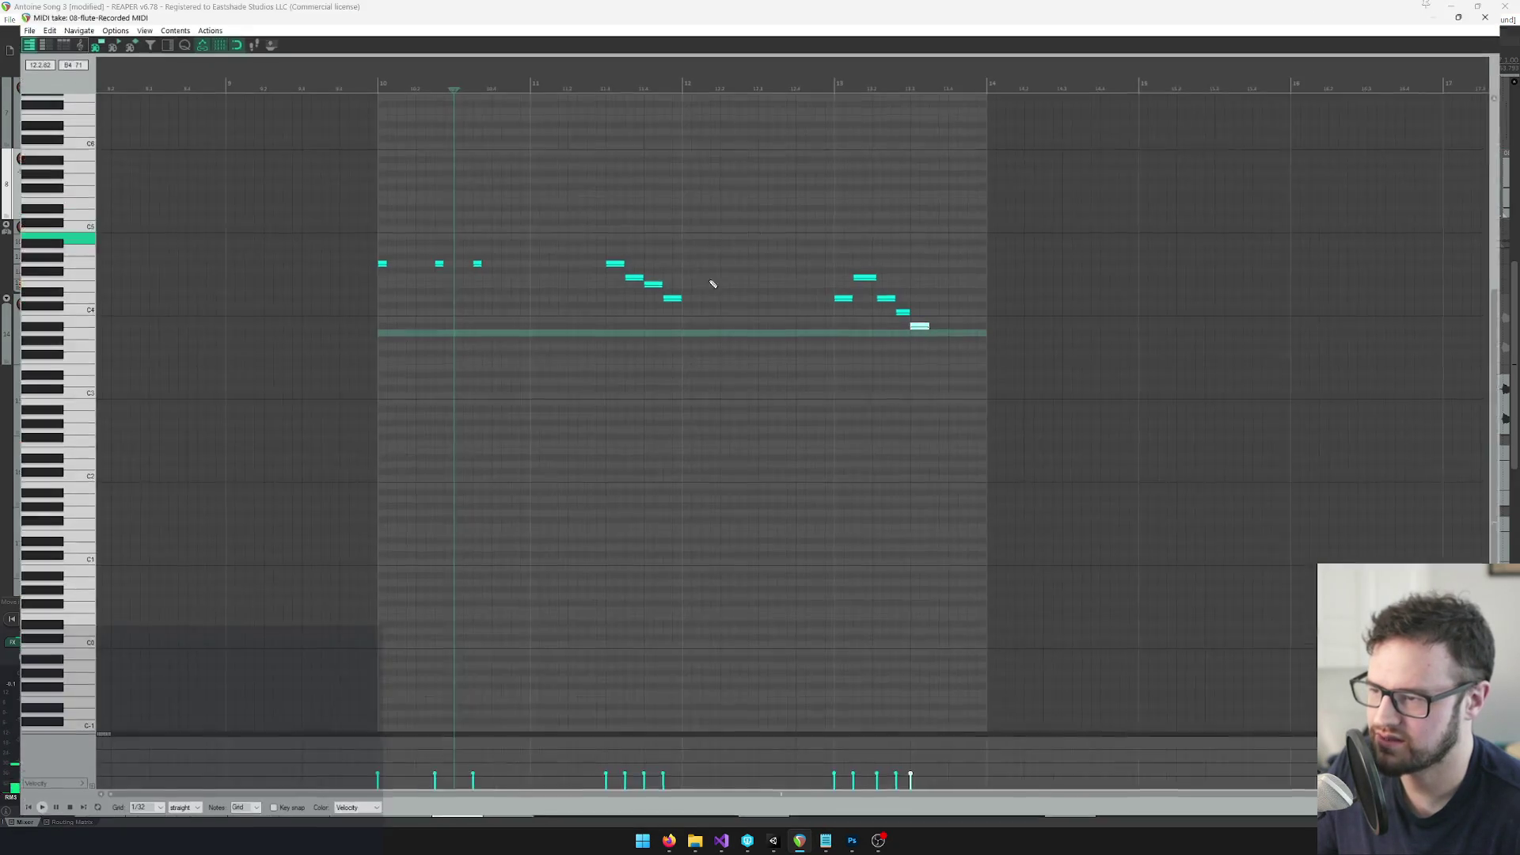
{"action": "key", "text": "space"}
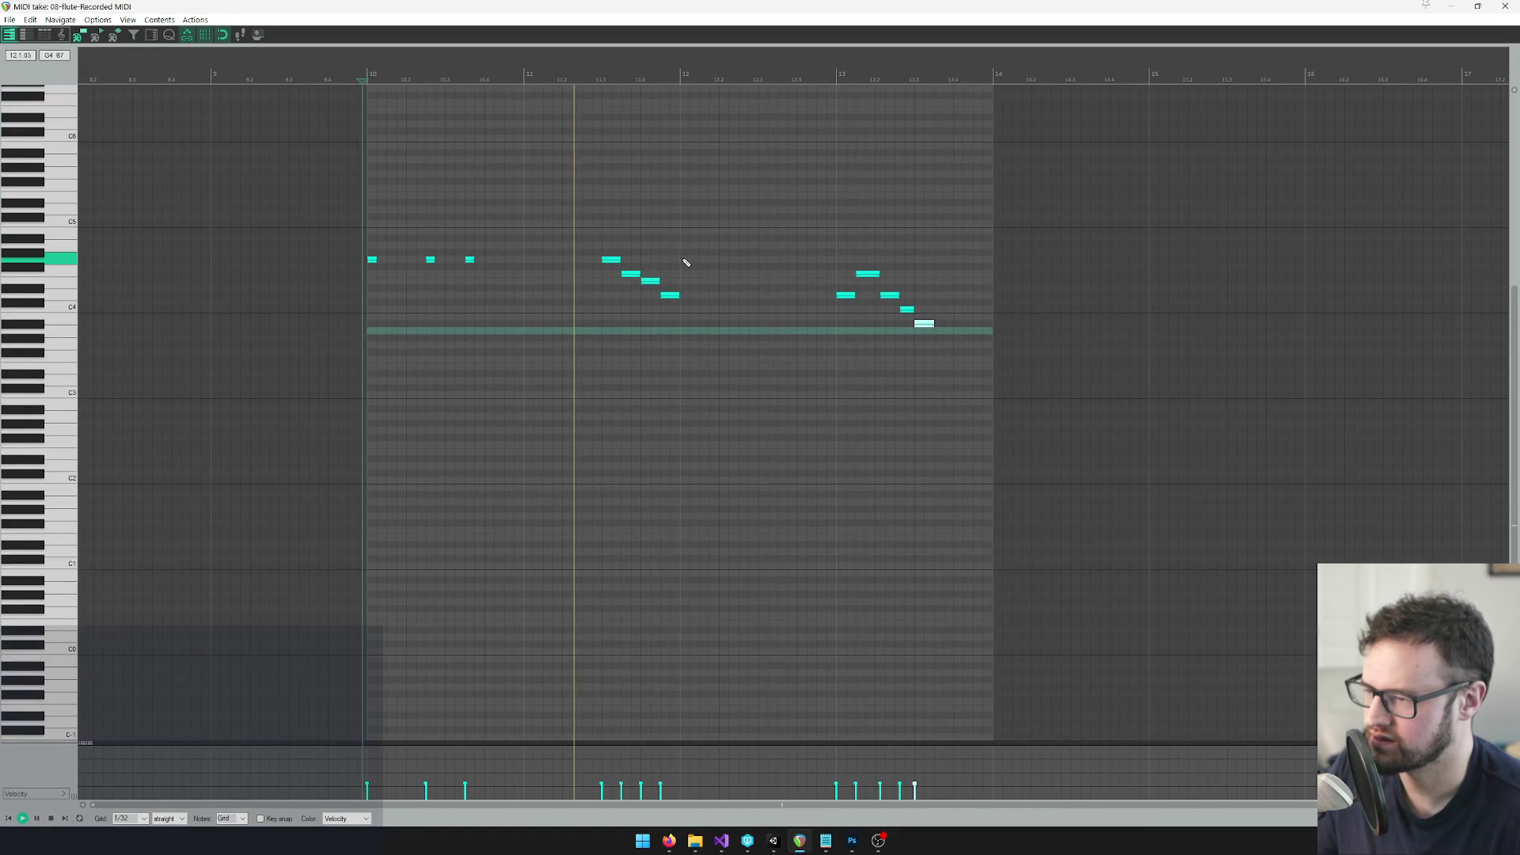
{"action": "key", "text": "space"}
{"action": "key", "text": "ctrl+a"}
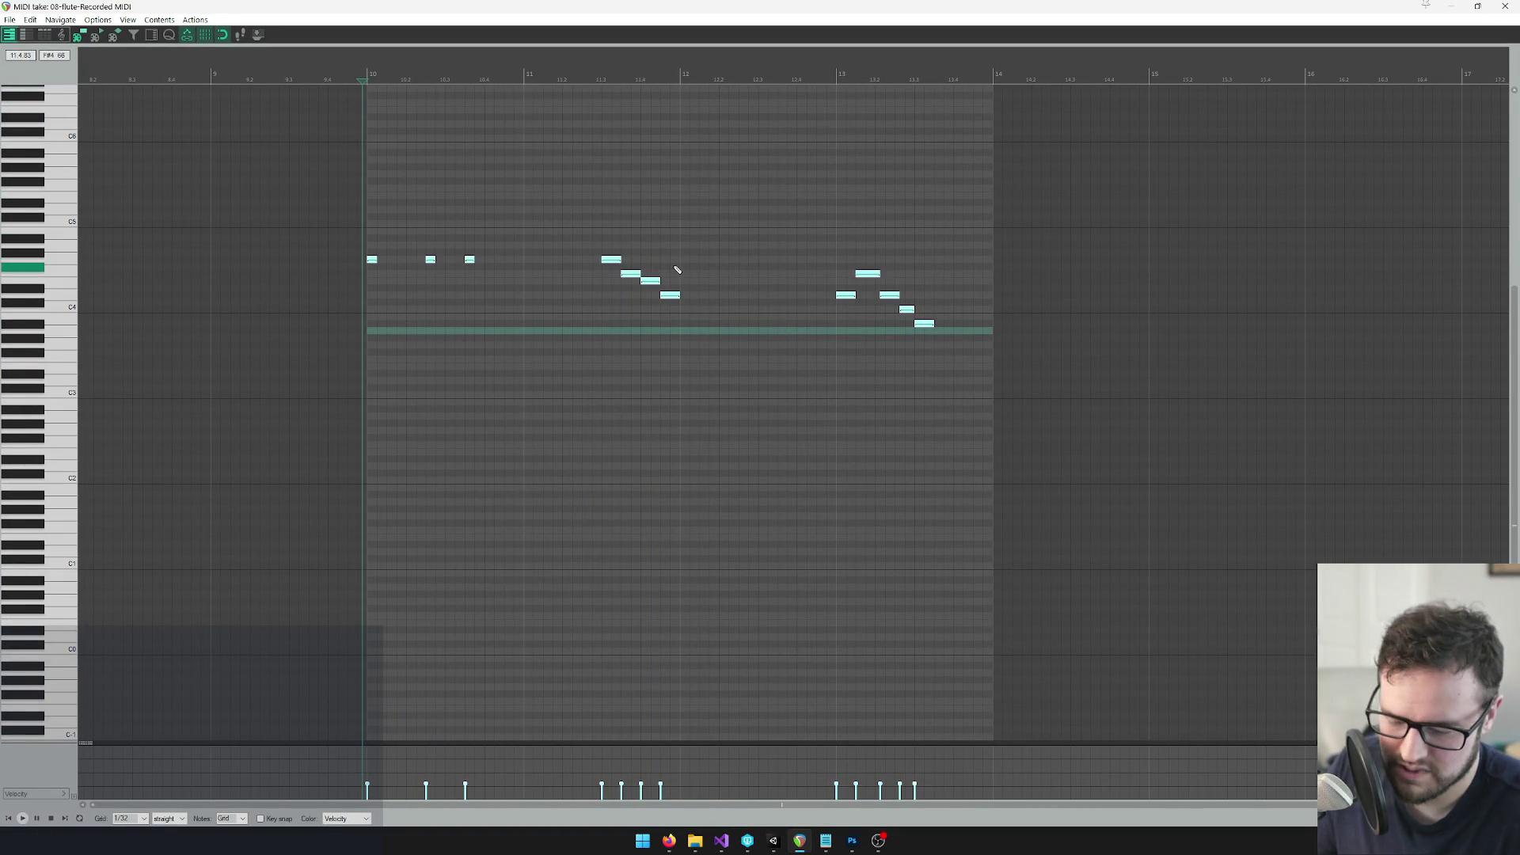
{"action": "key", "text": "ctrl+Up"}
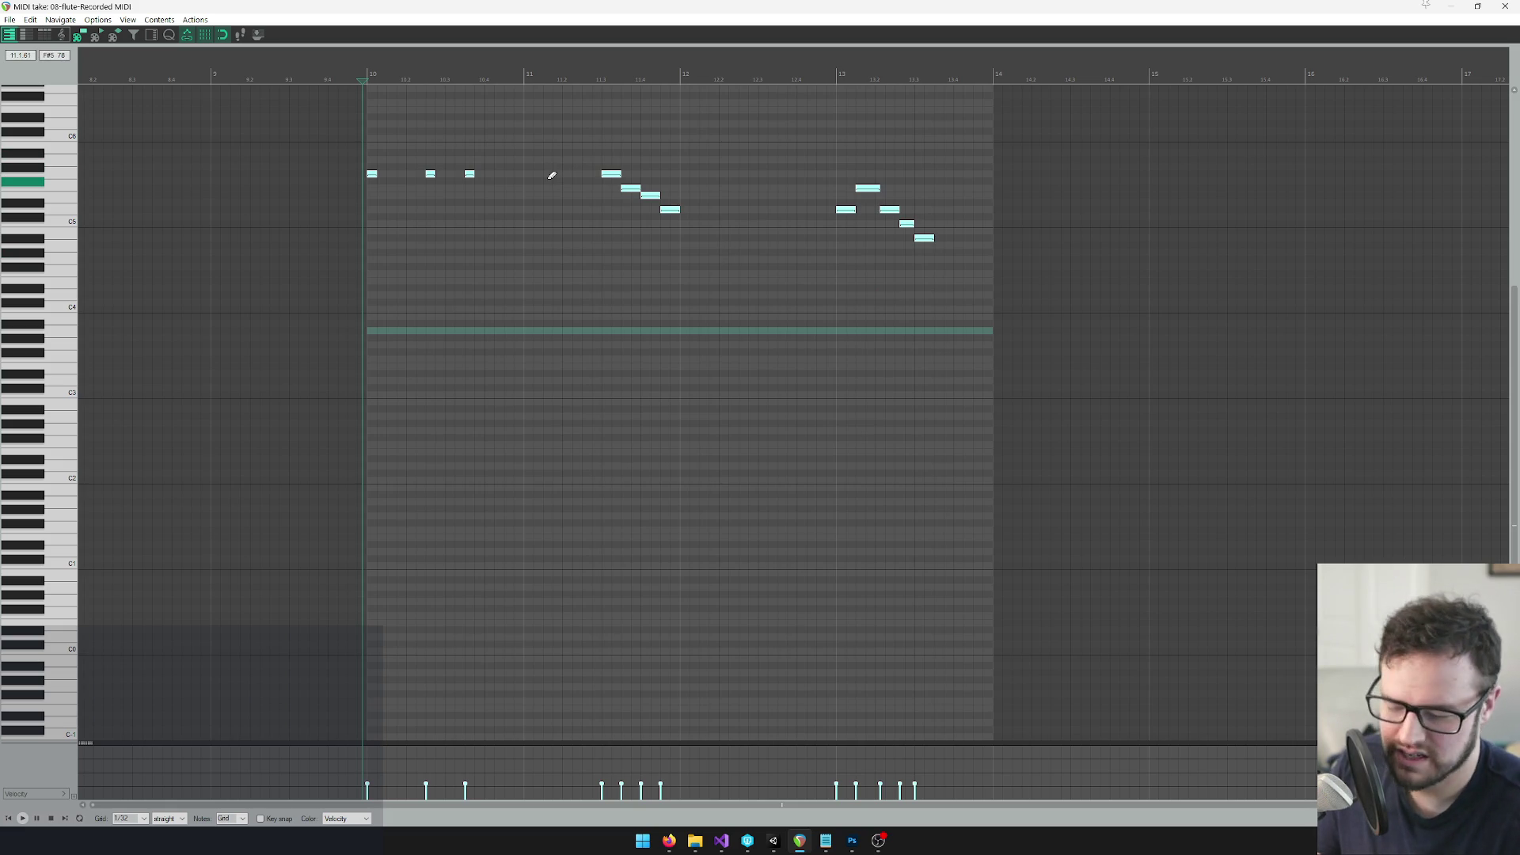
{"action": "key", "text": "ctrl+Up"}
{"action": "key", "text": "space"}
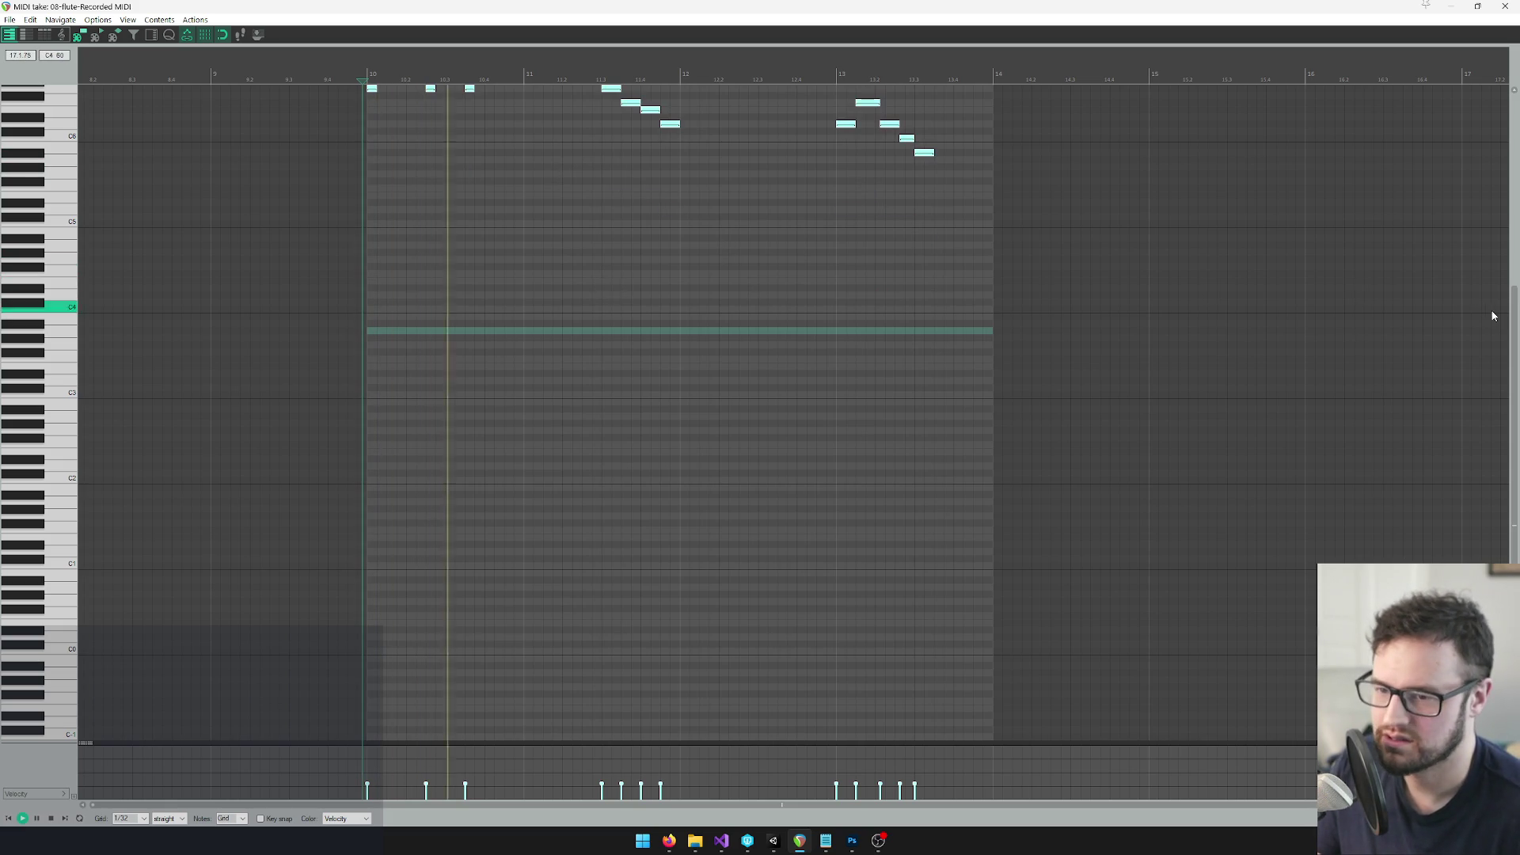
{"action": "scroll", "coordinate": [1513, 313], "scroll_direction": "up", "scroll_amount": 3}
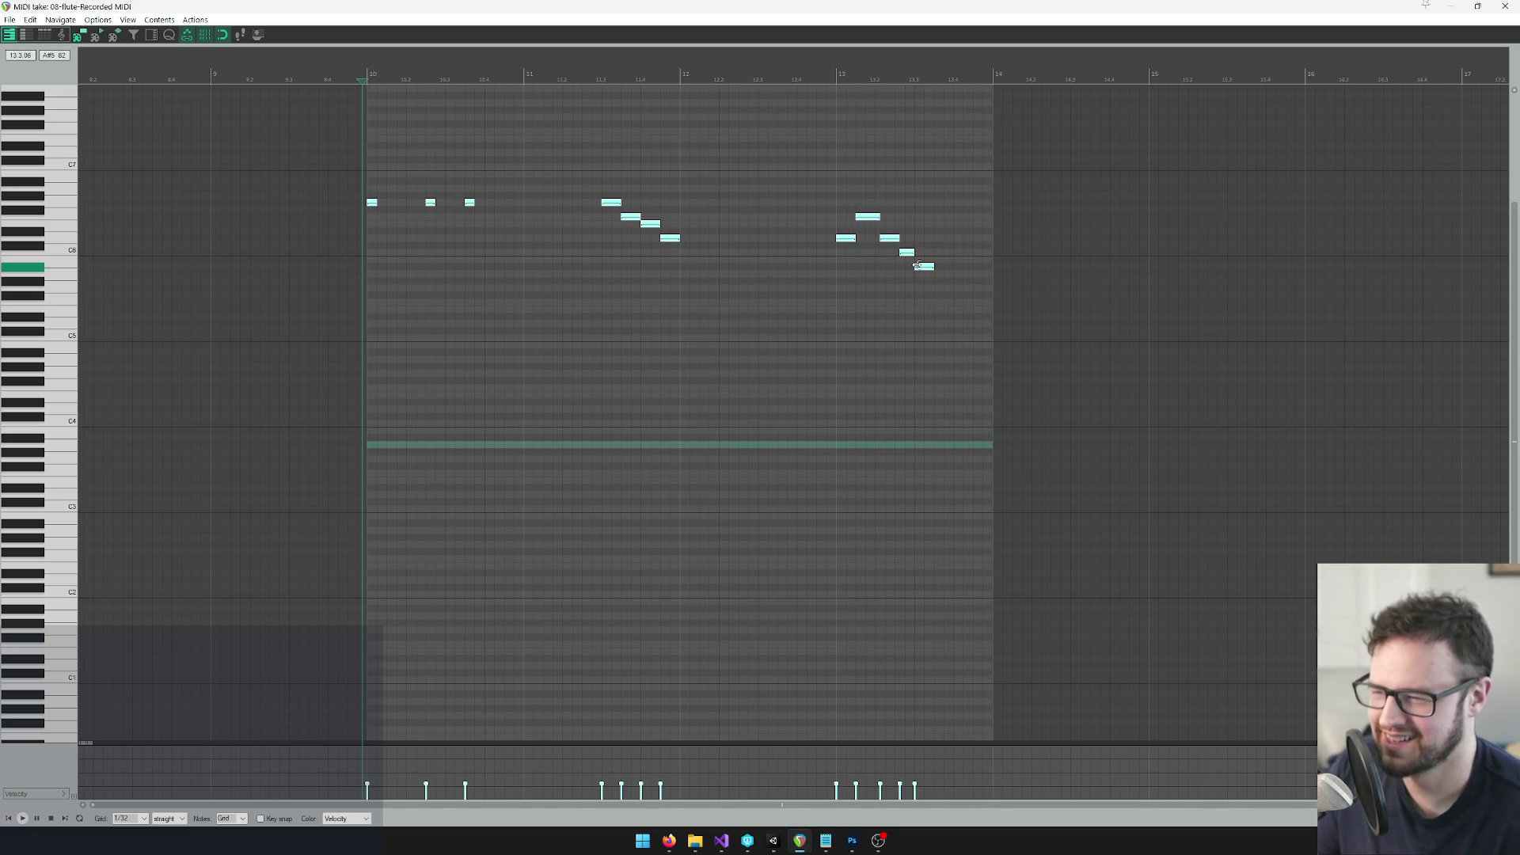
{"action": "left_click", "coordinate": [924, 267]}
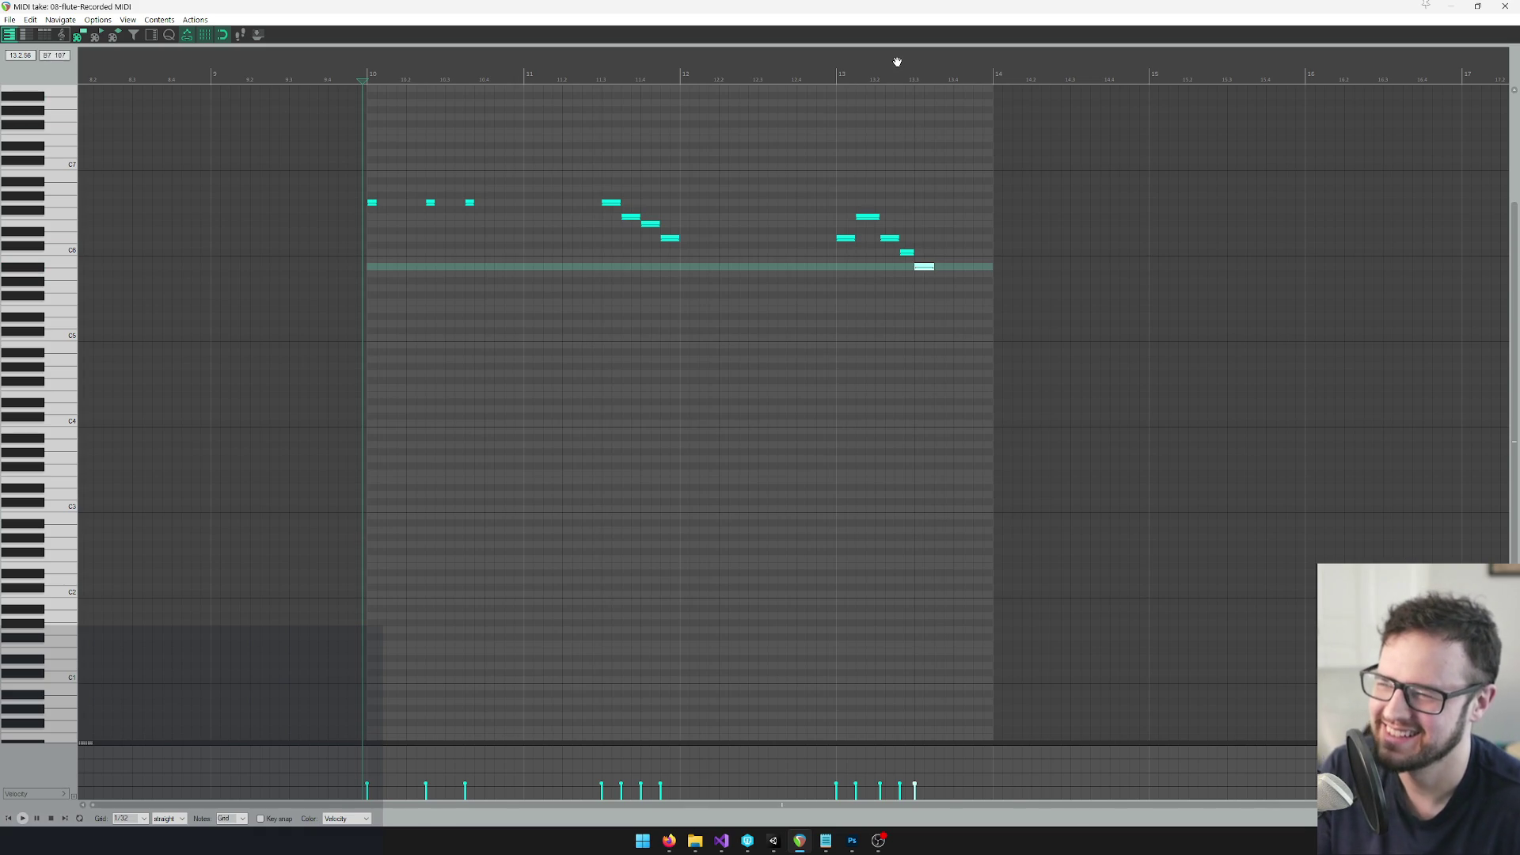
Shift the late note near bar 13 one grid step earlier
{"action": "left_click", "coordinate": [898, 64]}
{"action": "scroll", "coordinate": [898, 64], "scroll_direction": "up", "scroll_amount": 3}
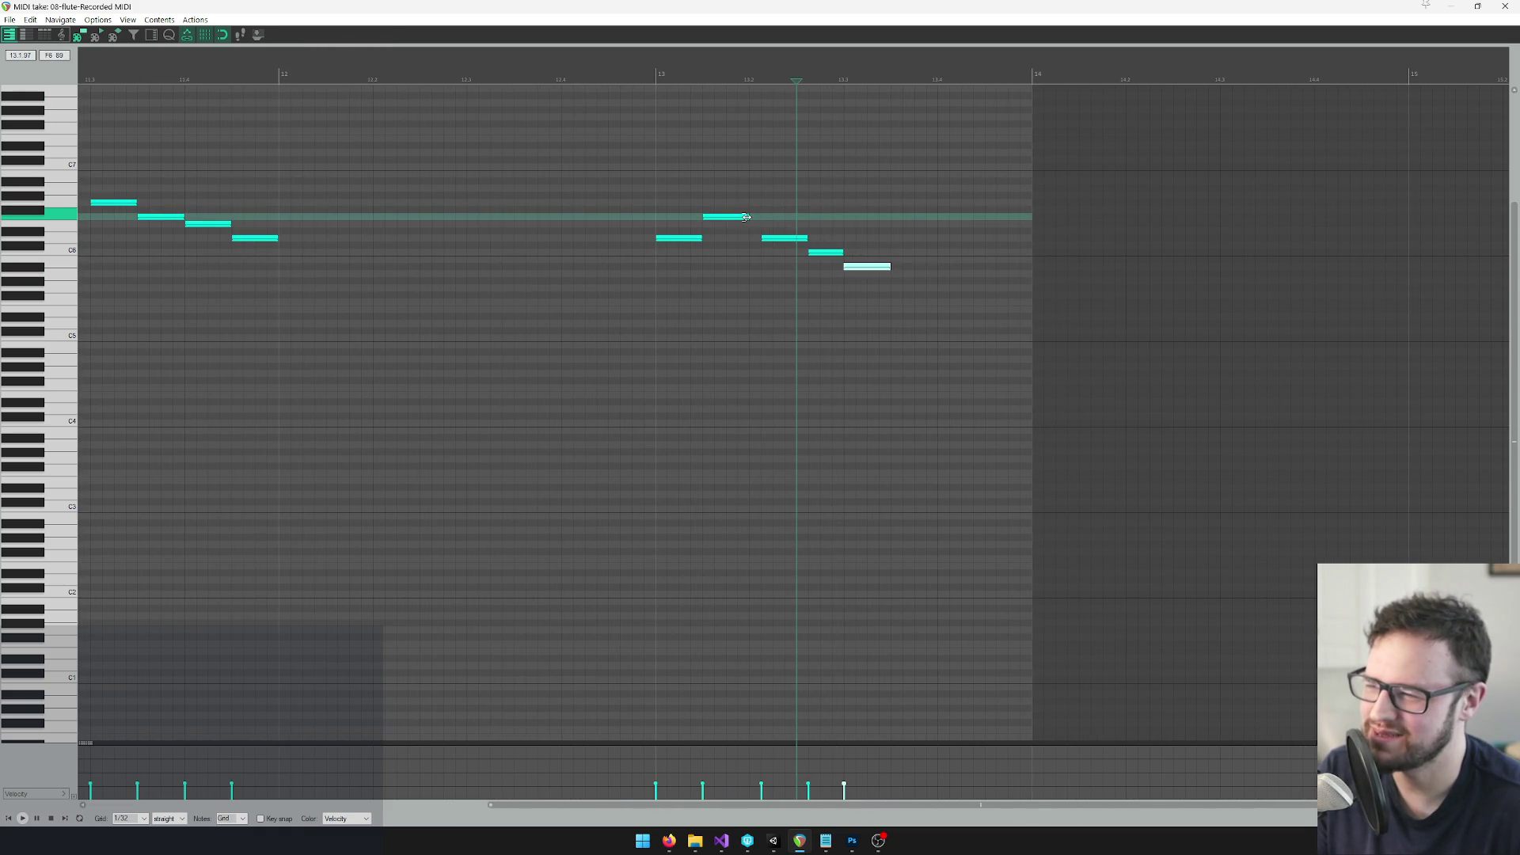
{"action": "left_click_drag", "start_coordinate": [780, 238], "coordinate": [768, 238]}
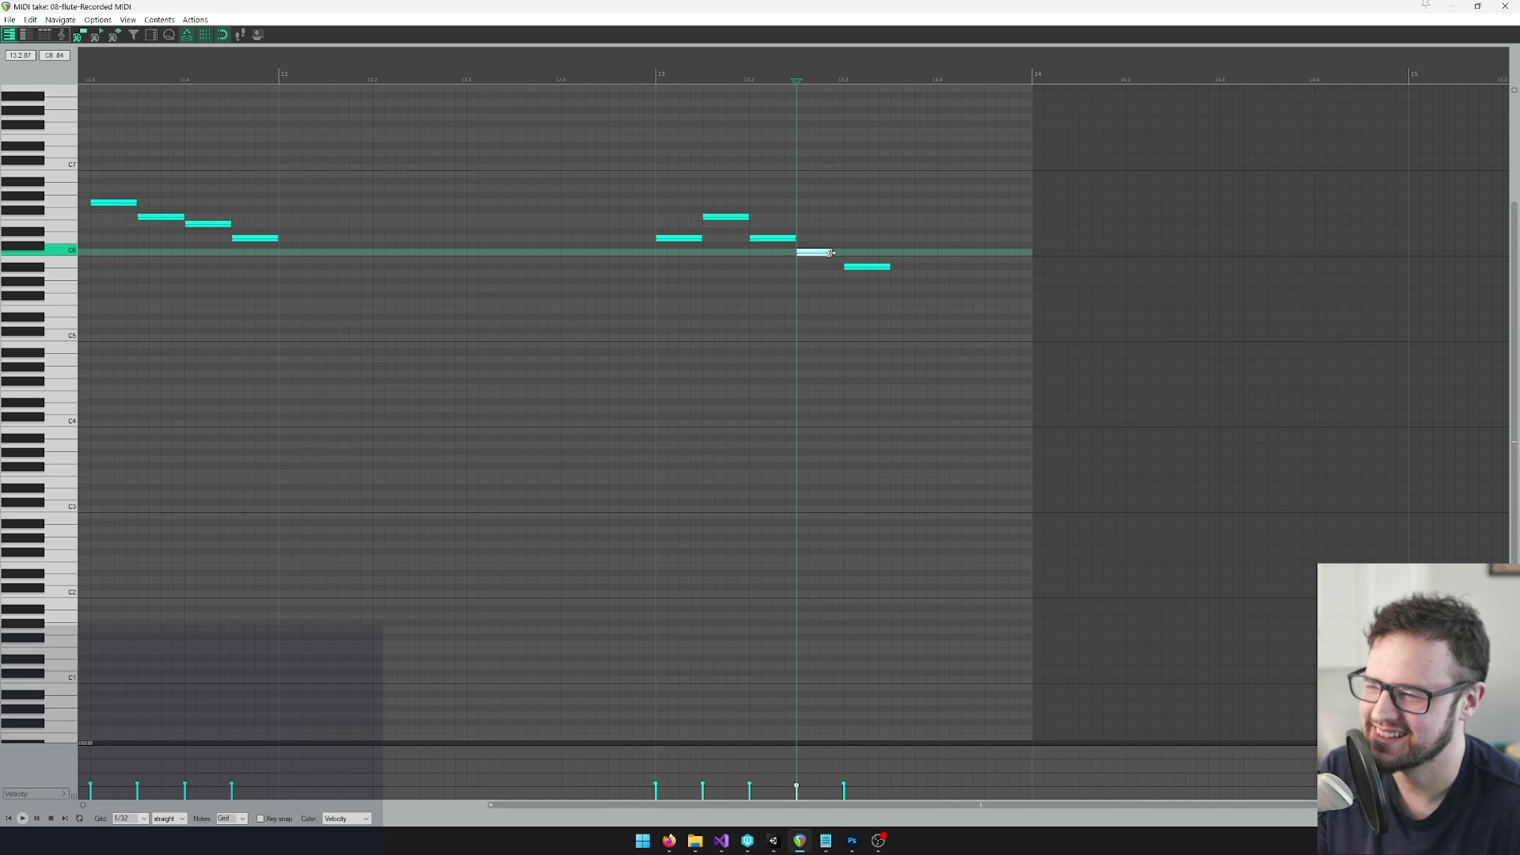
{"action": "scroll", "coordinate": [689, 237], "scroll_direction": "down", "scroll_amount": 3}
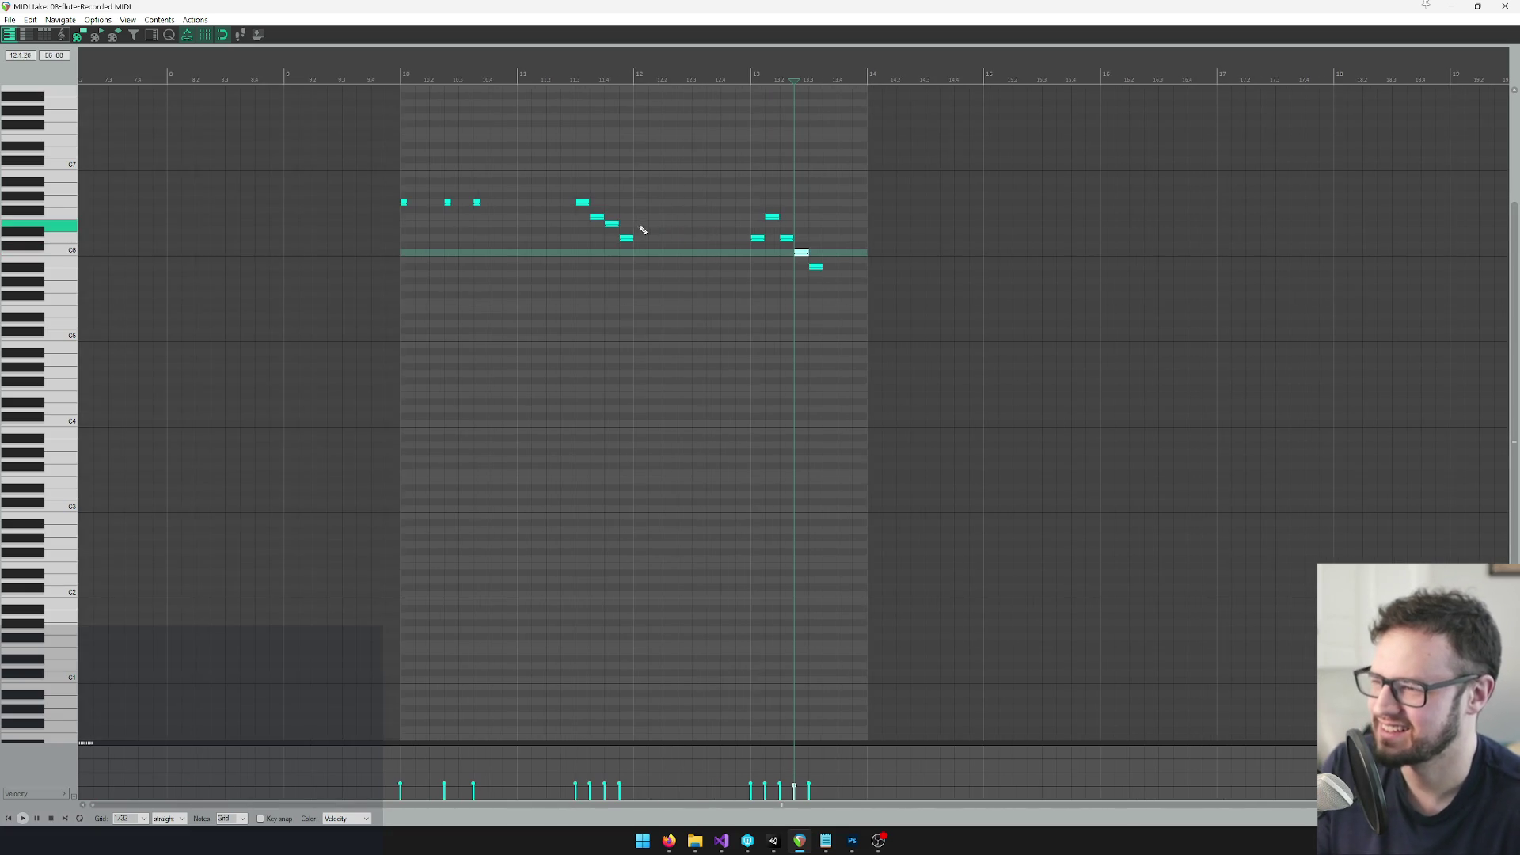
Drag only the phrase's first note at bar 10 down an octave
{"action": "left_click", "coordinate": [582, 203]}
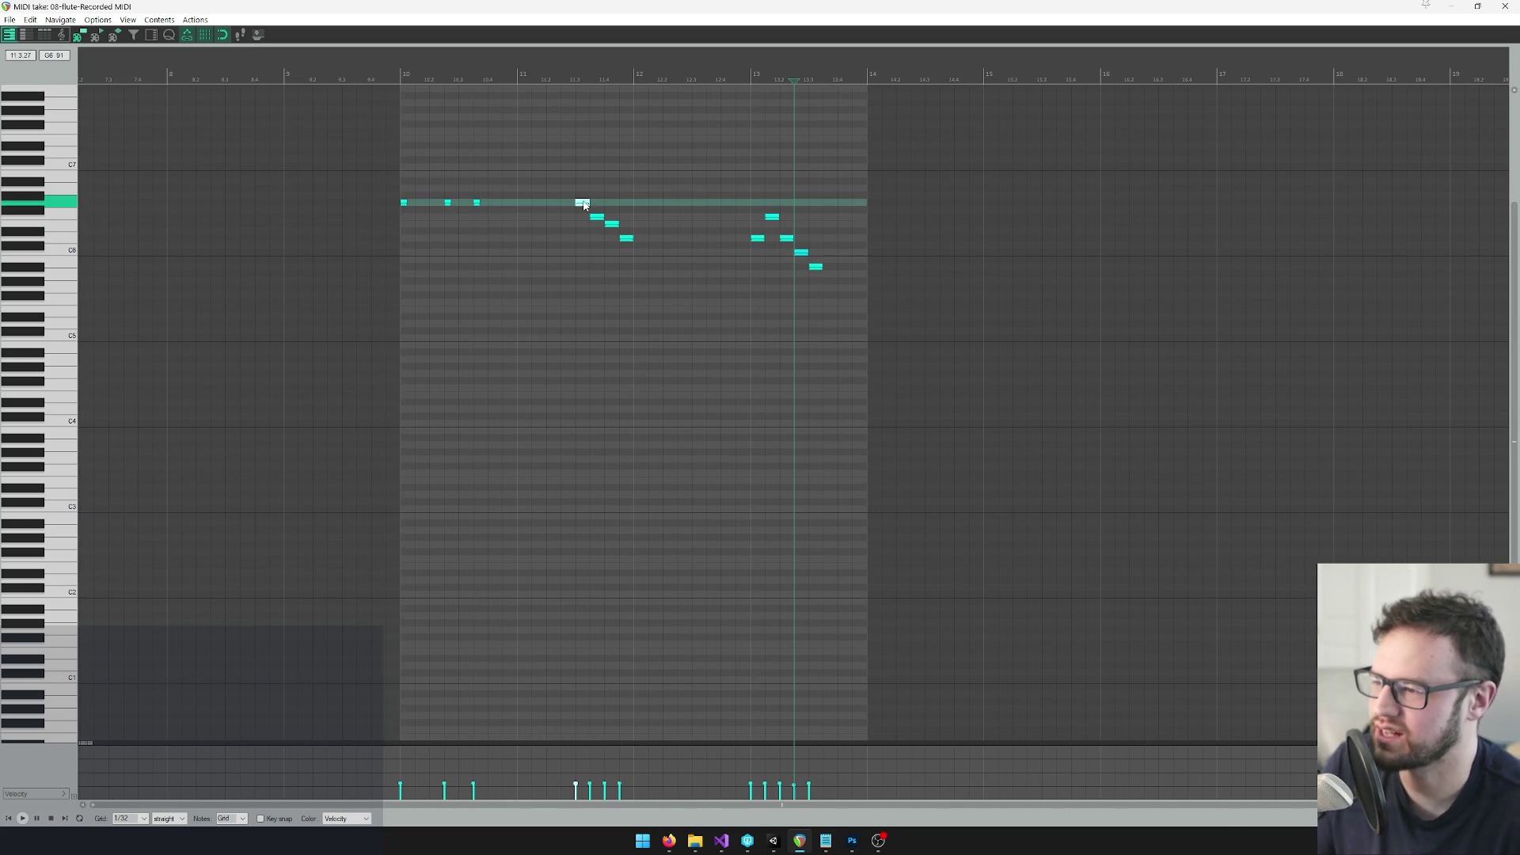
{"action": "left_click", "coordinate": [540, 71]}
{"action": "left_click_drag", "start_coordinate": [522, 67], "coordinate": [513, 66]}
{"action": "left_click", "coordinate": [382, 70]}
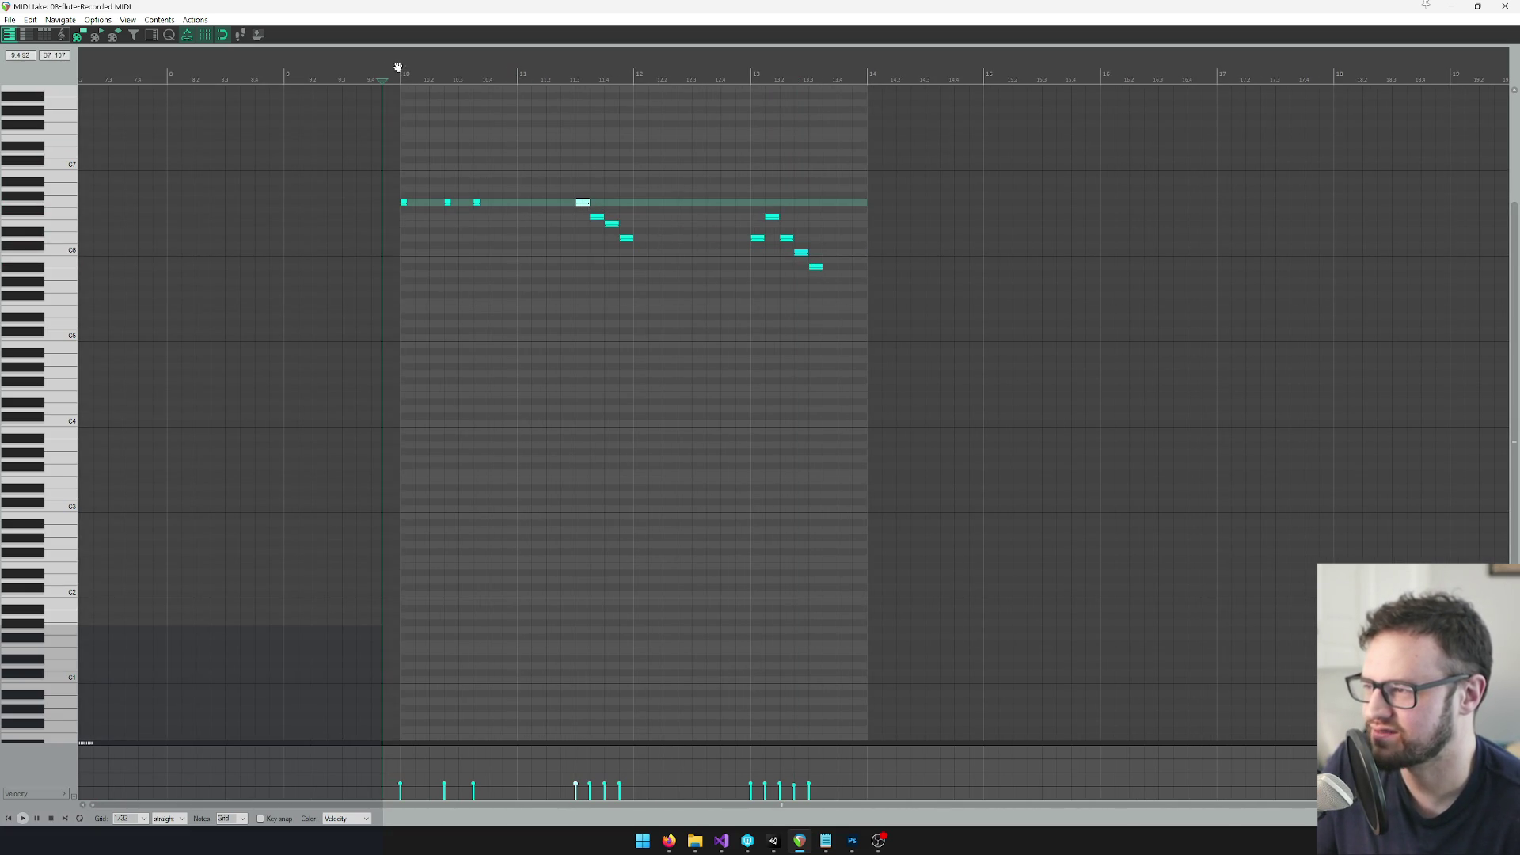
{"action": "key", "text": "ctrl+a"}
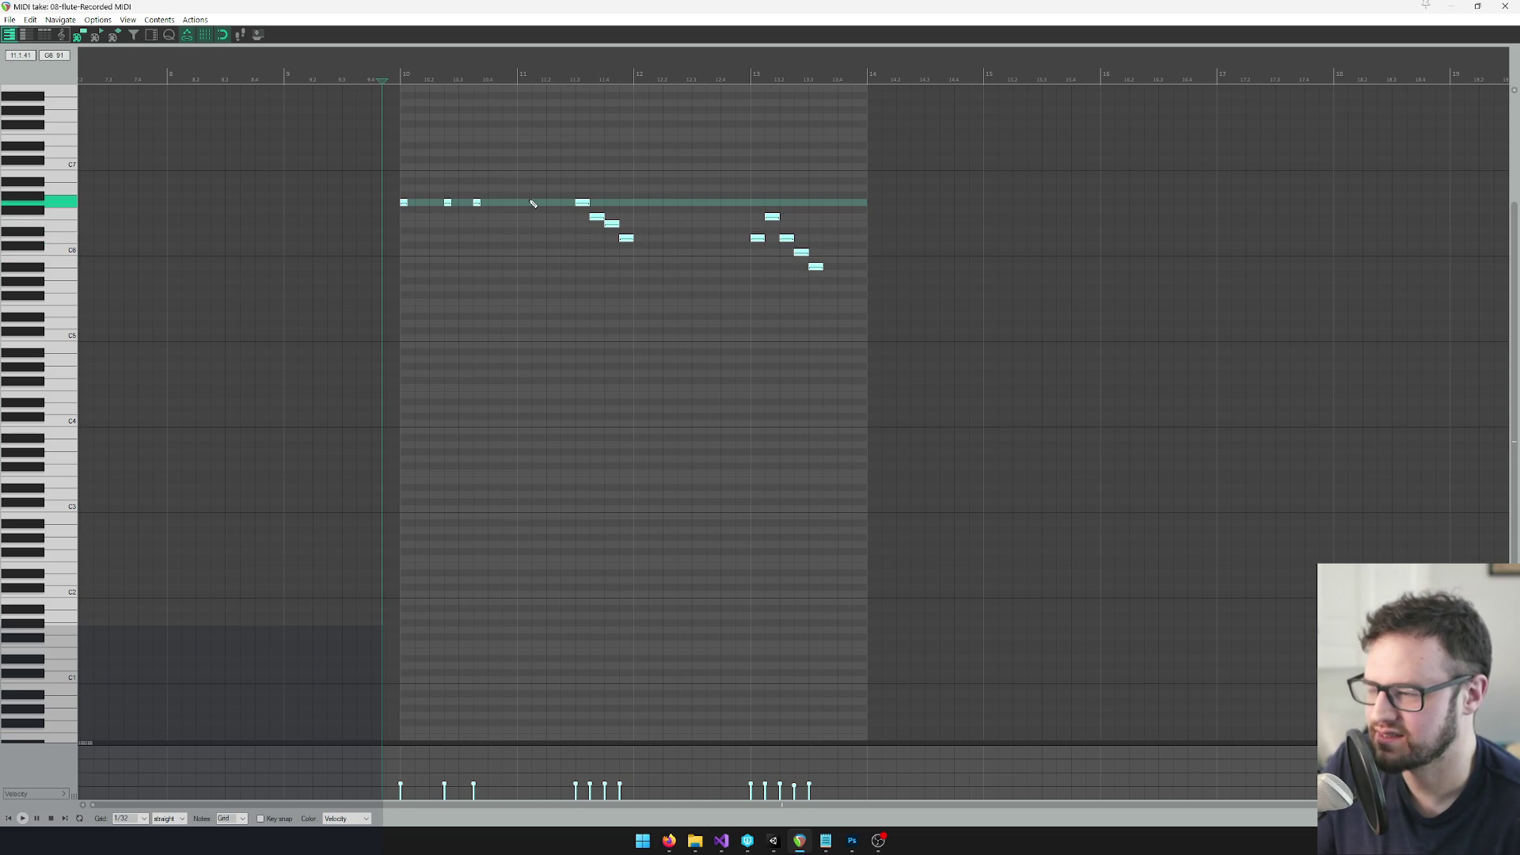
{"action": "left_click", "coordinate": [404, 203]}
{"action": "left_click", "coordinate": [761, 73]}
{"action": "left_click", "coordinate": [749, 73]}
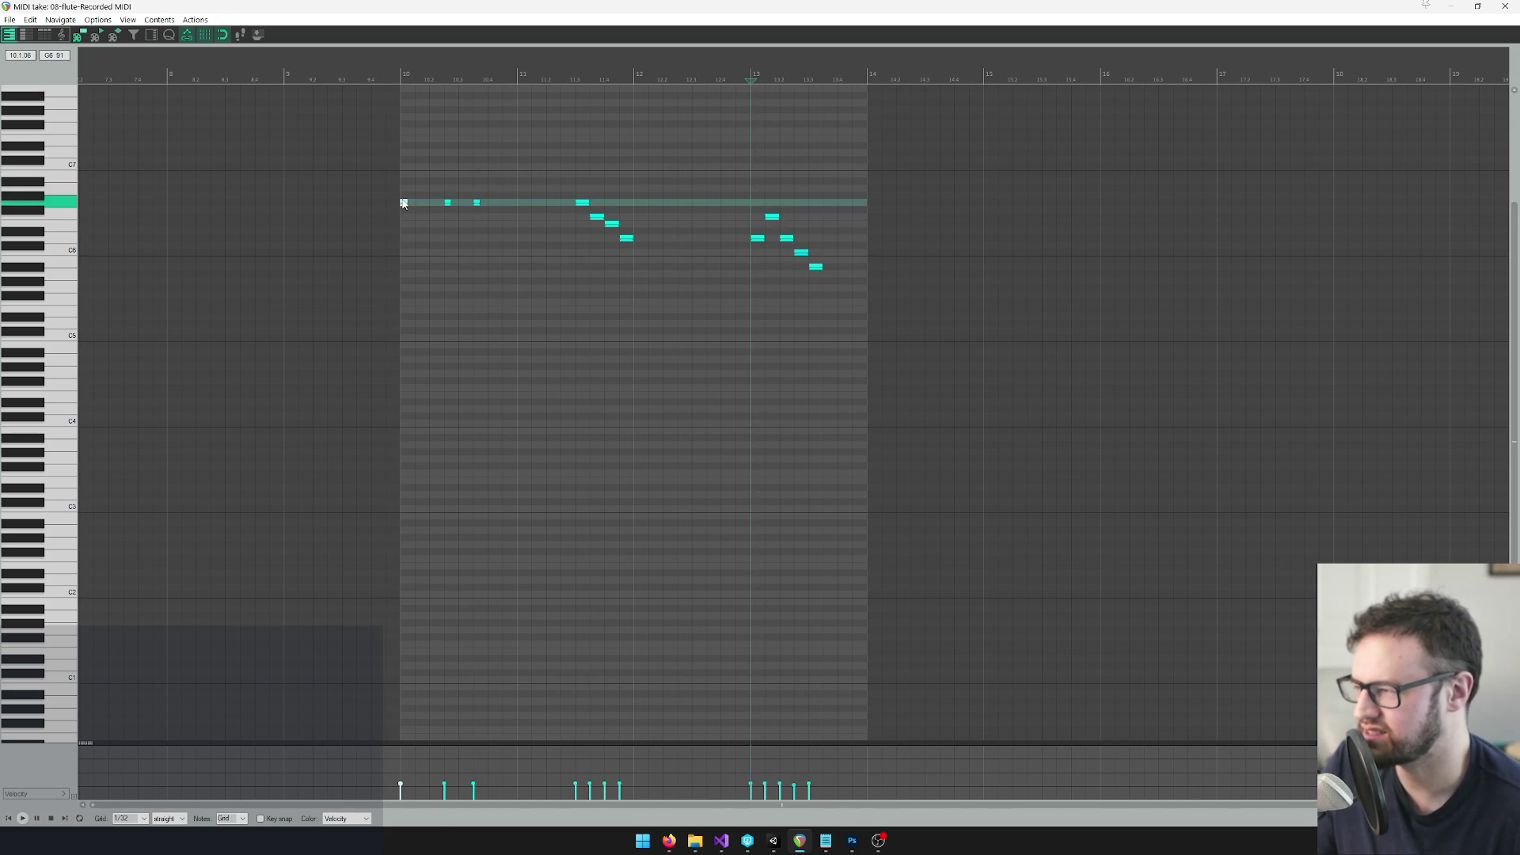
{"action": "left_click_drag", "start_coordinate": [404, 203], "coordinate": [390, 289]}
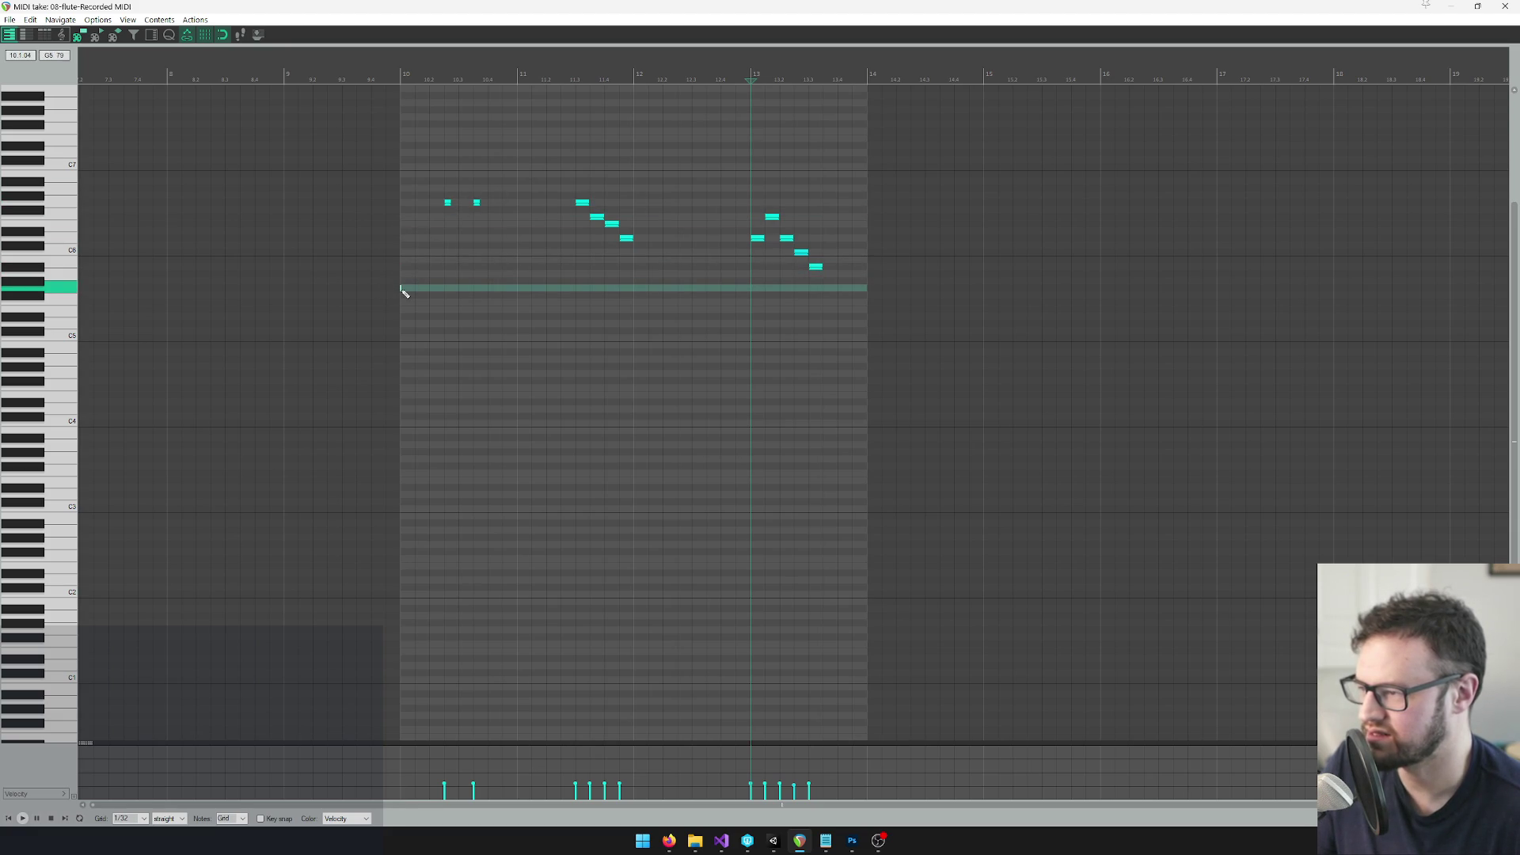
Draw a long opening note at bar 10 and reposition the short notes, including A5 at 10.3
{"action": "scroll", "coordinate": [543, 224], "scroll_direction": "up", "scroll_amount": 5}
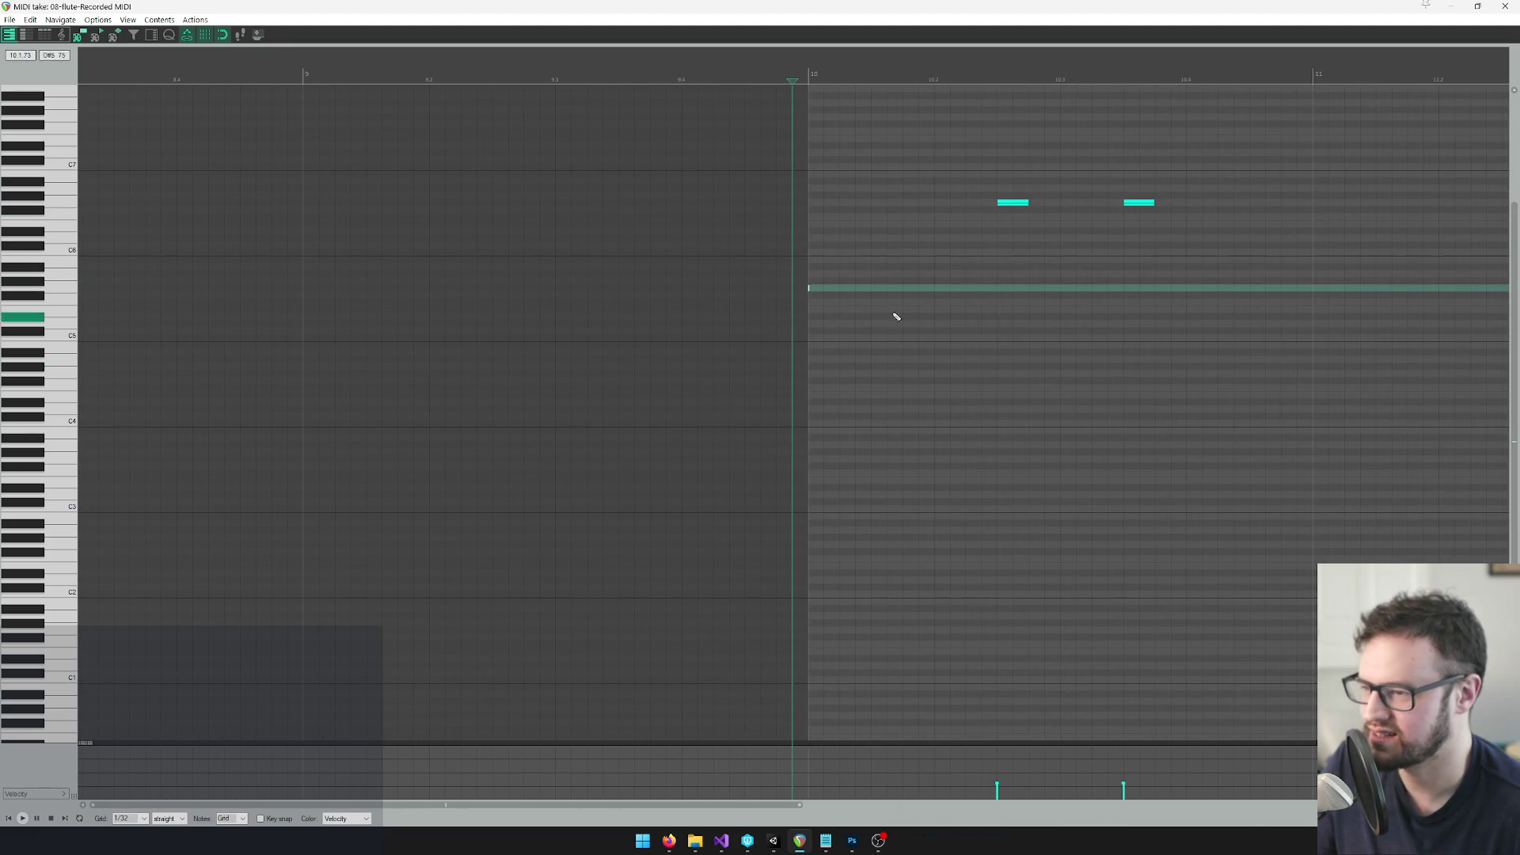
{"action": "left_click", "coordinate": [813, 289]}
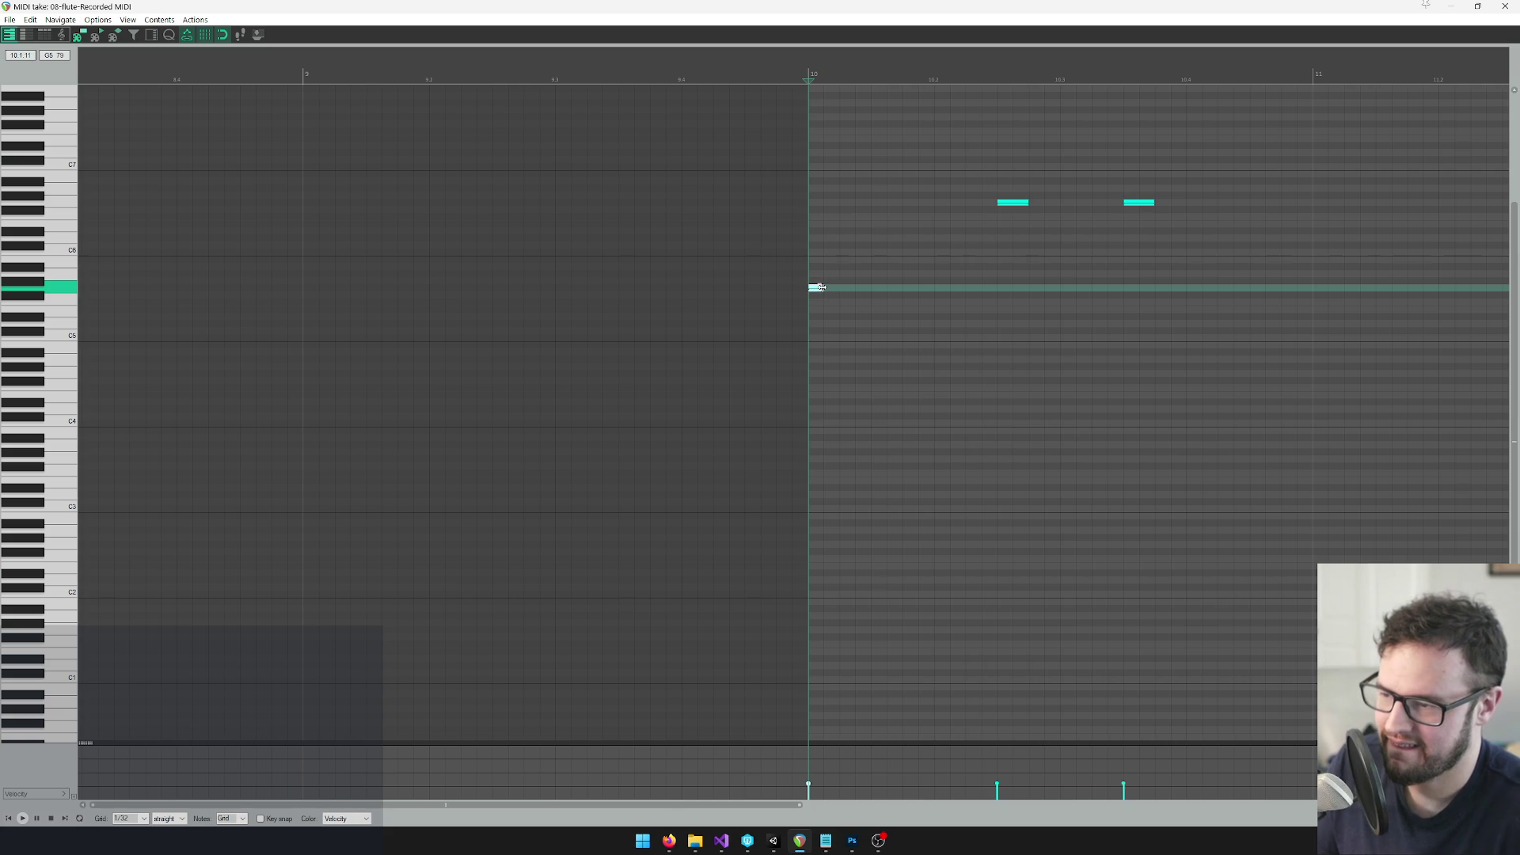
{"action": "left_click_drag", "start_coordinate": [821, 287], "coordinate": [861, 293]}
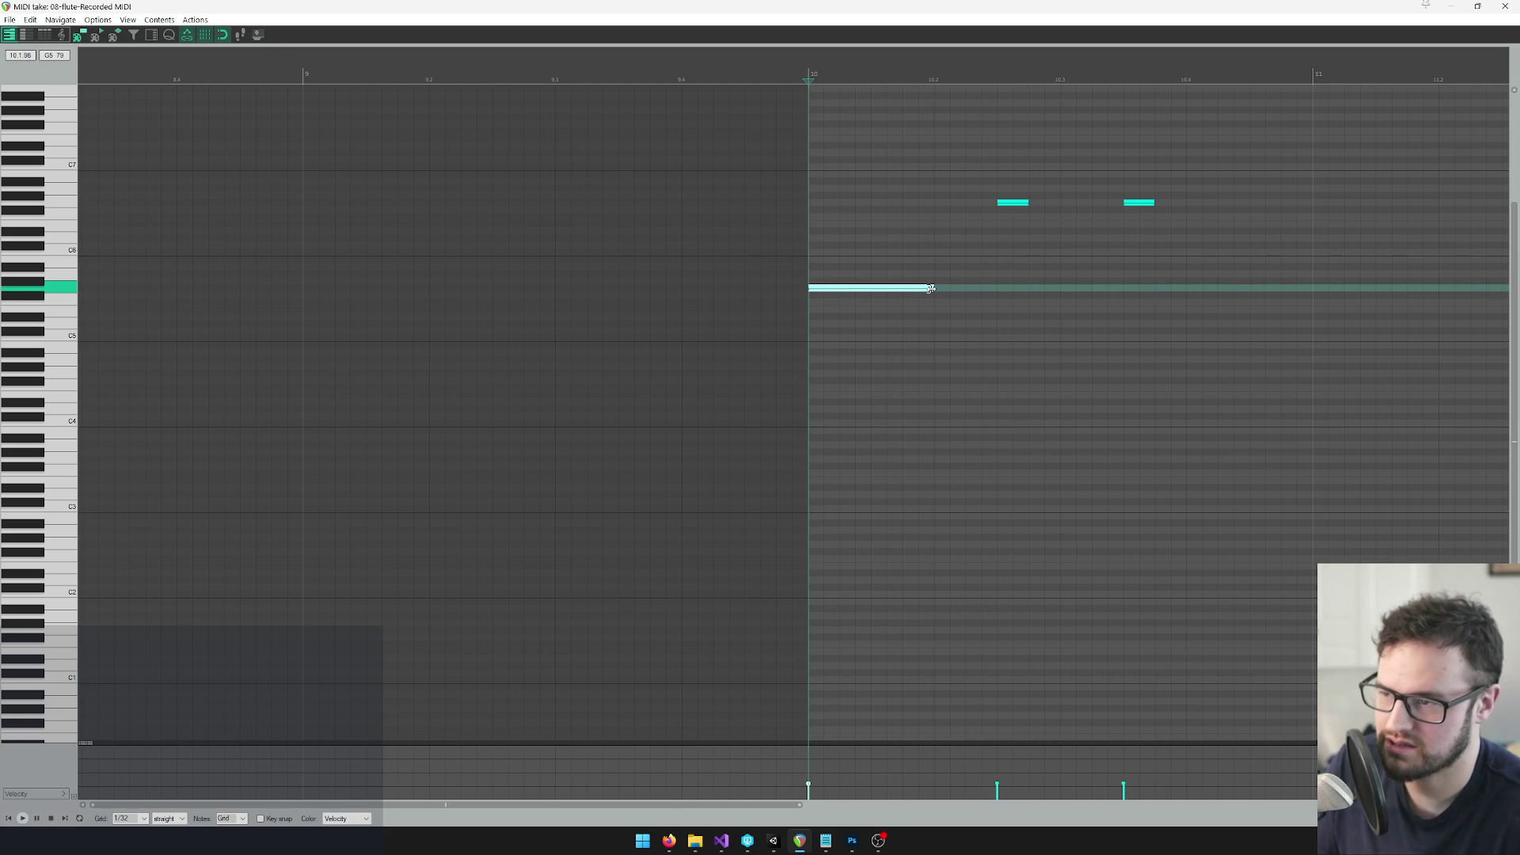
{"action": "mouse_move", "coordinate": [1018, 203]}
{"action": "left_mouse_down"}
{"action": "mouse_move", "coordinate": [955, 204]}
{"action": "mouse_move", "coordinate": [954, 279]}
{"action": "mouse_move", "coordinate": [952, 253]}
{"action": "left_mouse_up"}
{"action": "key", "text": "space"}
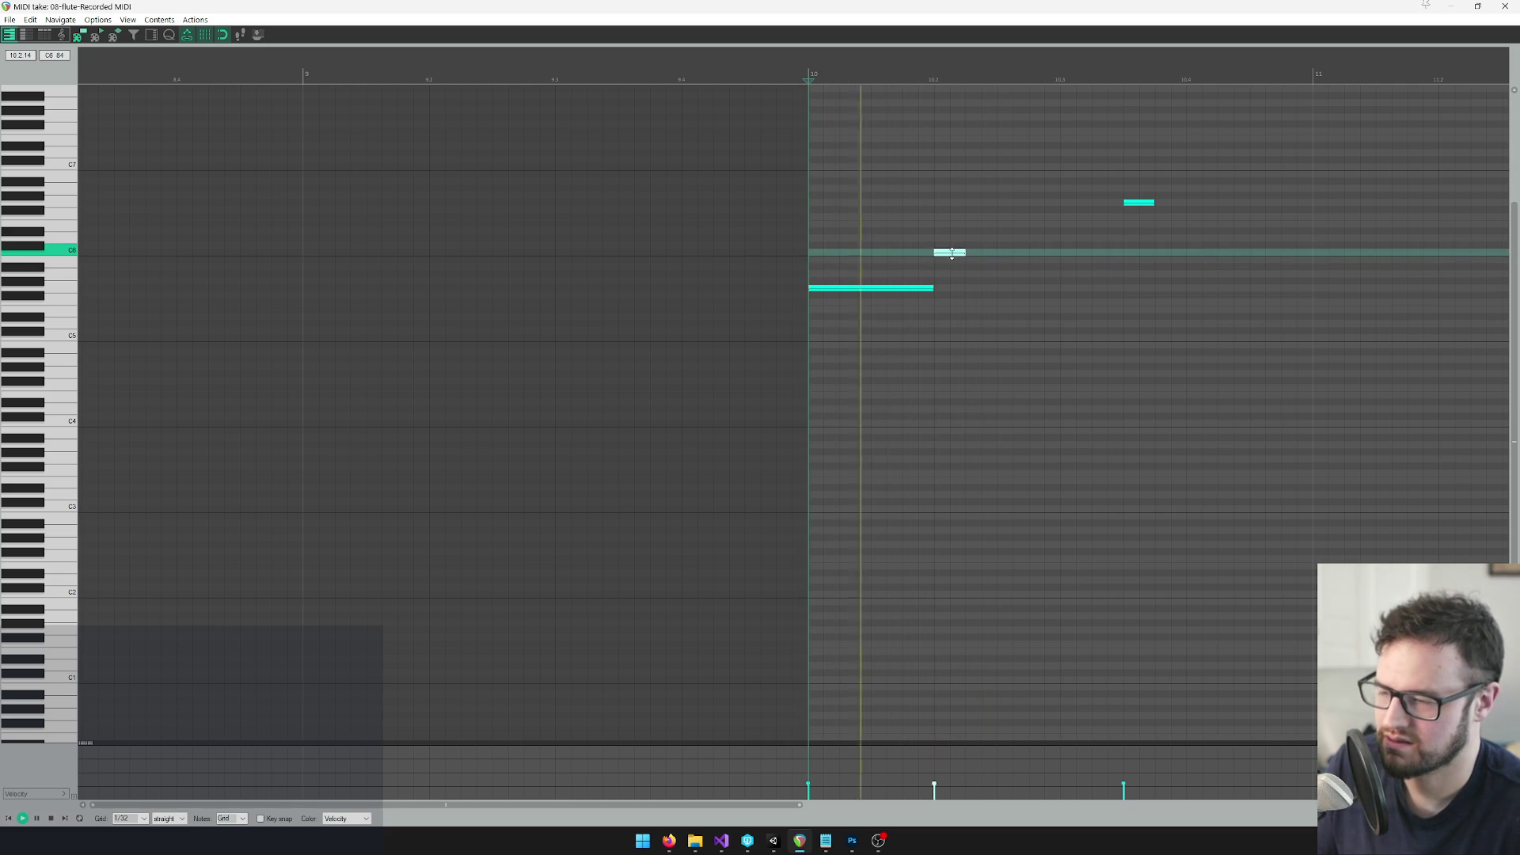
{"action": "key", "text": "space"}
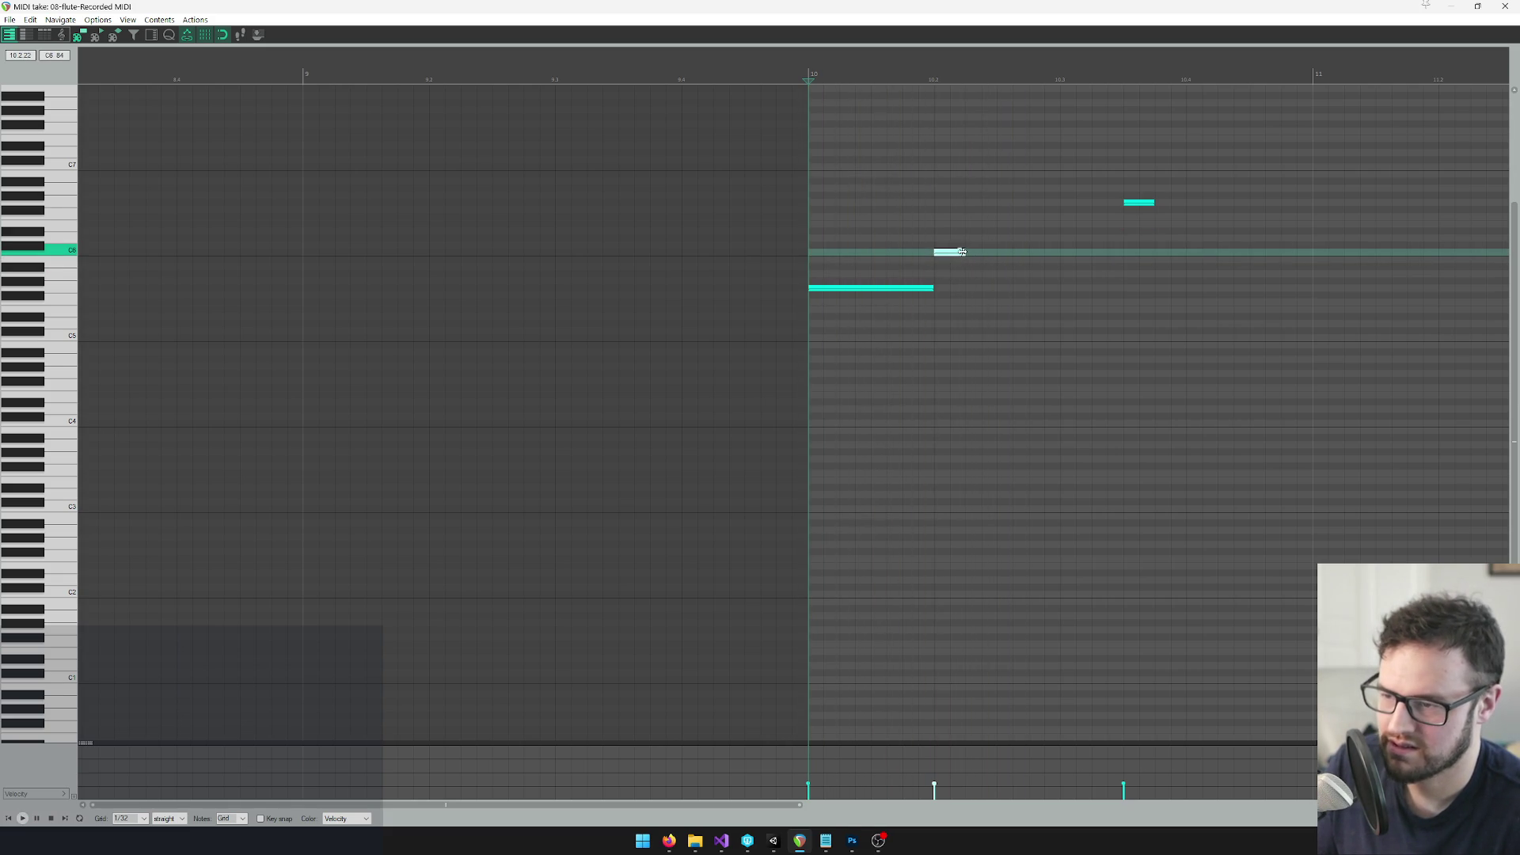
{"action": "left_click_drag", "start_coordinate": [1140, 204], "coordinate": [1071, 281]}
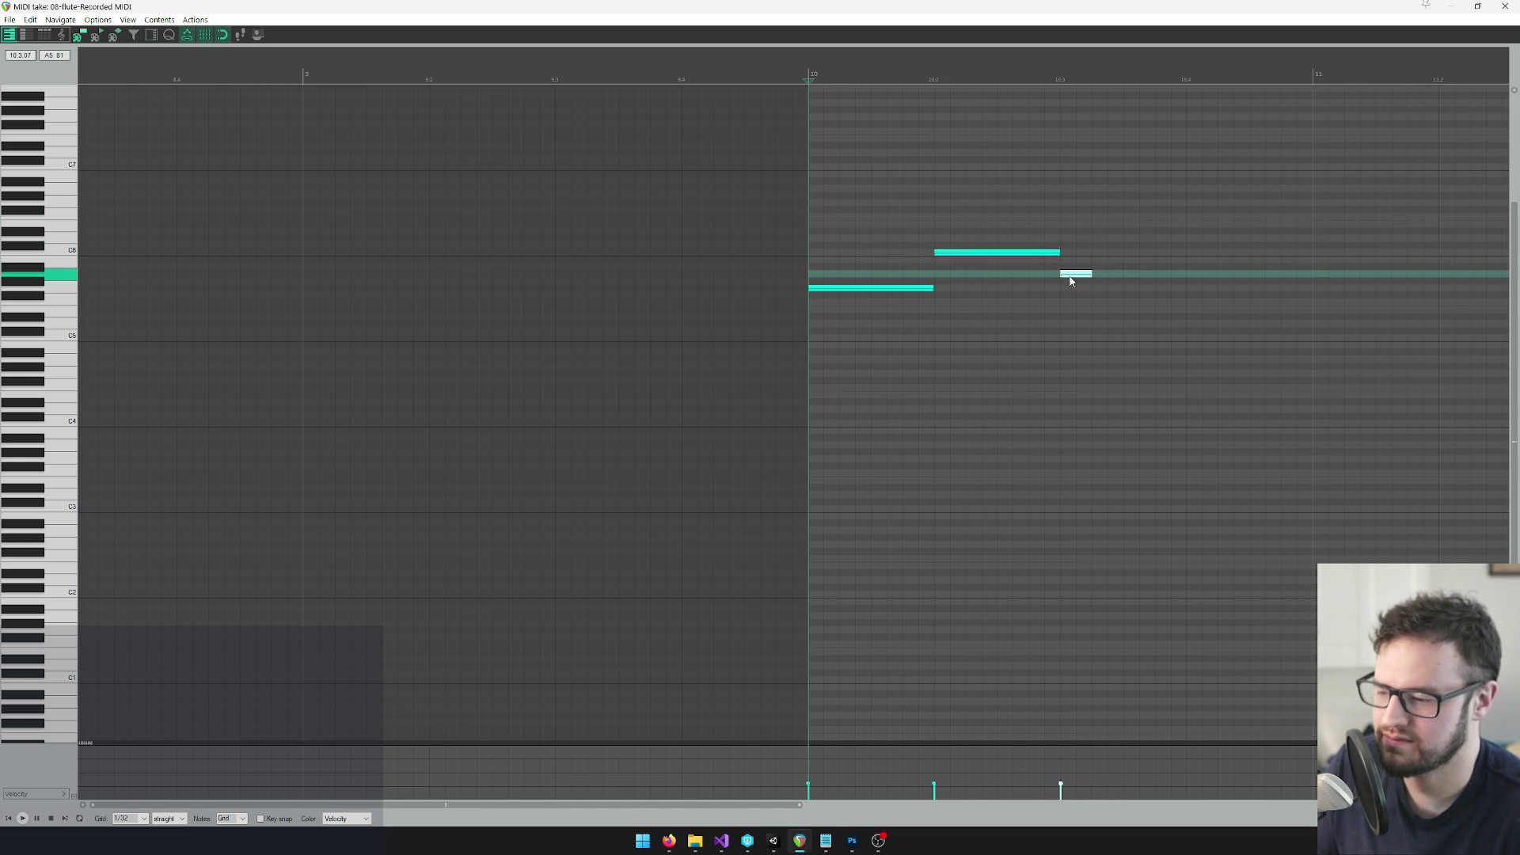
{"action": "key", "text": "space"}
{"action": "key", "text": "space"}
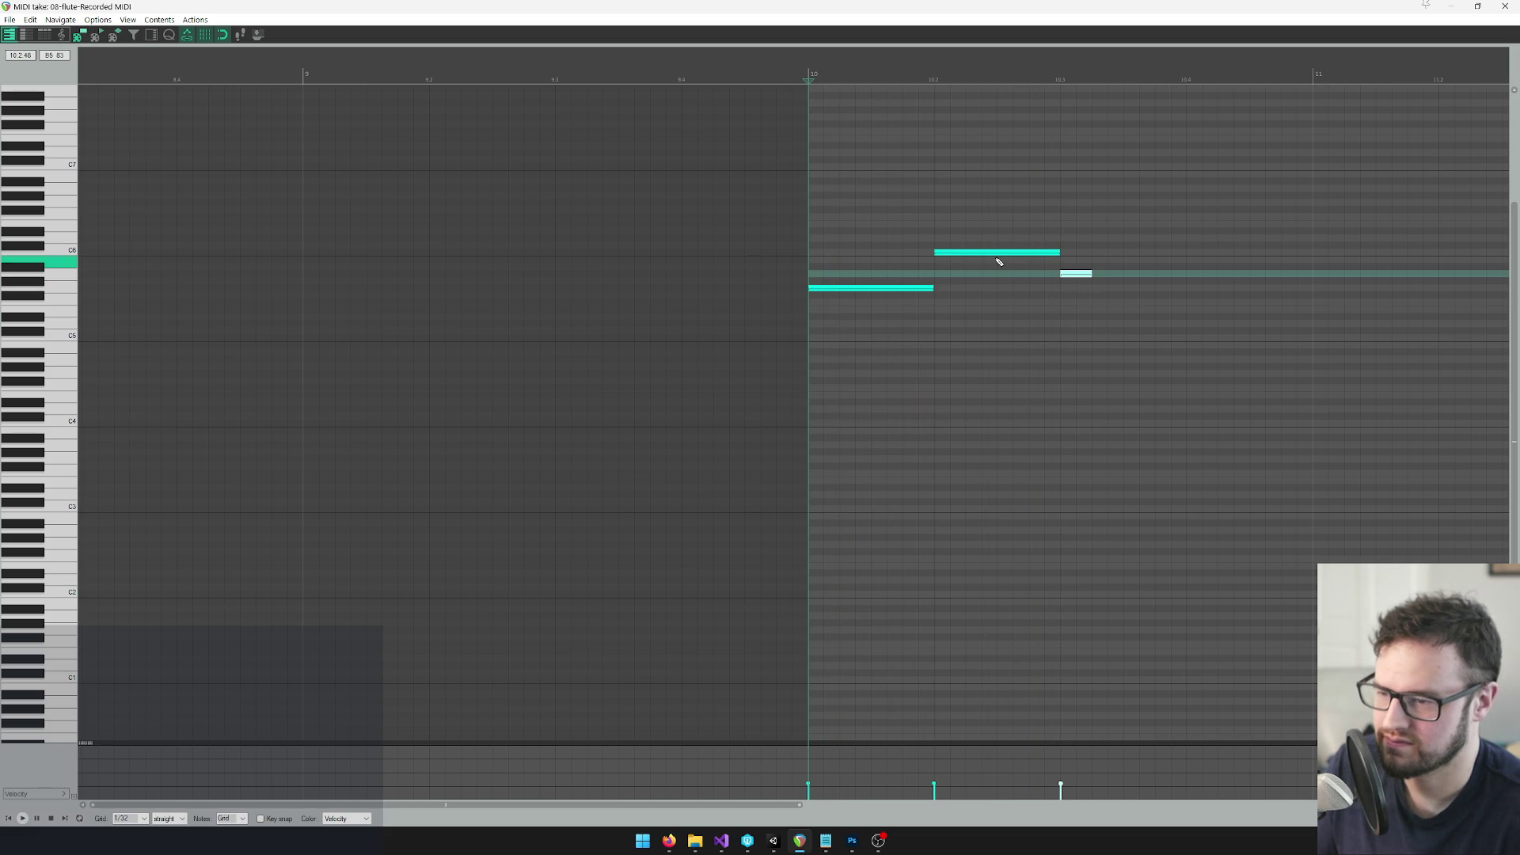
{"action": "left_click_drag", "start_coordinate": [990, 253], "coordinate": [990, 239]}
{"action": "key", "text": "space"}
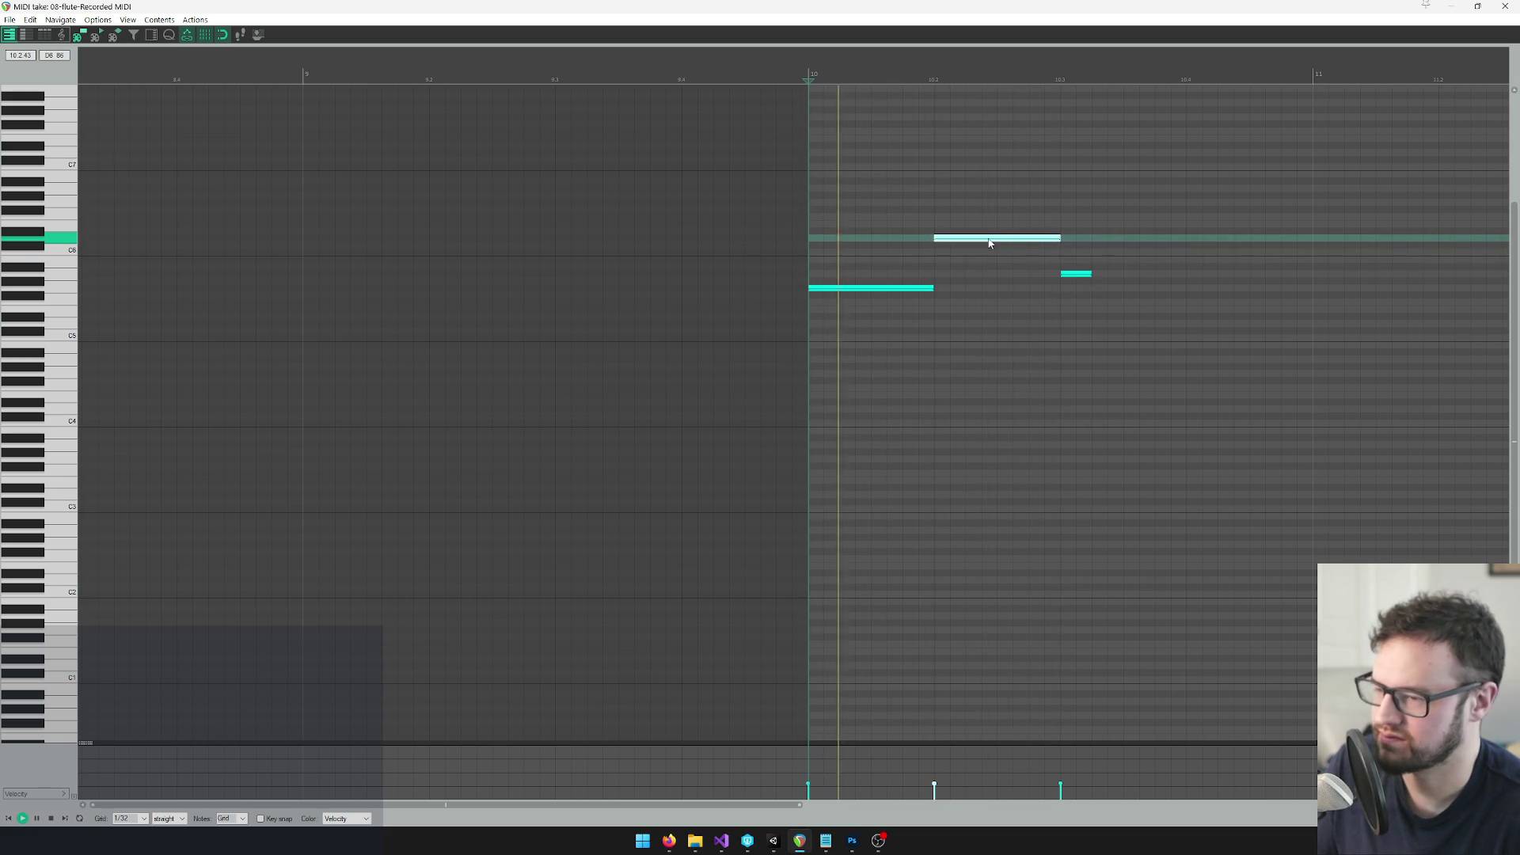
{"action": "key", "text": "space"}
{"action": "left_click_drag", "start_coordinate": [1075, 276], "coordinate": [1073, 252]}
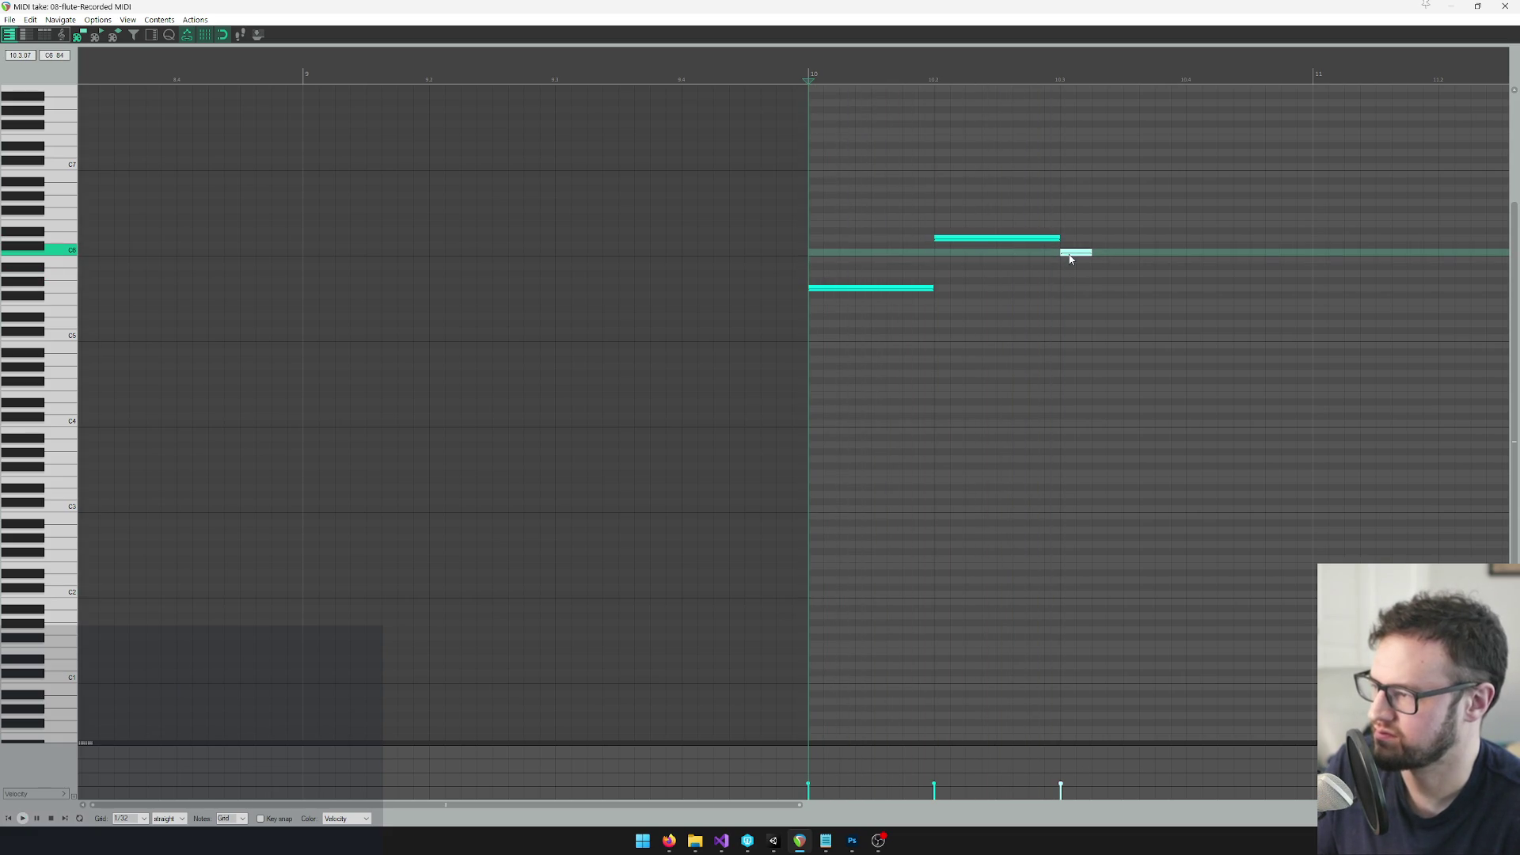
{"action": "key", "text": "space"}
{"action": "key", "text": "space"}
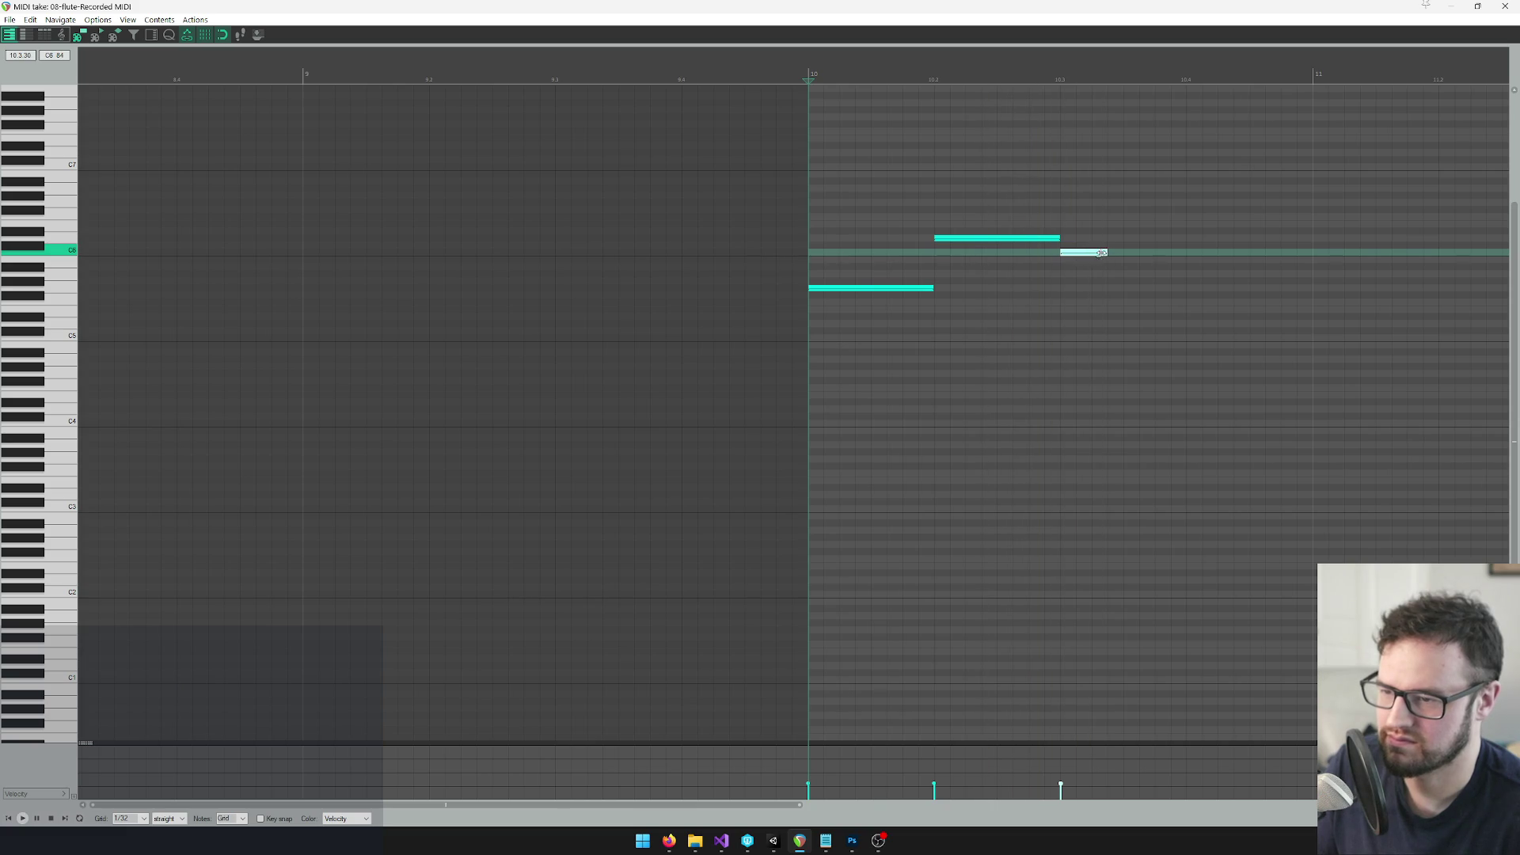
Add an A#5 note at 10.4 and a lower note at bar 11, then play the phrase
{"action": "left_click", "coordinate": [905, 289]}
{"action": "left_click", "coordinate": [979, 238]}
{"action": "left_click", "coordinate": [1117, 253]}
{"action": "left_click_drag", "start_coordinate": [1187, 274], "coordinate": [1287, 276]}
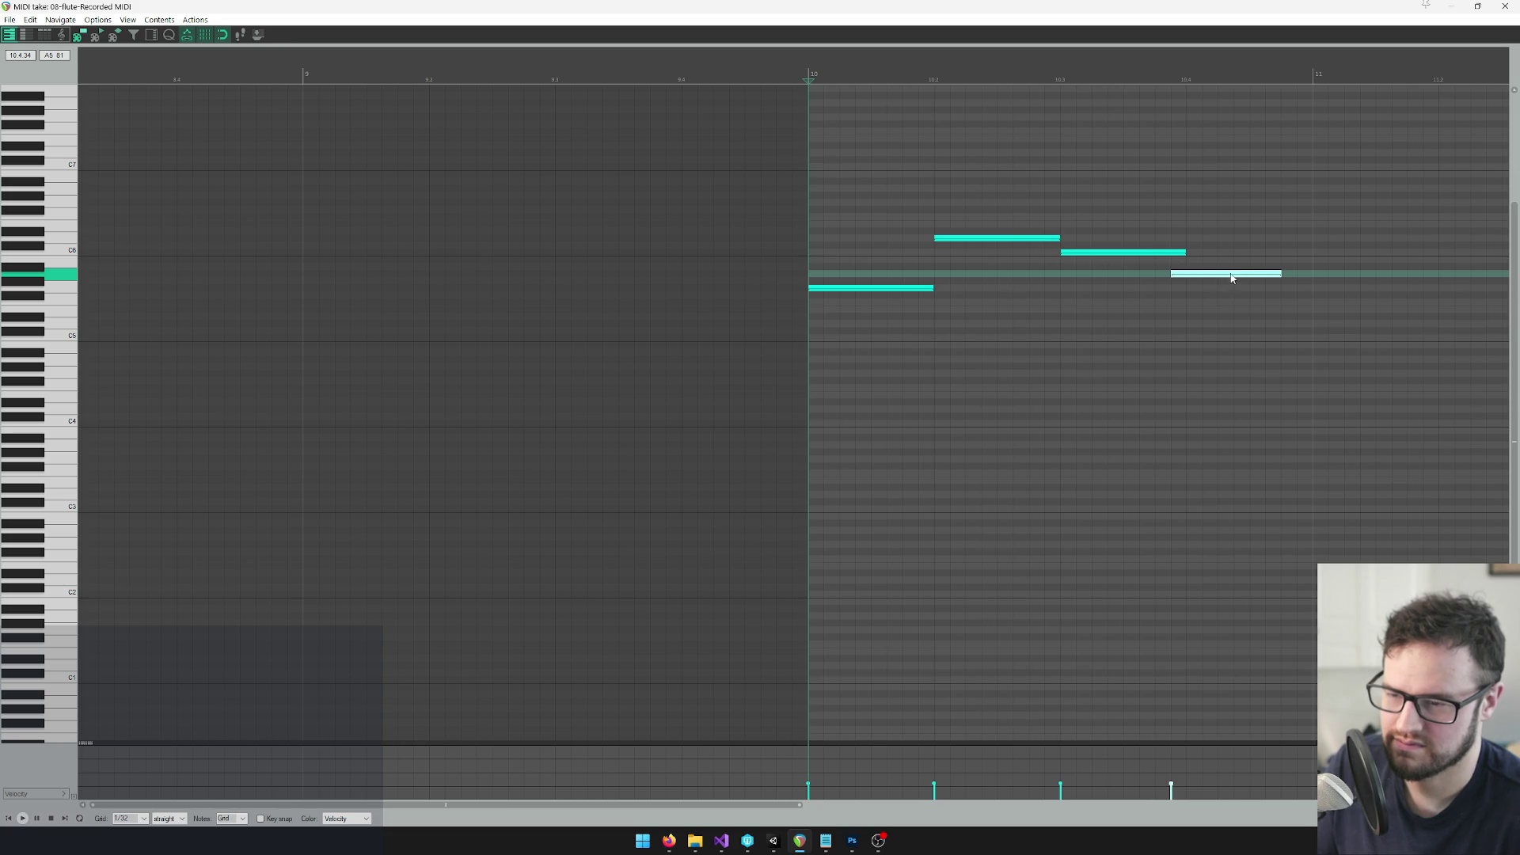
{"action": "left_click_drag", "start_coordinate": [1240, 276], "coordinate": [1294, 269]}
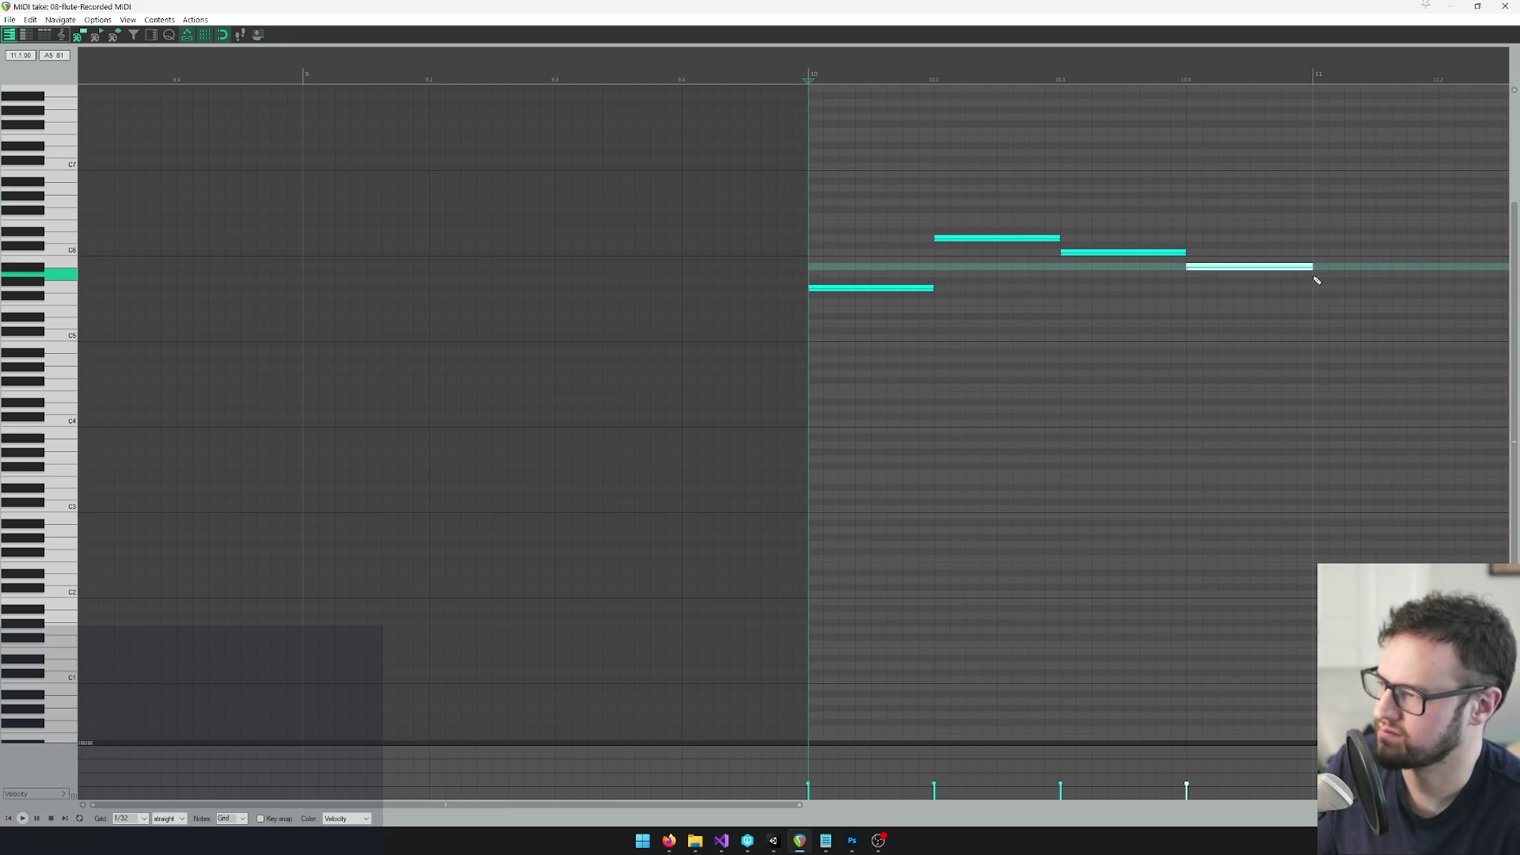
{"action": "left_click_drag", "start_coordinate": [1316, 276], "coordinate": [1418, 277]}
{"action": "key", "text": "space"}
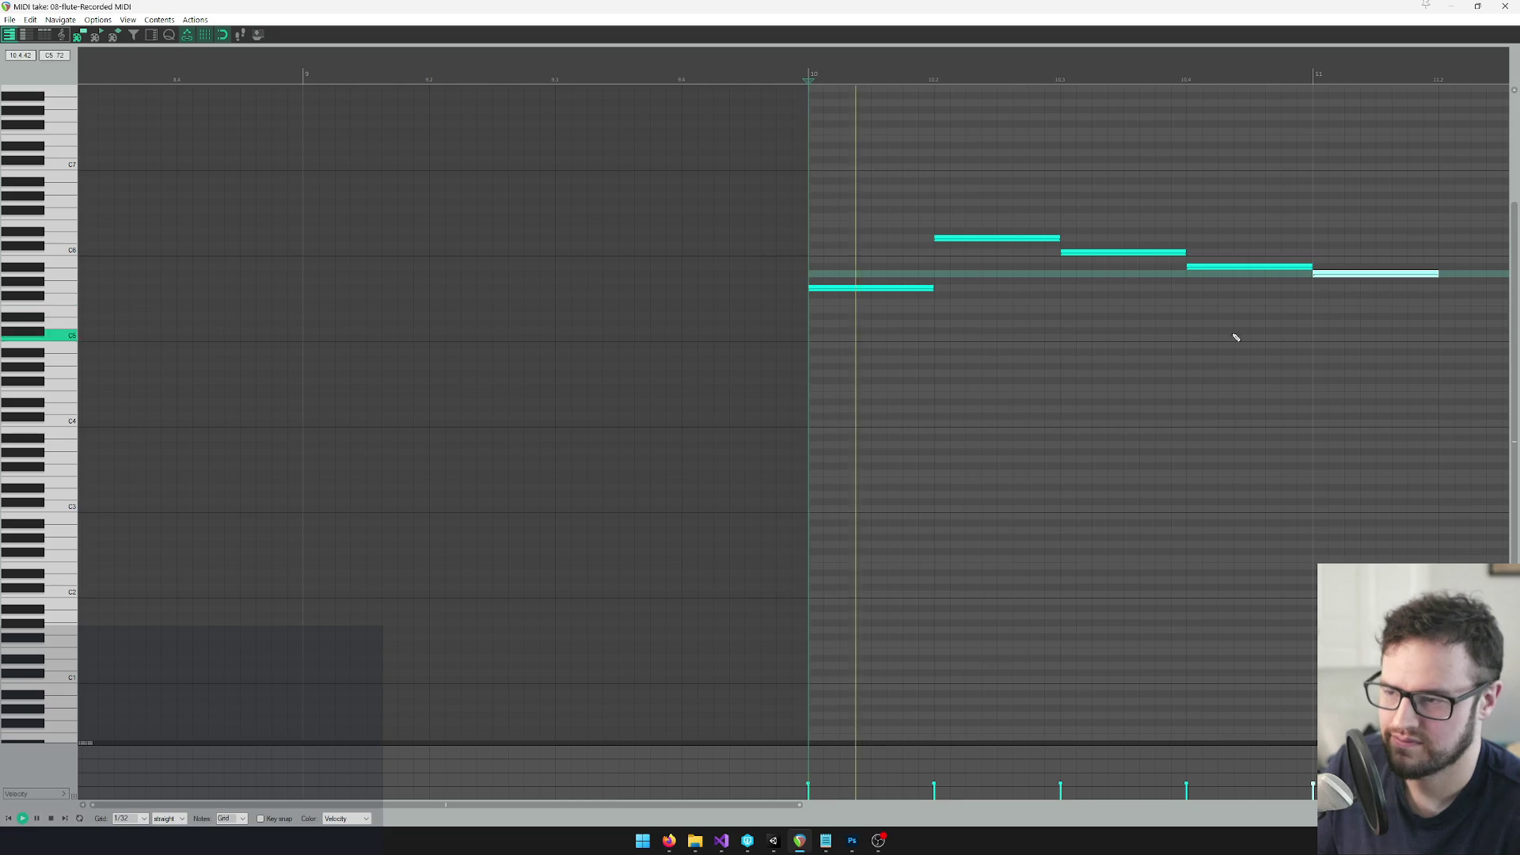
{"action": "scroll", "coordinate": [1204, 336], "scroll_direction": "down", "scroll_amount": 2}
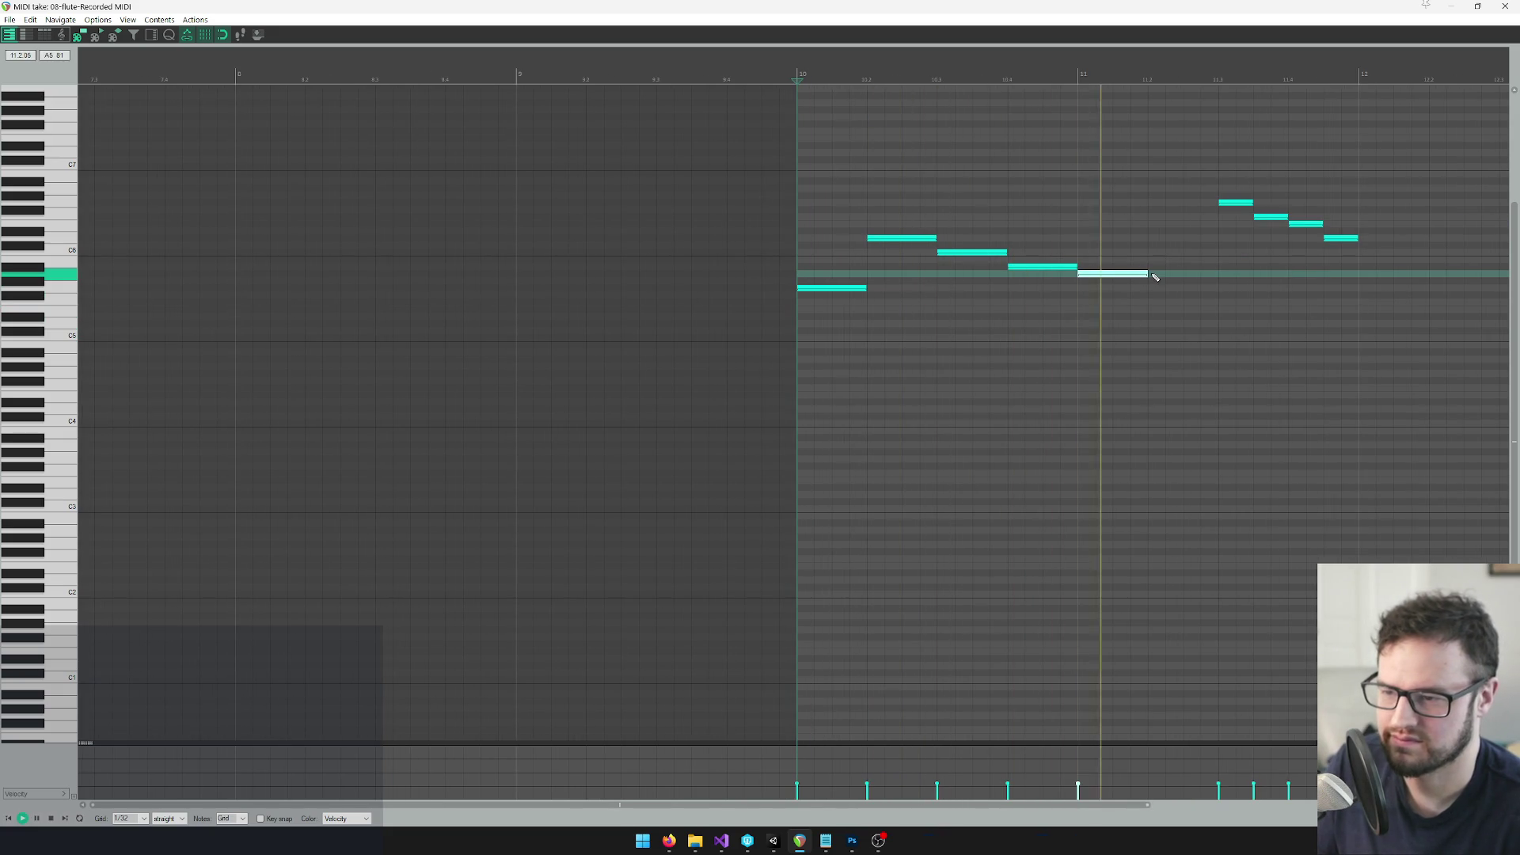
{"action": "key", "text": "space"}
Delete the four stray notes around 11.3–11.4 and replay from bar 10
{"action": "left_click", "coordinate": [1246, 206]}
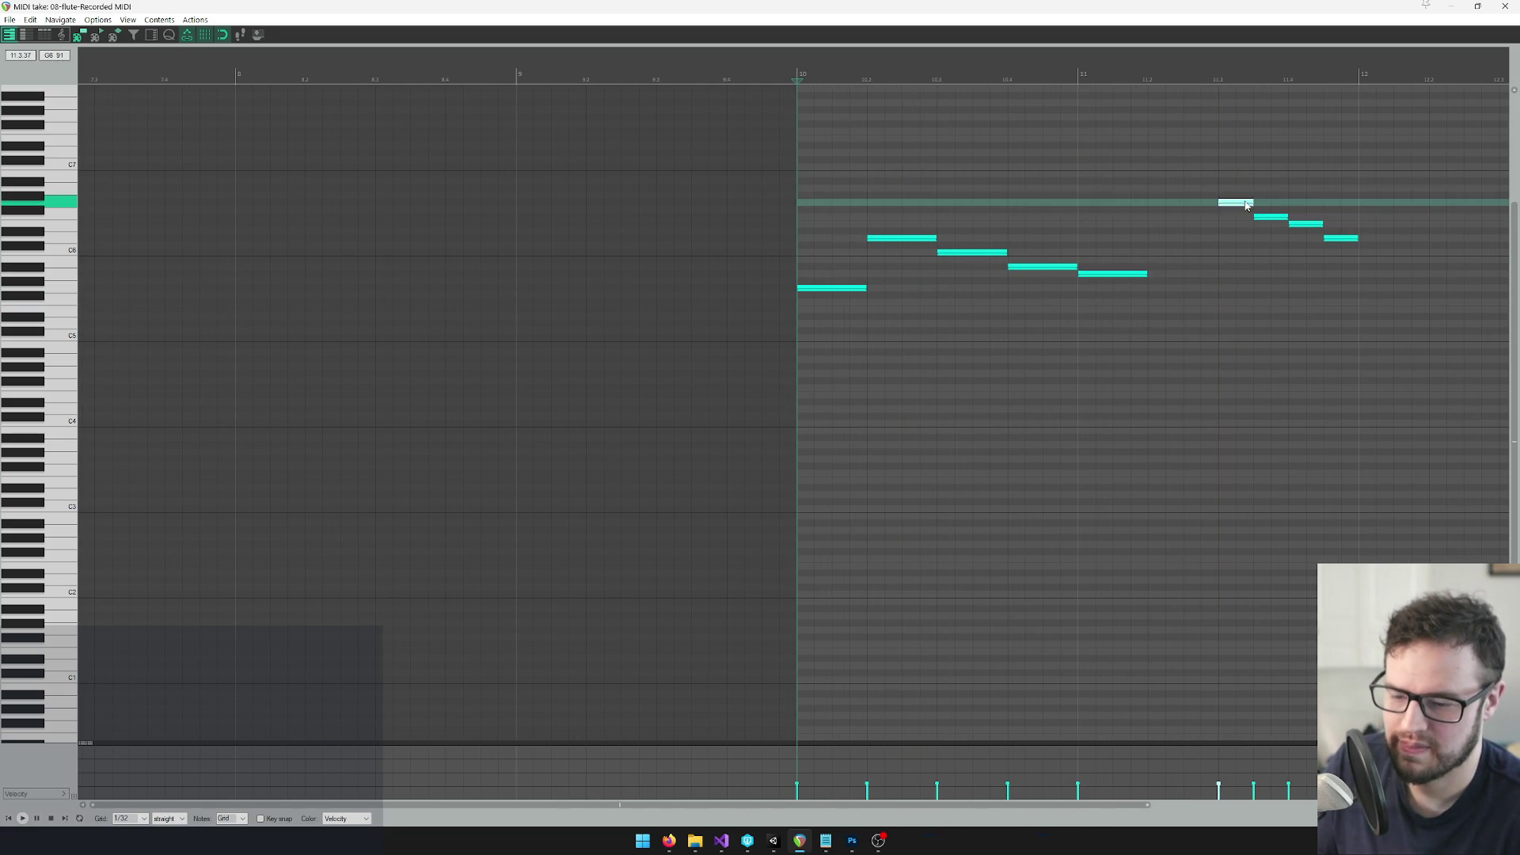
{"action": "key", "text": "Delete"}
{"action": "left_click", "coordinate": [1270, 217]}
{"action": "key", "text": "Delete"}
{"action": "double_click", "coordinate": [1310, 225]}
{"action": "double_click", "coordinate": [1346, 238]}
{"action": "key", "text": "space"}
{"action": "scroll", "coordinate": [995, 552], "scroll_direction": "down", "scroll_amount": 1}
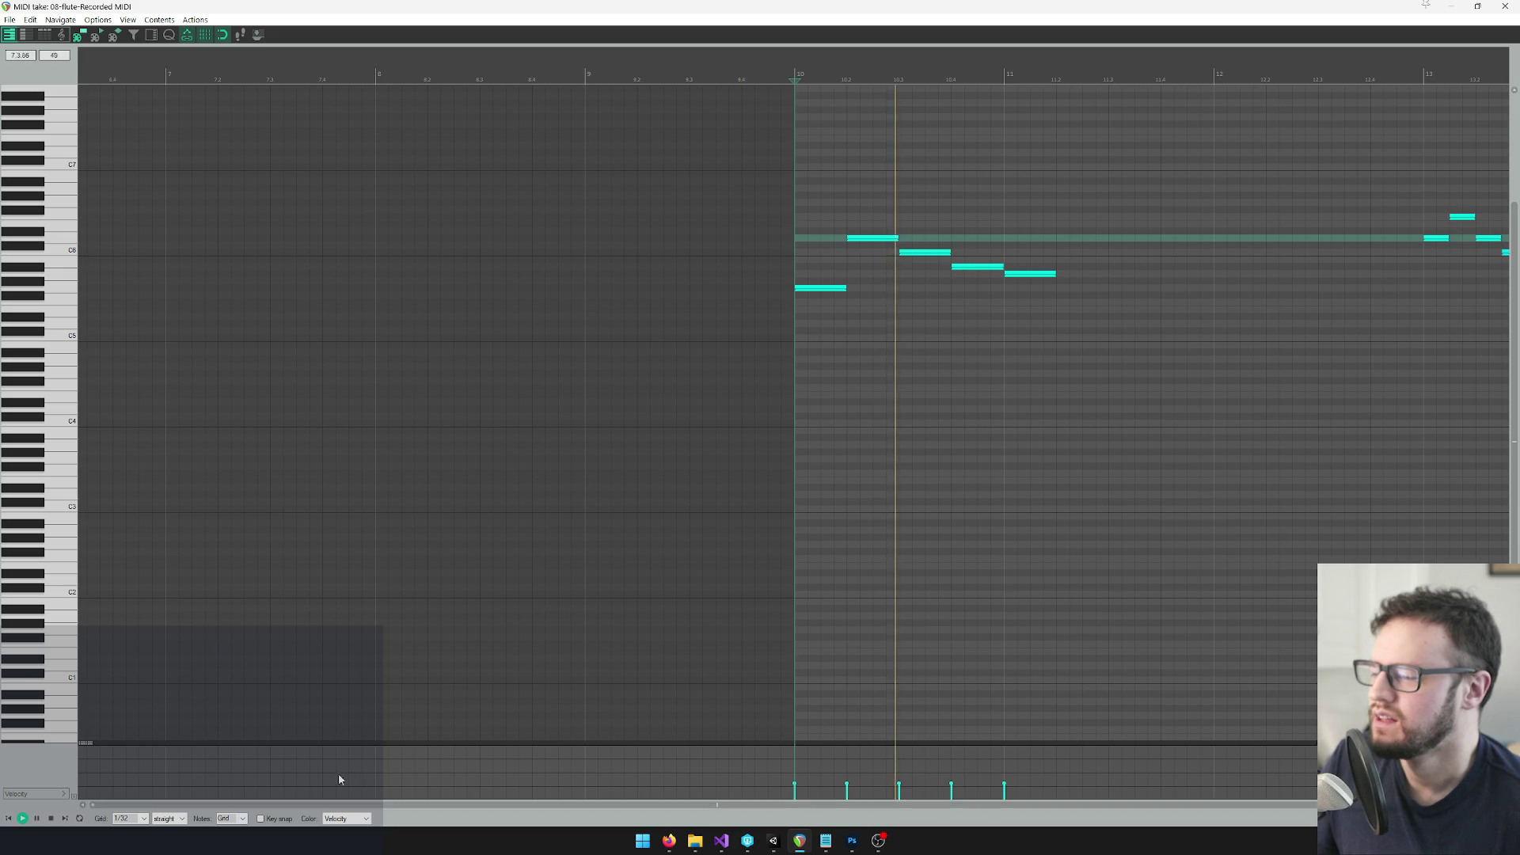
Delete the five leftover notes near bar 13, then Ctrl-drag the five-note phrase to bar 12, a semitone up
{"action": "left_click_drag", "start_coordinate": [678, 805], "coordinate": [750, 807]}
{"action": "key", "text": "space"}
{"action": "scroll", "coordinate": [532, 161], "scroll_direction": "left", "scroll_amount": 3}
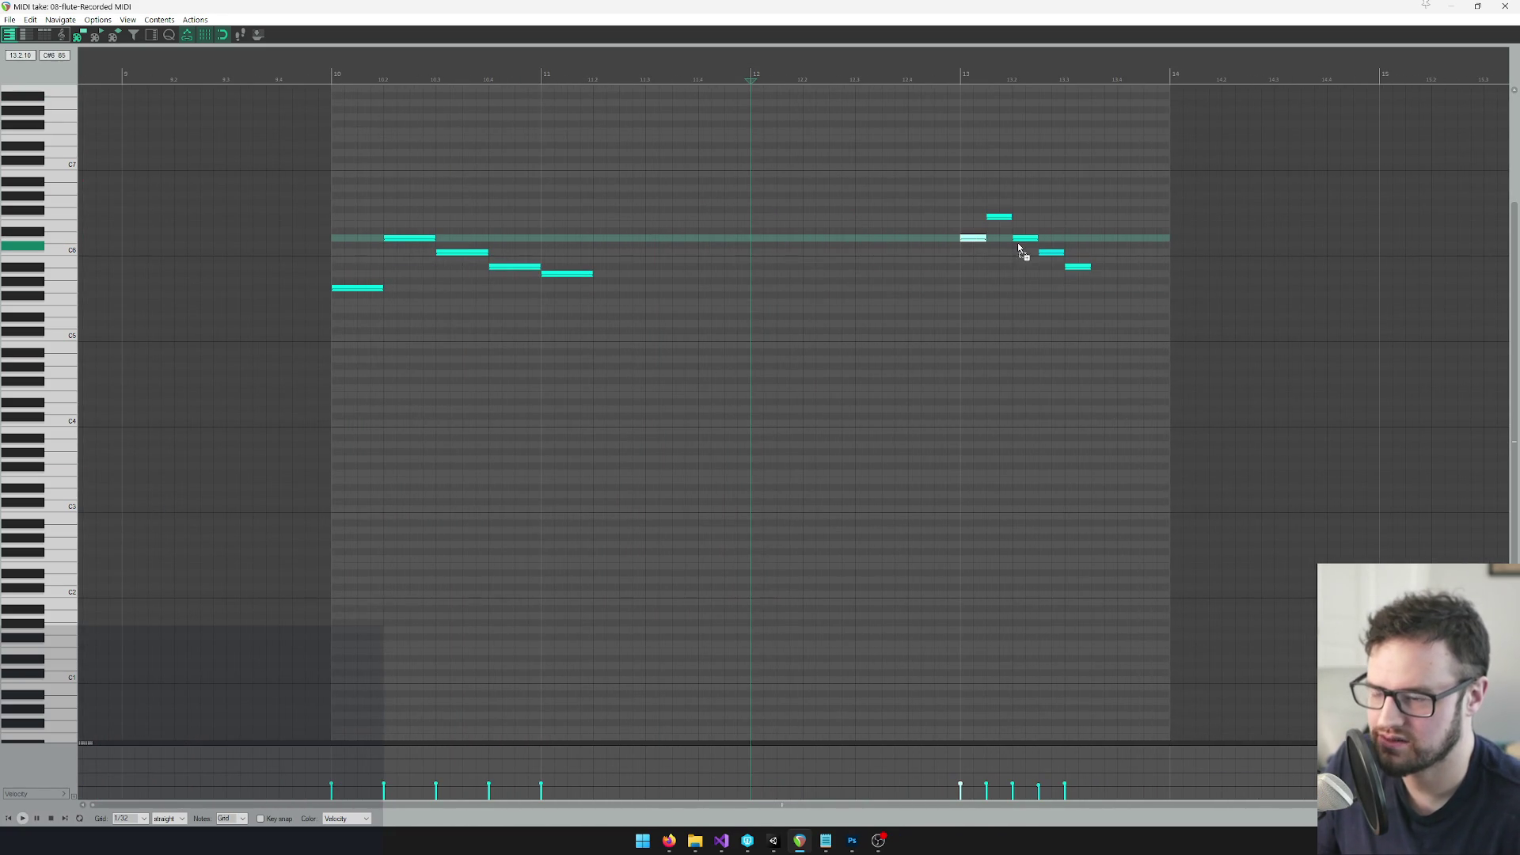
{"action": "key", "text": "ctrl+a"}
{"action": "left_click", "coordinate": [921, 129]}
{"action": "double_click", "coordinate": [999, 216]}
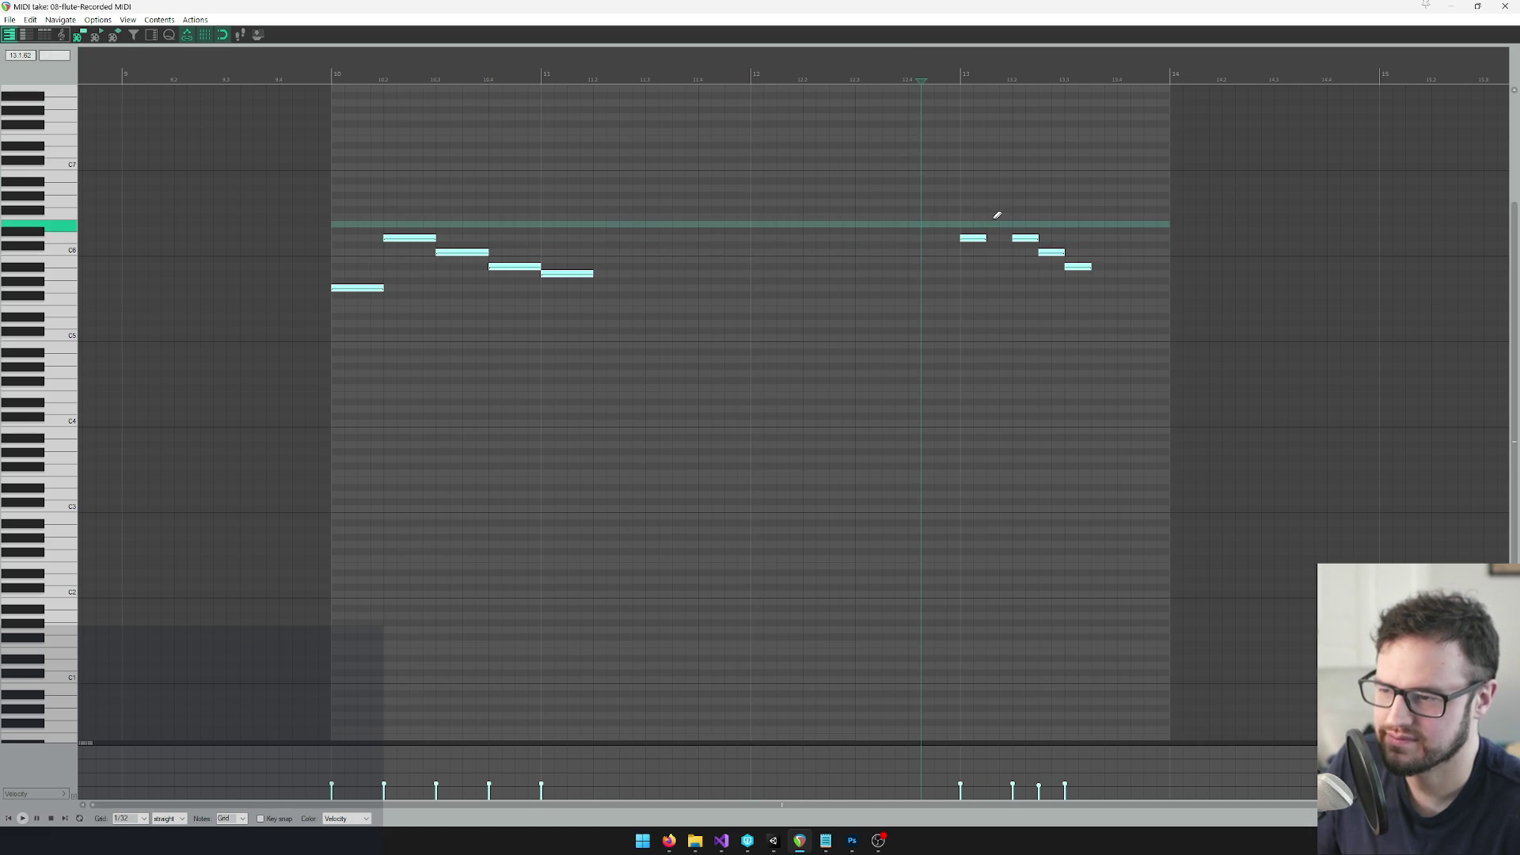
{"action": "double_click", "coordinate": [973, 237]}
{"action": "double_click", "coordinate": [1021, 237]}
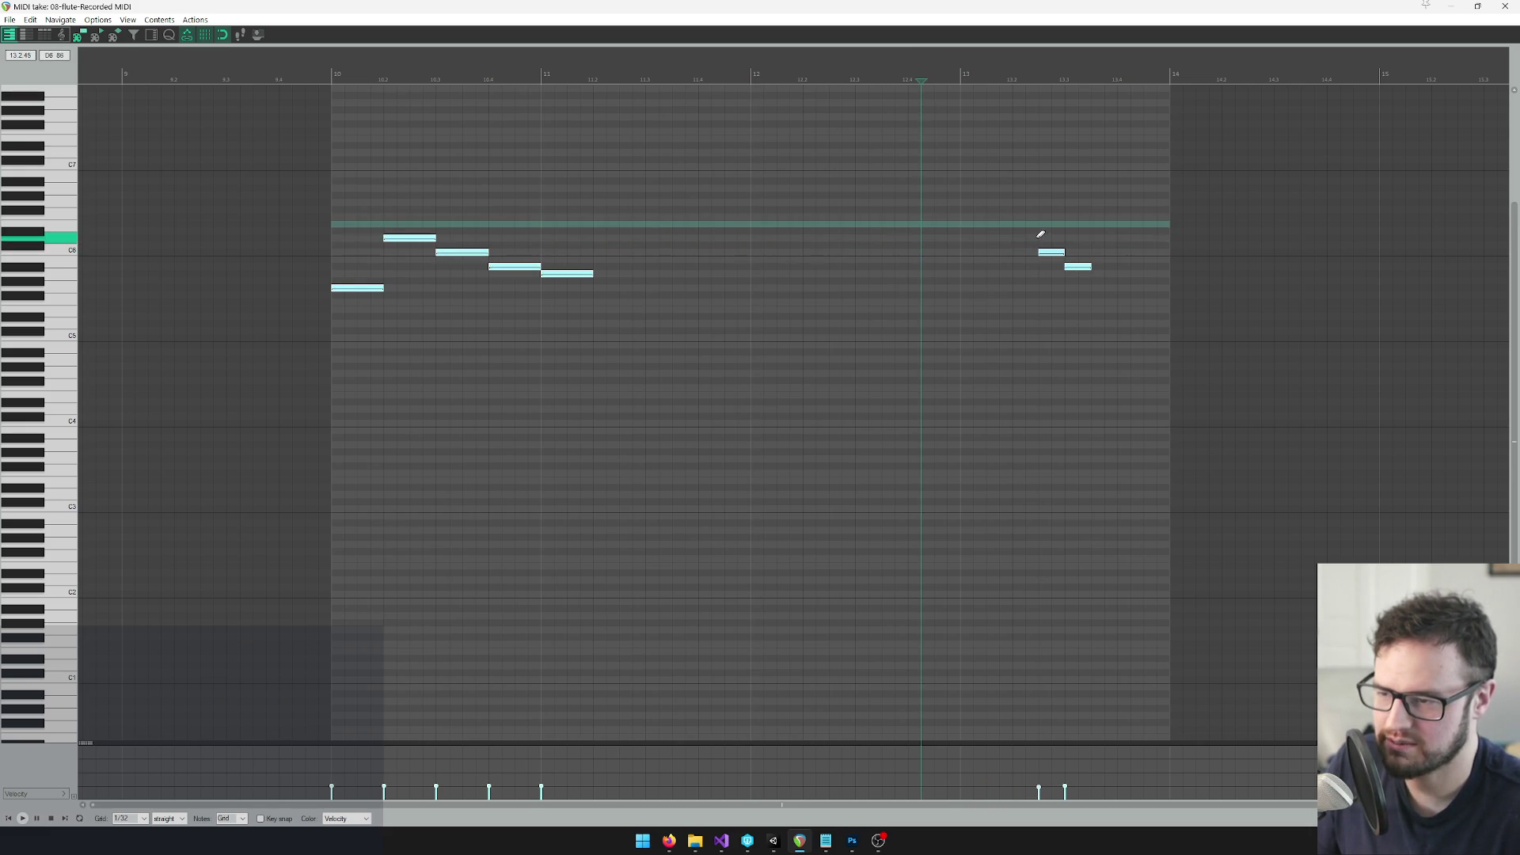
{"action": "double_click", "coordinate": [1050, 252]}
{"action": "double_click", "coordinate": [1076, 266]}
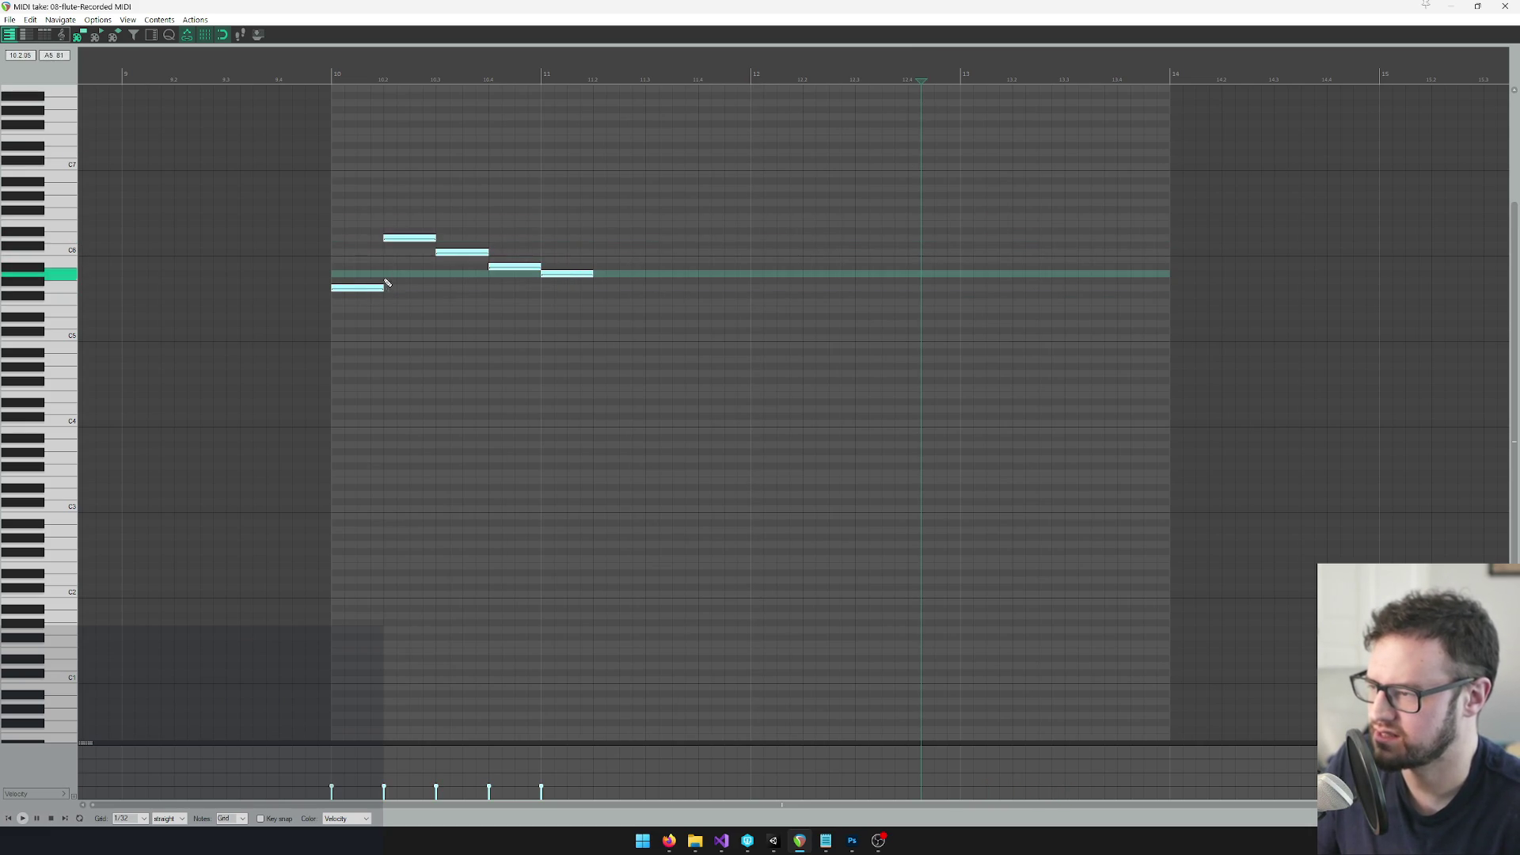
{"action": "mouse_move", "coordinate": [365, 291]}
{"action": "left_mouse_down"}
{"action": "mouse_move", "coordinate": [818, 296]}
{"action": "mouse_move", "coordinate": [796, 290]}
{"action": "left_mouse_up"}
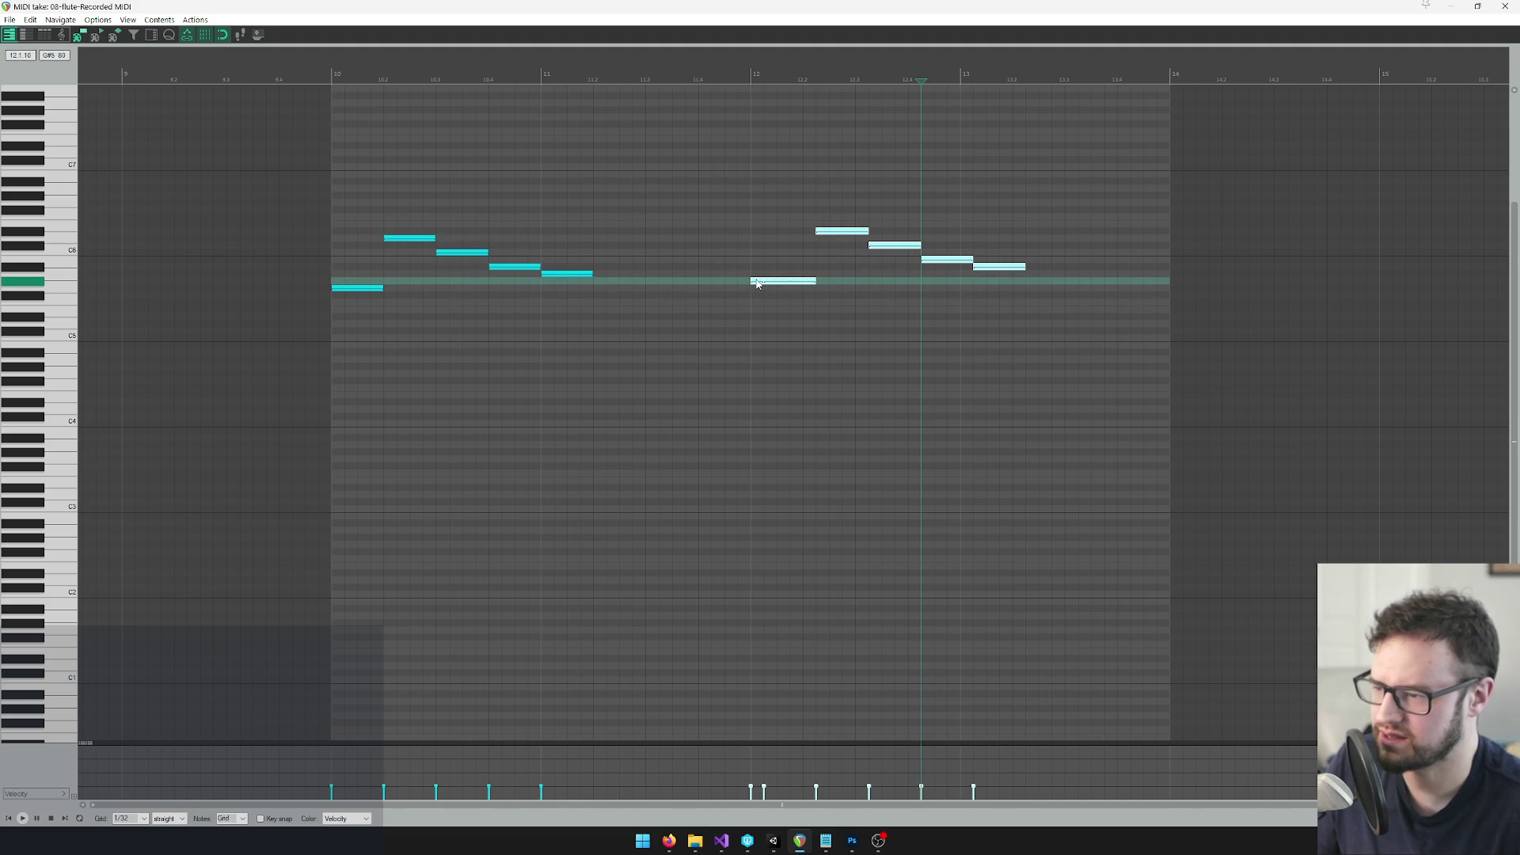
Delete the stray bar-12 note and shift the copied phrase one grid step earlier and a semitone down
{"action": "left_click", "coordinate": [757, 281]}
{"action": "key", "text": "Delete"}
{"action": "key", "text": "ctrl+a"}
{"action": "left_click", "coordinate": [786, 282]}
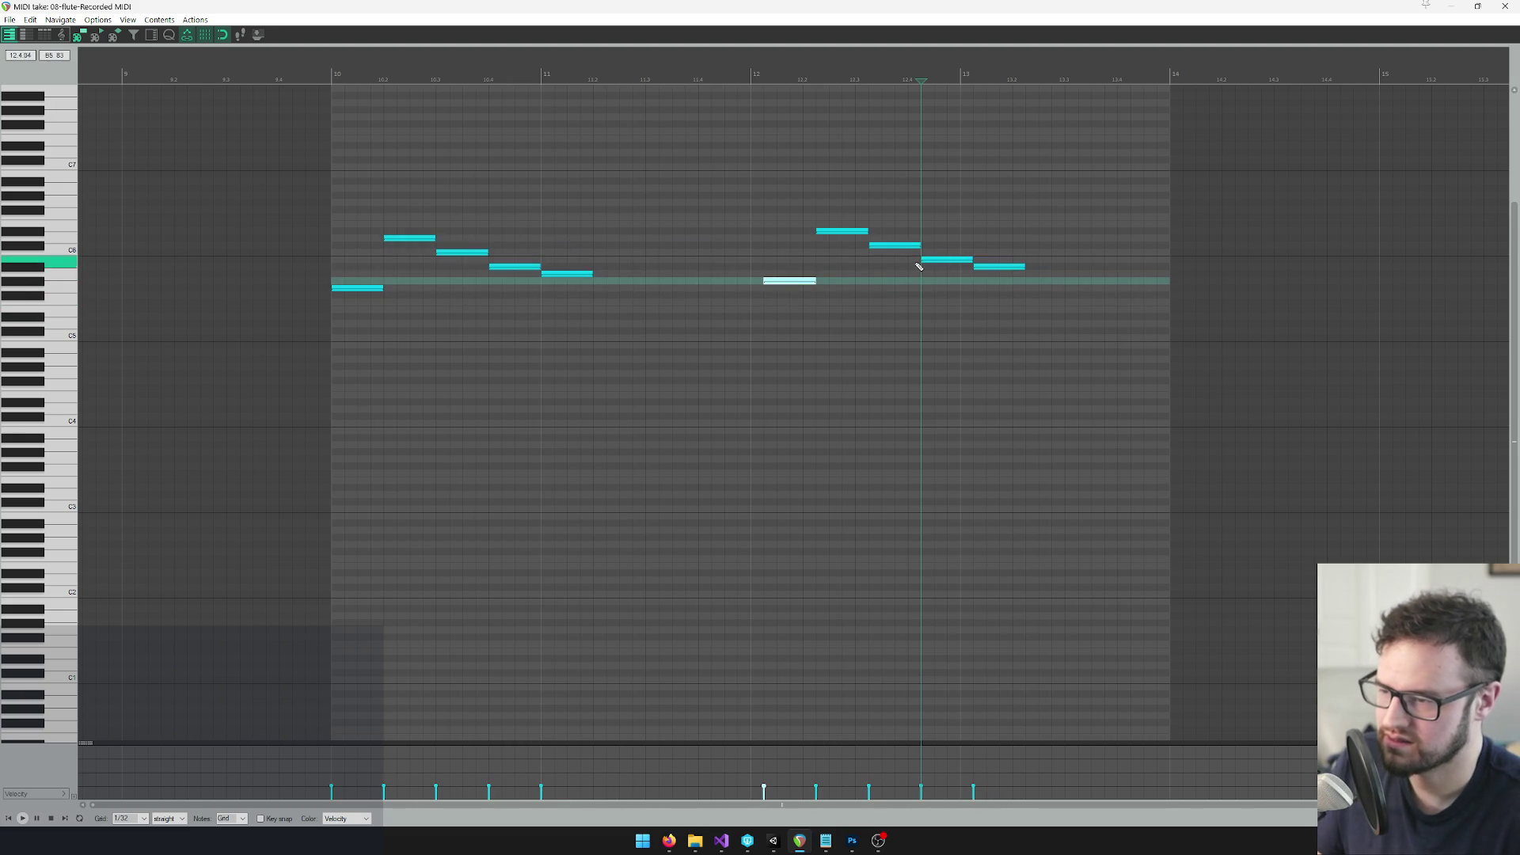
{"action": "left_click", "coordinate": [990, 267], "text": "ctrl"}
{"action": "left_click", "coordinate": [823, 235], "text": "ctrl"}
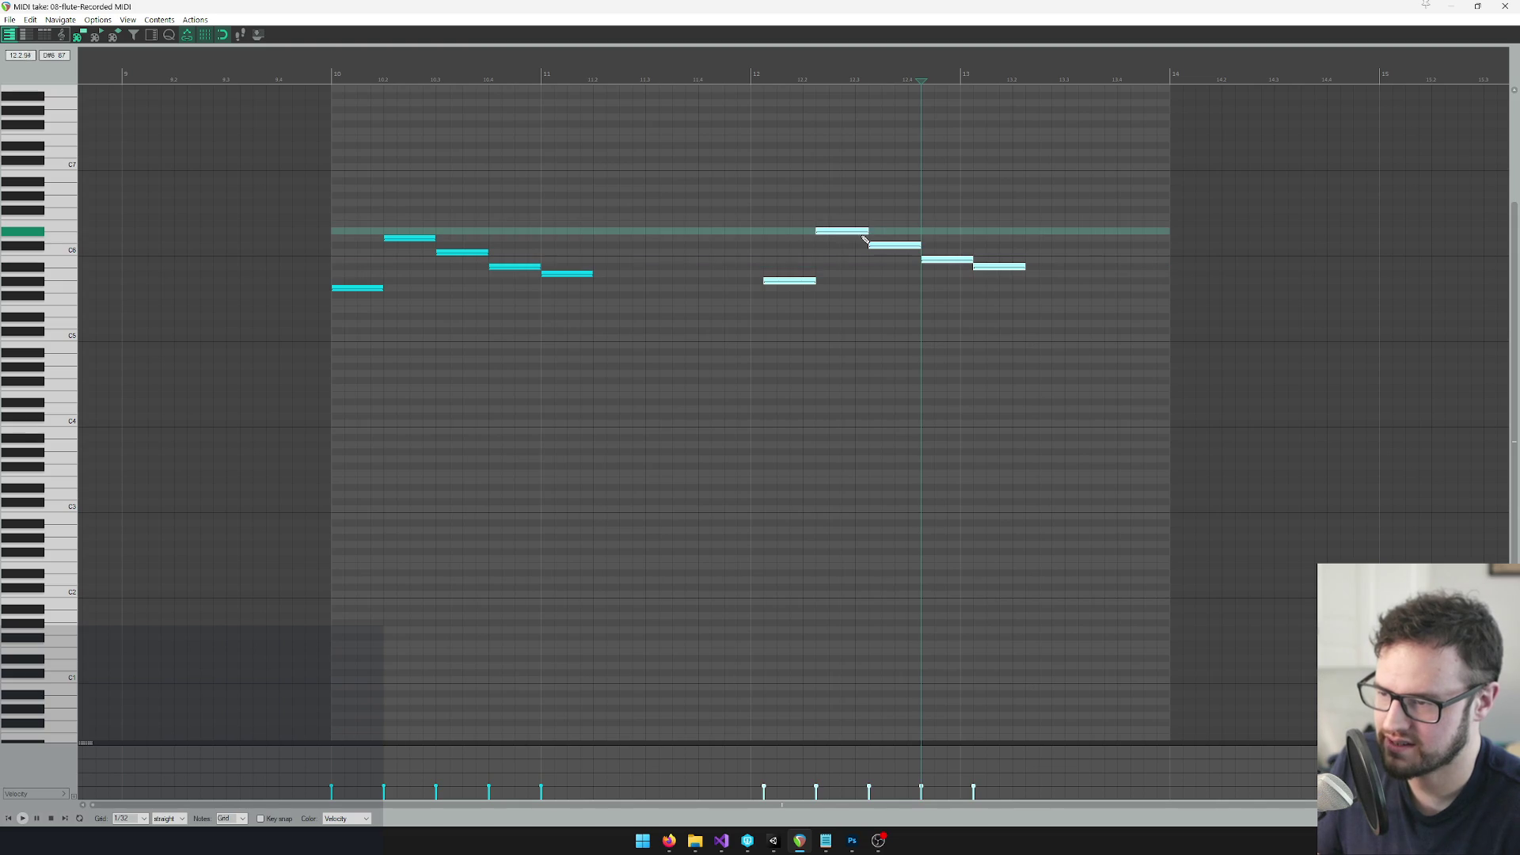
{"action": "key", "text": "Left"}
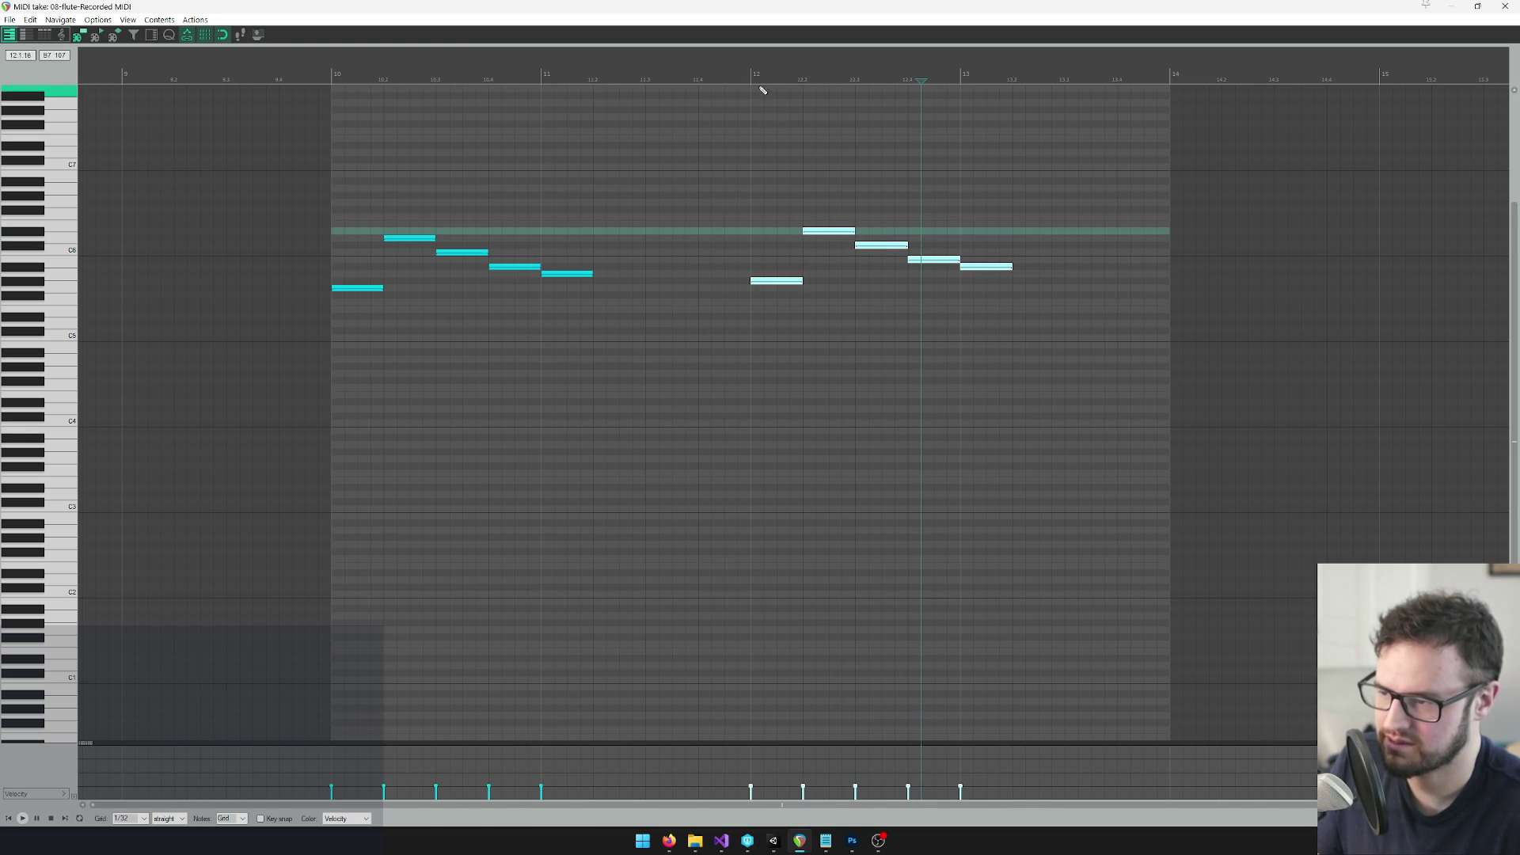
{"action": "left_click", "coordinate": [719, 74]}
{"action": "key", "text": "Down"}
{"action": "key", "text": "space"}
{"action": "key", "text": "space"}
Raise the 12.3 note from C6 to E6, then one more semitone
{"action": "left_click", "coordinate": [890, 254]}
{"action": "left_click_drag", "start_coordinate": [896, 255], "coordinate": [895, 231]}
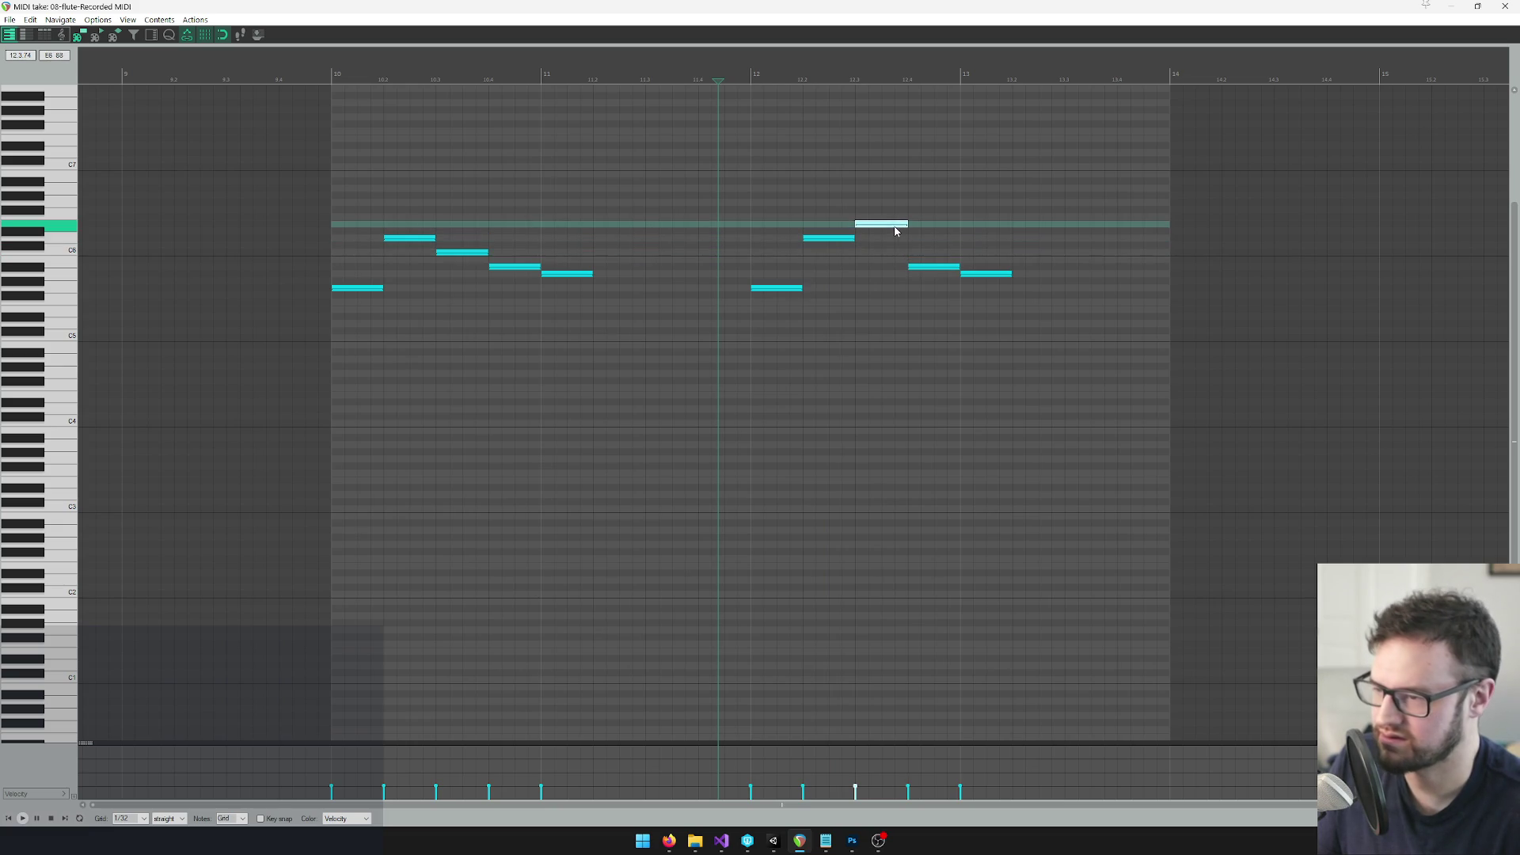
{"action": "key", "text": "space"}
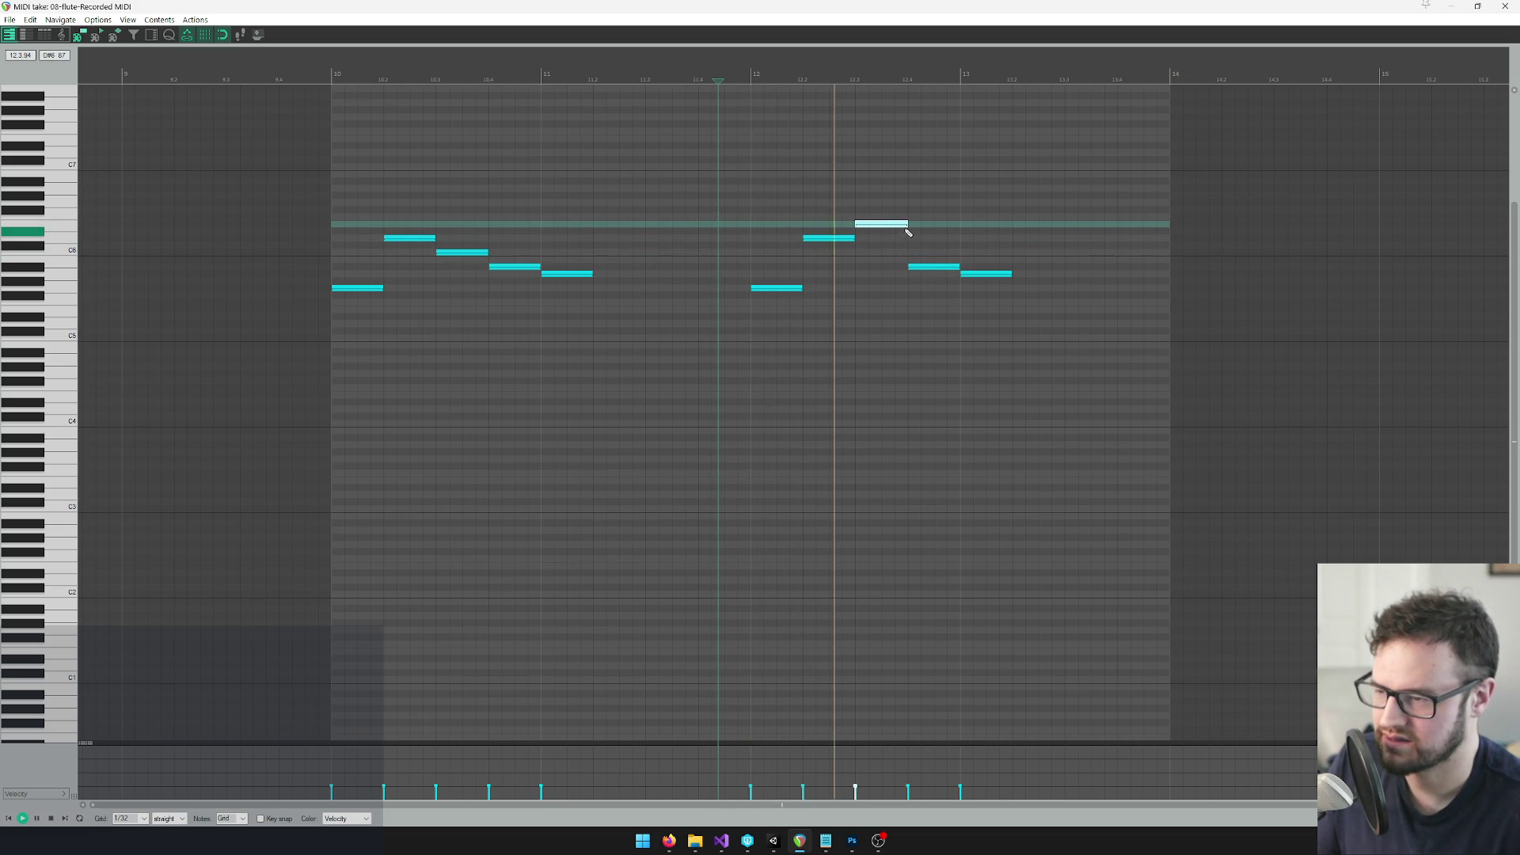
{"action": "key", "text": "space"}
{"action": "left_click_drag", "start_coordinate": [896, 227], "coordinate": [895, 220]}
{"action": "key", "text": "space"}
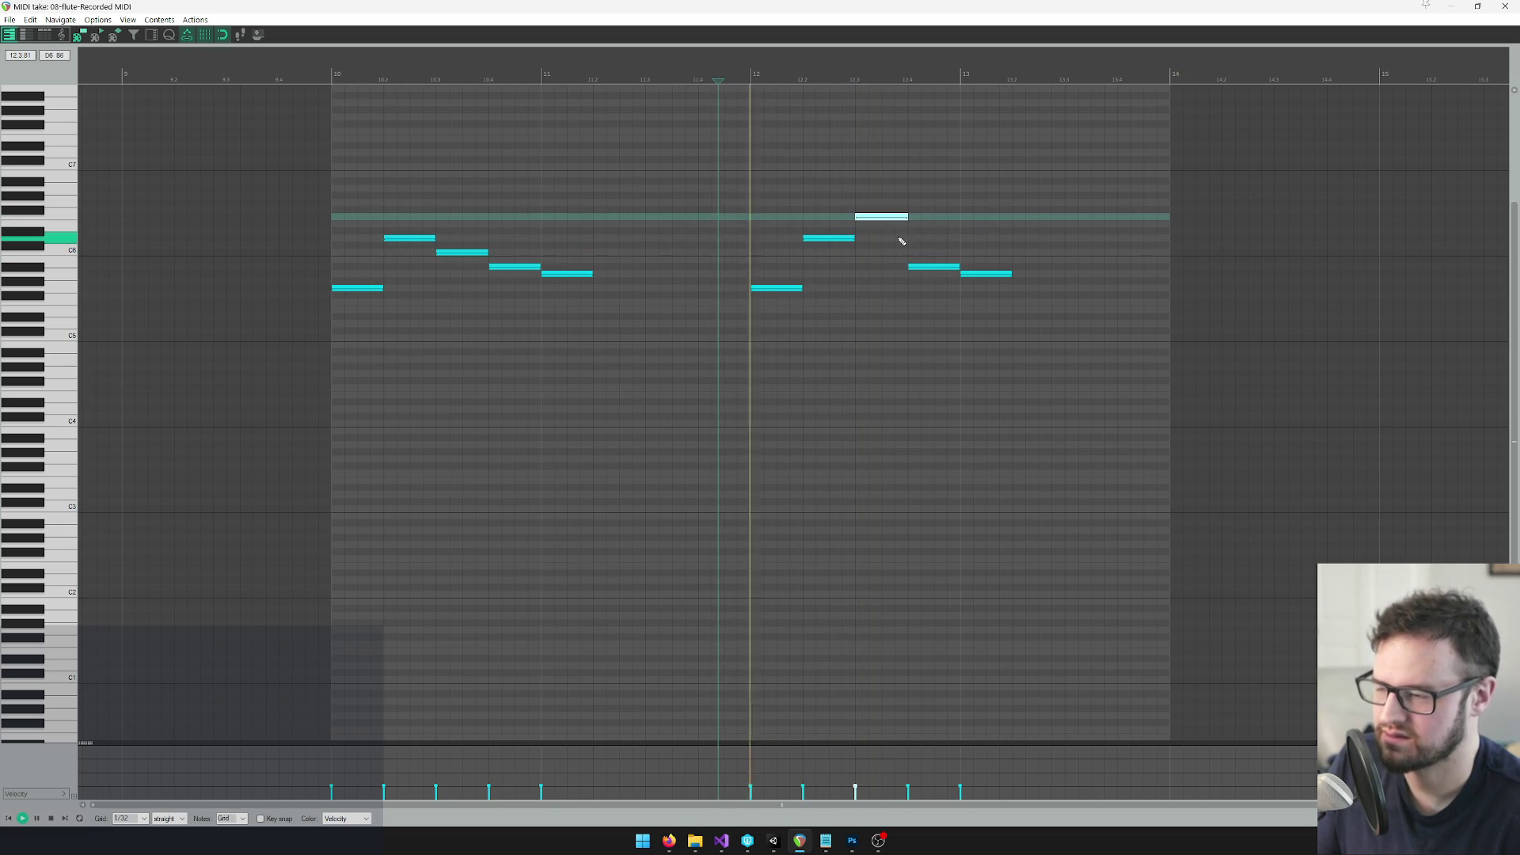
{"action": "key", "text": "space"}
Move the 12.4 note up about five semitones, then back down a semitone
{"action": "left_click_drag", "start_coordinate": [931, 272], "coordinate": [933, 225]}
{"action": "key", "text": "space"}
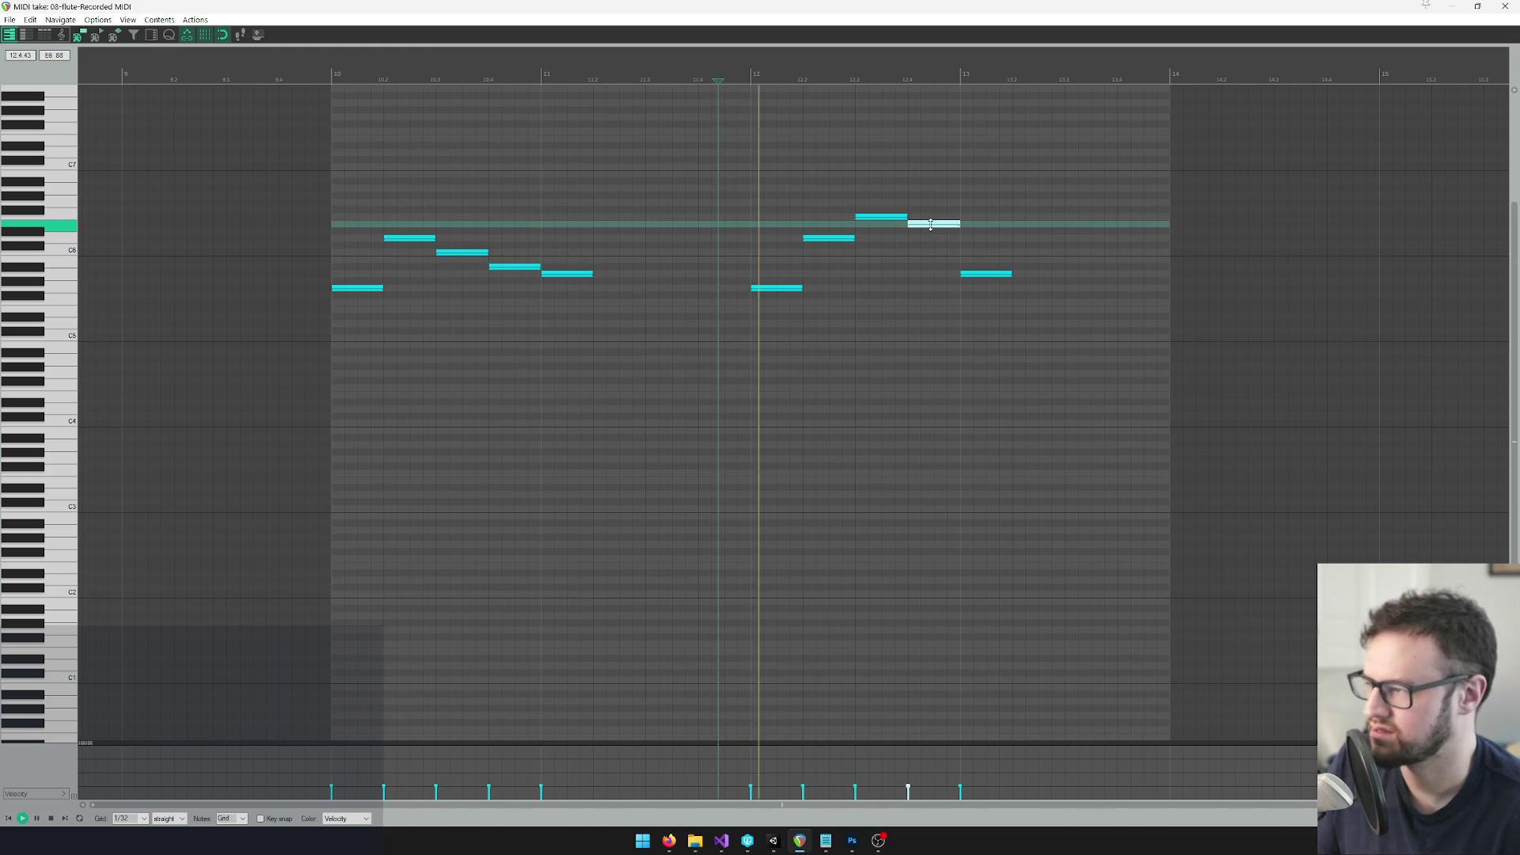
{"action": "key", "text": "space"}
{"action": "left_click_drag", "start_coordinate": [934, 225], "coordinate": [958, 248]}
{"action": "key", "text": "space"}
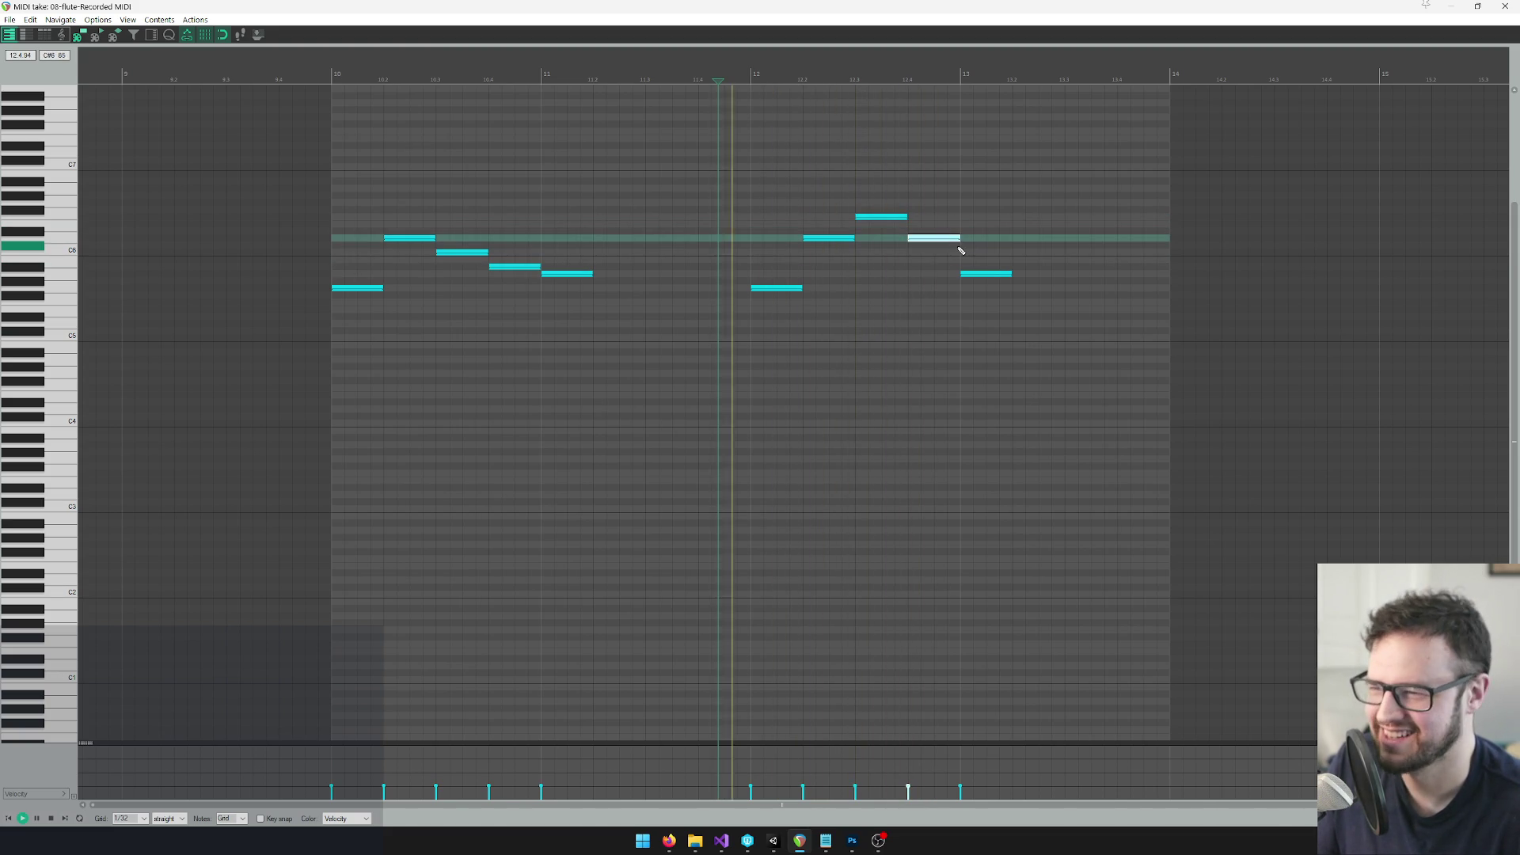
{"action": "key", "text": "space"}
Raise the bar-13 note to E6, then lower it two semitones, replaying the phrase
{"action": "left_click", "coordinate": [973, 271]}
{"action": "left_click_drag", "start_coordinate": [974, 269], "coordinate": [973, 229]}
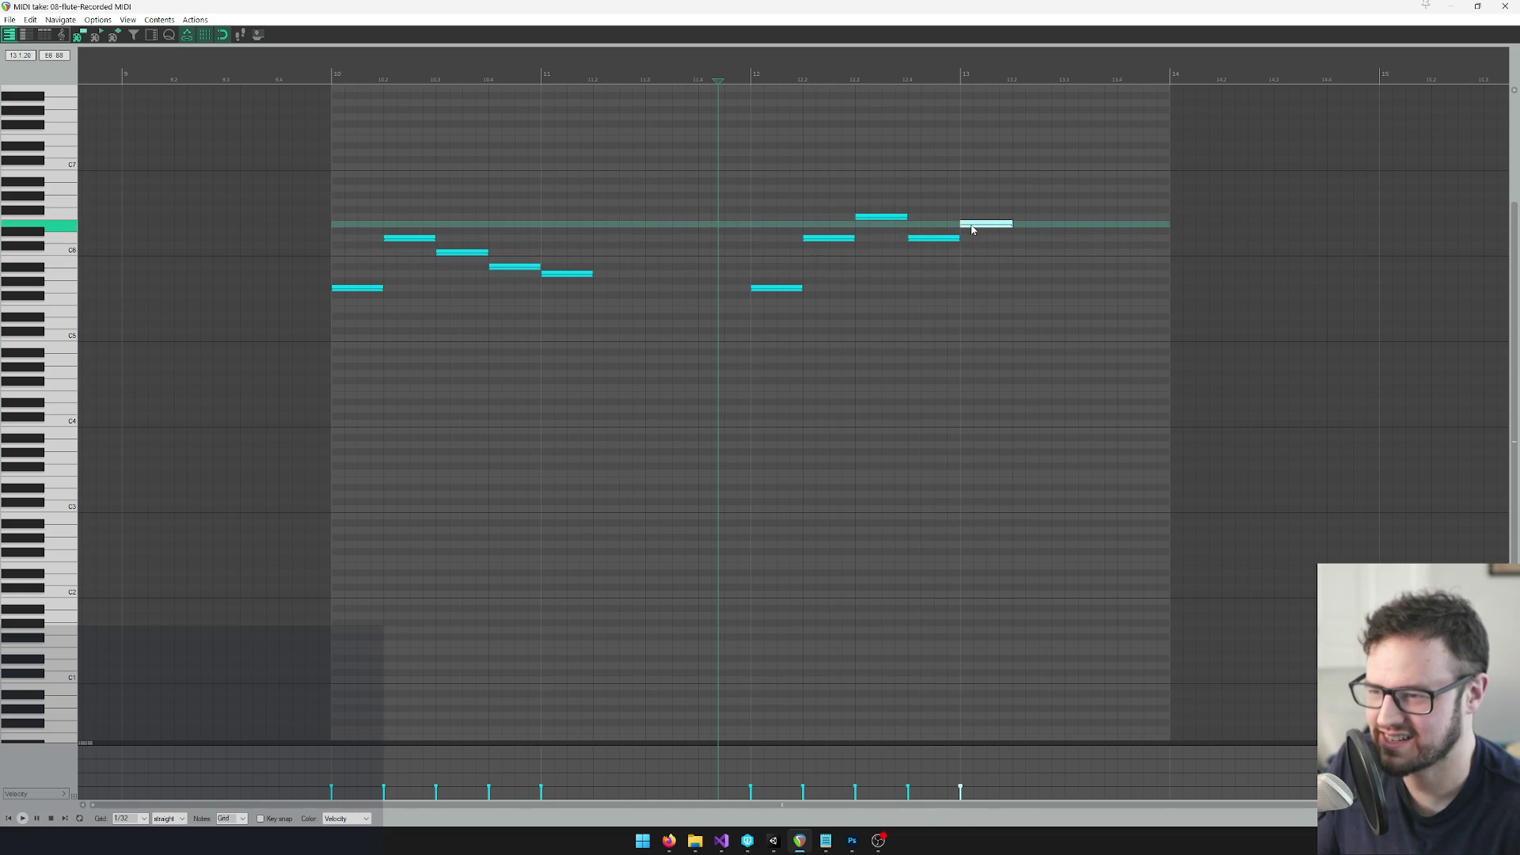
{"action": "key", "text": "space"}
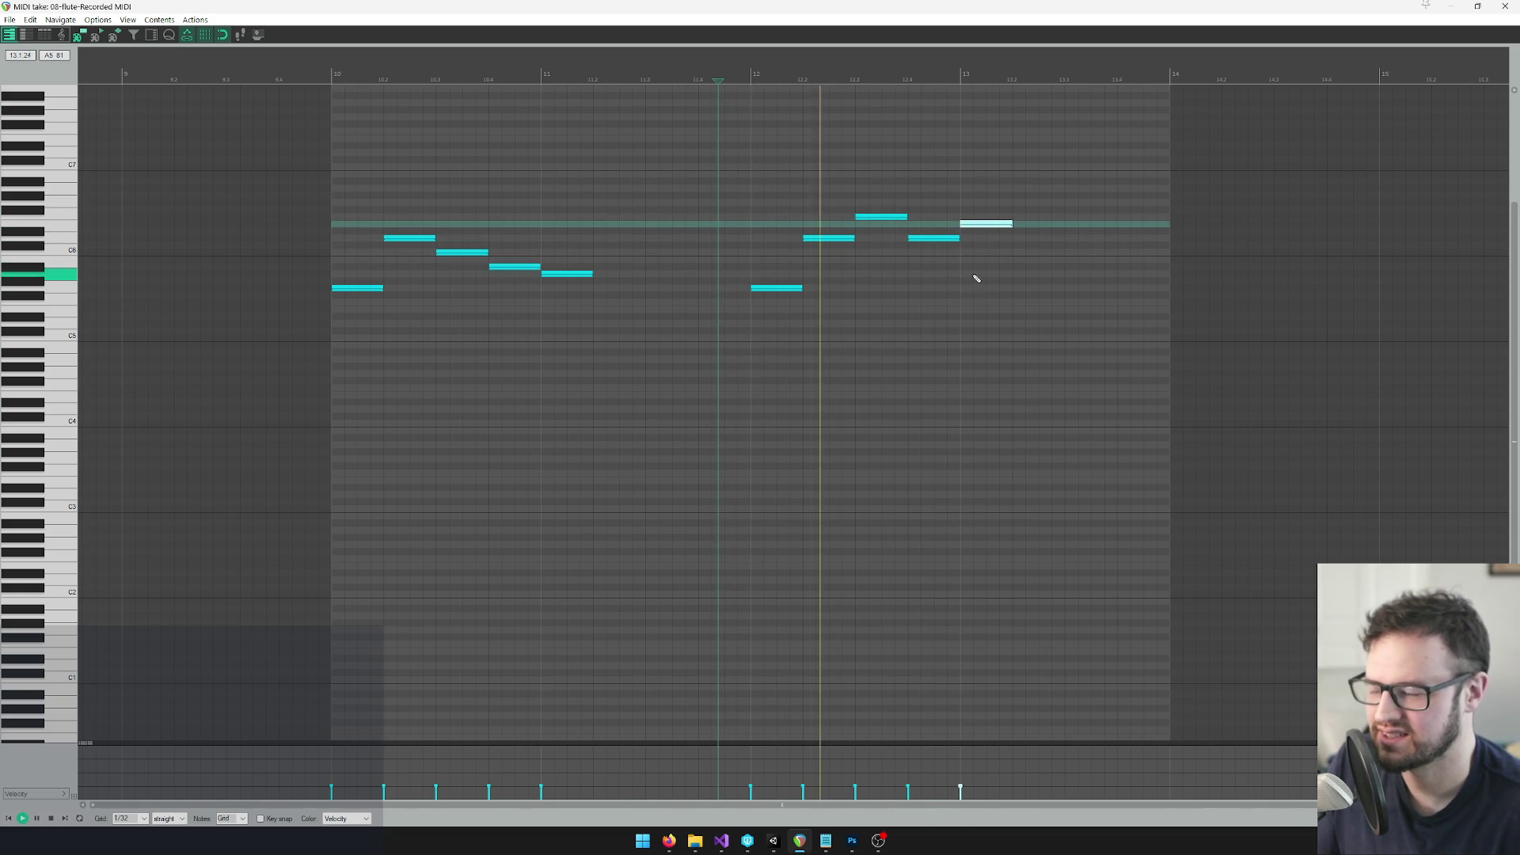
{"action": "key", "text": "space"}
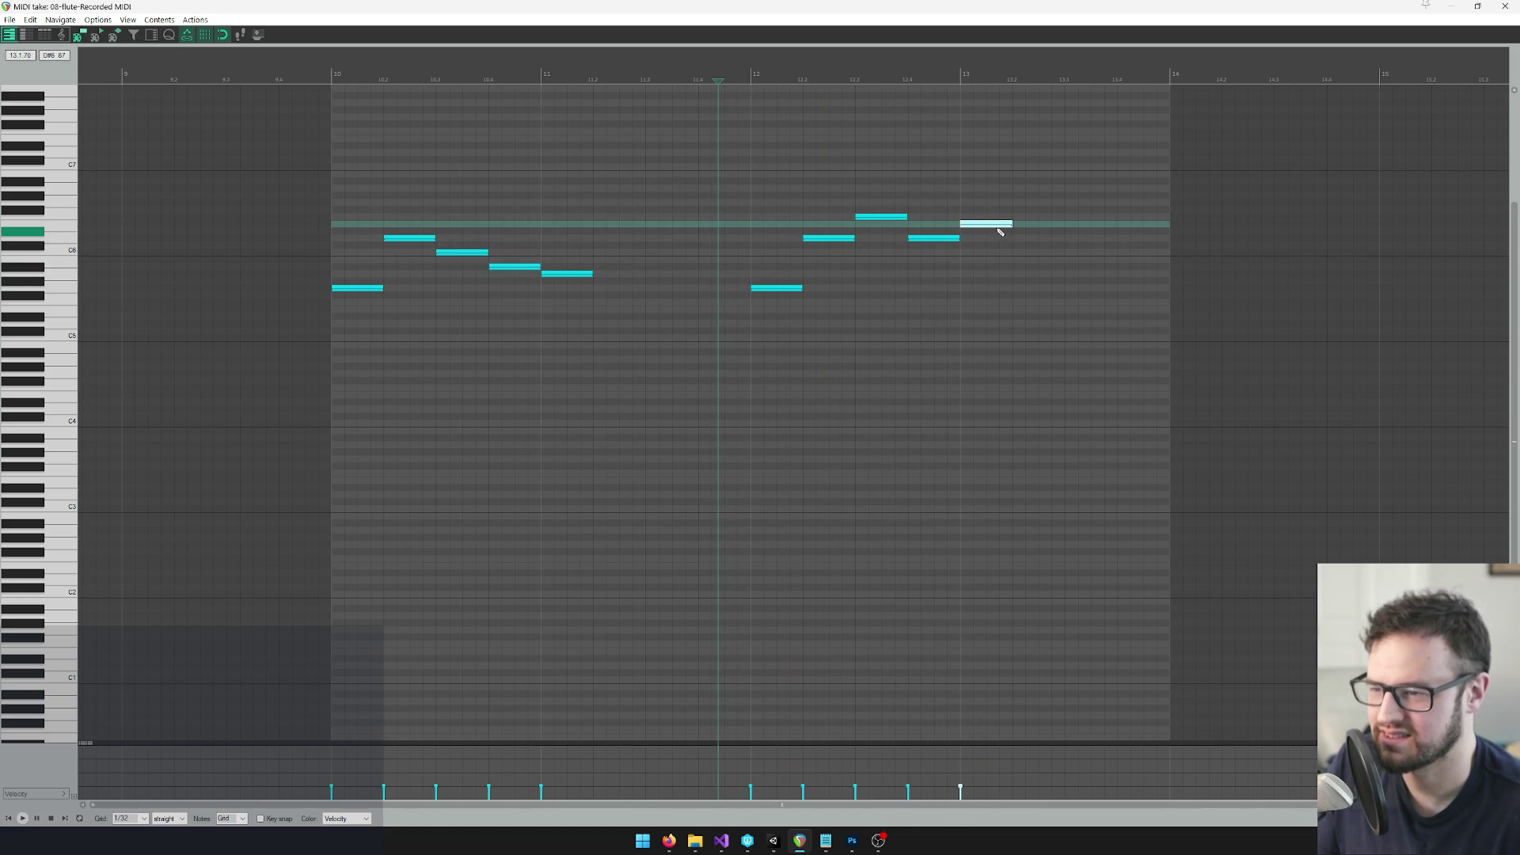
{"action": "key", "text": "space"}
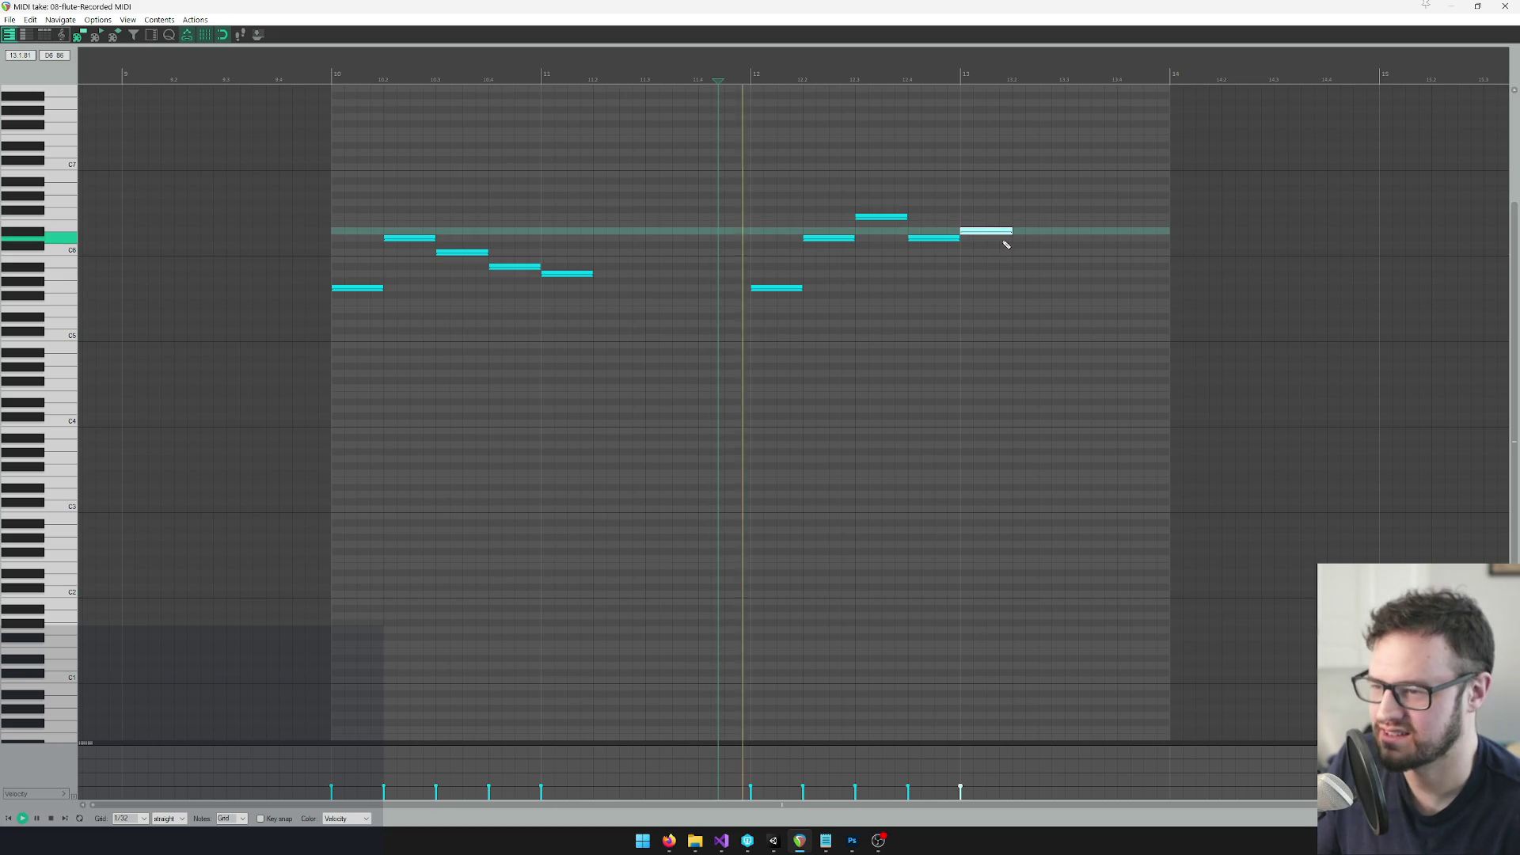
{"action": "left_click_drag", "start_coordinate": [998, 228], "coordinate": [996, 242]}
{"action": "key", "text": "space"}
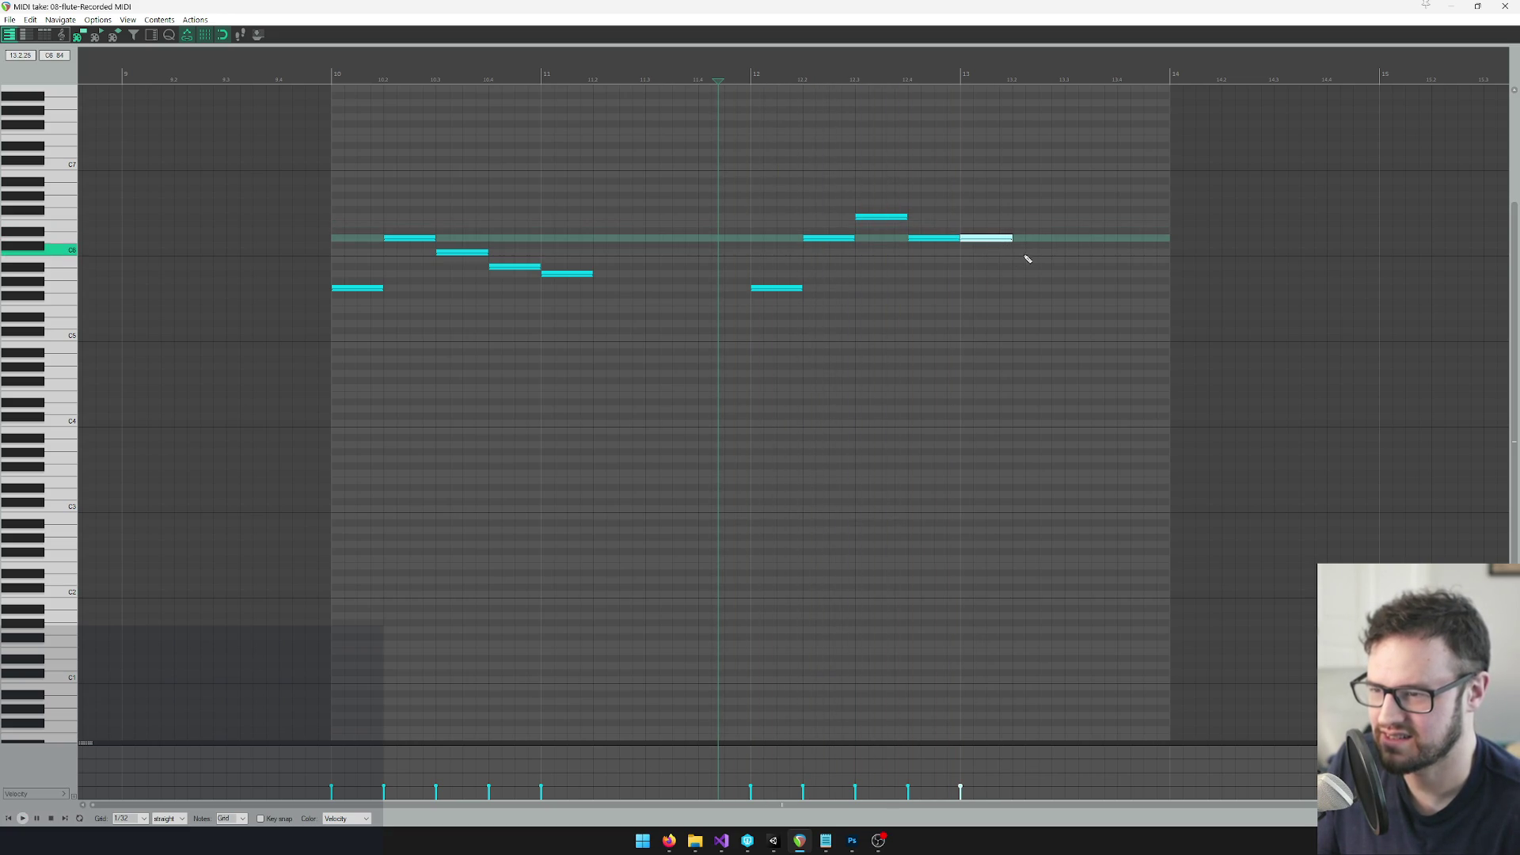
{"action": "left_click_drag", "start_coordinate": [996, 241], "coordinate": [997, 255]}
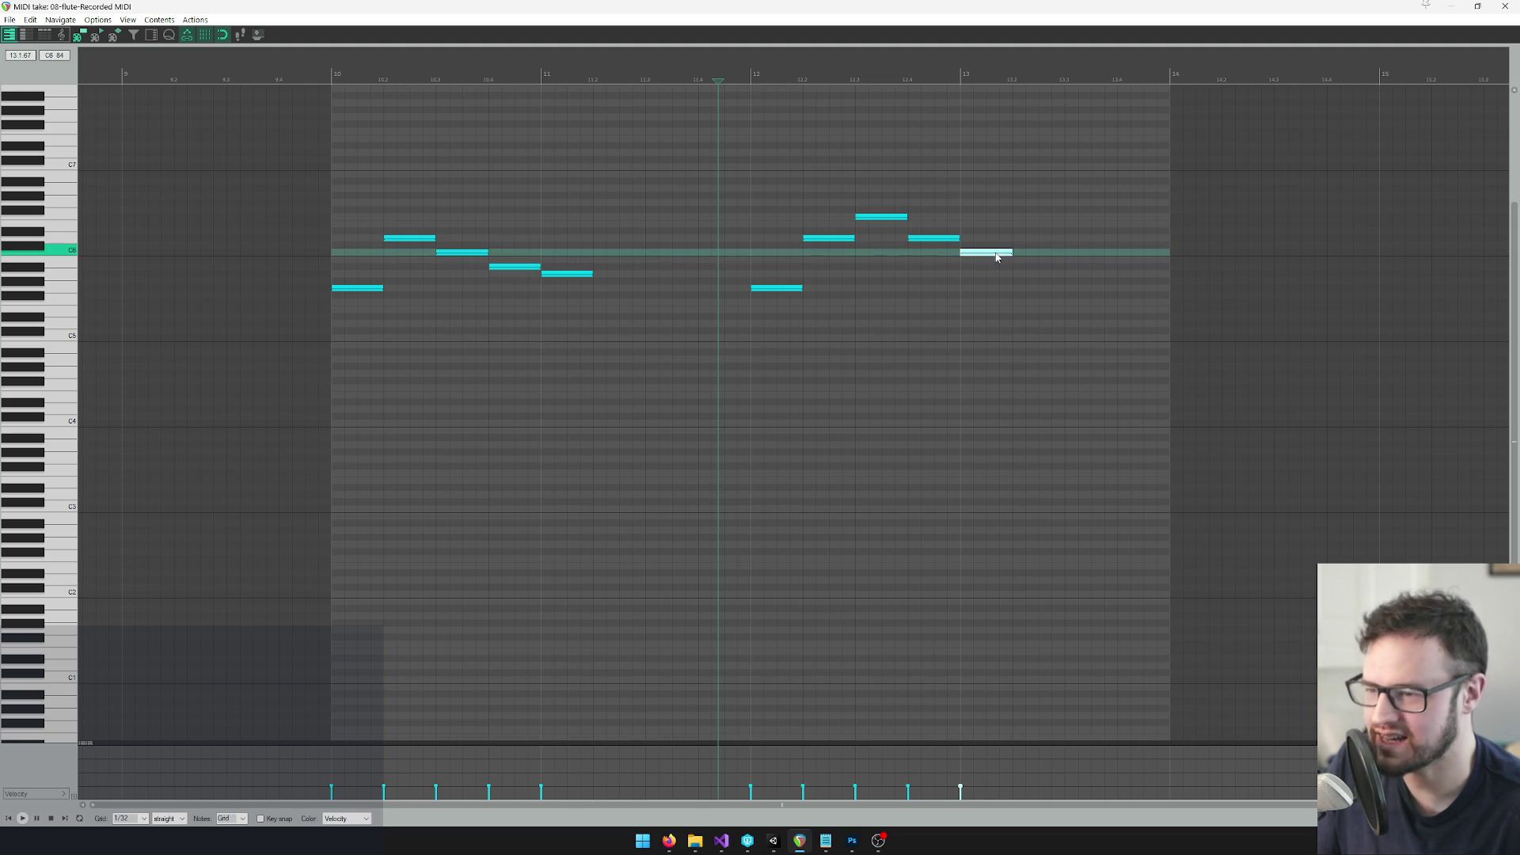
{"action": "key", "text": "space"}
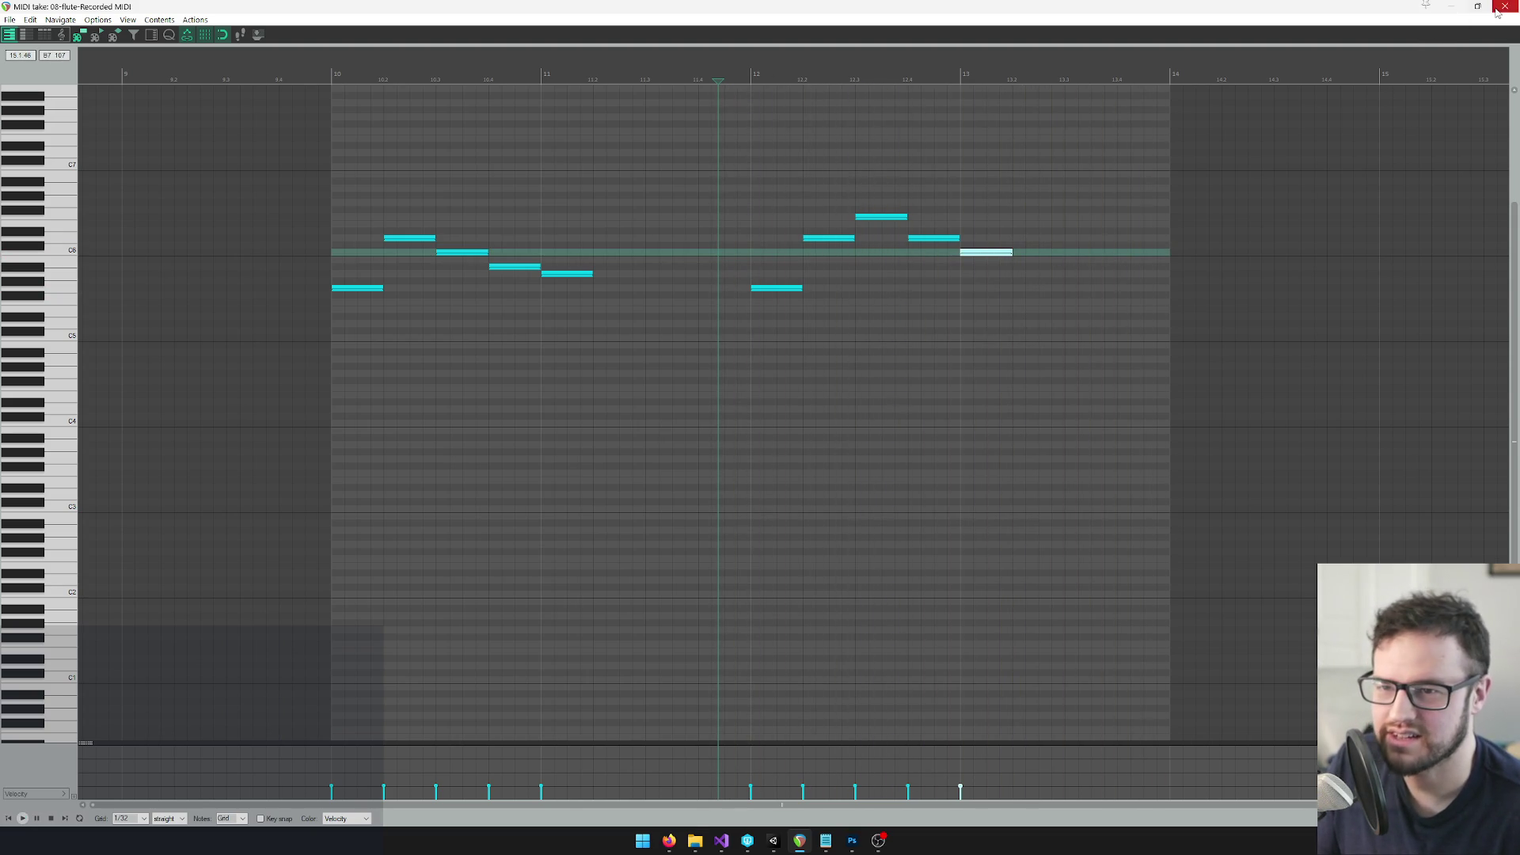
Close the MIDI editor and duplicate the flute item right after the original
{"action": "left_click", "coordinate": [1505, 7]}
{"action": "left_click_drag", "start_coordinate": [795, 198], "coordinate": [984, 155]}
{"action": "key", "text": "space"}
Place a flute phrase copy at bar 18, then undo the misplaced copy
{"action": "scroll", "coordinate": [792, 317], "scroll_direction": "up", "scroll_amount": 1}
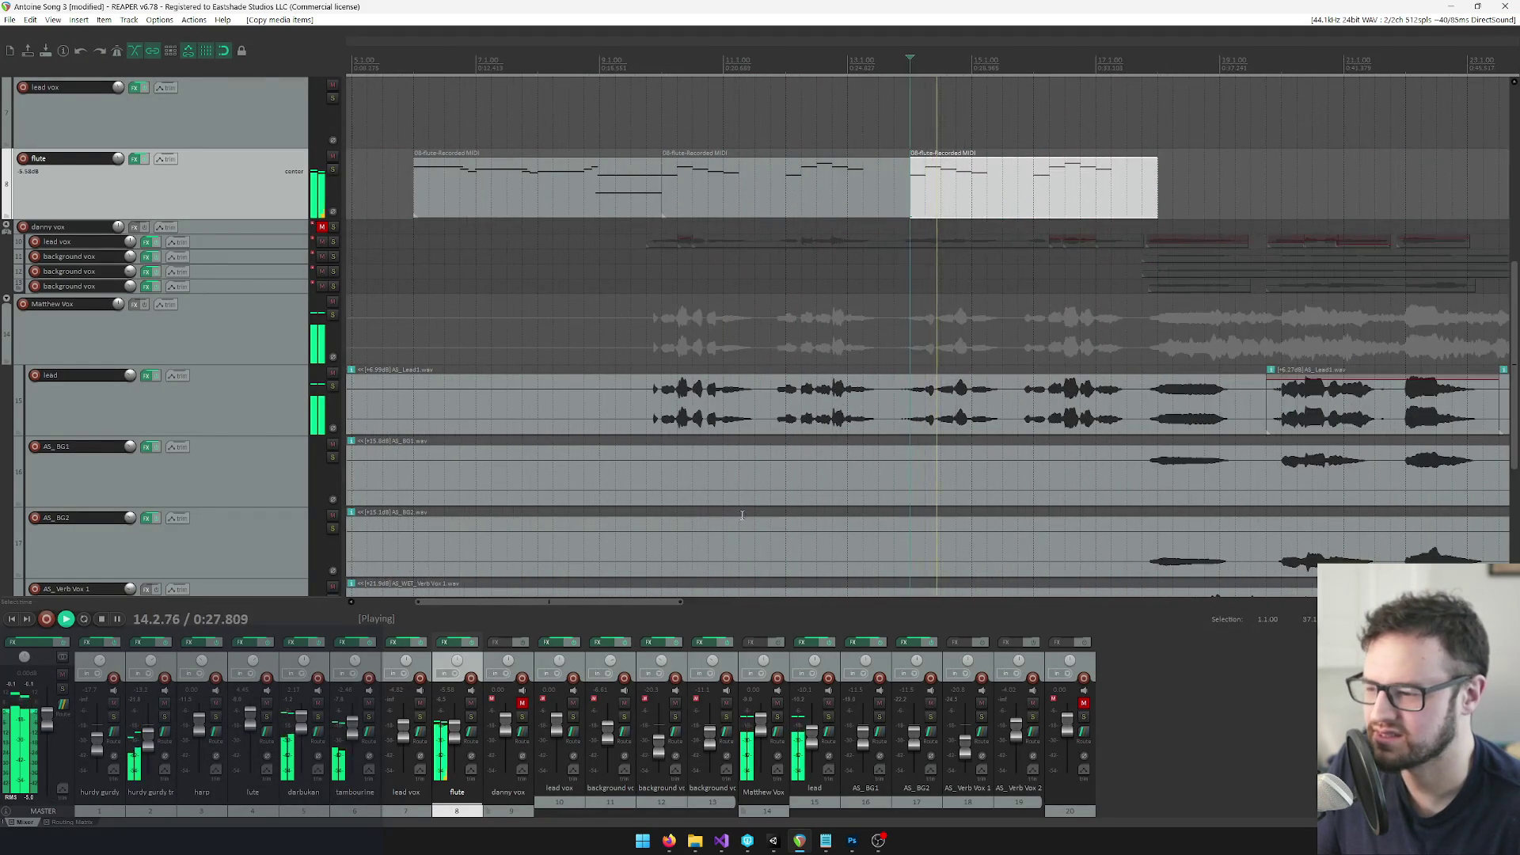
{"action": "scroll", "coordinate": [689, 515], "scroll_direction": "down", "scroll_amount": 1}
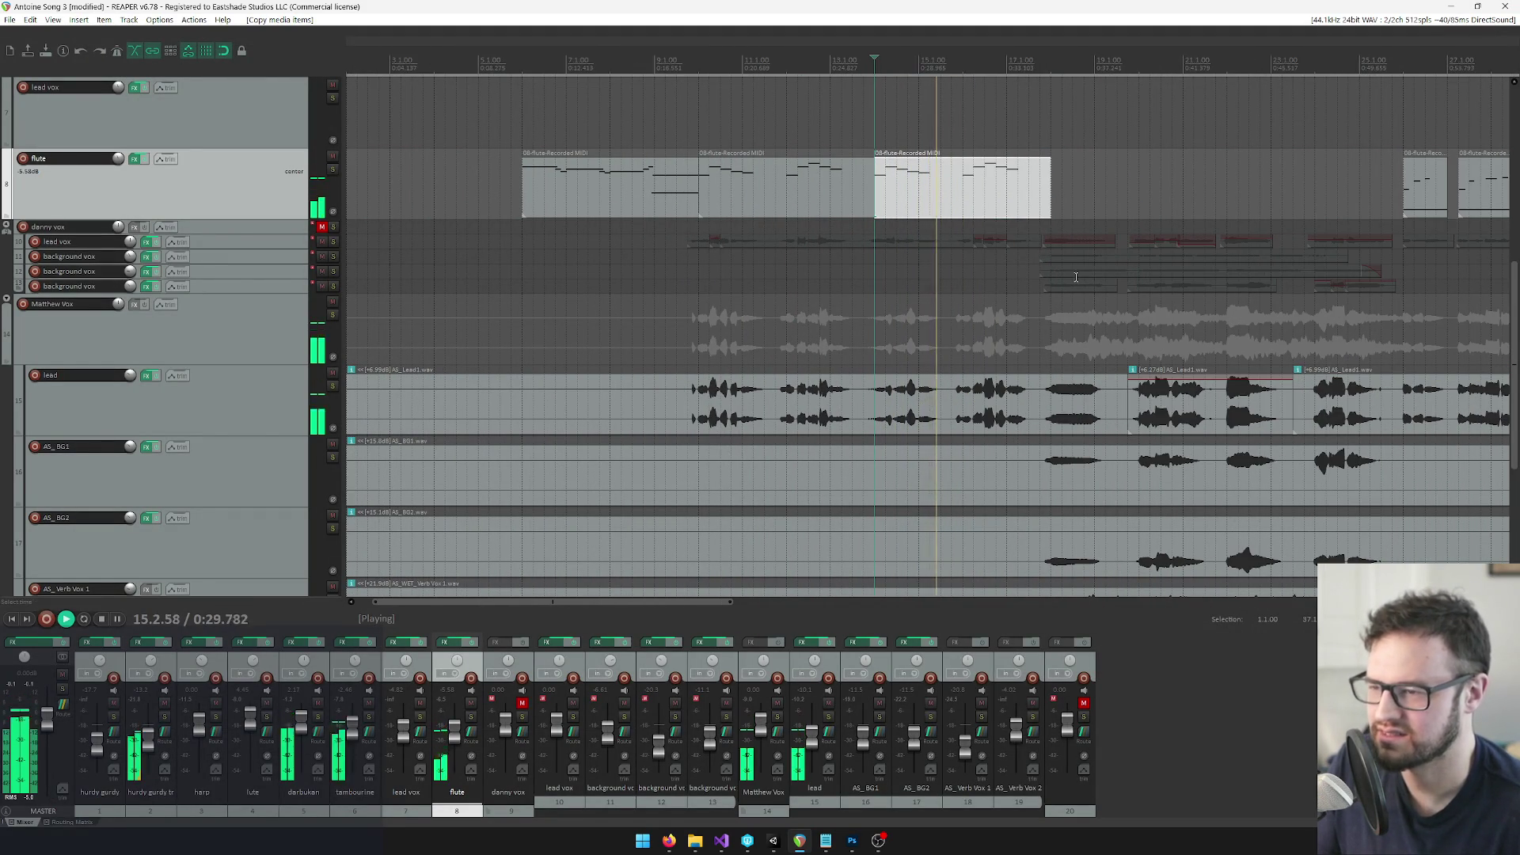
{"action": "left_click_drag", "start_coordinate": [568, 604], "coordinate": [669, 608]}
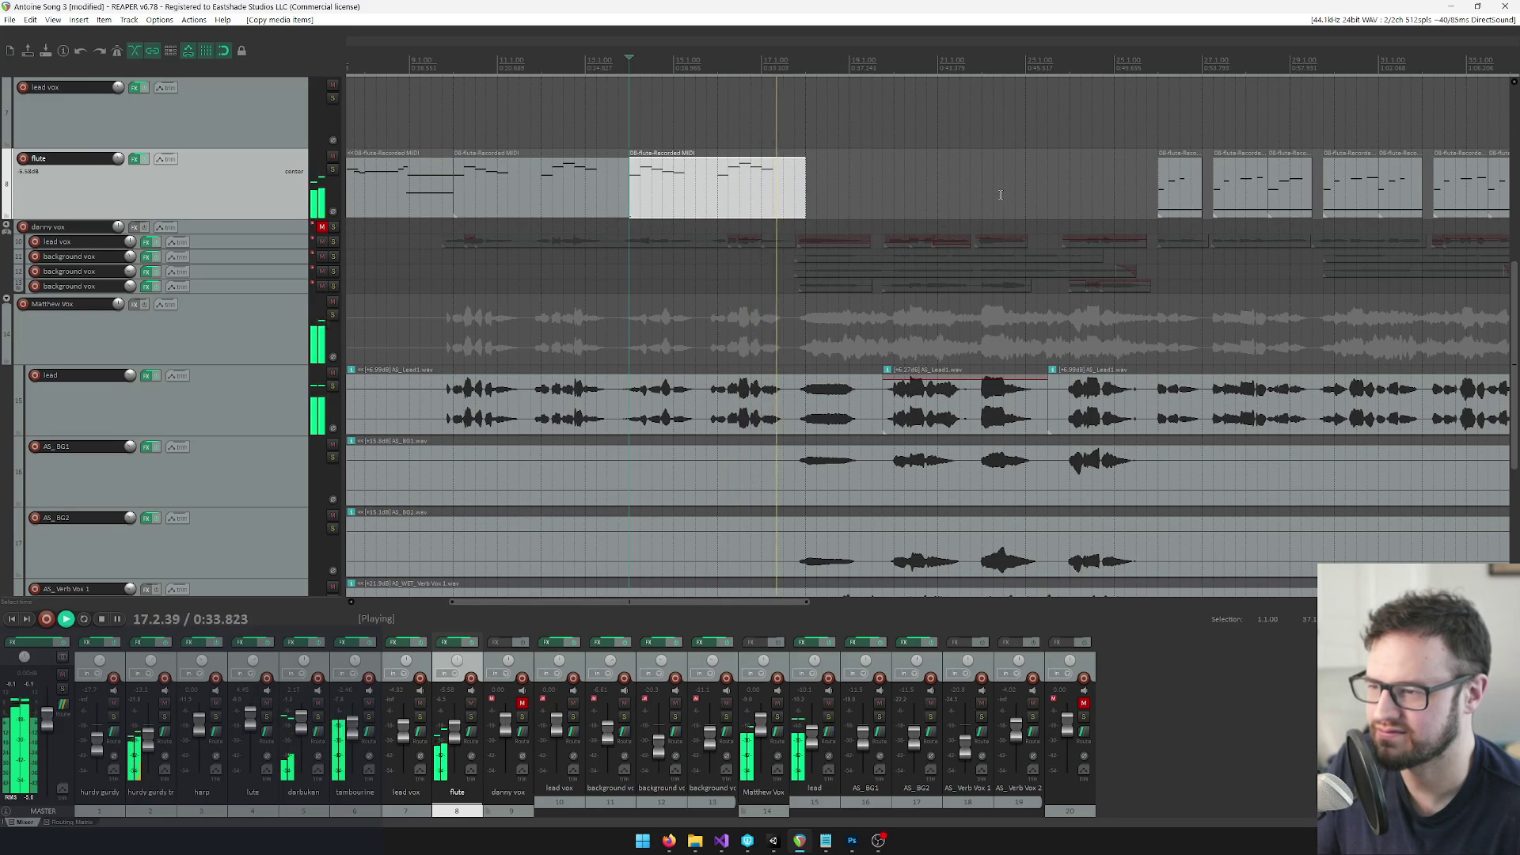
{"action": "left_click", "coordinate": [740, 198]}
{"action": "left_click_drag", "start_coordinate": [705, 200], "coordinate": [881, 200]}
{"action": "left_click", "coordinate": [807, 64]}
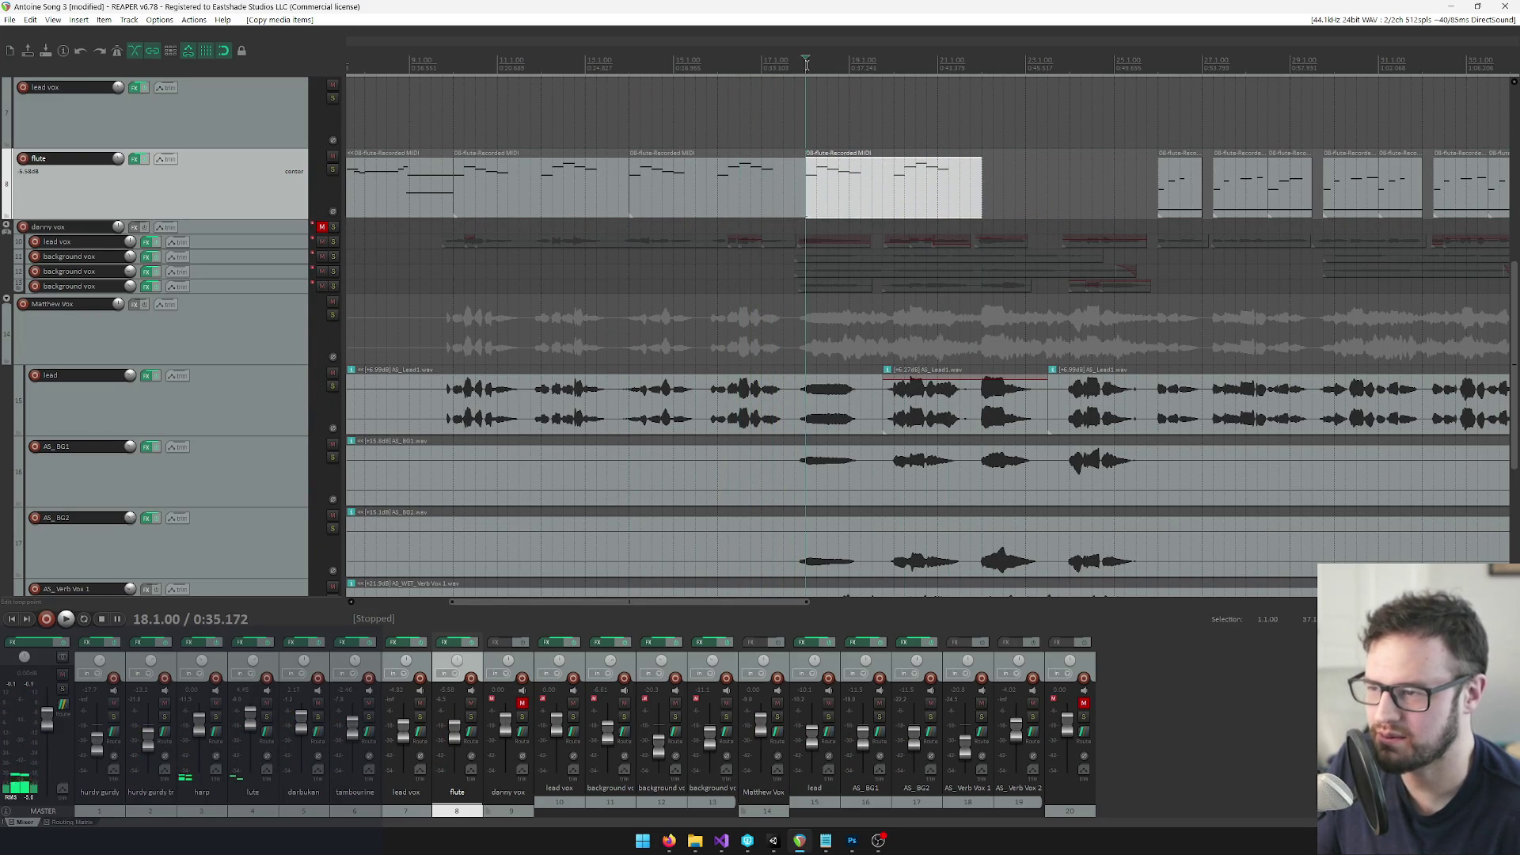
{"action": "scroll", "coordinate": [803, 227], "scroll_direction": "down", "scroll_amount": 3}
{"action": "key", "text": "ctrl+z"}
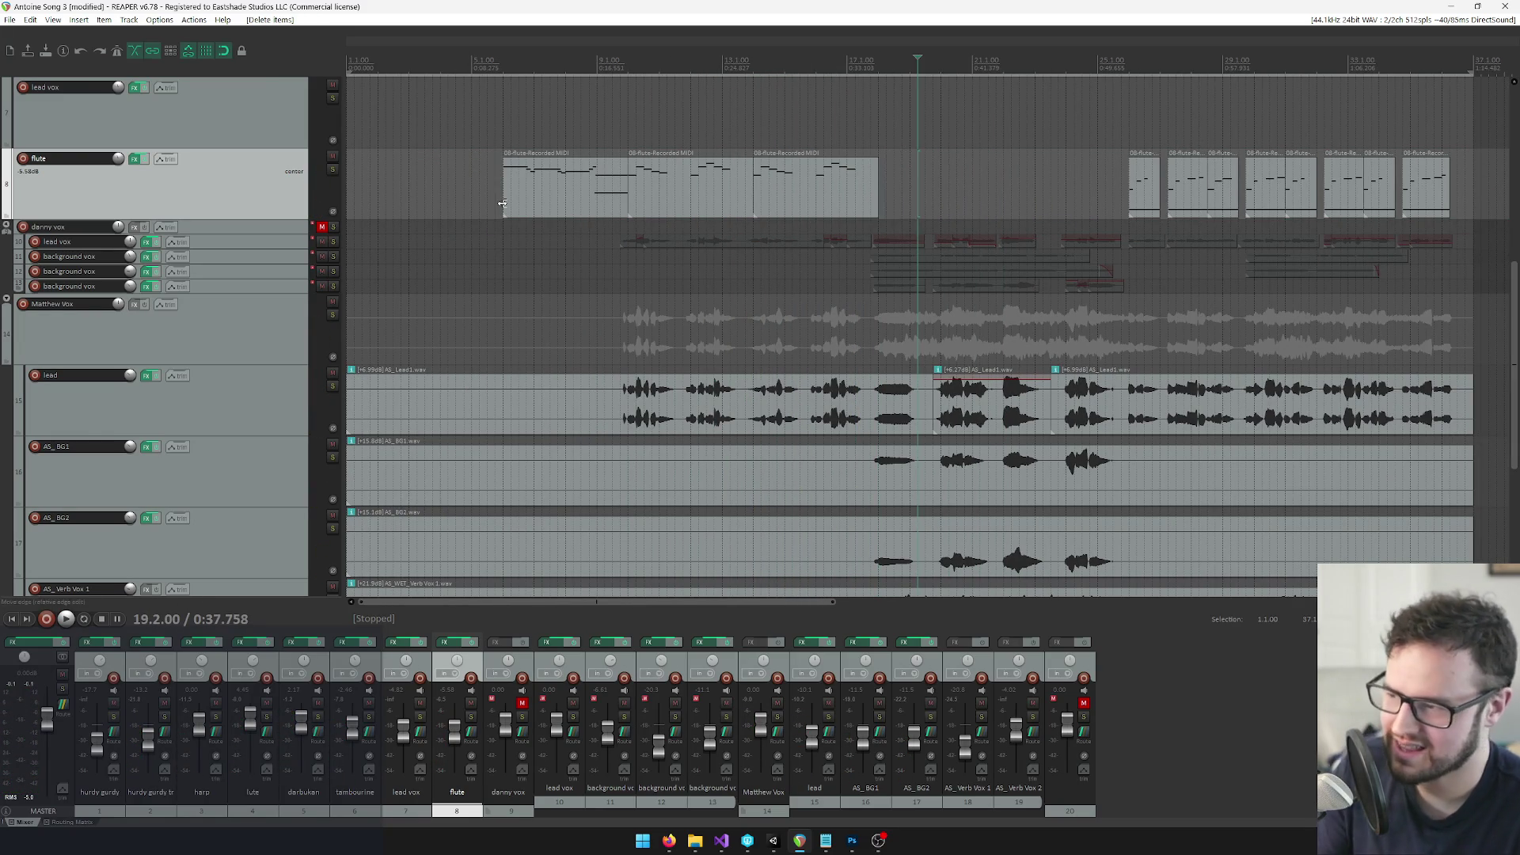
Copy the first flute phrase to bars 18 and 22 and play back the result
{"action": "left_click", "coordinate": [572, 189]}
{"action": "left_click_drag", "start_coordinate": [571, 189], "coordinate": [944, 197]}
{"action": "key", "text": "space"}
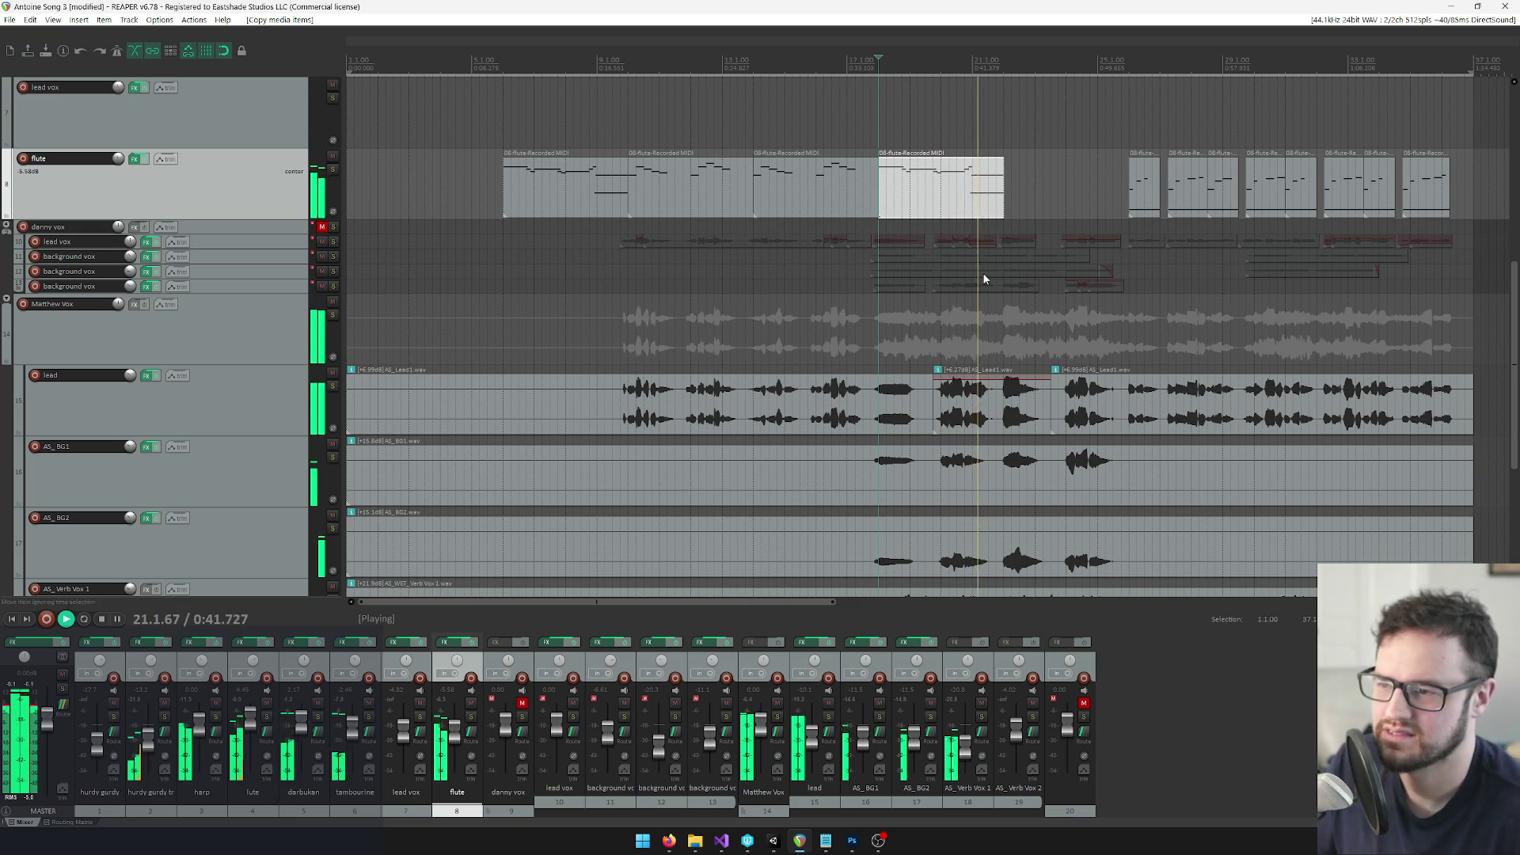
{"action": "key", "text": "space"}
{"action": "left_click_drag", "start_coordinate": [956, 188], "coordinate": [1105, 187]}
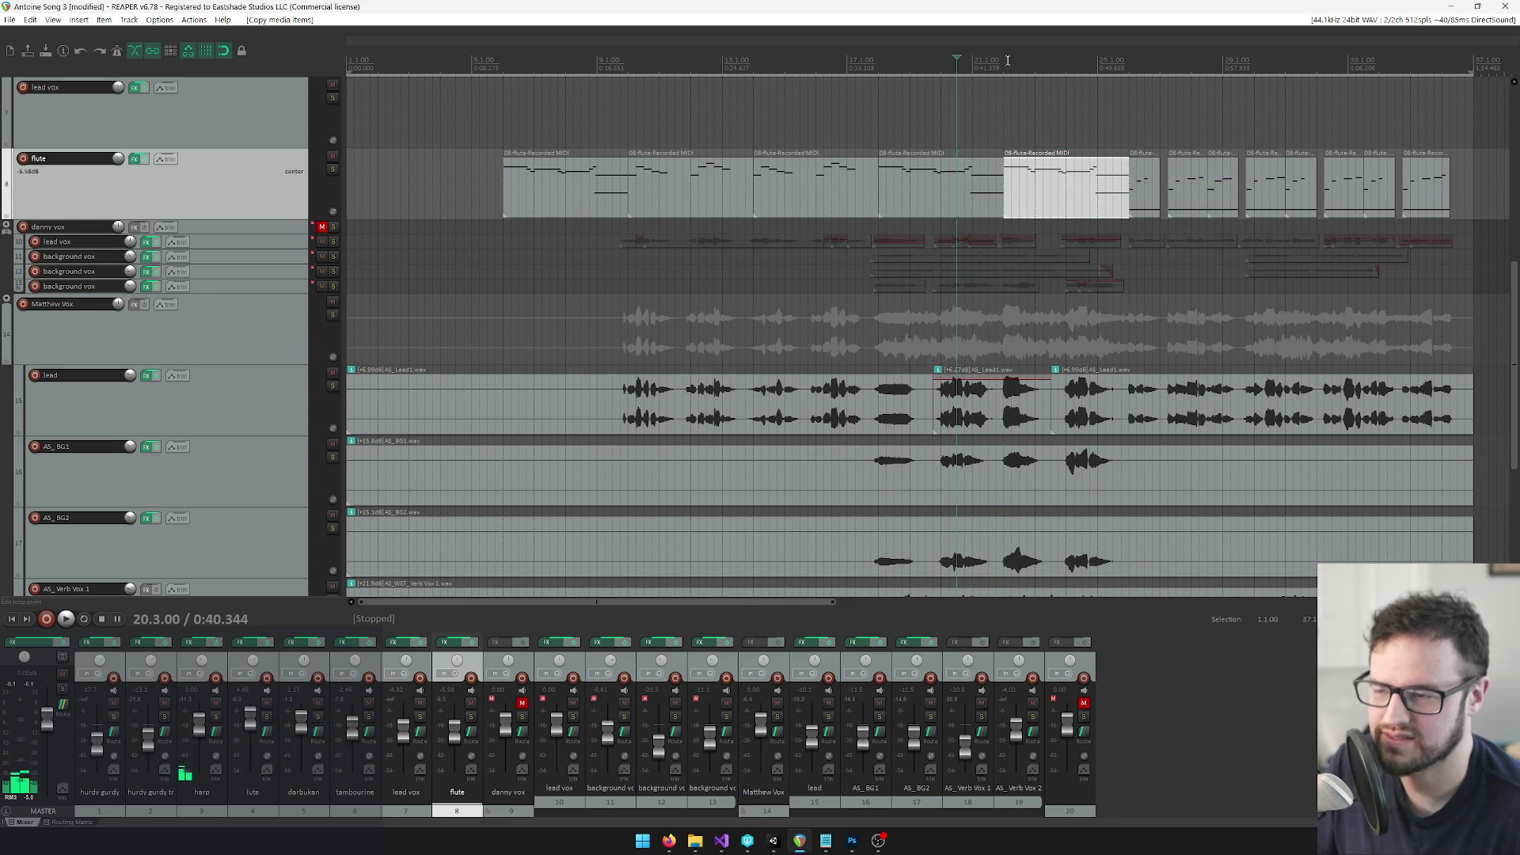
{"action": "scroll", "coordinate": [958, 215], "scroll_direction": "right", "scroll_amount": 2}
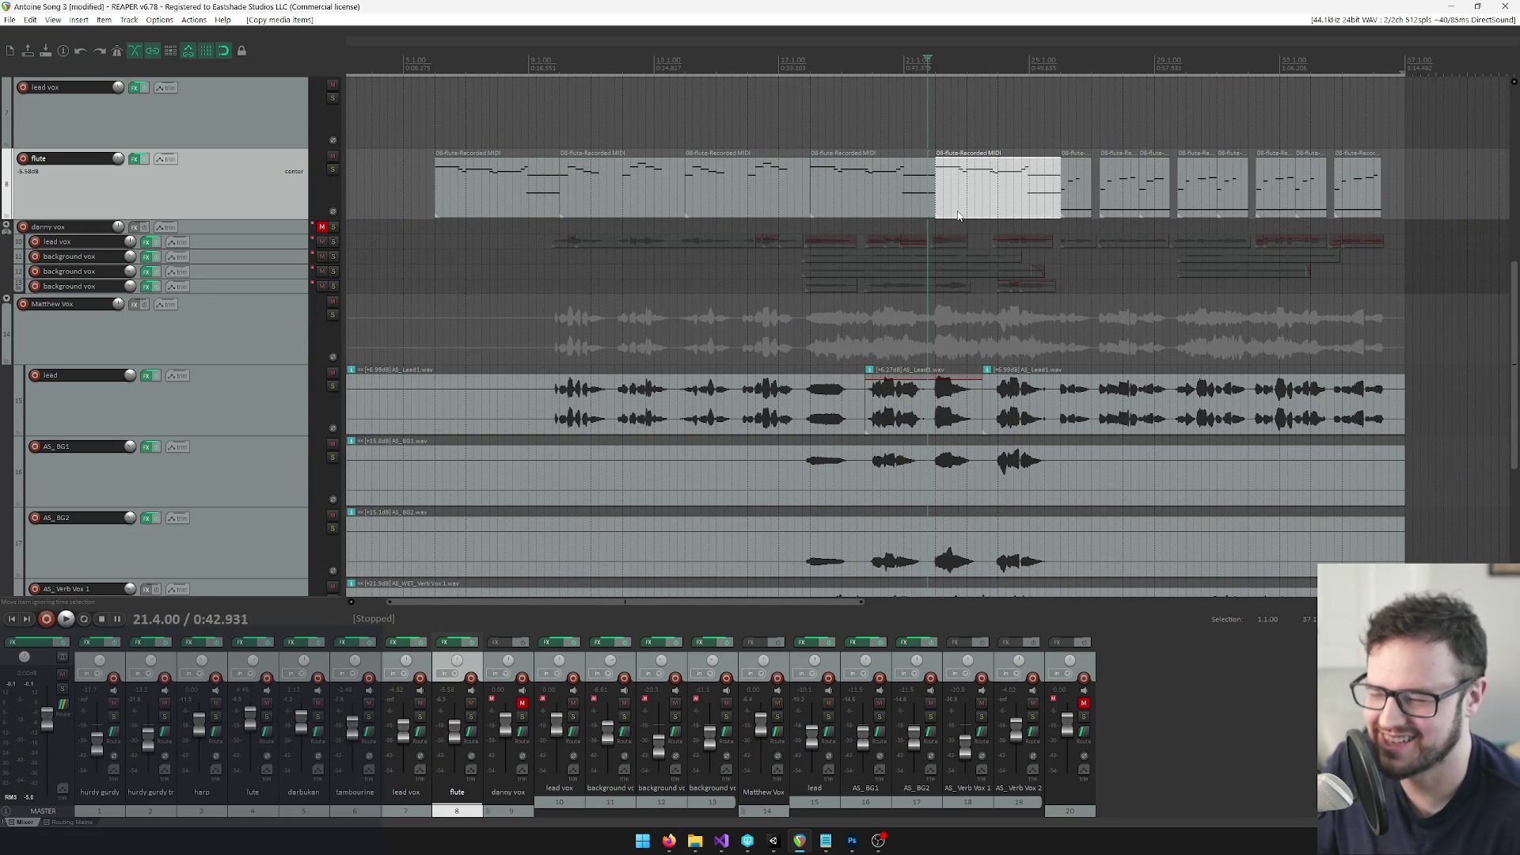
{"action": "key", "text": "space"}
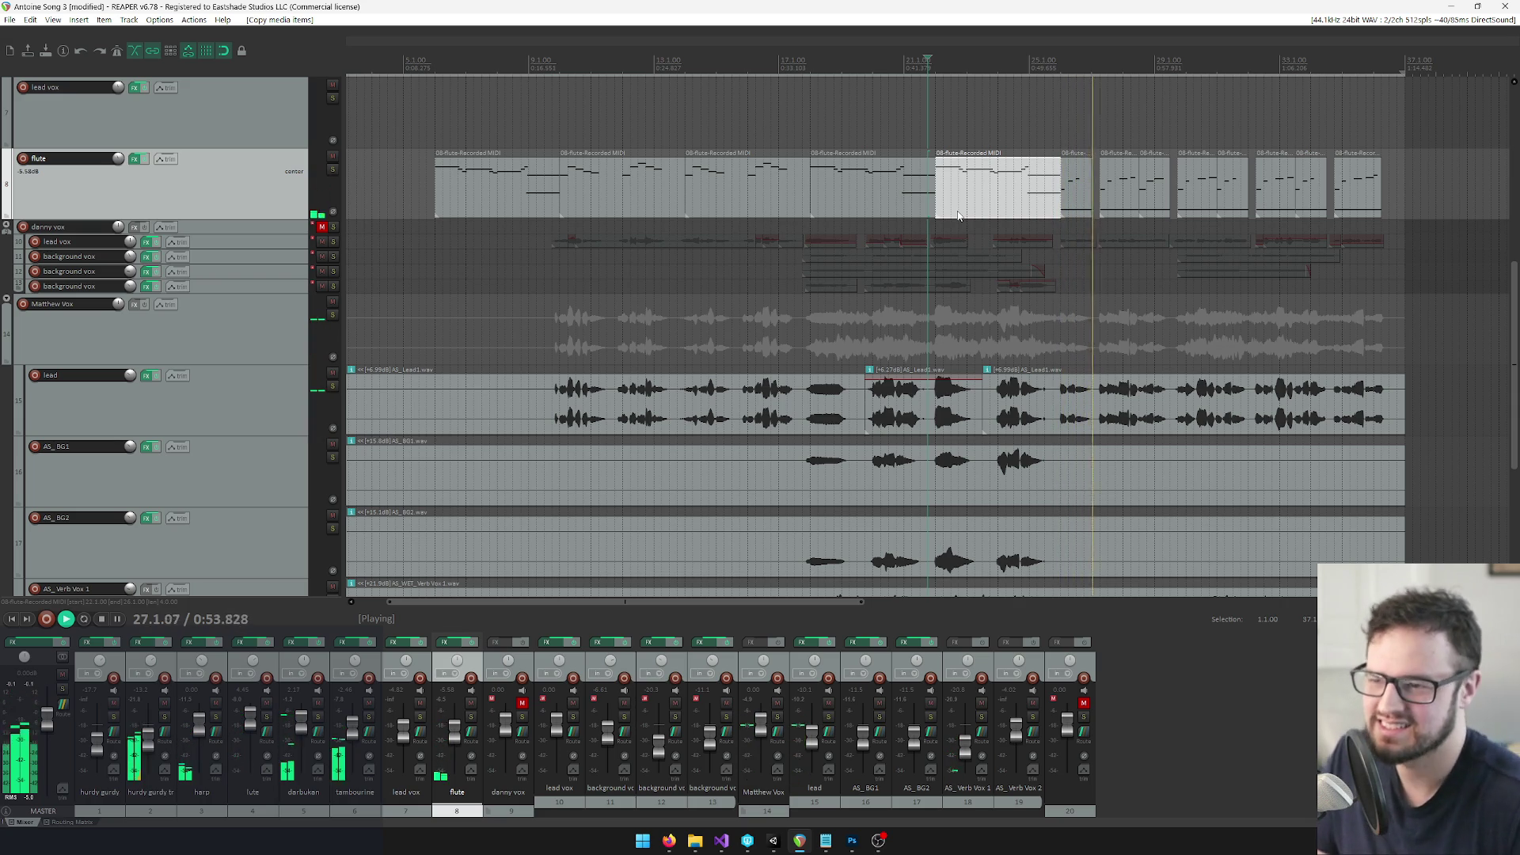
{"action": "key", "text": "space"}
Reselect the first flute phrase, then switch to Visual Studio showing ShoveSong.txt
{"action": "left_click", "coordinate": [471, 190]}
{"action": "scroll", "coordinate": [597, 204], "scroll_direction": "up", "scroll_amount": 5}
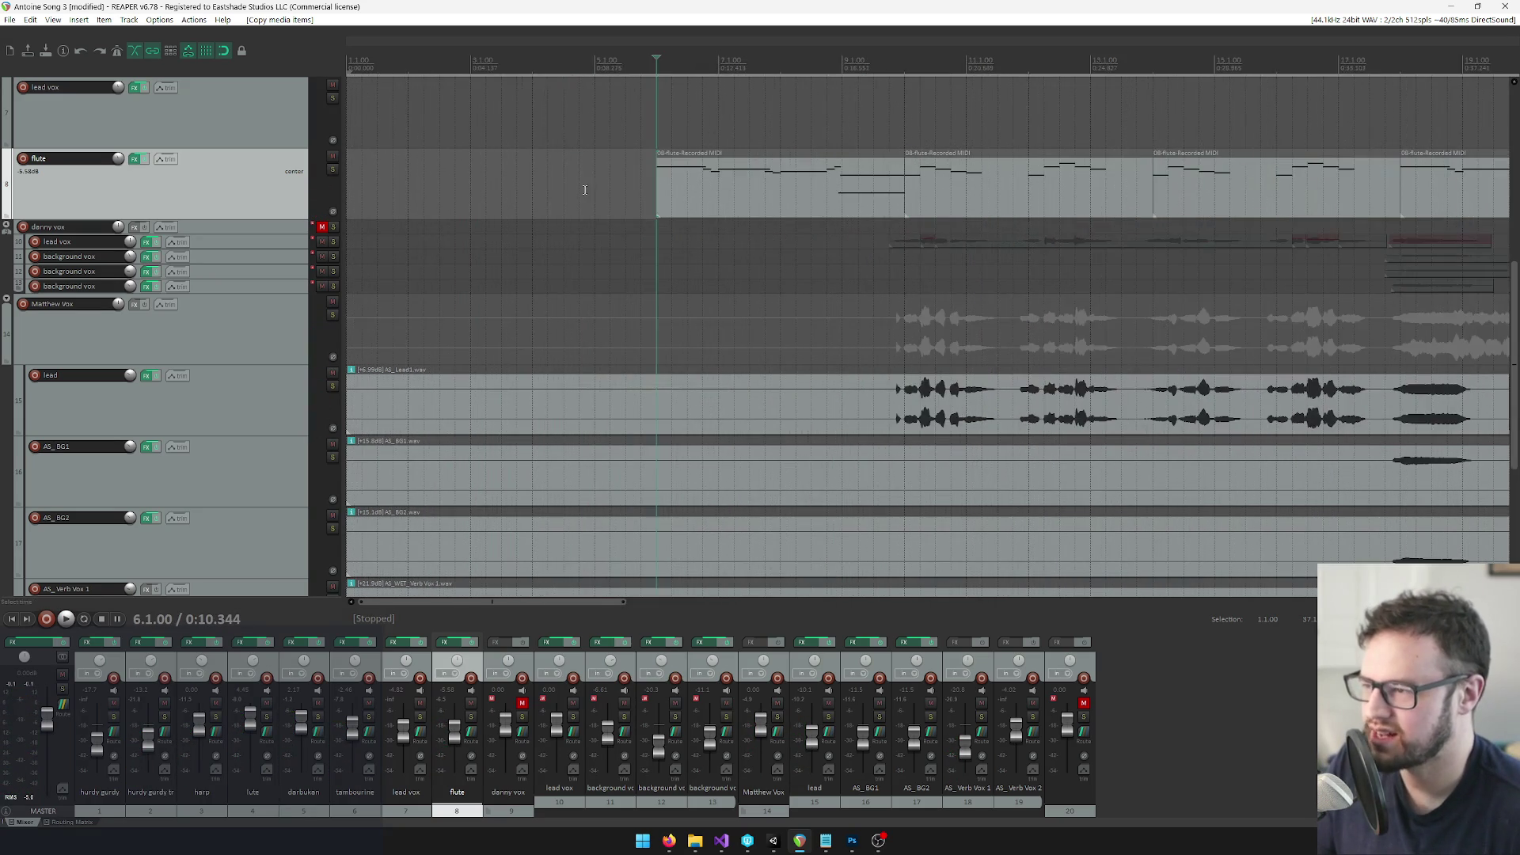
{"action": "left_click", "coordinate": [708, 210]}
{"action": "scroll", "coordinate": [893, 210], "scroll_direction": "down", "scroll_amount": 5}
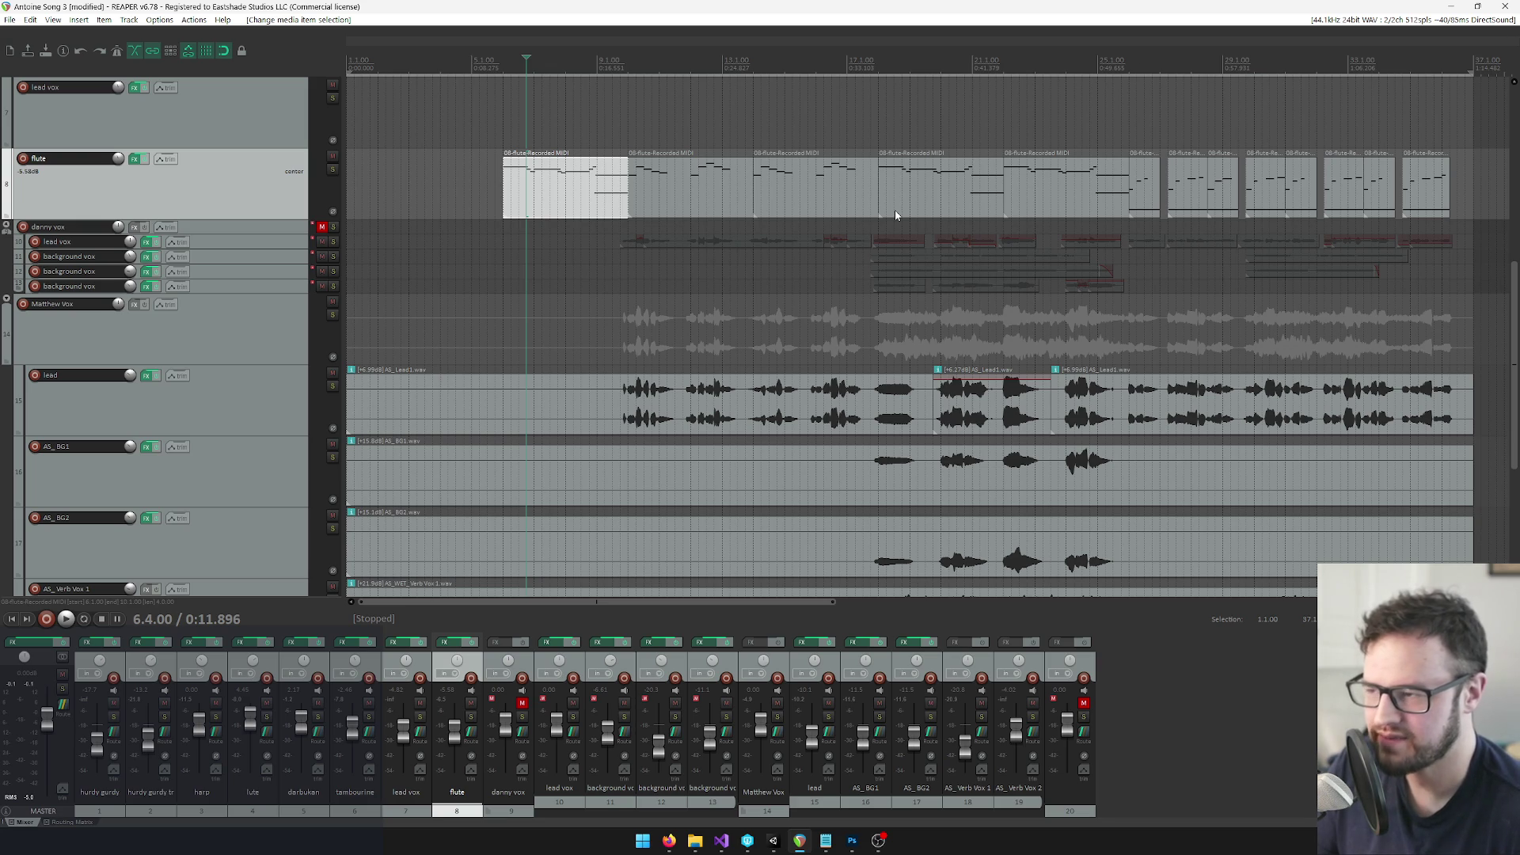
{"action": "scroll", "coordinate": [512, 209], "scroll_direction": "up", "scroll_amount": 5}
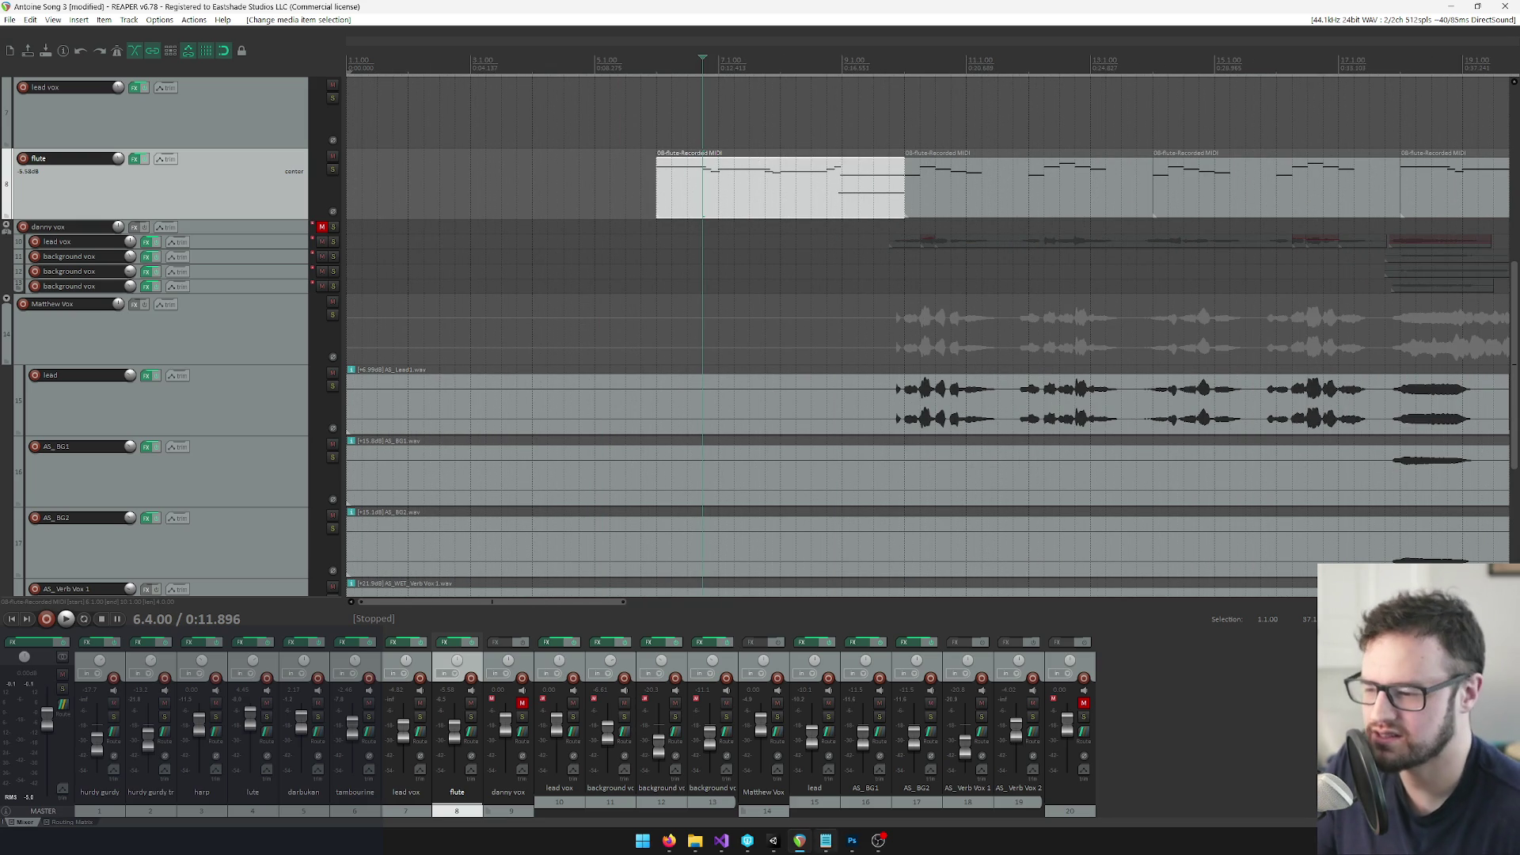
{"action": "scroll", "coordinate": [561, 230], "scroll_direction": "up", "scroll_amount": 2}
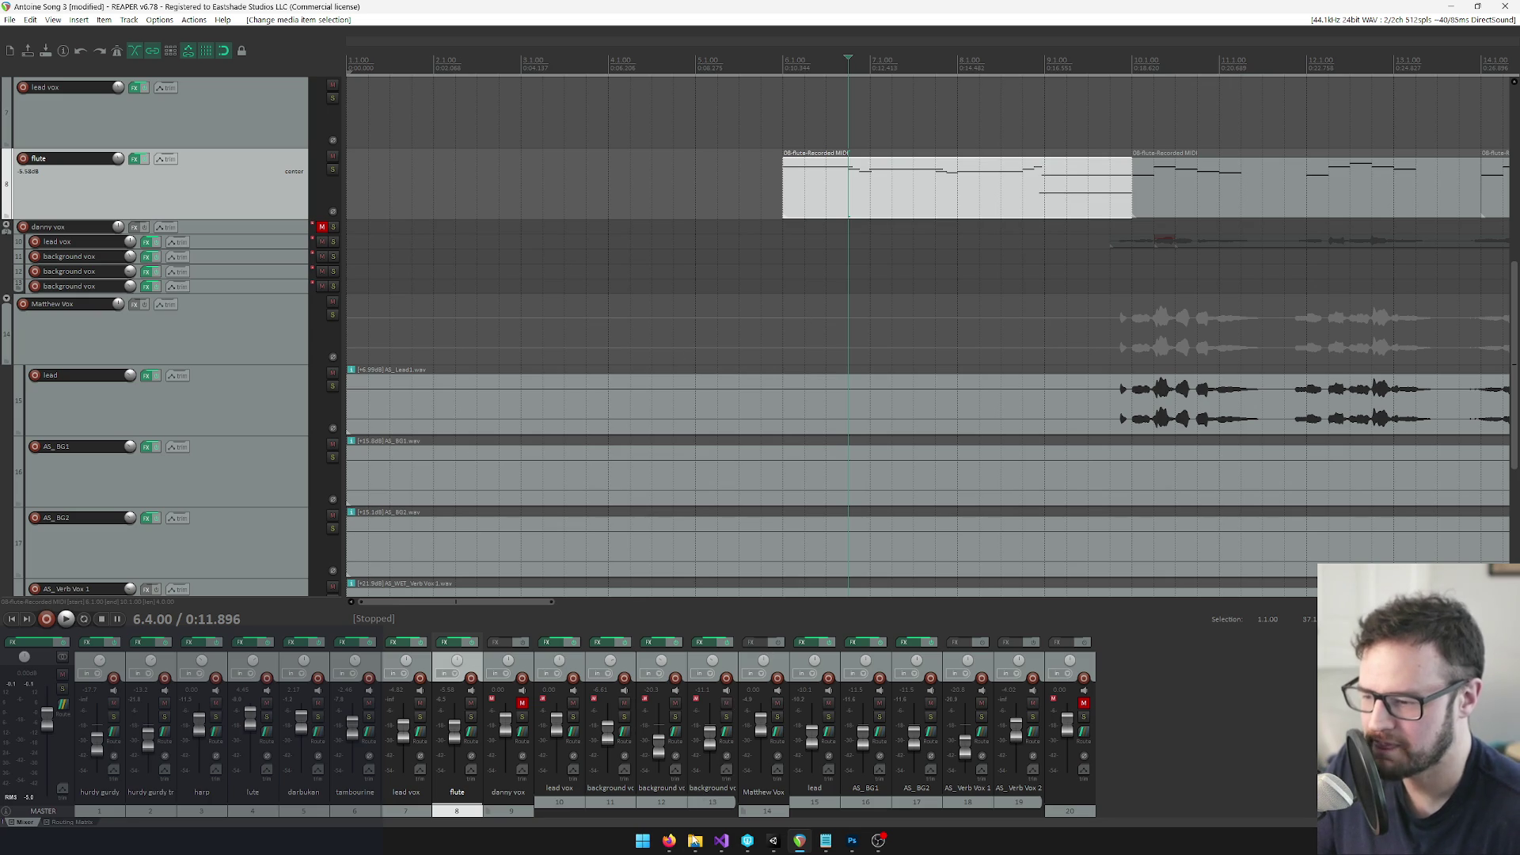
{"action": "left_click", "coordinate": [727, 845]}
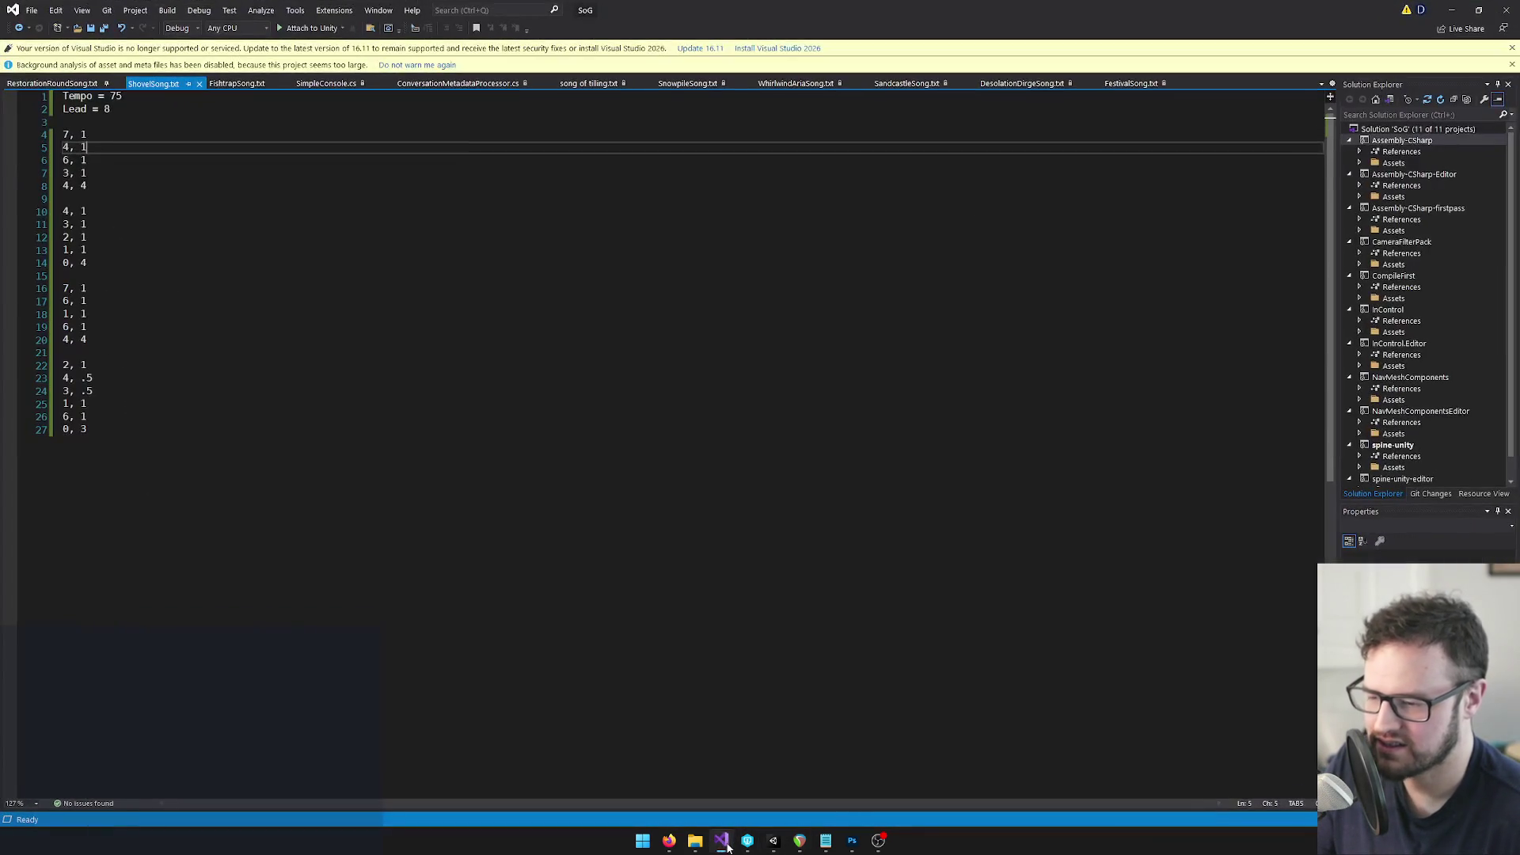
In Unity, find the song text asset BandPractice uses and open UpTheLineSong
{"action": "left_click", "coordinate": [727, 845]}
{"action": "left_click", "coordinate": [774, 841]}
{"action": "mouse_move", "coordinate": [799, 841]}
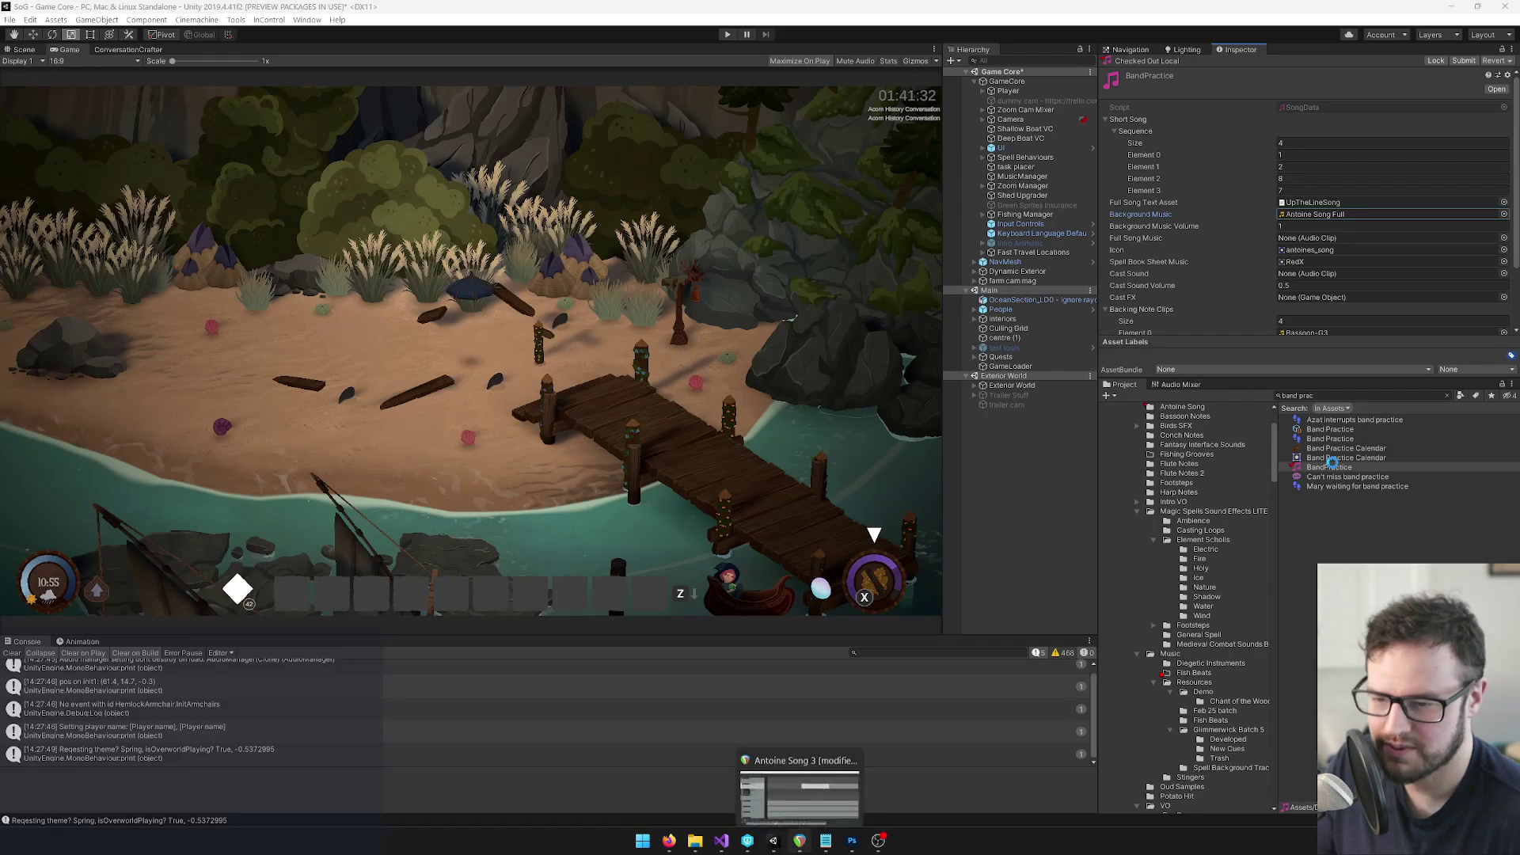
{"action": "left_click", "coordinate": [1314, 203]}
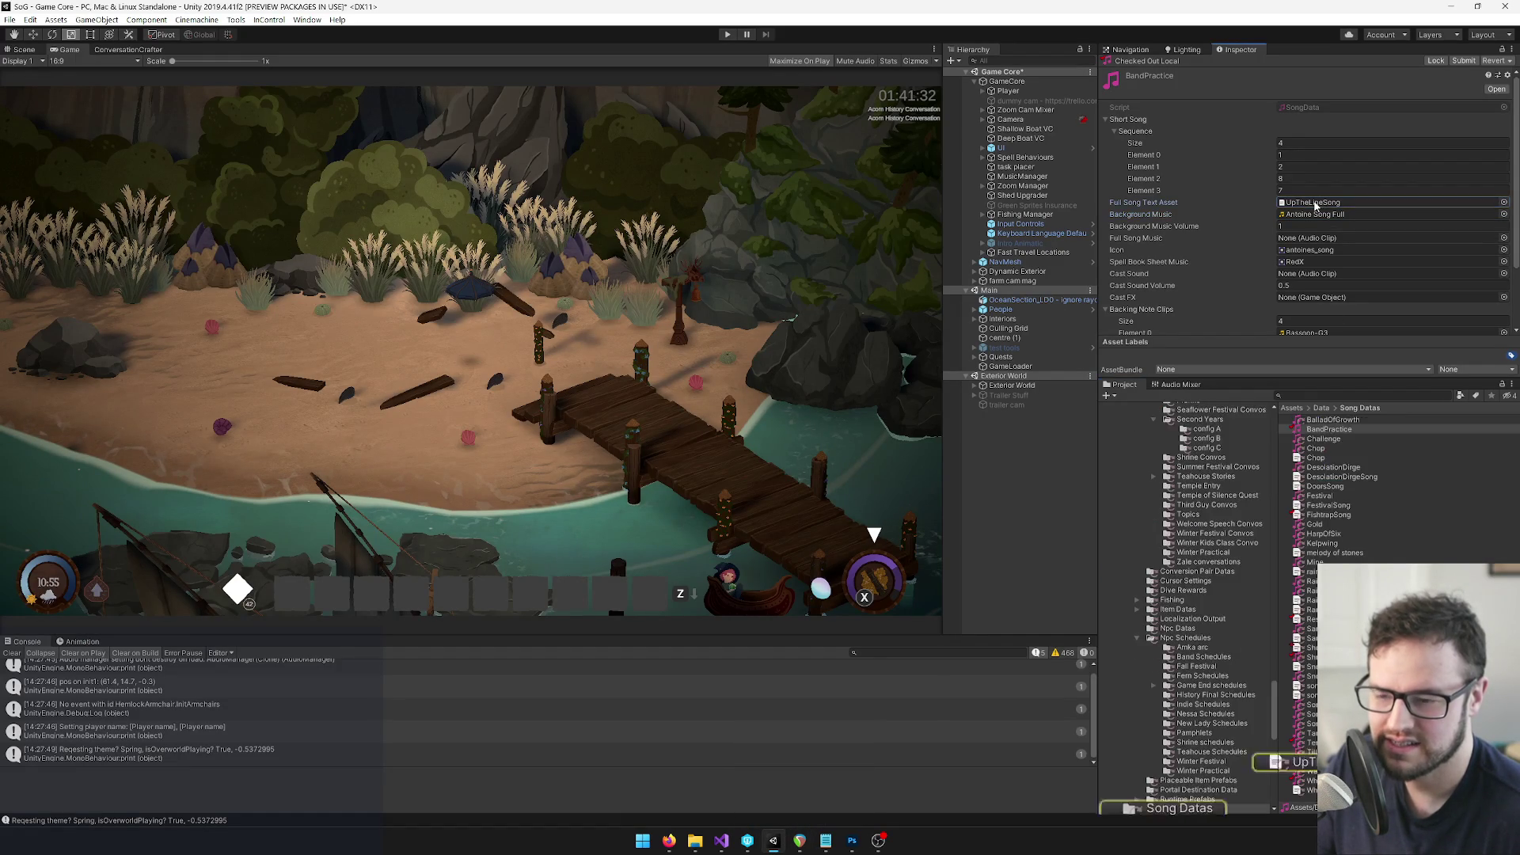
{"action": "double_click", "coordinate": [1314, 203]}
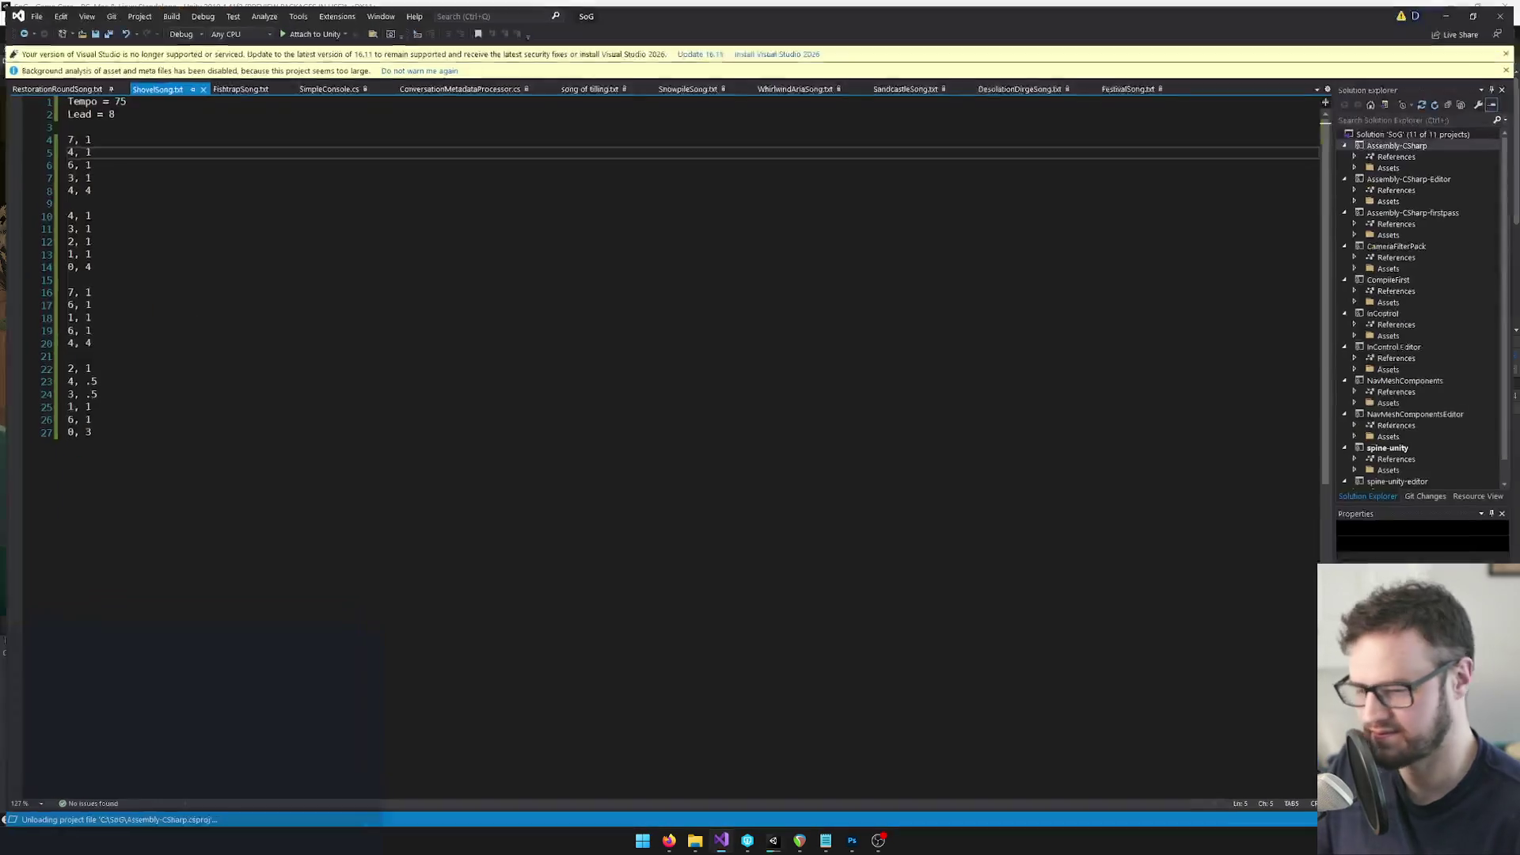
Back in Unity, open the new AntoineSong.txt from Song Datas in Visual Studio
{"action": "key", "text": "alt+Tab"}
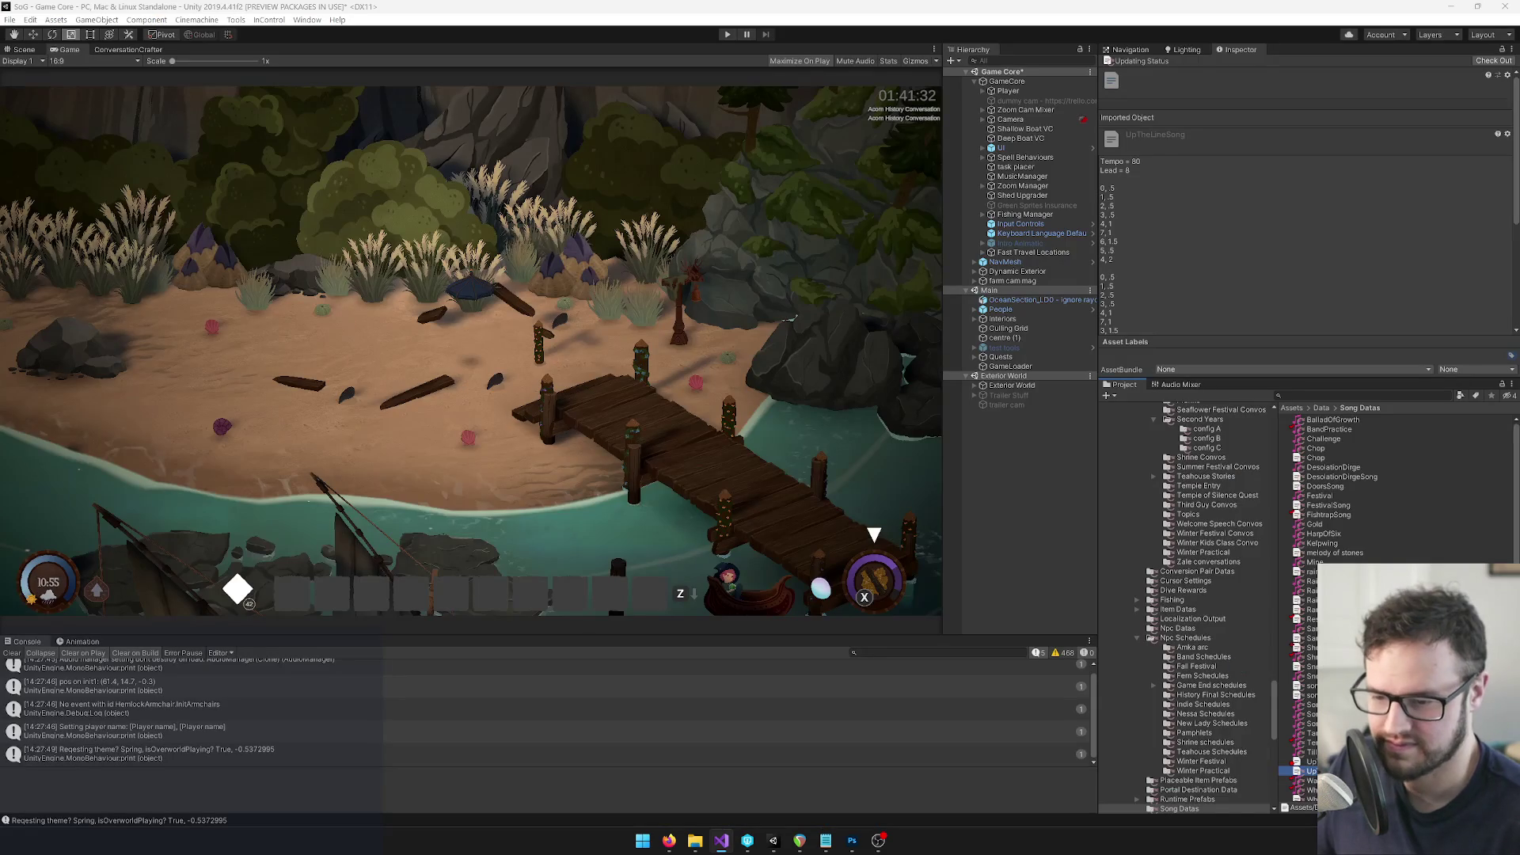
{"action": "left_click", "coordinate": [1312, 759]}
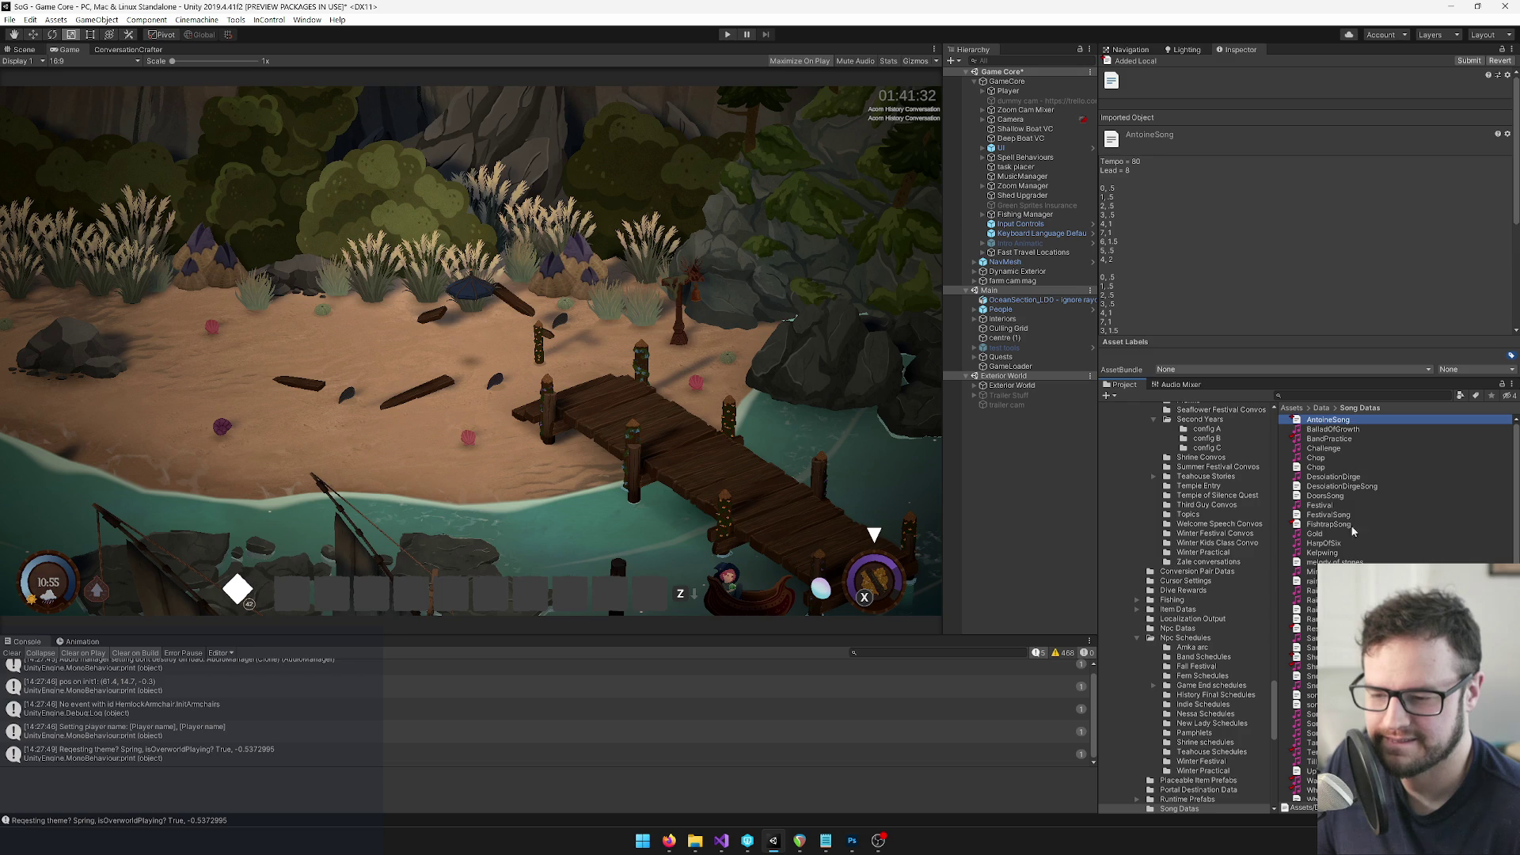
{"action": "double_click", "coordinate": [1359, 422]}
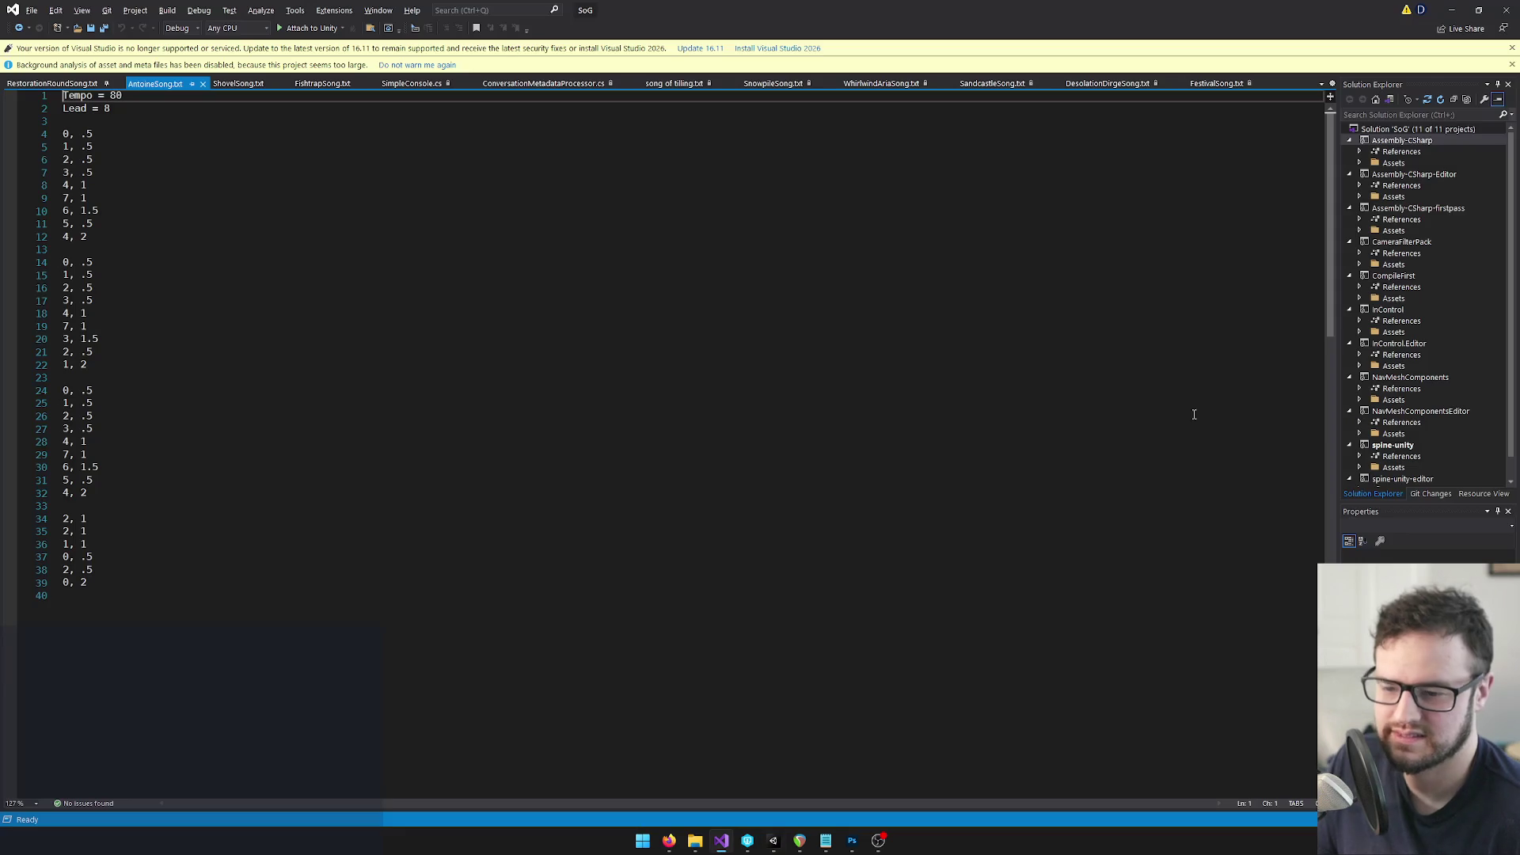
Change AntoineSong.txt's Tempo to 116 and Lead from 8 to 20
{"action": "left_click", "coordinate": [297, 217]}
{"action": "double_click", "coordinate": [117, 96]}
{"action": "type", "text": "116"}
{"action": "double_click", "coordinate": [128, 109]}
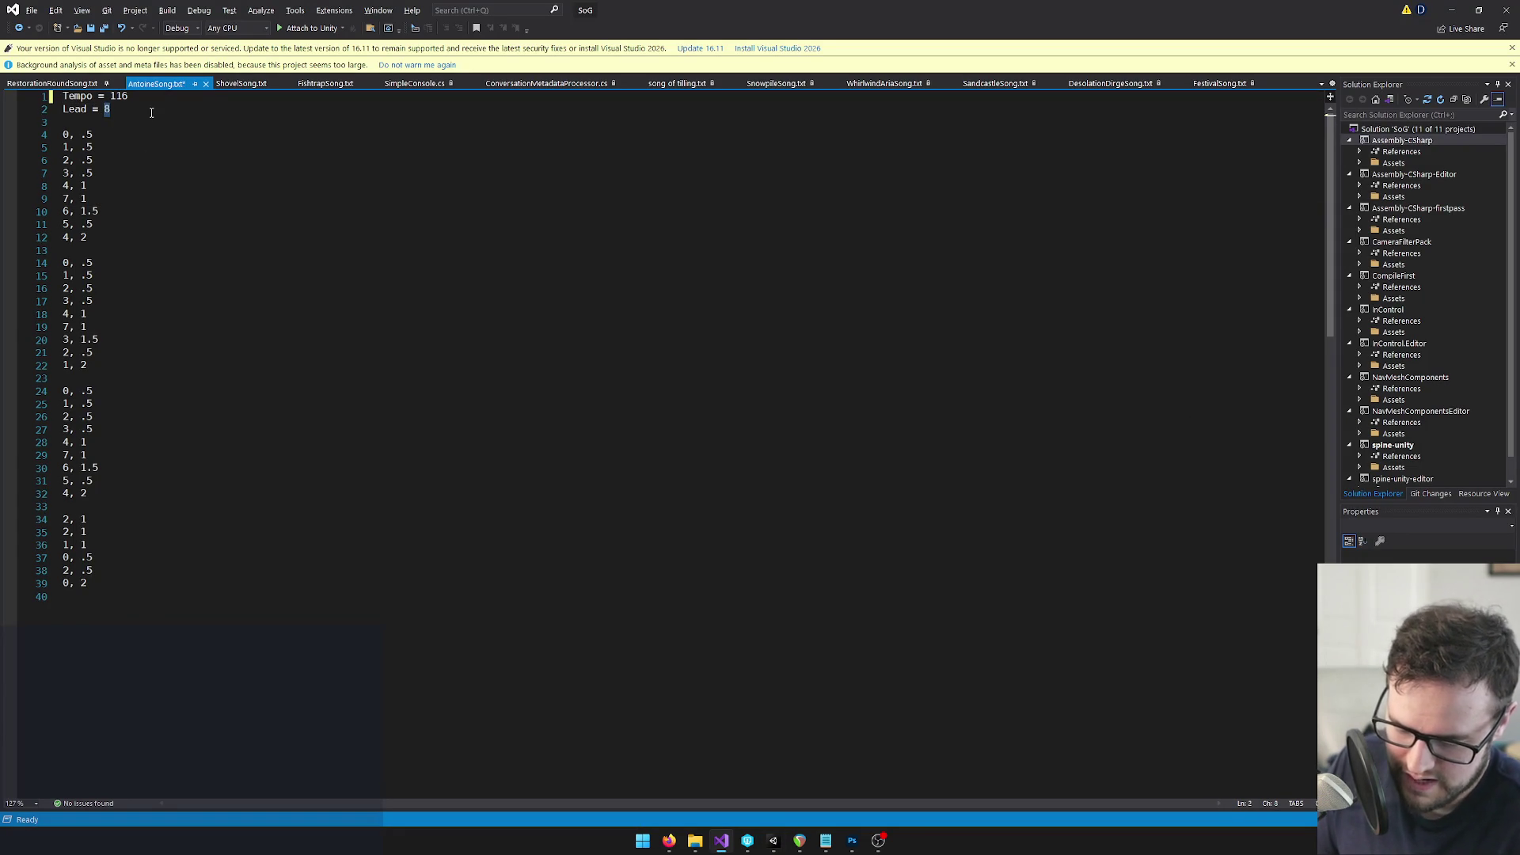
{"action": "type", "text": "20"}
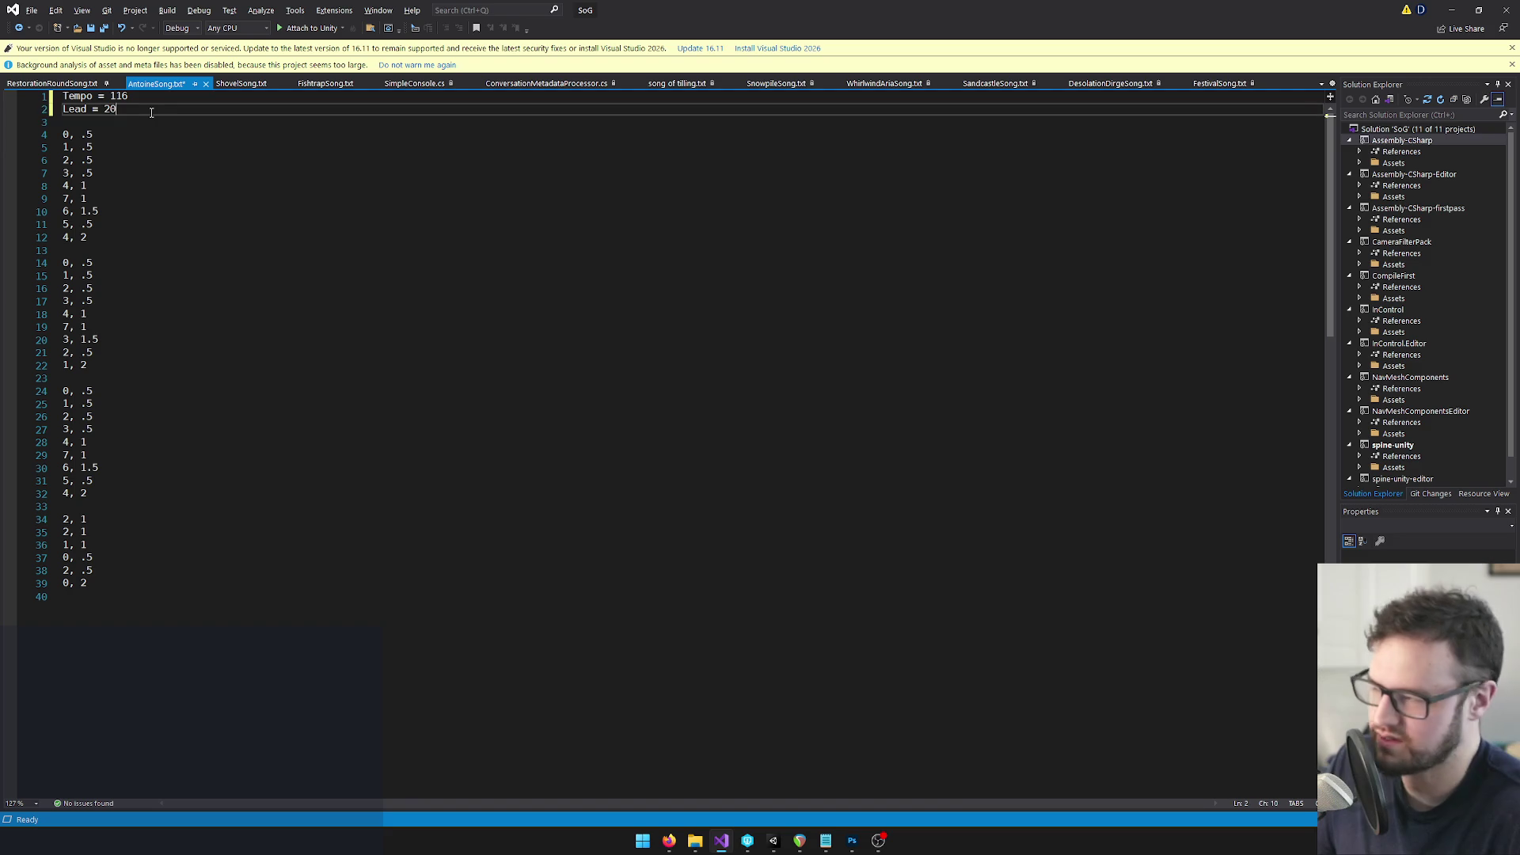
Delete the old note lines from the file and return to REAPER
{"action": "left_click_drag", "start_coordinate": [110, 590], "coordinate": [26, 146]}
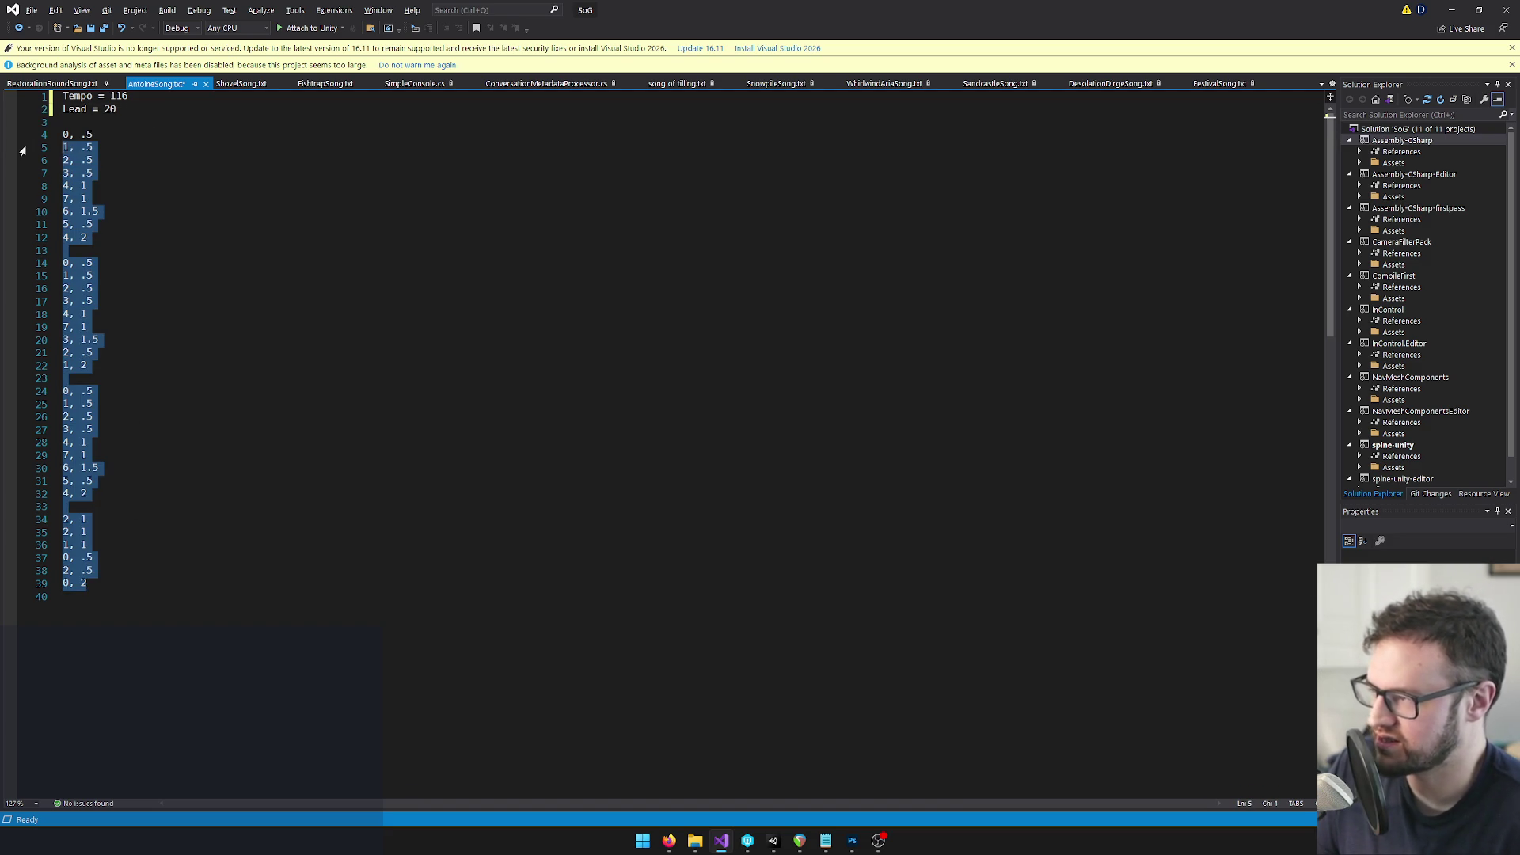
{"action": "key", "text": "BackSpace"}
{"action": "key", "text": "BackSpace"}
{"action": "key", "text": "BackSpace"}
{"action": "key", "text": "alt+Tab"}
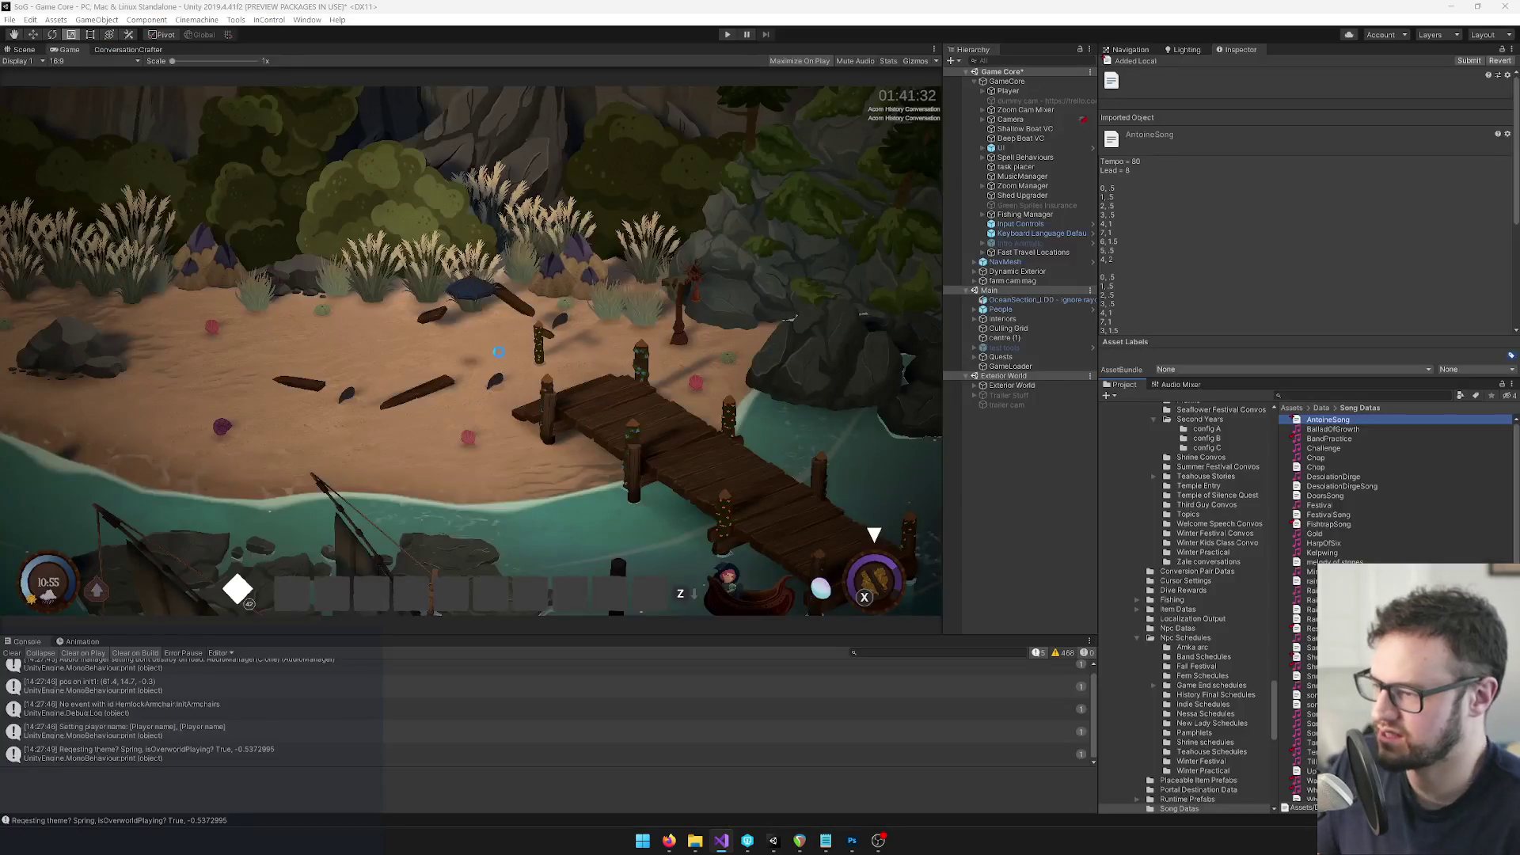
{"action": "left_click", "coordinate": [799, 841]}
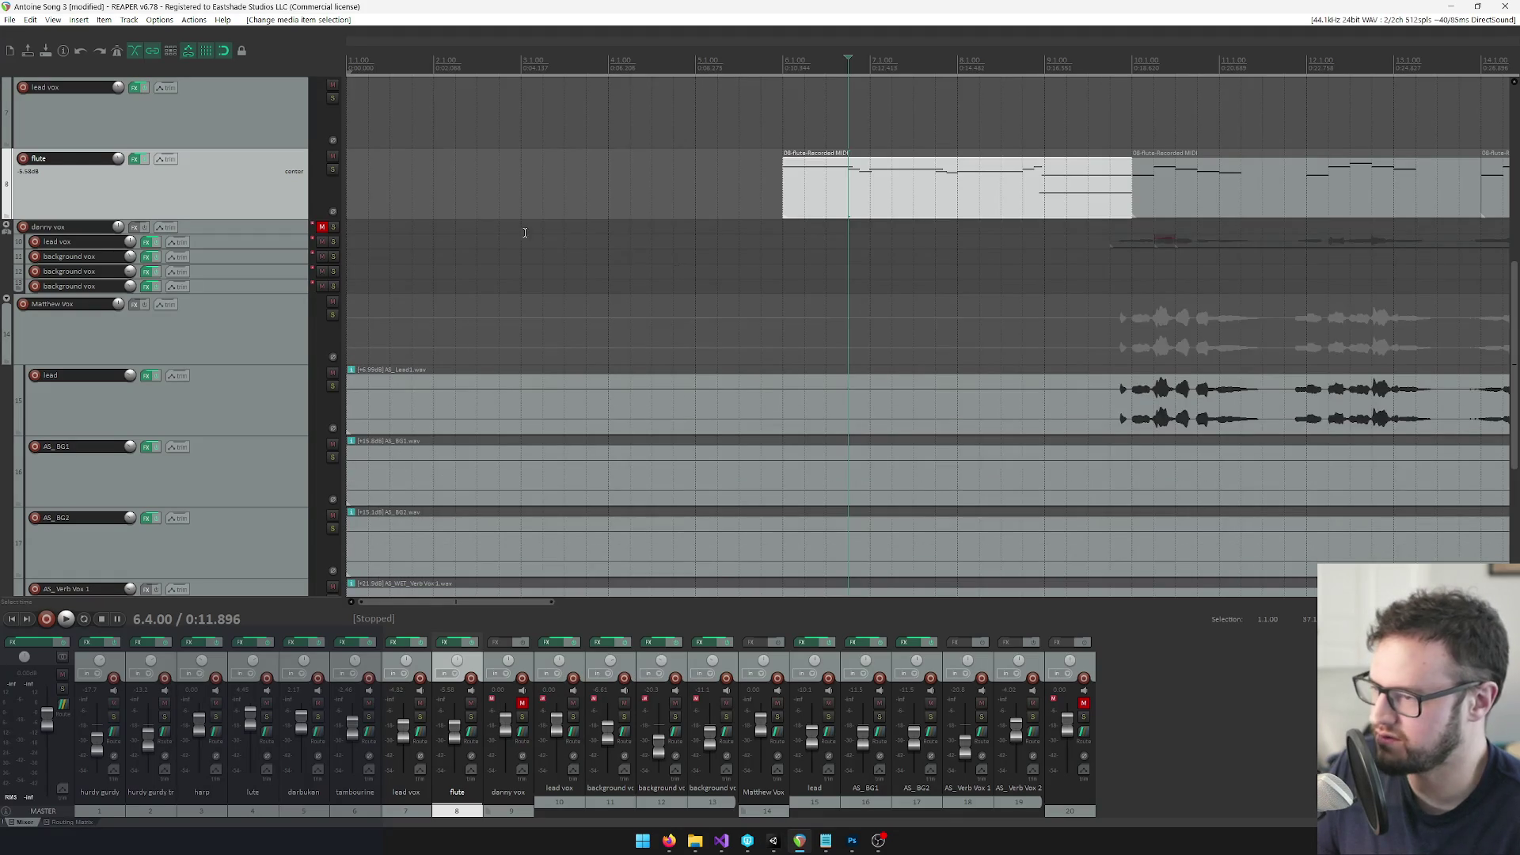
Open the first flute phrase in the piano roll and audition its opening note pitches
{"action": "double_click", "coordinate": [871, 205]}
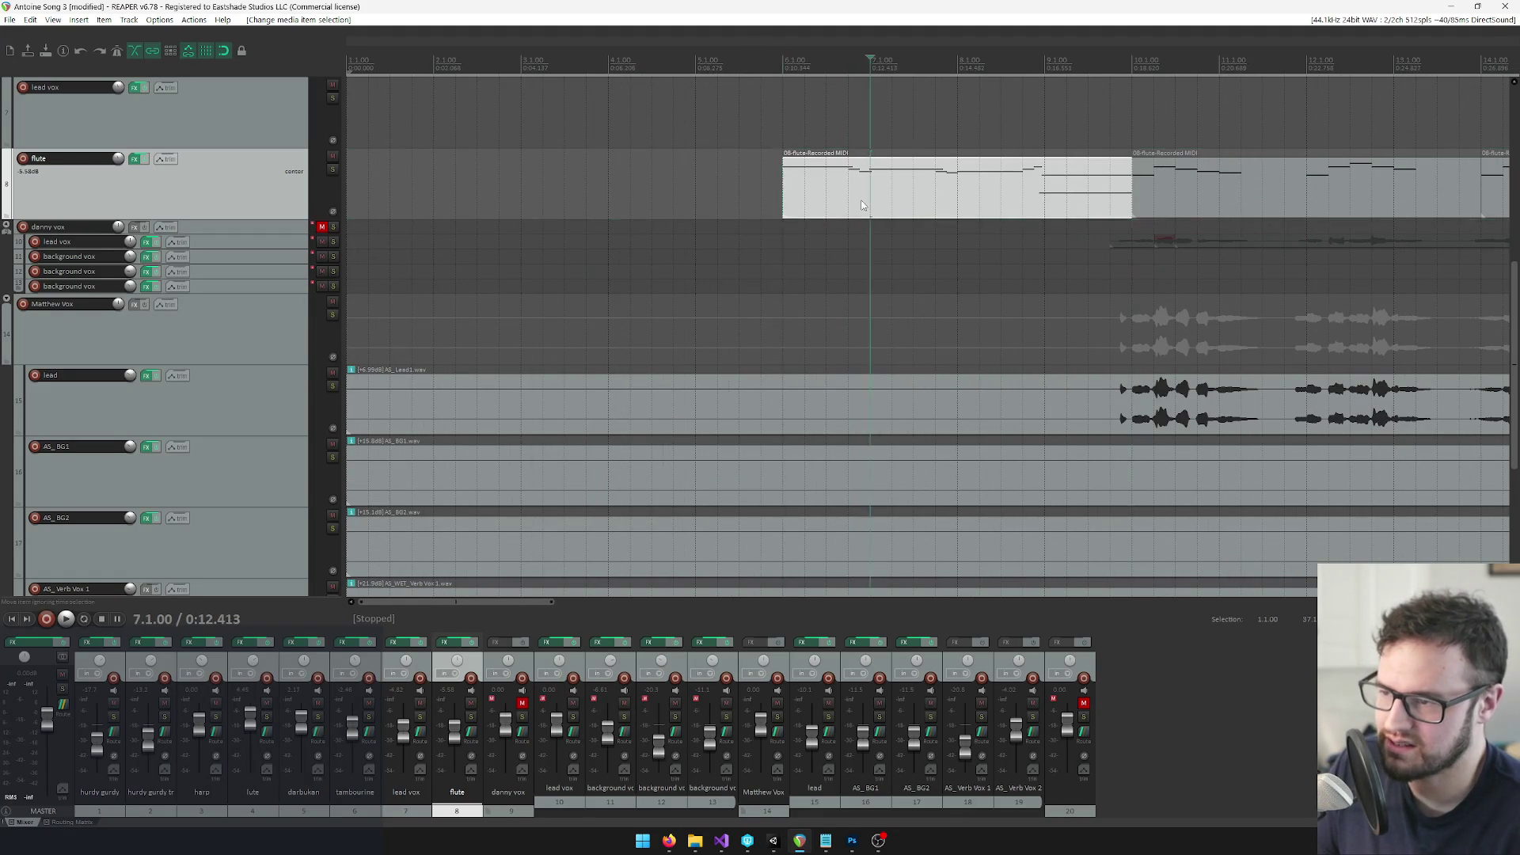
{"action": "scroll", "coordinate": [1028, 435], "scroll_direction": "down", "scroll_amount": 2}
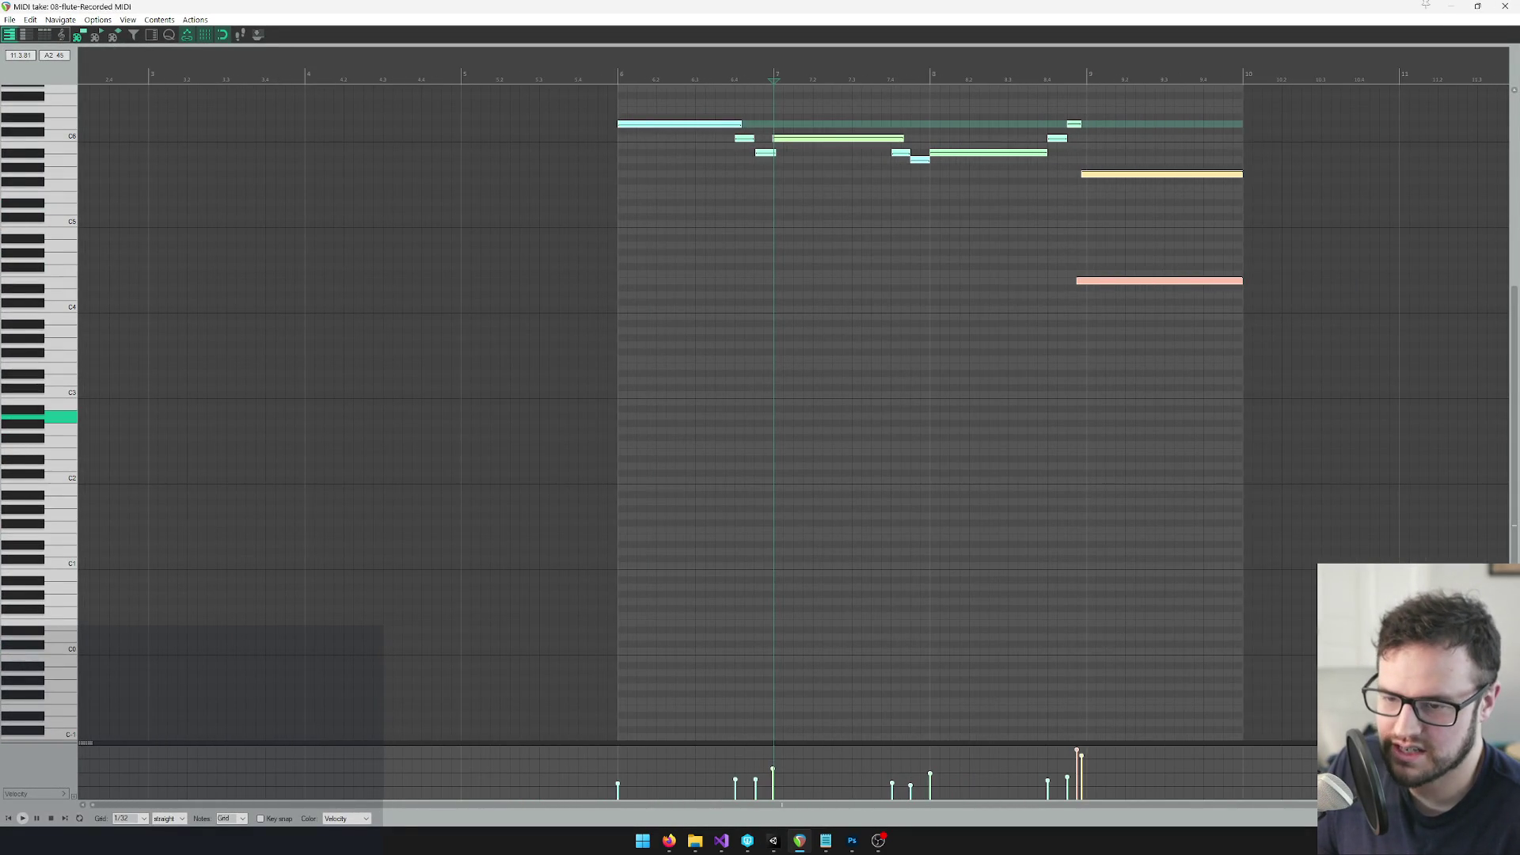
{"action": "left_click_drag", "start_coordinate": [1507, 422], "coordinate": [1508, 369]}
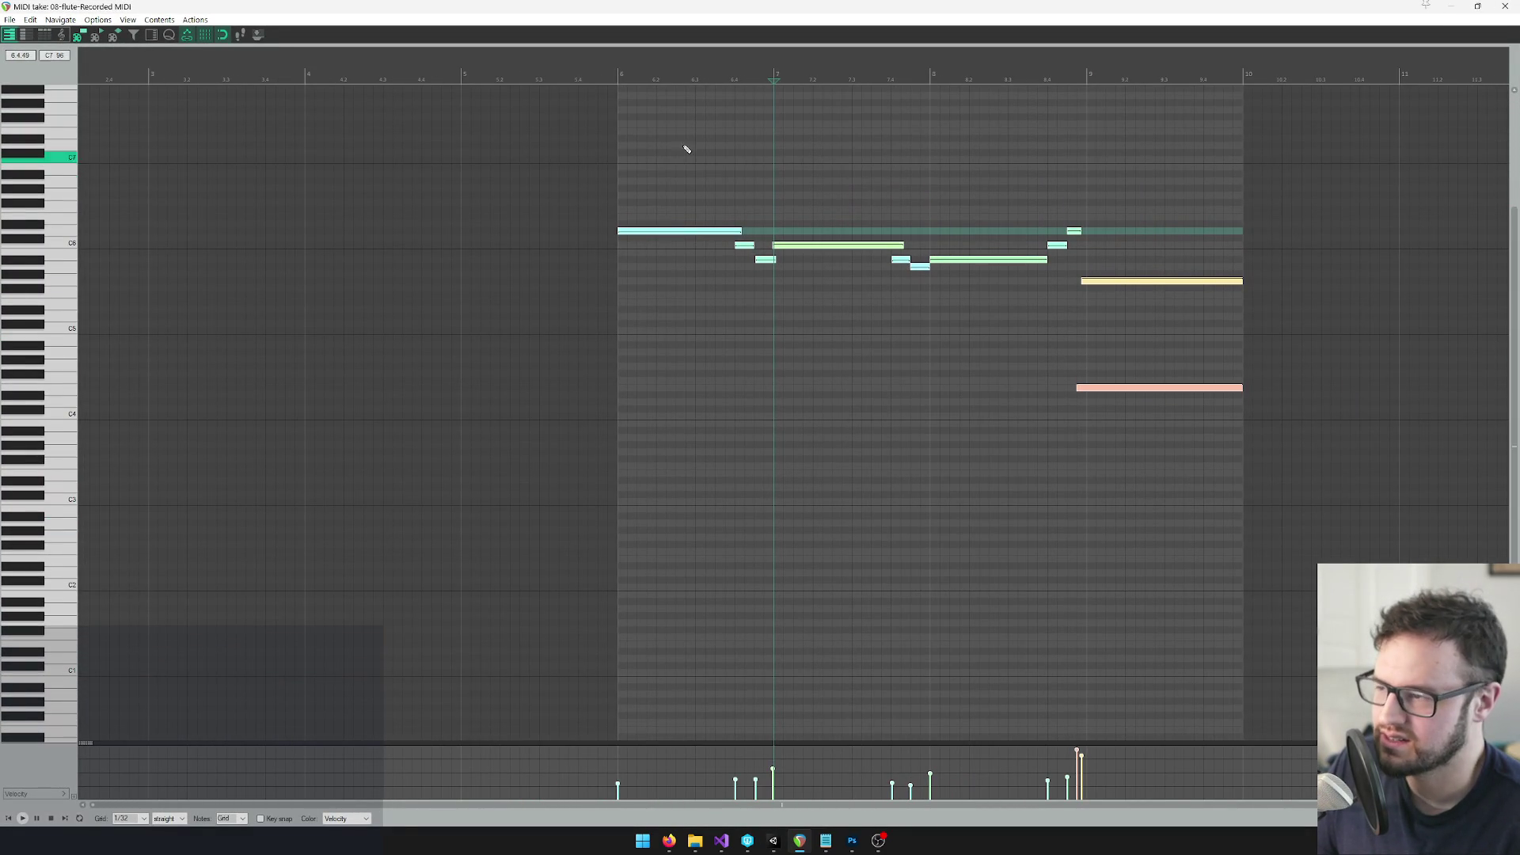
{"action": "left_click", "coordinate": [617, 76]}
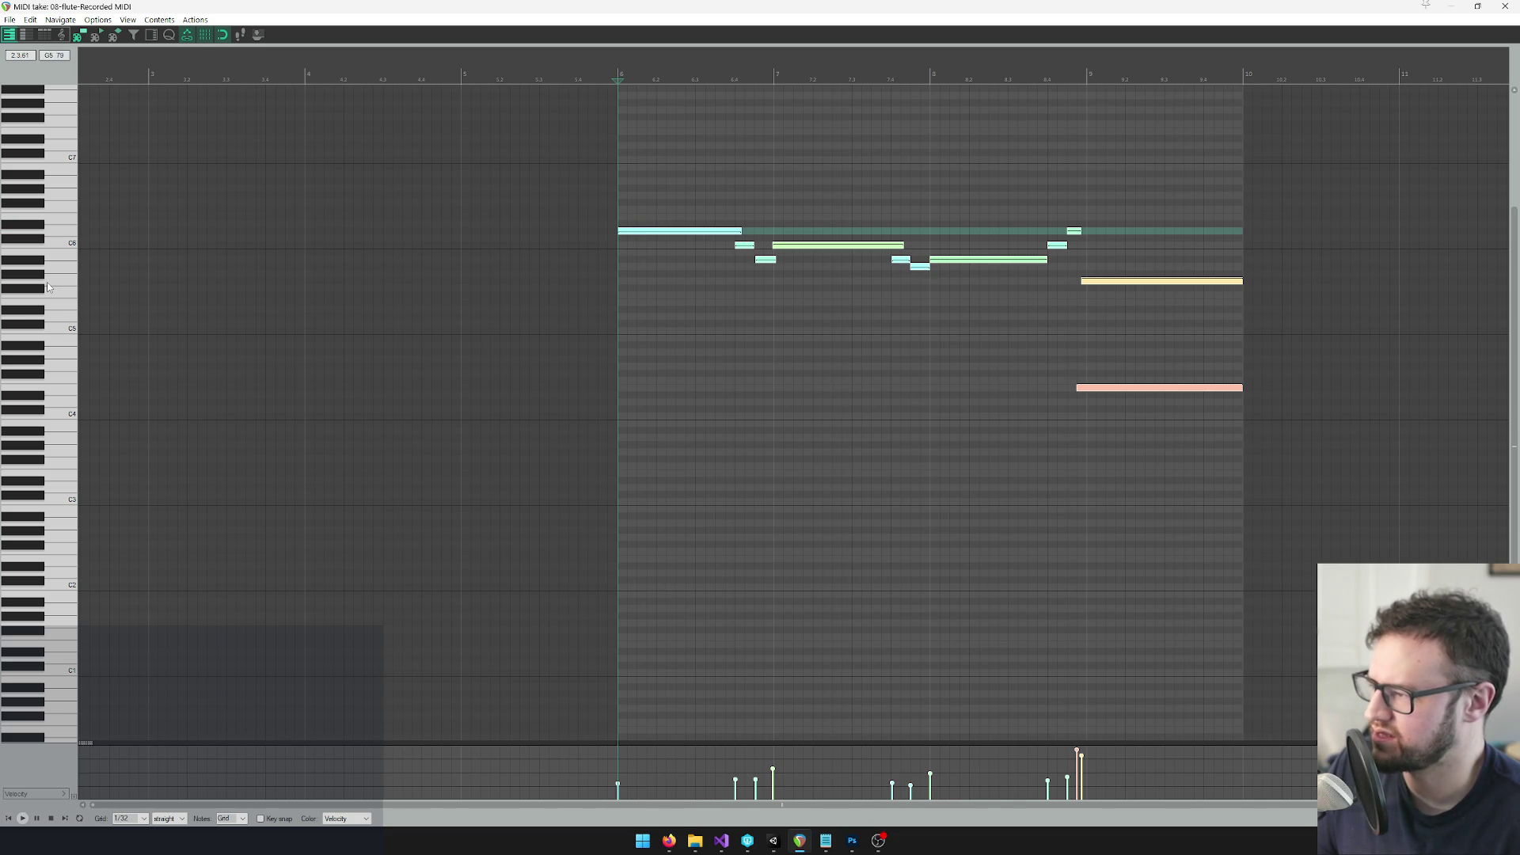
{"action": "left_click", "coordinate": [69, 236]}
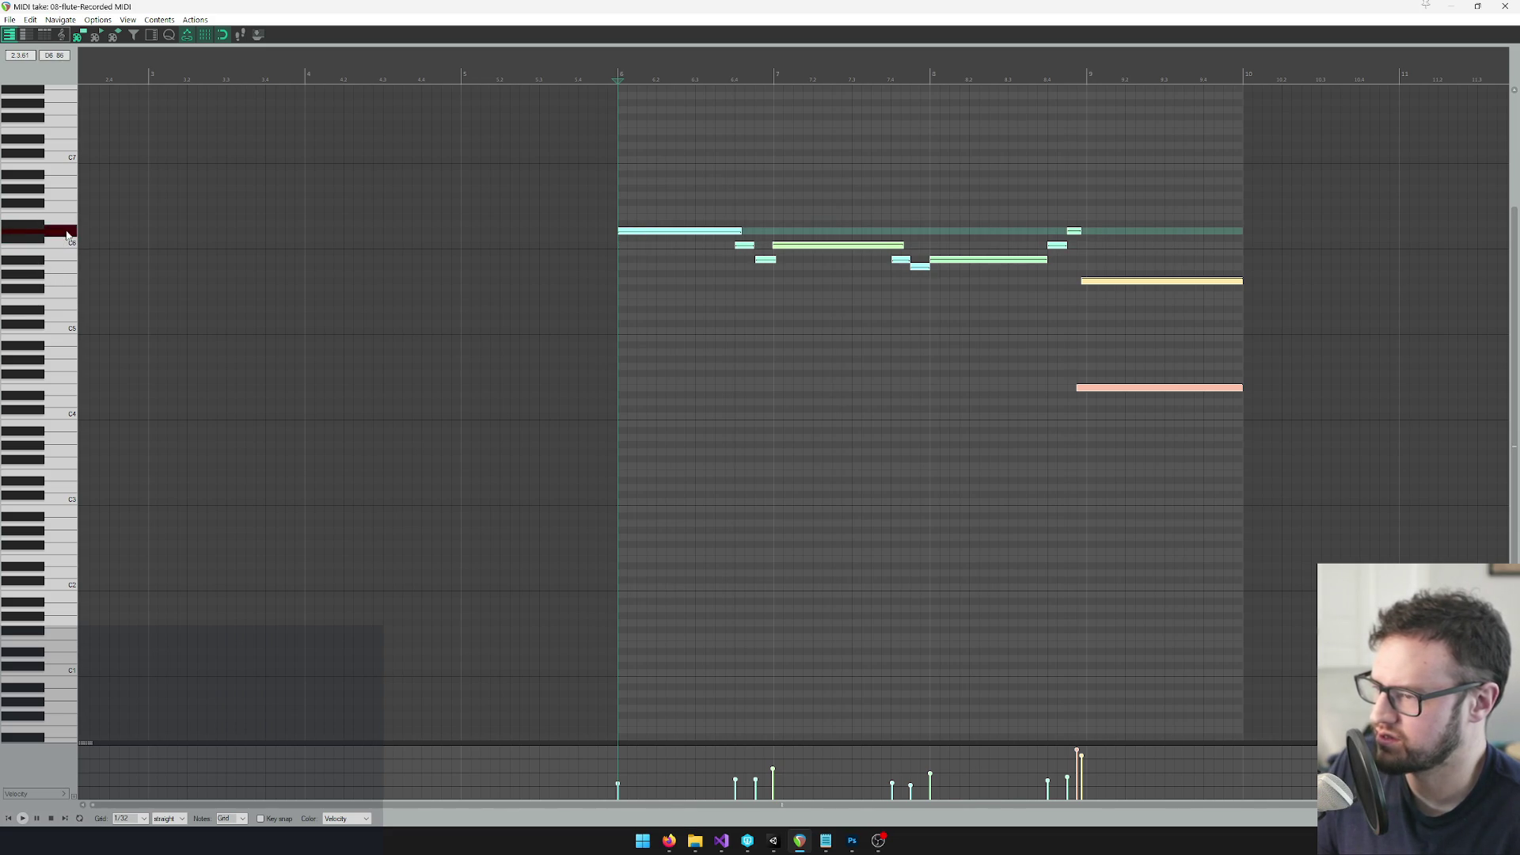
{"action": "left_click", "coordinate": [730, 72]}
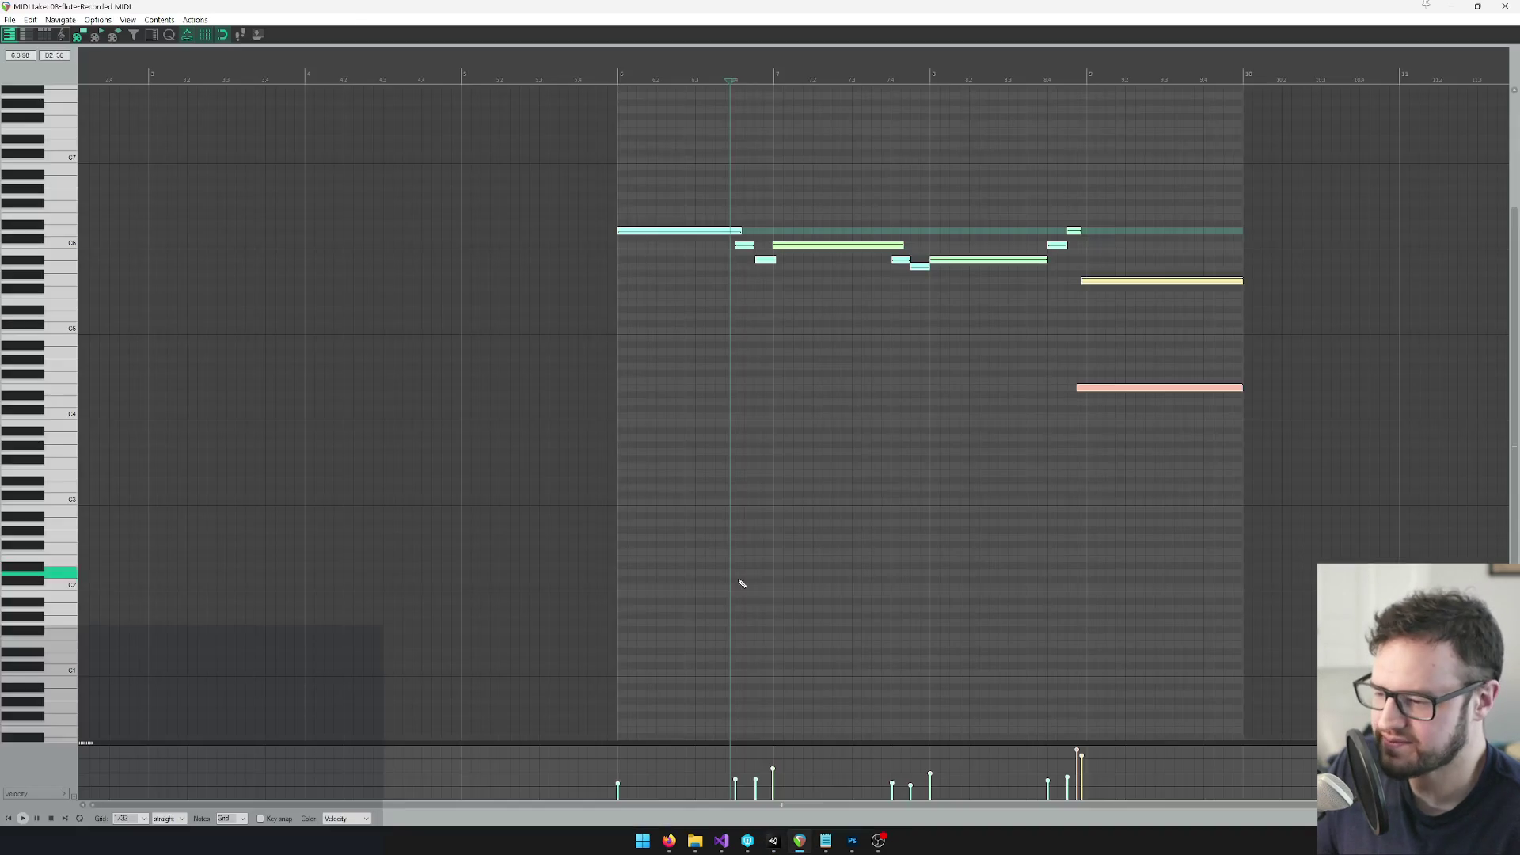
{"action": "left_click", "coordinate": [721, 842]}
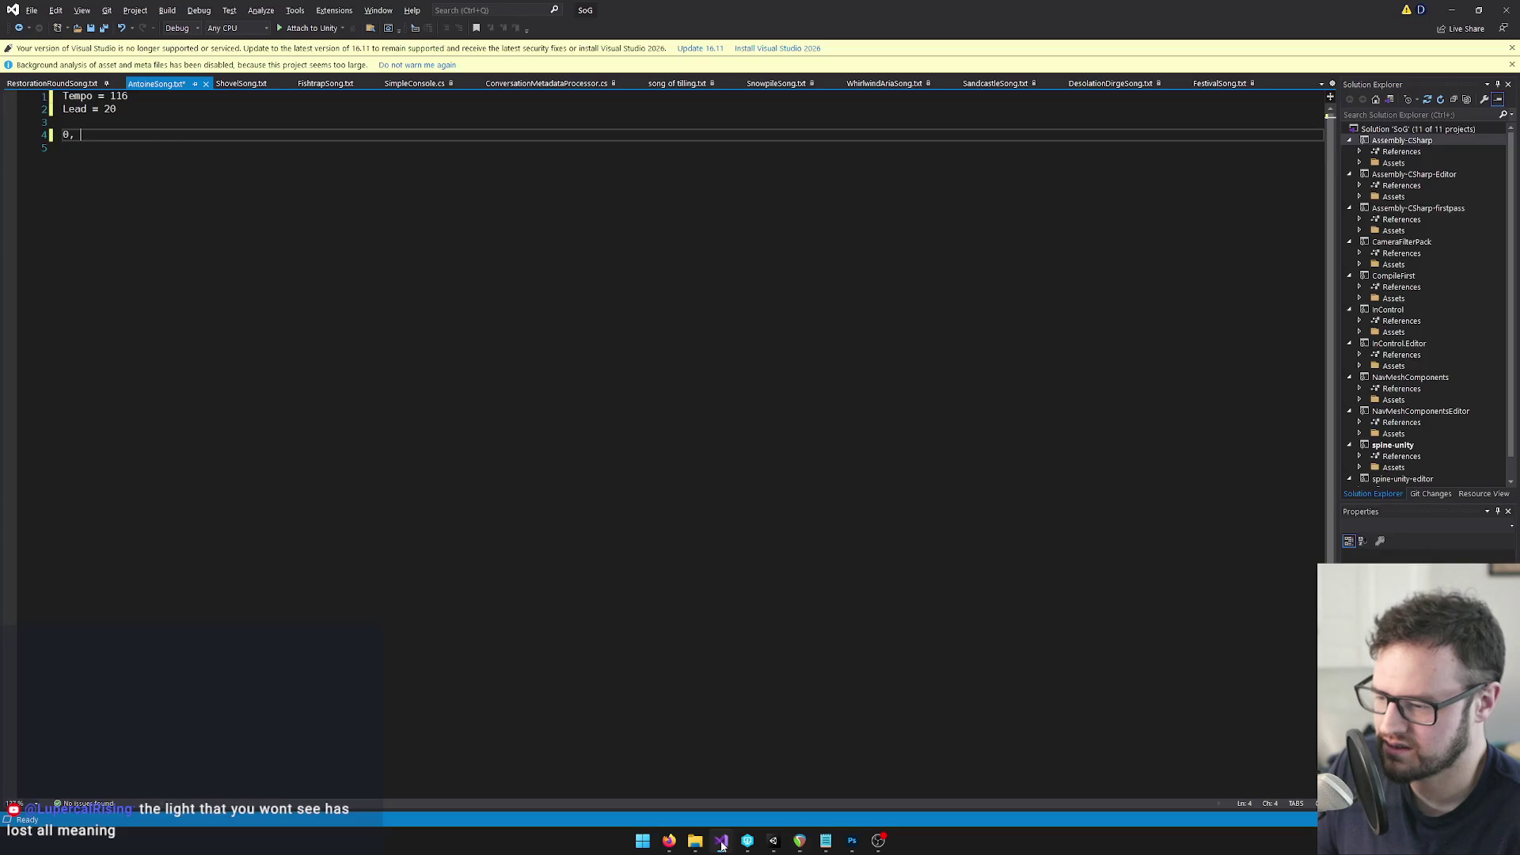
Begin transcribing the flute phrase, starting with the 4, 3 pair on line 4
{"action": "key", "text": "BackSpace"}
{"action": "key", "text": "BackSpace"}
{"action": "key", "text": "BackSpace"}
{"action": "type", "text": "4"}
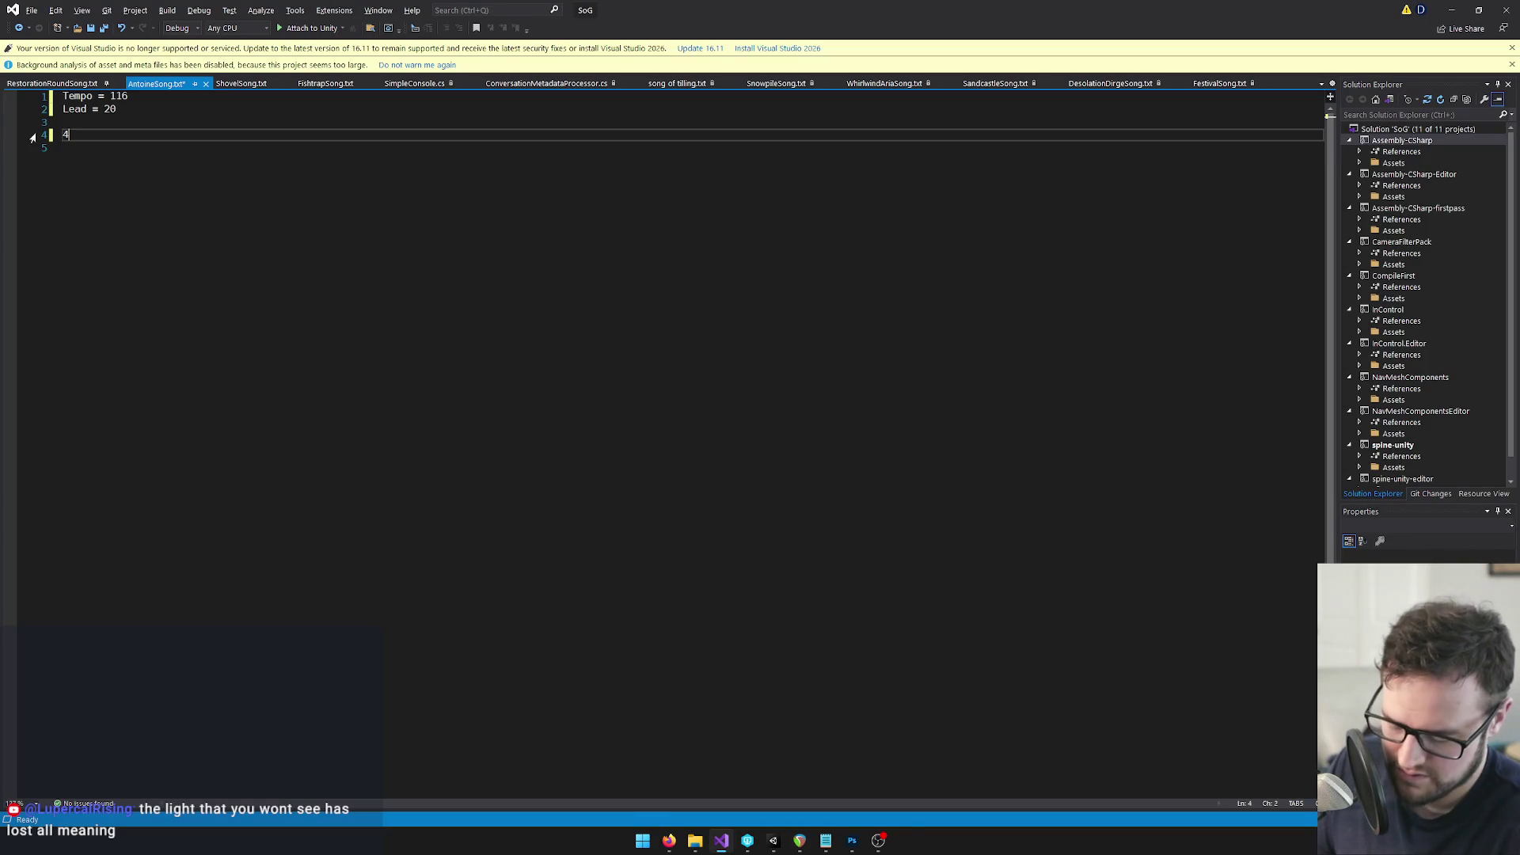
{"action": "key", "text": "Return"}
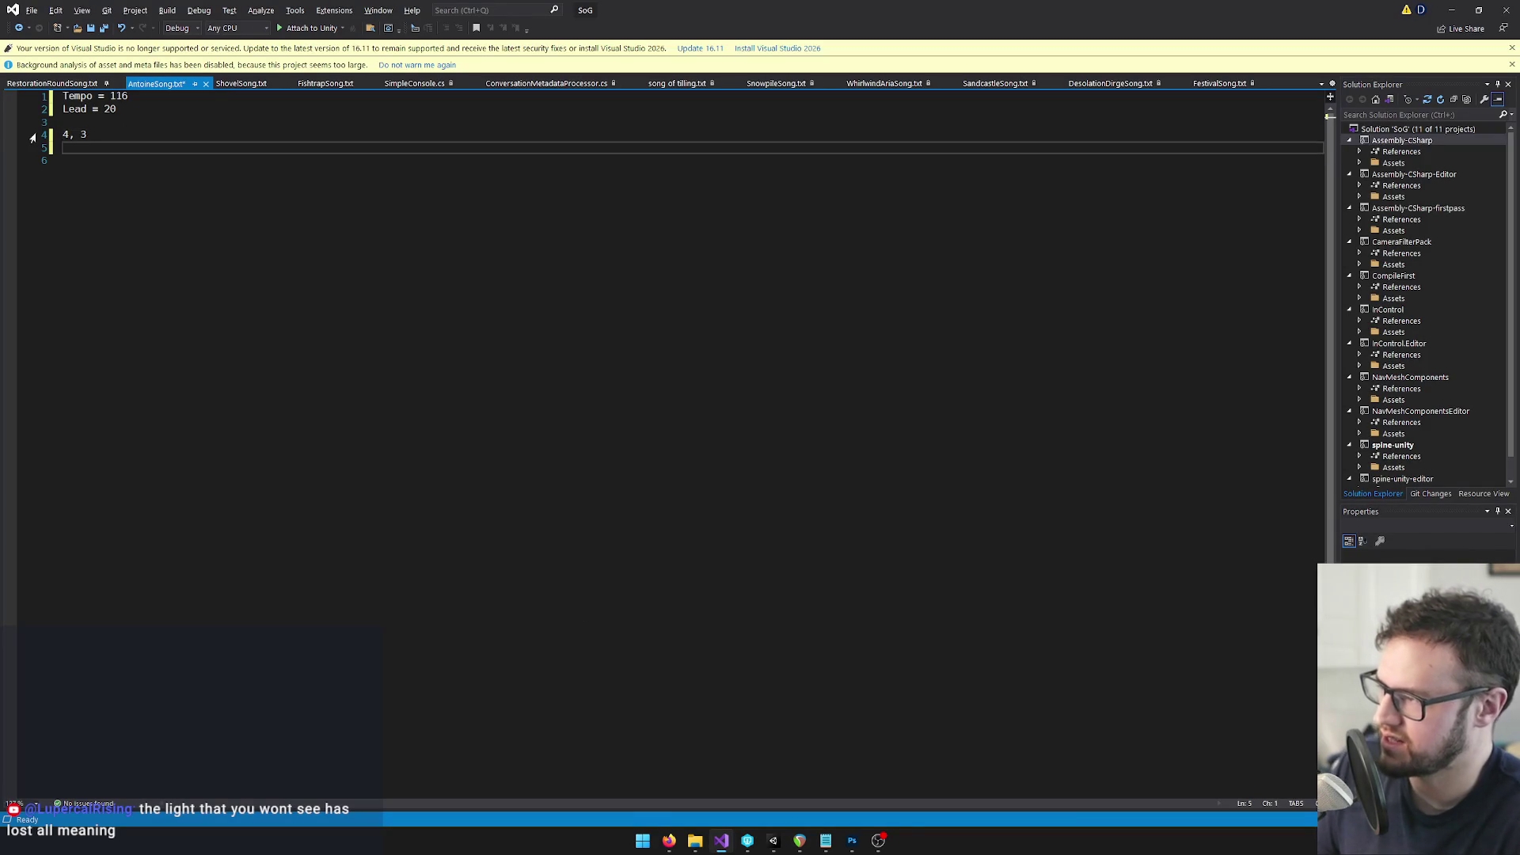
{"action": "key", "text": "alt+Tab"}
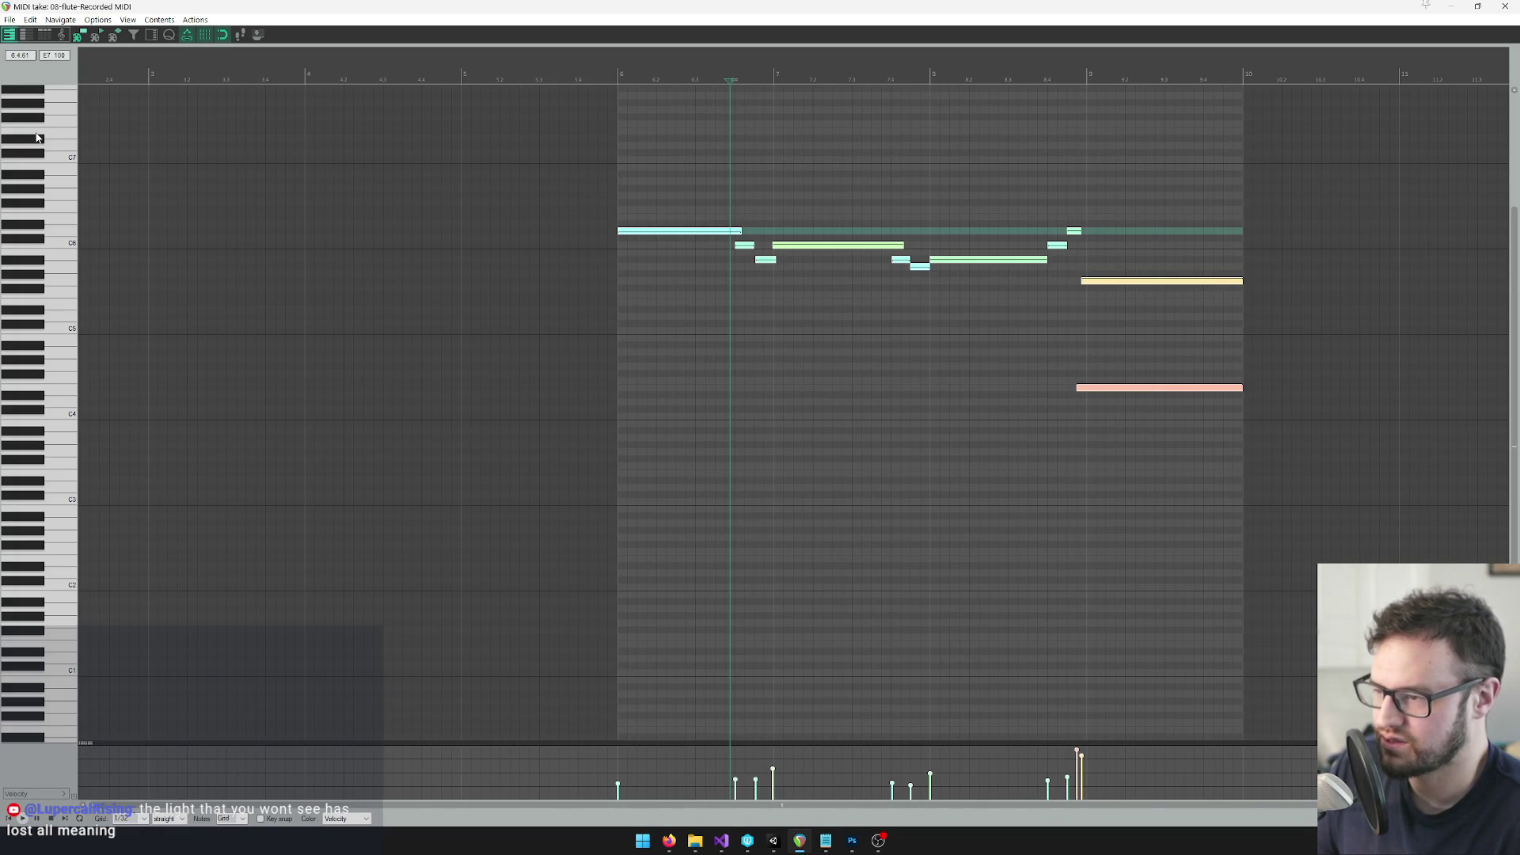
{"action": "key", "text": "alt+Tab"}
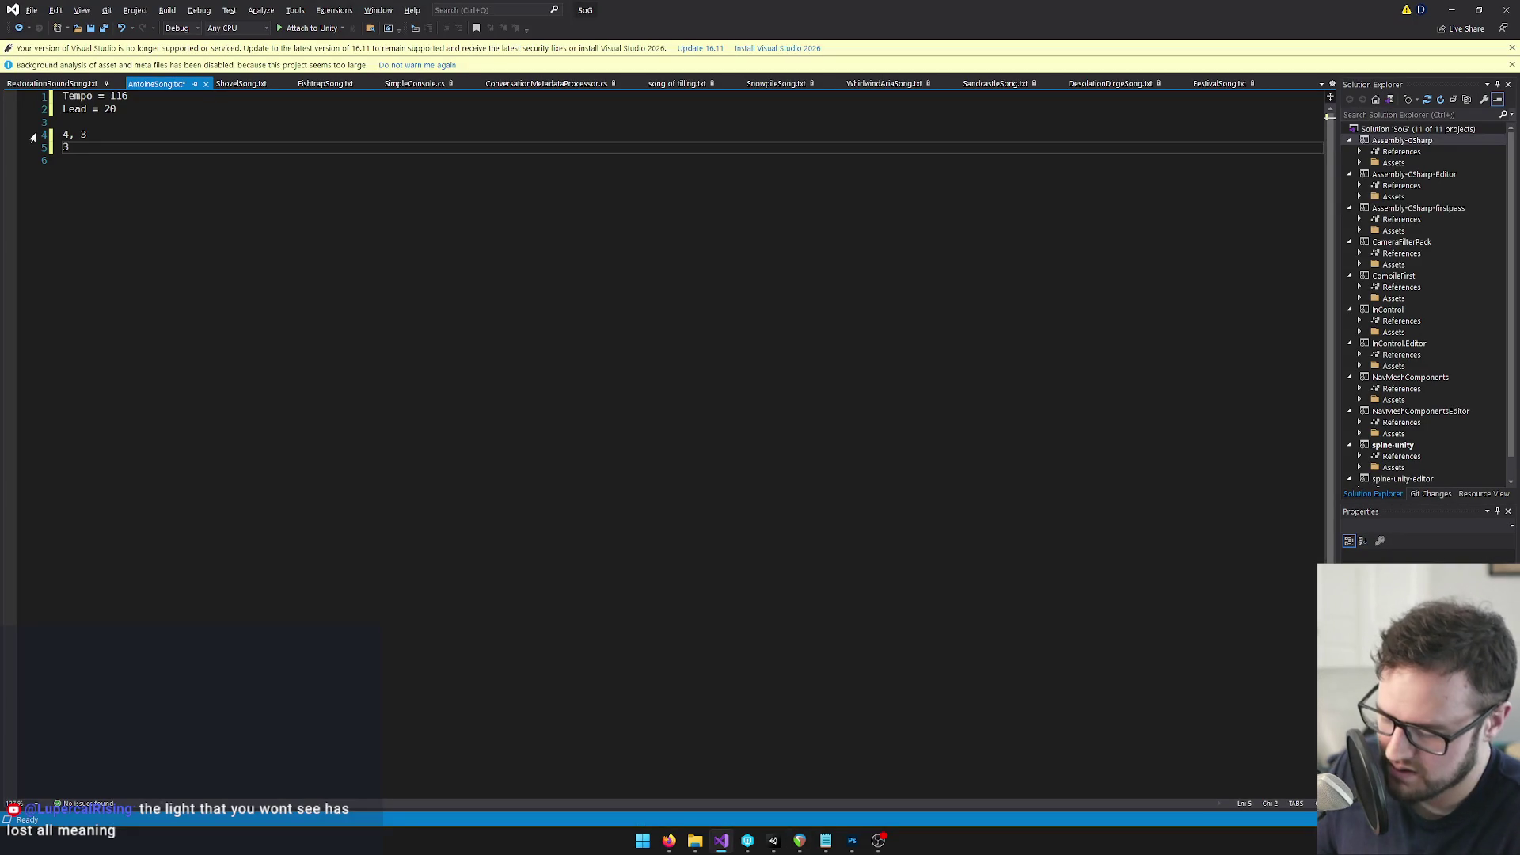
{"action": "type", "text": ", ."}
{"action": "key", "text": "Return"}
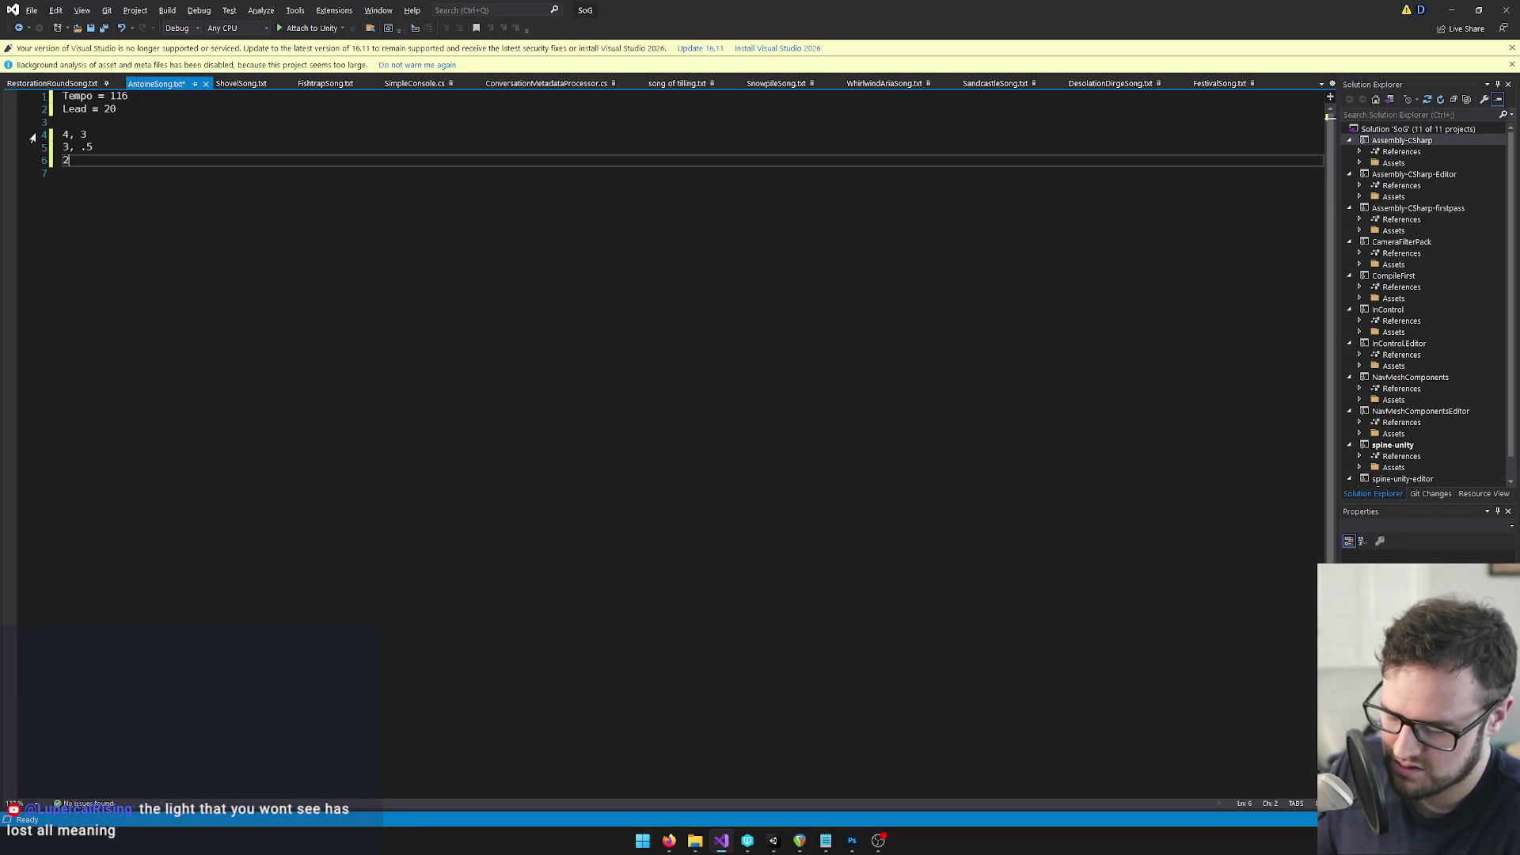
{"action": "type", "text": "5"}
{"action": "key", "text": "Return"}
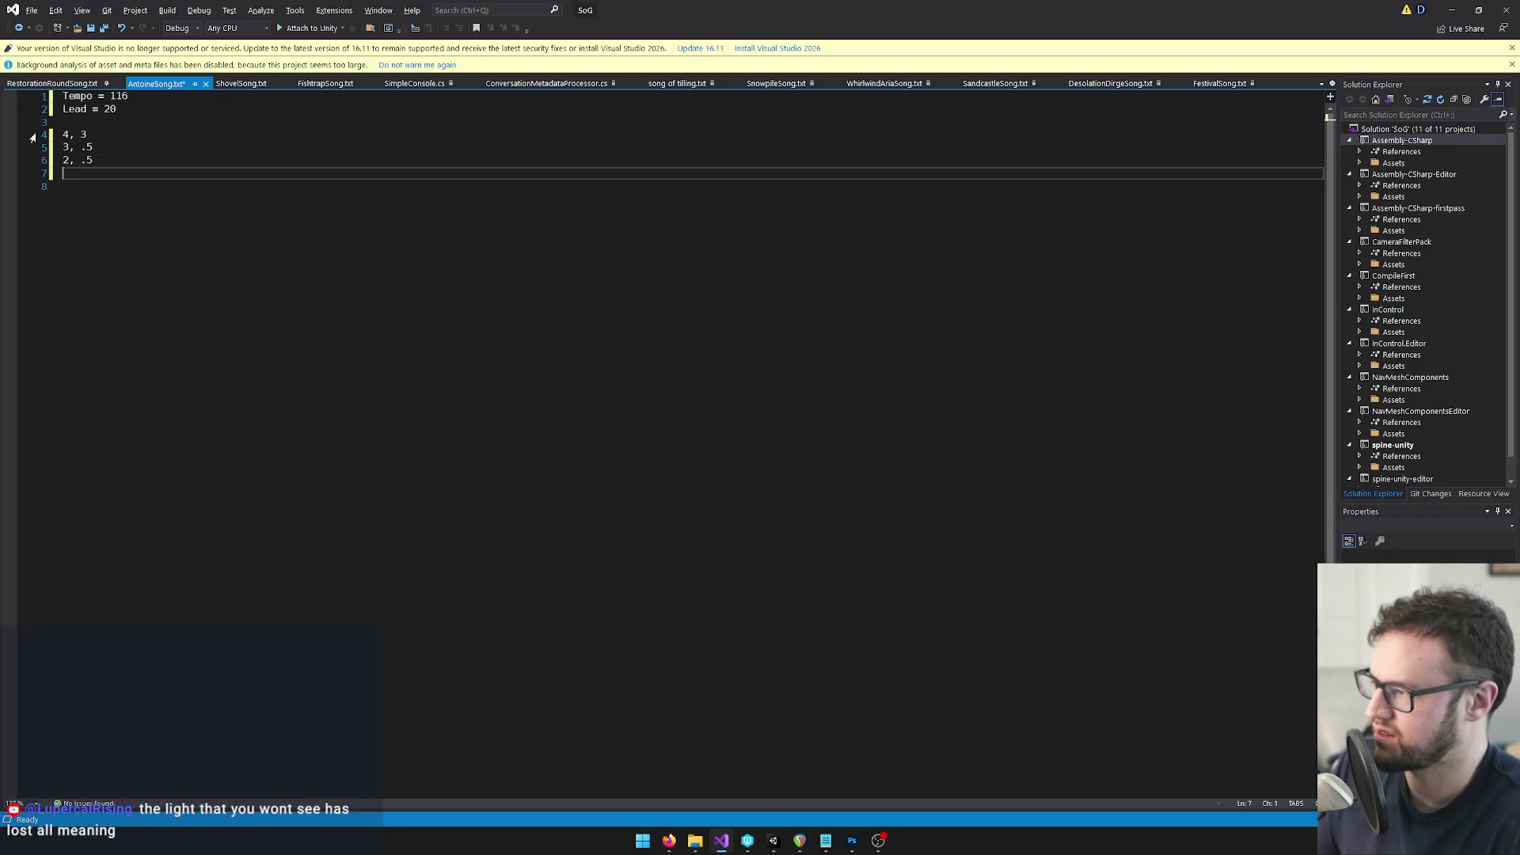
{"action": "key", "text": "alt+Tab"}
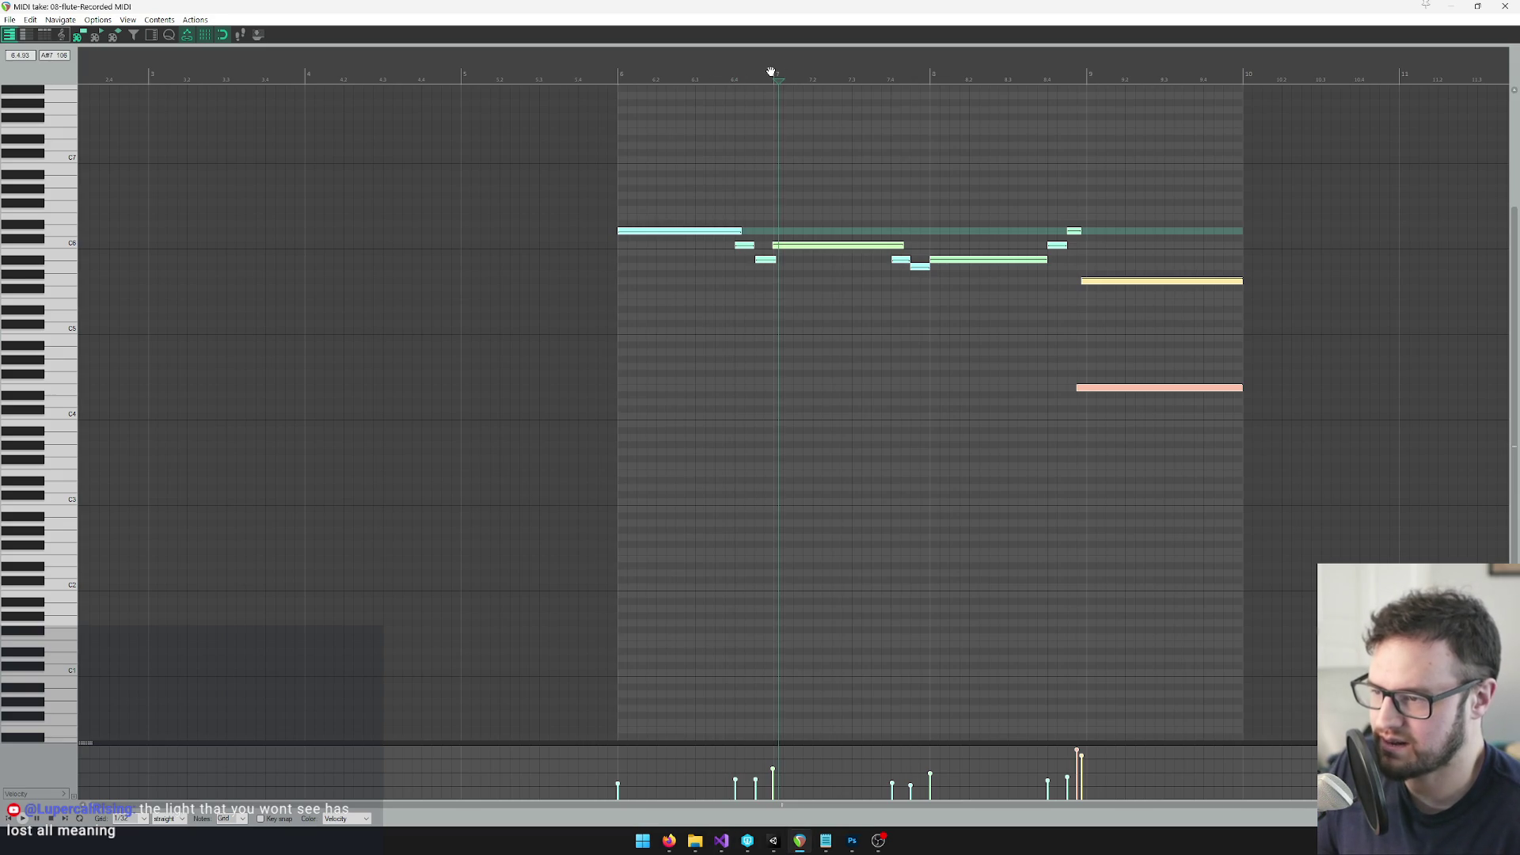
{"action": "key", "text": "alt+Tab"}
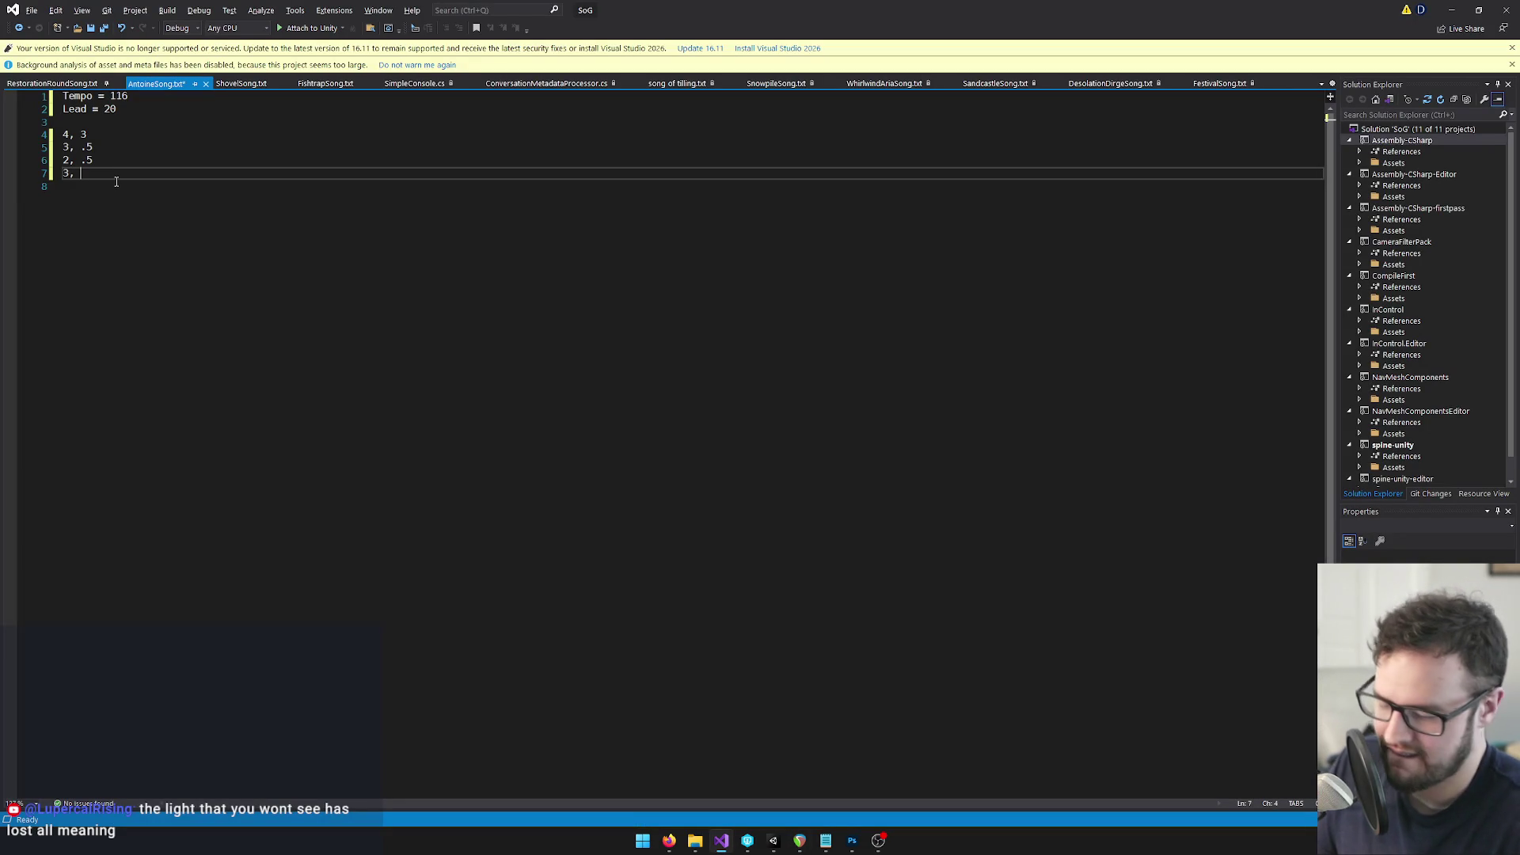
Add the 2, .5 and 1, .5 pairs, then check the following long and short notes
{"action": "key", "text": "Return"}
{"action": "type", "text": "2,"}
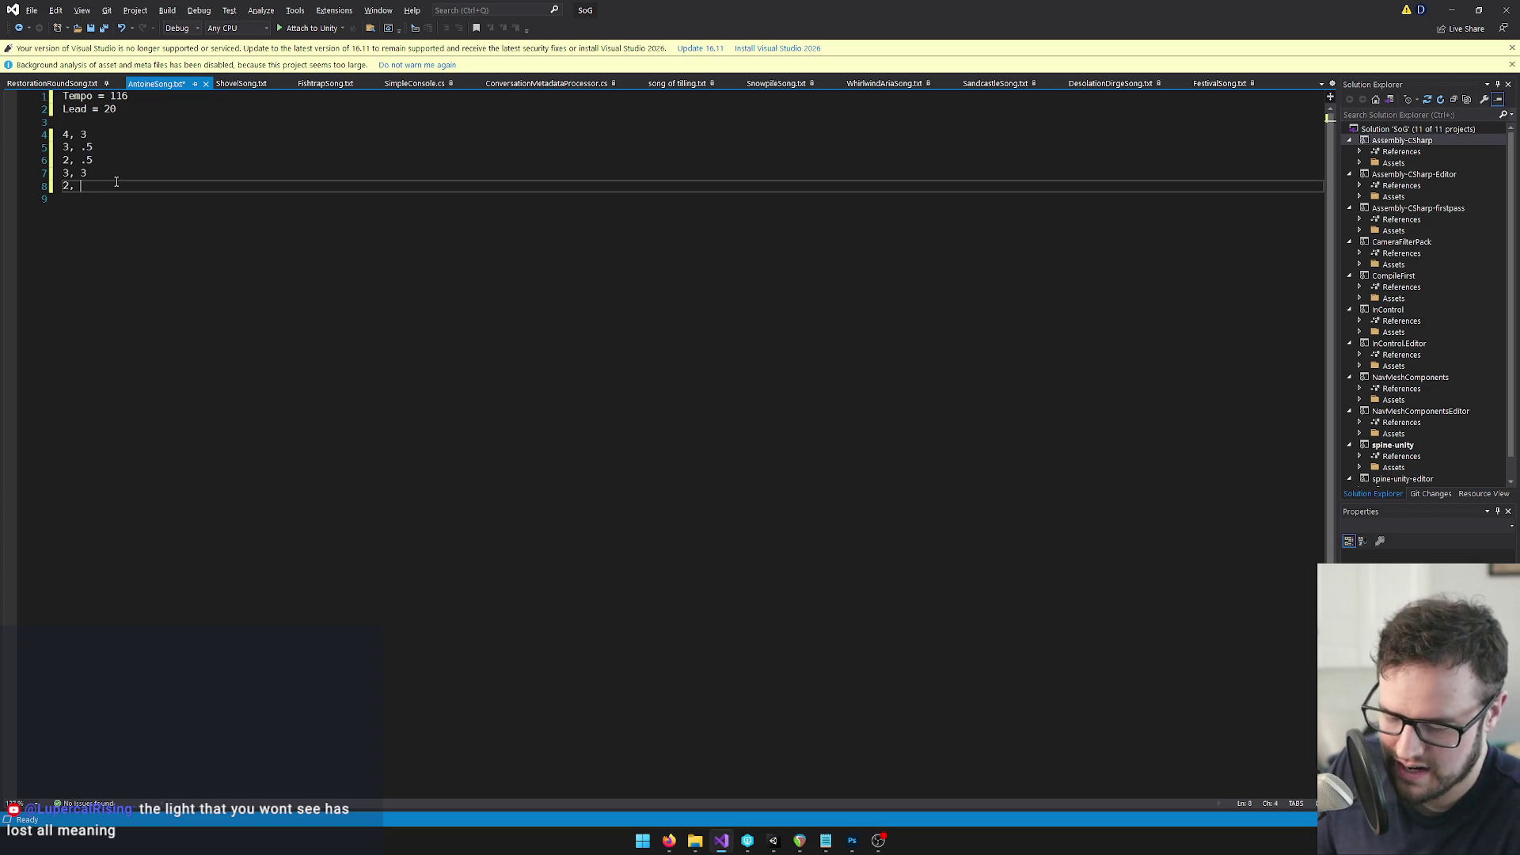
{"action": "type", "text": ".5"}
{"action": "key", "text": "Return"}
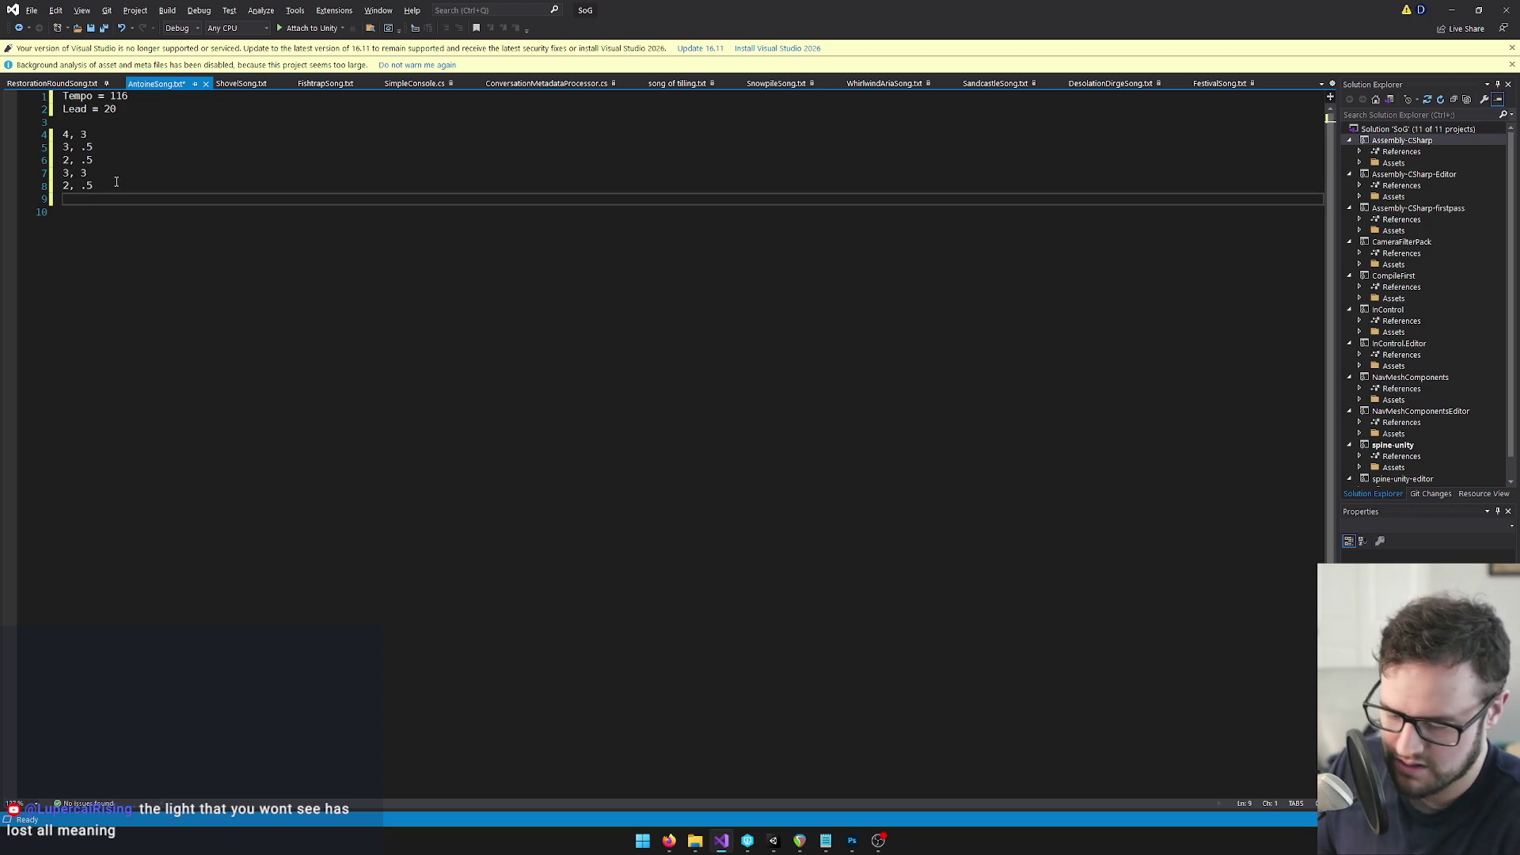
{"action": "type", "text": "1, .5"}
{"action": "key", "text": "Return"}
{"action": "type", "text": "2,"}
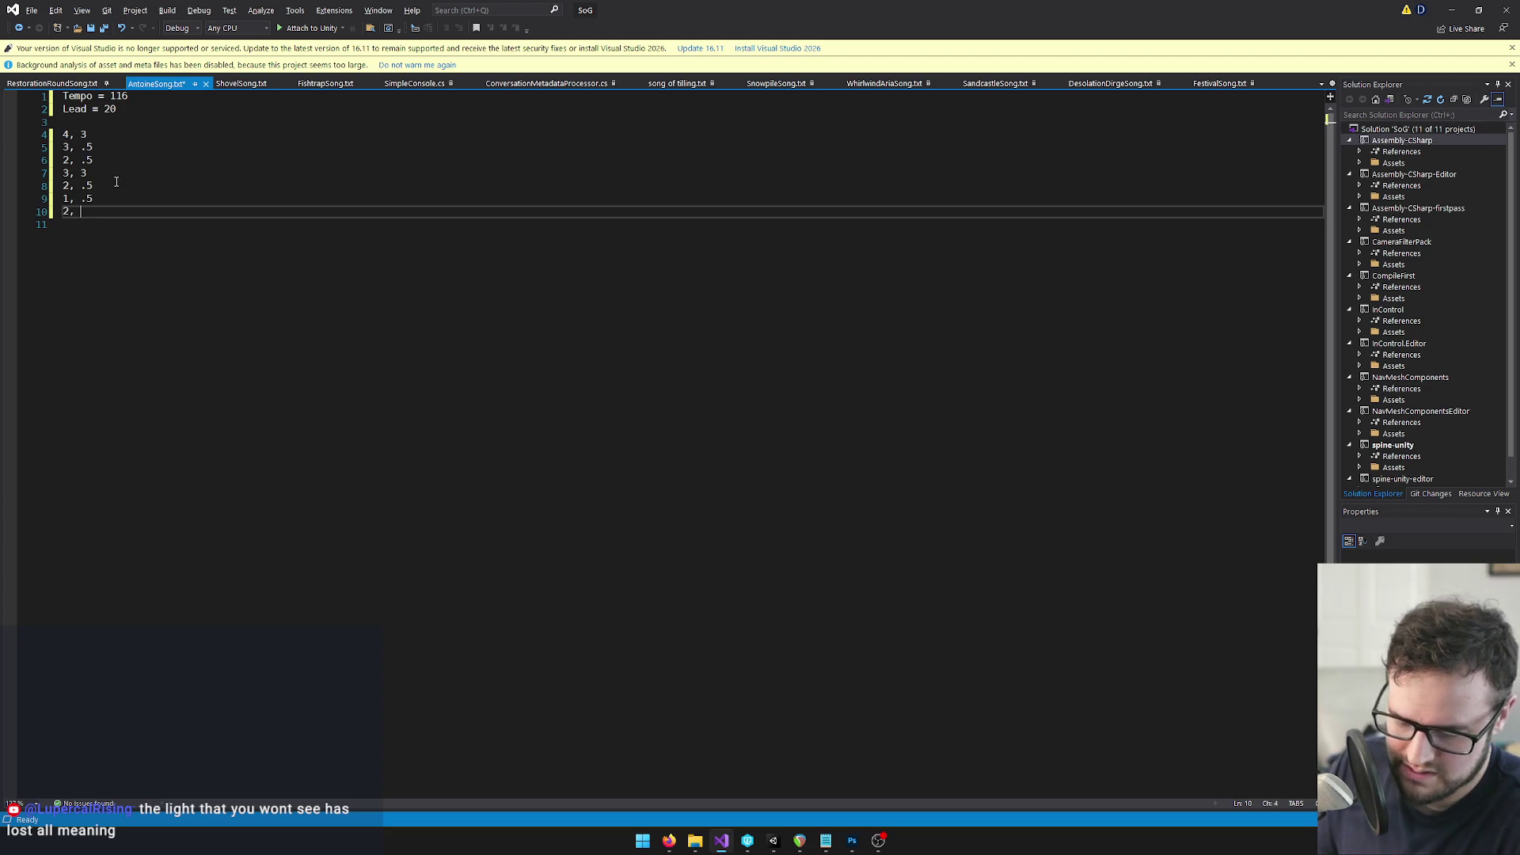
{"action": "key", "text": "alt+Tab"}
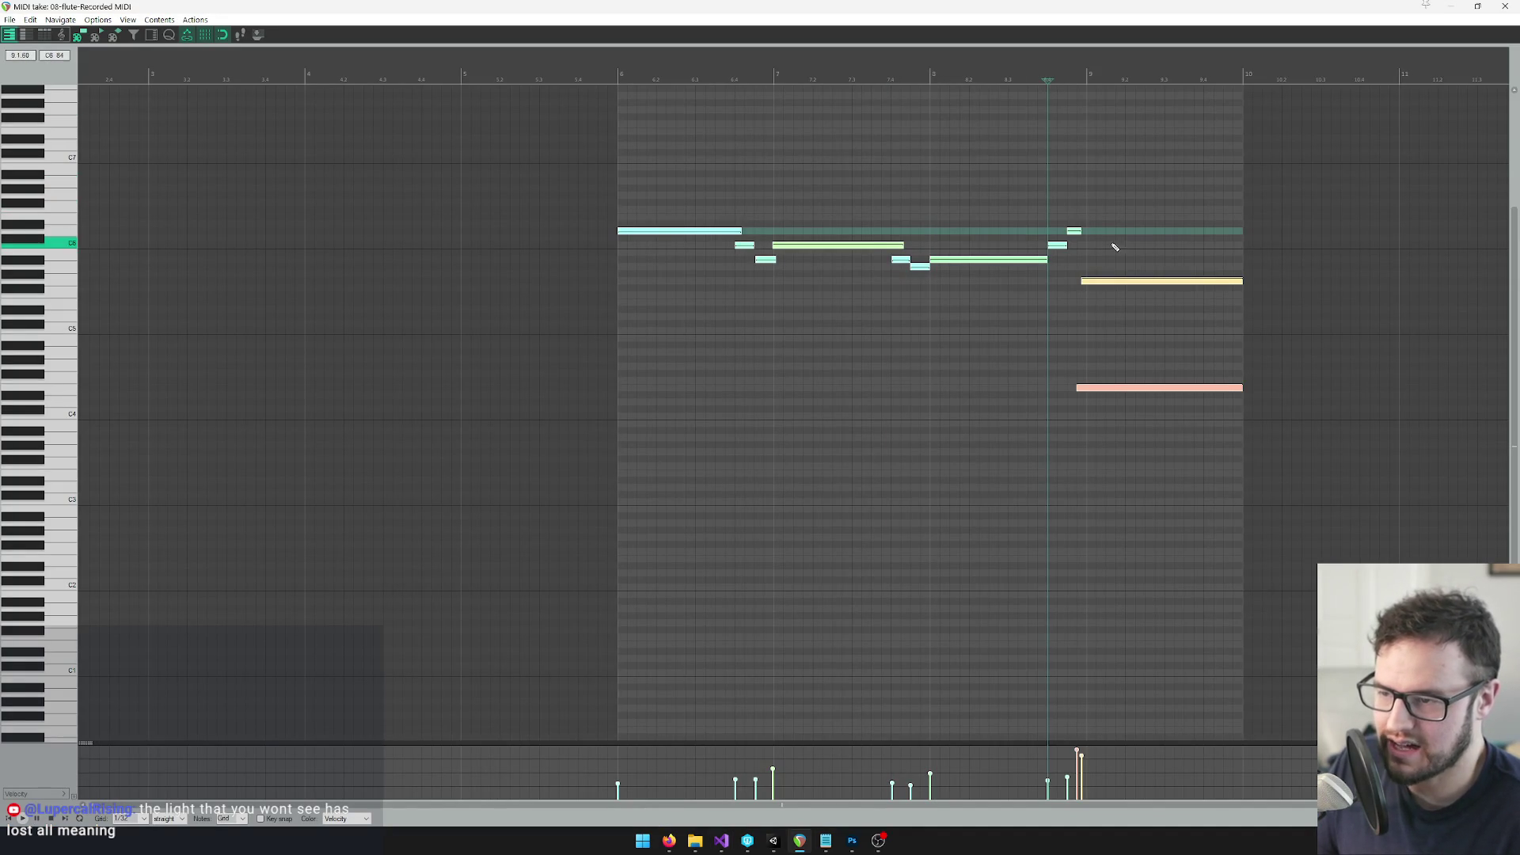
{"action": "scroll", "coordinate": [1142, 267], "scroll_direction": "up", "scroll_amount": 2}
{"action": "scroll", "coordinate": [1038, 266], "scroll_direction": "up", "scroll_amount": 1}
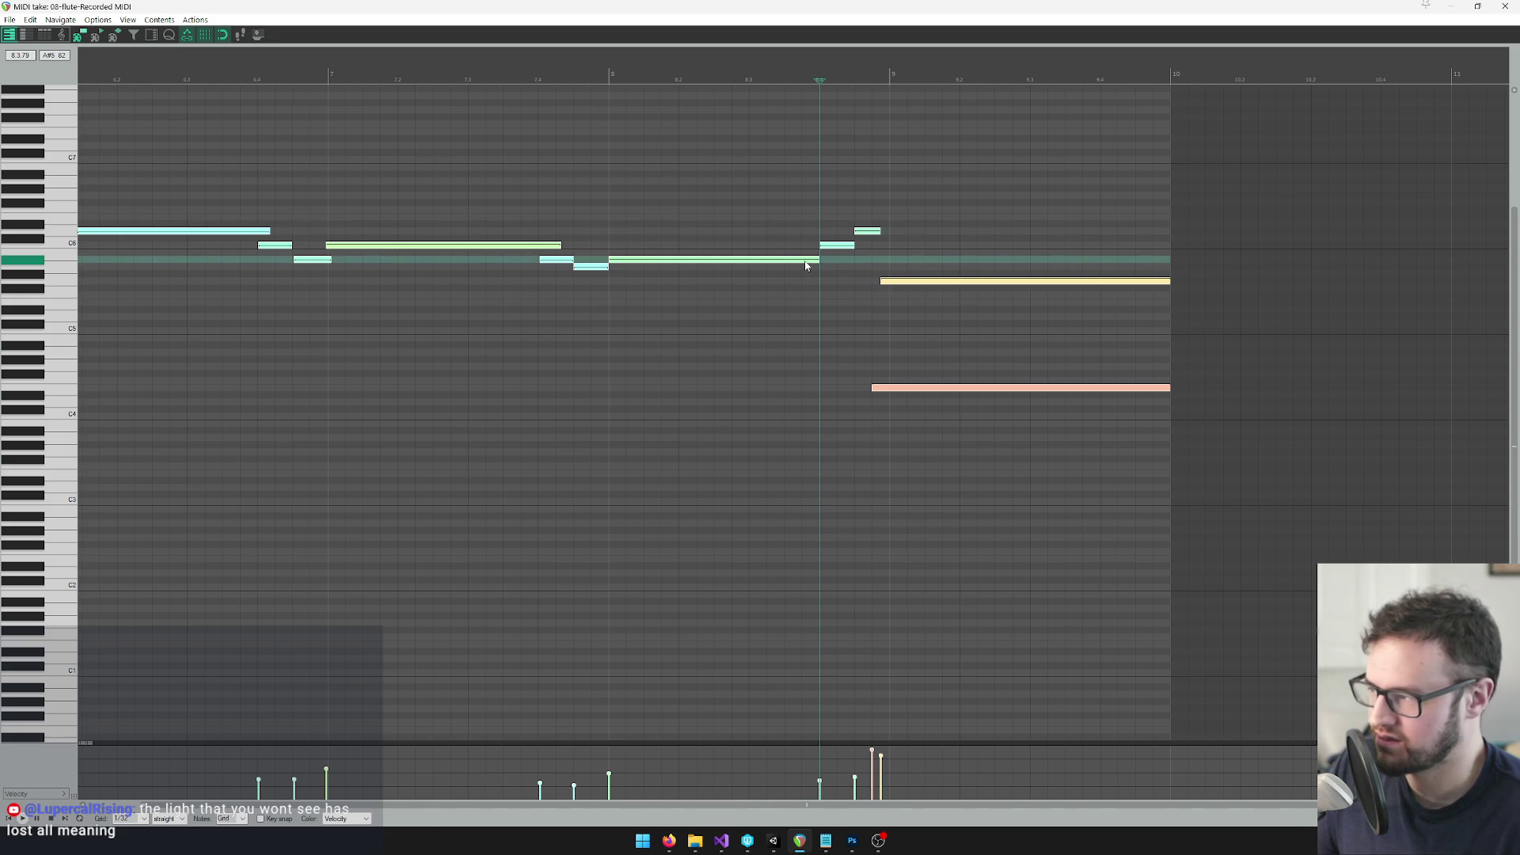
{"action": "left_click", "coordinate": [806, 261]}
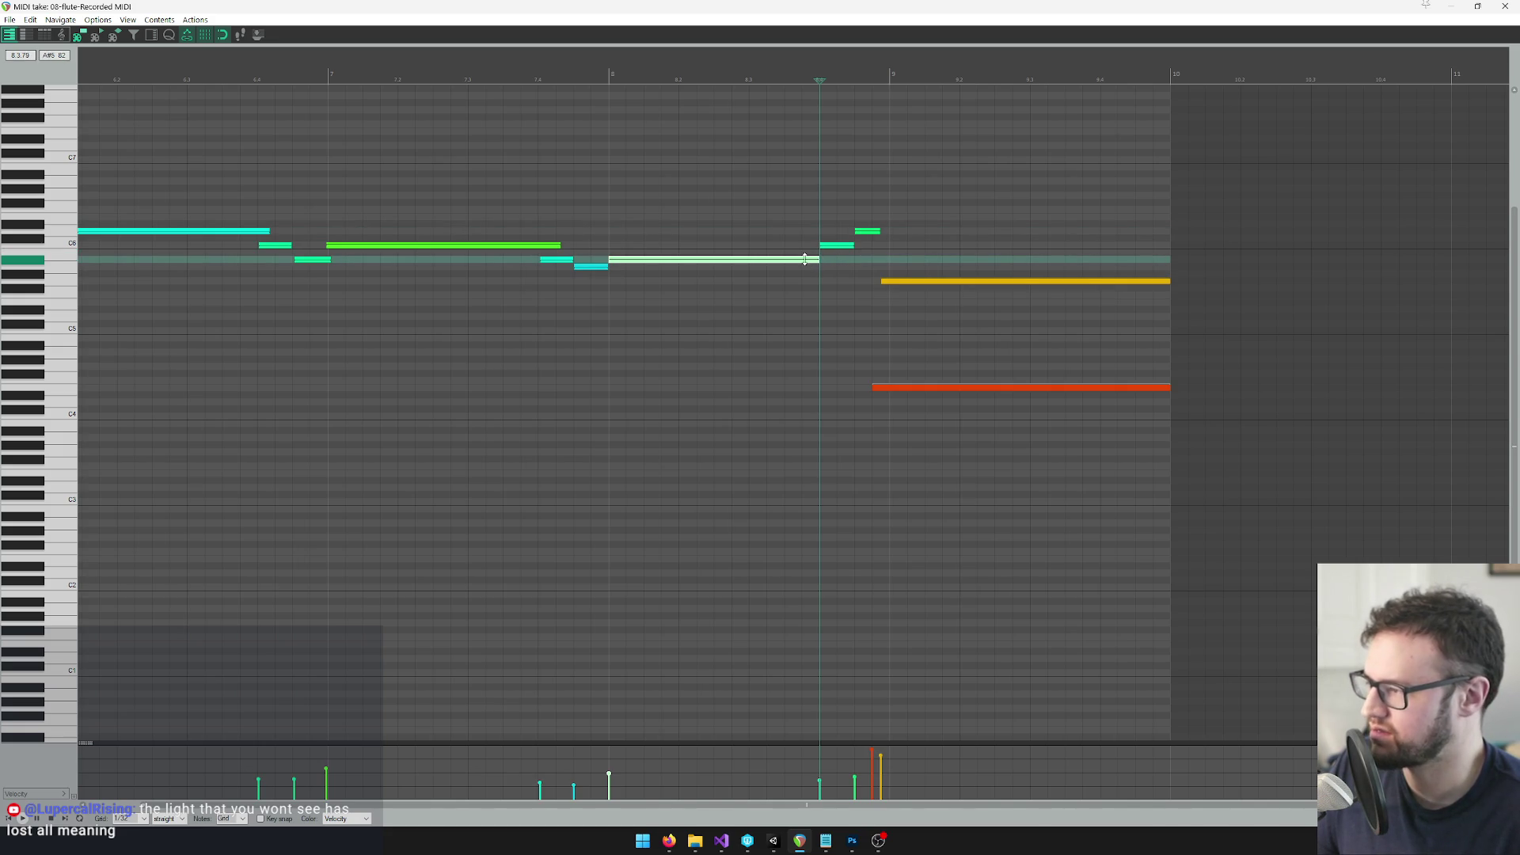
{"action": "left_click", "coordinate": [835, 249]}
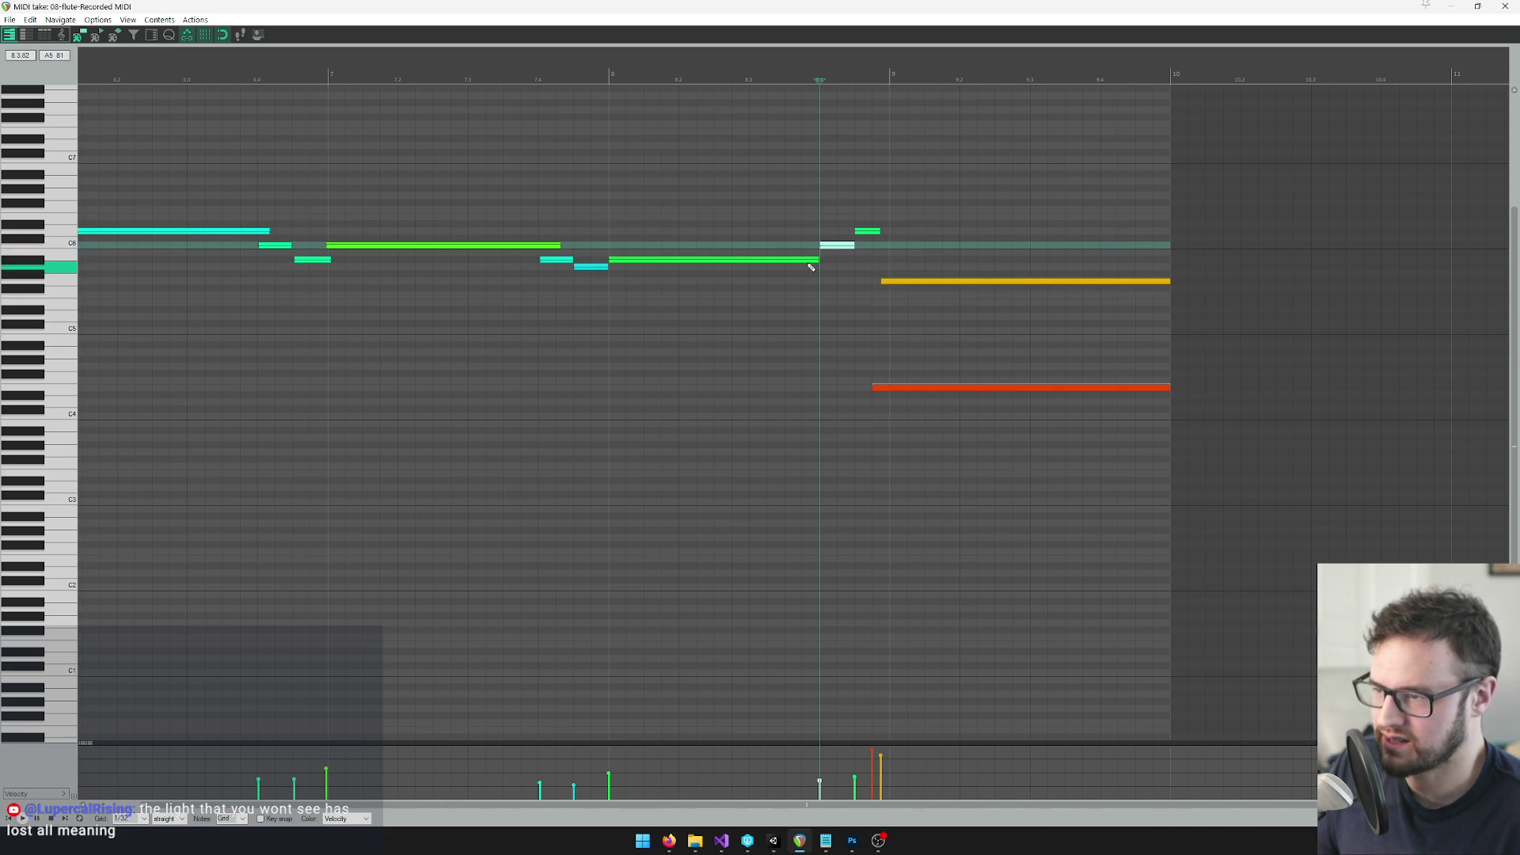
{"action": "key", "text": "alt+Tab"}
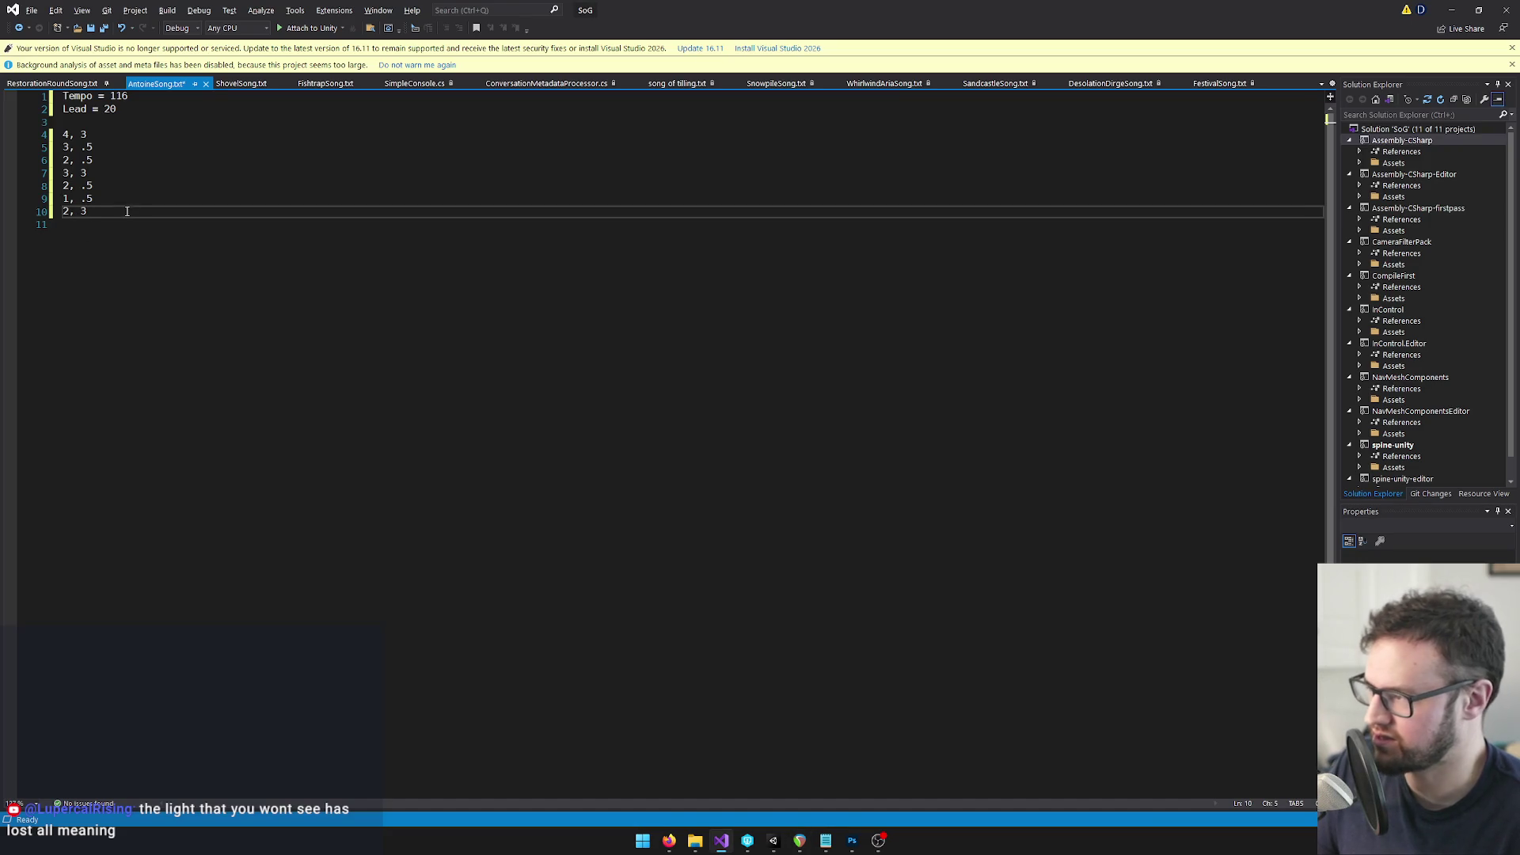
Enter the 2, 3 pair and the remaining notes, checking the long final note
{"action": "key", "text": "Return"}
{"action": "type", "text": "3, .5"}
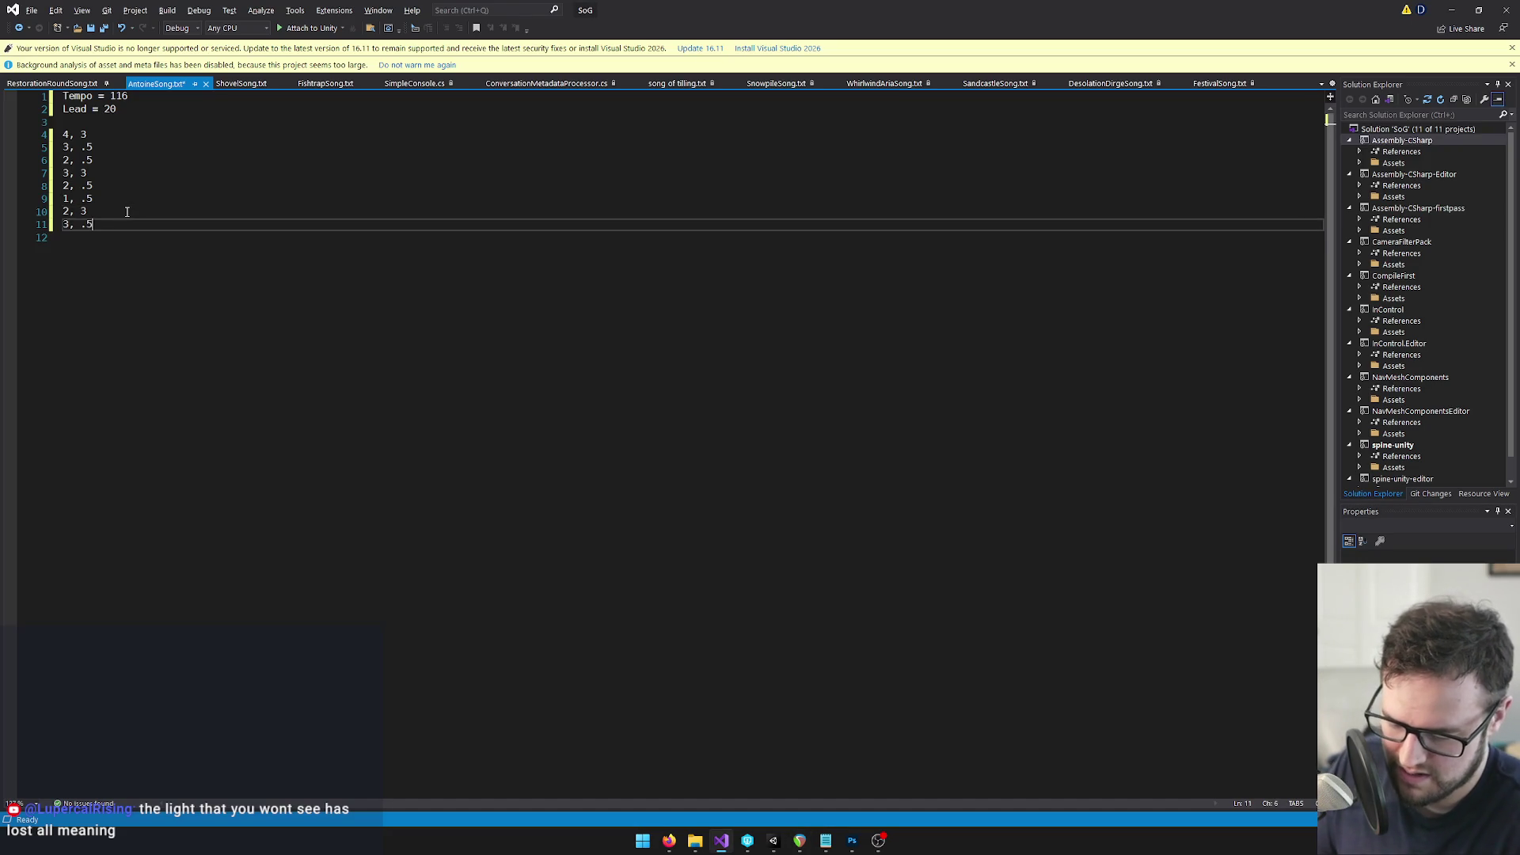
{"action": "key", "text": "Return"}
{"action": "type", "text": "4, .5"}
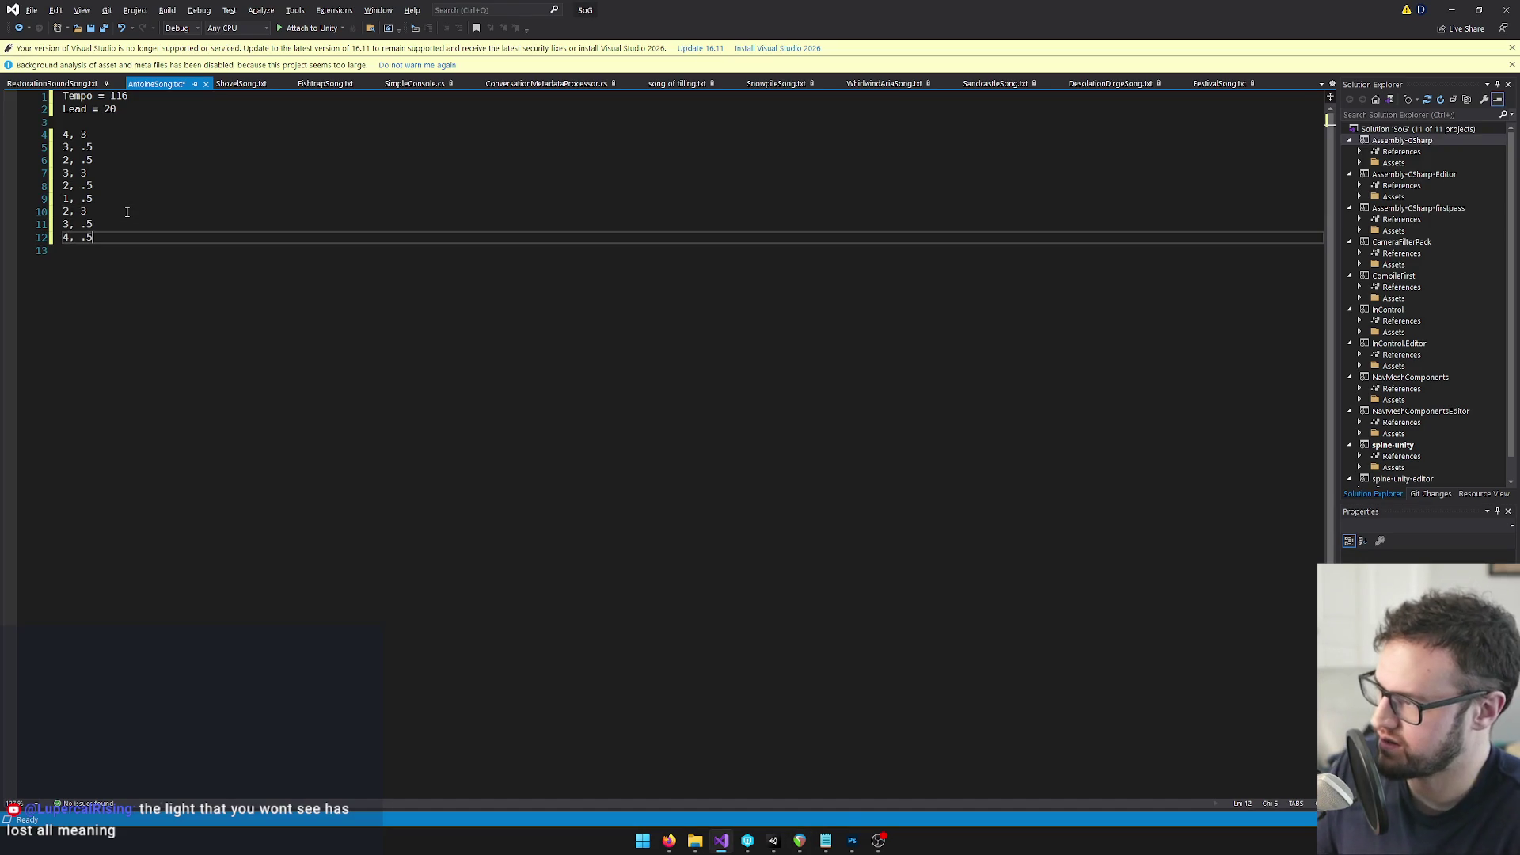
{"action": "key", "text": "alt+Tab"}
{"action": "left_click", "coordinate": [932, 285]}
{"action": "key", "text": "alt+Tab"}
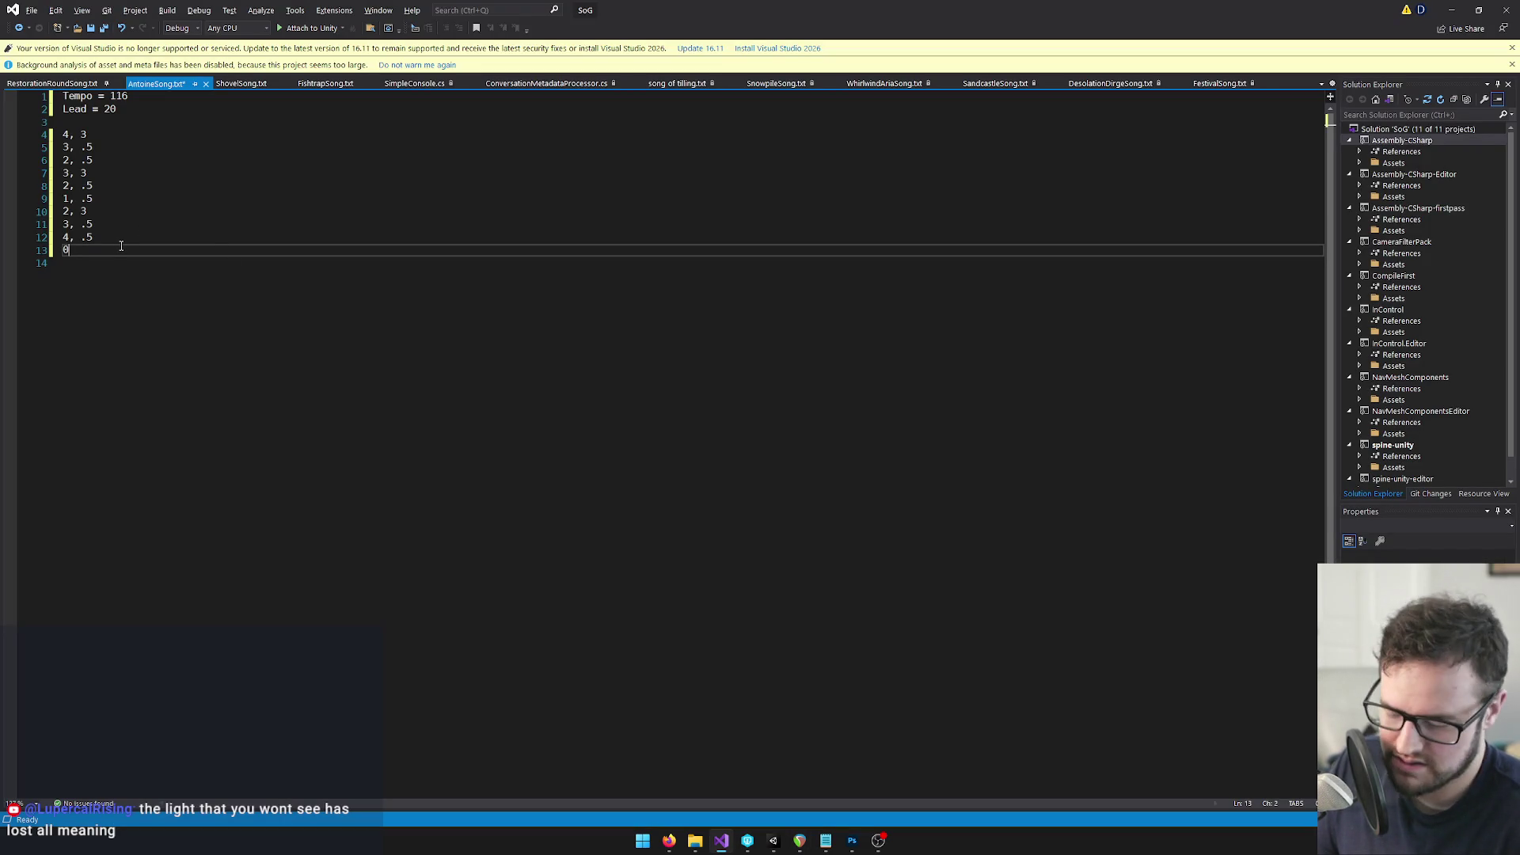
{"action": "key", "text": "alt+Tab"}
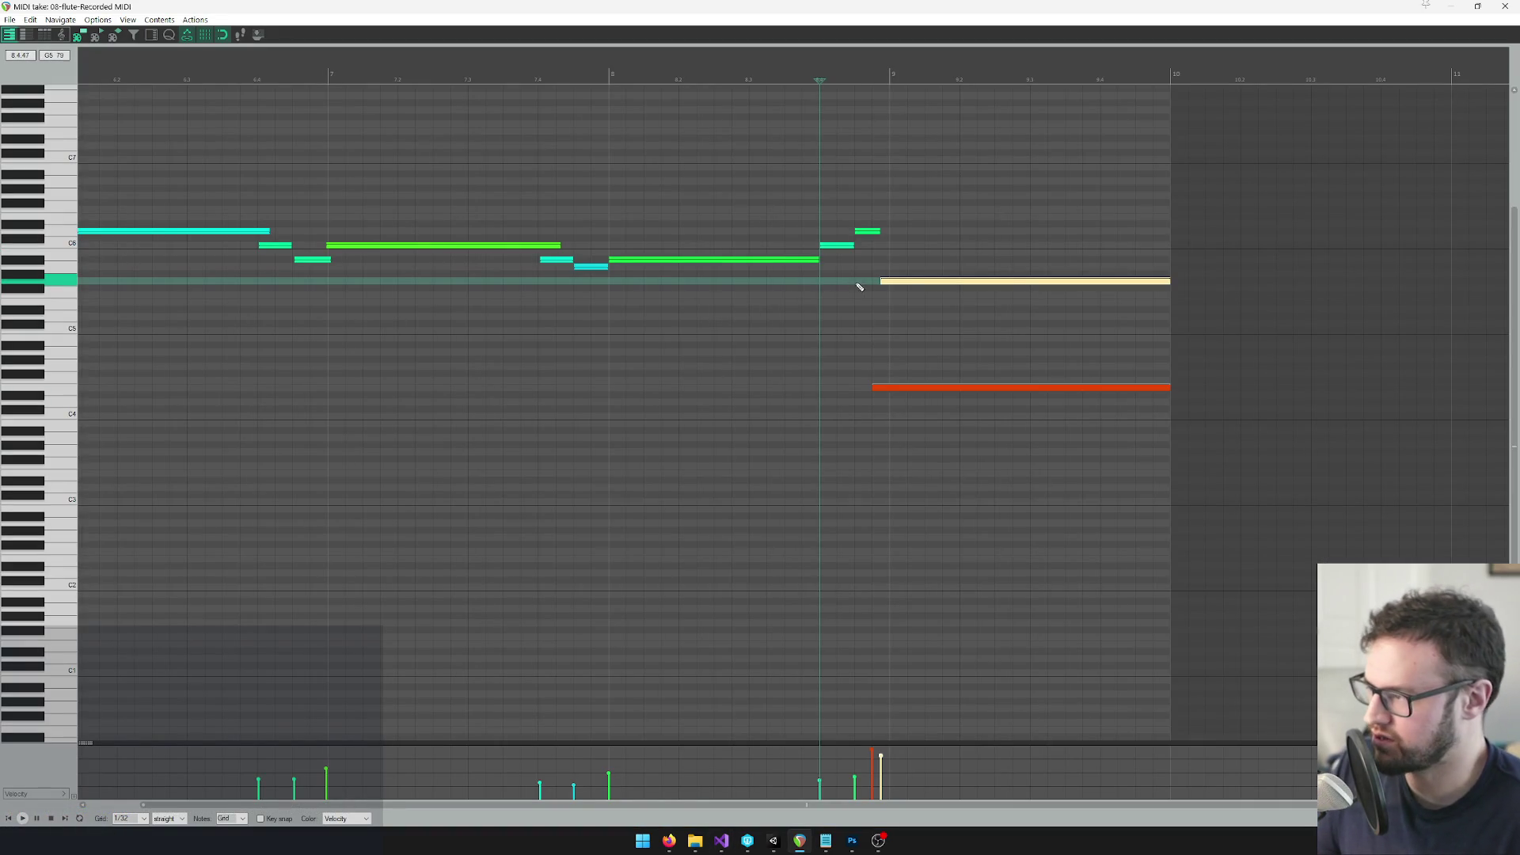
{"action": "key", "text": "alt+Tab"}
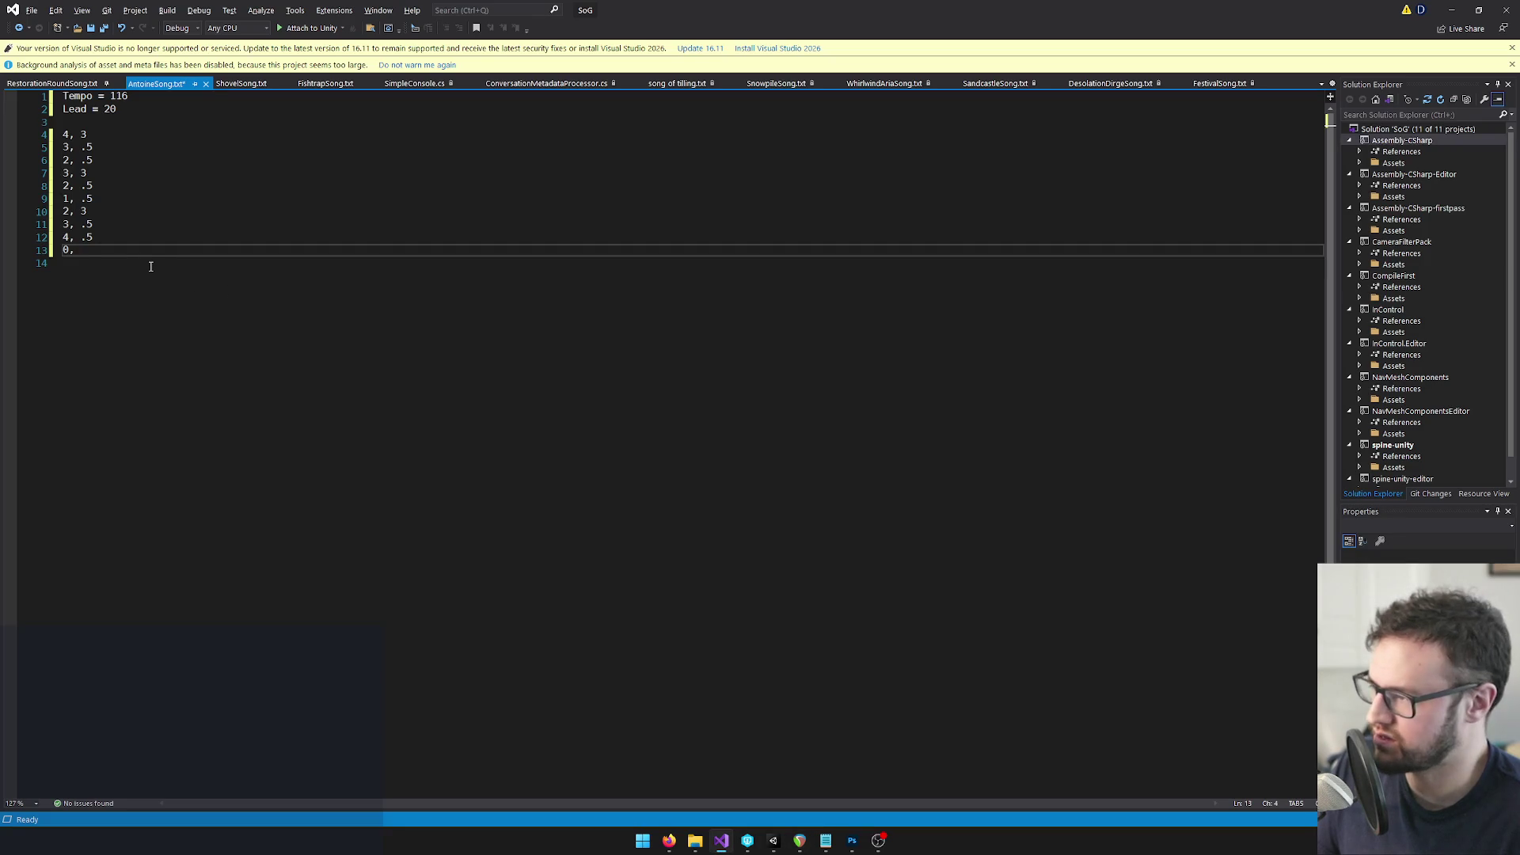
Replay the phrase ending to verify it, then select the ten lines 4–13
{"action": "key", "text": "alt+Tab"}
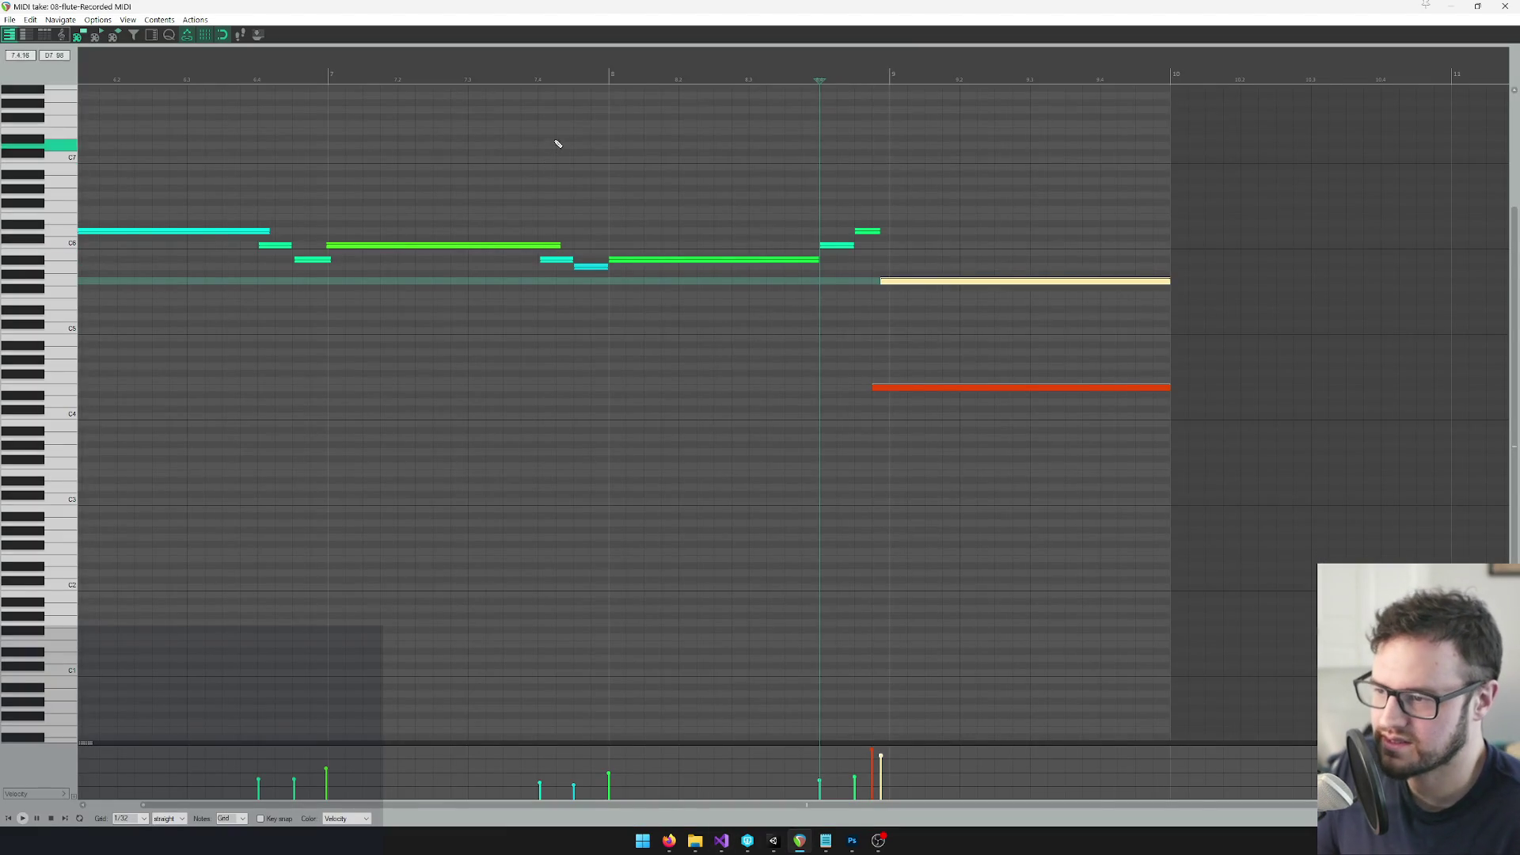
{"action": "left_click", "coordinate": [747, 74]}
{"action": "key", "text": "space"}
{"action": "scroll", "coordinate": [914, 305], "scroll_direction": "down", "scroll_amount": 3}
{"action": "scroll", "coordinate": [894, 329], "scroll_direction": "up", "scroll_amount": 2}
{"action": "left_click", "coordinate": [479, 67]}
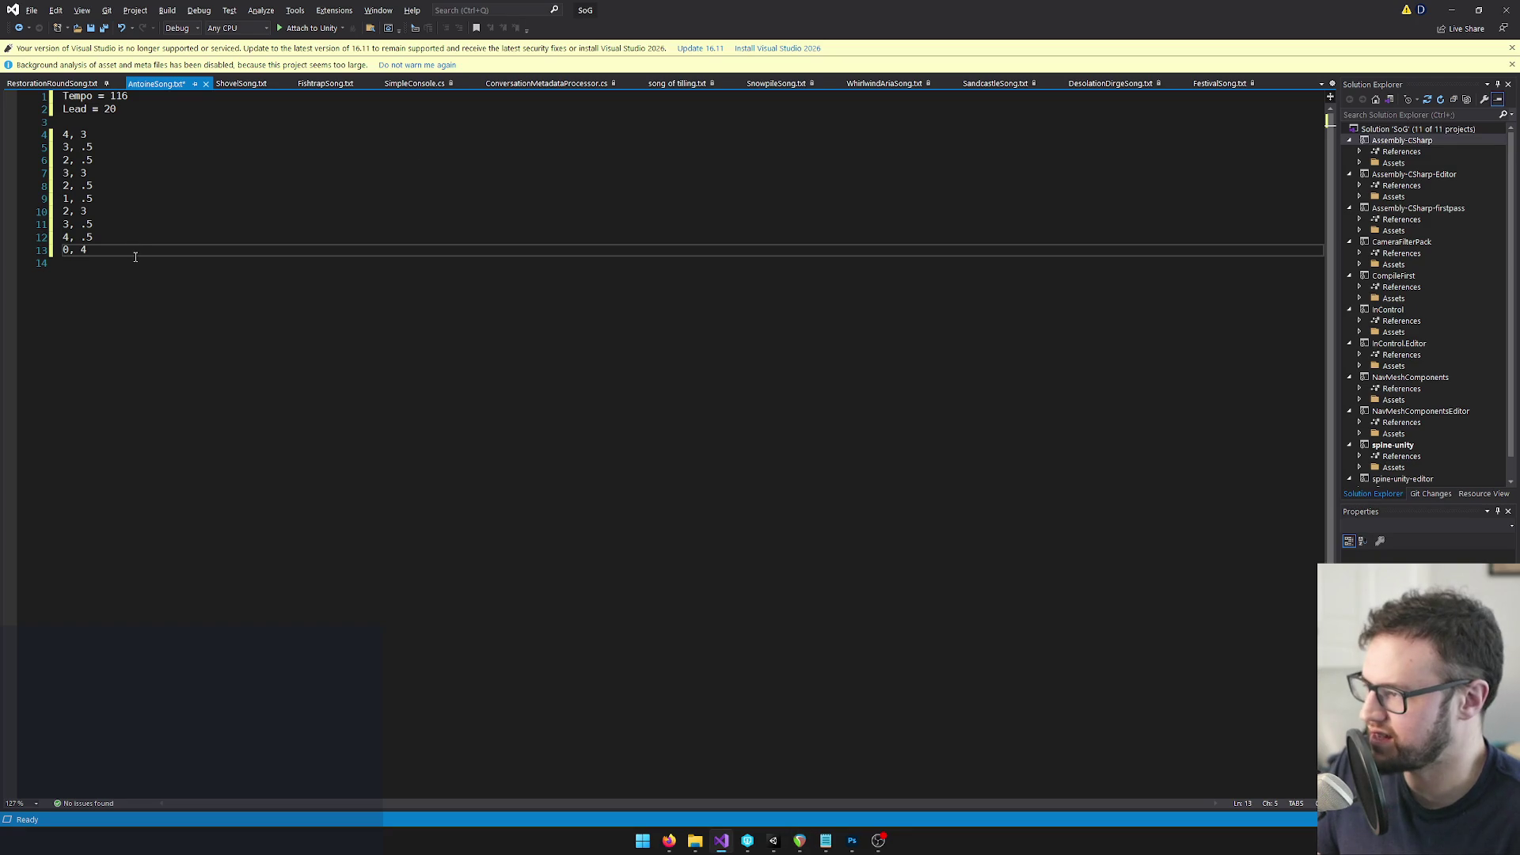
{"action": "left_click_drag", "start_coordinate": [126, 251], "coordinate": [40, 133]}
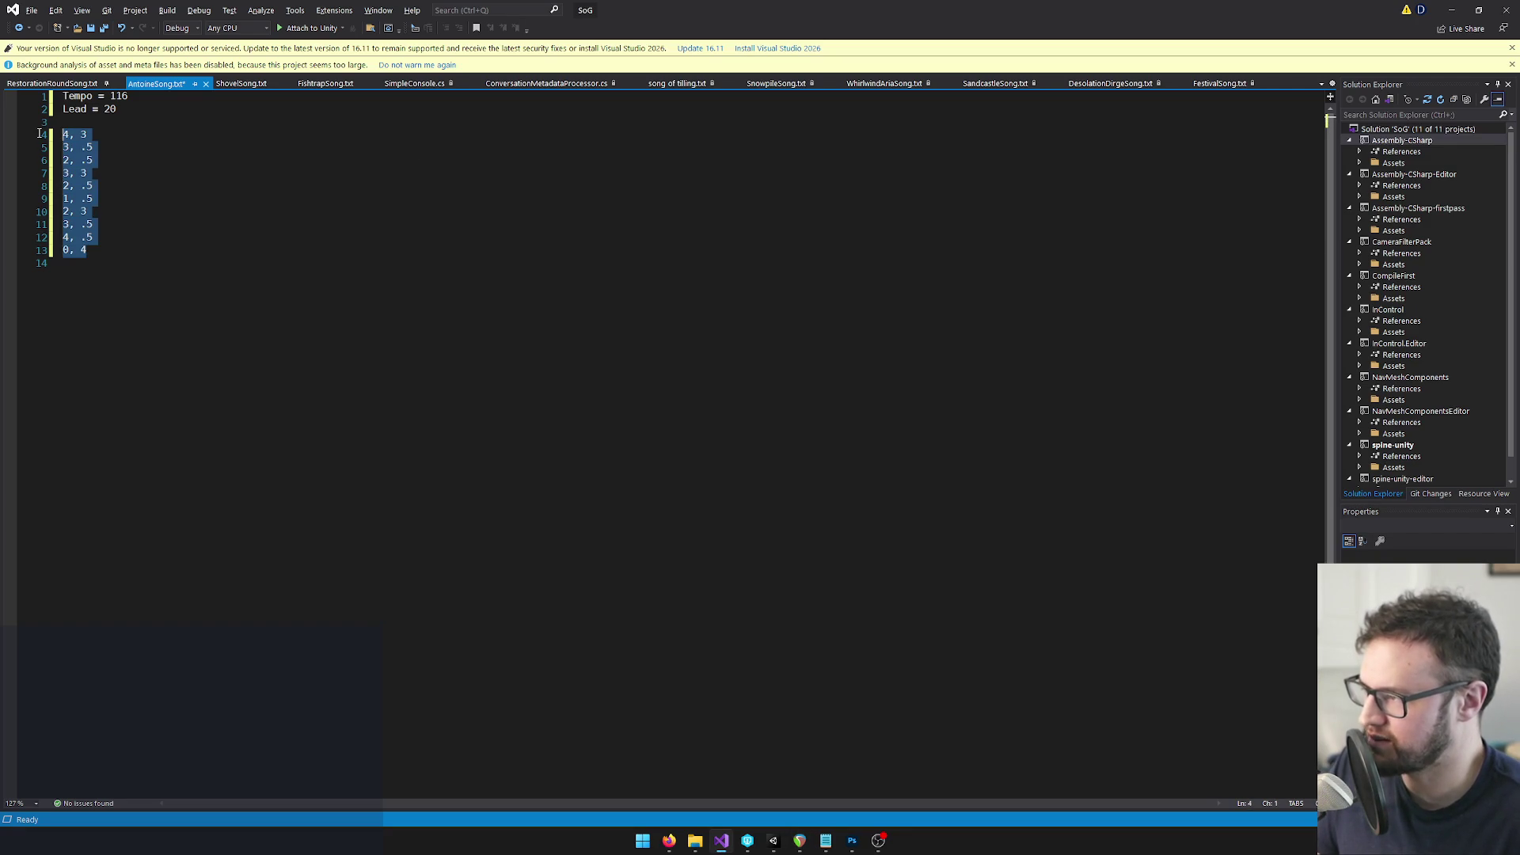
Paste two copies of the ten-line phrase block below the original, separated by blank lines
{"action": "key", "text": "ctrl+c"}
{"action": "left_click", "coordinate": [99, 250]}
{"action": "key", "text": "Return"}
{"action": "key", "text": "Return"}
{"action": "key", "text": "ctrl+v"}
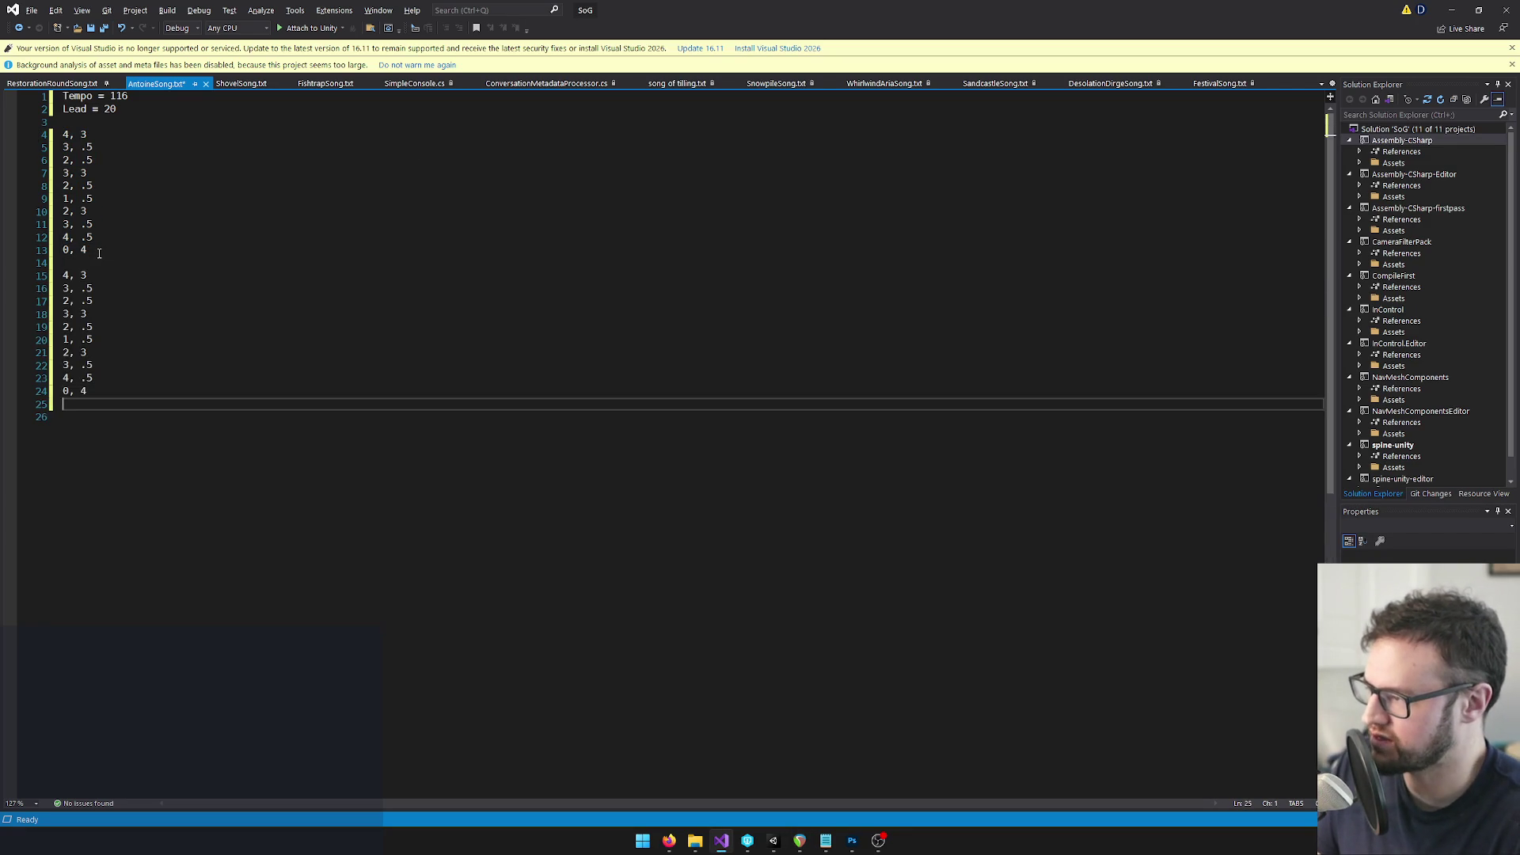
{"action": "key", "text": "Return"}
{"action": "key", "text": "Return"}
{"action": "key", "text": "ctrl+v"}
{"action": "left_click", "coordinate": [104, 252]}
{"action": "key", "text": "Return"}
{"action": "key", "text": "Return"}
In REAPER, close the first phrase's note editor and open the second flute MIDI item
{"action": "left_click", "coordinate": [799, 841]}
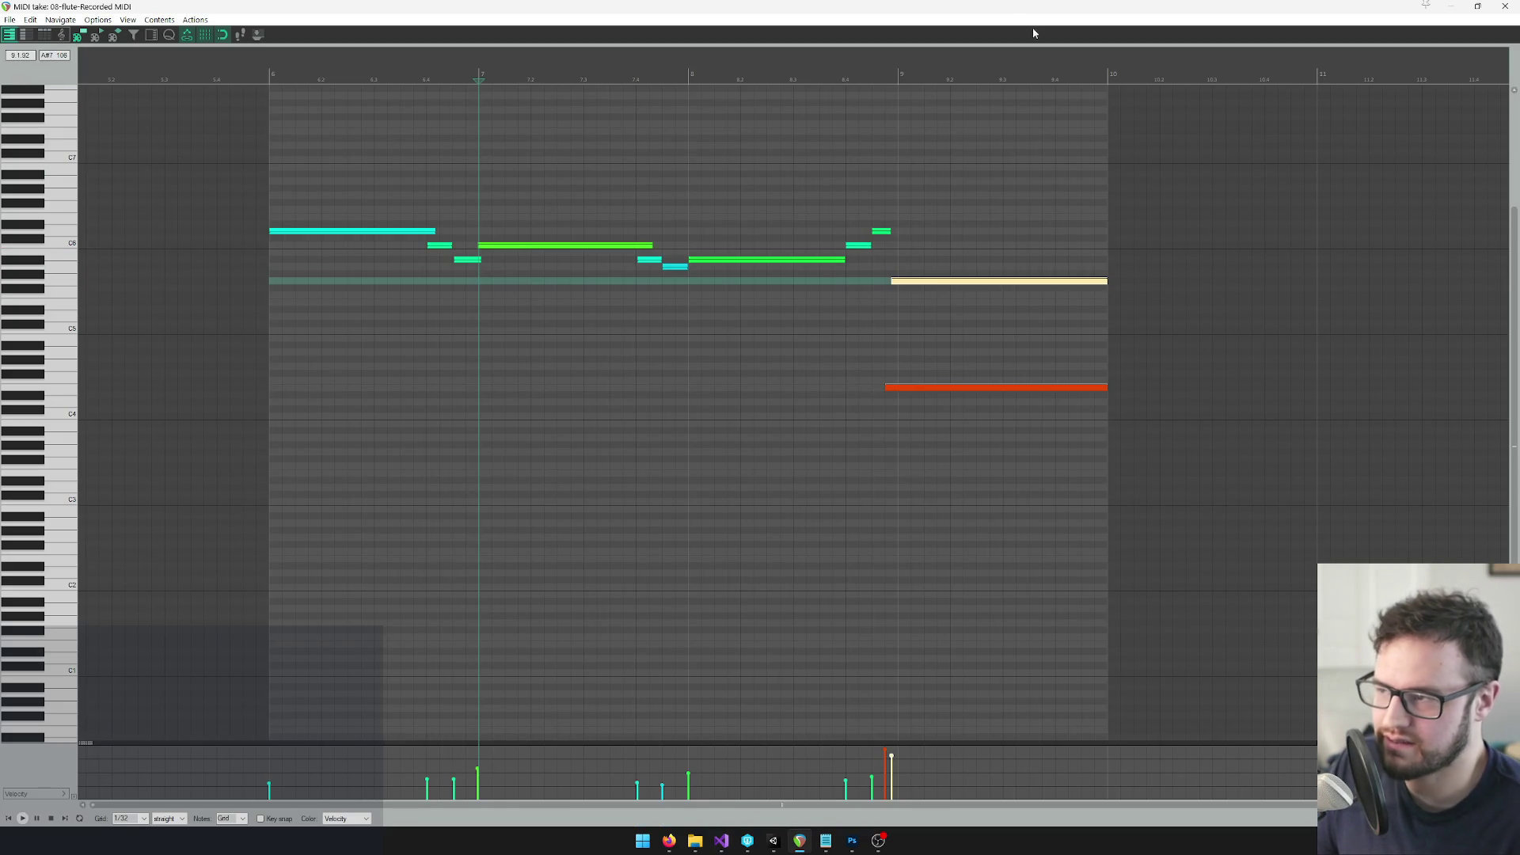
{"action": "double_click", "coordinate": [942, 18]}
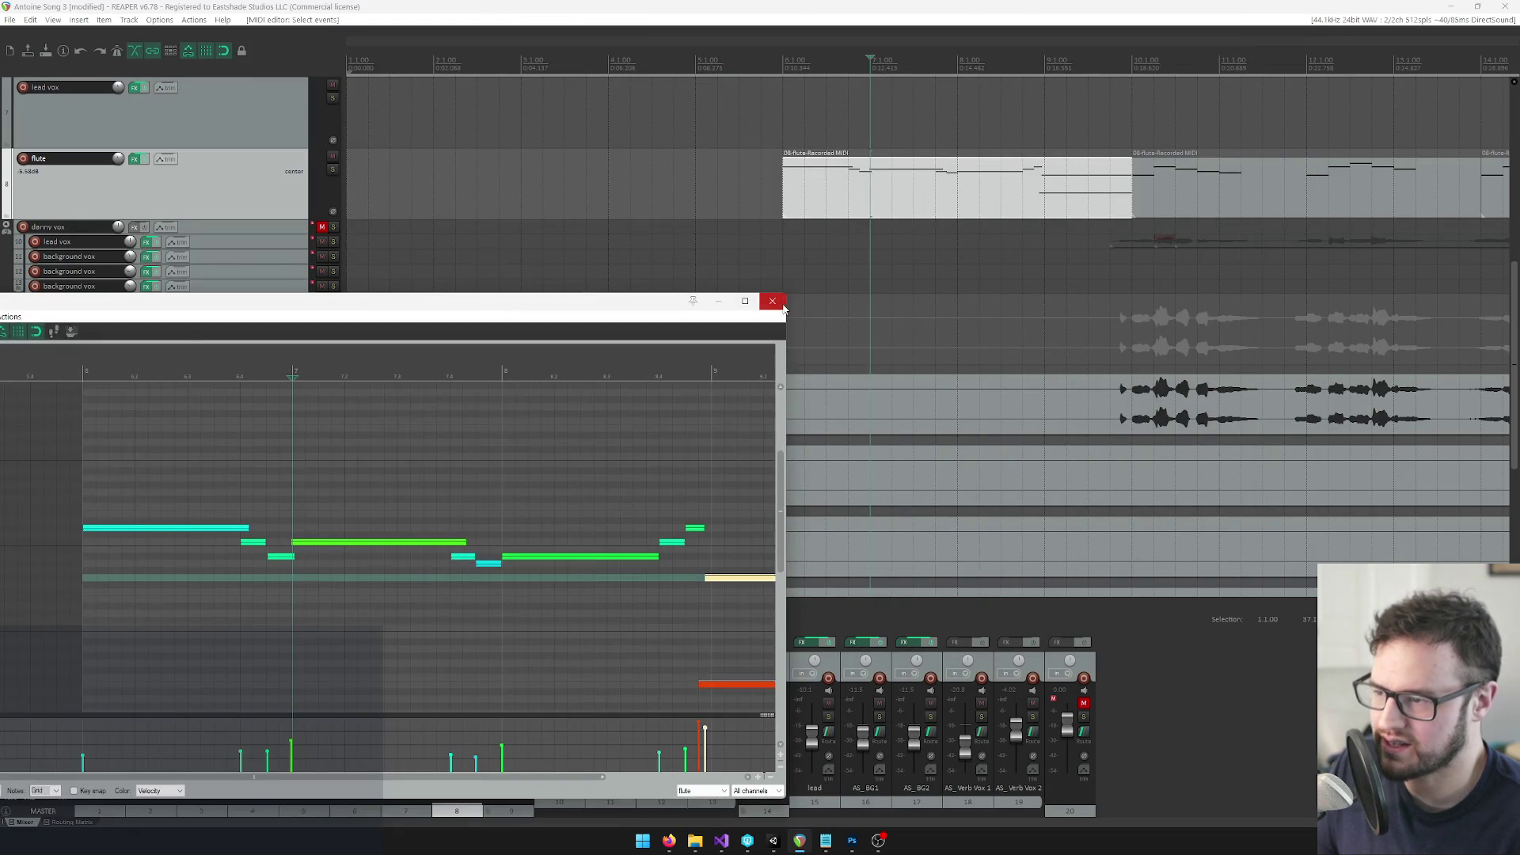
{"action": "left_click", "coordinate": [776, 304]}
{"action": "scroll", "coordinate": [784, 335], "scroll_direction": "down", "scroll_amount": 2}
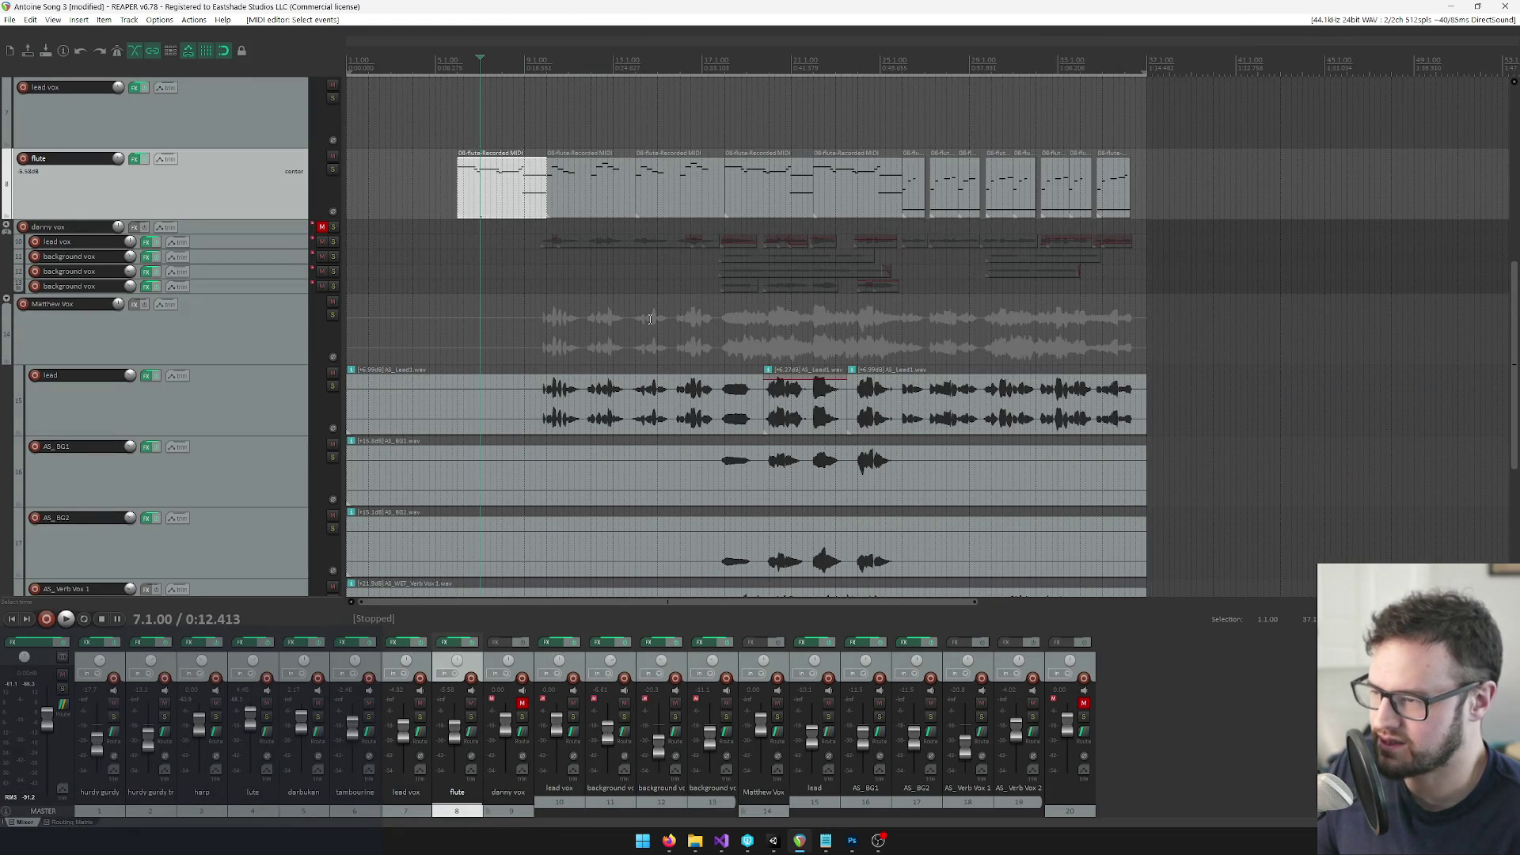
{"action": "scroll", "coordinate": [650, 319], "scroll_direction": "down", "scroll_amount": 1}
{"action": "left_click", "coordinate": [527, 176]}
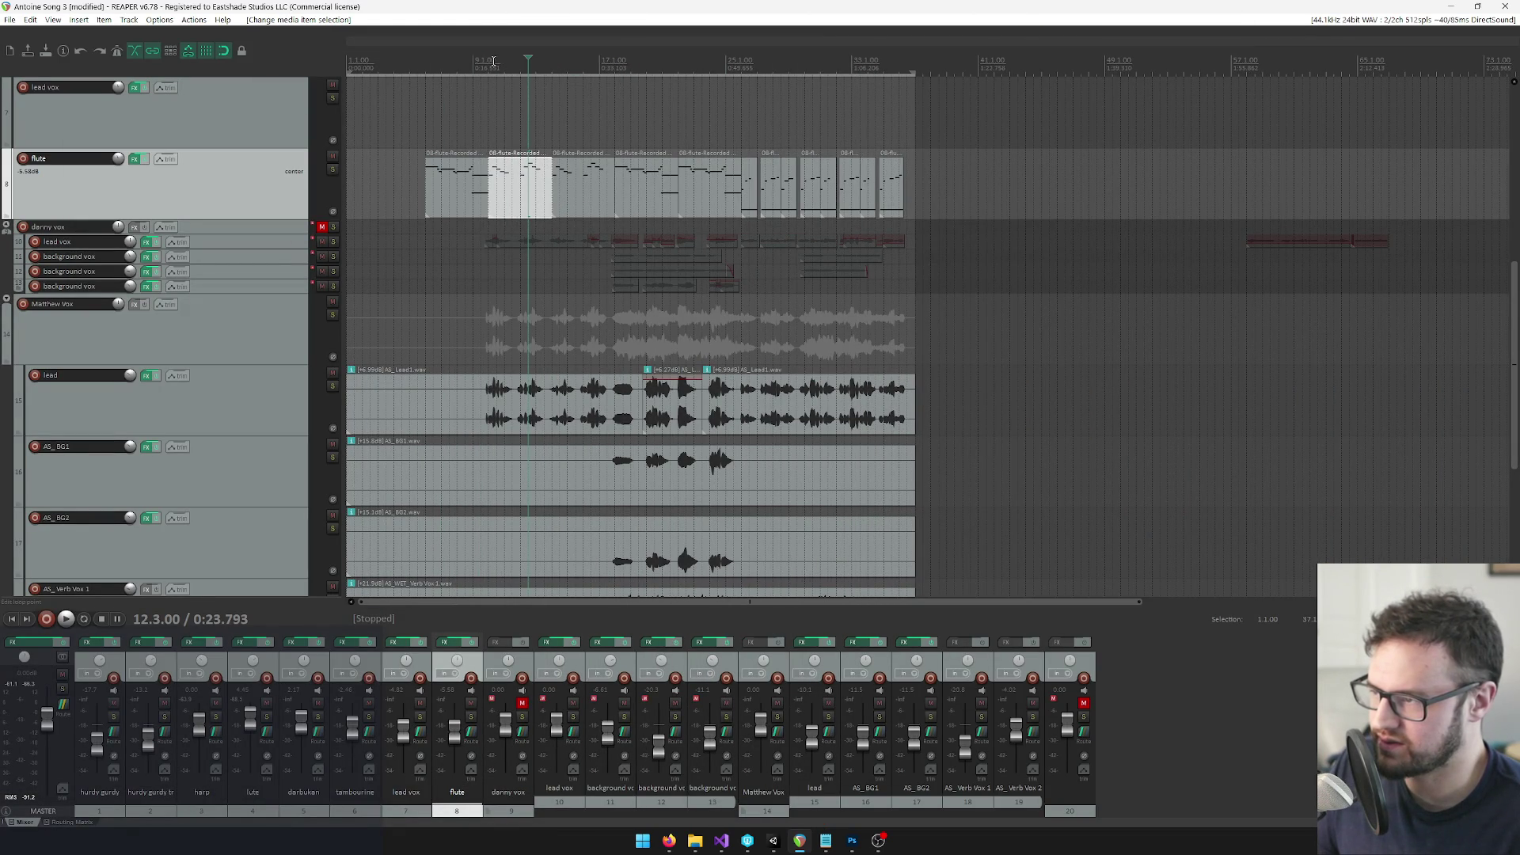
{"action": "double_click", "coordinate": [524, 178]}
{"action": "mouse_move", "coordinate": [1295, 14]}
{"action": "left_mouse_down"}
{"action": "mouse_move", "coordinate": [832, 519]}
{"action": "mouse_move", "coordinate": [824, 285]}
{"action": "left_mouse_up"}
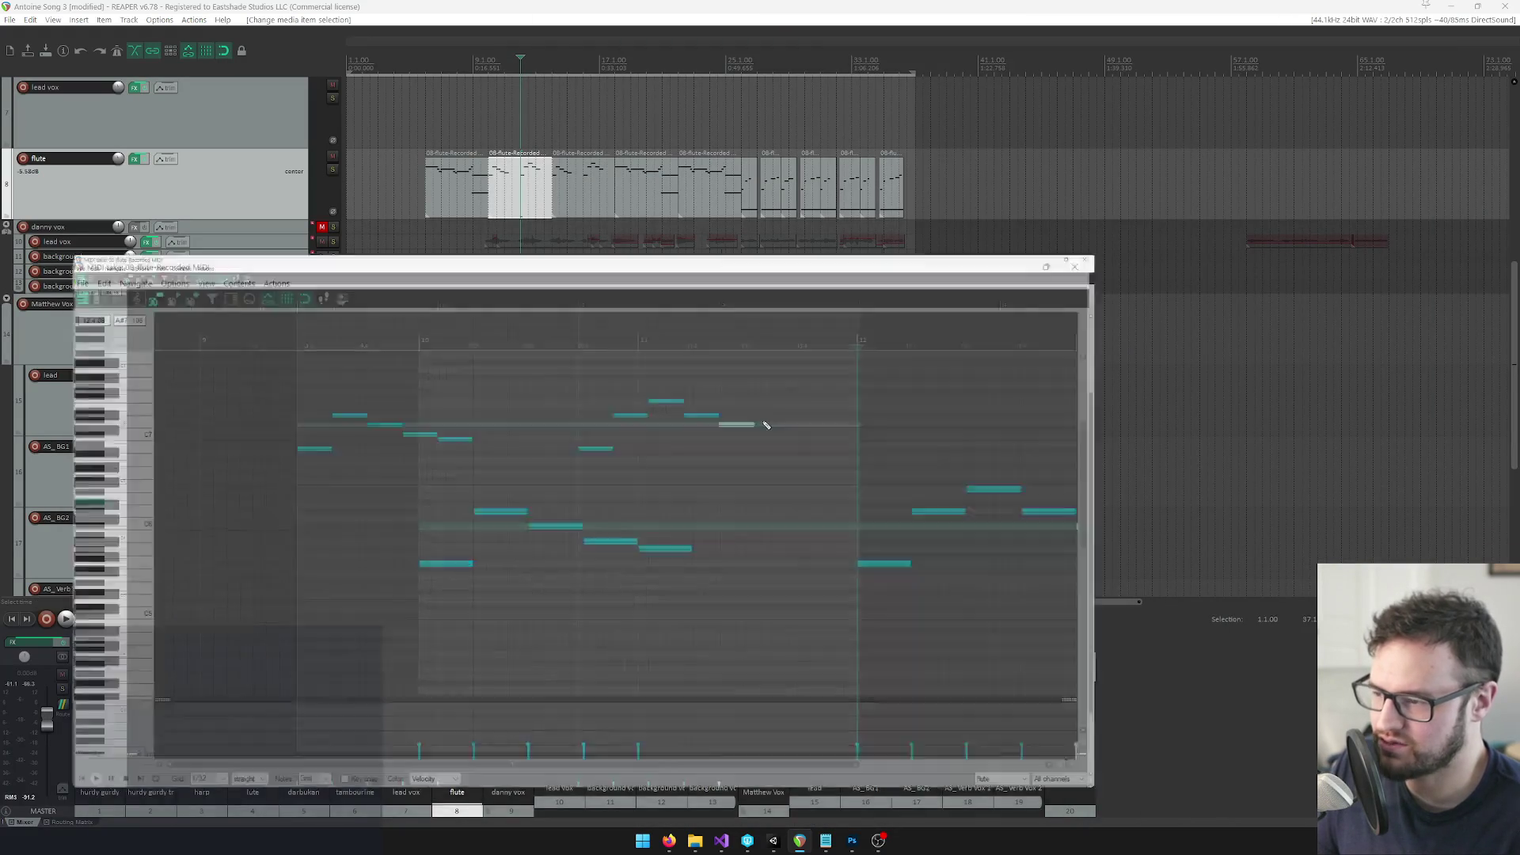
Maximize the note editor and enter the new phrase's opening pairs 0, 1 / 4, 1 / 3, 1
{"action": "key", "text": "super+Up"}
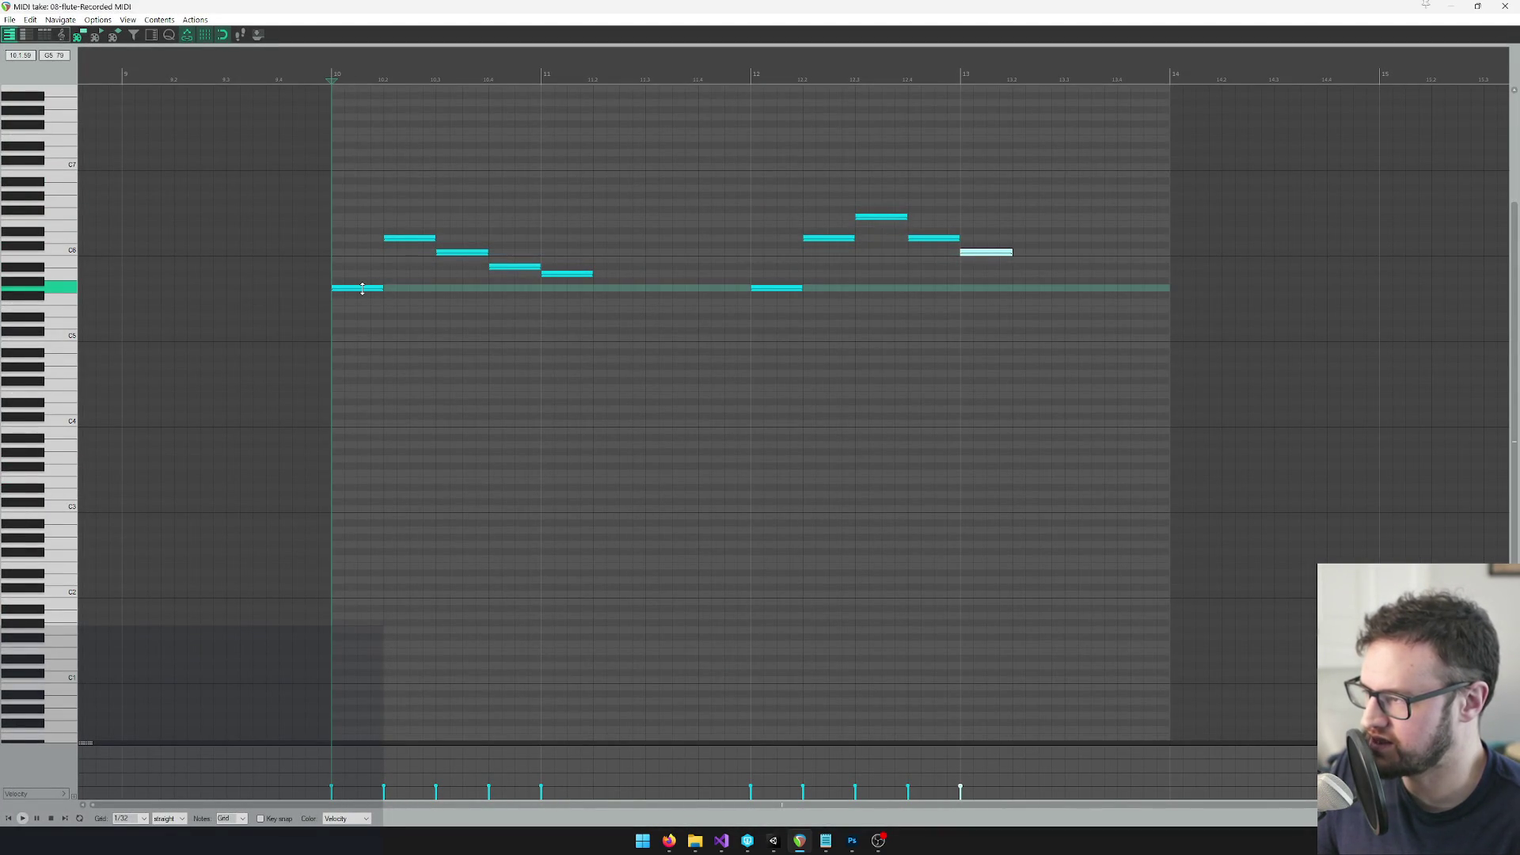
{"action": "left_click", "coordinate": [414, 239]}
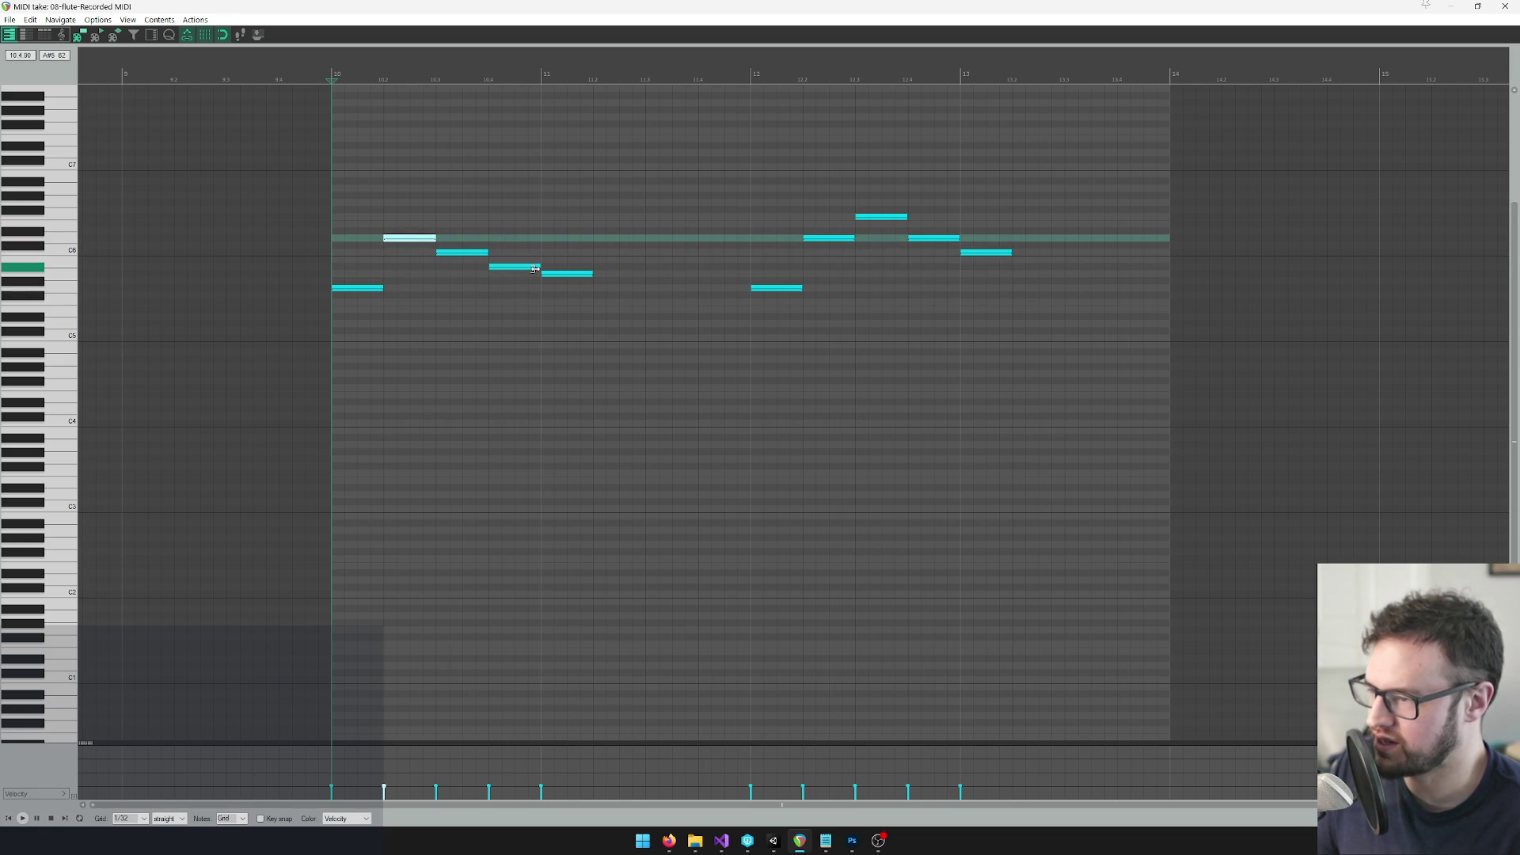
{"action": "key", "text": "alt+Tab"}
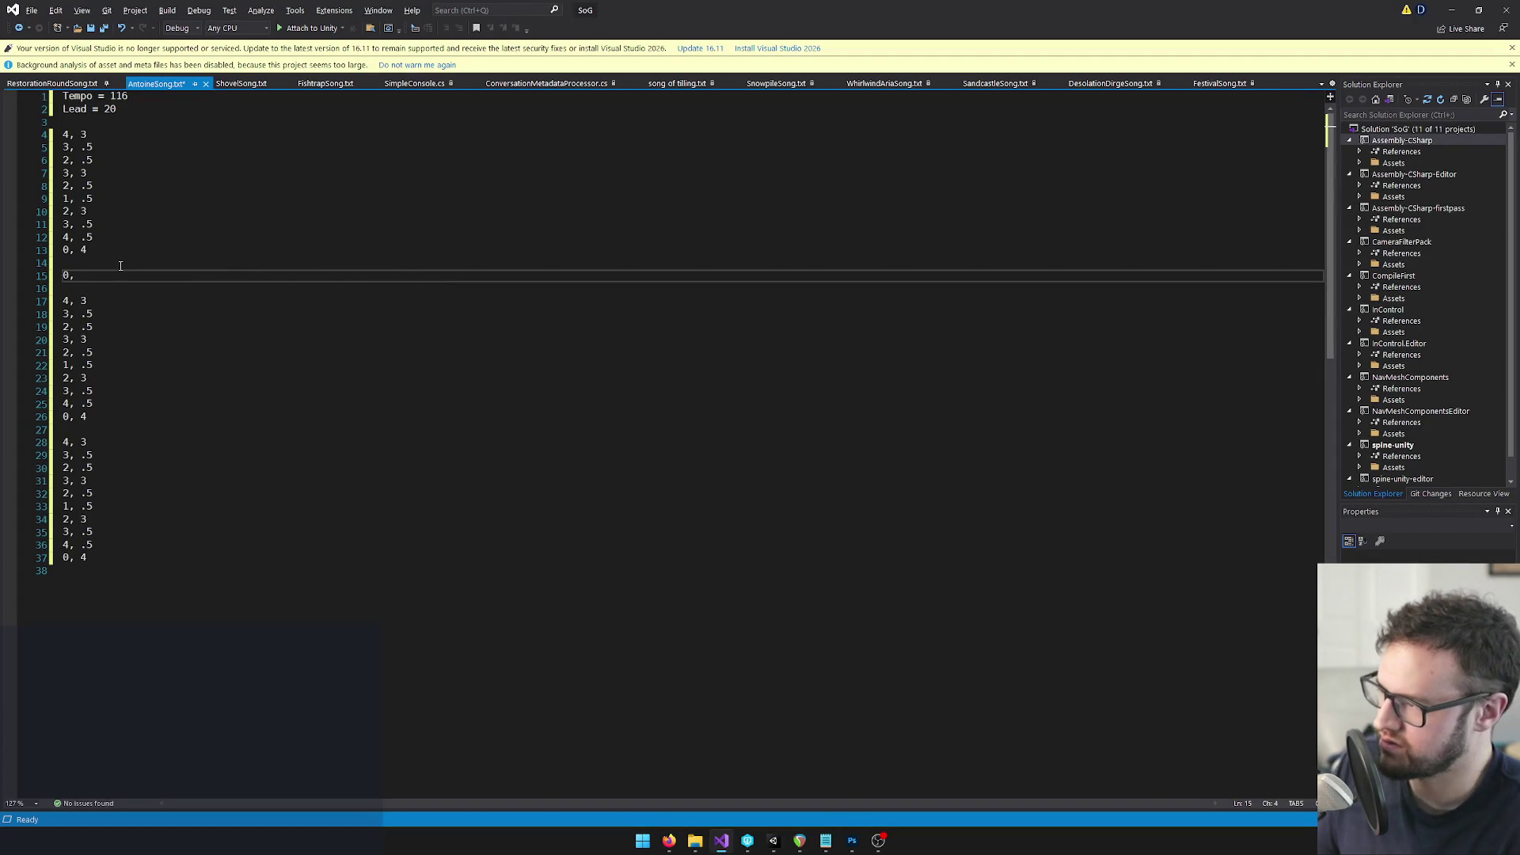
{"action": "key", "text": "alt+Tab"}
{"action": "key", "text": "alt+Tab"}
{"action": "type", "text": "1"}
{"action": "key", "text": "Return"}
{"action": "key", "text": "Return"}
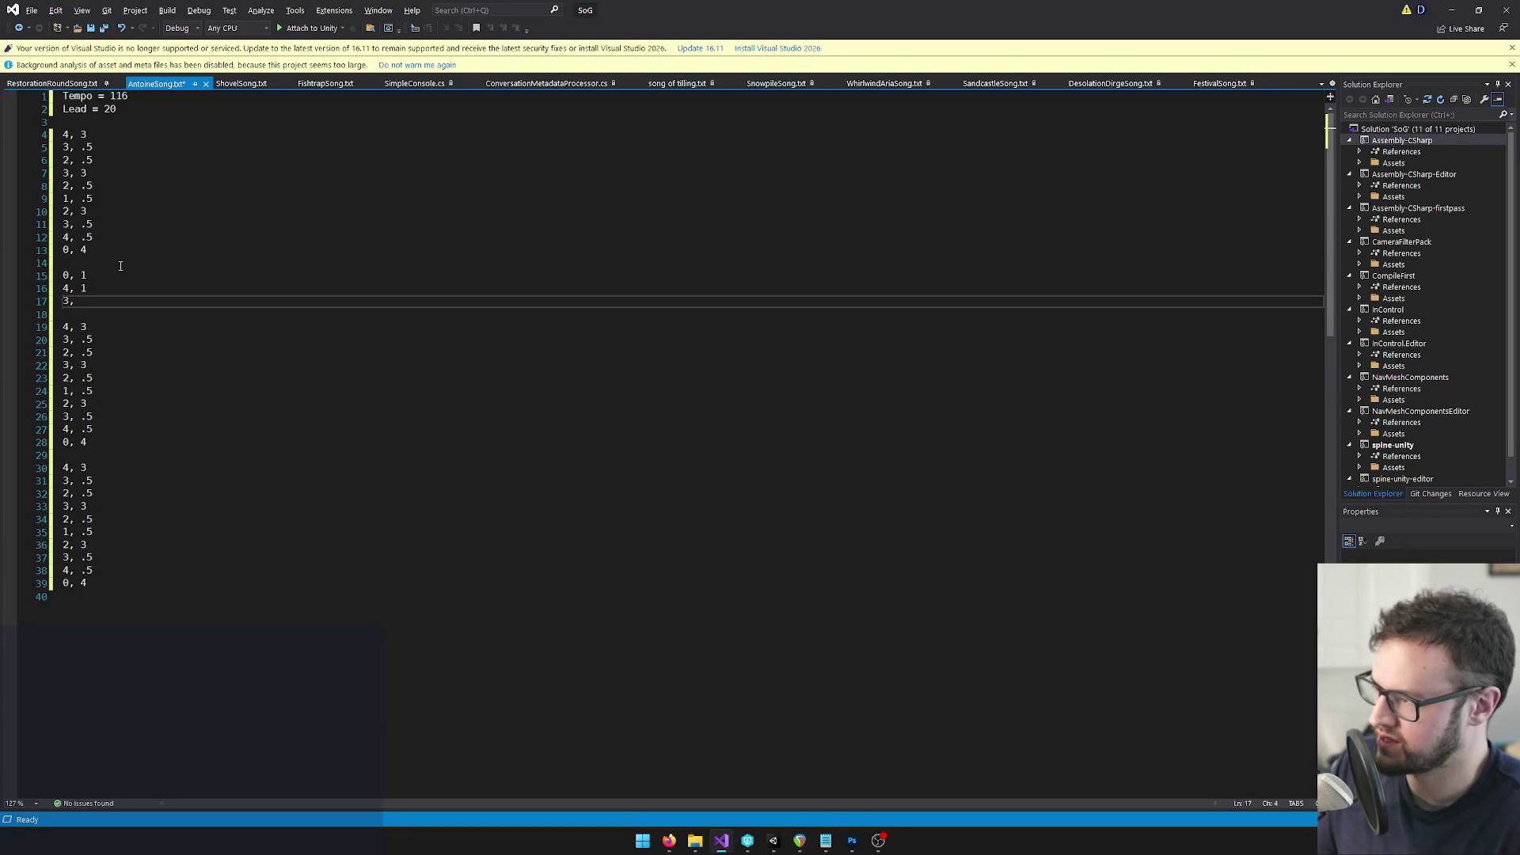
{"action": "key", "text": "alt+Tab"}
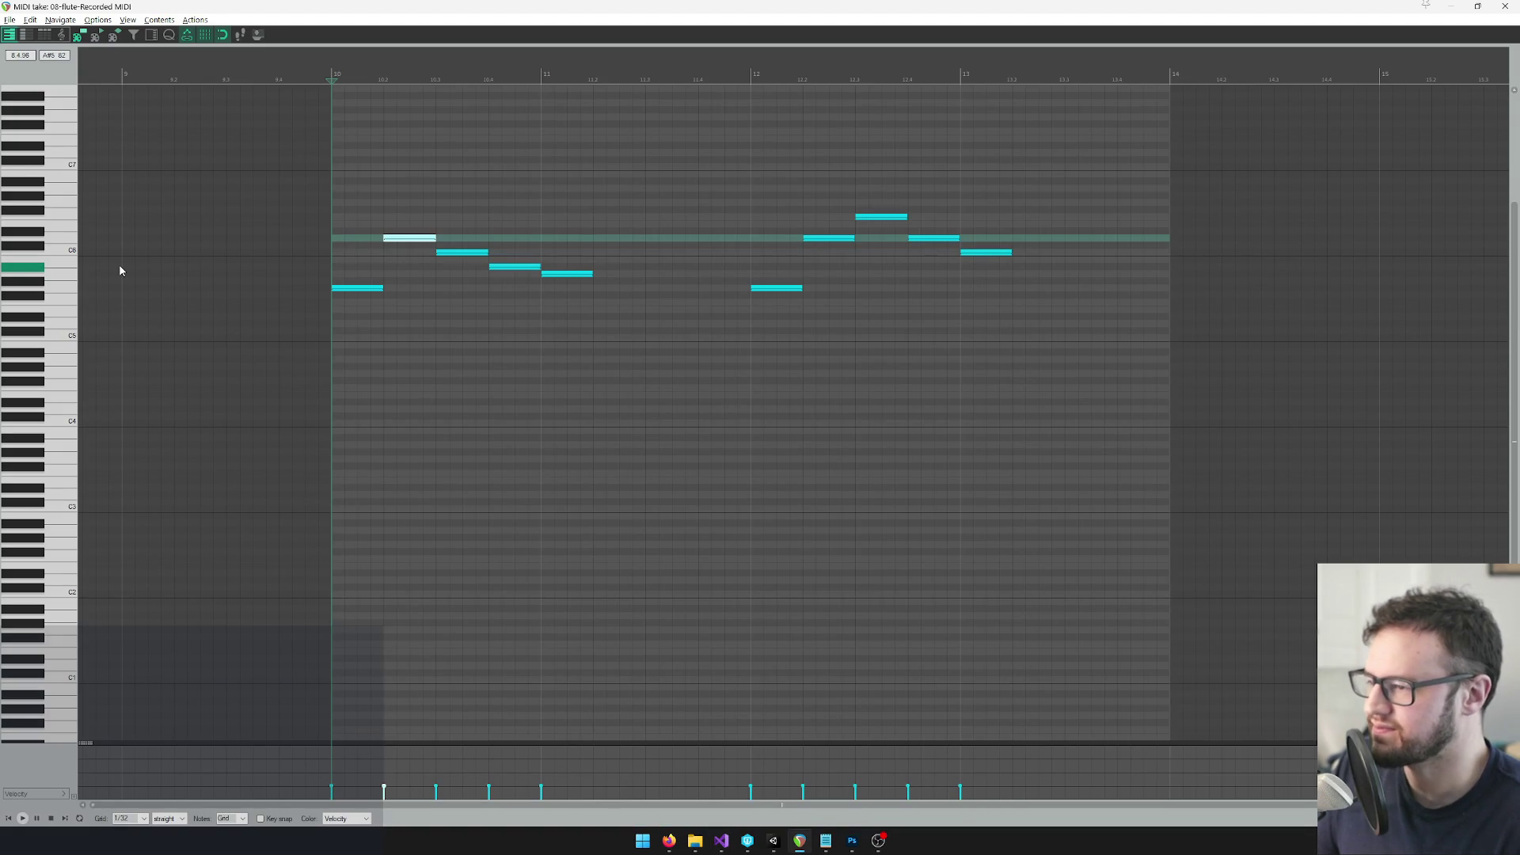
{"action": "key", "text": "alt+Tab"}
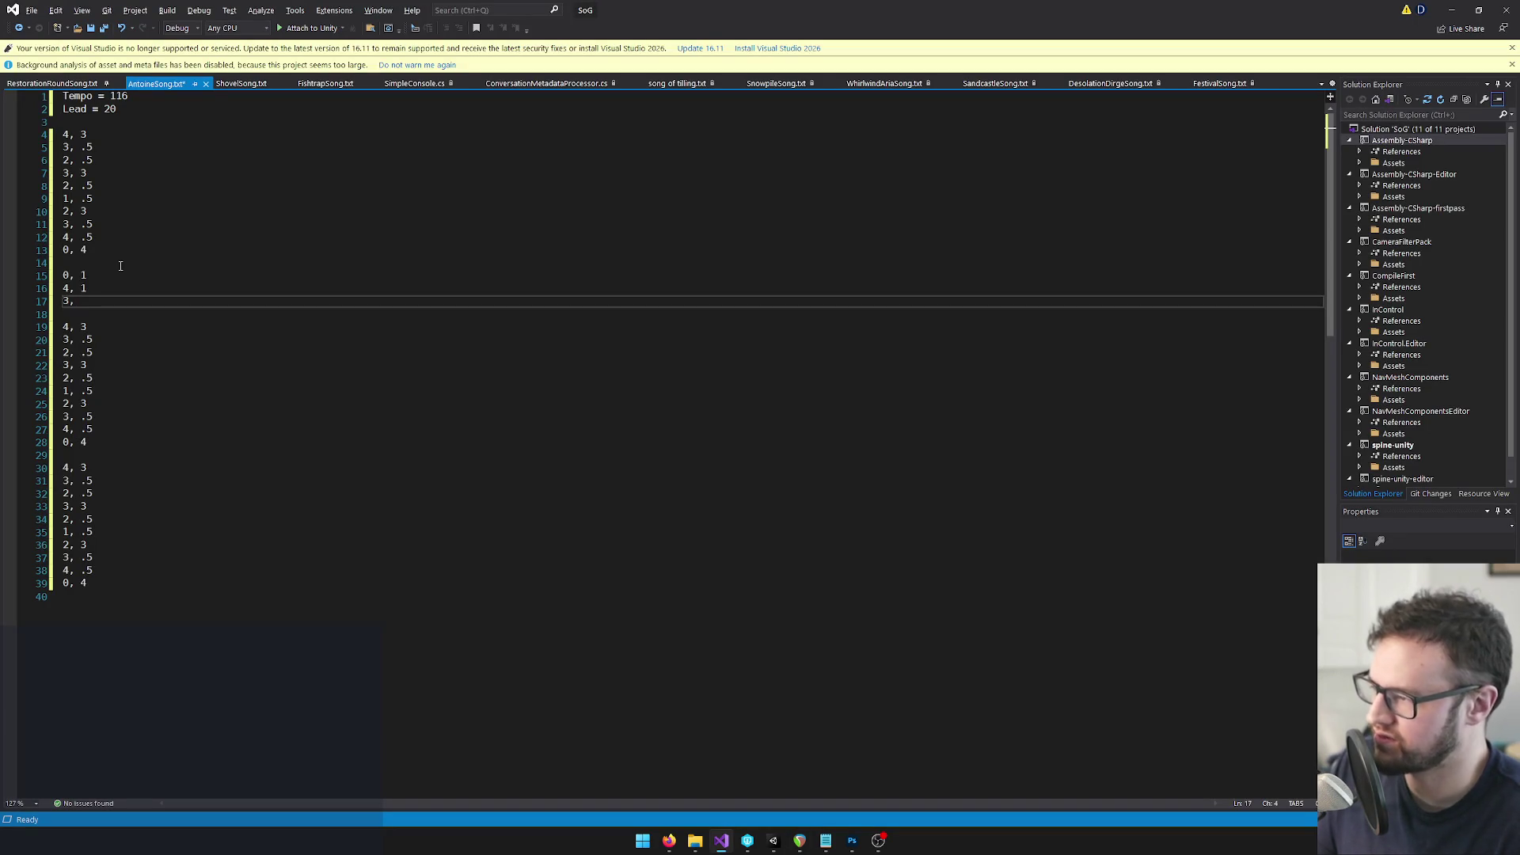
{"action": "key", "text": "Return"}
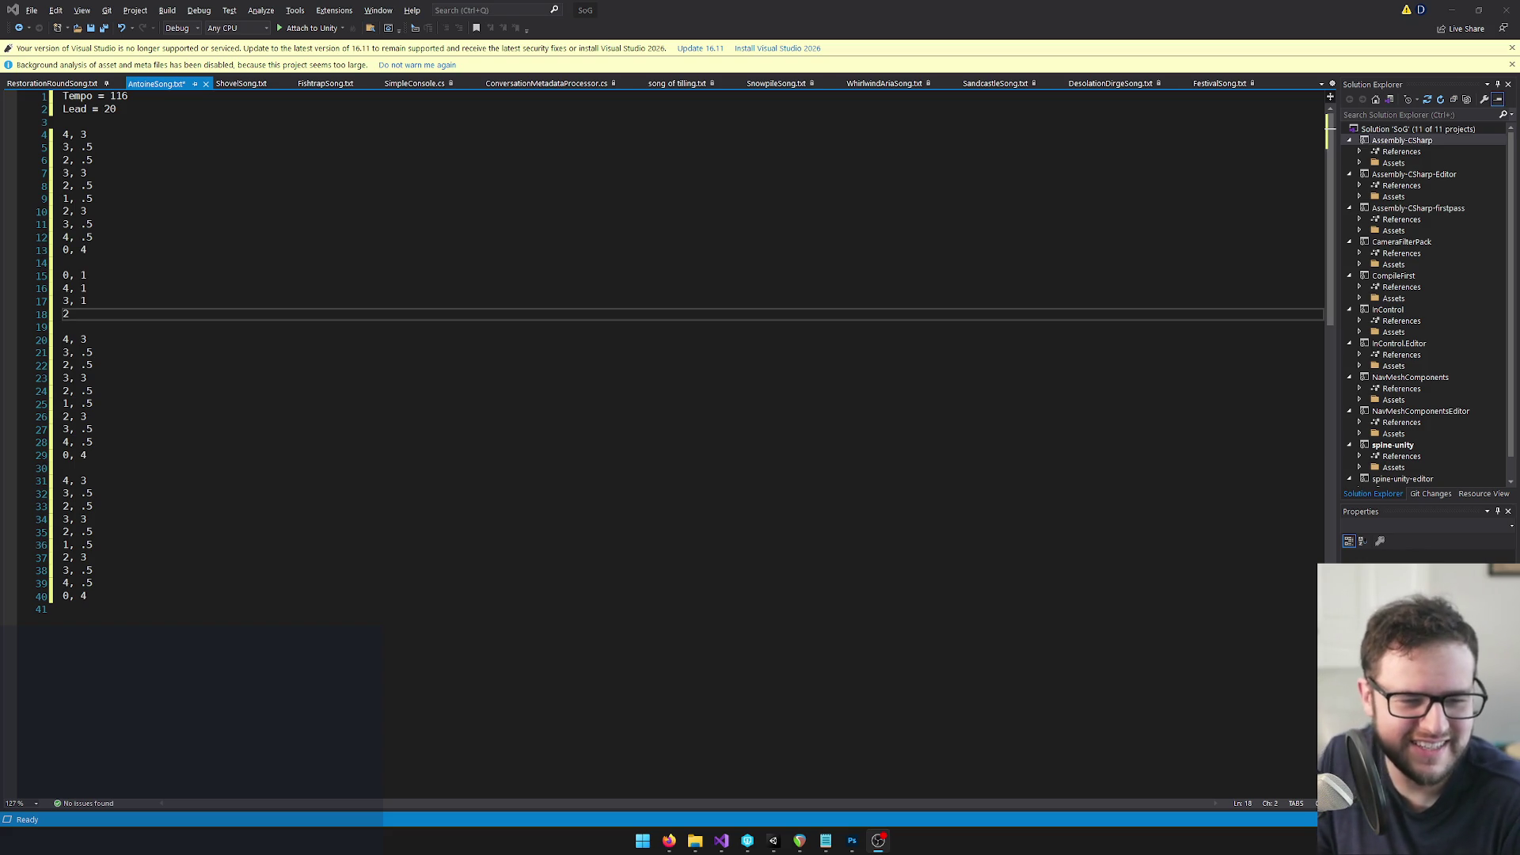
{"action": "left_click", "coordinate": [1452, 10]}
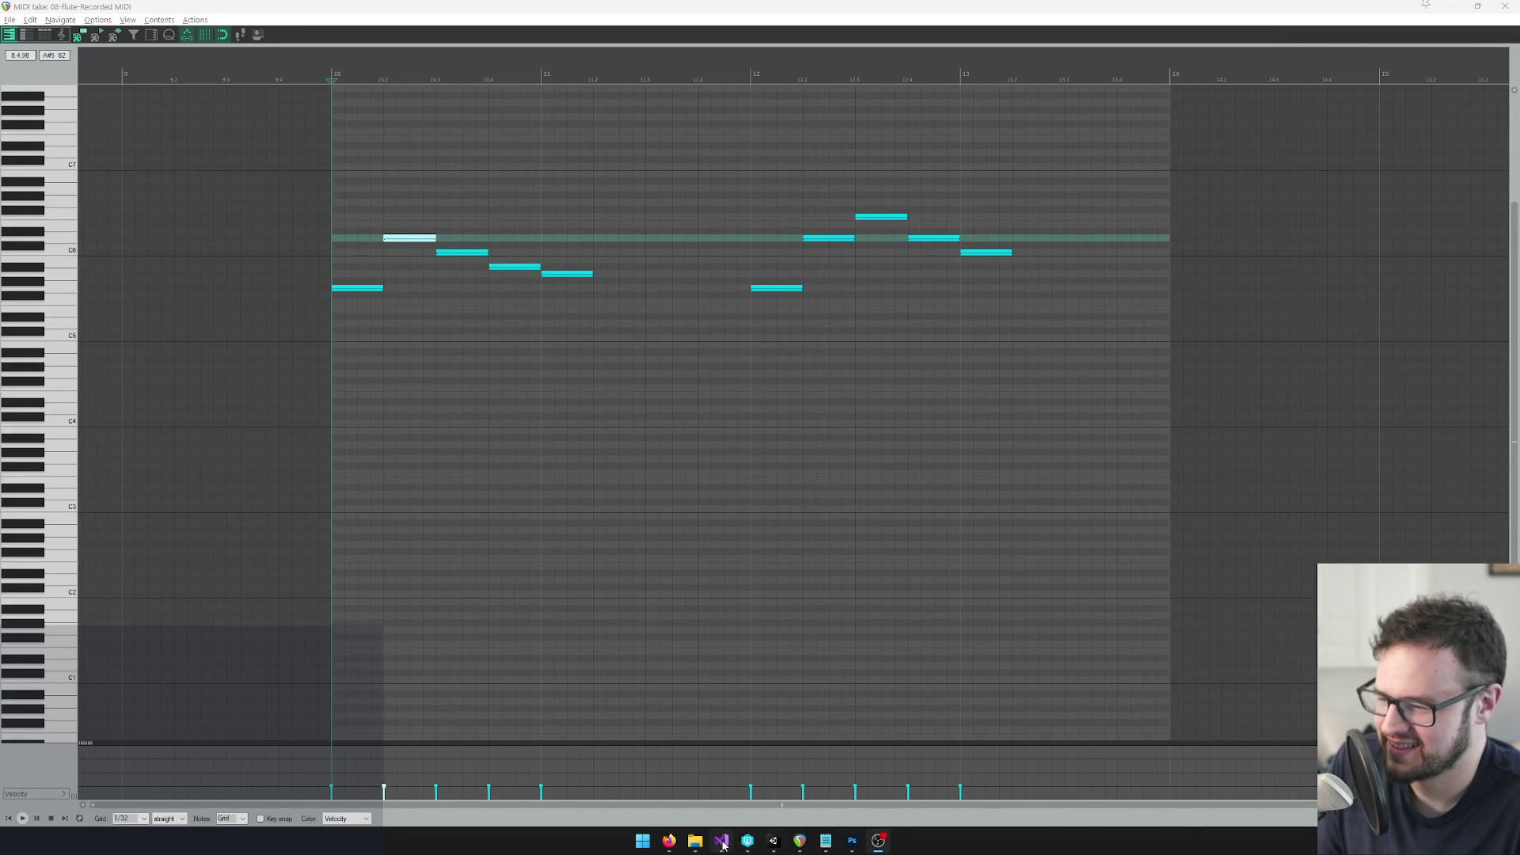
Complete the phrase with the 2, 1 and 1, 4 pairs after checking the last note's length
{"action": "left_click", "coordinate": [722, 840]}
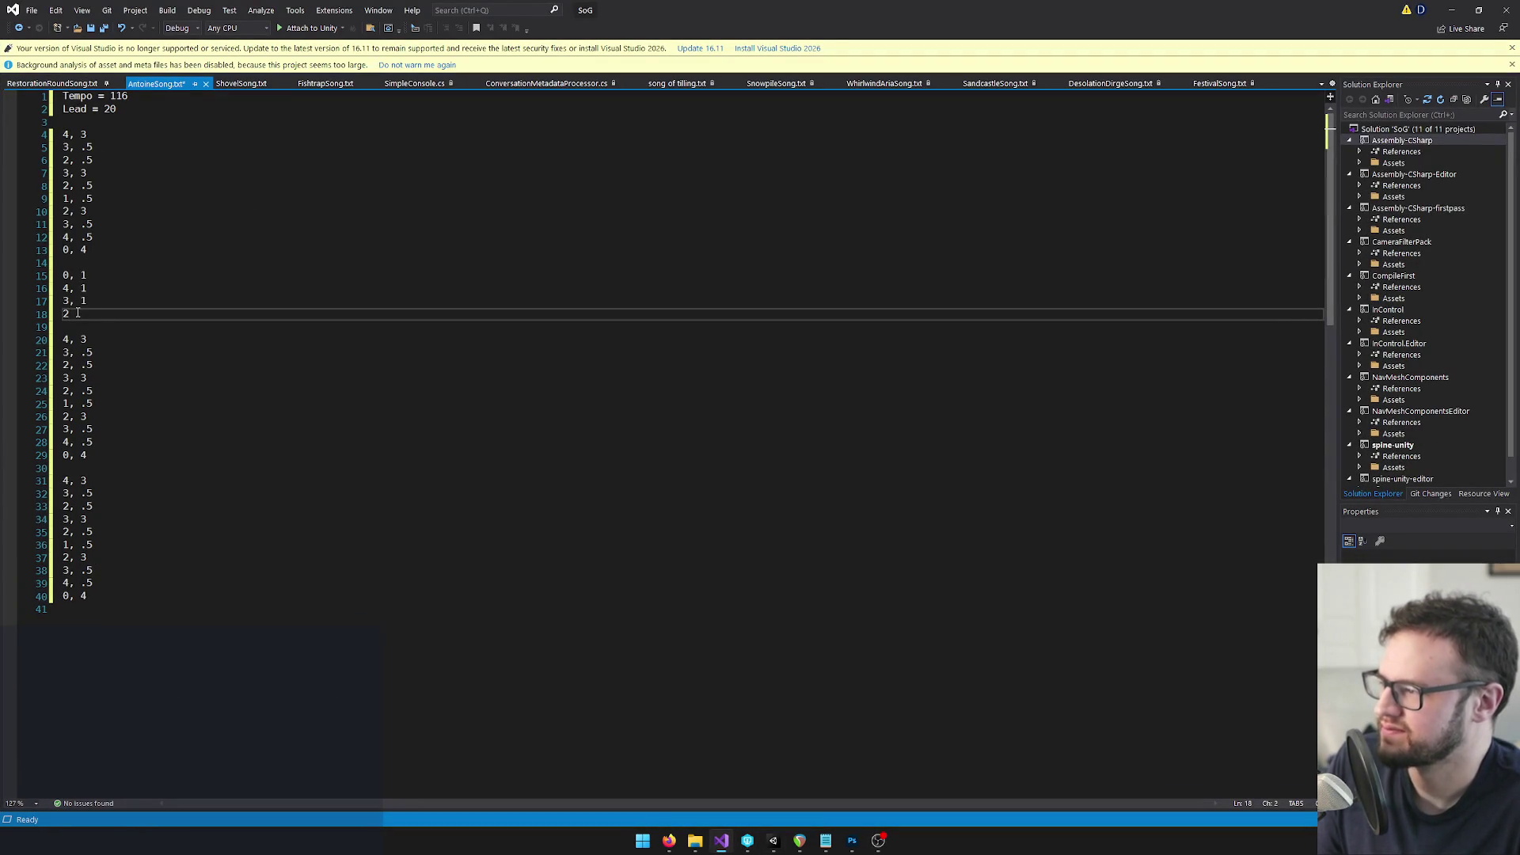
{"action": "type", "text": ", 1"}
{"action": "key", "text": "Return"}
{"action": "type", "text": "1, 1"}
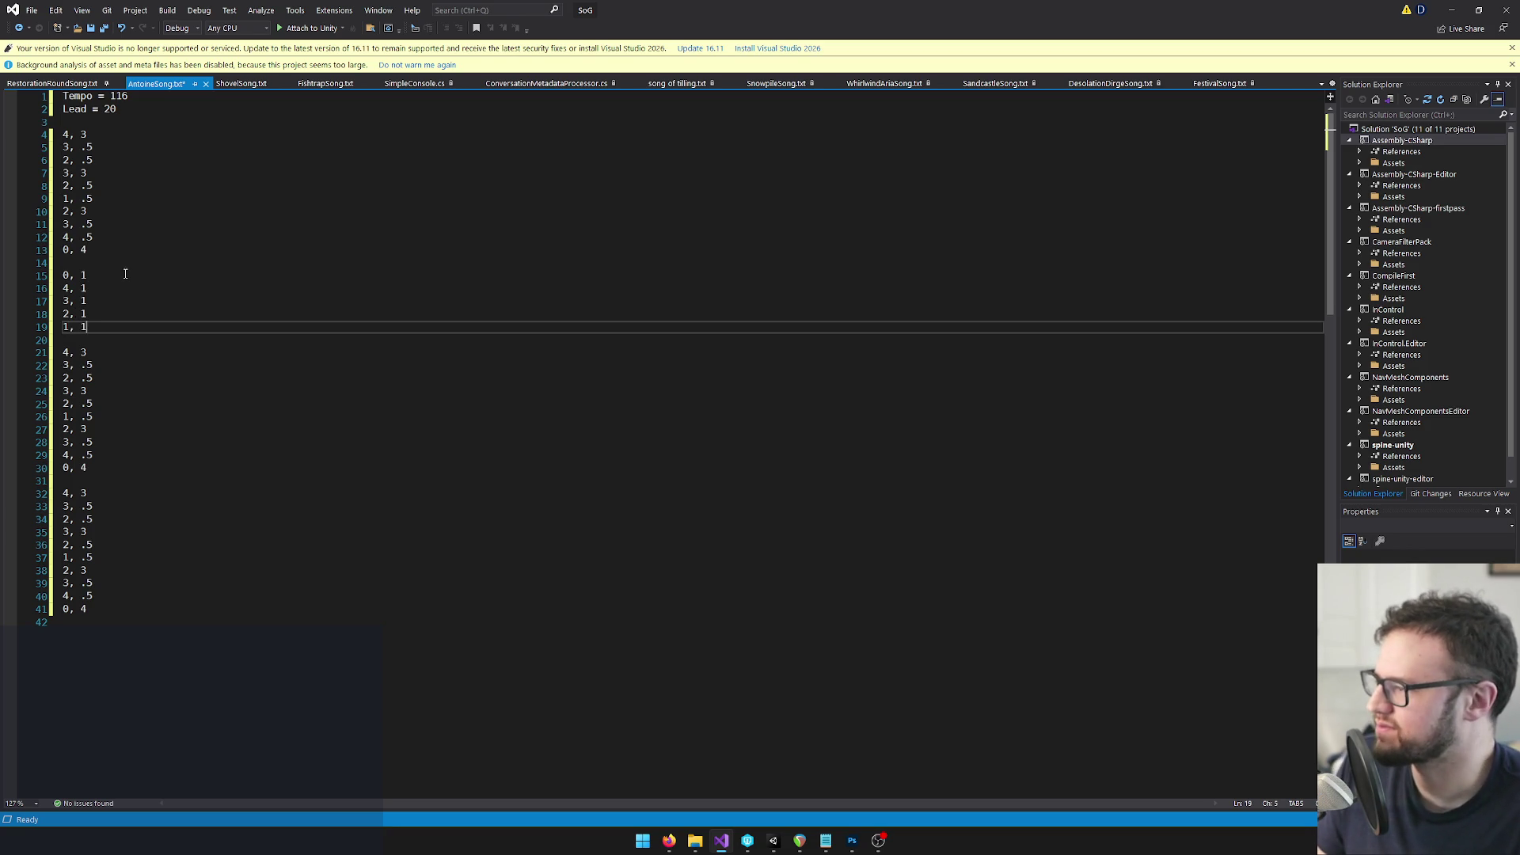
{"action": "key", "text": "alt+Tab"}
{"action": "left_click", "coordinate": [730, 845]}
{"action": "mouse_move", "coordinate": [733, 844]}
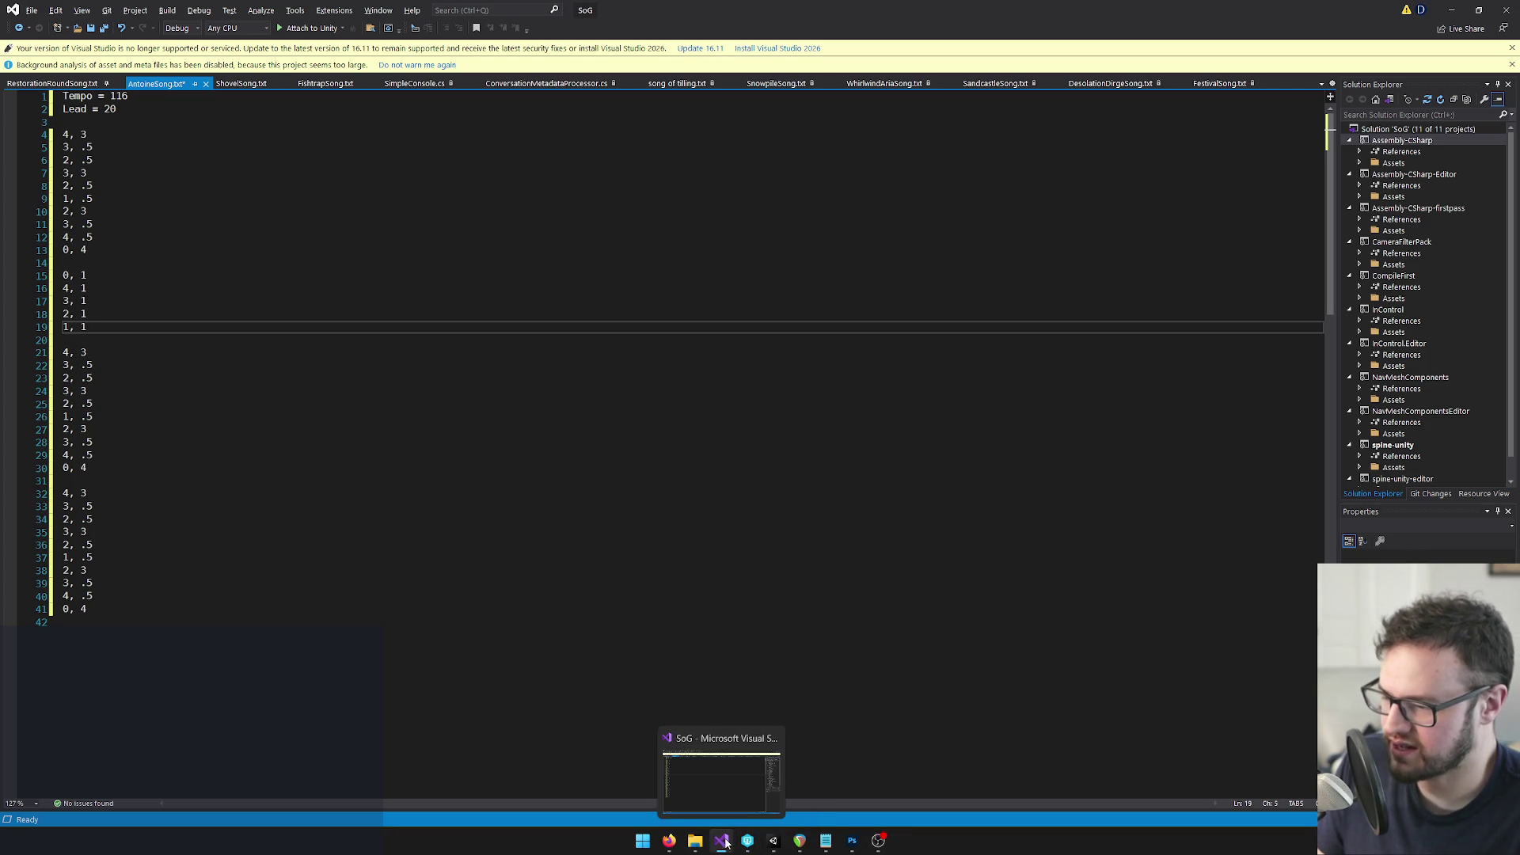
{"action": "left_click", "coordinate": [799, 841]}
{"action": "left_click", "coordinate": [569, 277]}
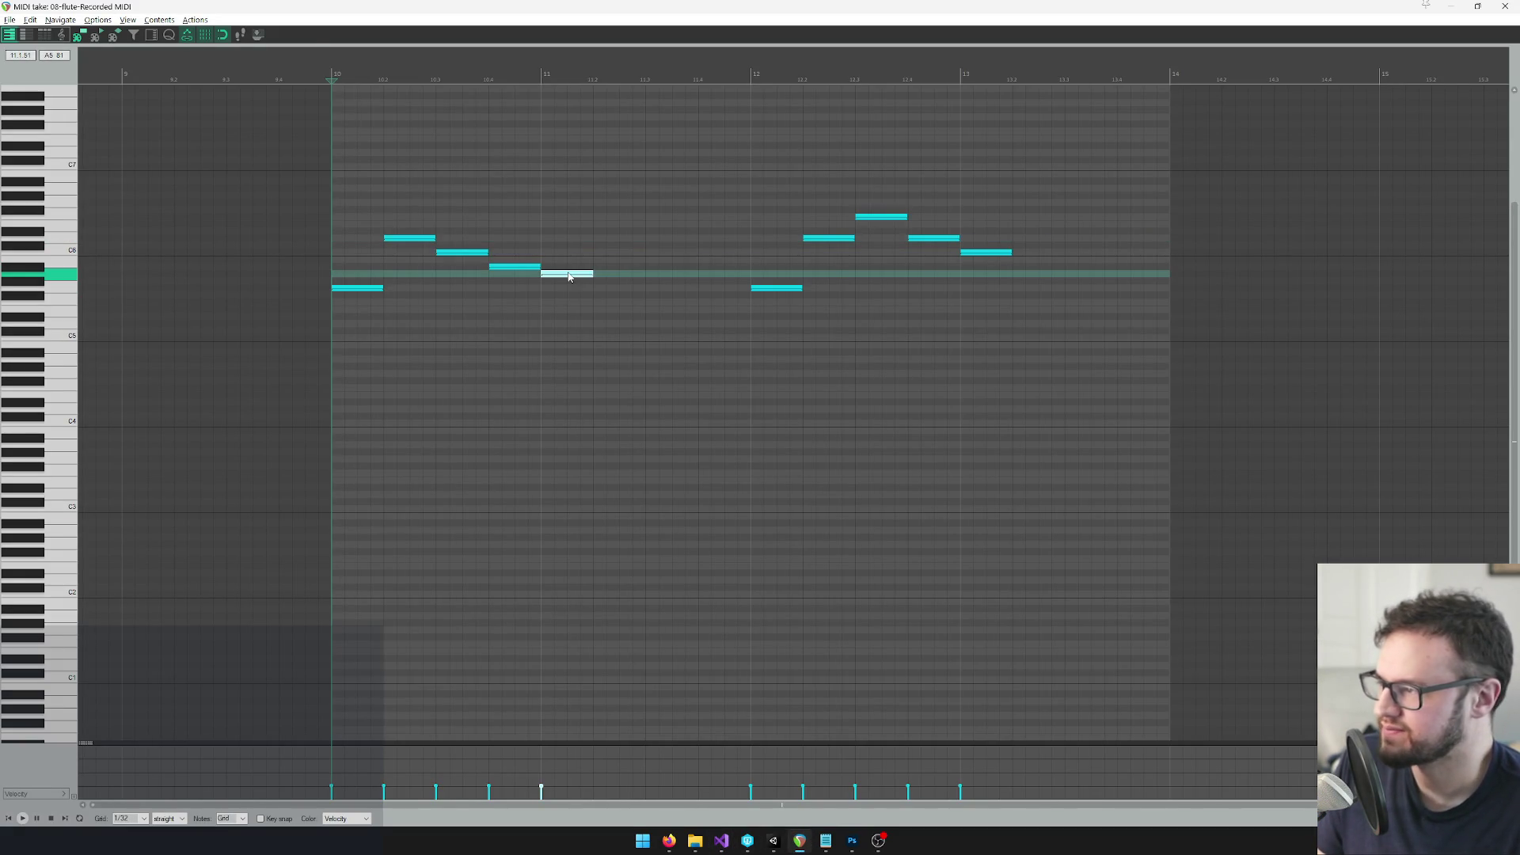
{"action": "key", "text": "alt+Tab"}
{"action": "left_click_drag", "start_coordinate": [72, 326], "coordinate": [50, 331]}
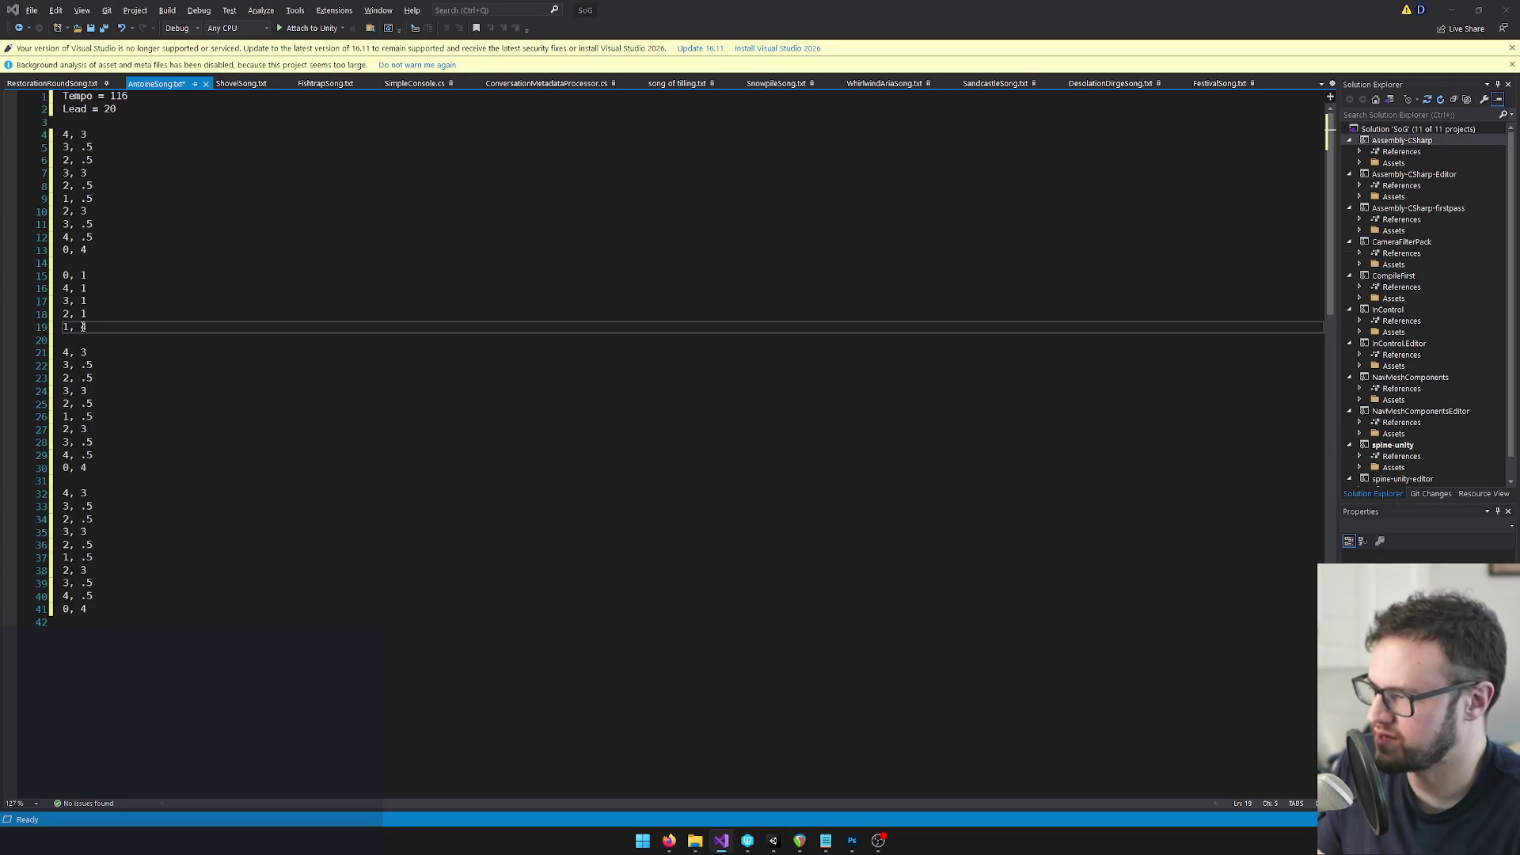
{"action": "key", "text": "alt+Tab"}
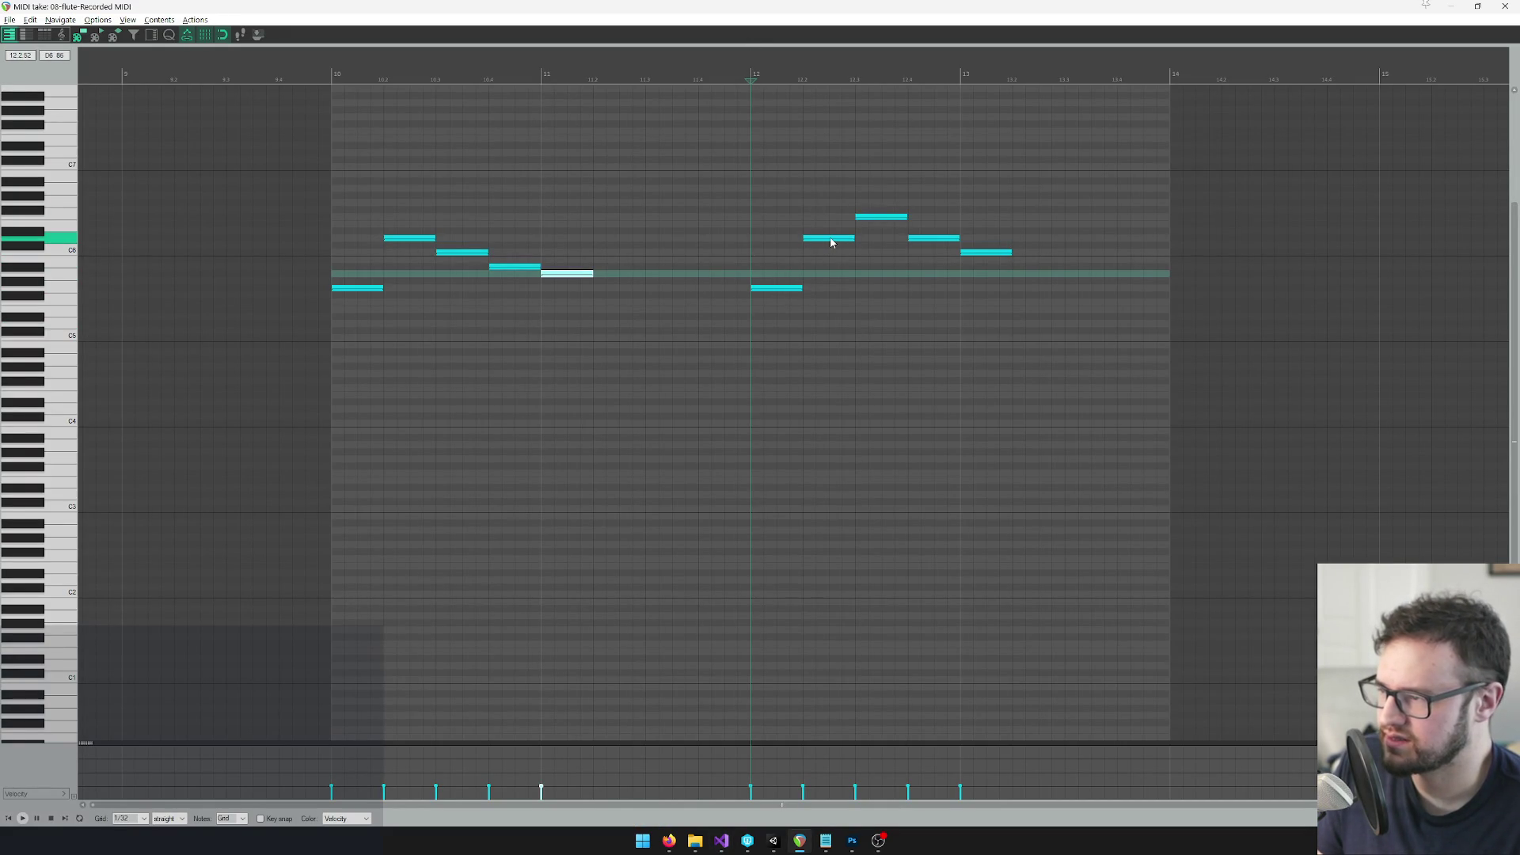
{"action": "key", "text": "alt+Tab"}
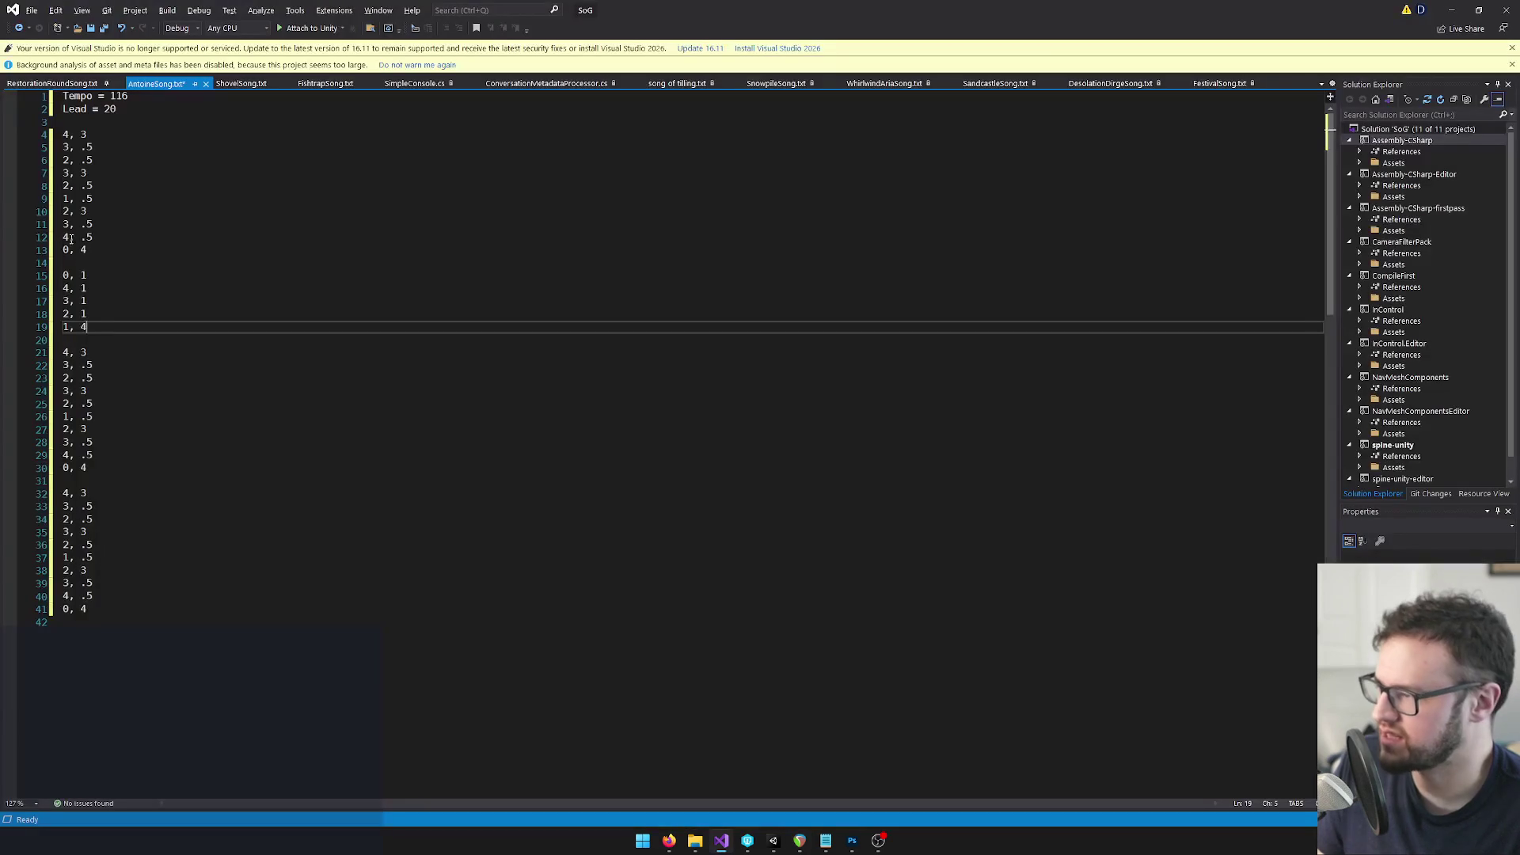
Paste a copy of the five-note phrase below it, then read the second phrase's pitches
{"action": "key", "text": "shift+Up"}
{"action": "key", "text": "shift+Up"}
{"action": "key", "text": "shift+Up"}
{"action": "key", "text": "Right"}
{"action": "key", "text": "Return"}
{"action": "type", "text": "0, 1 4, 1 3, 1 2, 1 1, 4"}
{"action": "key", "text": "alt+Tab"}
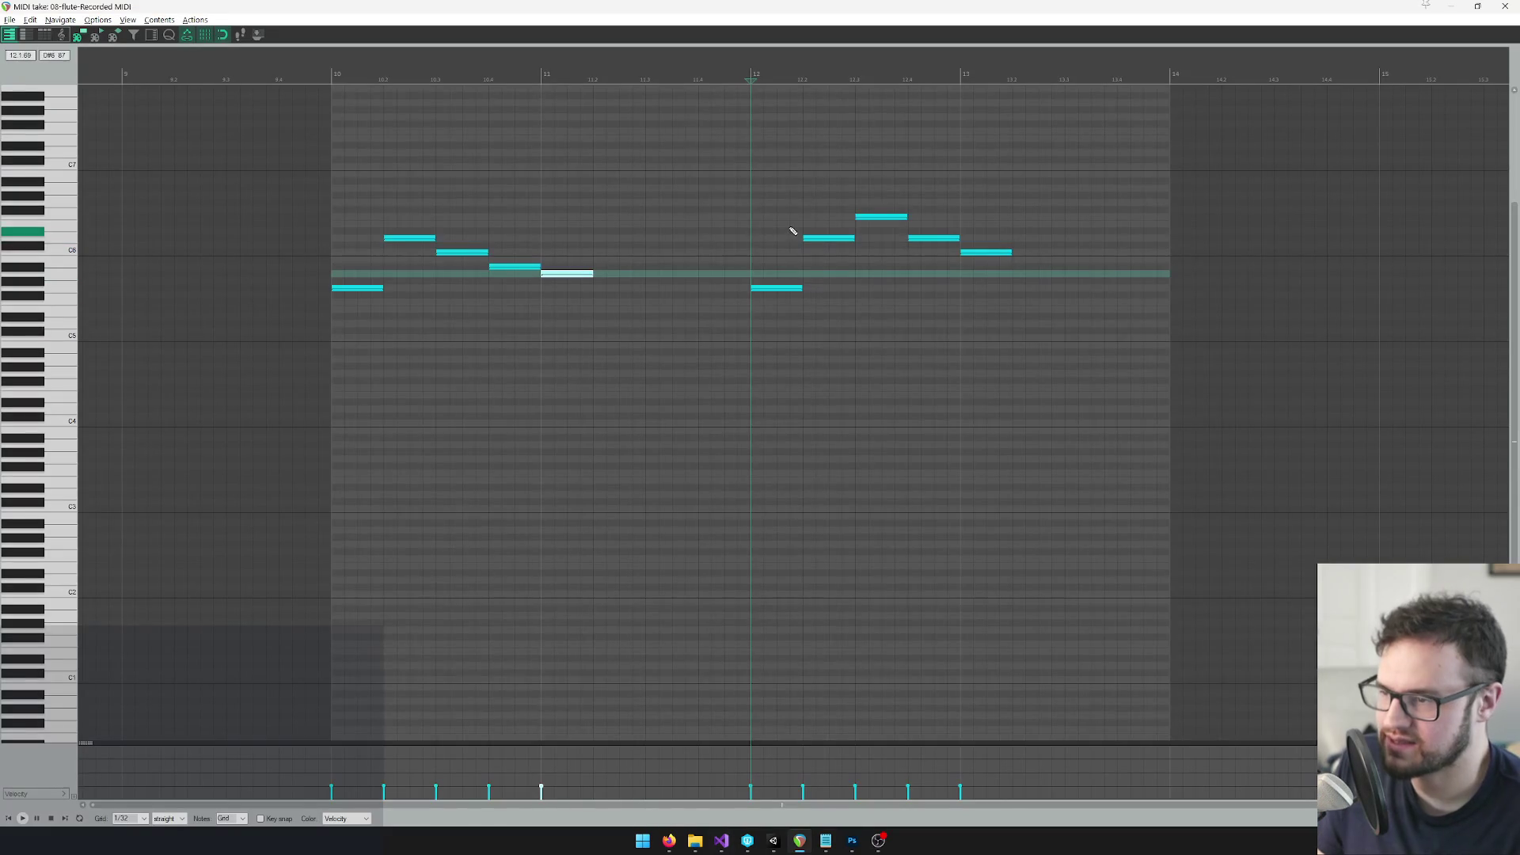
{"action": "left_click", "coordinate": [841, 238]}
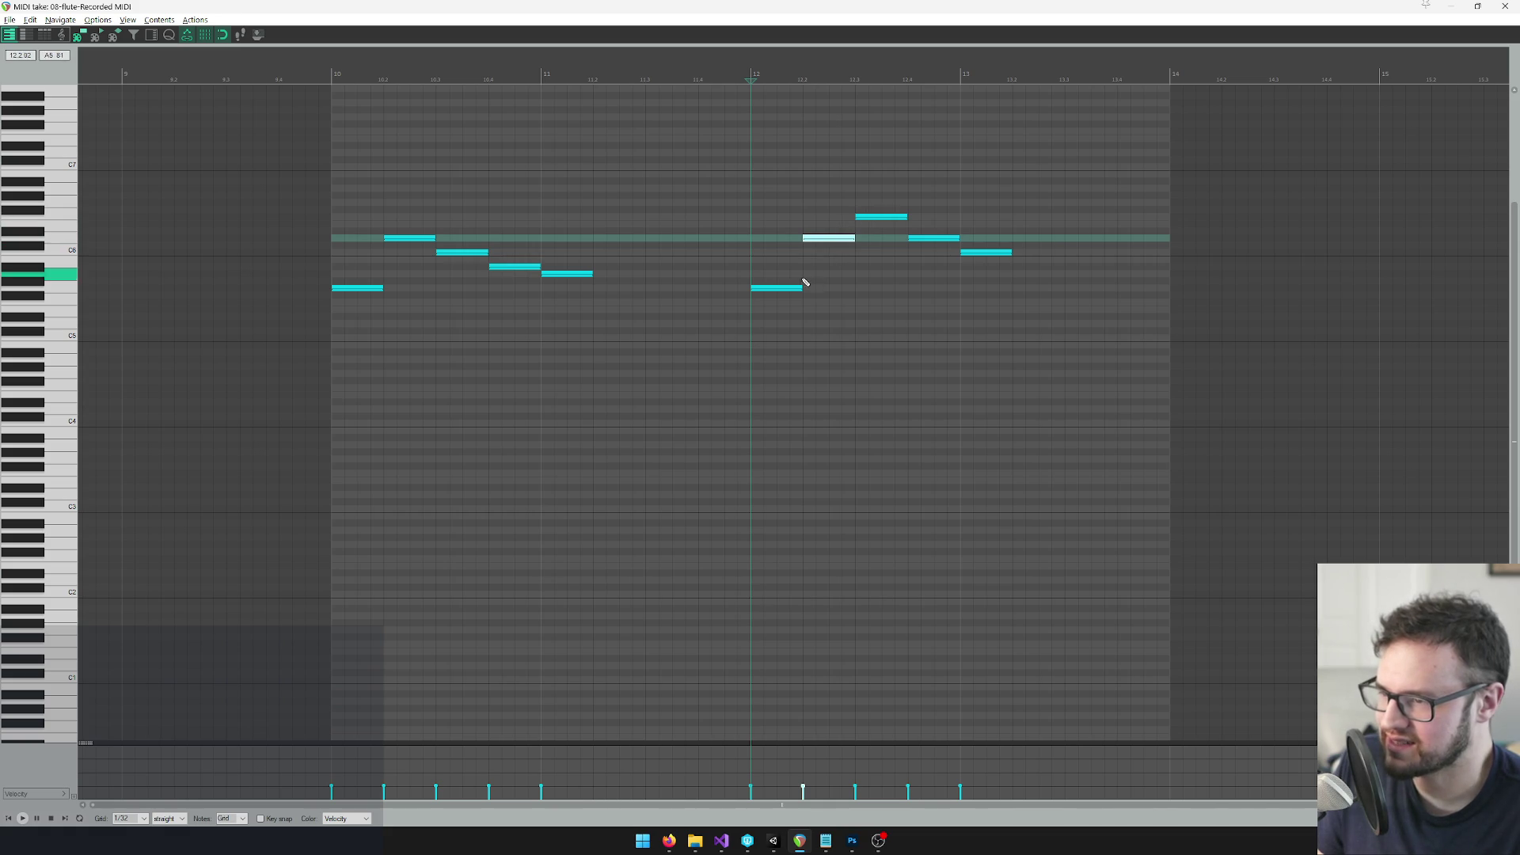
{"action": "key", "text": "alt+Tab"}
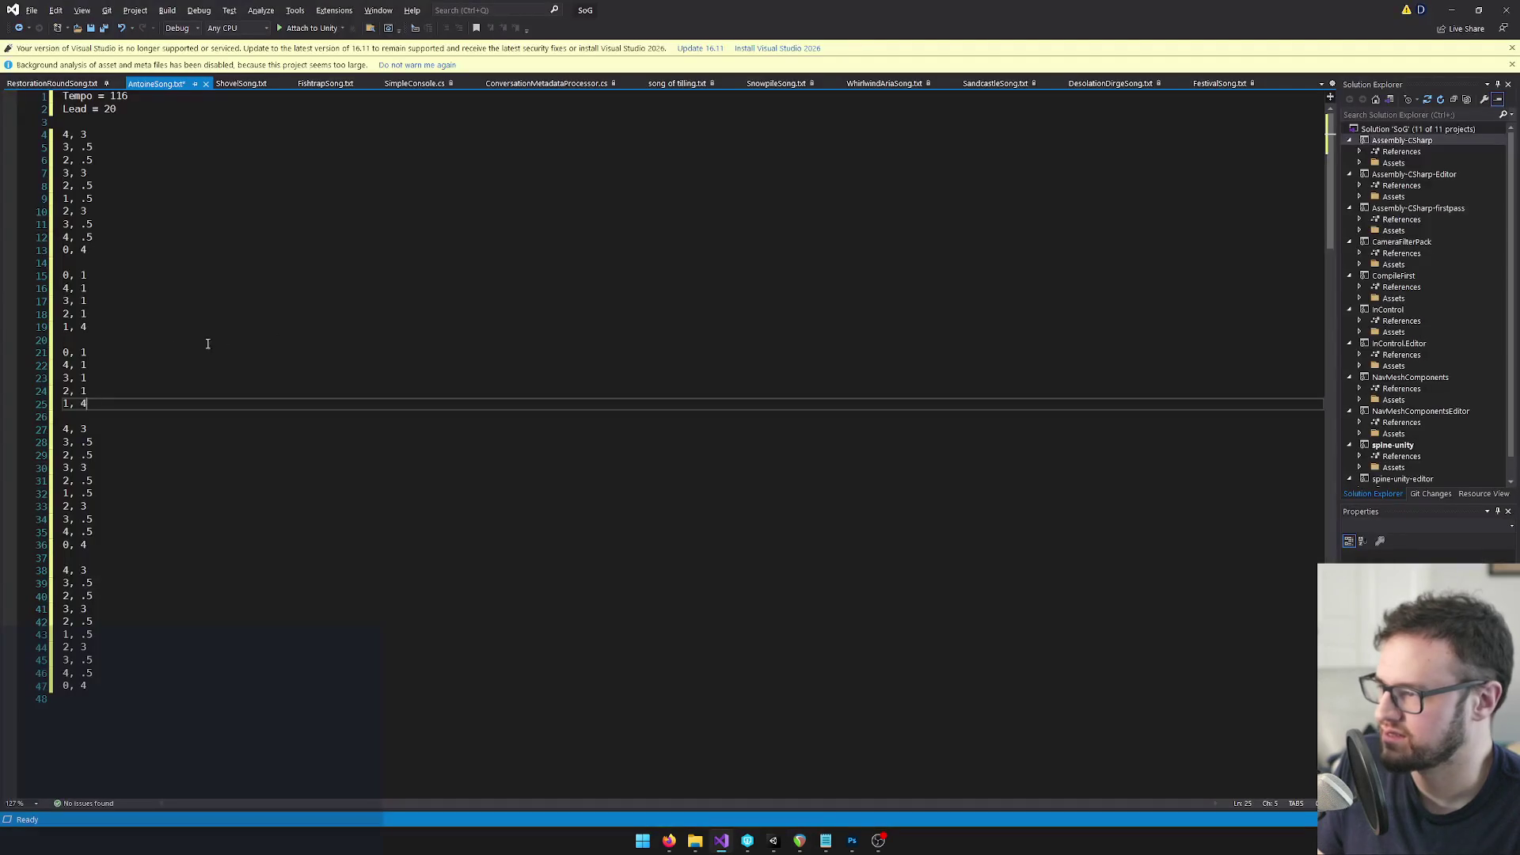
Change the copy's line 23 pitch to 6 and line 25 pitch to 3, adding blank lines after
{"action": "left_click_drag", "start_coordinate": [68, 378], "coordinate": [57, 394]}
{"action": "type", "text": "6"}
{"action": "key", "text": "alt+Tab"}
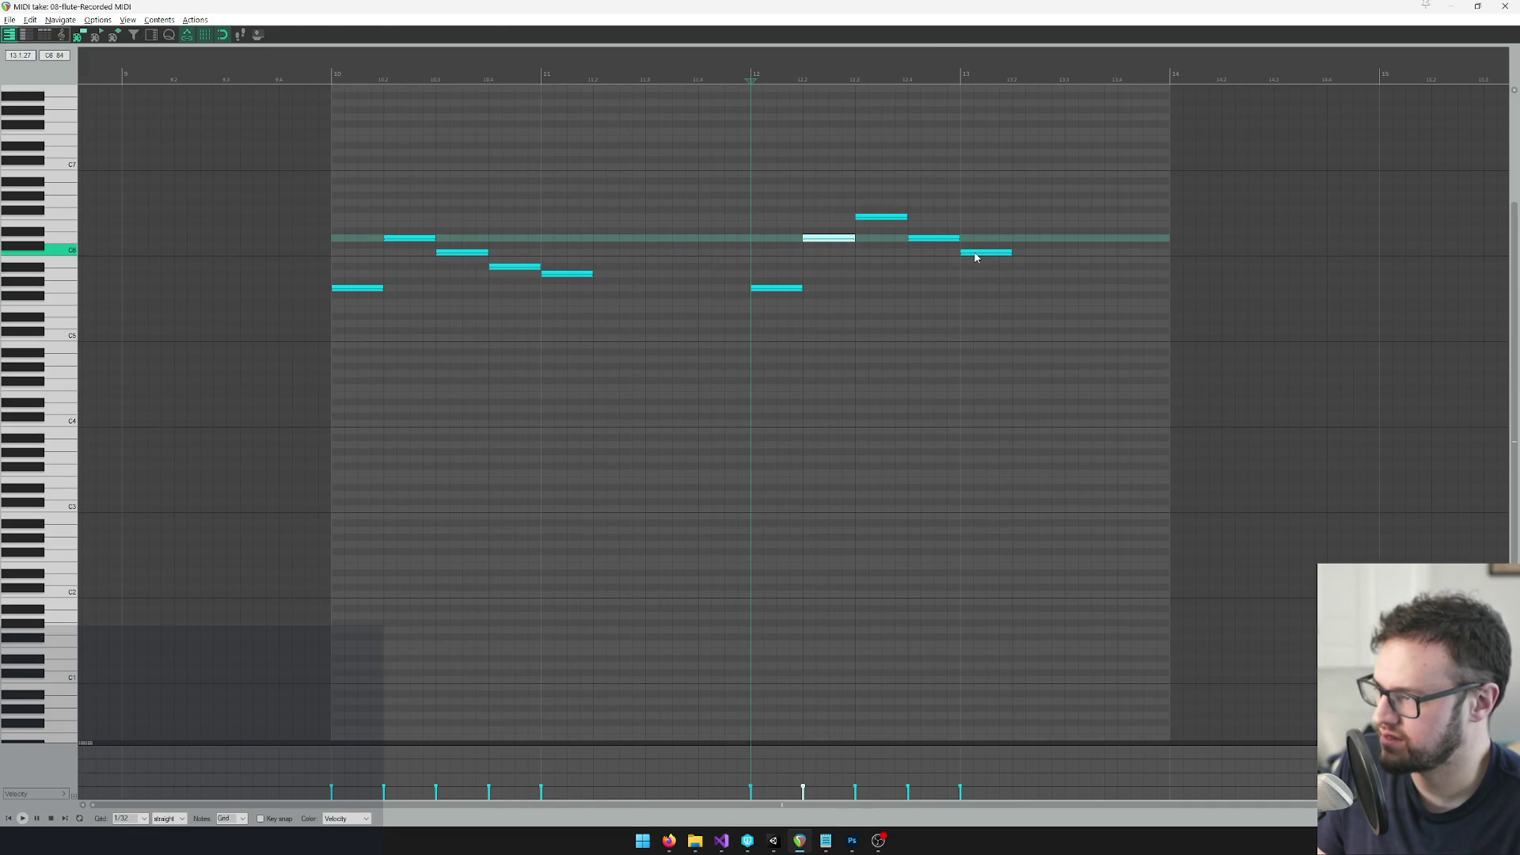
{"action": "key", "text": "alt+Tab"}
{"action": "left_click_drag", "start_coordinate": [64, 409], "coordinate": [71, 404]}
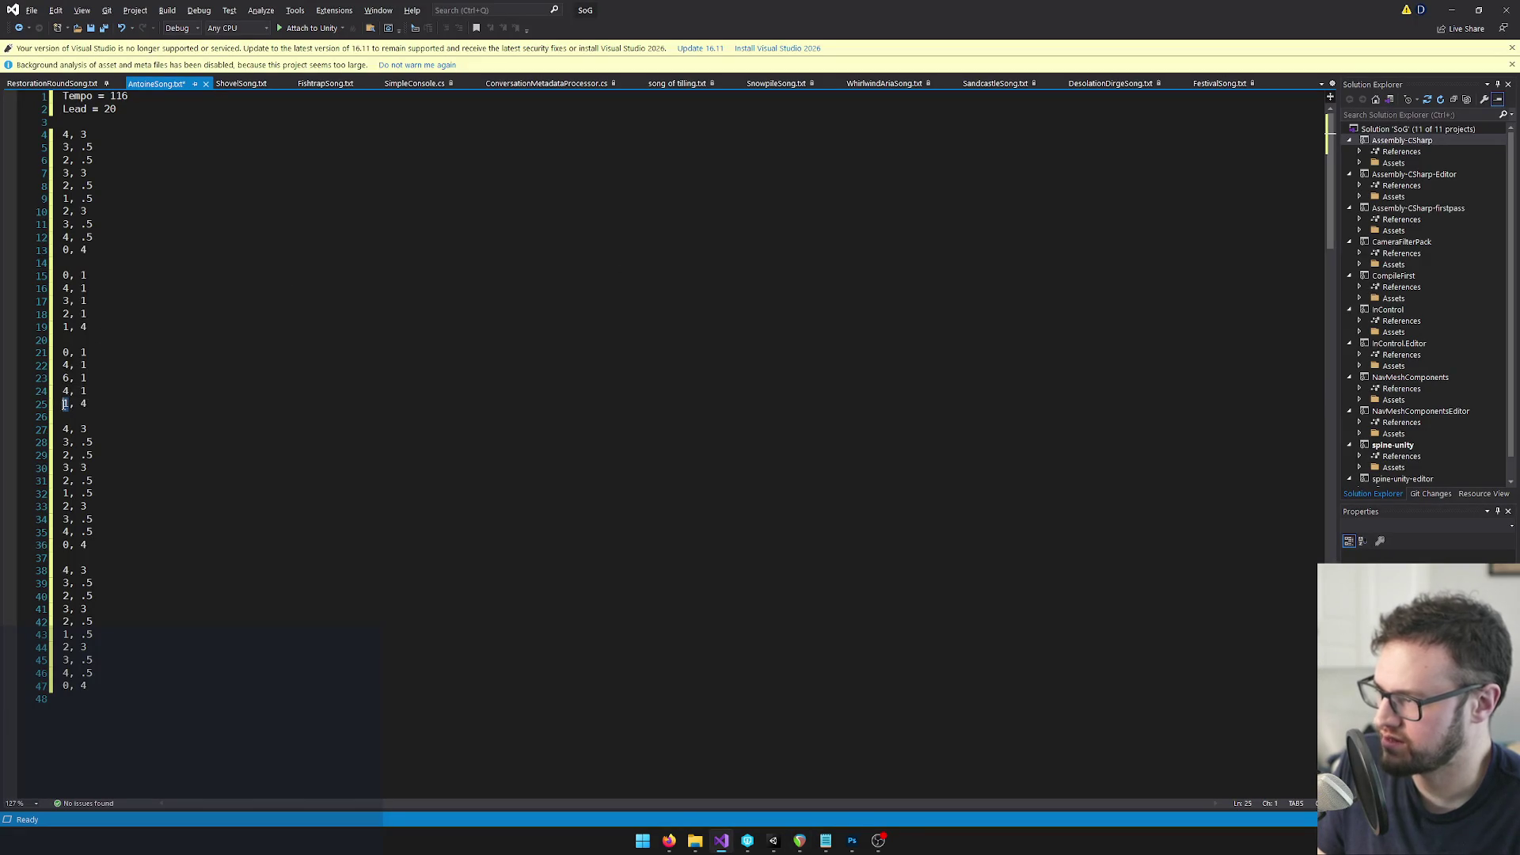
{"action": "type", "text": "3"}
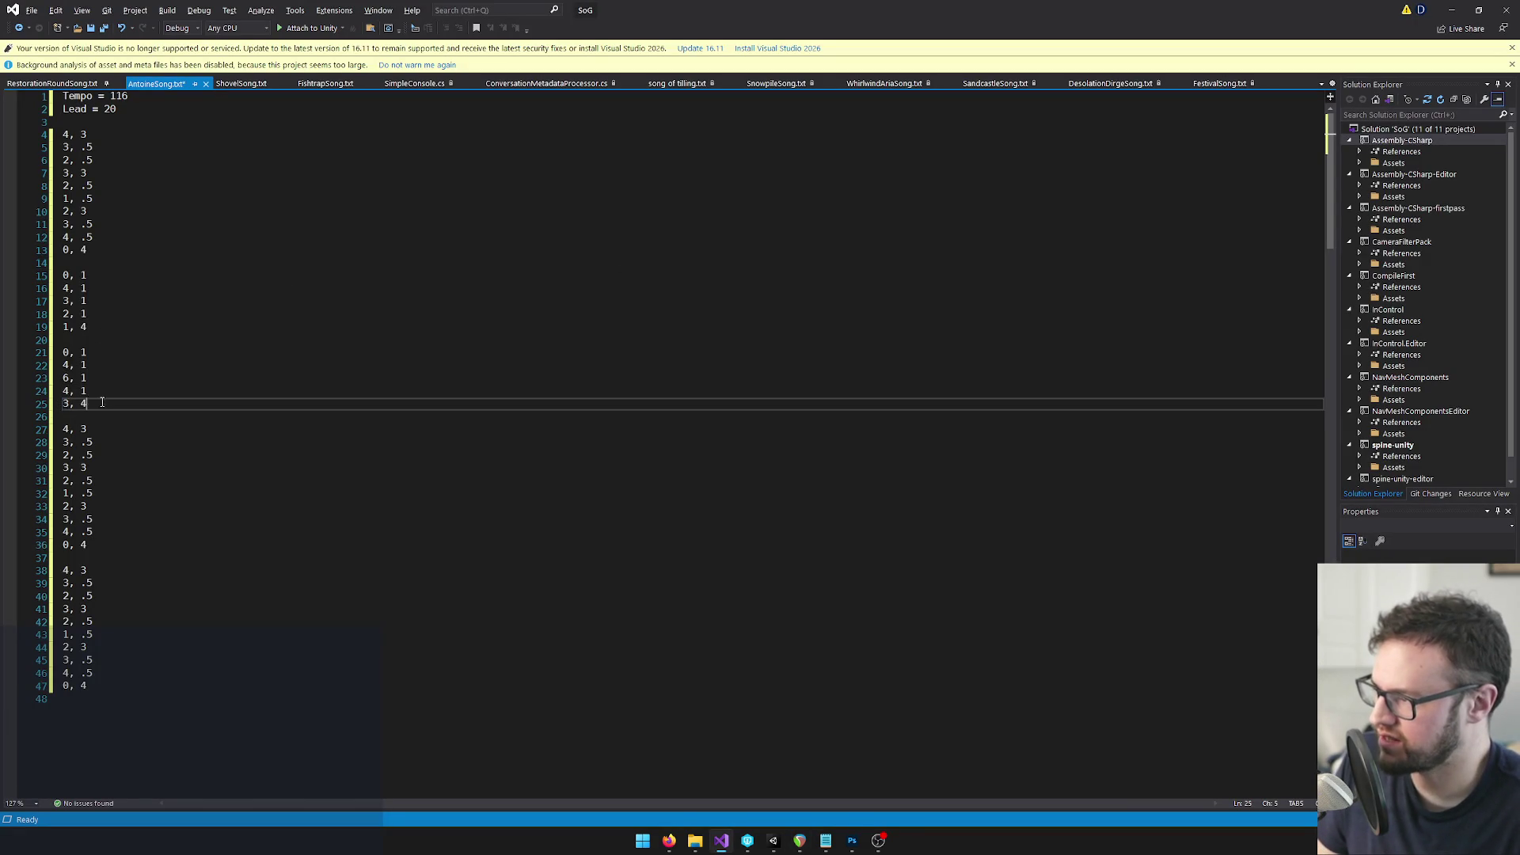
{"action": "key", "text": "shift+Up"}
{"action": "key", "text": "shift+Up"}
{"action": "key", "text": "shift+Up"}
{"action": "key", "text": "shift+Home"}
{"action": "left_click", "coordinate": [102, 404]}
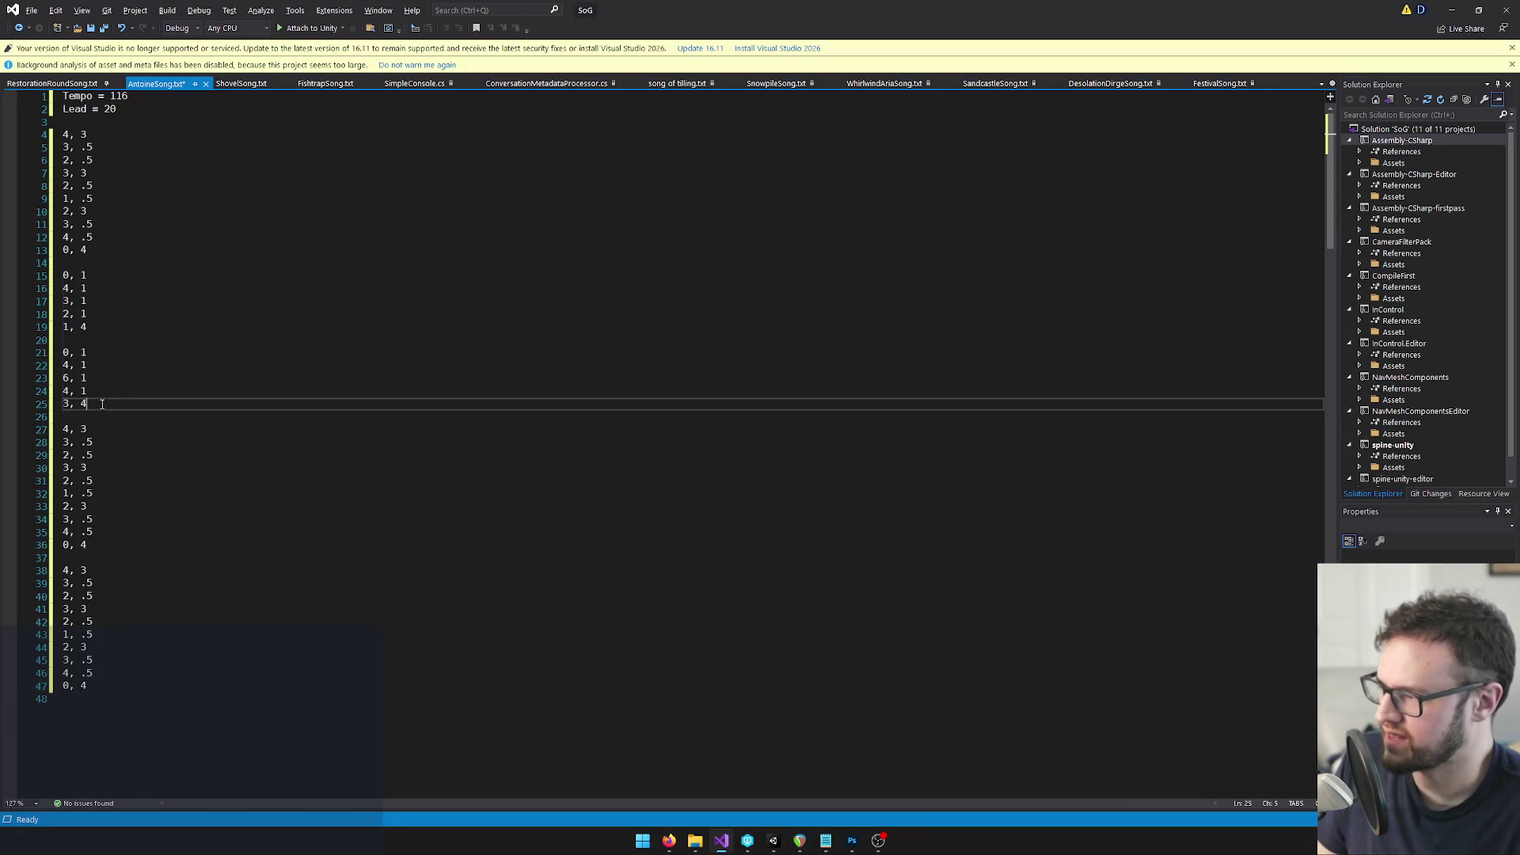
{"action": "key", "text": "Return"}
{"action": "key", "text": "Return"}
{"action": "key", "text": "alt+Tab"}
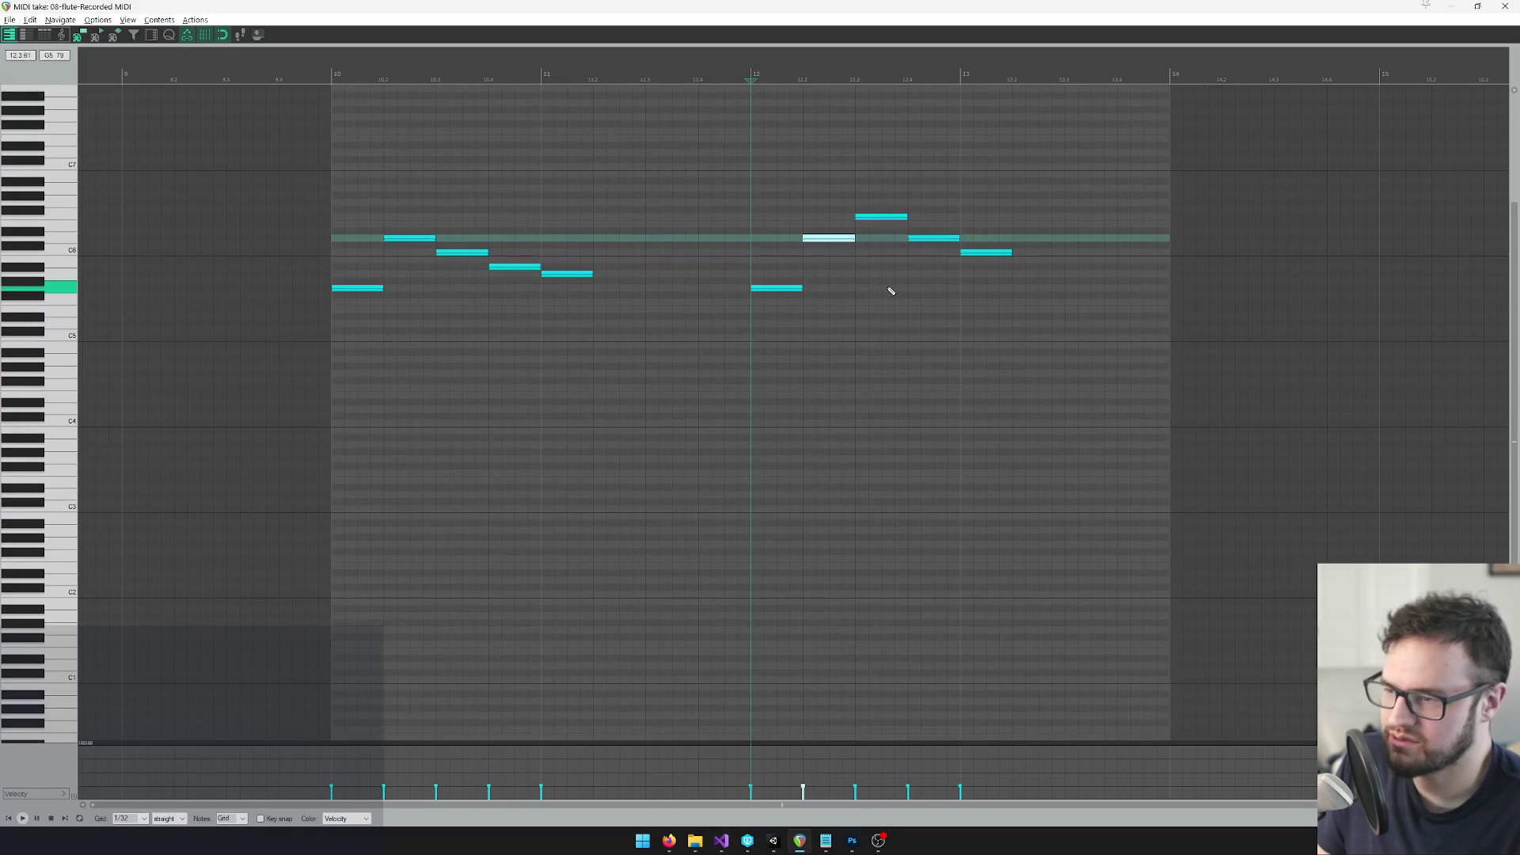
Close the MIDI note editor and select the following flute MIDI items
{"action": "double_click", "coordinate": [1304, 6]}
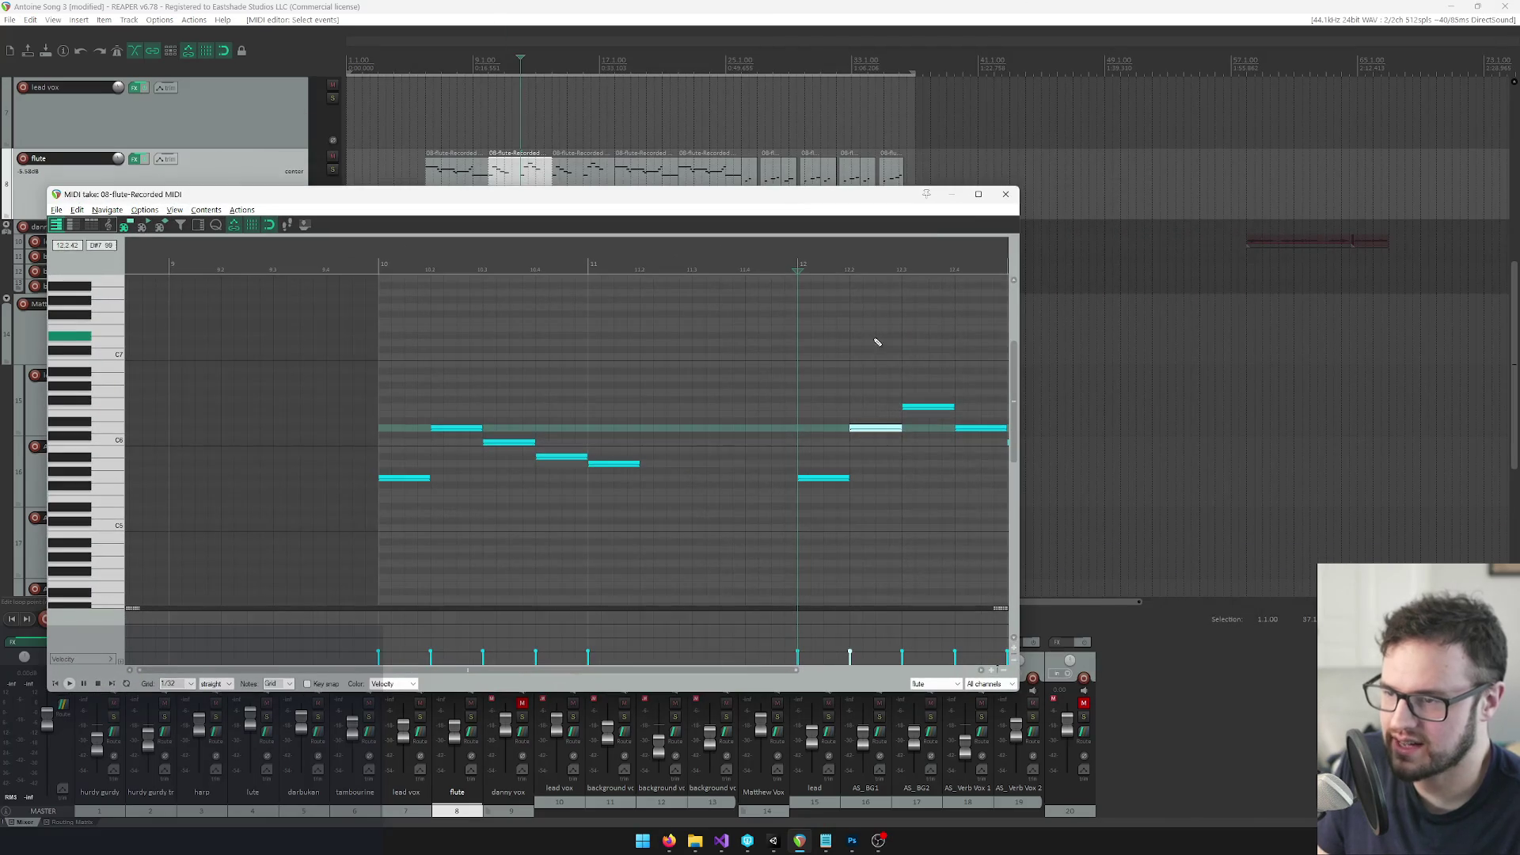
{"action": "left_click", "coordinate": [1006, 194]}
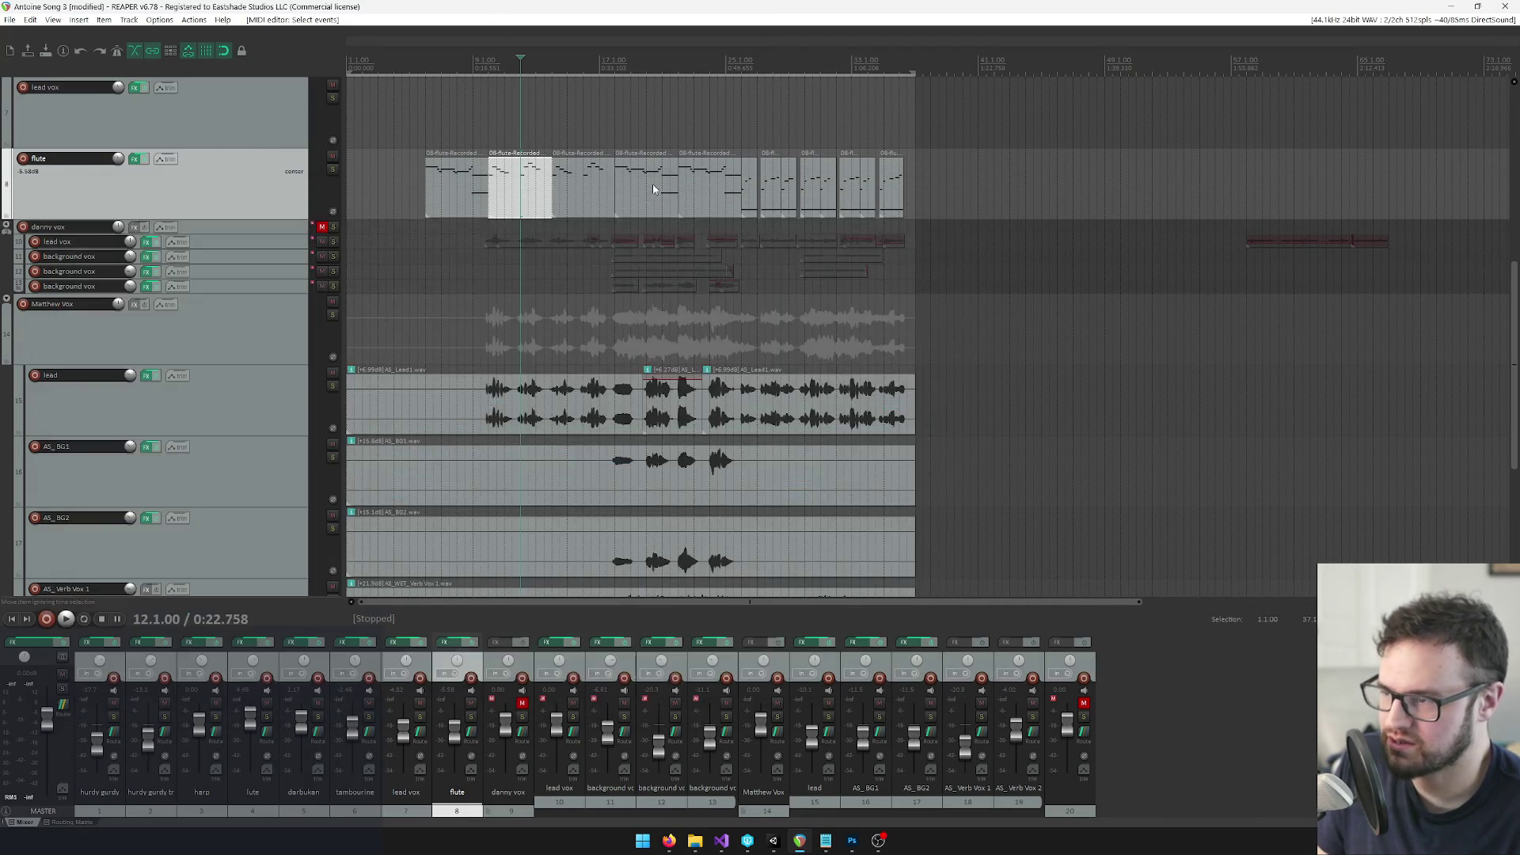
{"action": "left_click", "coordinate": [666, 189]}
{"action": "left_click", "coordinate": [705, 181]}
{"action": "left_click", "coordinate": [755, 176]}
Play the arrangement from bar 26, zoomed in around that area
{"action": "left_click", "coordinate": [744, 59]}
{"action": "scroll", "coordinate": [798, 183], "scroll_direction": "up", "scroll_amount": 4}
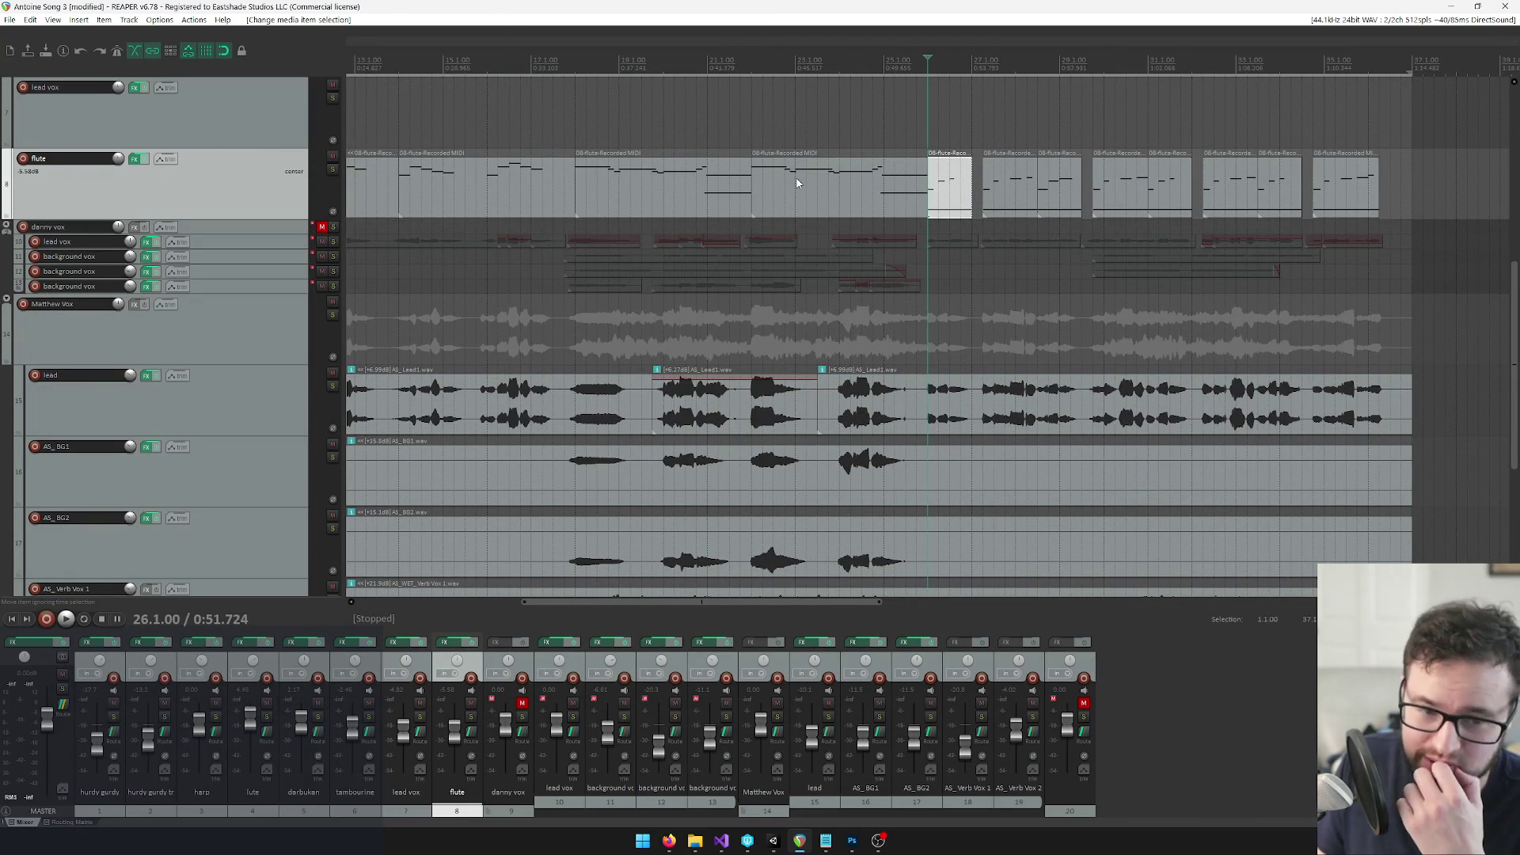
{"action": "scroll", "coordinate": [798, 183], "scroll_direction": "up", "scroll_amount": 2}
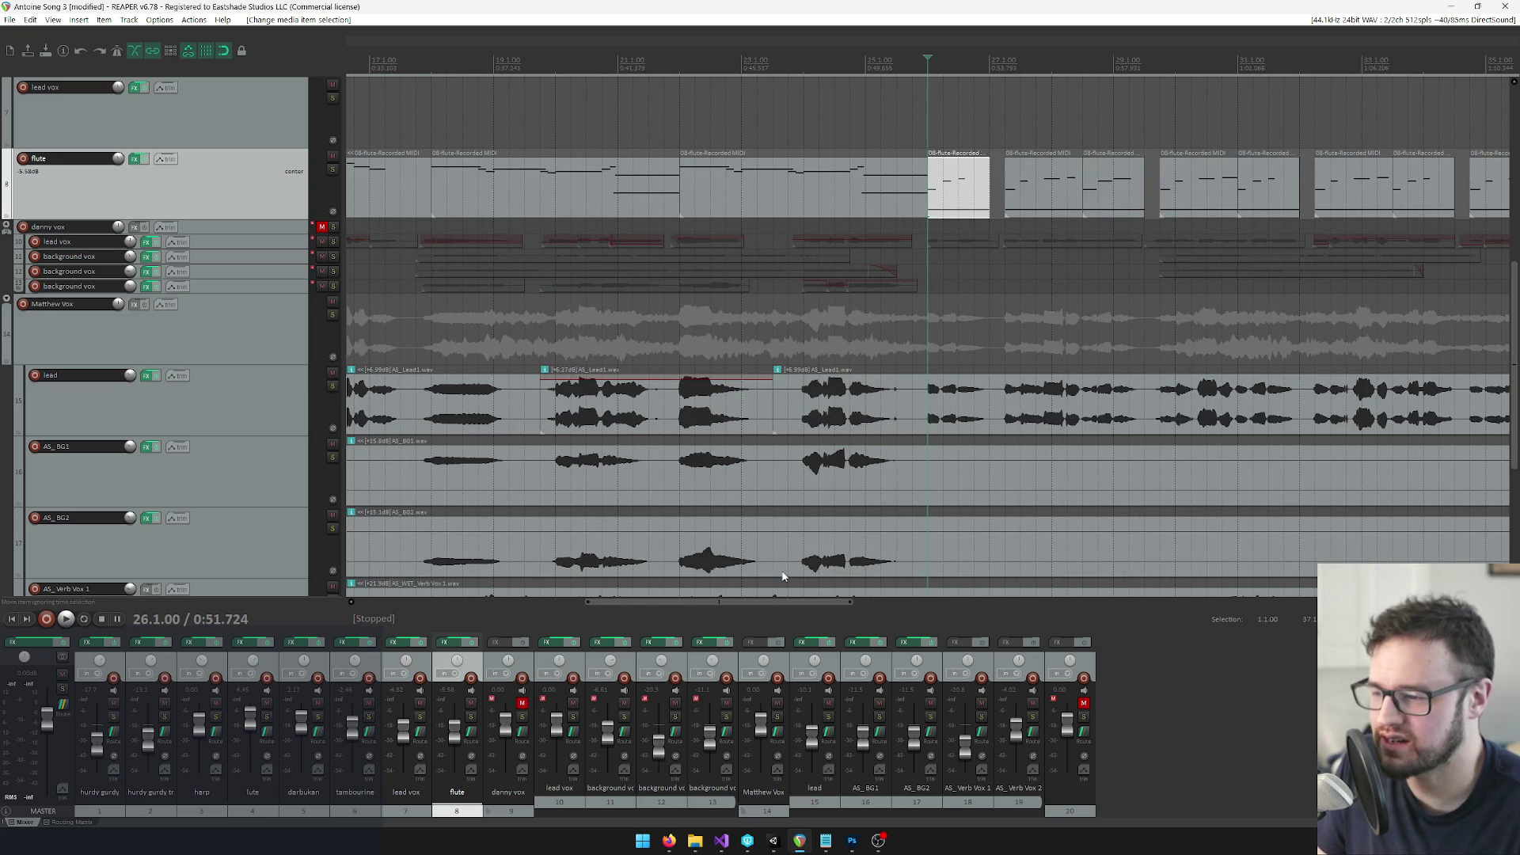
{"action": "left_click_drag", "start_coordinate": [750, 605], "coordinate": [802, 605]}
{"action": "key", "text": "space"}
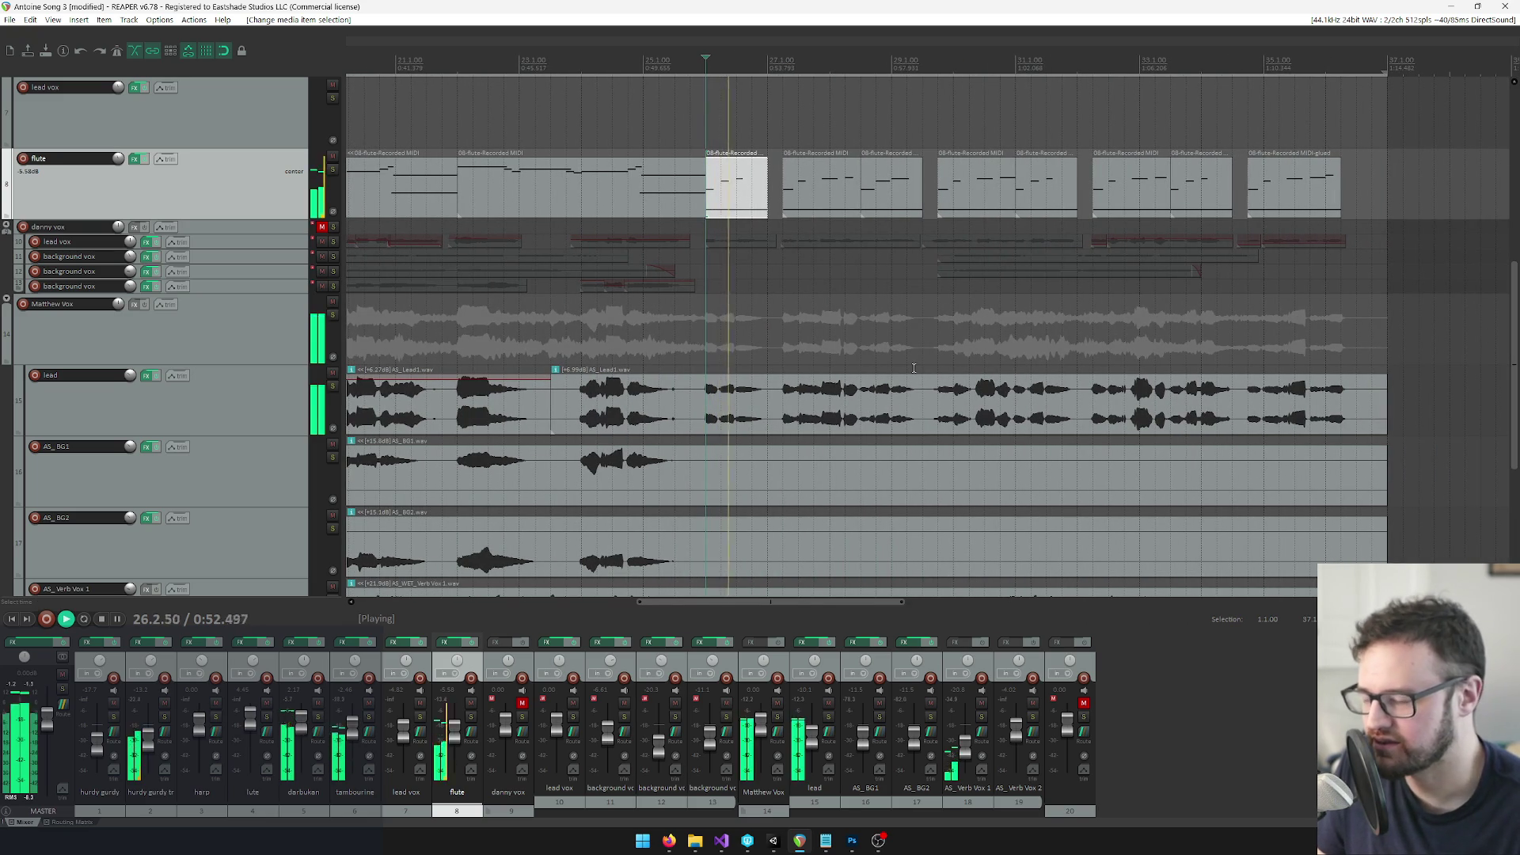
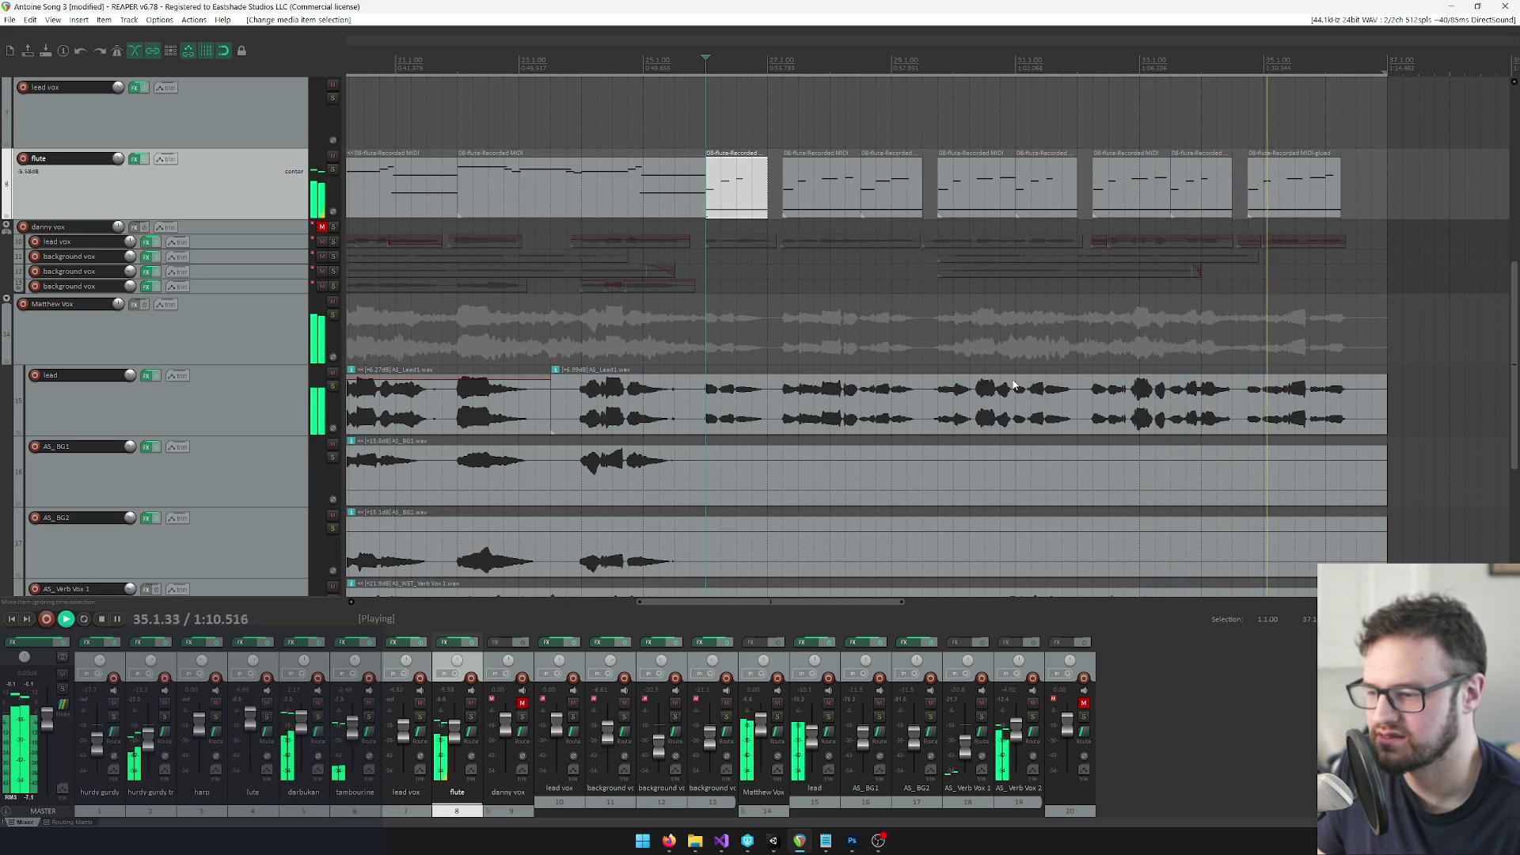
Stop playback and briefly inspect the flute clip in a floating note editor, then close it
{"action": "key", "text": "space"}
{"action": "left_click", "coordinate": [720, 190]}
{"action": "double_click", "coordinate": [719, 190]}
{"action": "mouse_move", "coordinate": [823, 9]}
{"action": "left_mouse_down"}
{"action": "mouse_move", "coordinate": [826, 85]}
{"action": "mouse_move", "coordinate": [634, 138]}
{"action": "left_mouse_up"}
{"action": "mouse_move", "coordinate": [950, 121]}
{"action": "left_mouse_down"}
{"action": "mouse_move", "coordinate": [852, 386]}
{"action": "mouse_move", "coordinate": [1066, 238]}
{"action": "mouse_move", "coordinate": [1030, 321]}
{"action": "mouse_move", "coordinate": [979, 235]}
{"action": "mouse_move", "coordinate": [907, 277]}
{"action": "mouse_move", "coordinate": [919, 261]}
{"action": "left_mouse_up"}
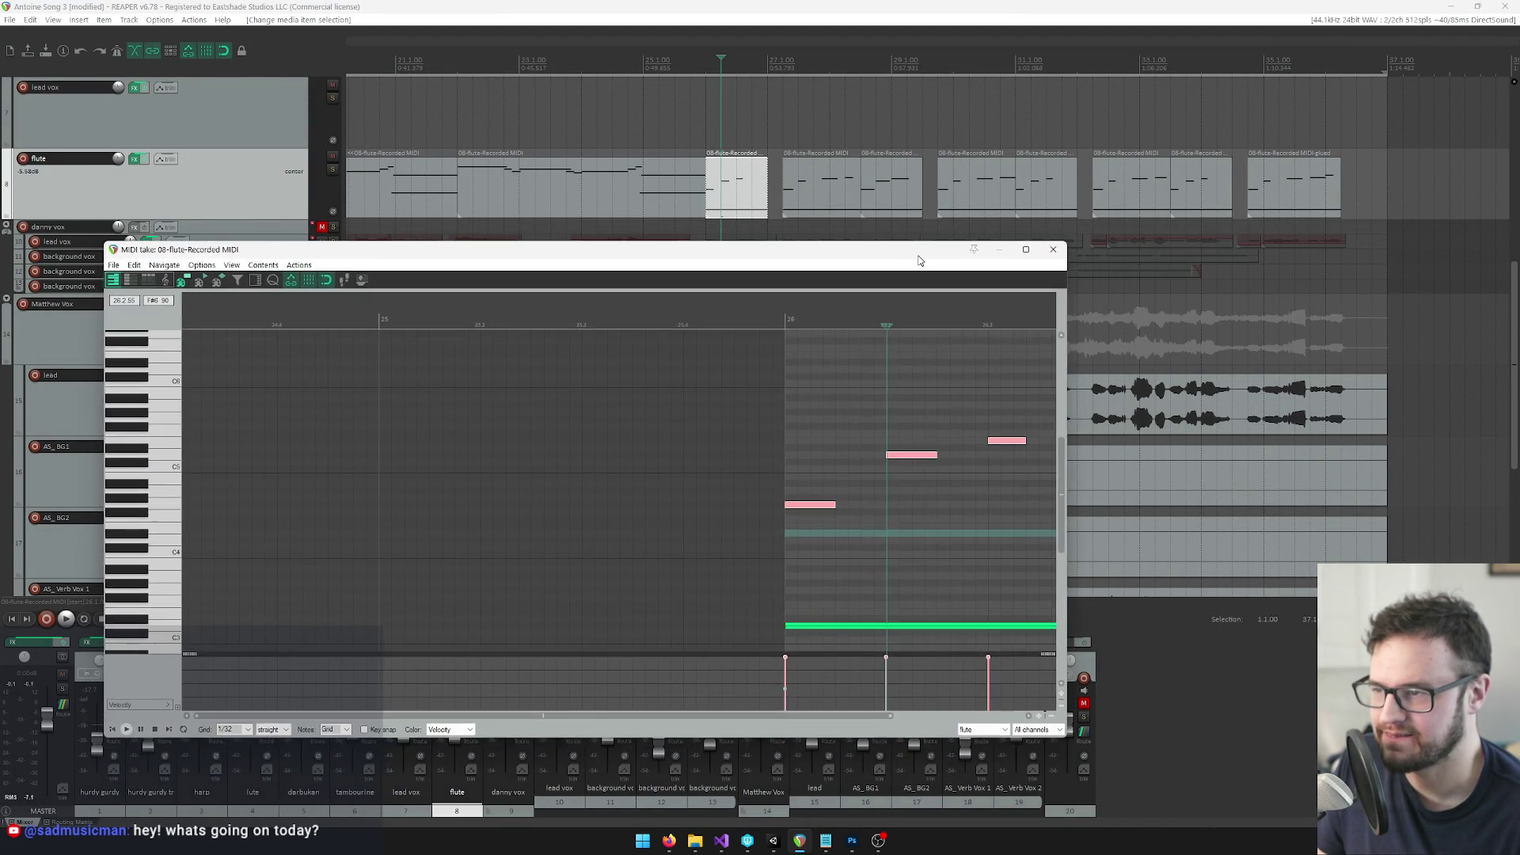
{"action": "left_click", "coordinate": [1053, 249]}
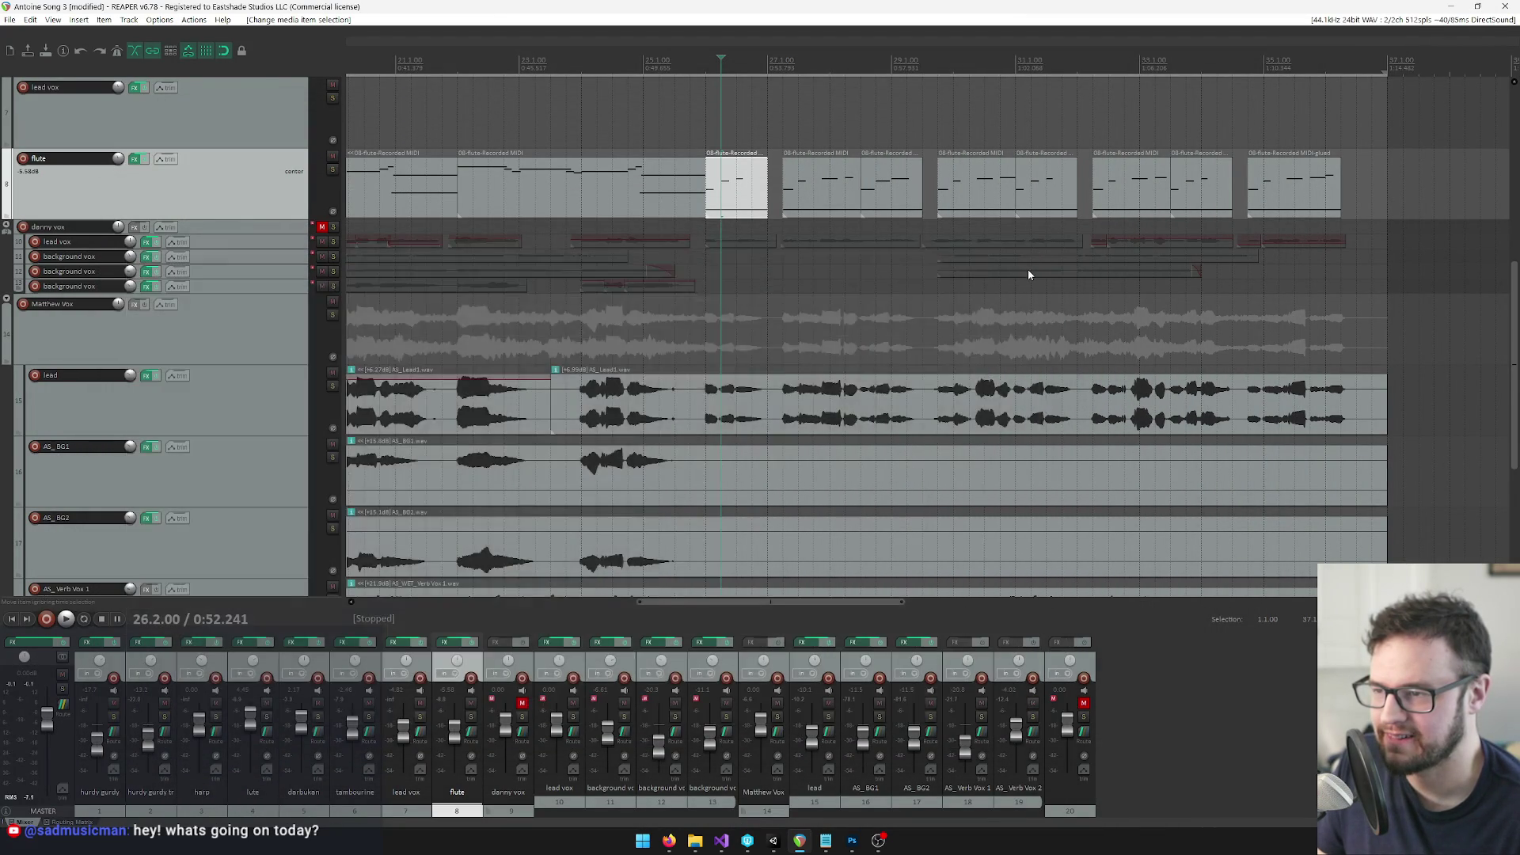
{"action": "scroll", "coordinate": [1027, 270], "scroll_direction": "up", "scroll_amount": 2}
{"action": "mouse_move", "coordinate": [766, 604]}
{"action": "left_mouse_down"}
{"action": "mouse_move", "coordinate": [776, 630]}
{"action": "mouse_move", "coordinate": [820, 625]}
{"action": "left_mouse_up"}
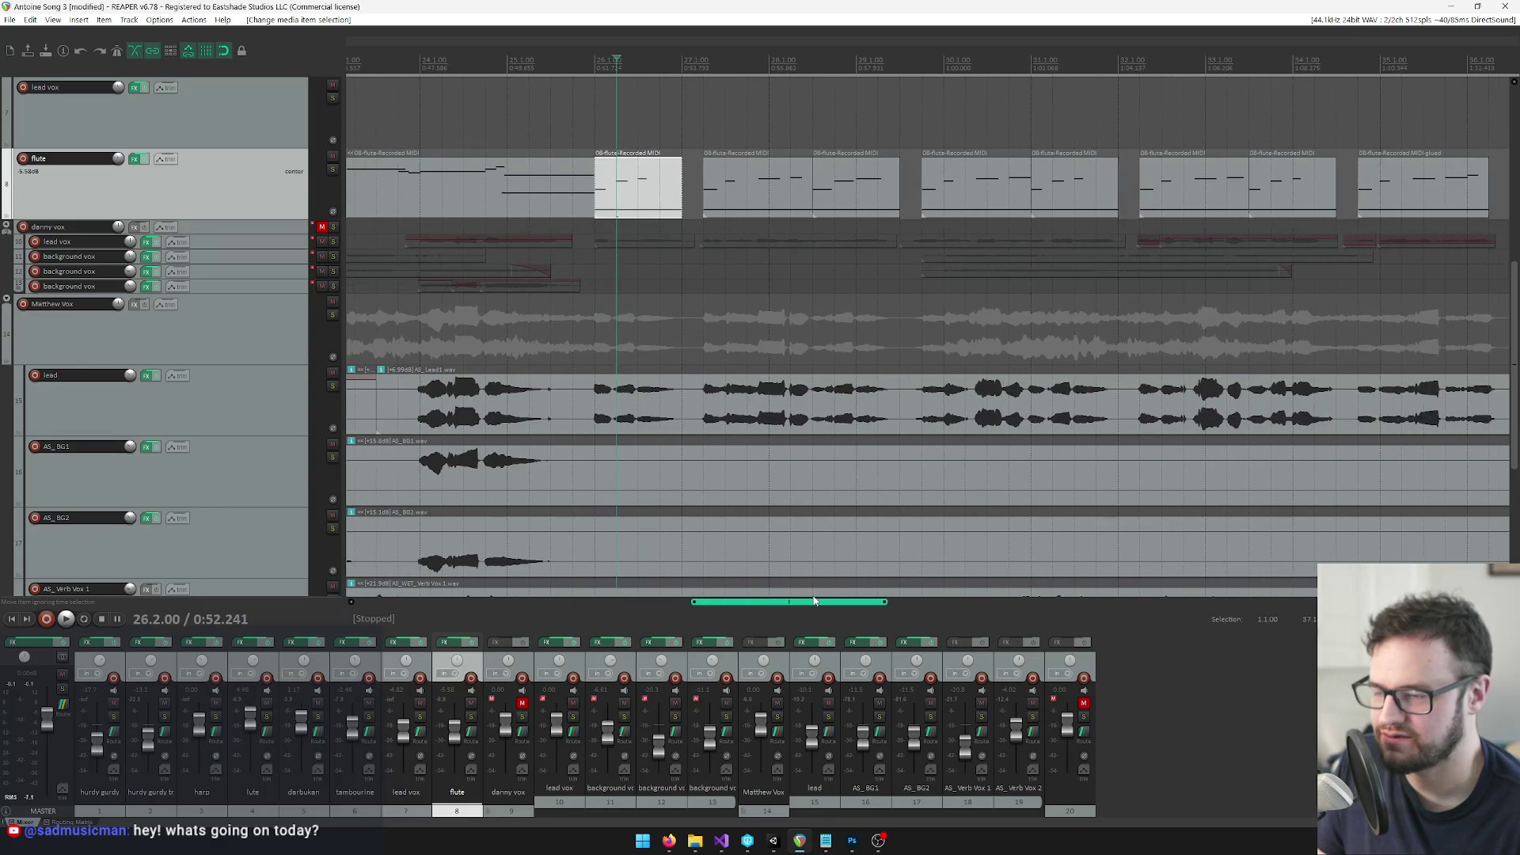
Solo the flute track and listen back from the start of bar 26
{"action": "left_click", "coordinate": [602, 64]}
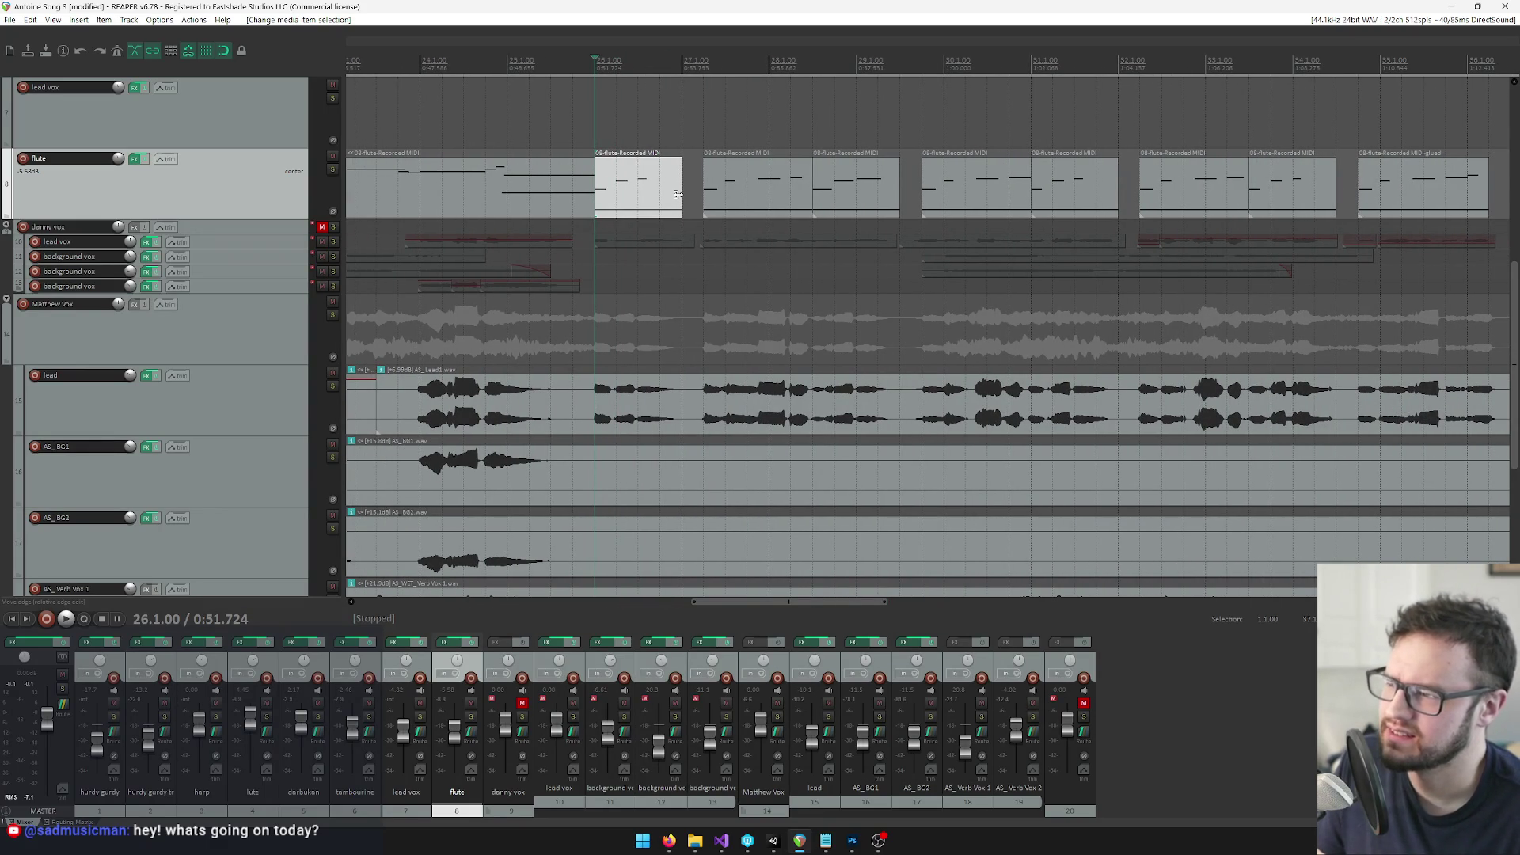
{"action": "left_click", "coordinate": [333, 169]}
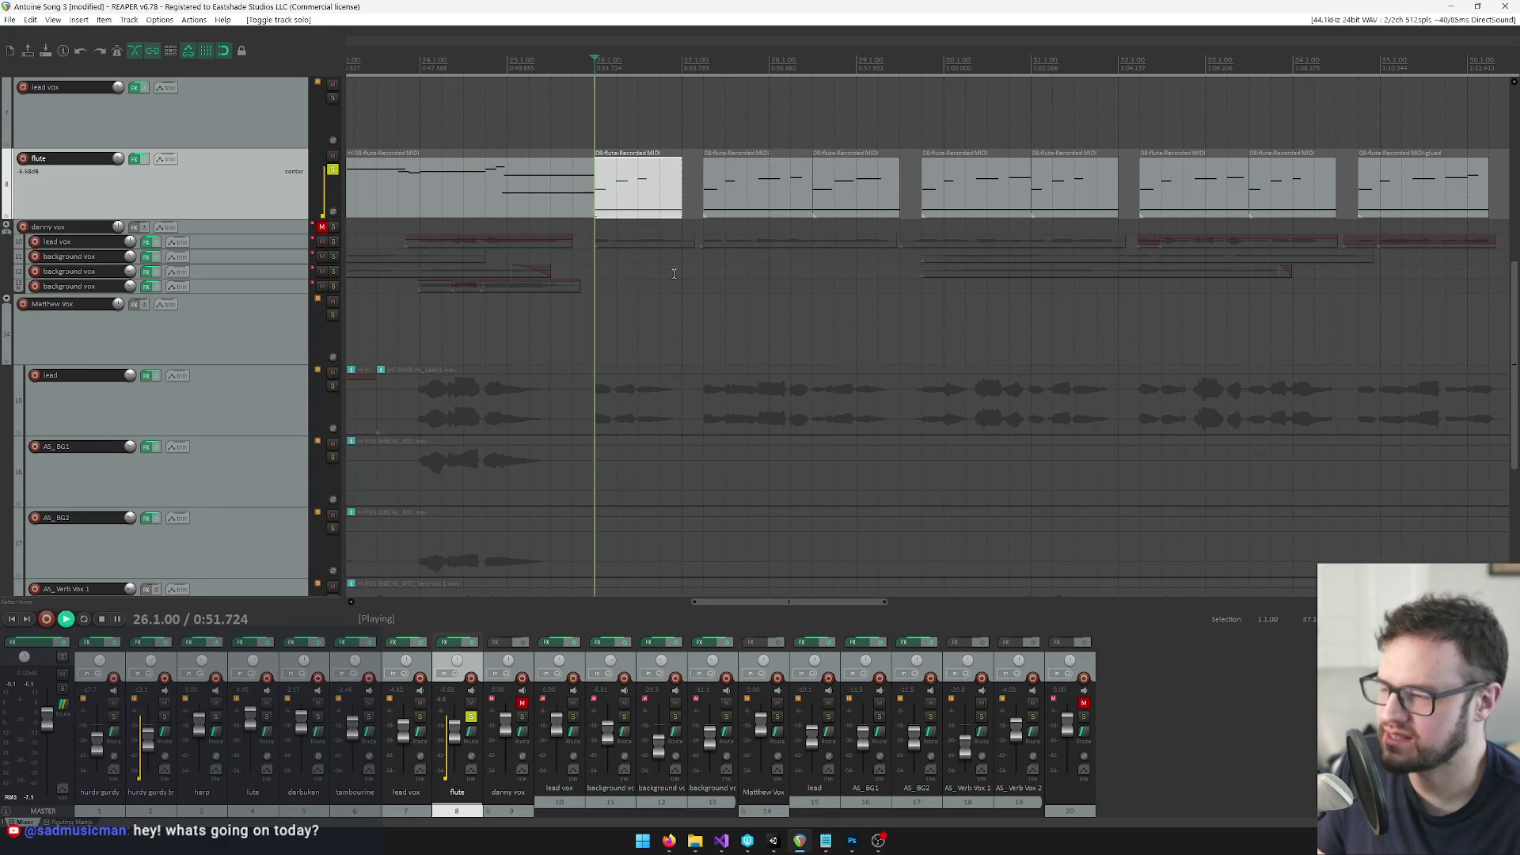
{"action": "key", "text": "space"}
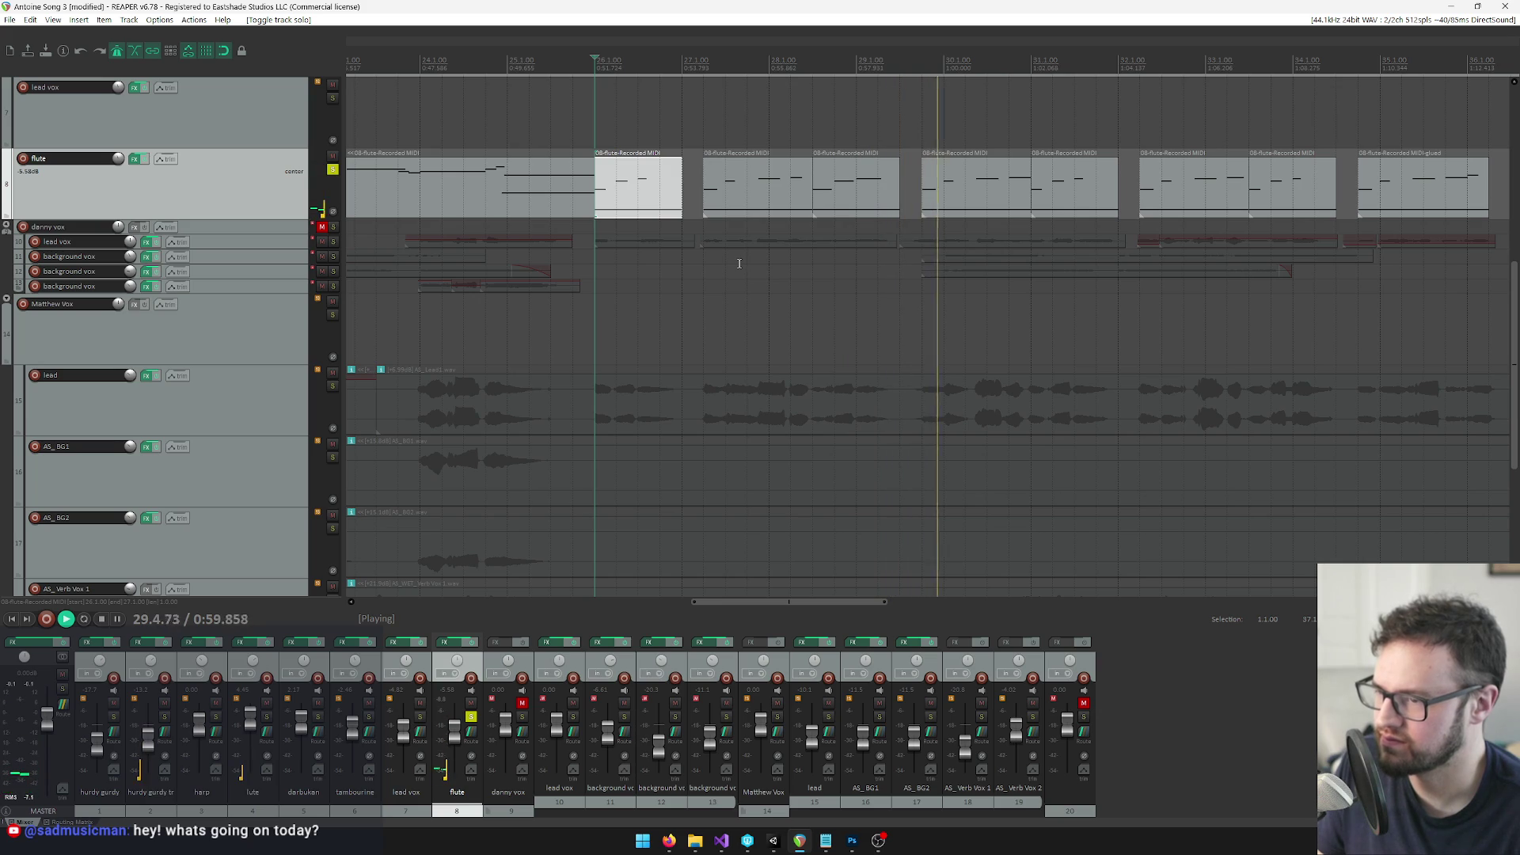
{"action": "key", "text": "space"}
Select the run of consecutive flute MIDI clips and bring up their item context menu
{"action": "left_click", "coordinate": [1042, 103]}
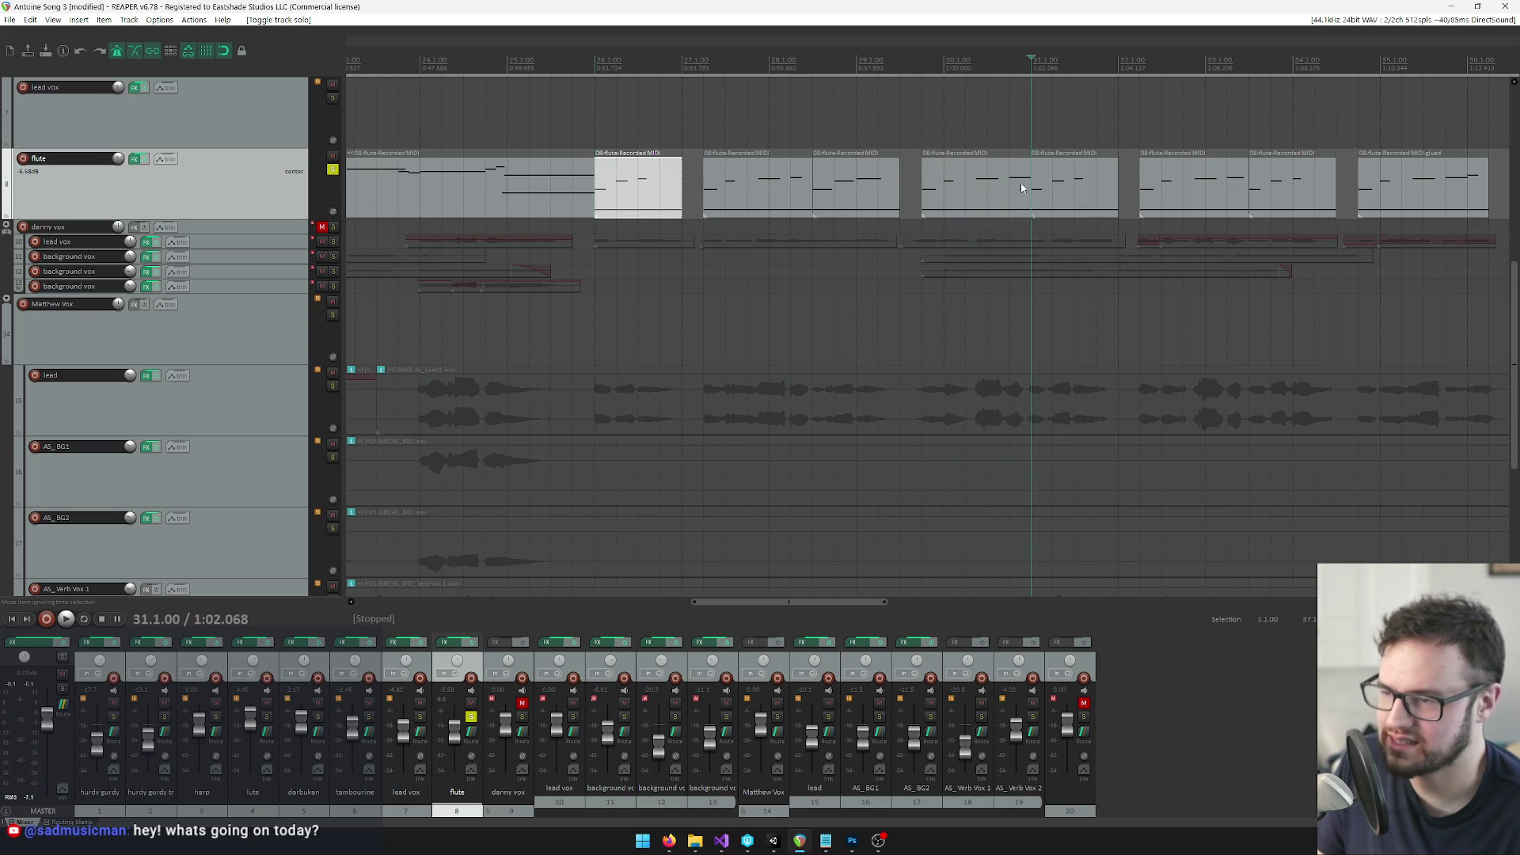
{"action": "left_click", "coordinate": [954, 197]}
{"action": "left_click", "coordinate": [633, 190], "text": "shift"}
{"action": "right_click", "coordinate": [817, 195]}
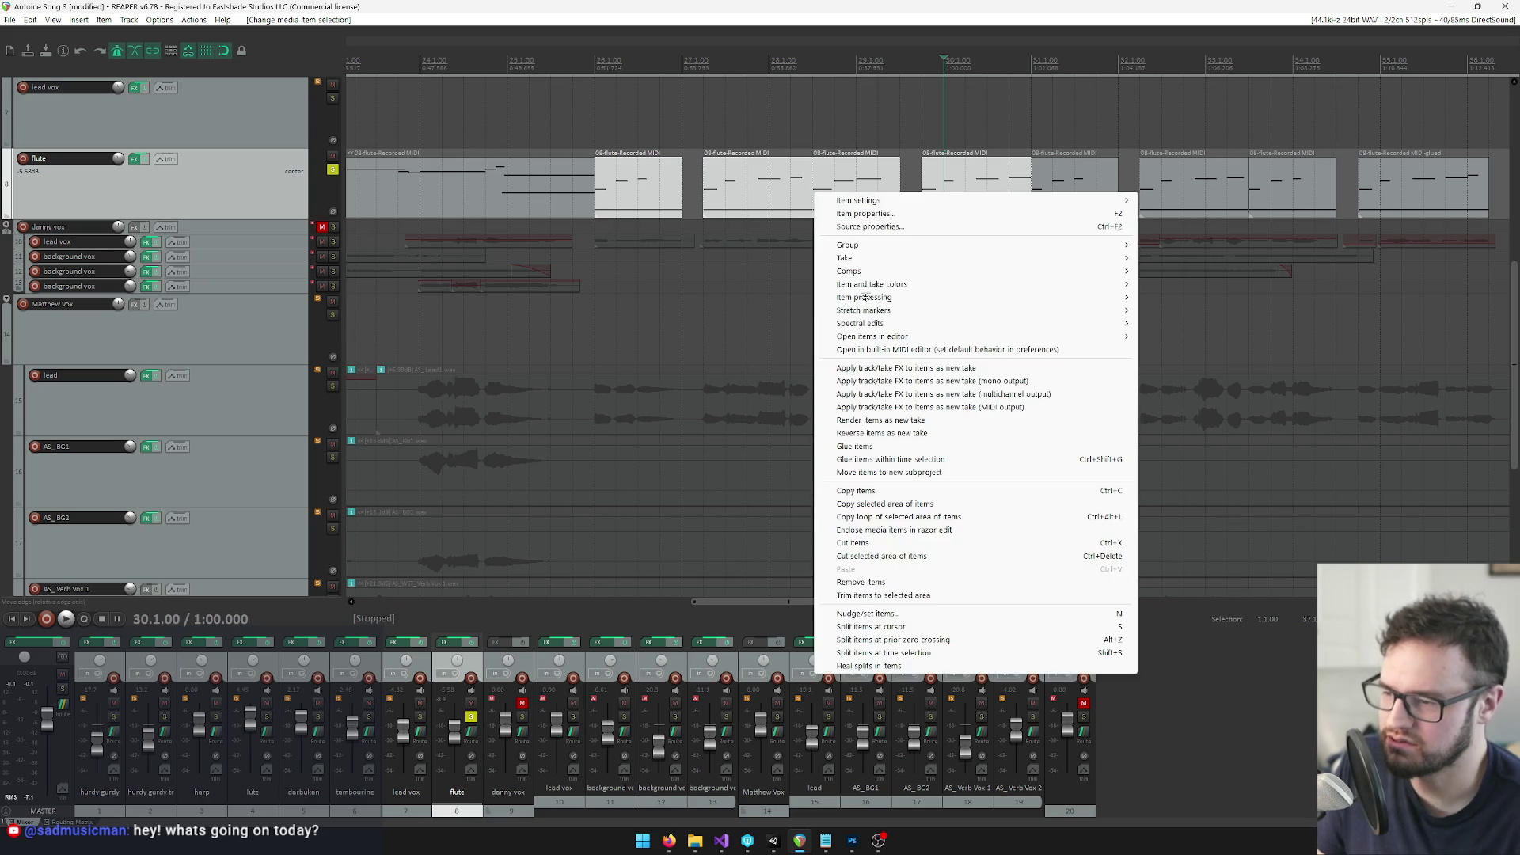
Glue the selected flute clips into one item, undo a trial move to bar 31, and open its notes
{"action": "left_click", "coordinate": [857, 445]}
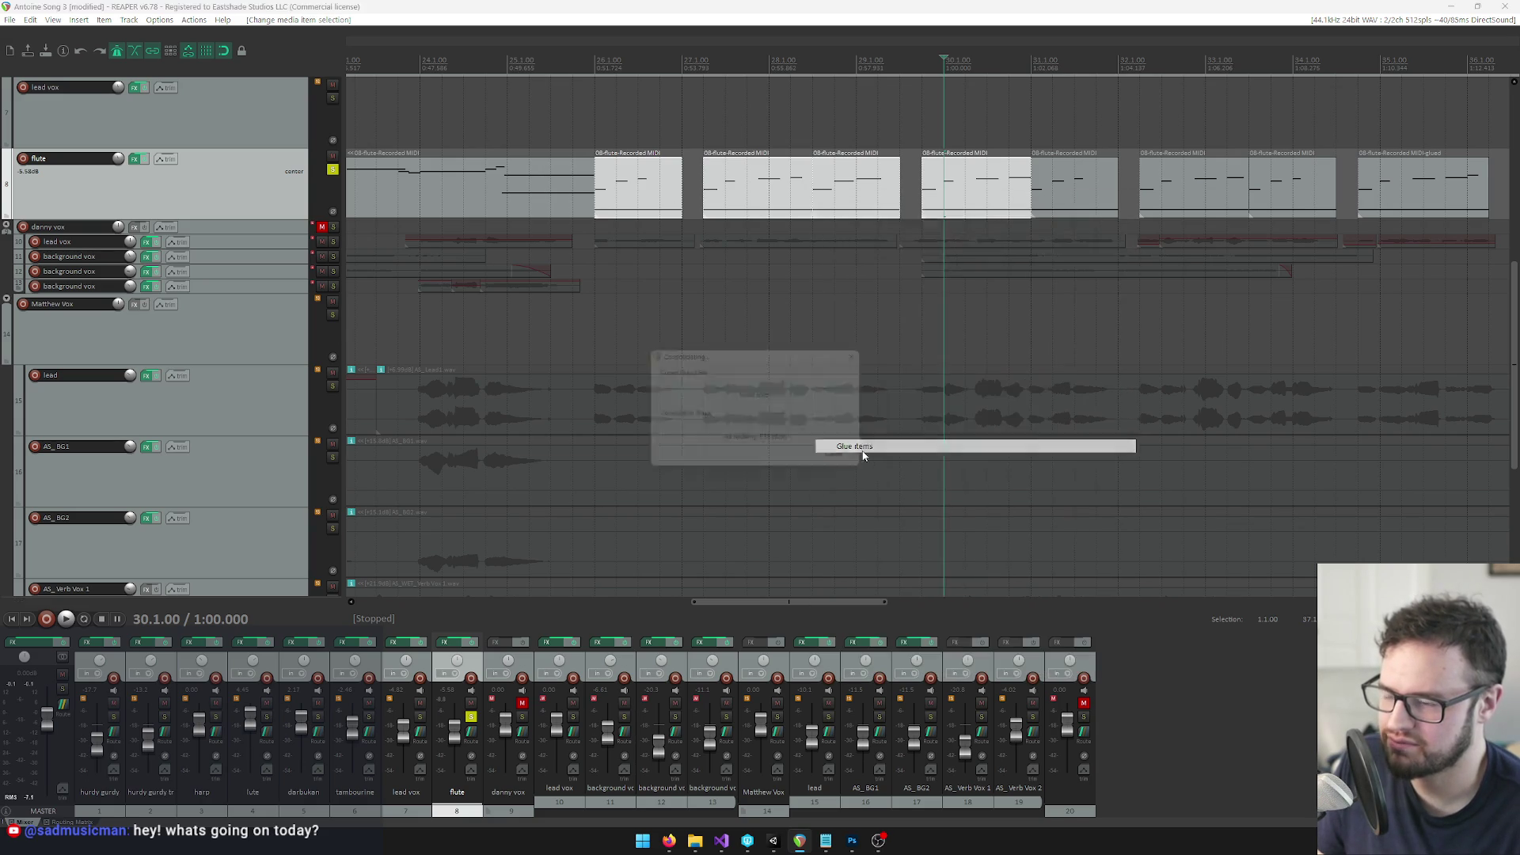
{"action": "scroll", "coordinate": [891, 196], "scroll_direction": "down", "scroll_amount": 2}
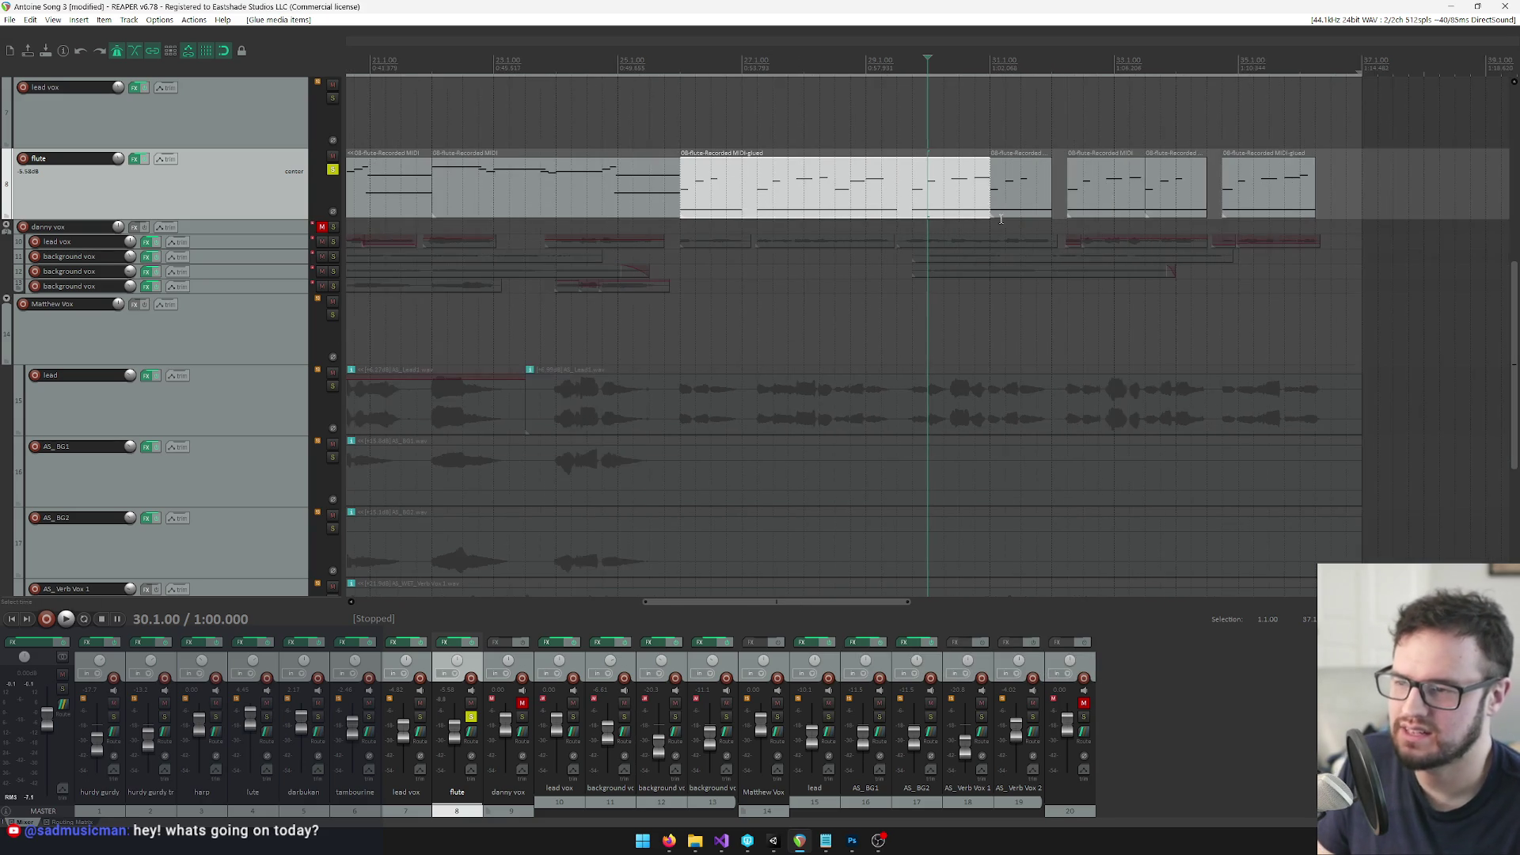
{"action": "mouse_move", "coordinate": [879, 197]}
{"action": "left_mouse_down"}
{"action": "mouse_move", "coordinate": [1278, 194]}
{"action": "mouse_move", "coordinate": [1161, 194]}
{"action": "mouse_move", "coordinate": [1188, 194]}
{"action": "left_mouse_up"}
{"action": "key", "text": "ctrl+z"}
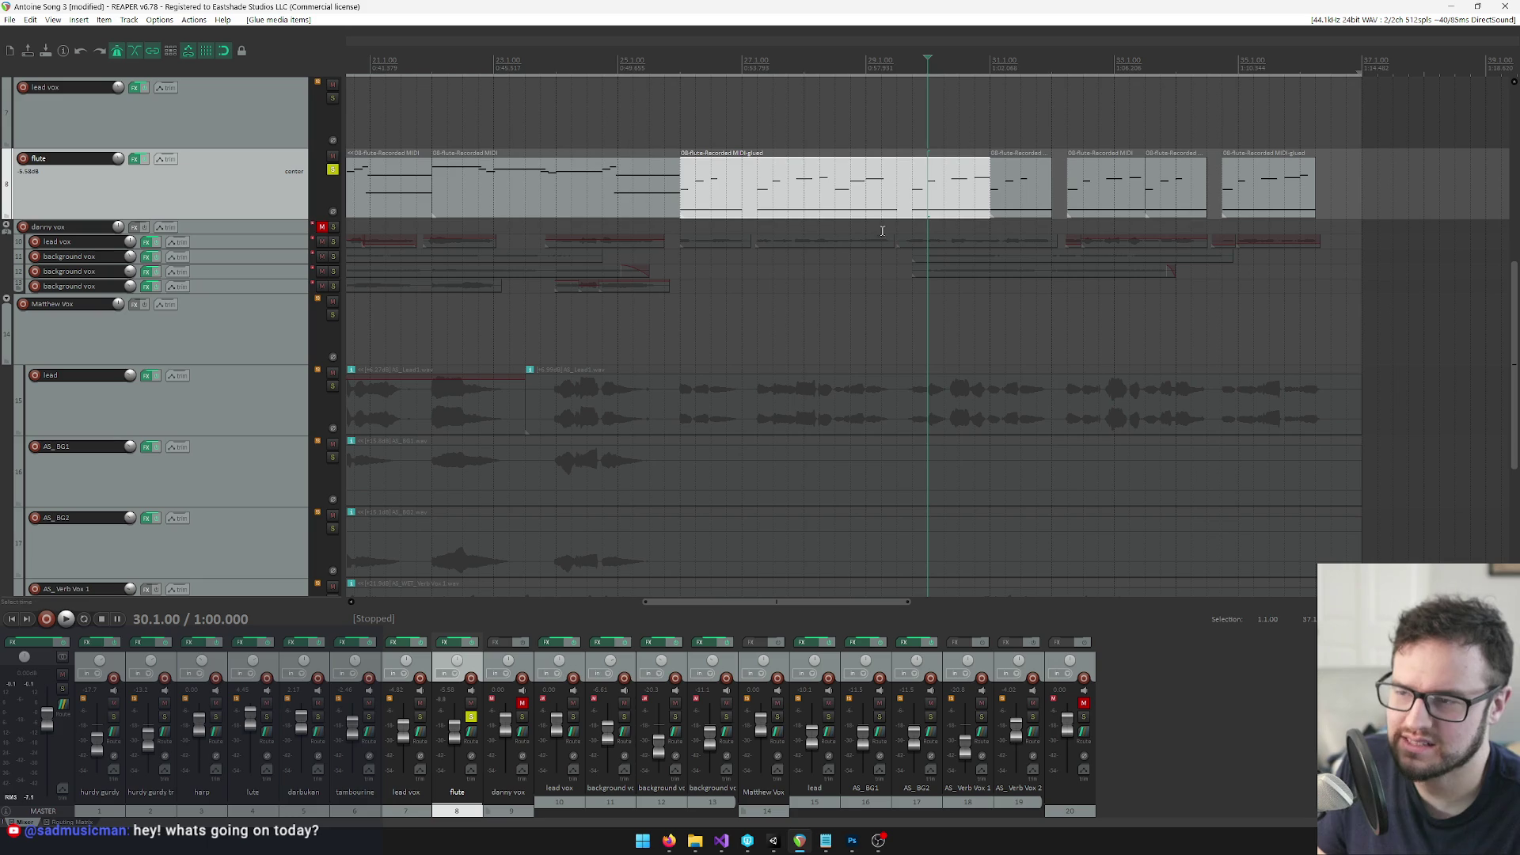
{"action": "left_click", "coordinate": [710, 71]}
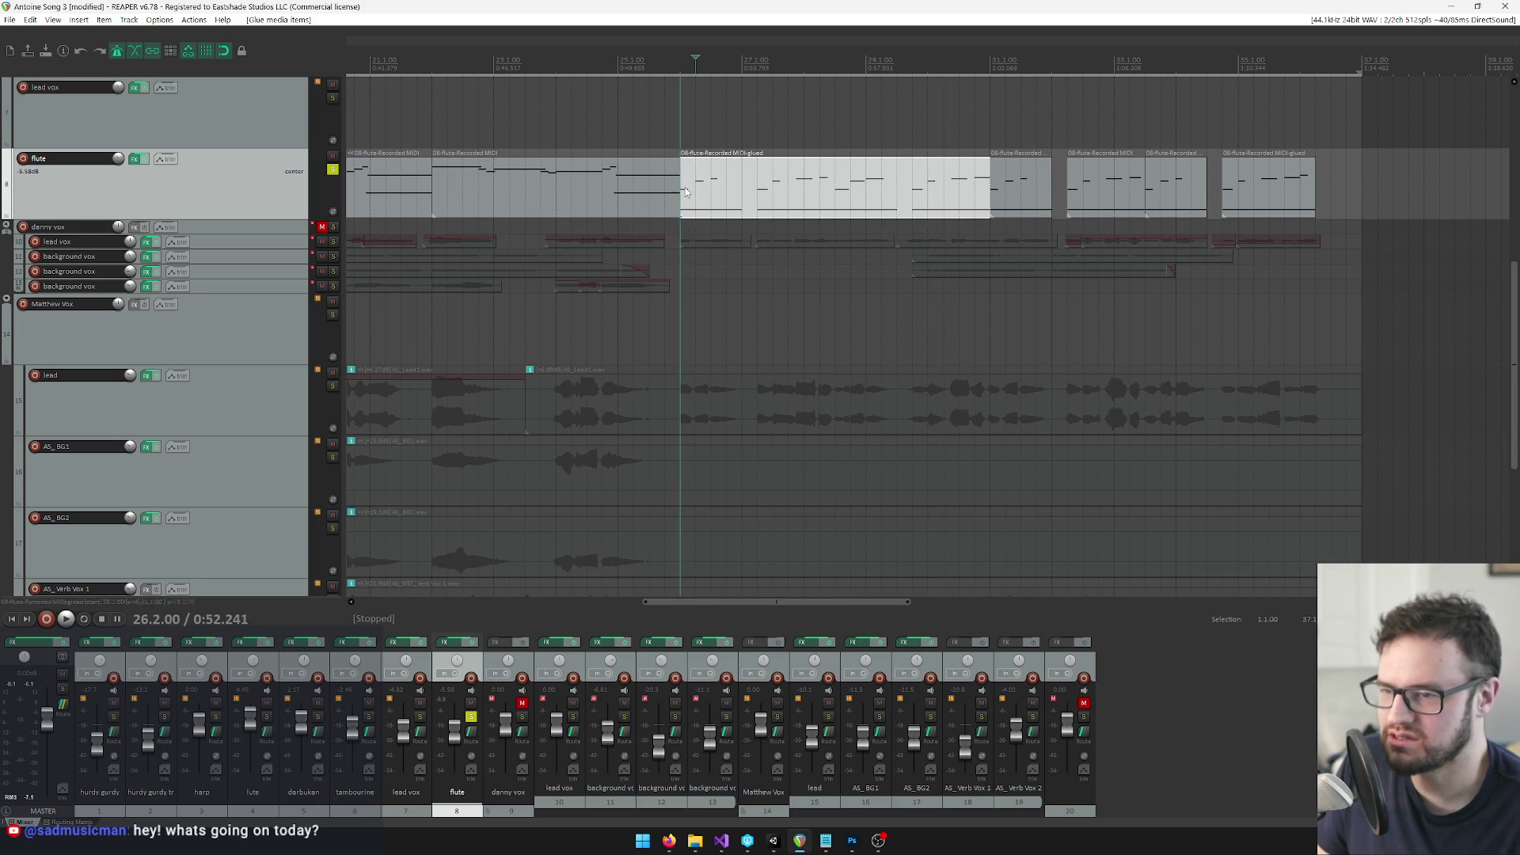
{"action": "double_click", "coordinate": [737, 198]}
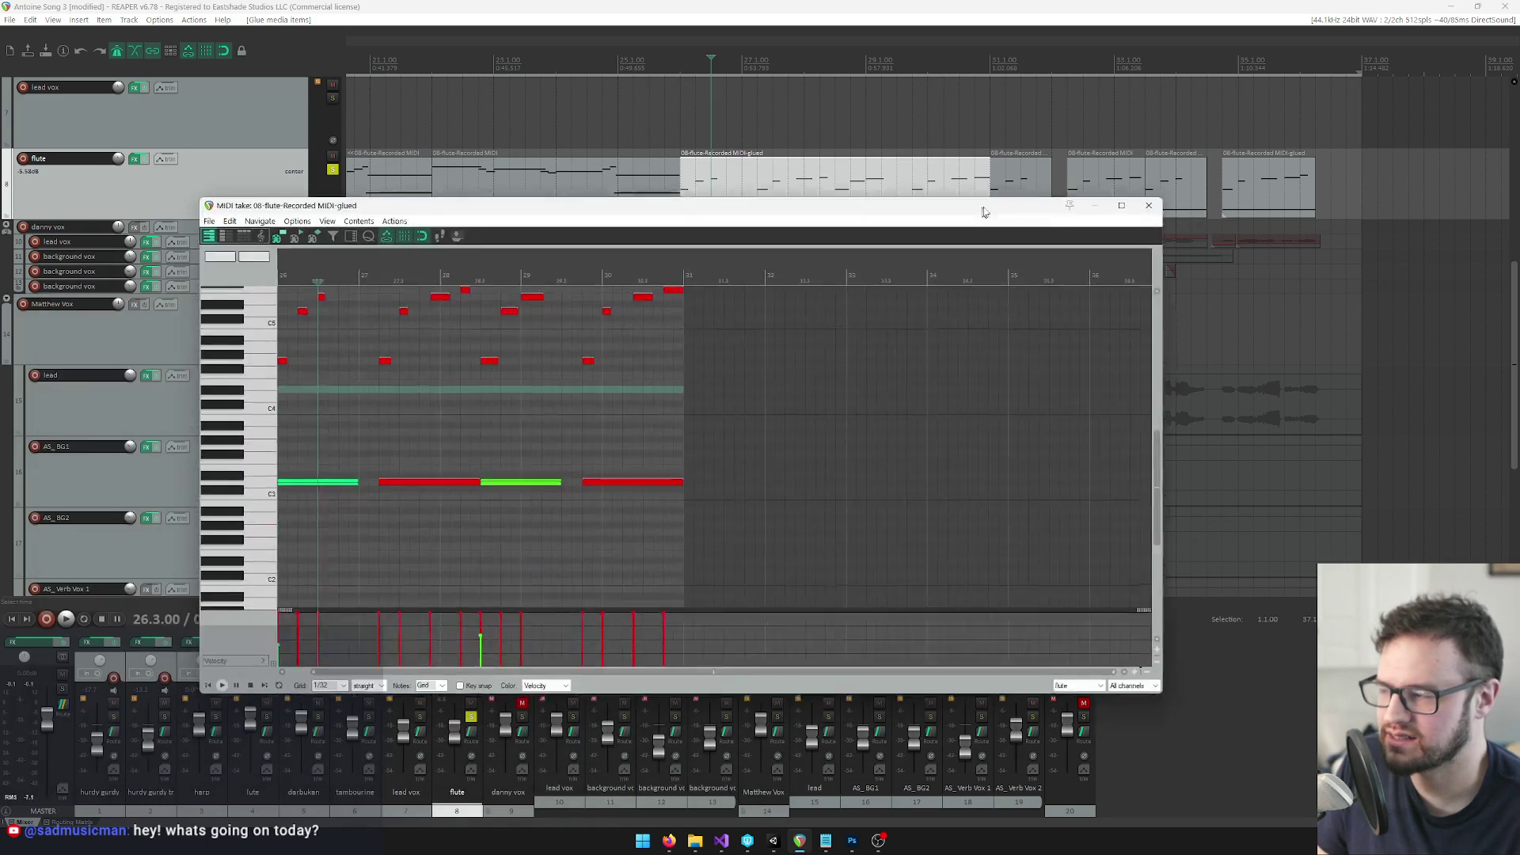
Inspect the first low and higher flute notes in the piano roll, then bring up AntoineSong.txt in Visual Studio
{"action": "scroll", "coordinate": [437, 316], "scroll_direction": "up", "scroll_amount": 3}
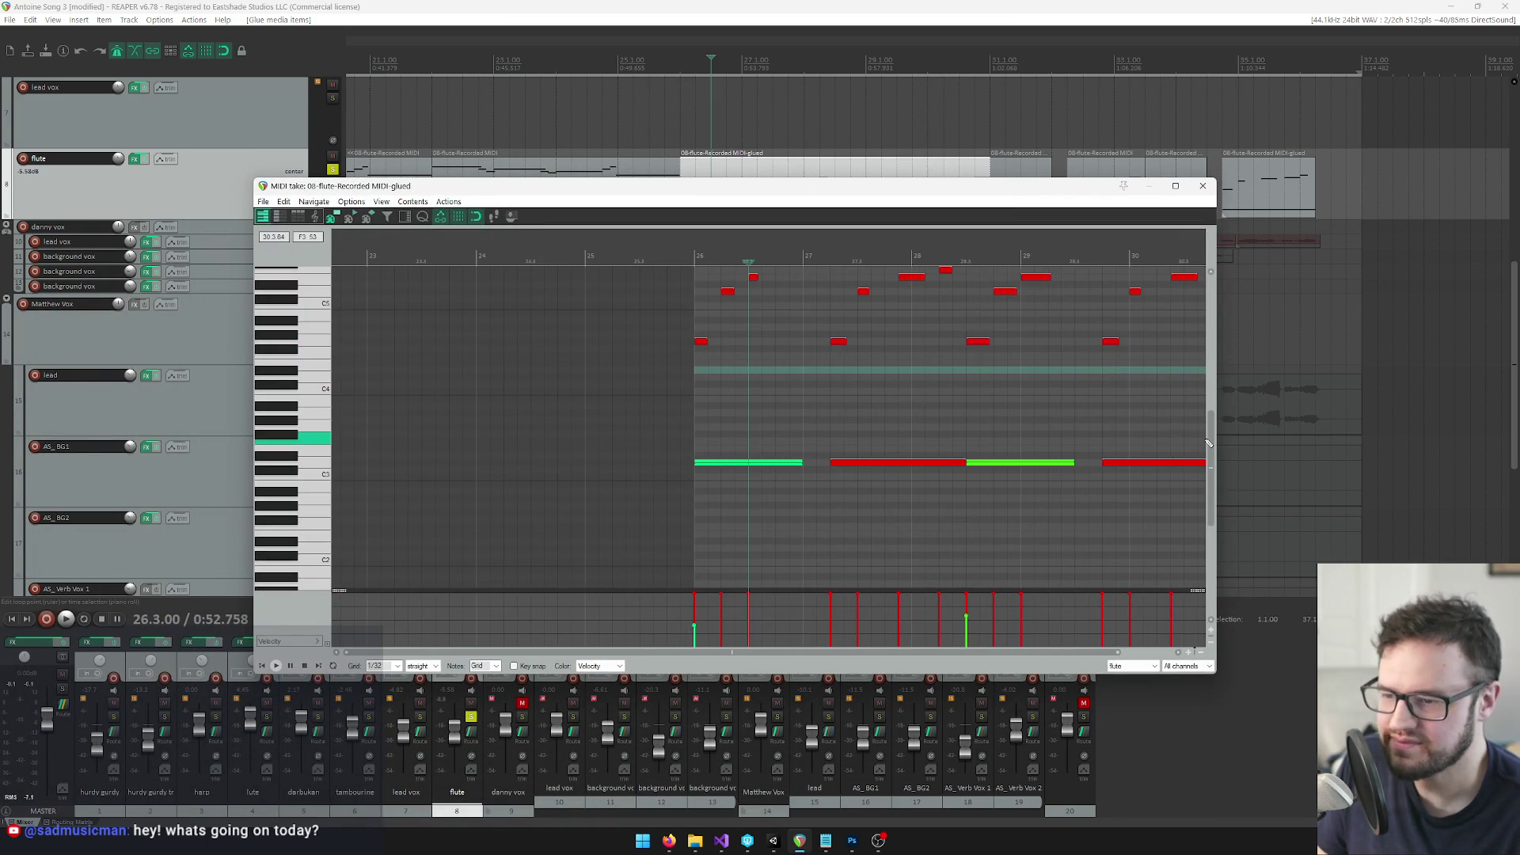
{"action": "left_click_drag", "start_coordinate": [1209, 445], "coordinate": [1209, 412]}
{"action": "left_click", "coordinate": [701, 430]}
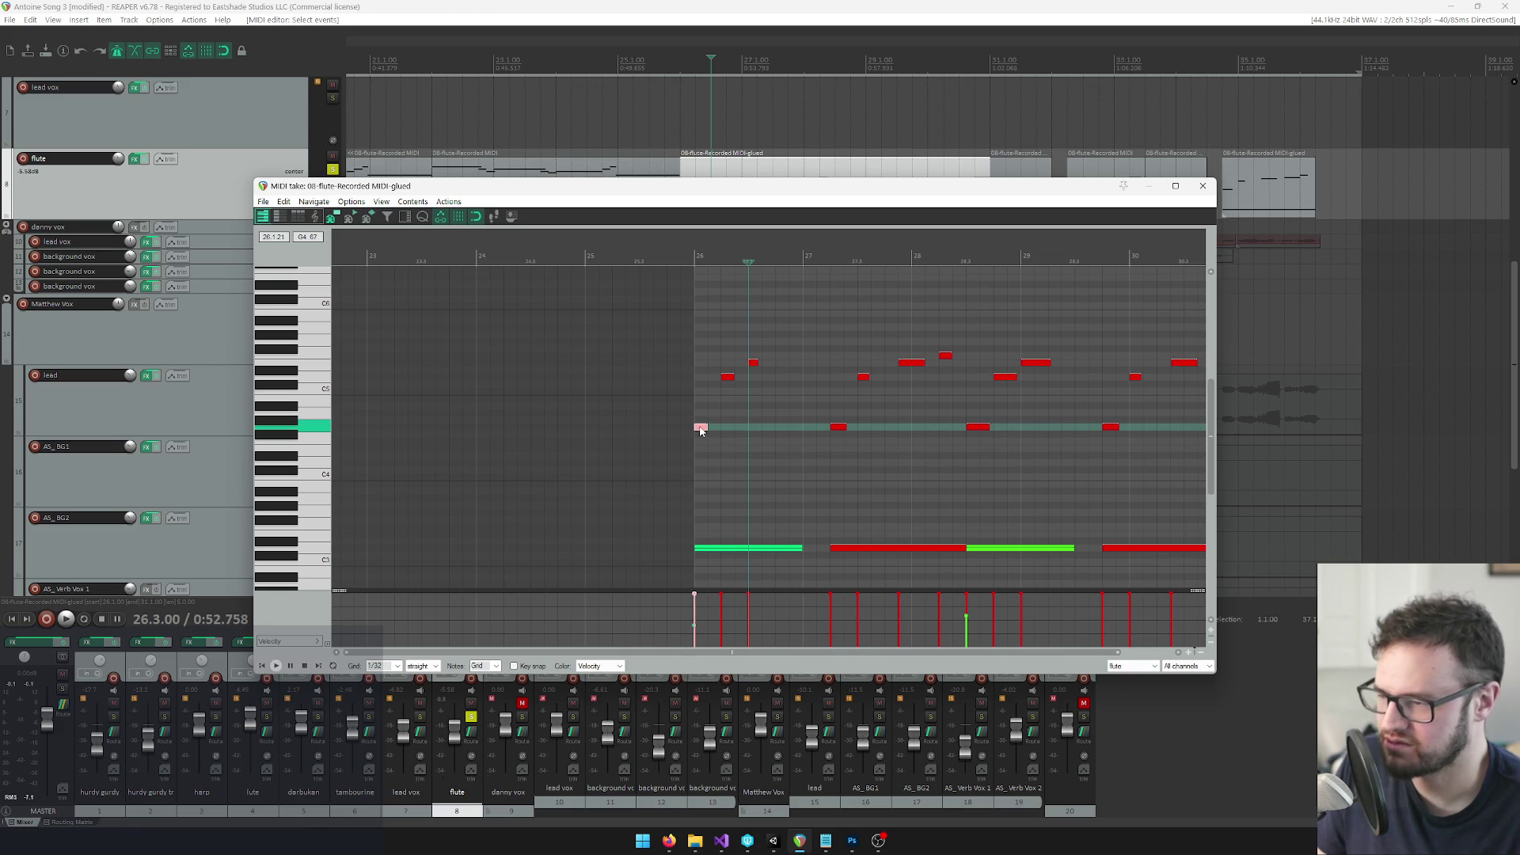
{"action": "left_click", "coordinate": [727, 380]}
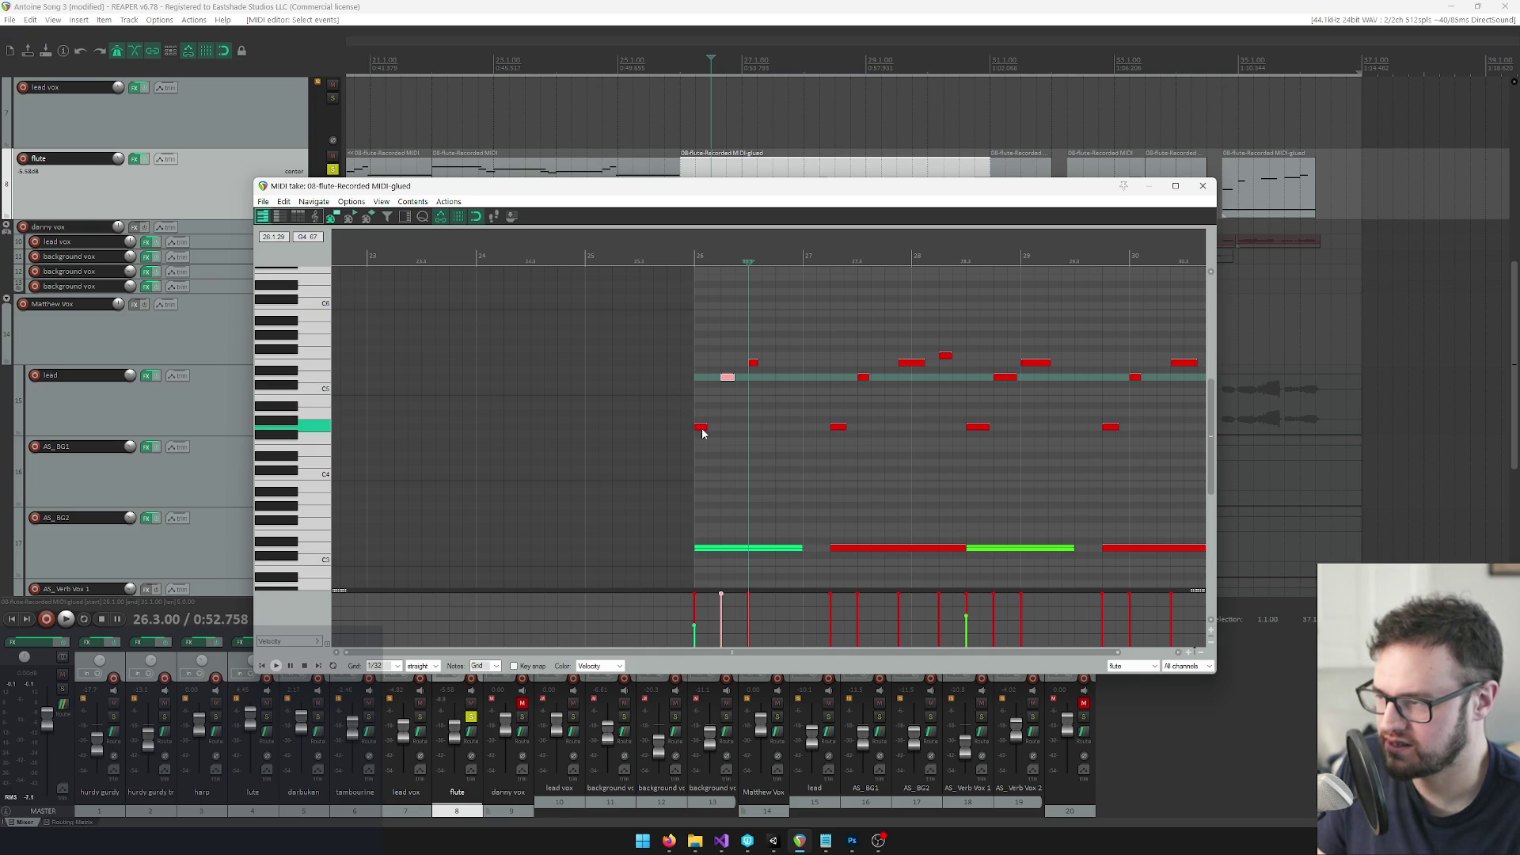
{"action": "left_click", "coordinate": [696, 255]}
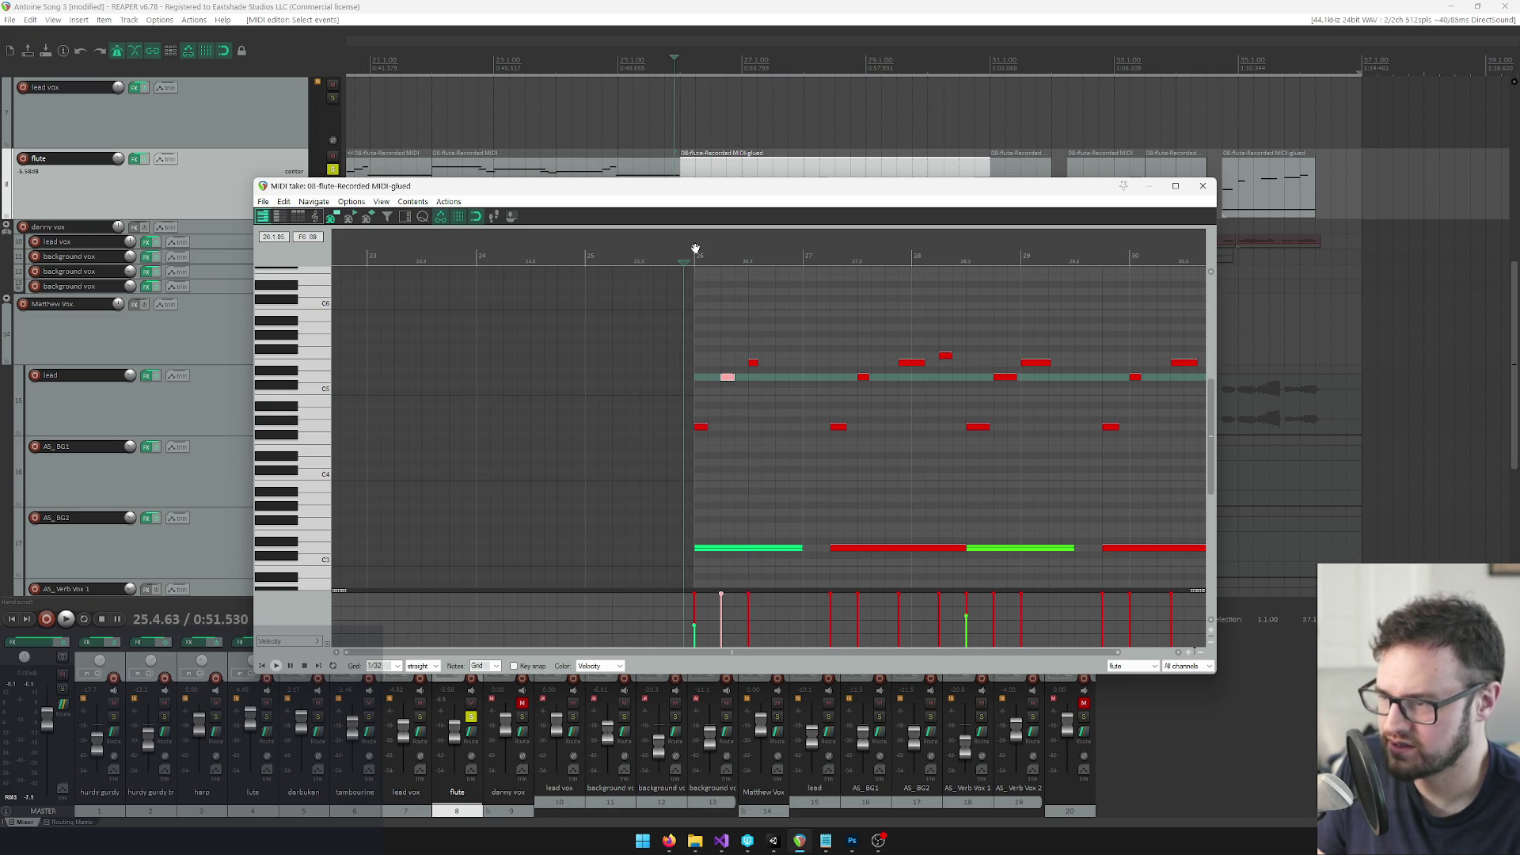
{"action": "scroll", "coordinate": [749, 283], "scroll_direction": "up", "scroll_amount": 3}
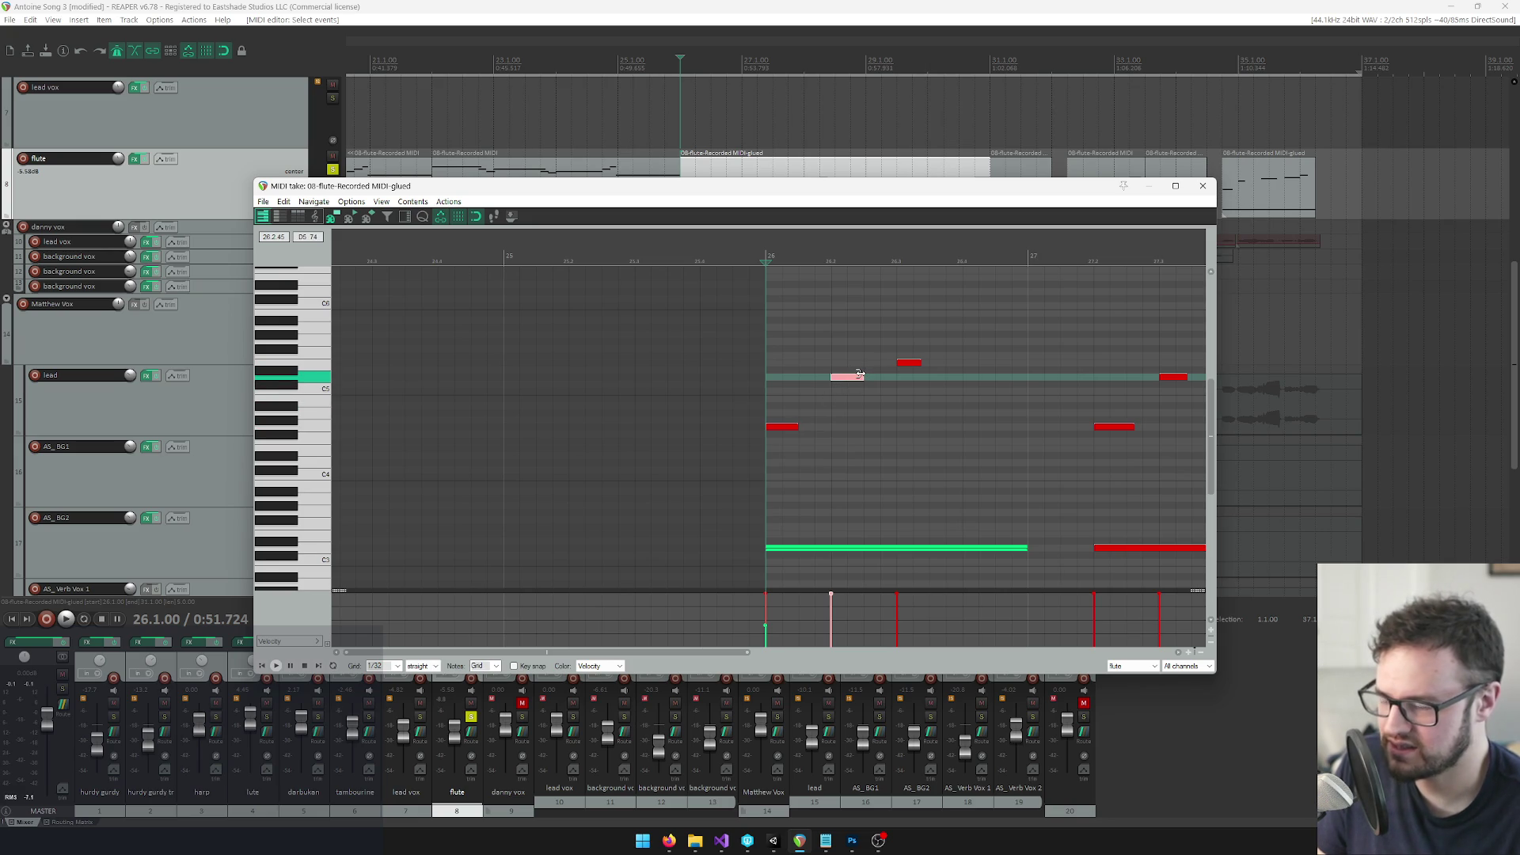
{"action": "key", "text": "alt+Tab"}
{"action": "scroll", "coordinate": [235, 481], "scroll_direction": "down", "scroll_amount": 5}
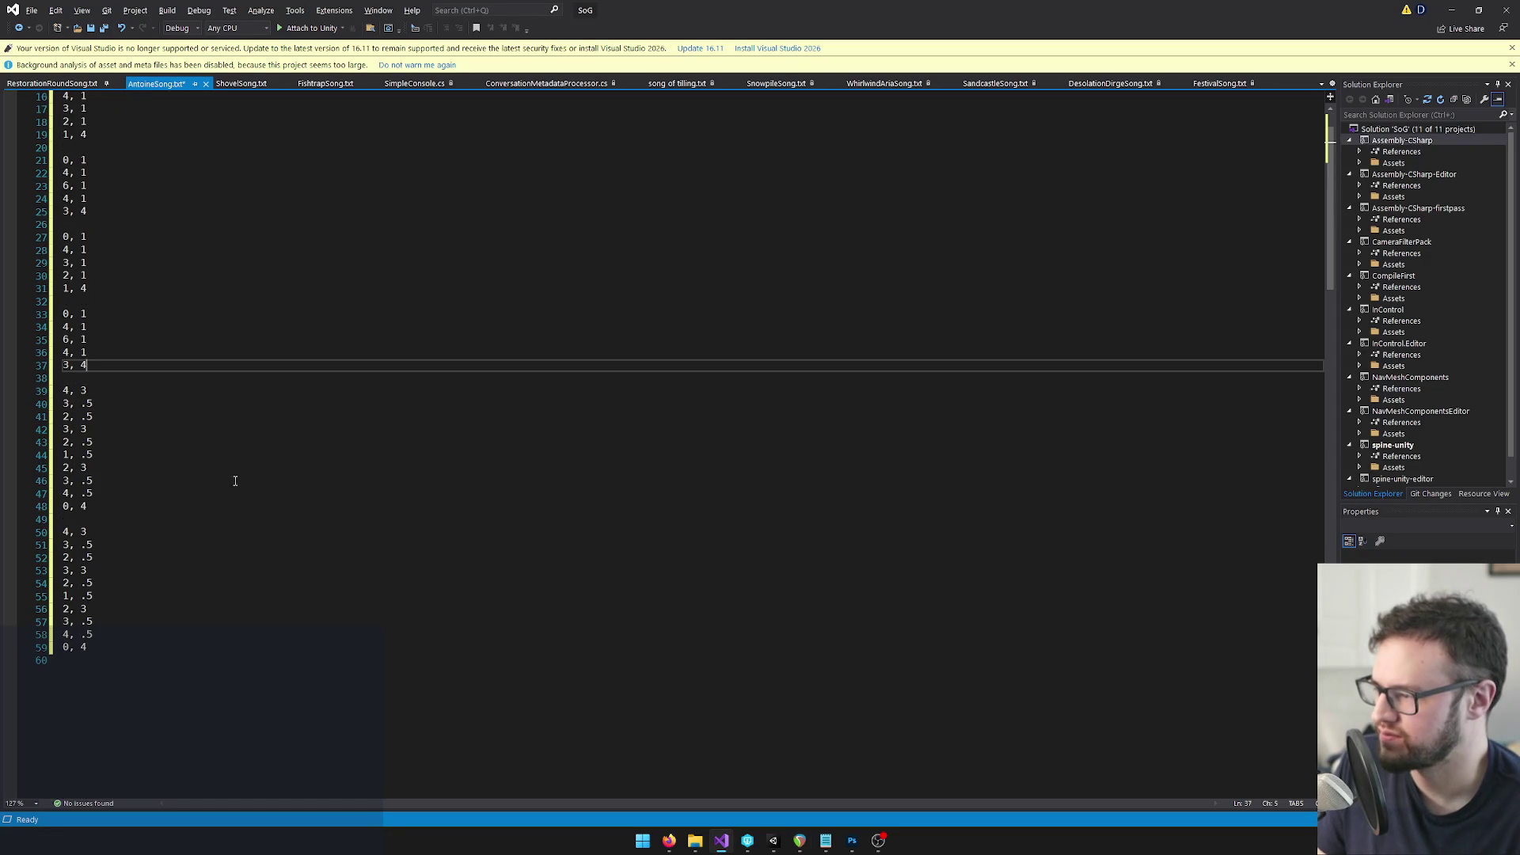
Start a new block after line 59 with entries 0, 1 / 4, 1 / 5, 3
{"action": "left_click", "coordinate": [111, 643]}
{"action": "key", "text": "Return"}
{"action": "key", "text": "Return"}
{"action": "type", "text": "0"}
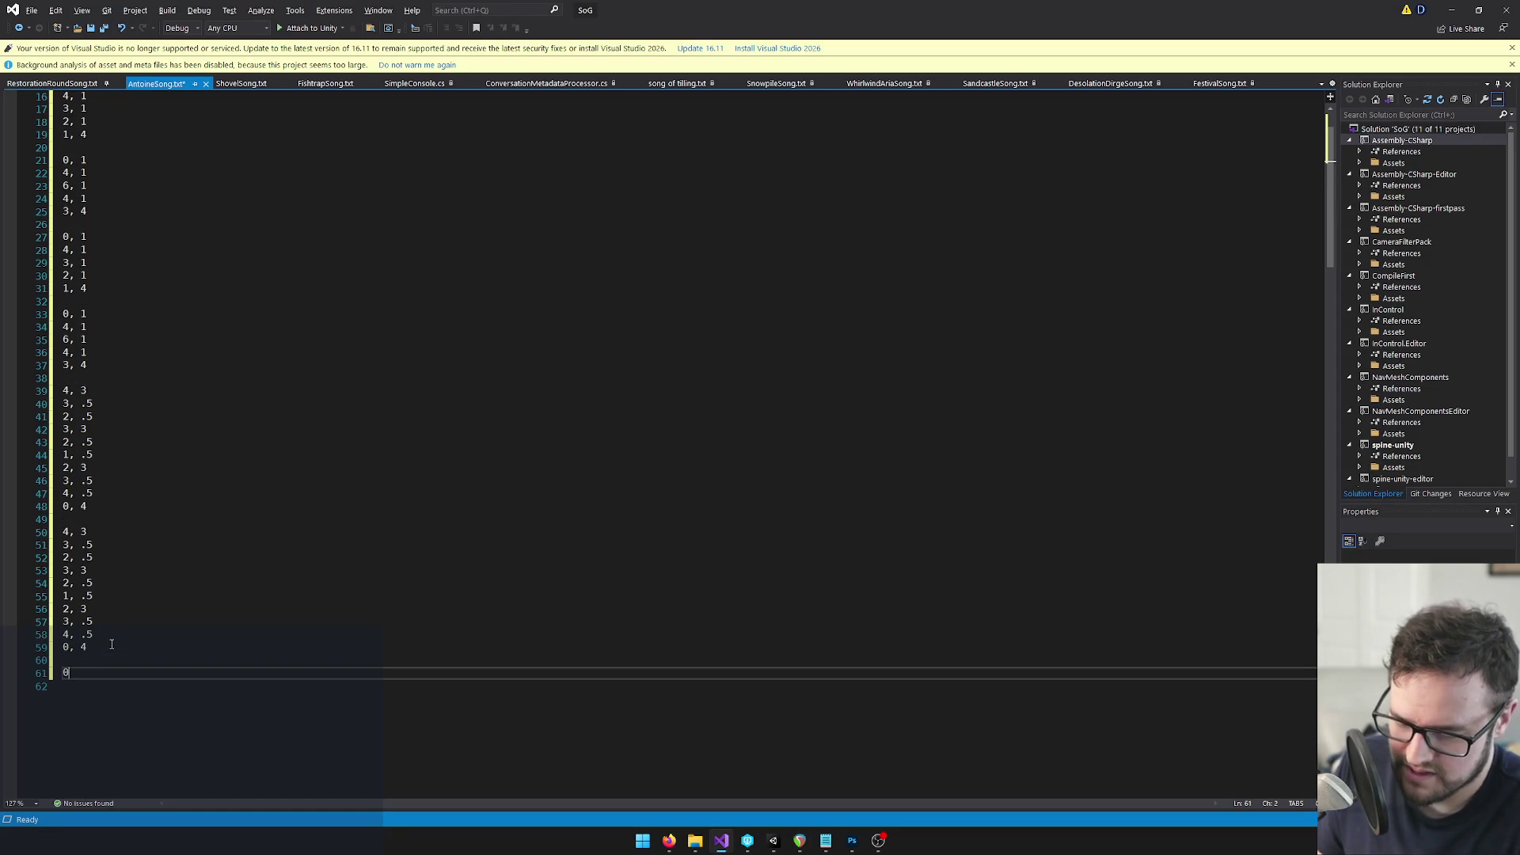
{"action": "type", "text": ", 1"}
{"action": "key", "text": "Return"}
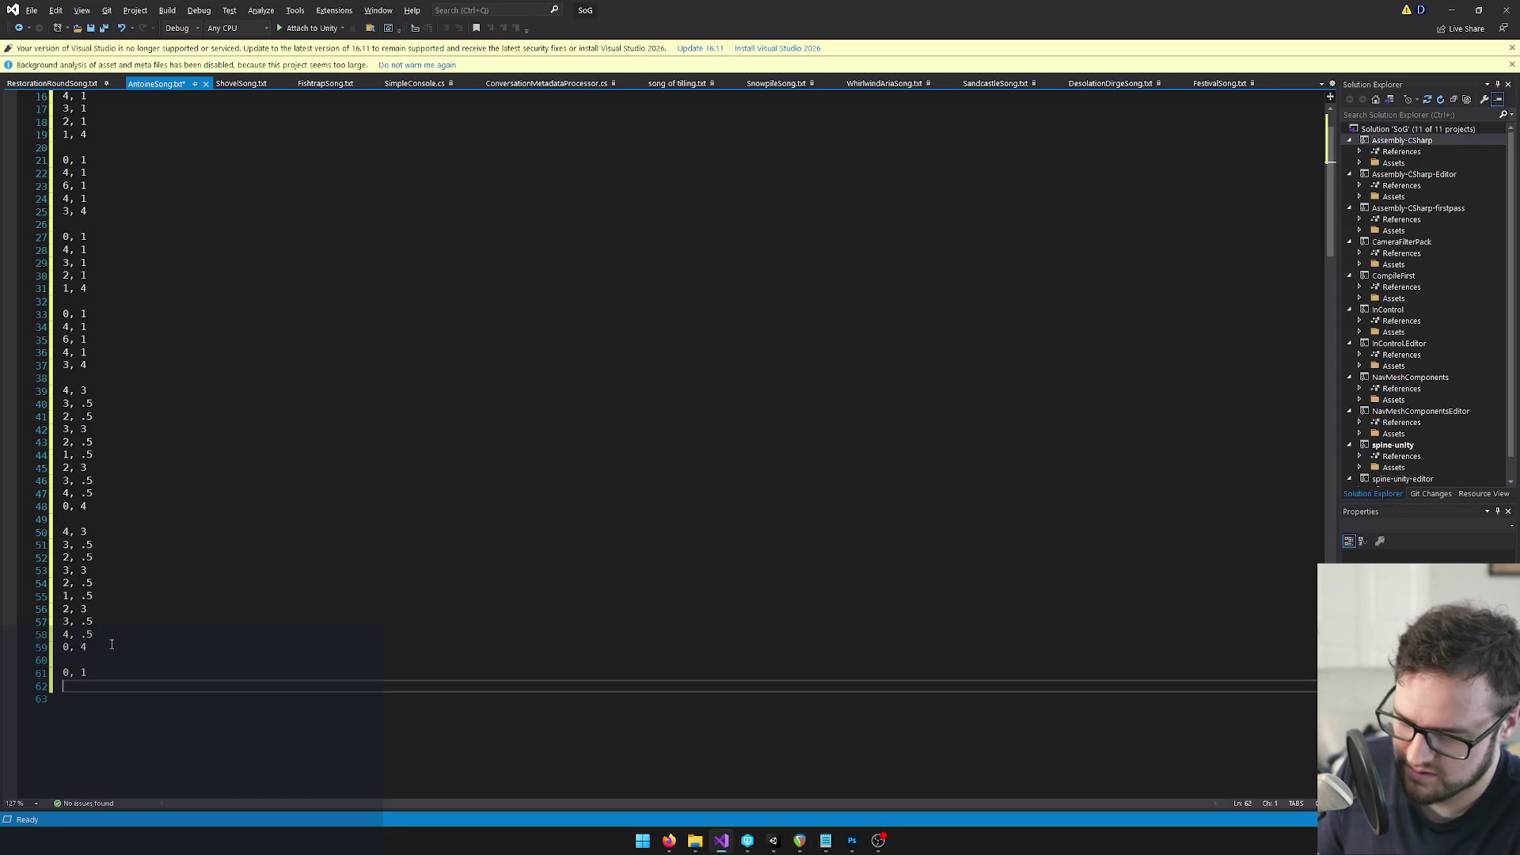
{"action": "type", "text": "4,1"}
{"action": "key", "text": "Return"}
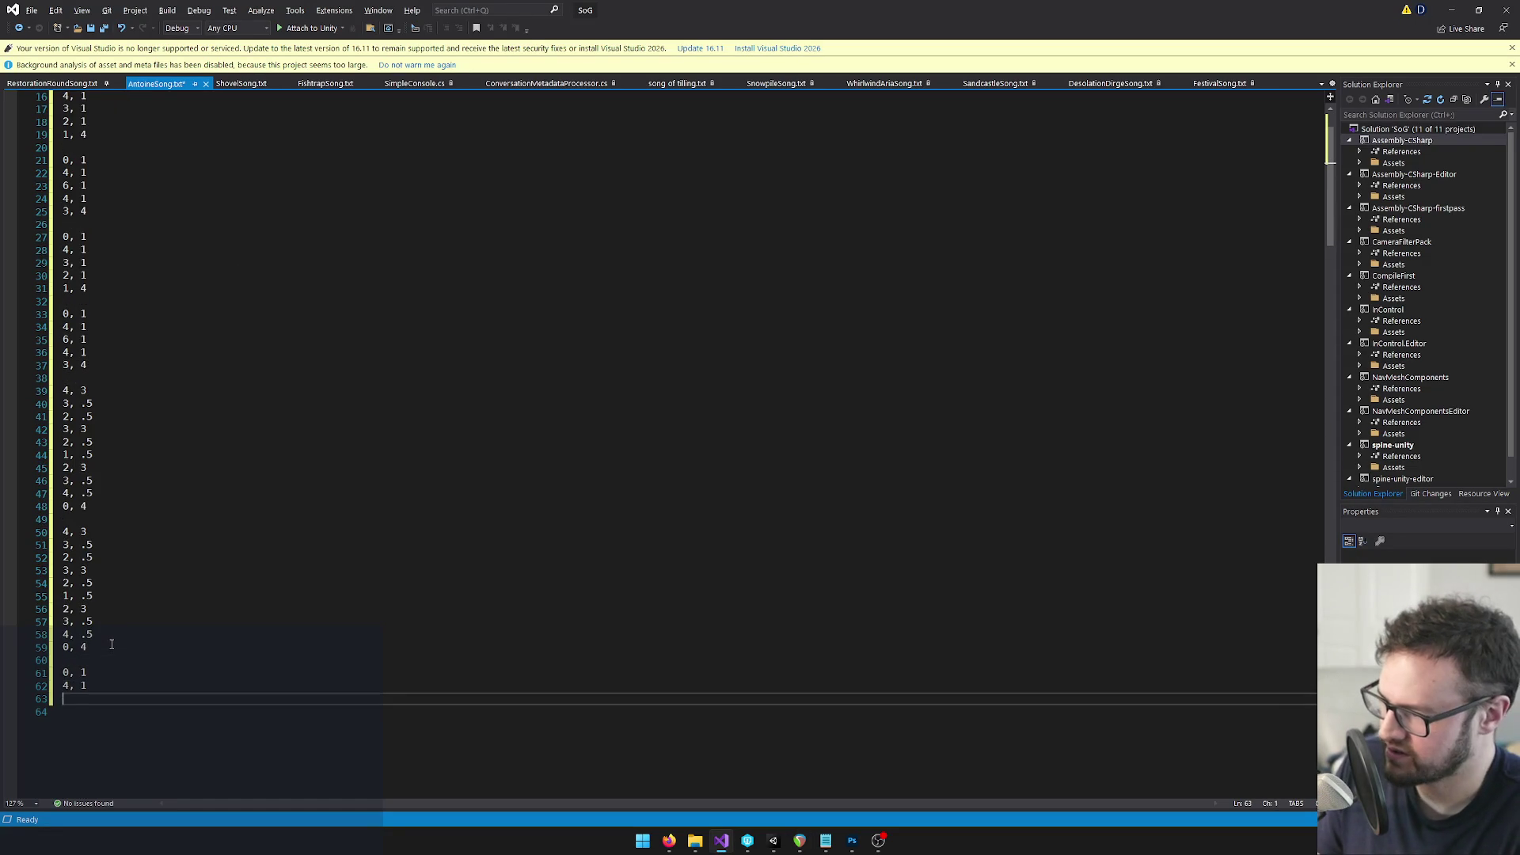
{"action": "type", "text": "5, 1"}
{"action": "key", "text": "alt+Tab"}
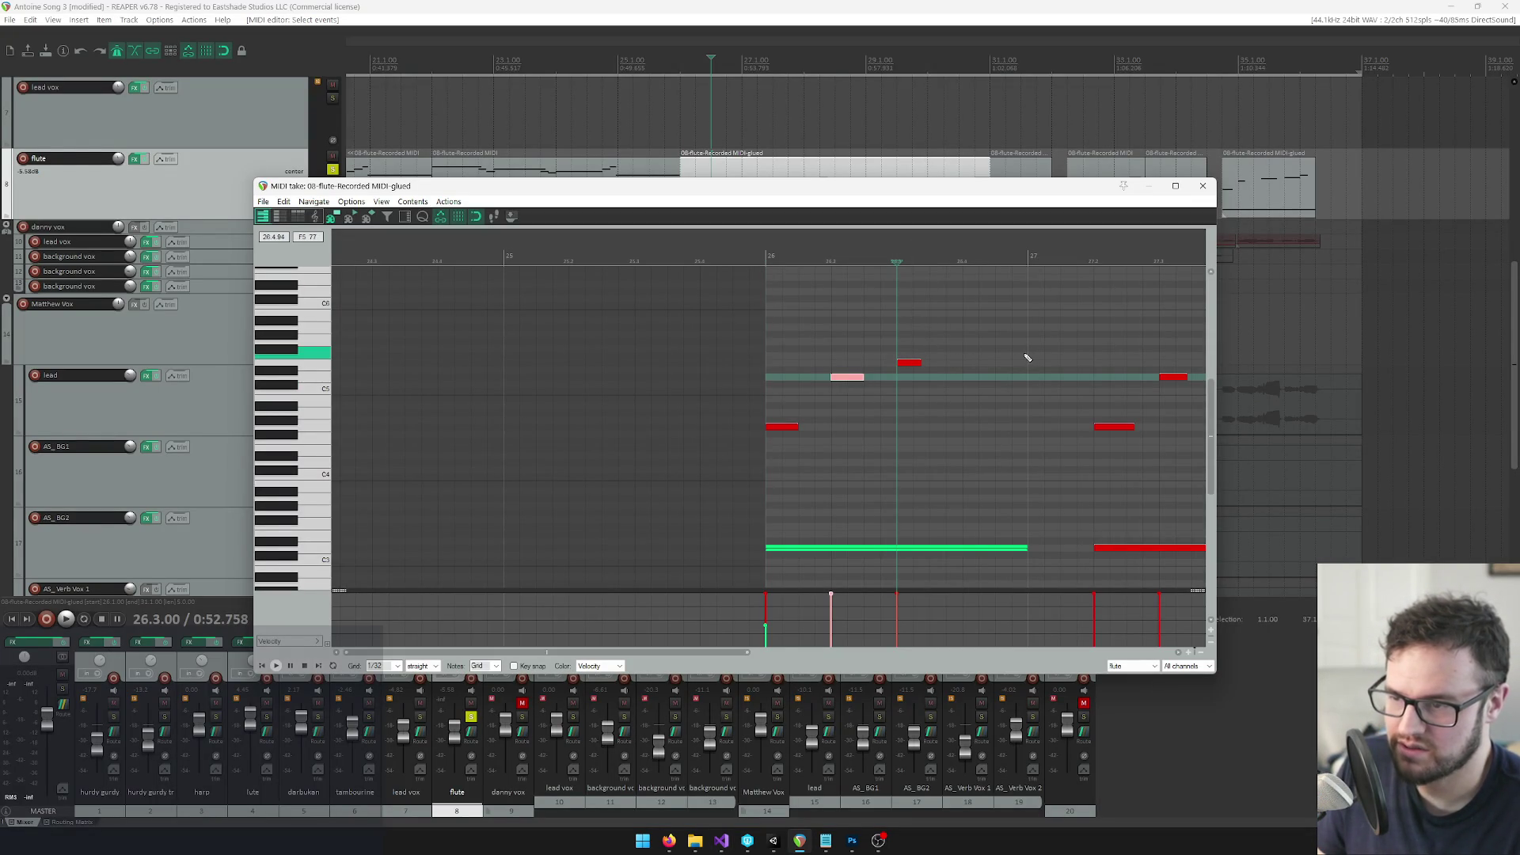
{"action": "key", "text": "alt+Tab"}
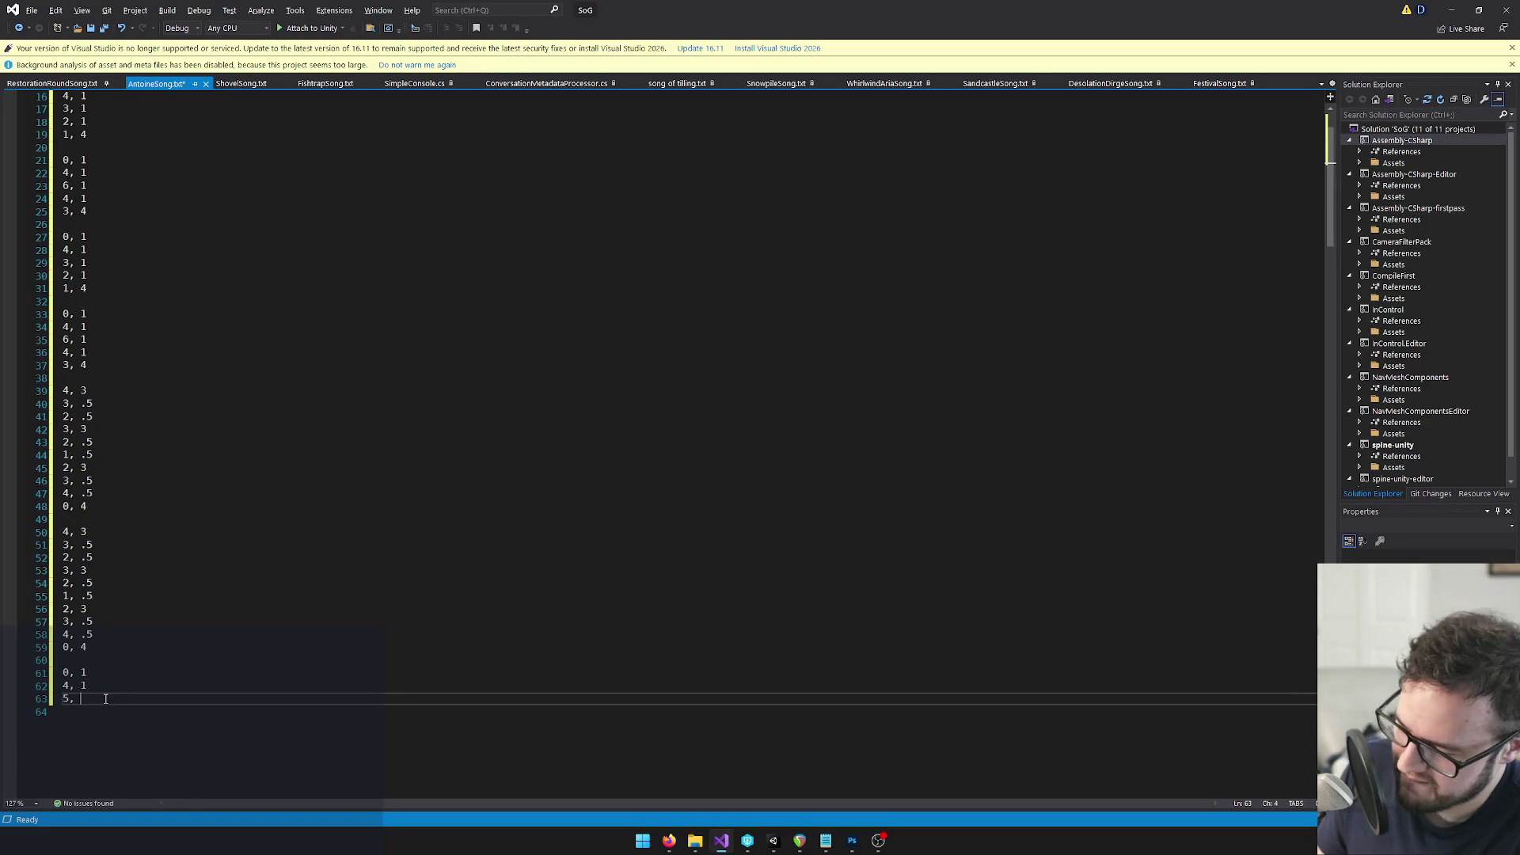
{"action": "type", "text": "3"}
{"action": "key", "text": "Return"}
Read the flute notes around beat 27.2 and check the last two entries against them
{"action": "key", "text": "alt+Tab"}
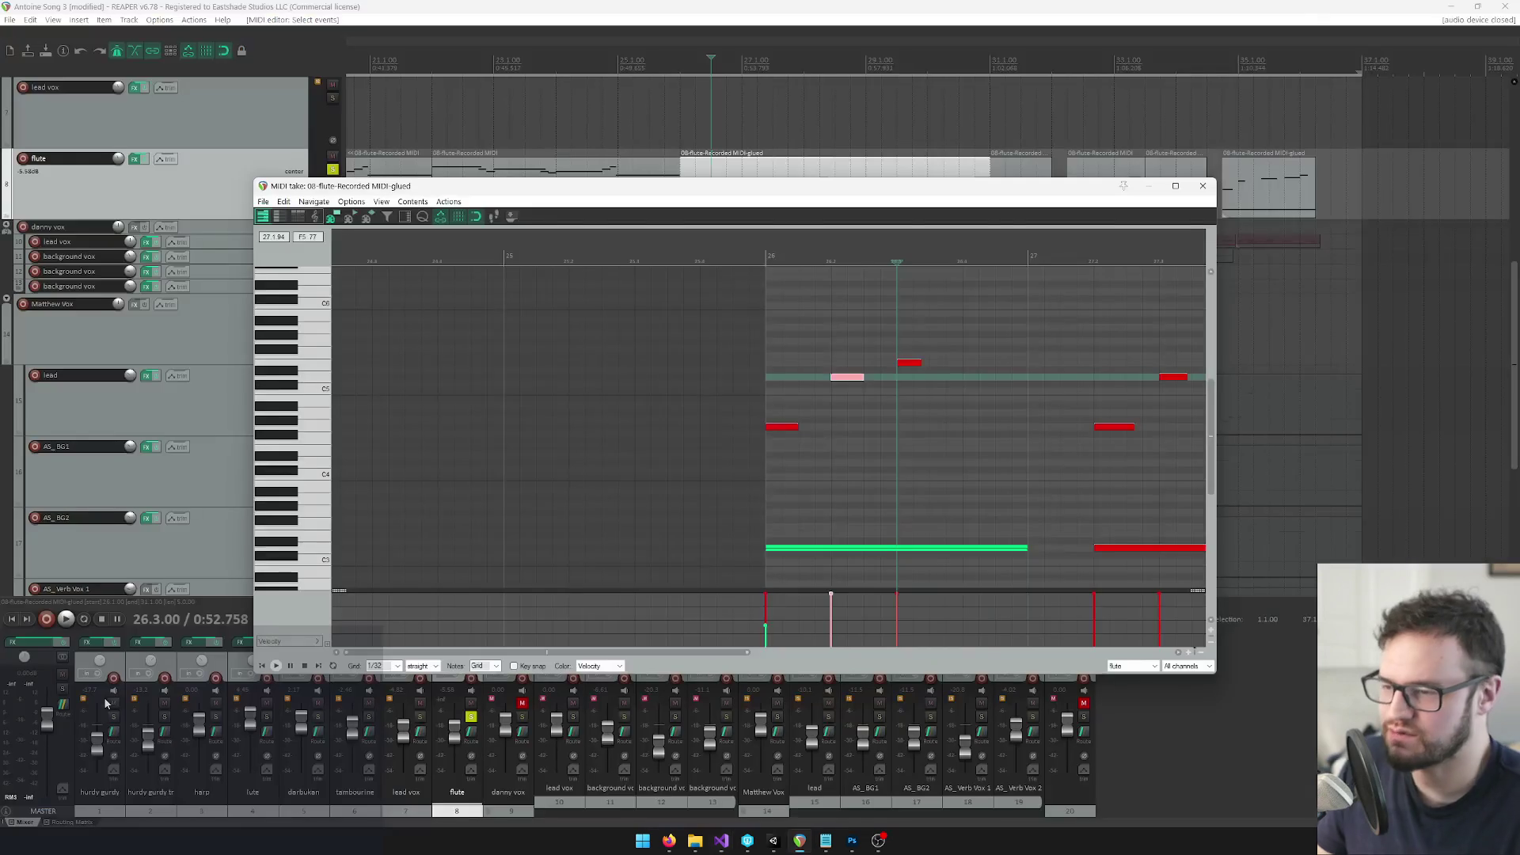
{"action": "left_click_drag", "start_coordinate": [988, 295], "coordinate": [953, 272]}
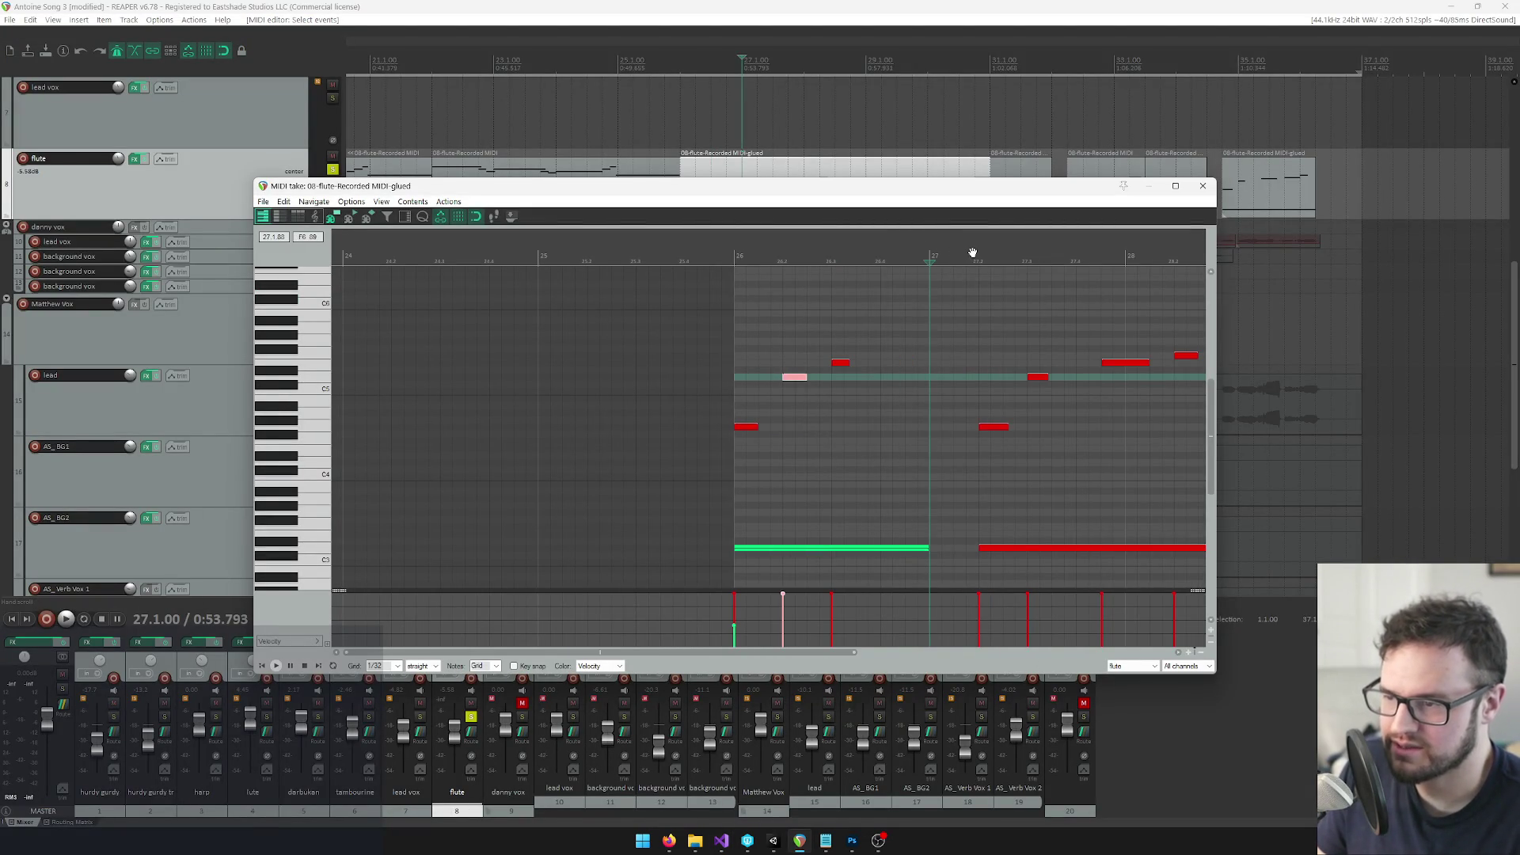
{"action": "left_click", "coordinate": [995, 278]}
{"action": "scroll", "coordinate": [1134, 384], "scroll_direction": "down", "scroll_amount": 2}
{"action": "scroll", "coordinate": [1134, 385], "scroll_direction": "down", "scroll_amount": 1}
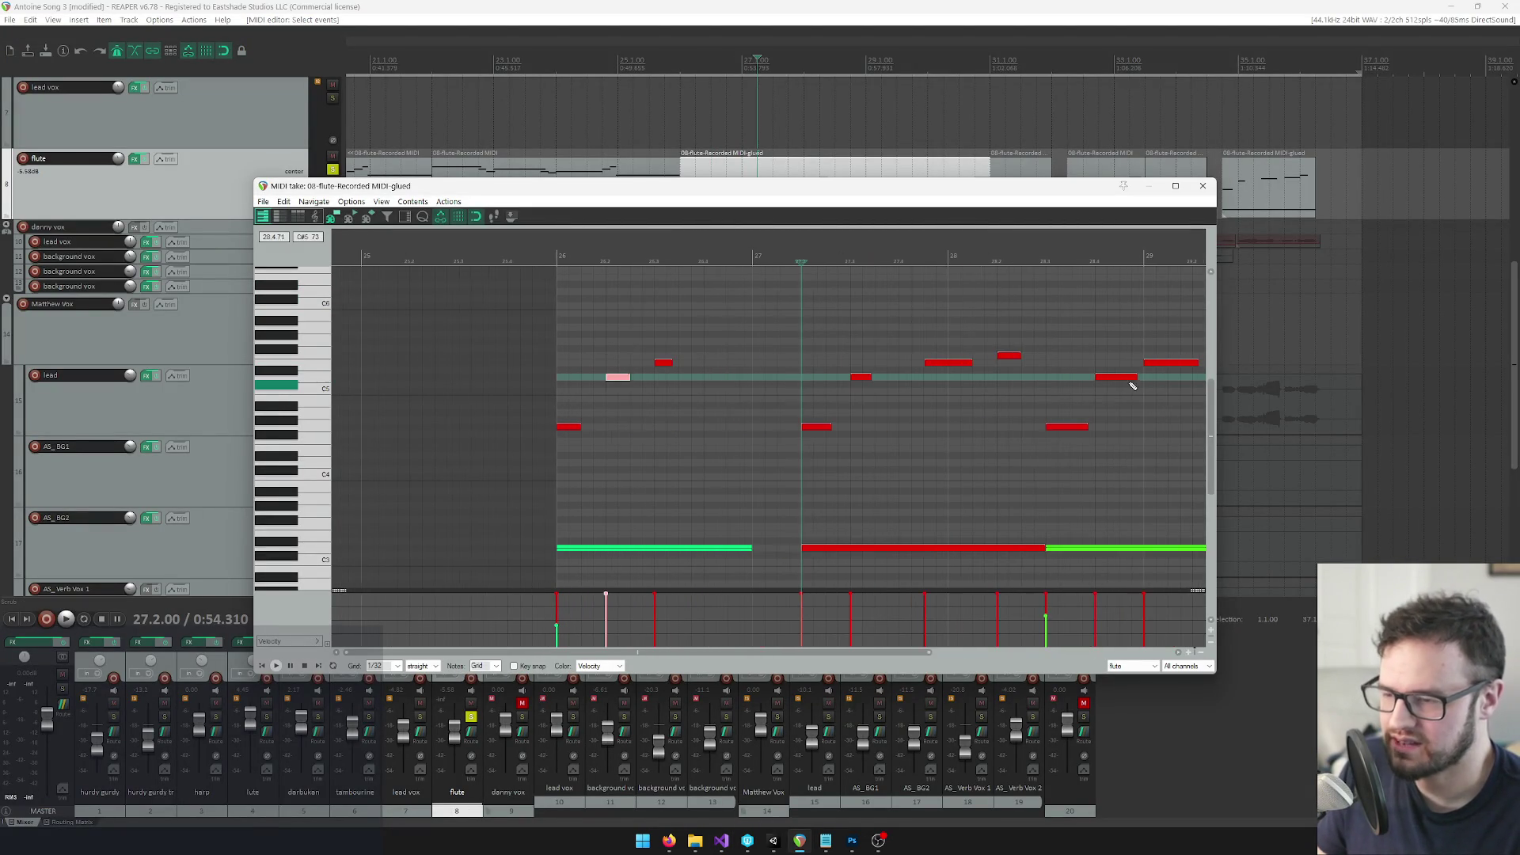
{"action": "key", "text": "alt+Tab"}
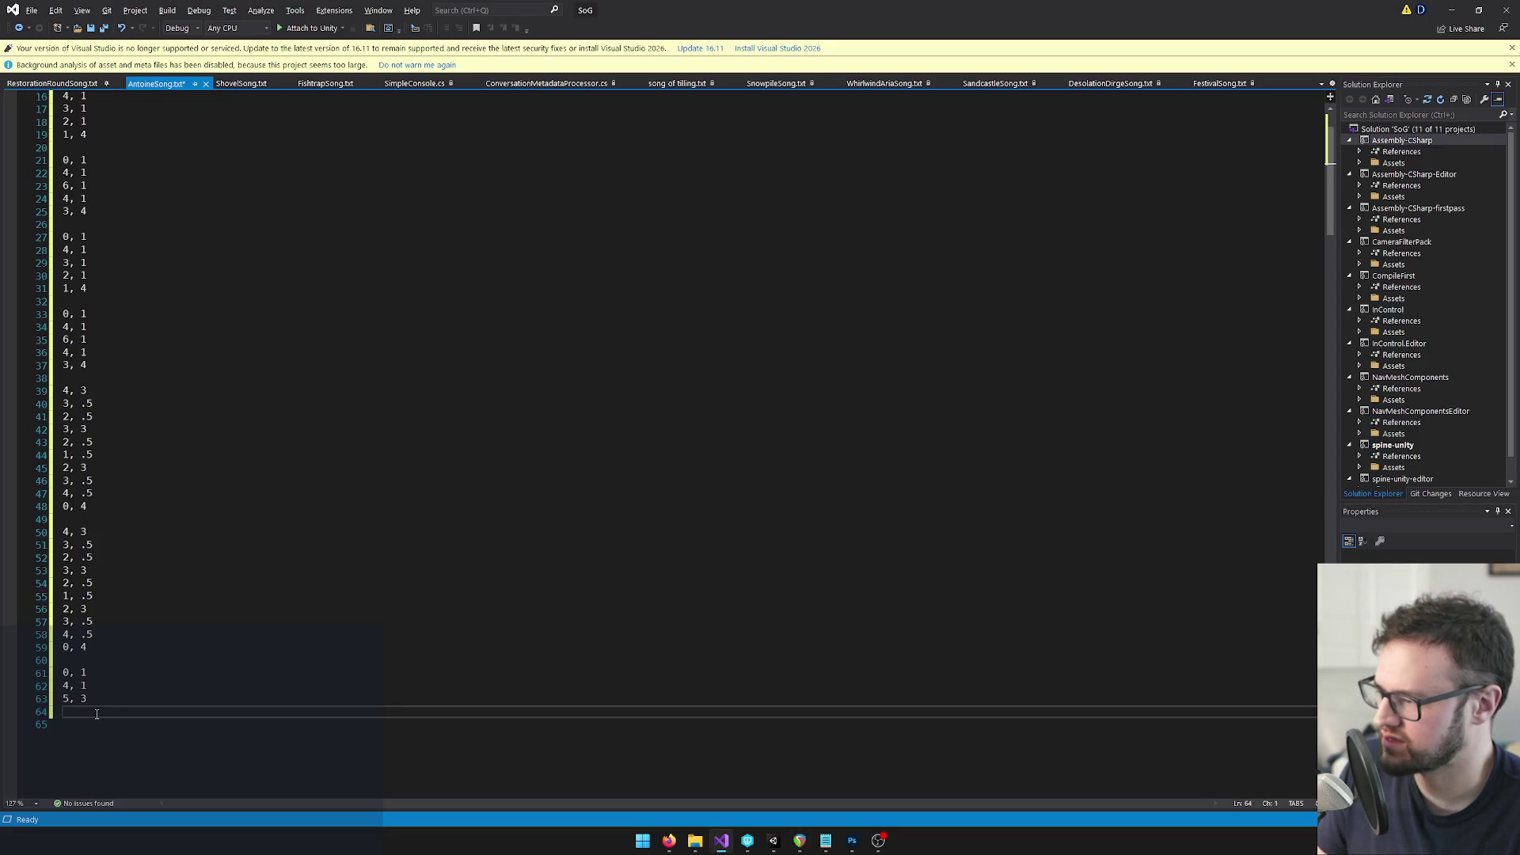
{"action": "key", "text": "alt+Tab"}
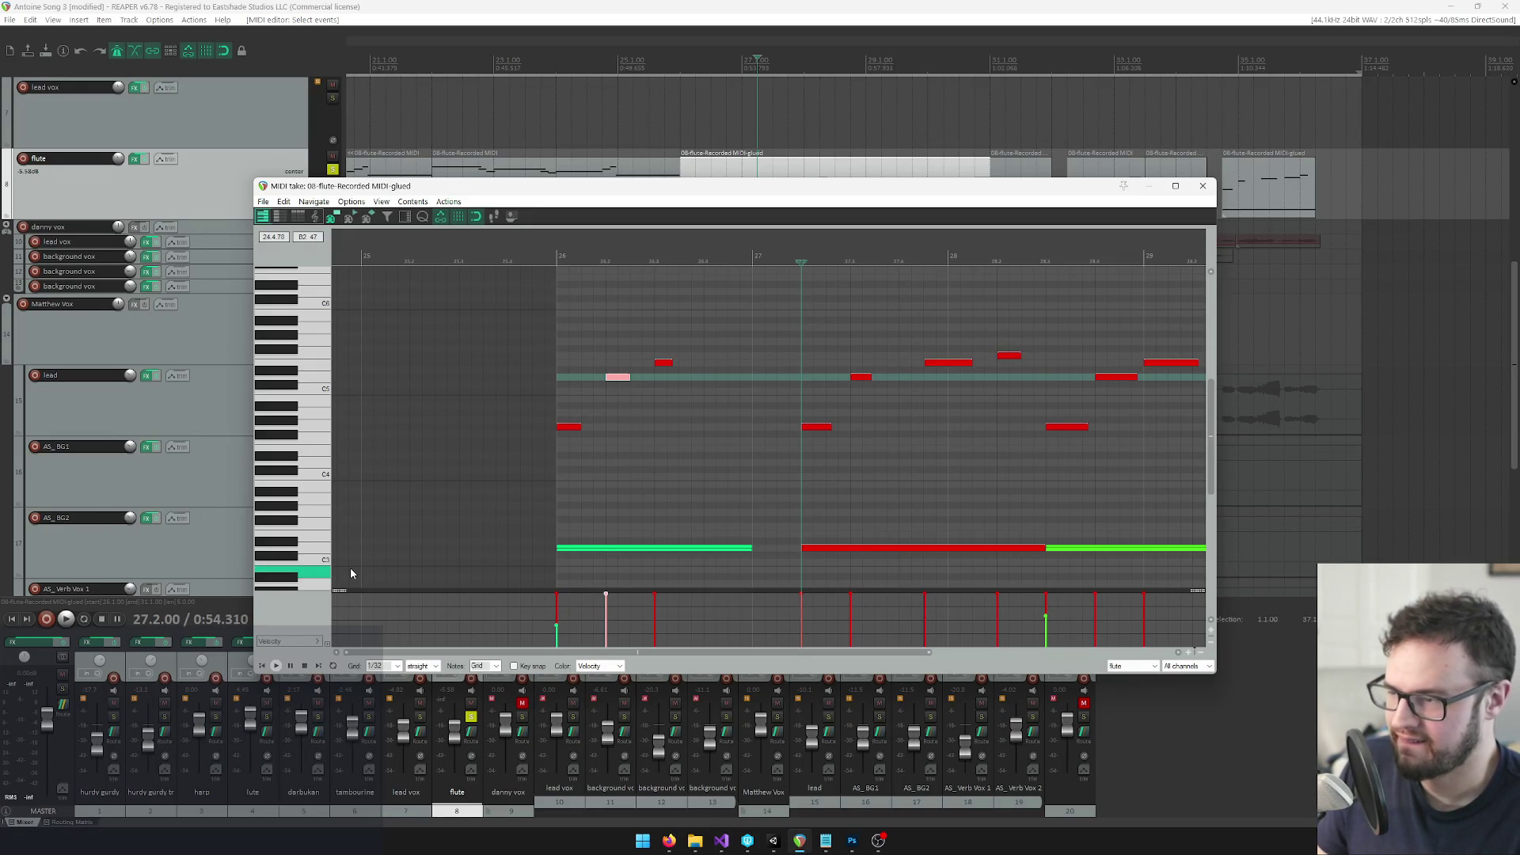
{"action": "key", "text": "Home"}
{"action": "left_click", "coordinate": [794, 259]}
{"action": "left_click", "coordinate": [813, 258]}
{"action": "key", "text": "alt+Tab"}
{"action": "left_click_drag", "start_coordinate": [87, 698], "coordinate": [62, 673]}
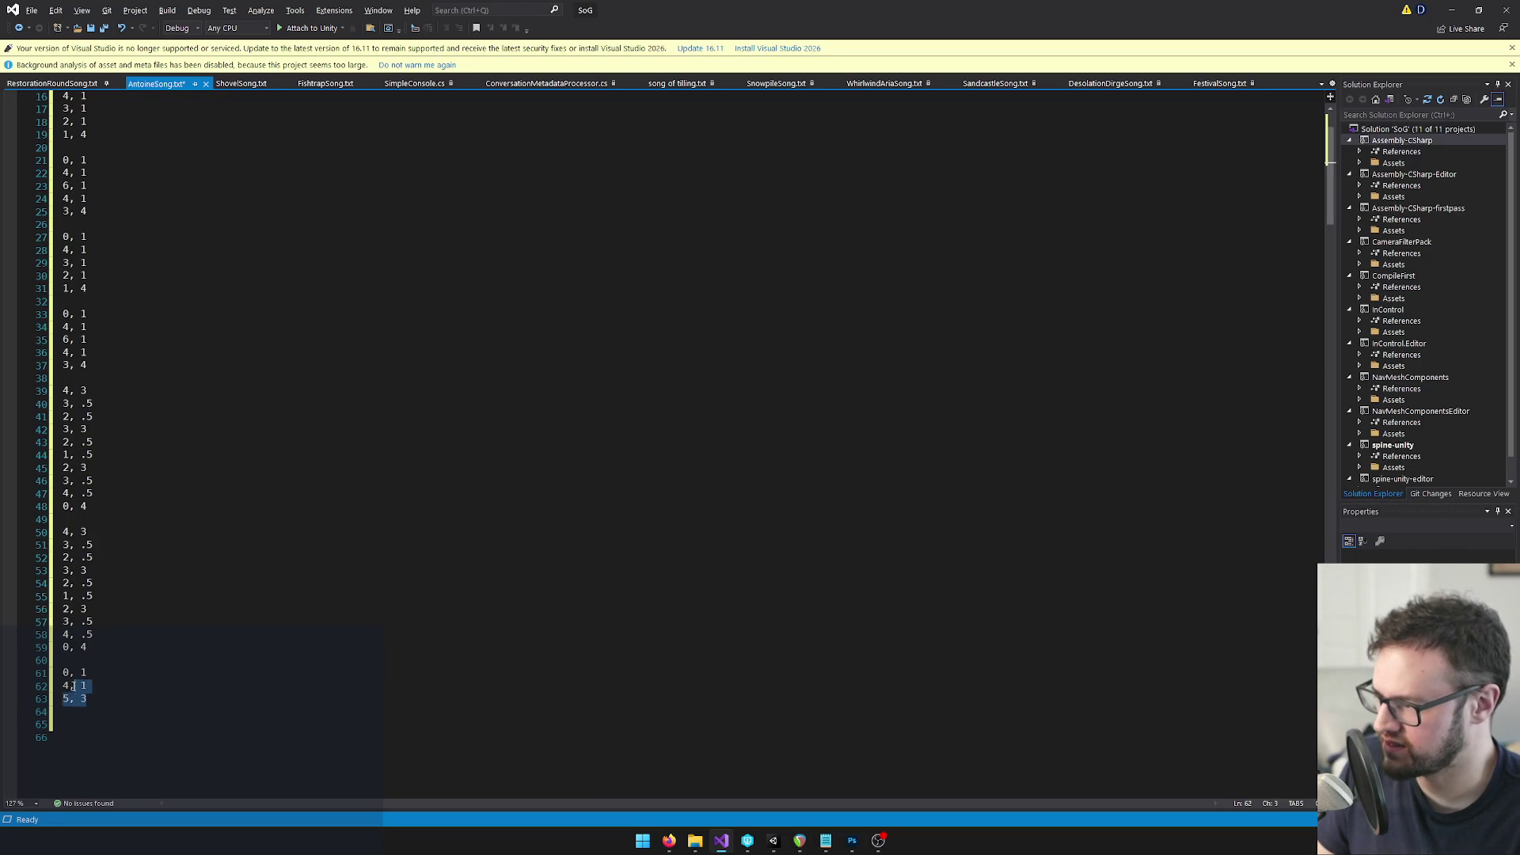
{"action": "left_click", "coordinate": [73, 722]}
{"action": "key", "text": "alt+Tab"}
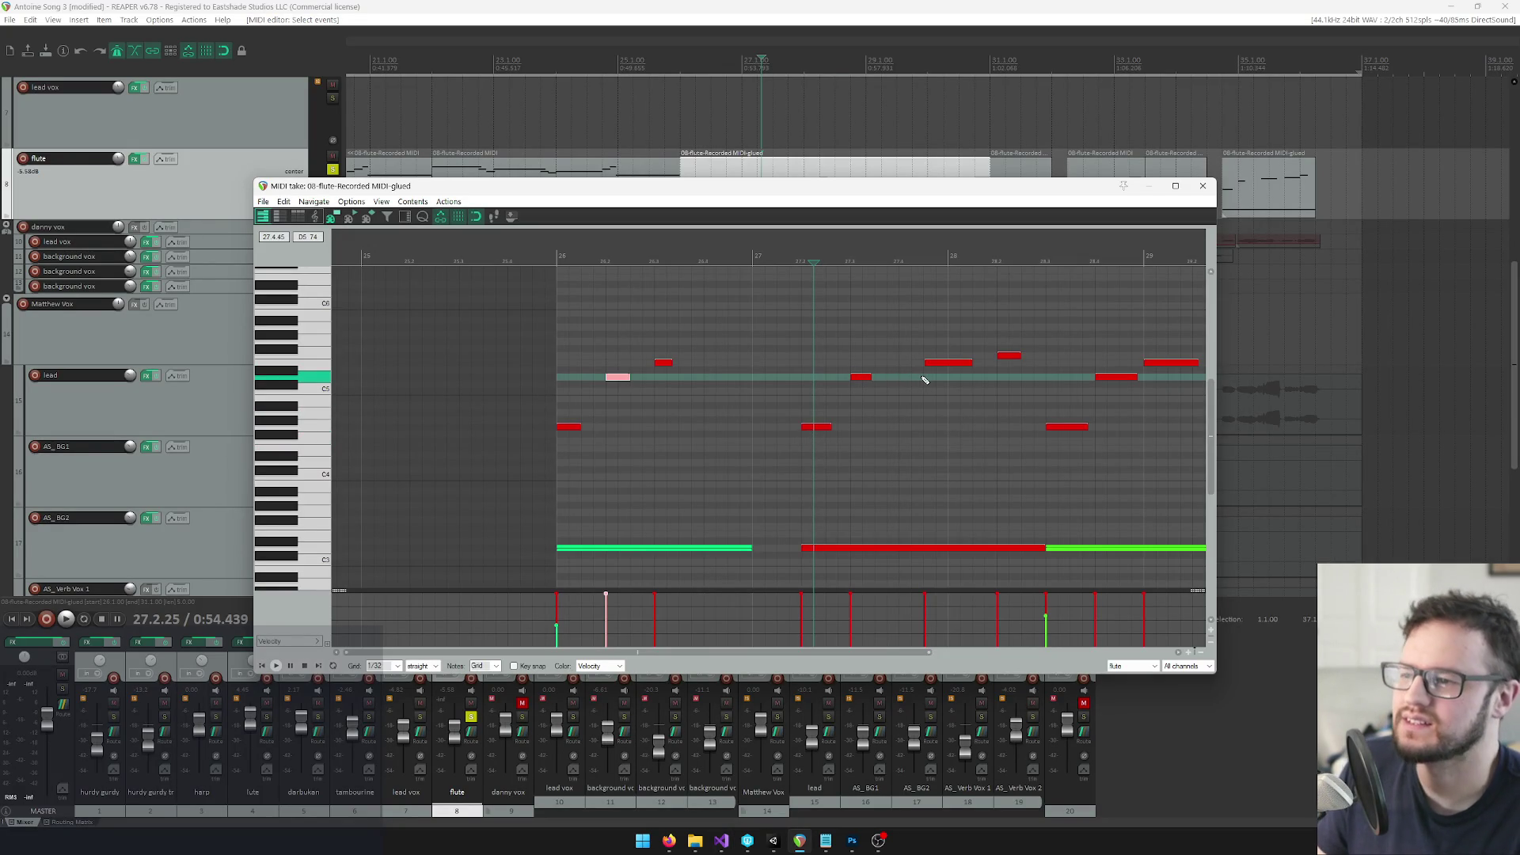
Compare the flute notes at beats 27.4.50 and 28.1.50 with the entries, going to line 67's duration
{"action": "key", "text": "alt+Tab"}
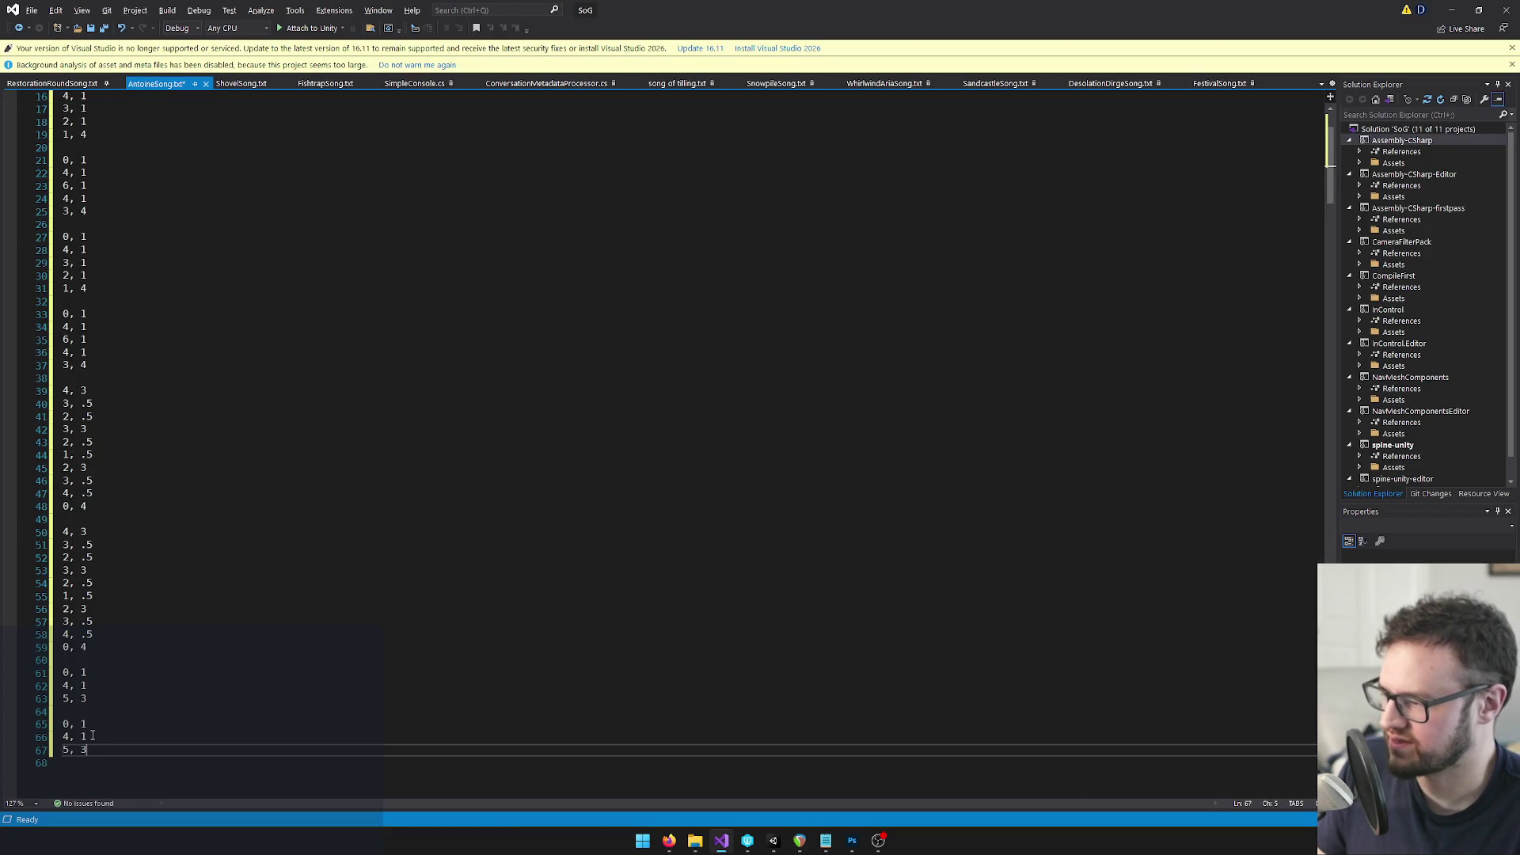
{"action": "key", "text": "alt+Tab"}
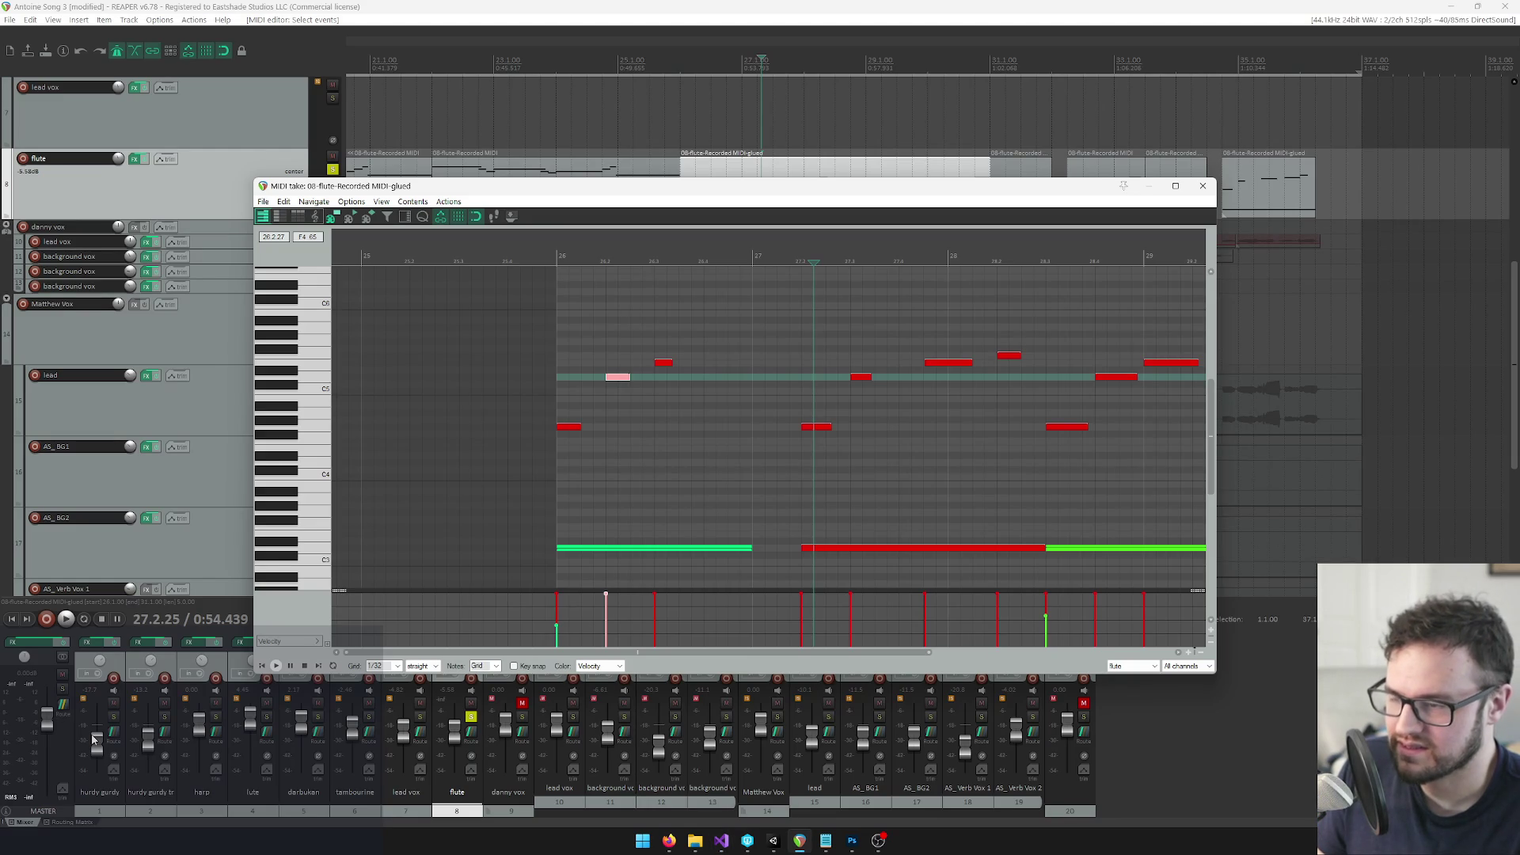
{"action": "key", "text": "alt+Tab"}
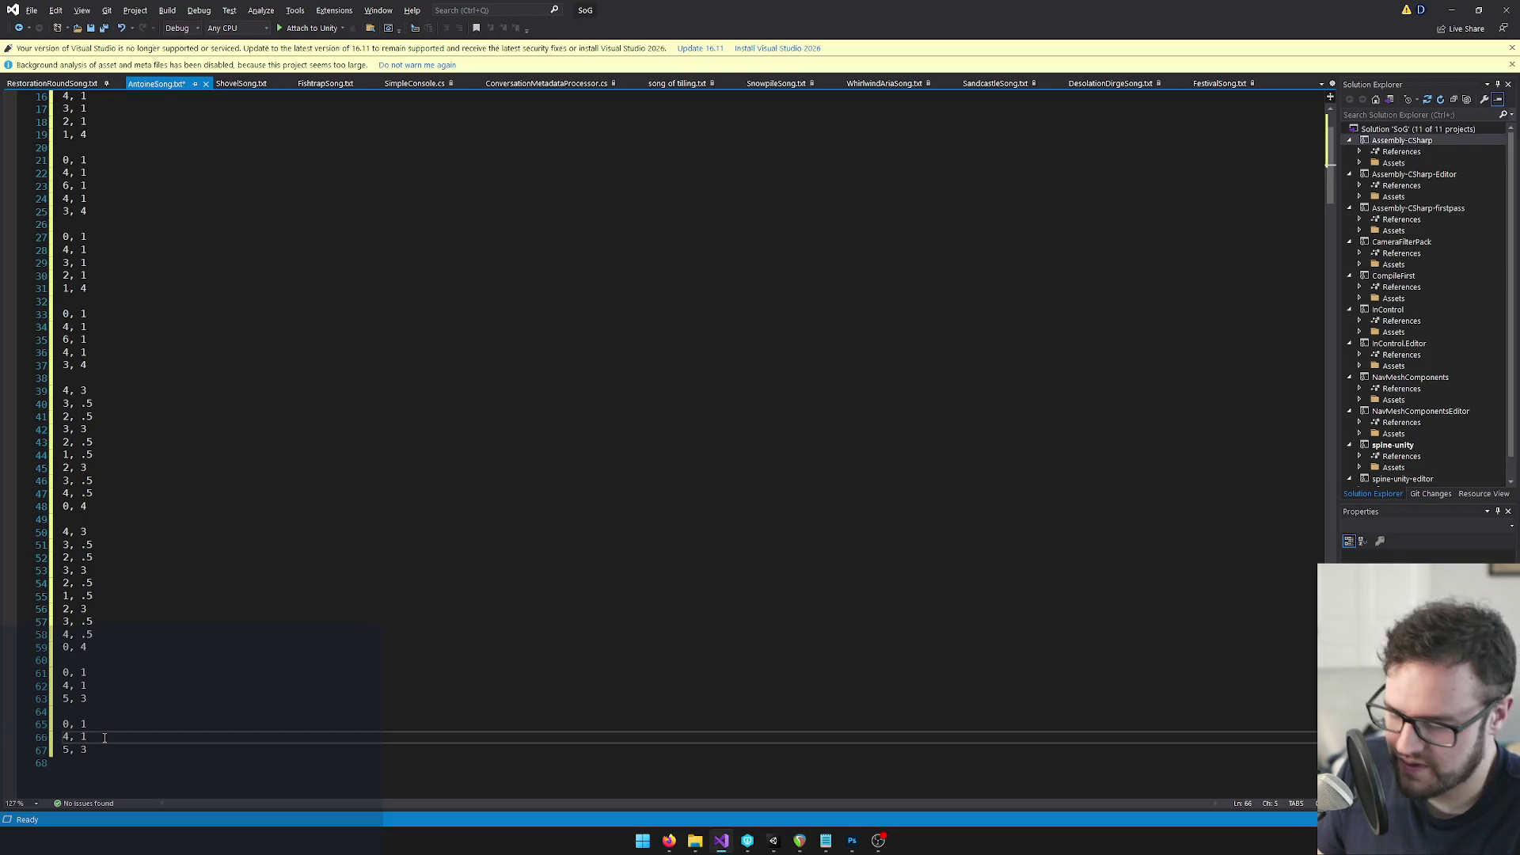
{"action": "key", "text": "alt+Tab"}
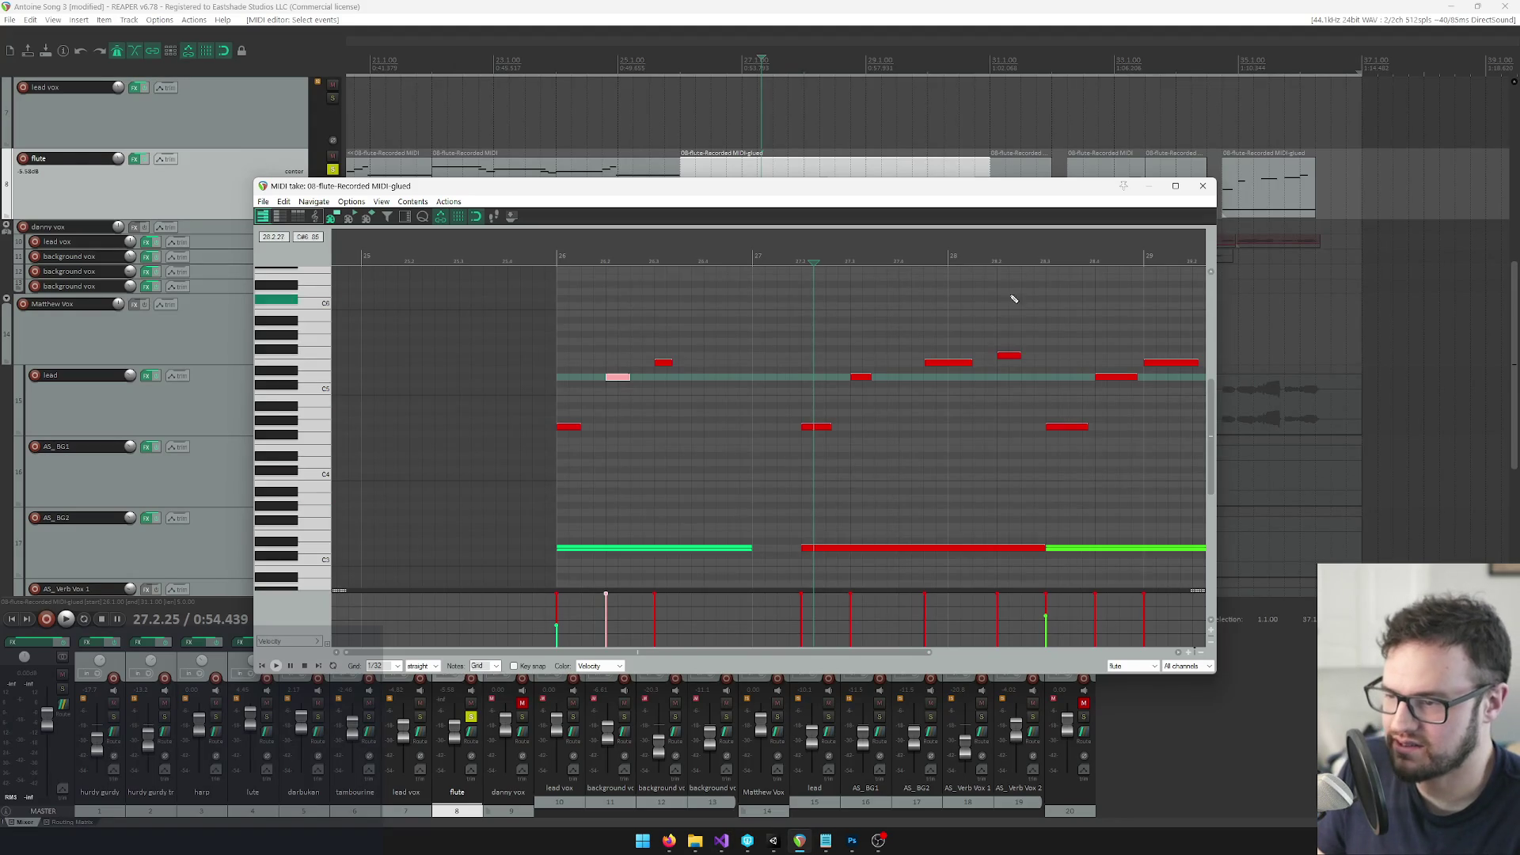
{"action": "left_click", "coordinate": [930, 248]}
{"action": "left_click", "coordinate": [924, 248]}
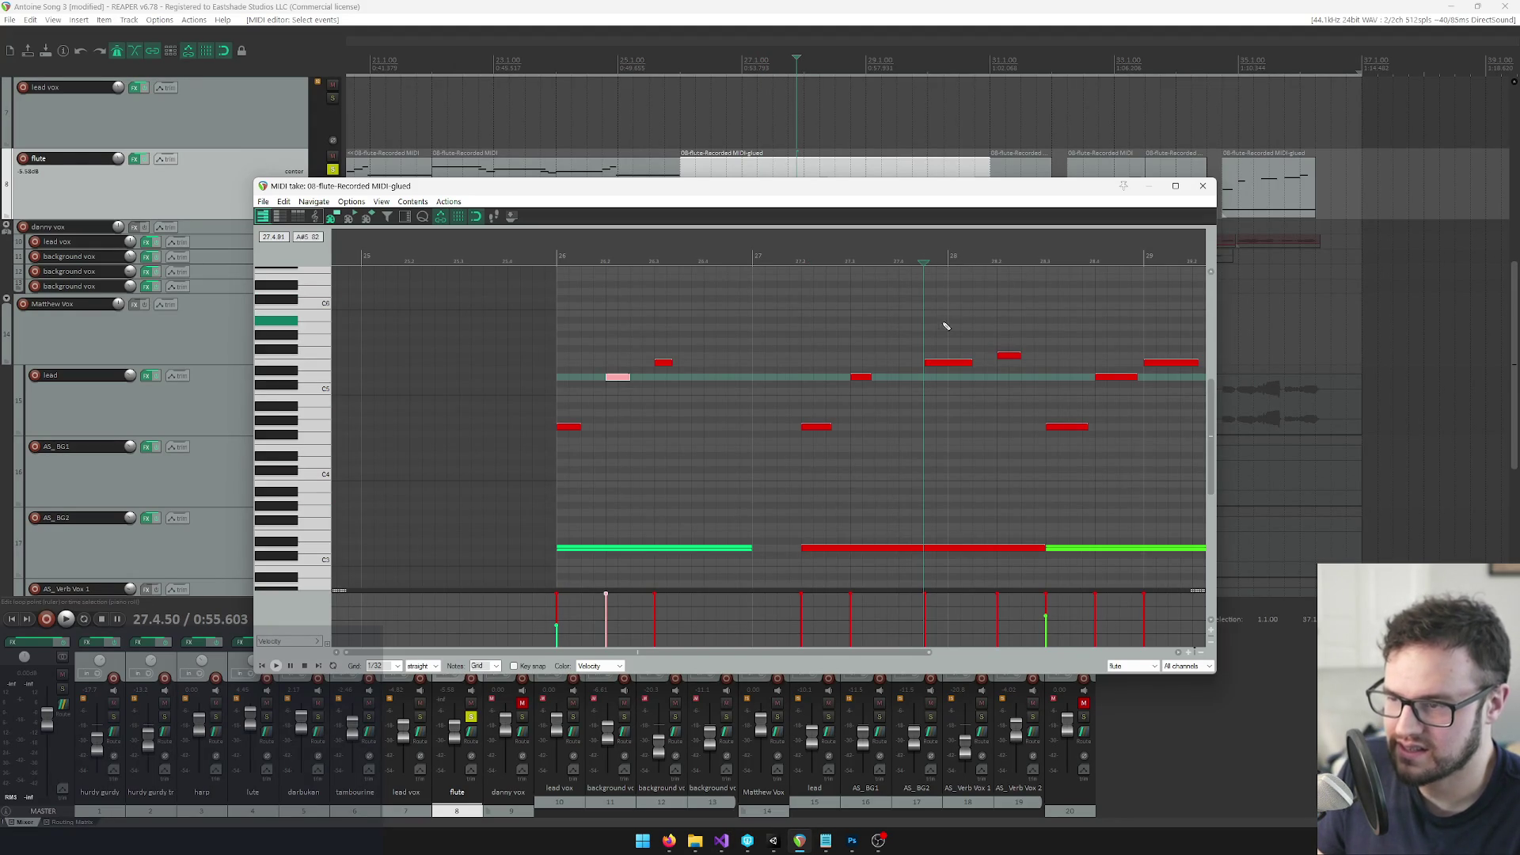
{"action": "left_click", "coordinate": [974, 255]}
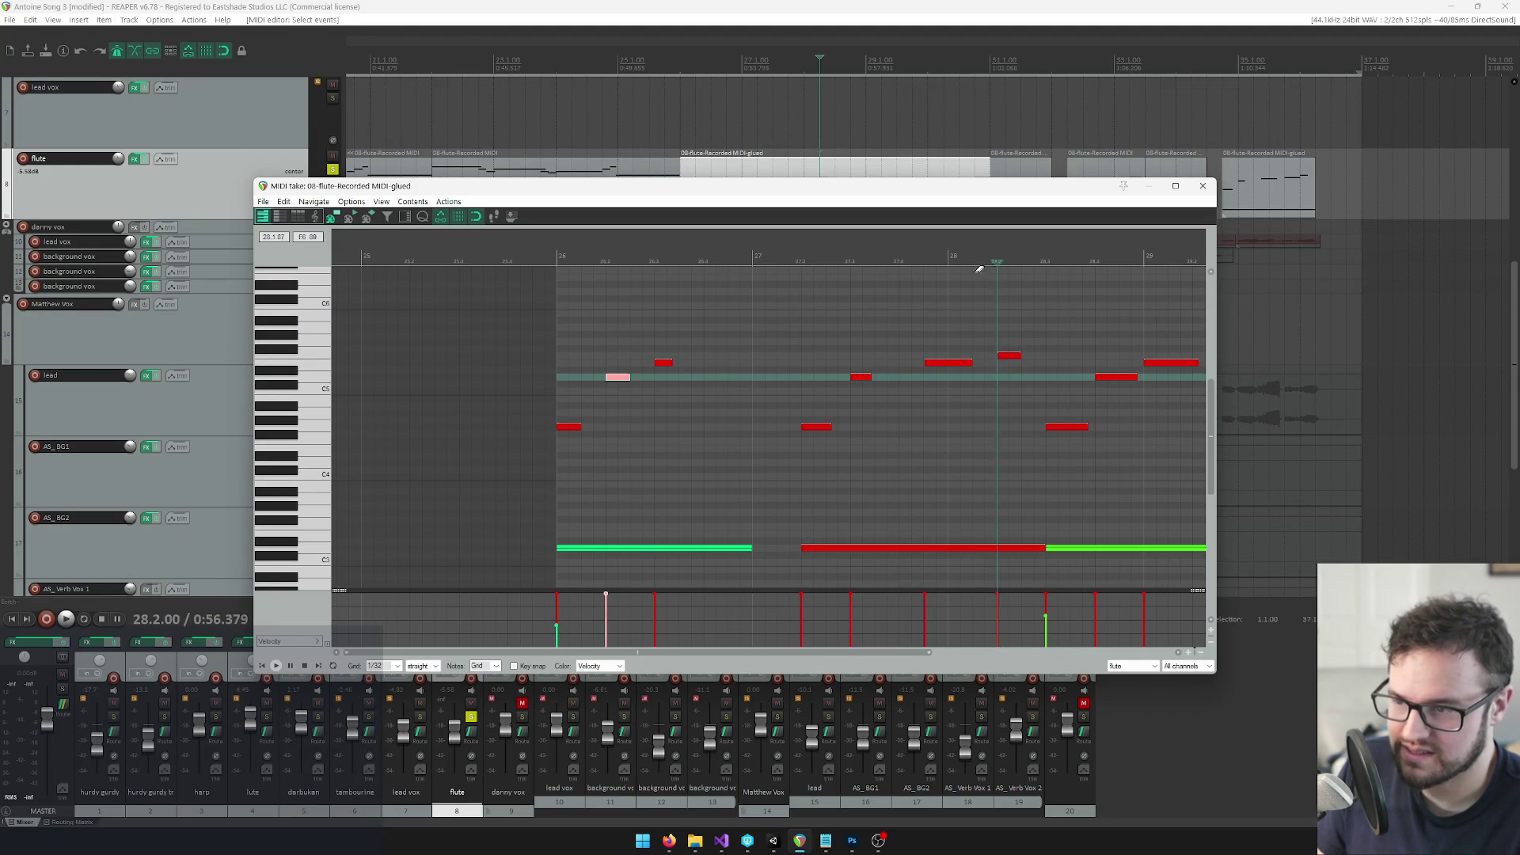
{"action": "key", "text": "alt+Tab"}
{"action": "left_click", "coordinate": [100, 748]}
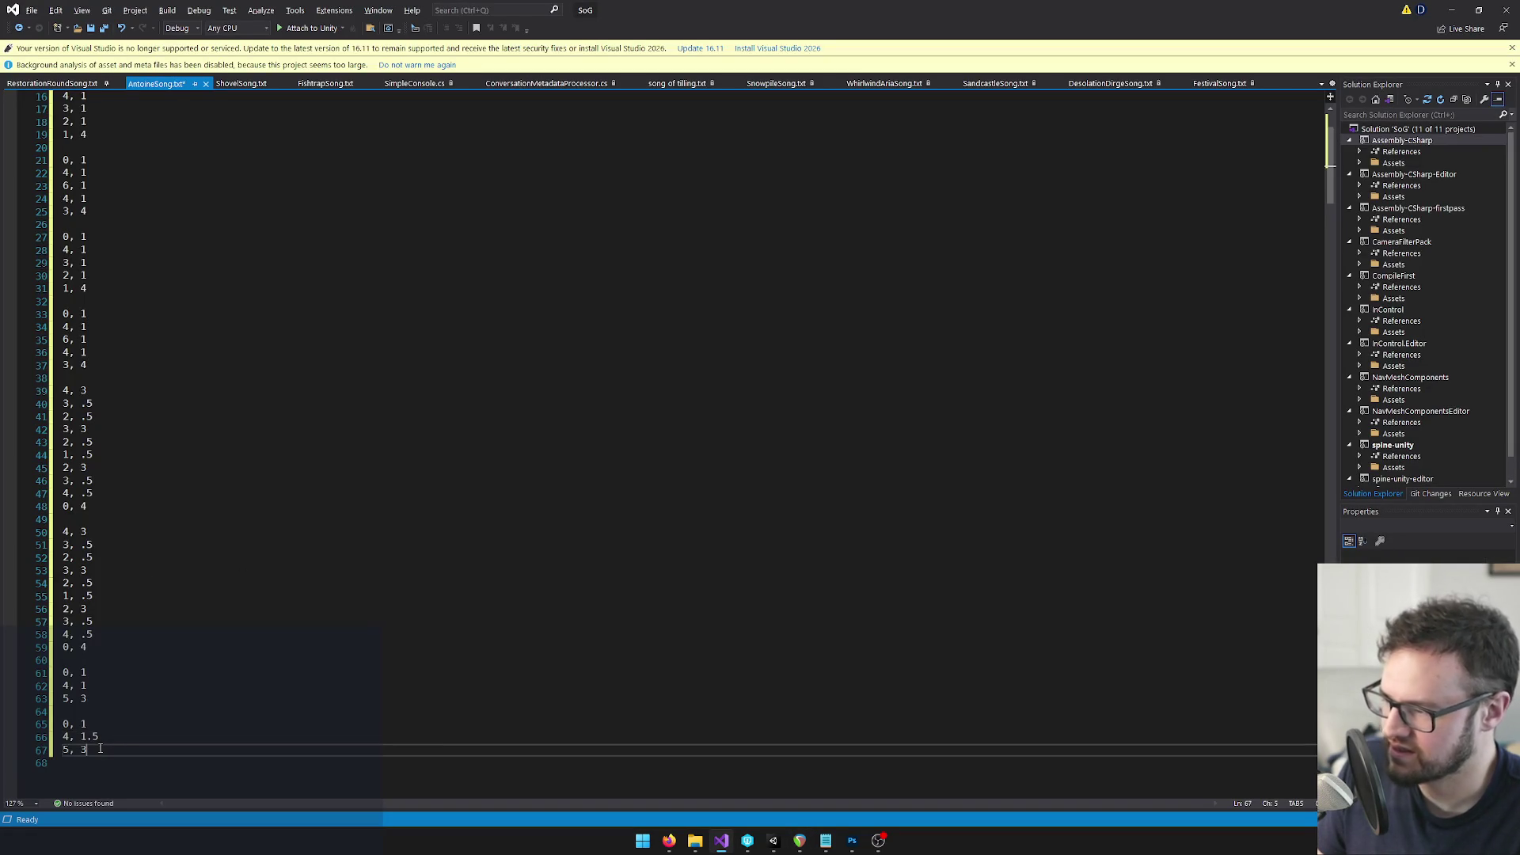
Read the F5 note's length and add a 6, 1 entry after 5, 1.5
{"action": "key", "text": "alt+Tab"}
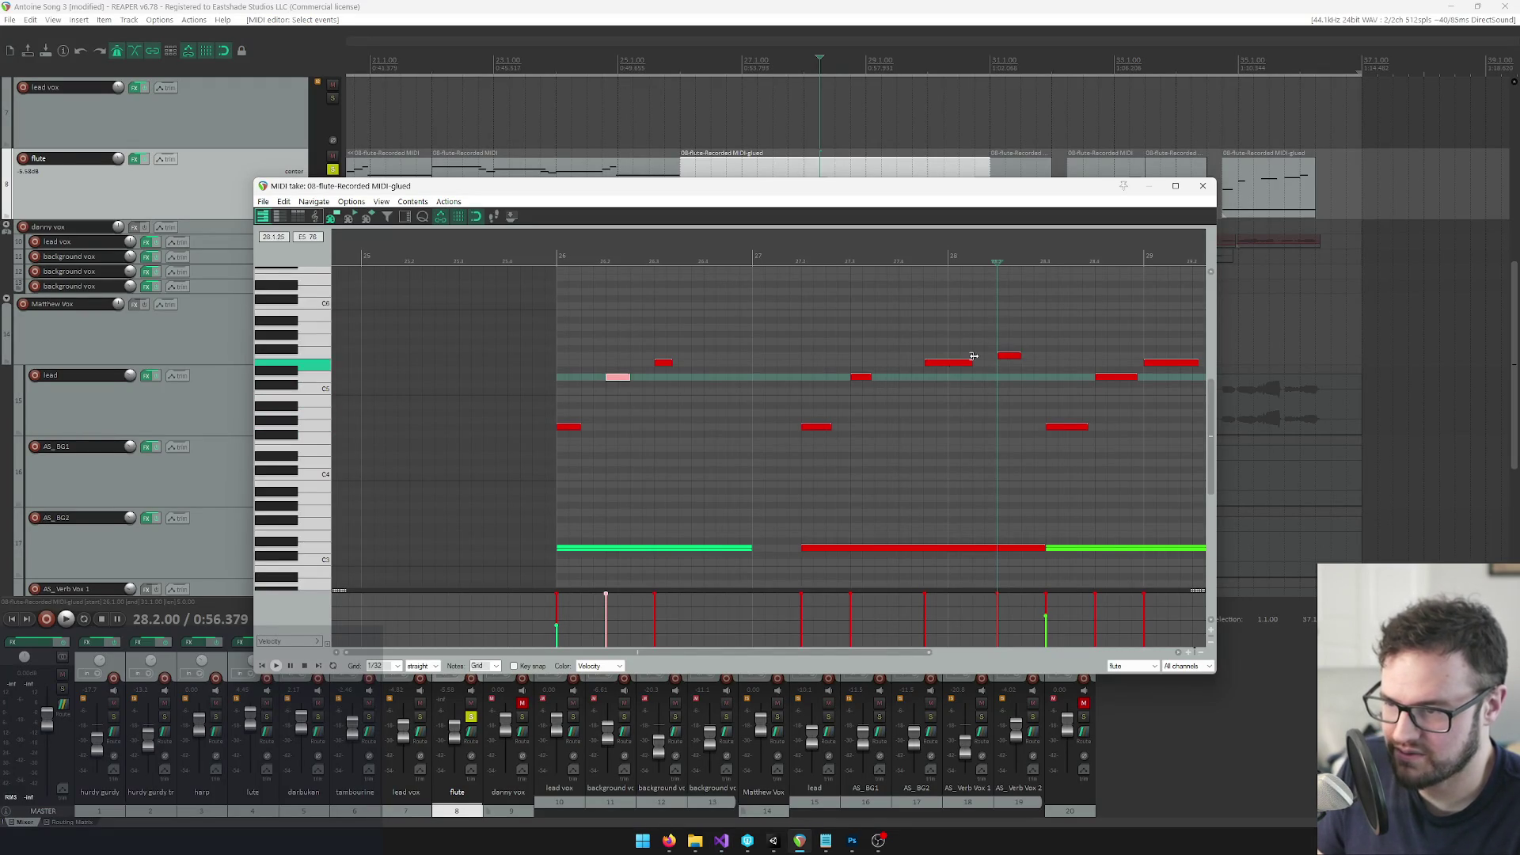
{"action": "scroll", "coordinate": [1052, 359], "scroll_direction": "up", "scroll_amount": 1}
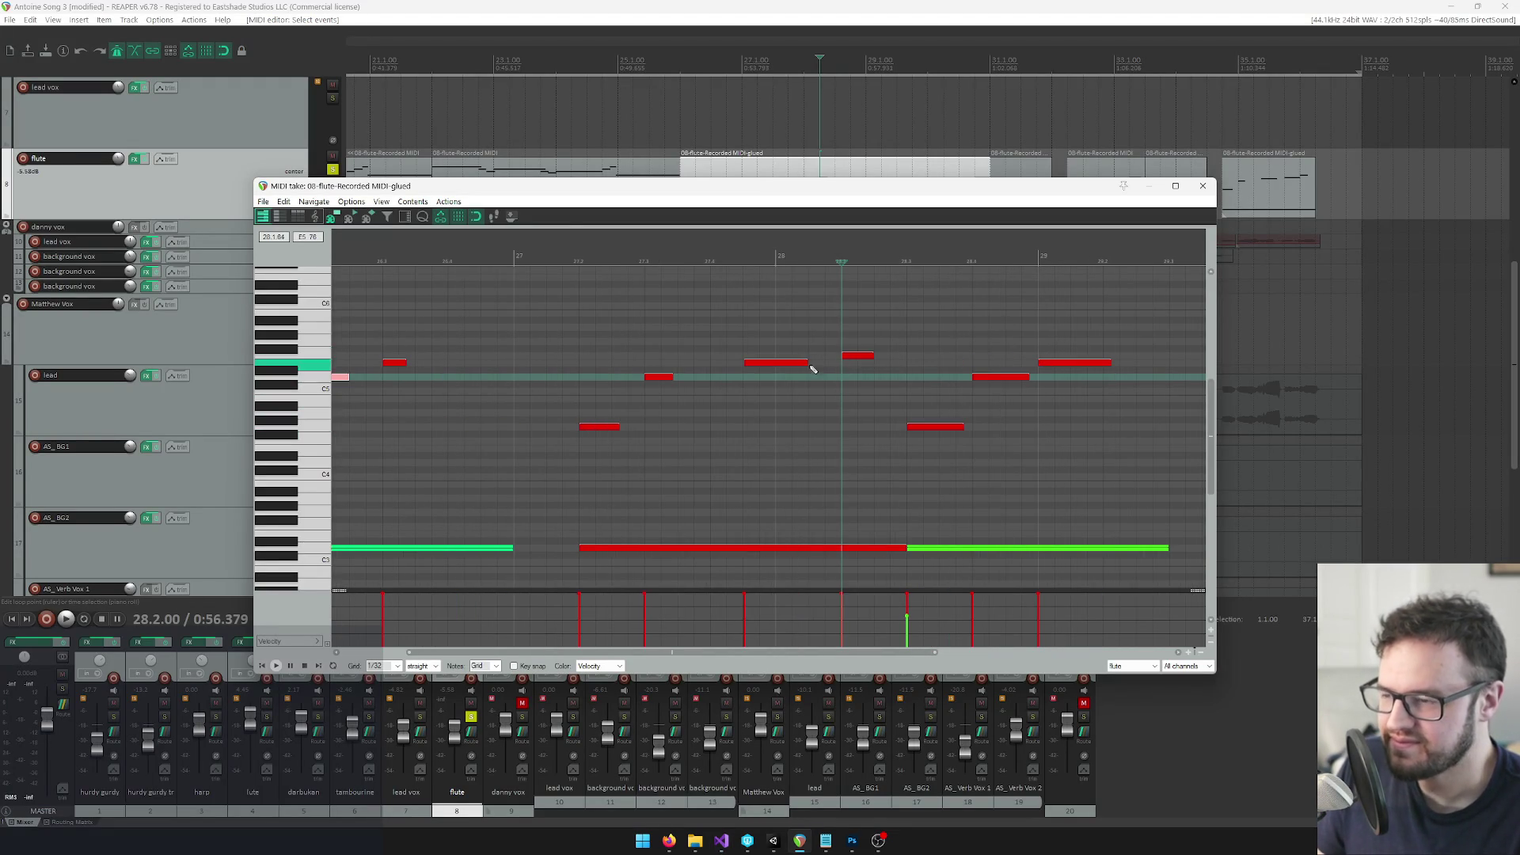
{"action": "left_click", "coordinate": [865, 359]}
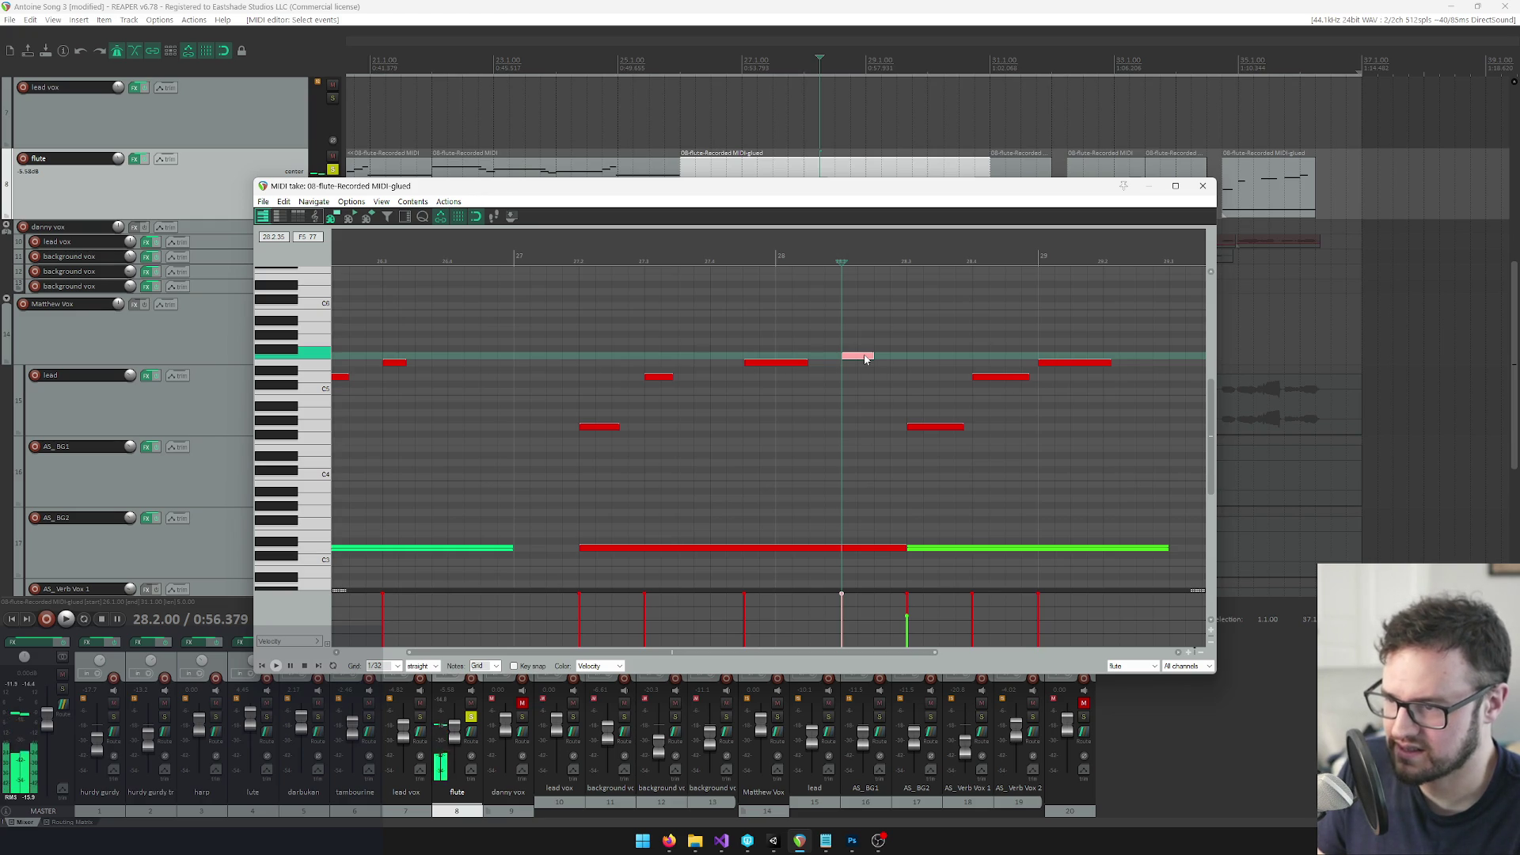
{"action": "key", "text": "alt+Tab"}
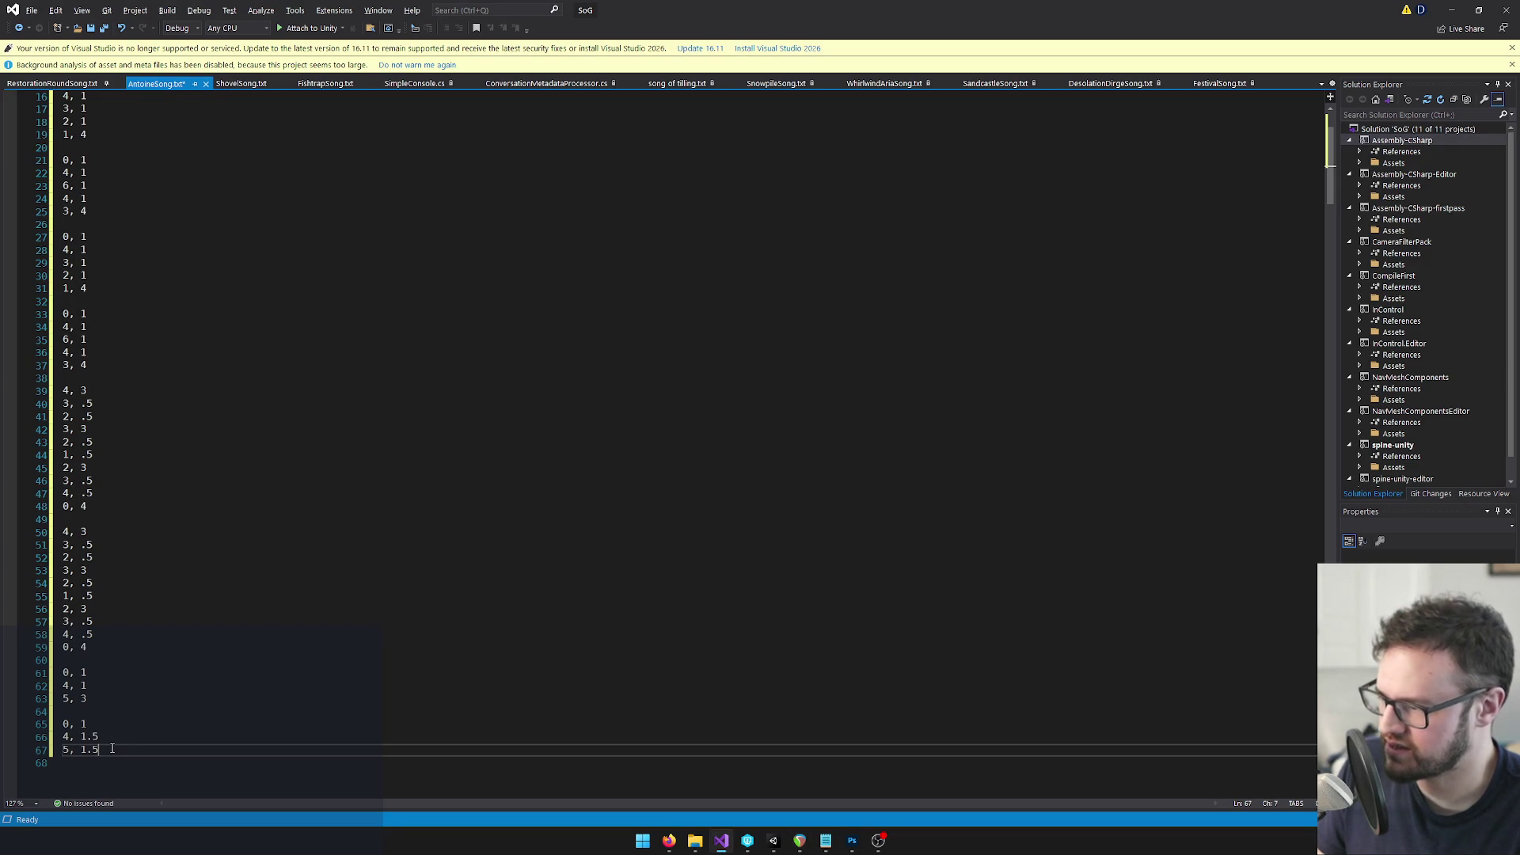
{"action": "key", "text": "Return"}
{"action": "type", "text": "6"}
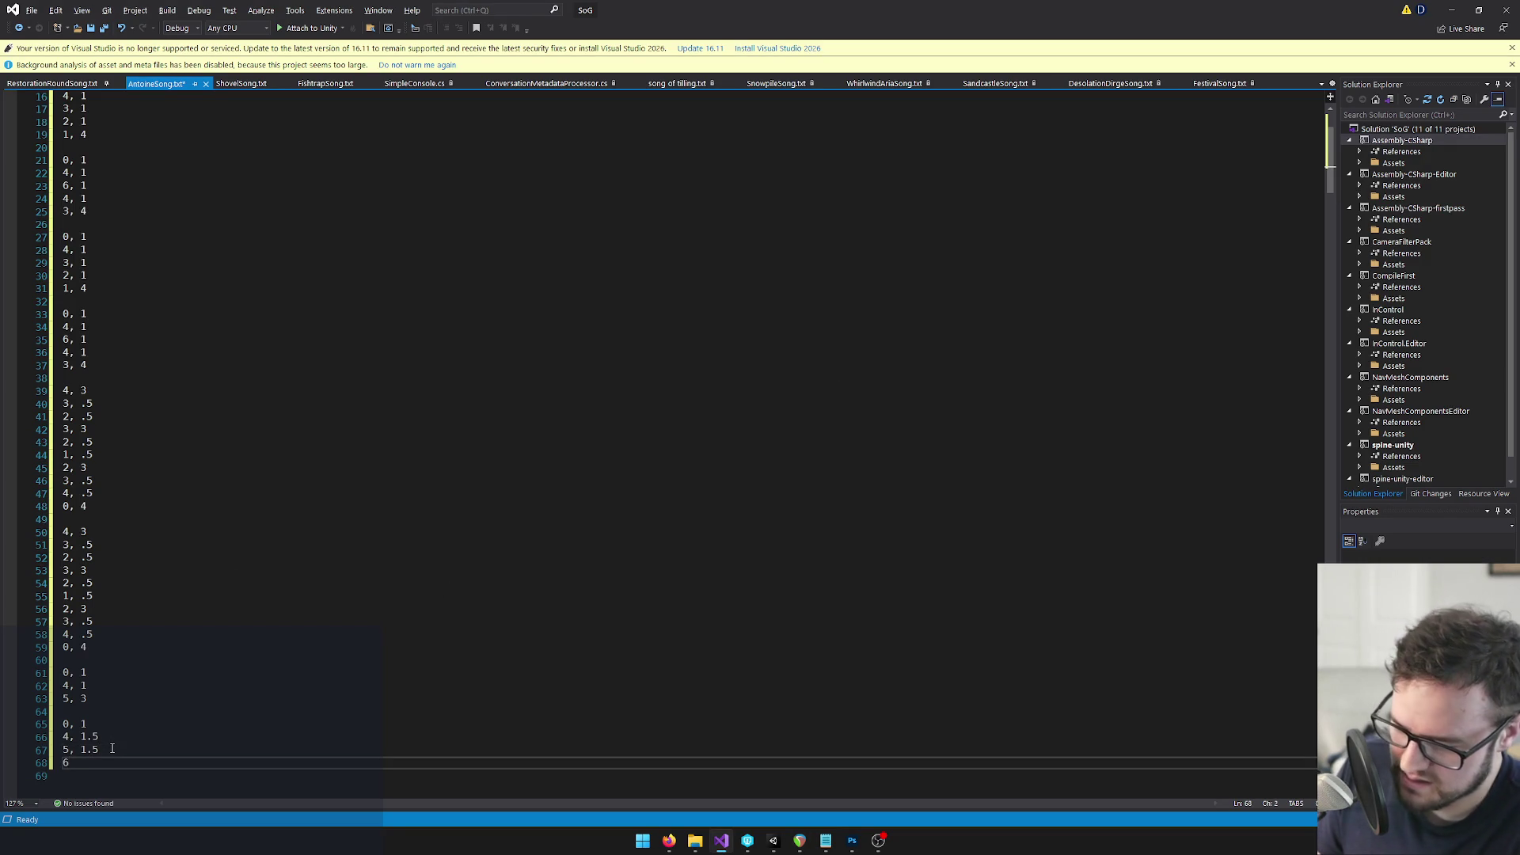
{"action": "type", "text": "1"}
{"action": "key", "text": "Return"}
Check the notes at beat 28.3 and add the 0, 1 and 4, 1 entries
{"action": "key", "text": "alt+Tab"}
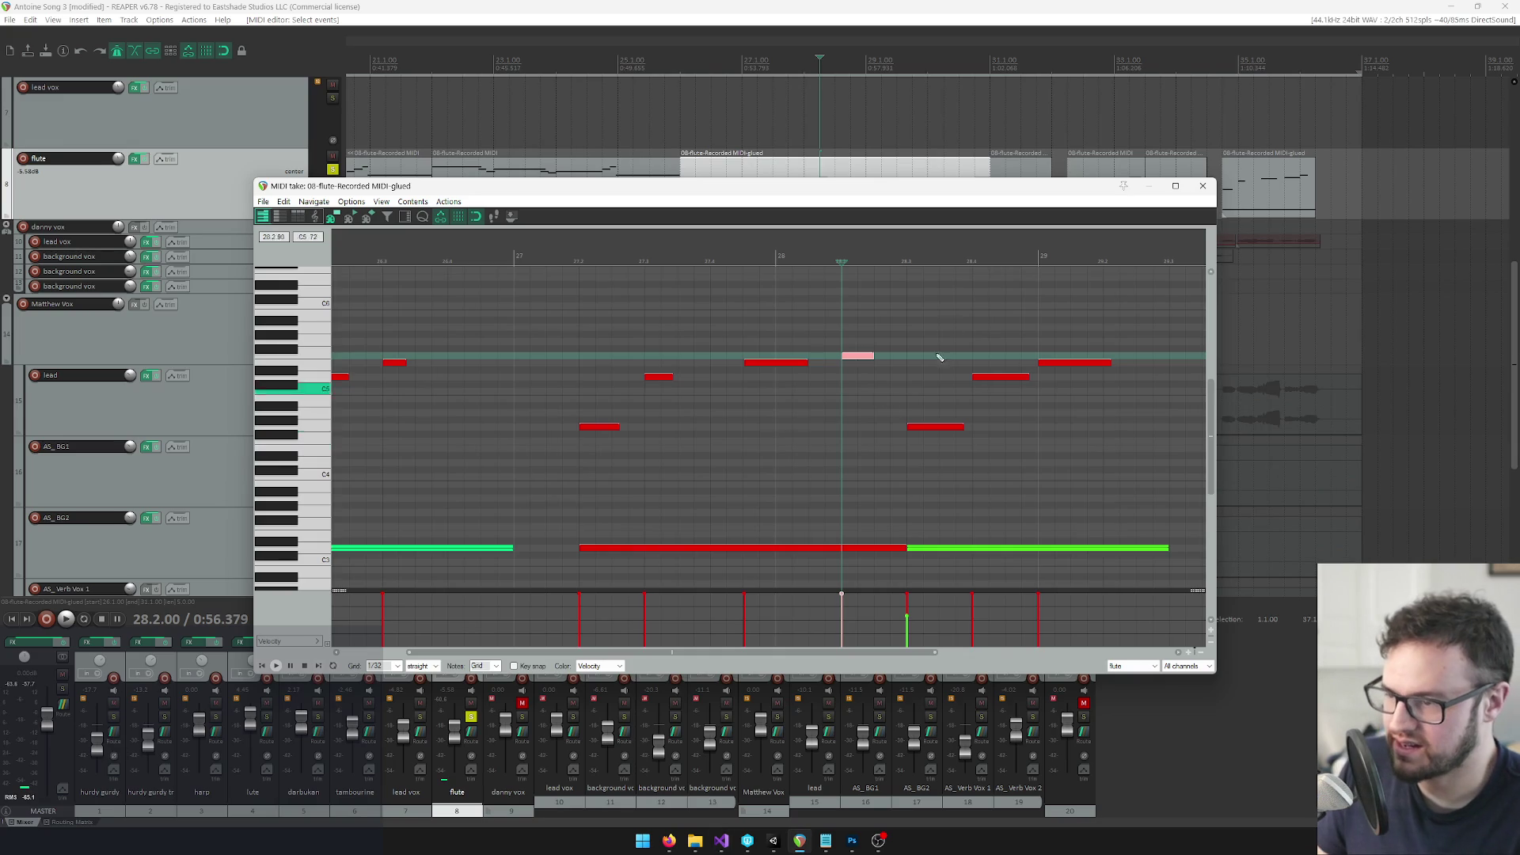
{"action": "left_click", "coordinate": [903, 259]}
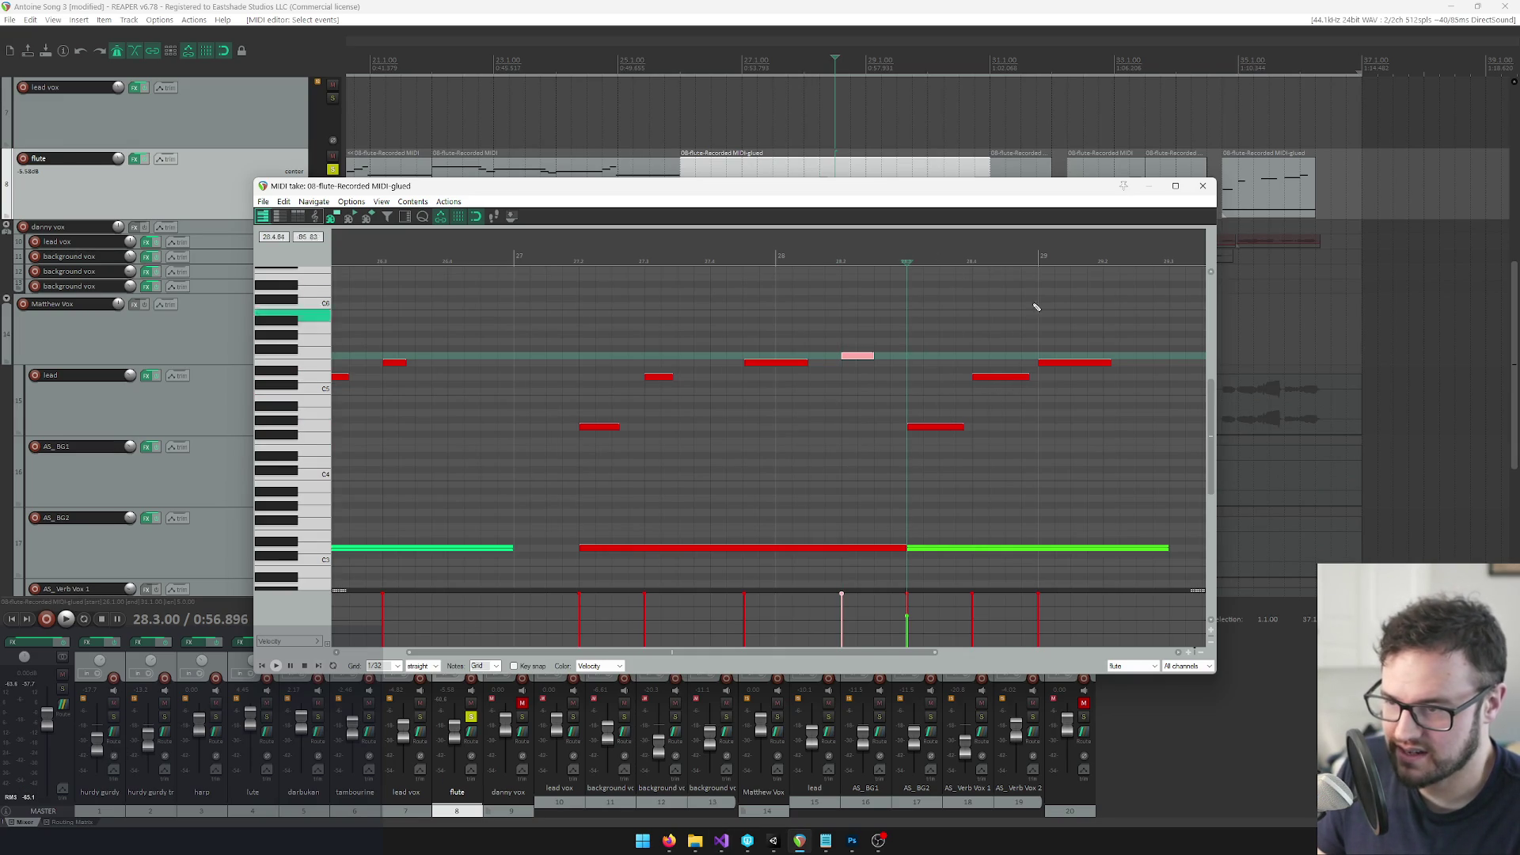
{"action": "scroll", "coordinate": [959, 369], "scroll_direction": "down", "scroll_amount": 2}
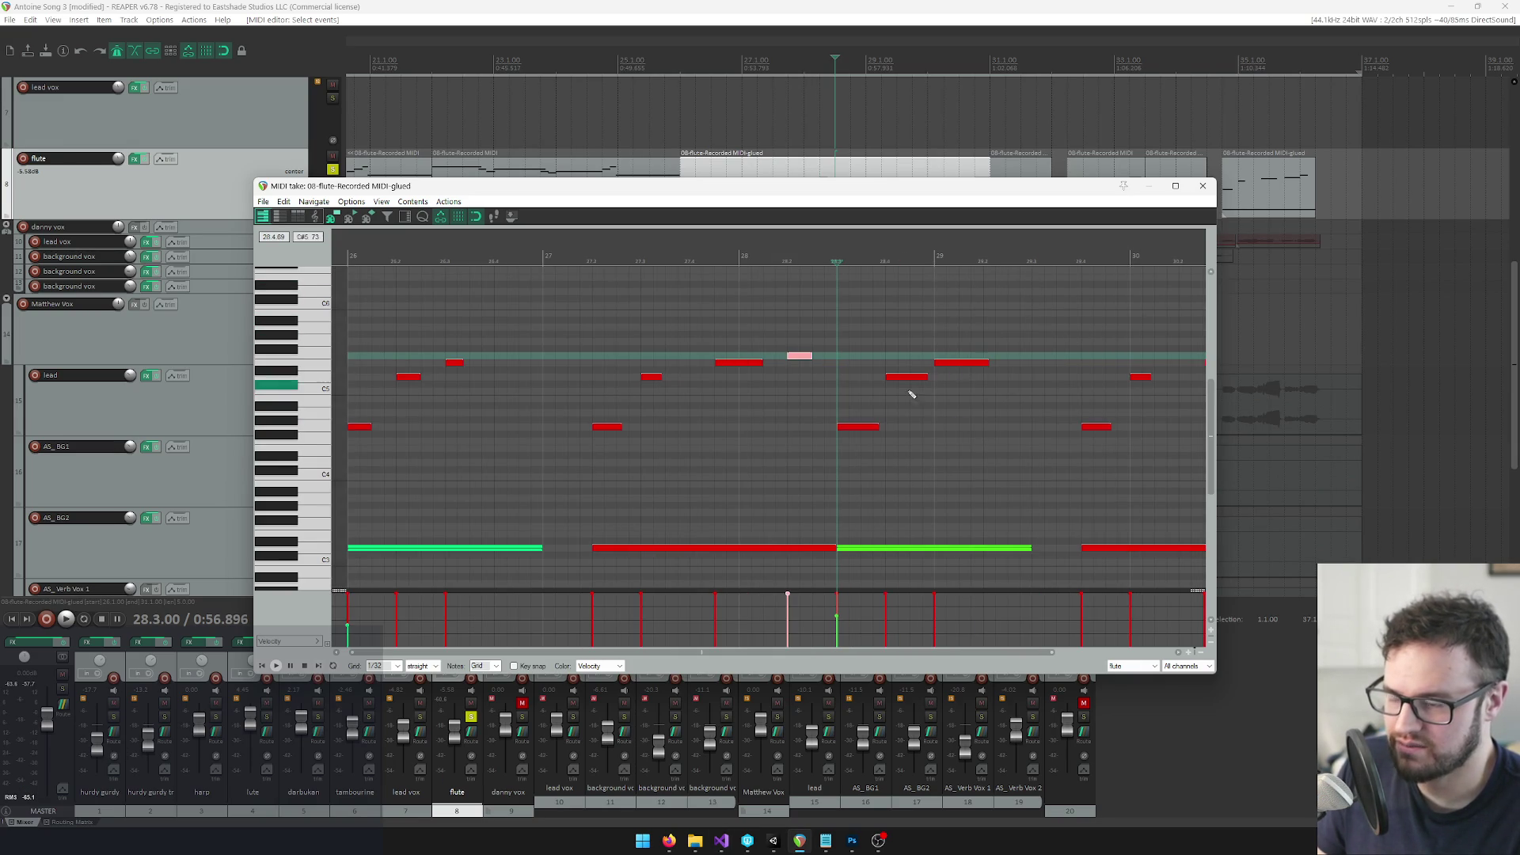
{"action": "key", "text": "alt+Tab"}
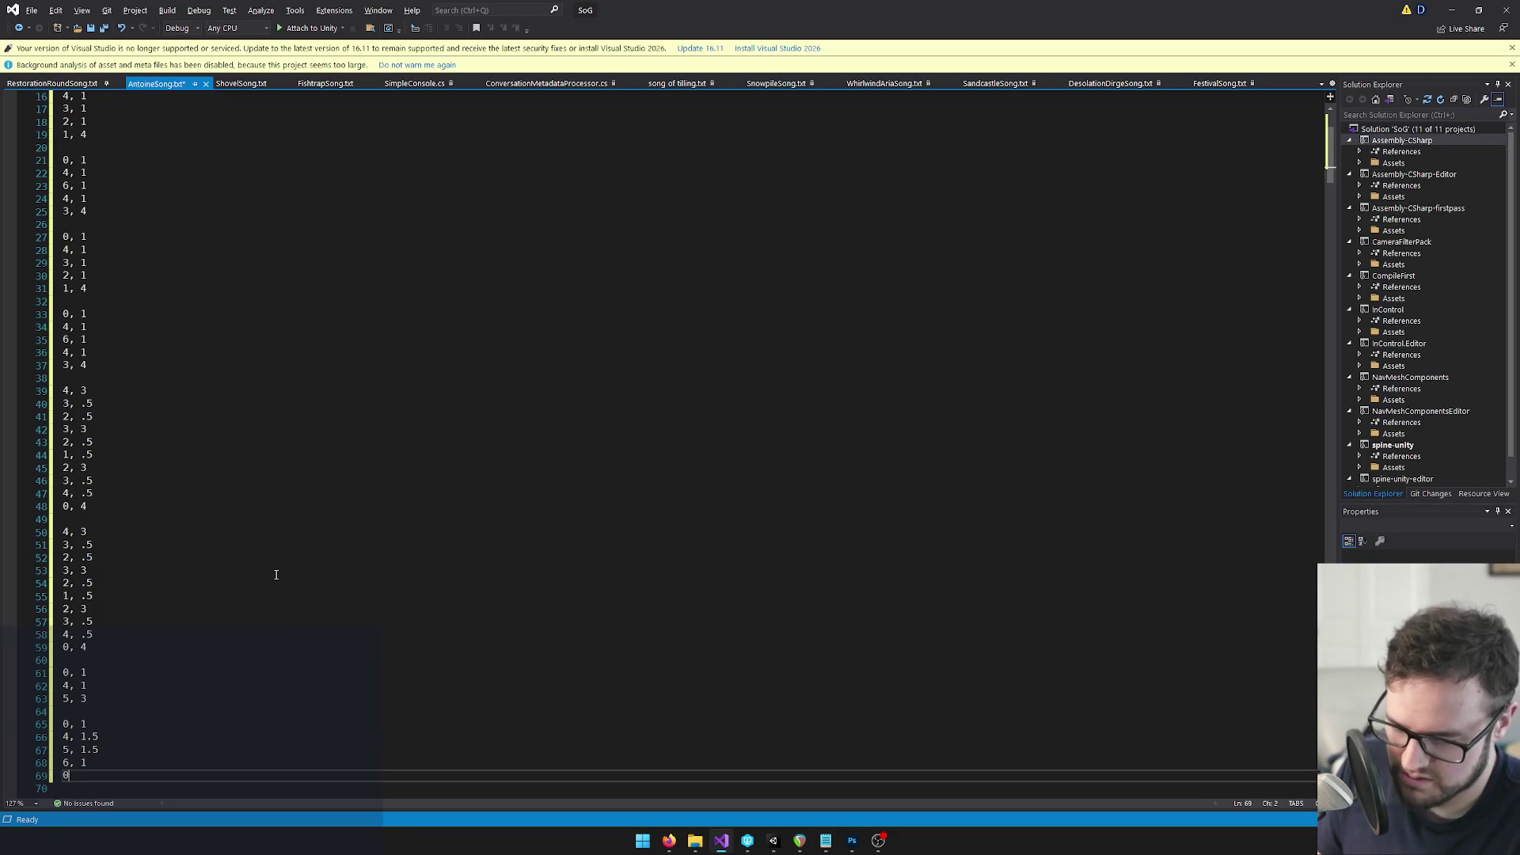
{"action": "type", "text": "1"}
{"action": "key", "text": "Return"}
{"action": "type", "text": "4, 1"}
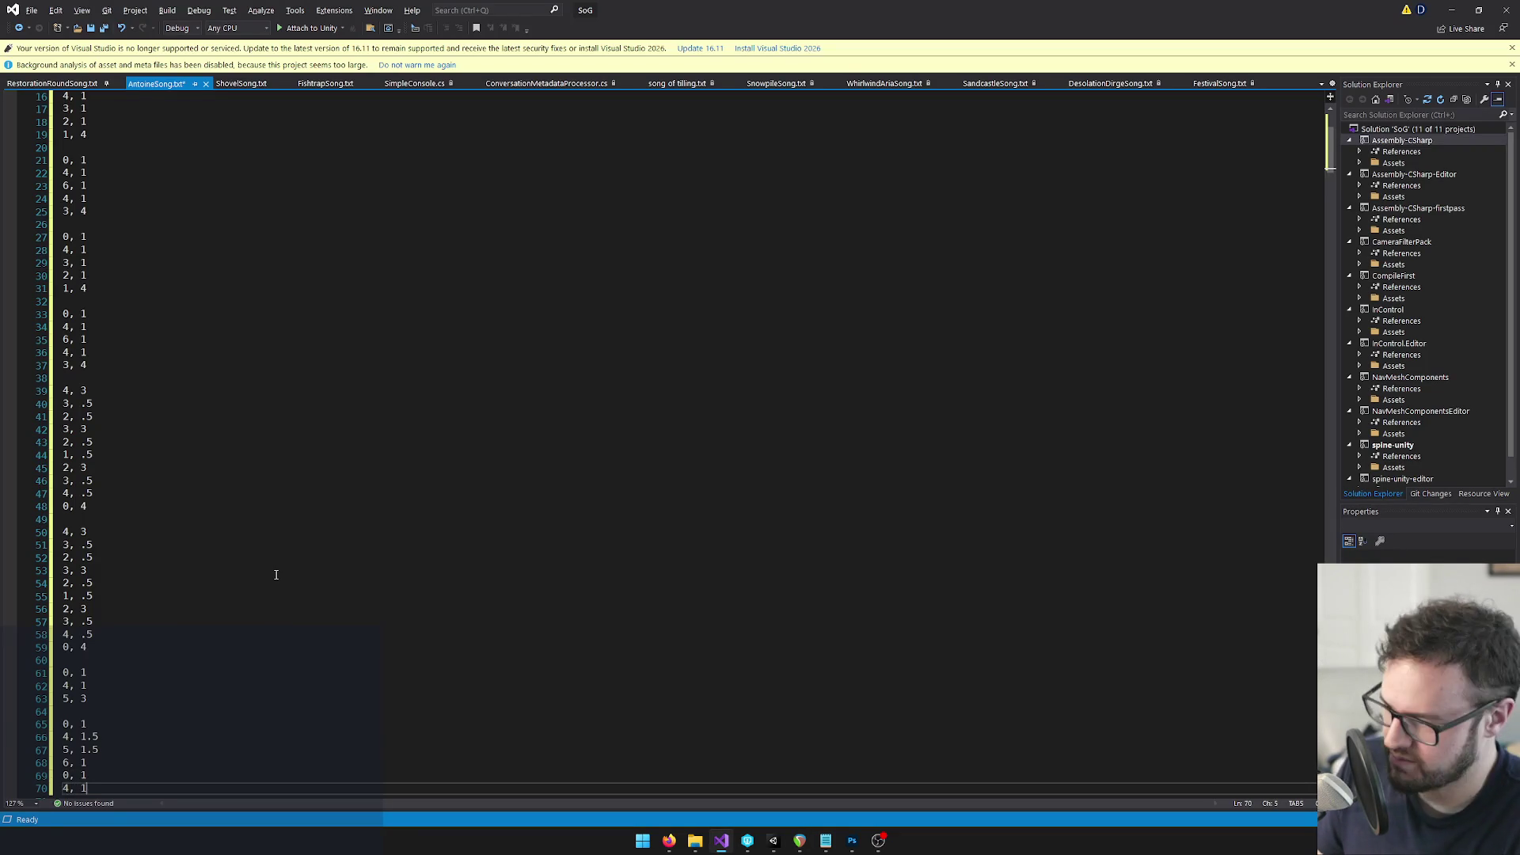
{"action": "key", "text": "Return"}
{"action": "type", "text": "5,"}
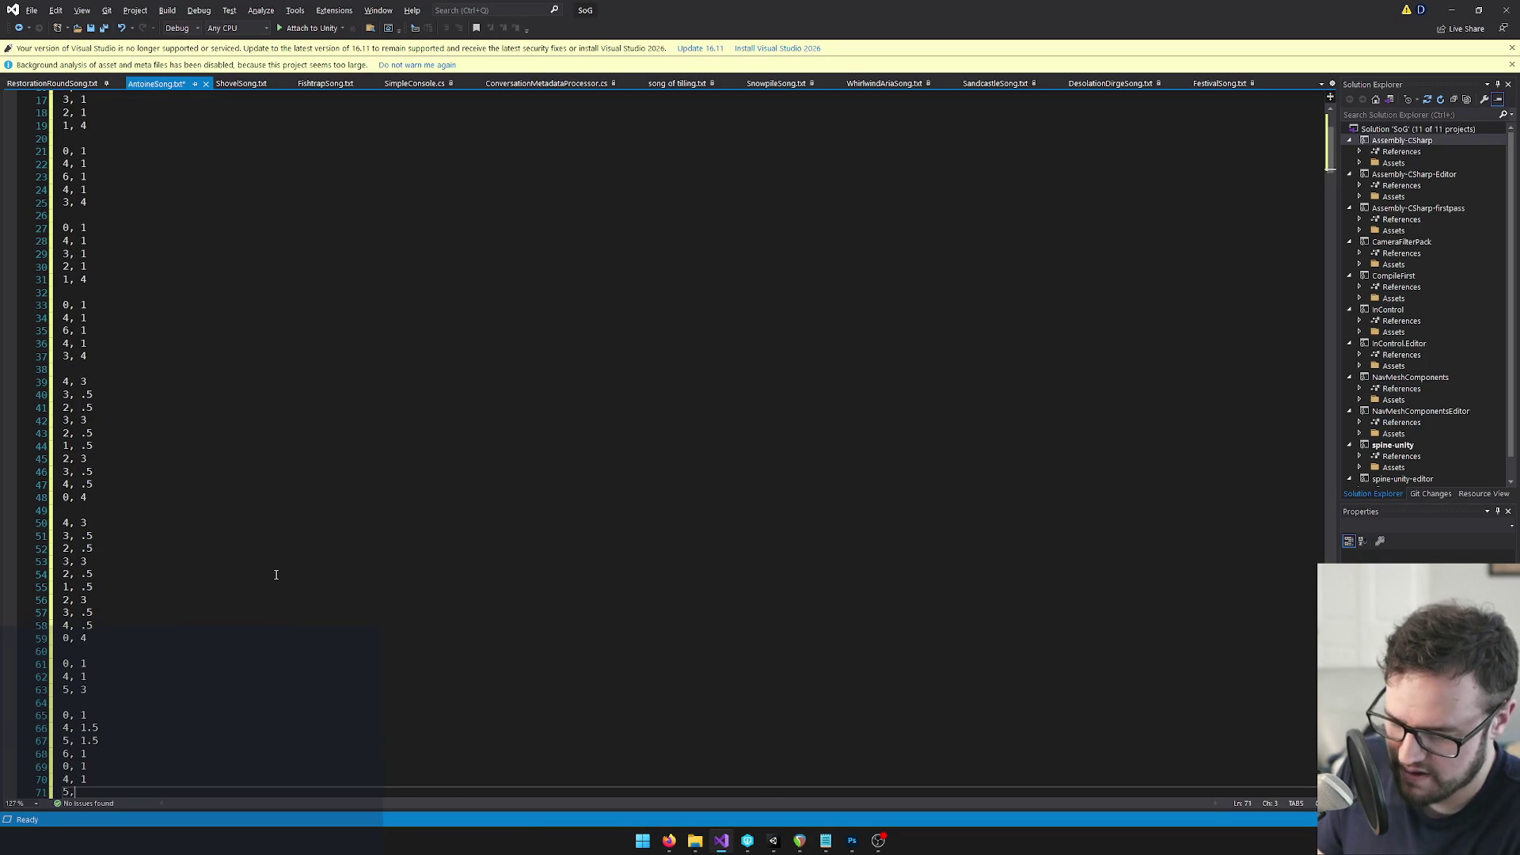
Check the flute notes up to beat 29.4 and begin the next entry with 0
{"action": "key", "text": "alt+Tab"}
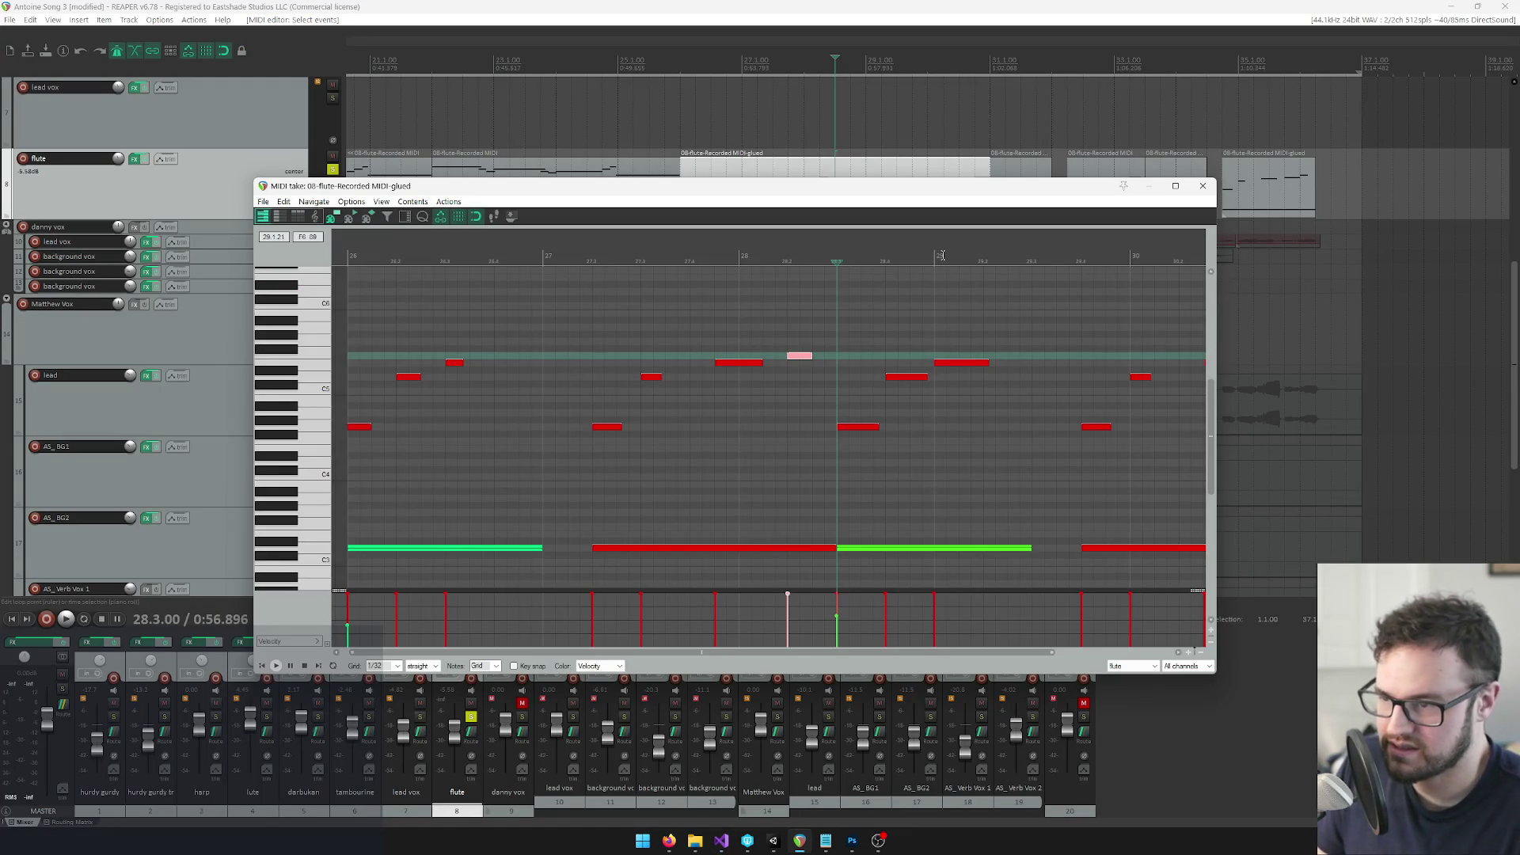
{"action": "left_click", "coordinate": [1080, 257]}
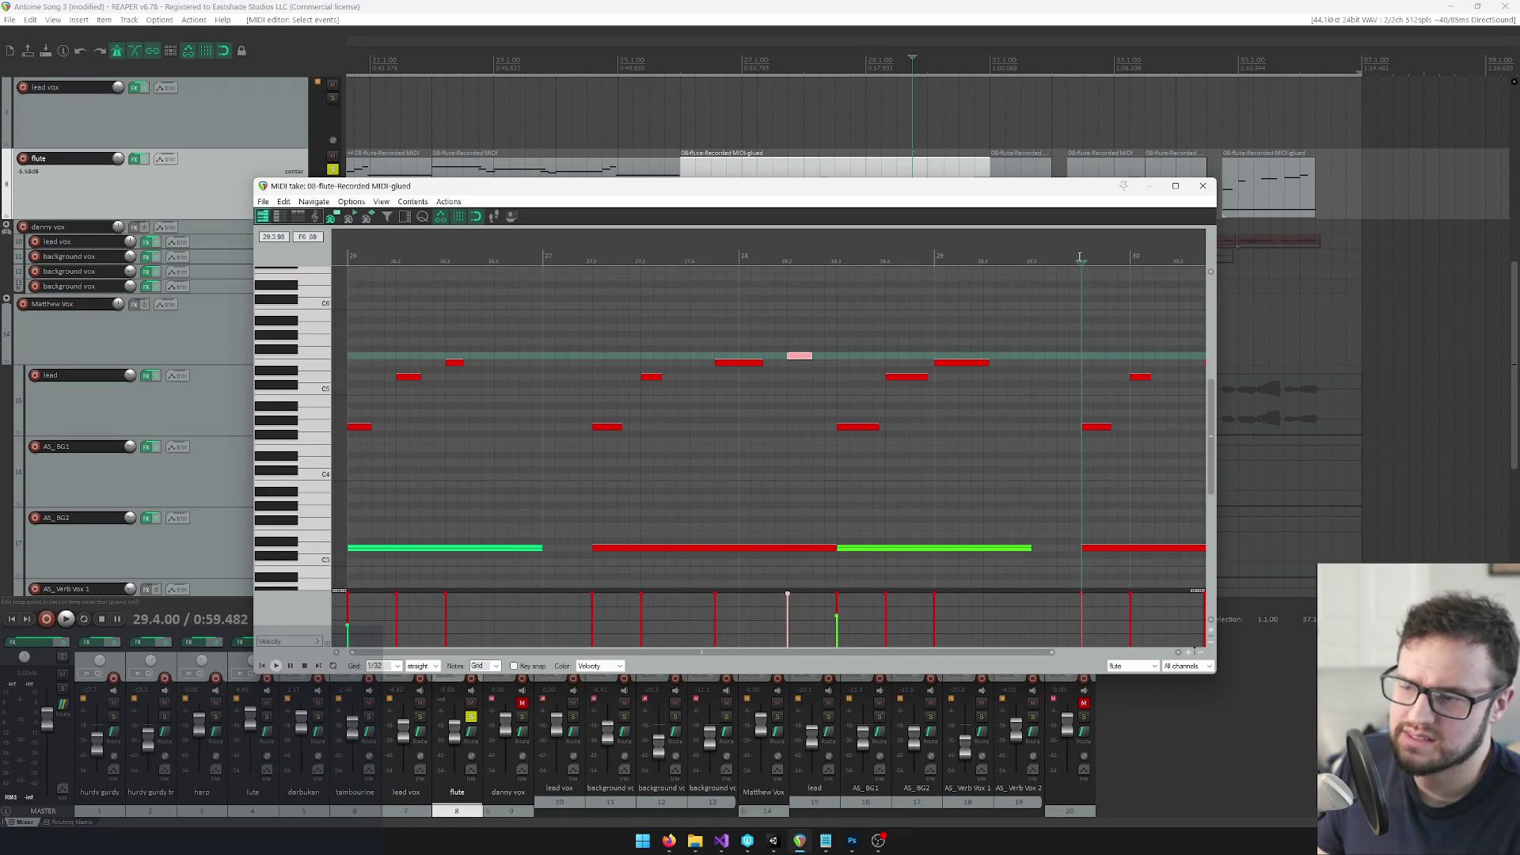
{"action": "key", "text": "alt+Tab"}
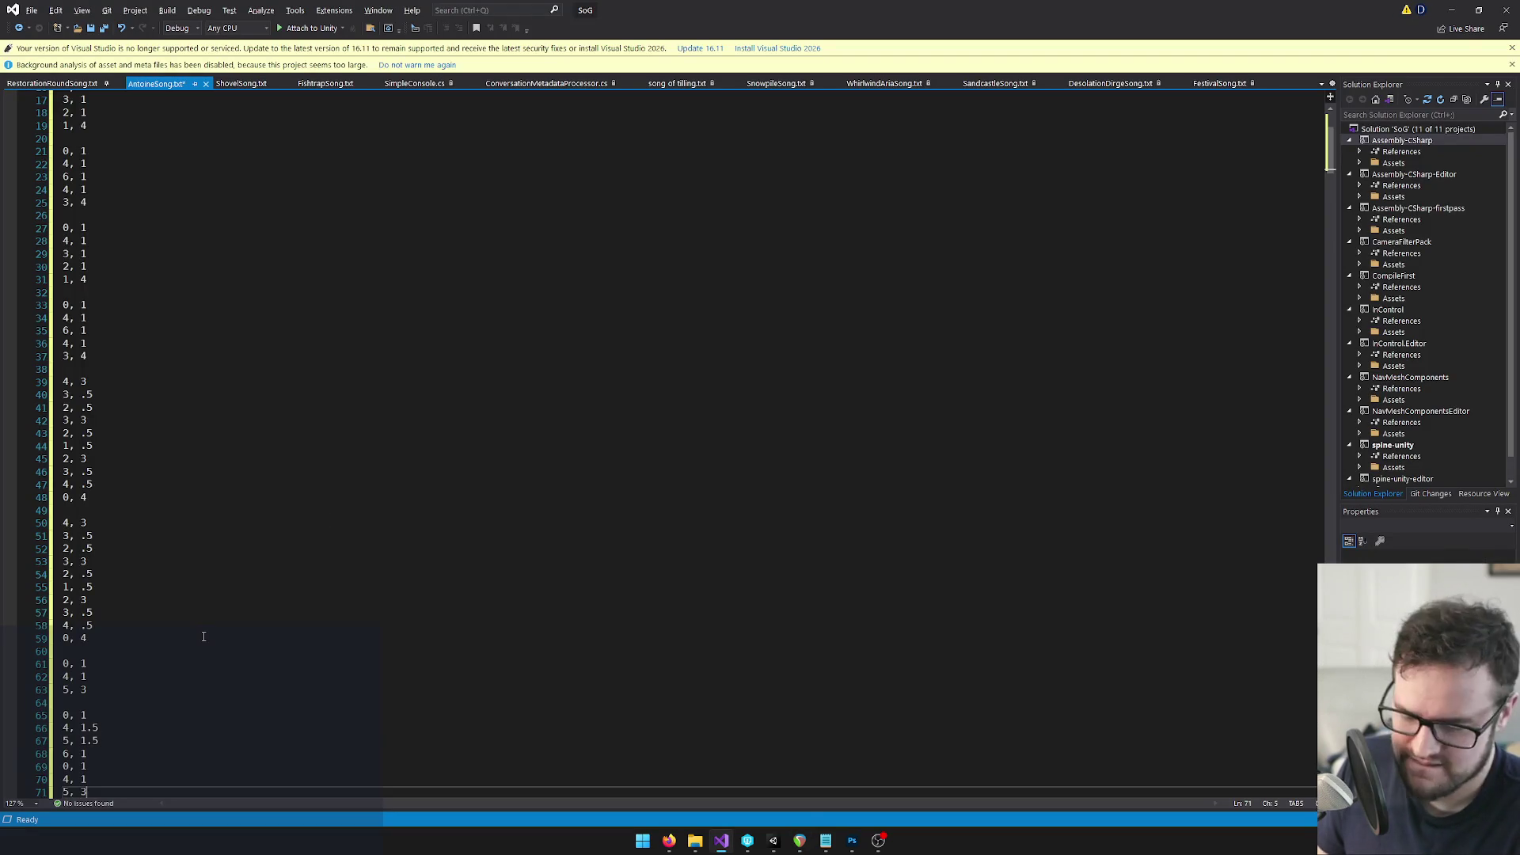
{"action": "key", "text": "alt+Tab"}
{"action": "scroll", "coordinate": [1047, 416], "scroll_direction": "up", "scroll_amount": 2}
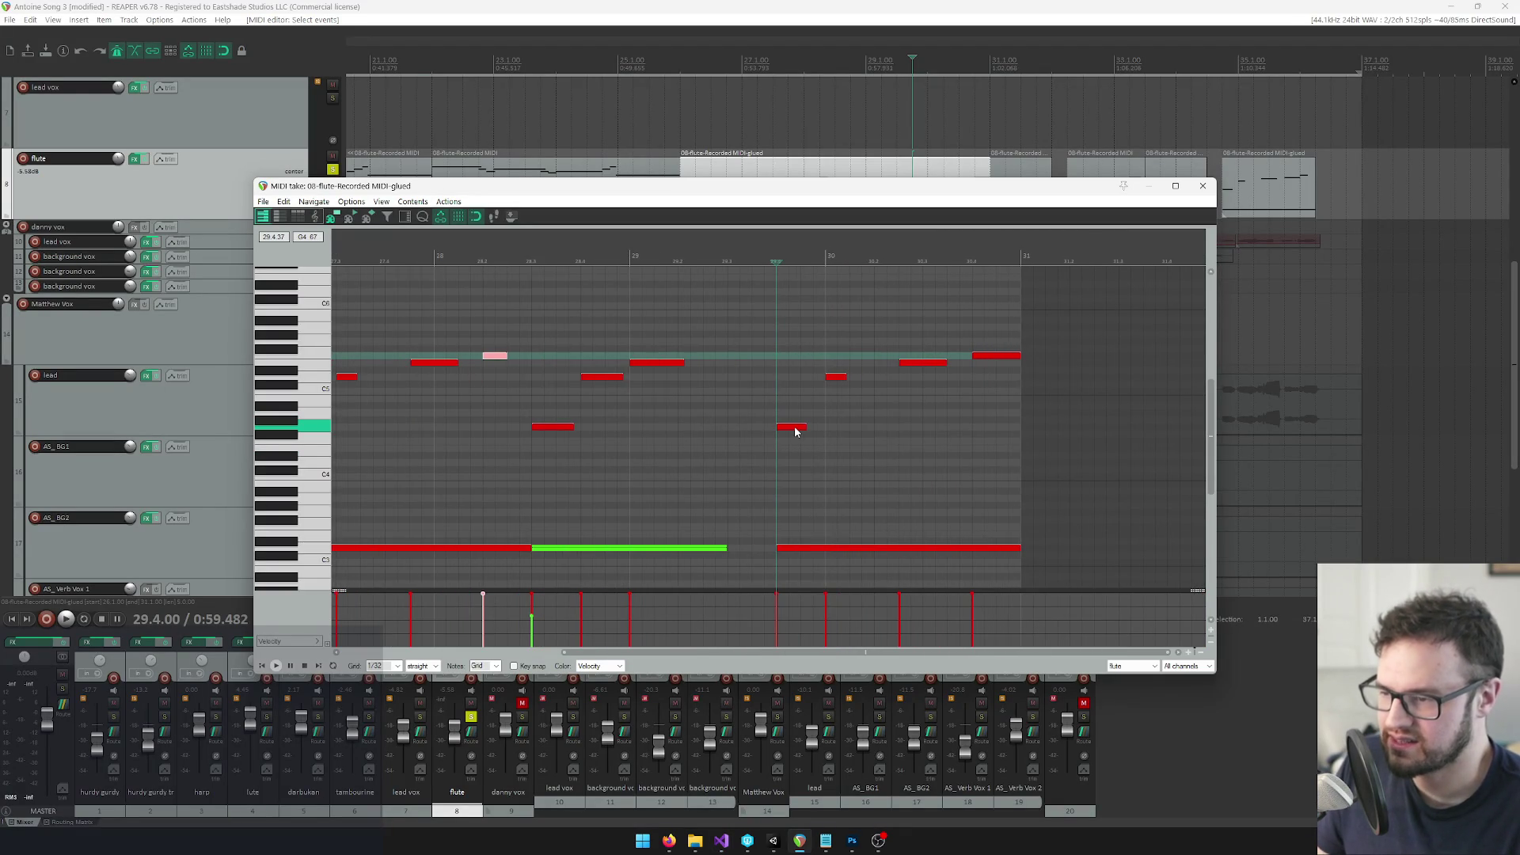
{"action": "key", "text": "alt+Tab"}
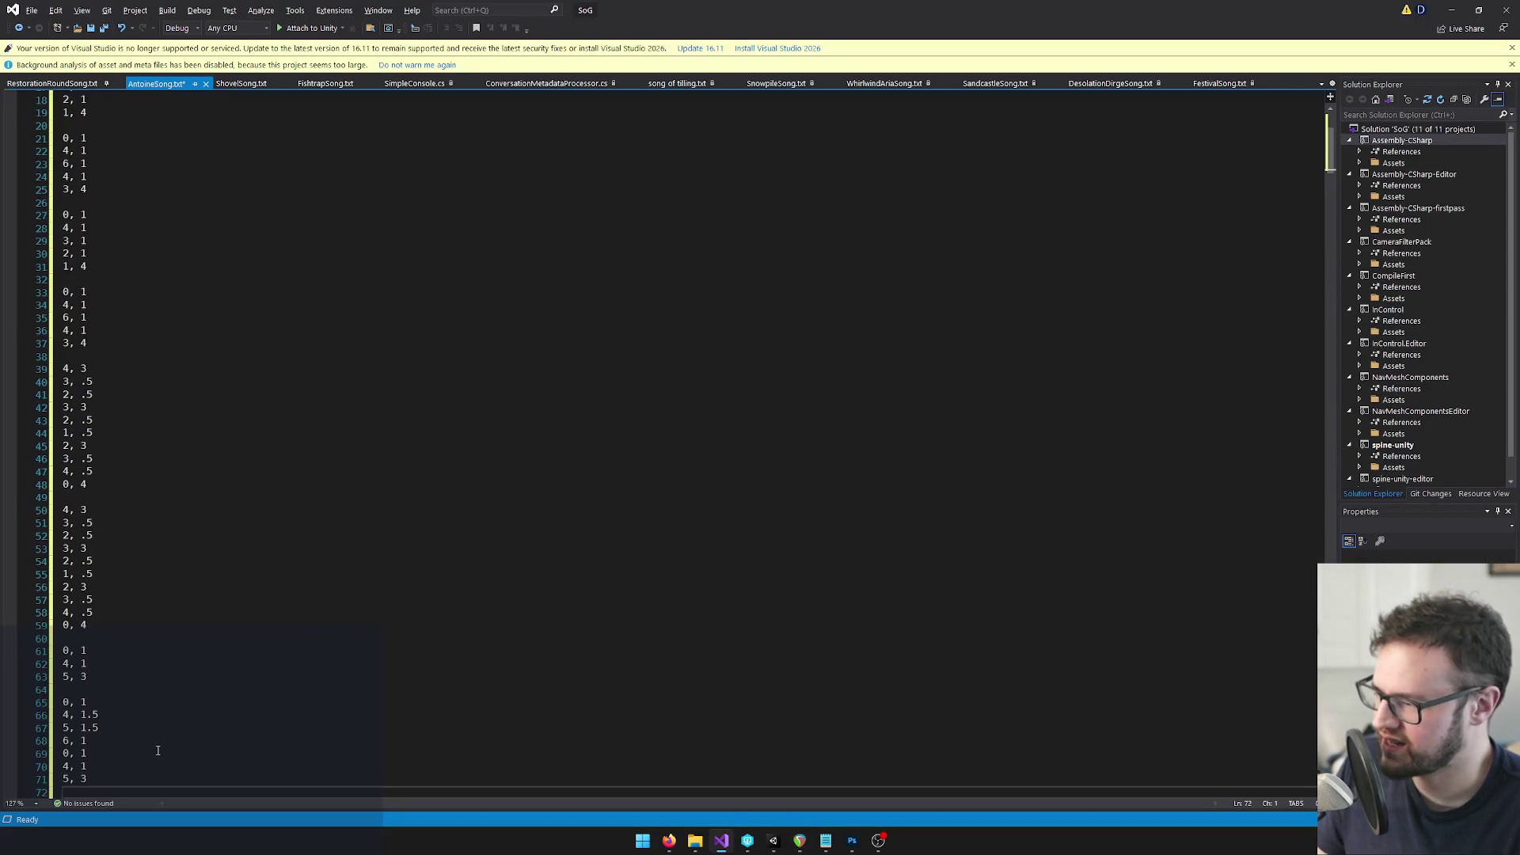
{"action": "type", "text": "0, 1"}
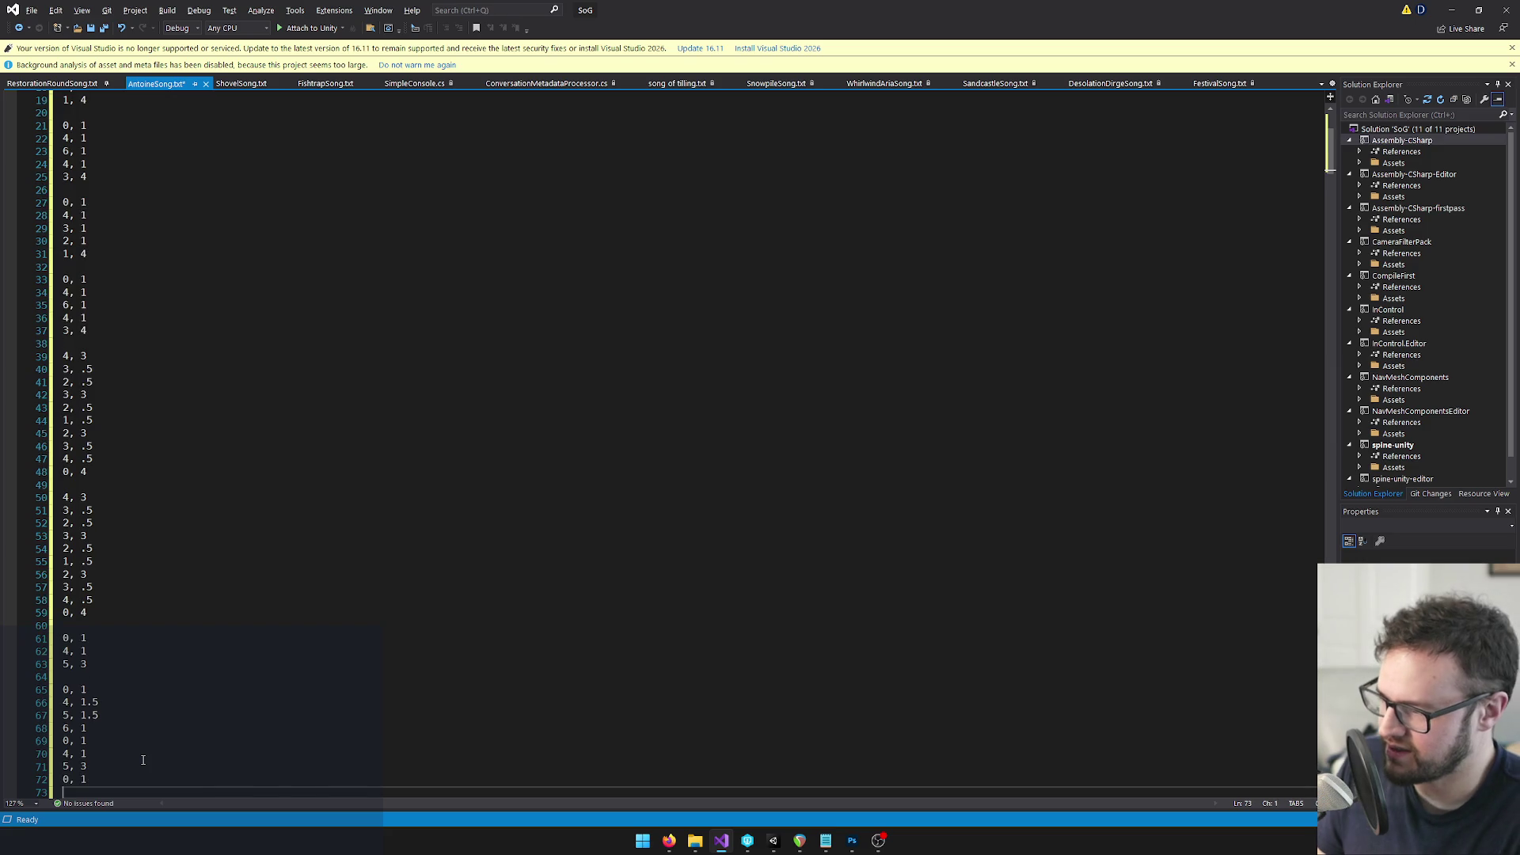
Transcribe the flute notes from bar 30 through 30.2.50 onward, ending on the blank line between phrases
{"action": "key", "text": "alt+Tab"}
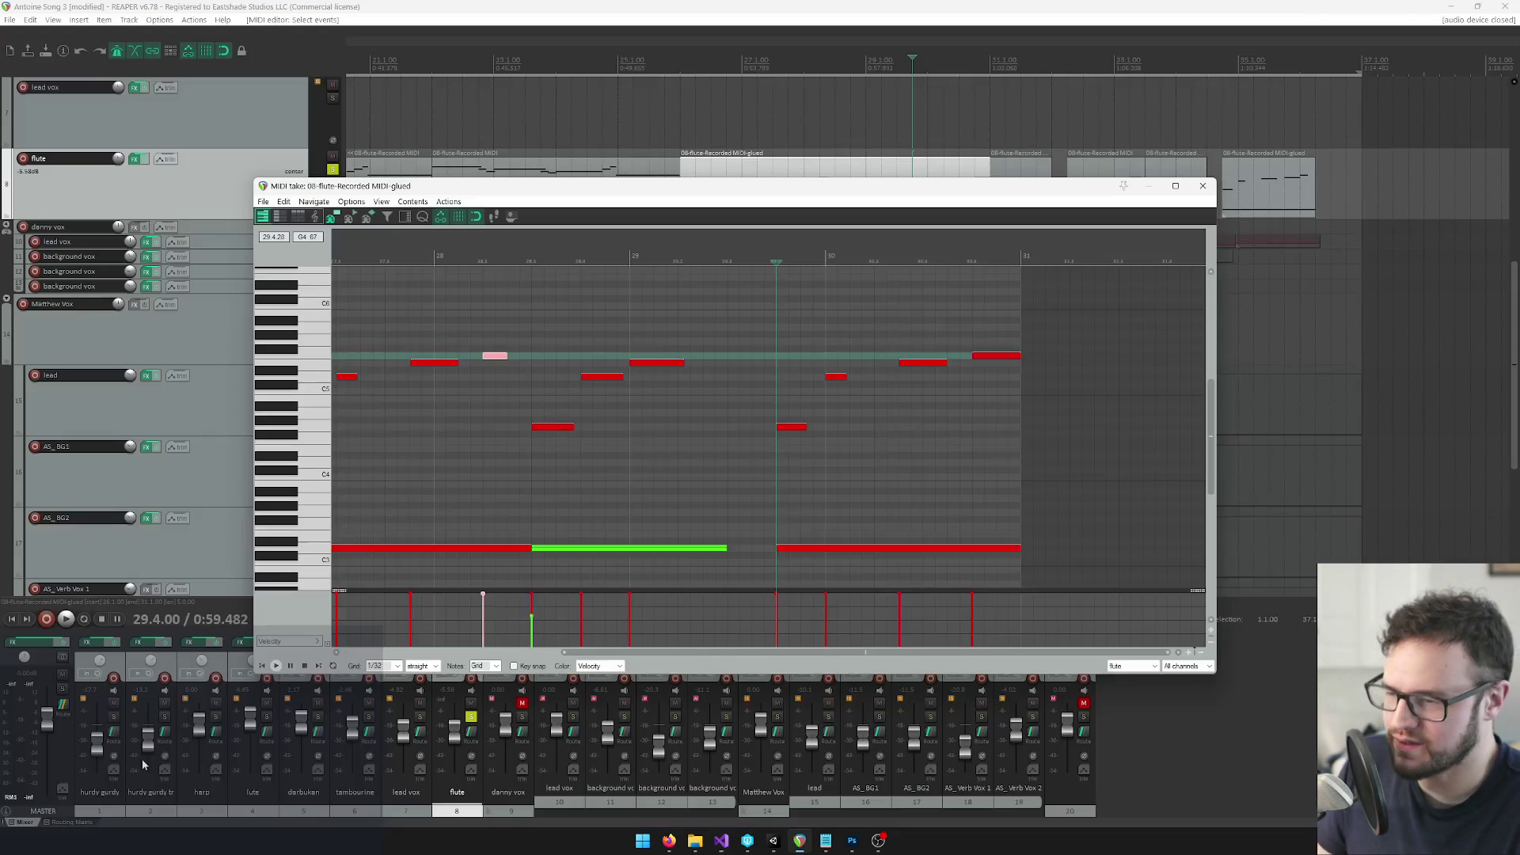
{"action": "left_click", "coordinate": [826, 255]}
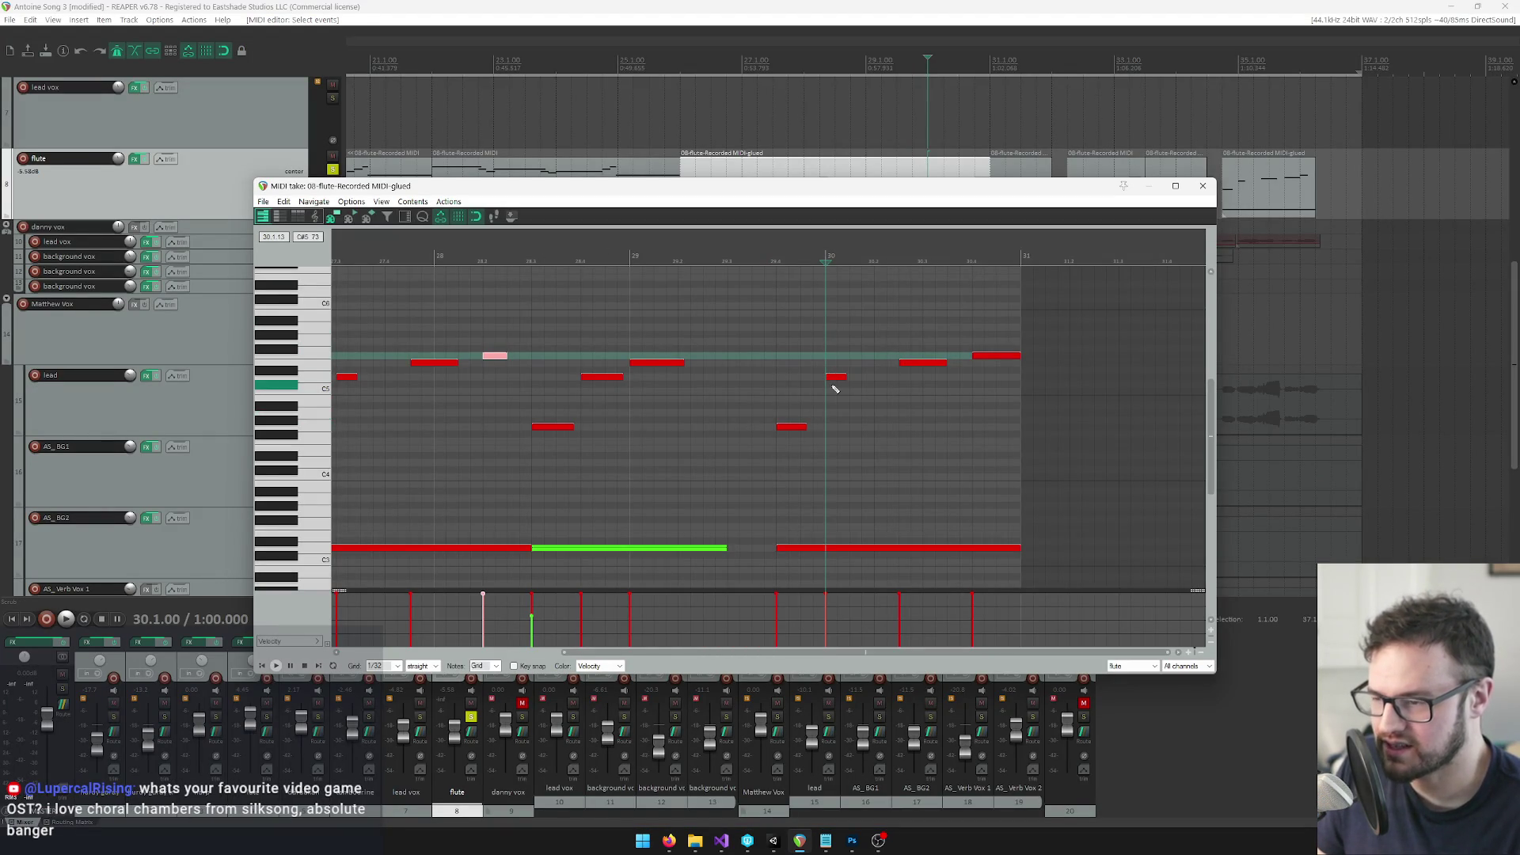
{"action": "key", "text": "alt+Tab"}
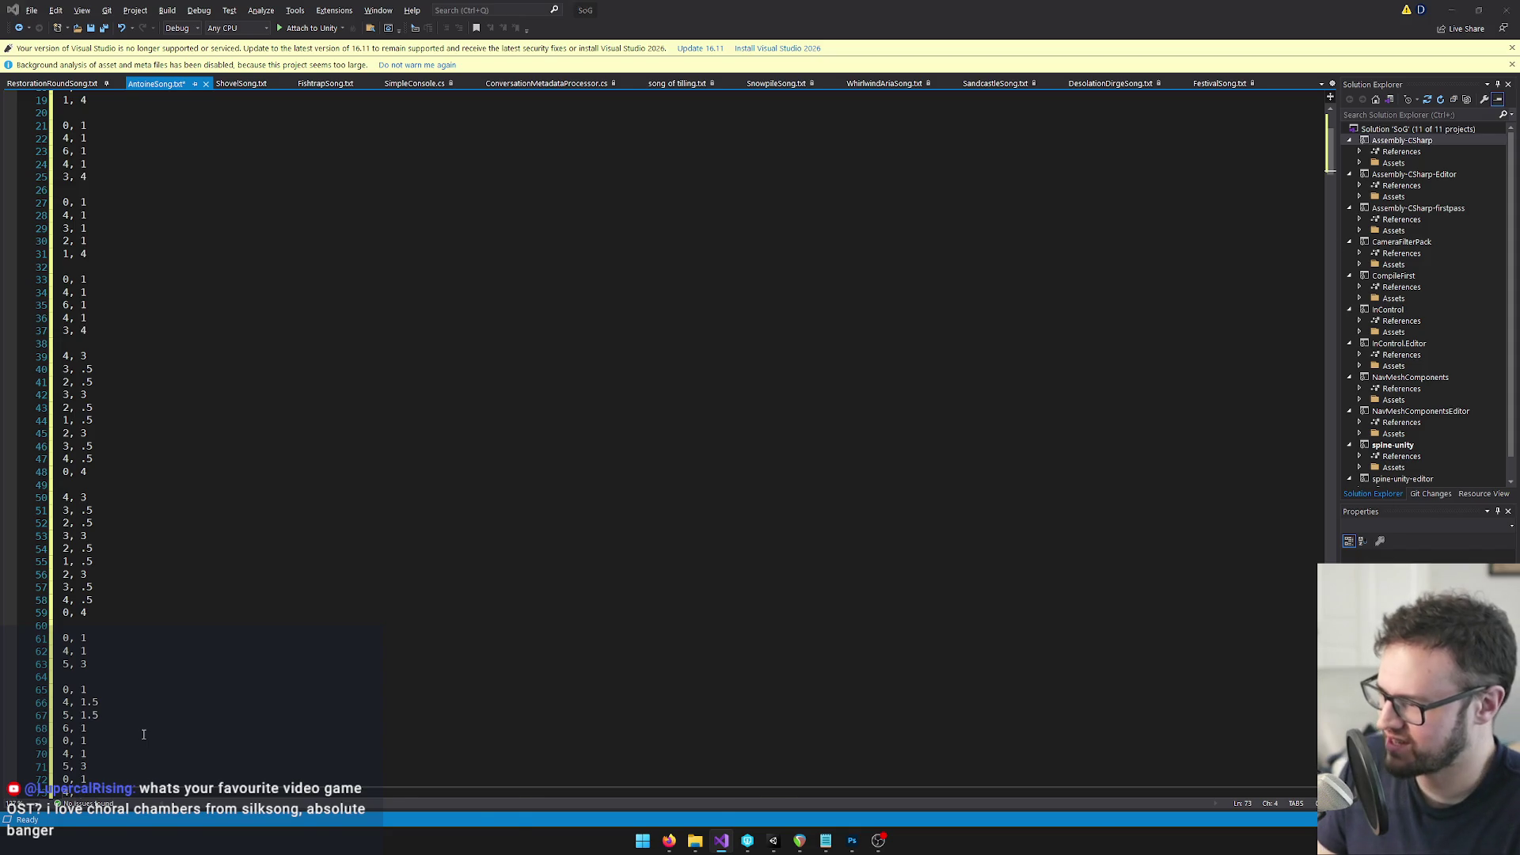
{"action": "key", "text": "alt+Tab"}
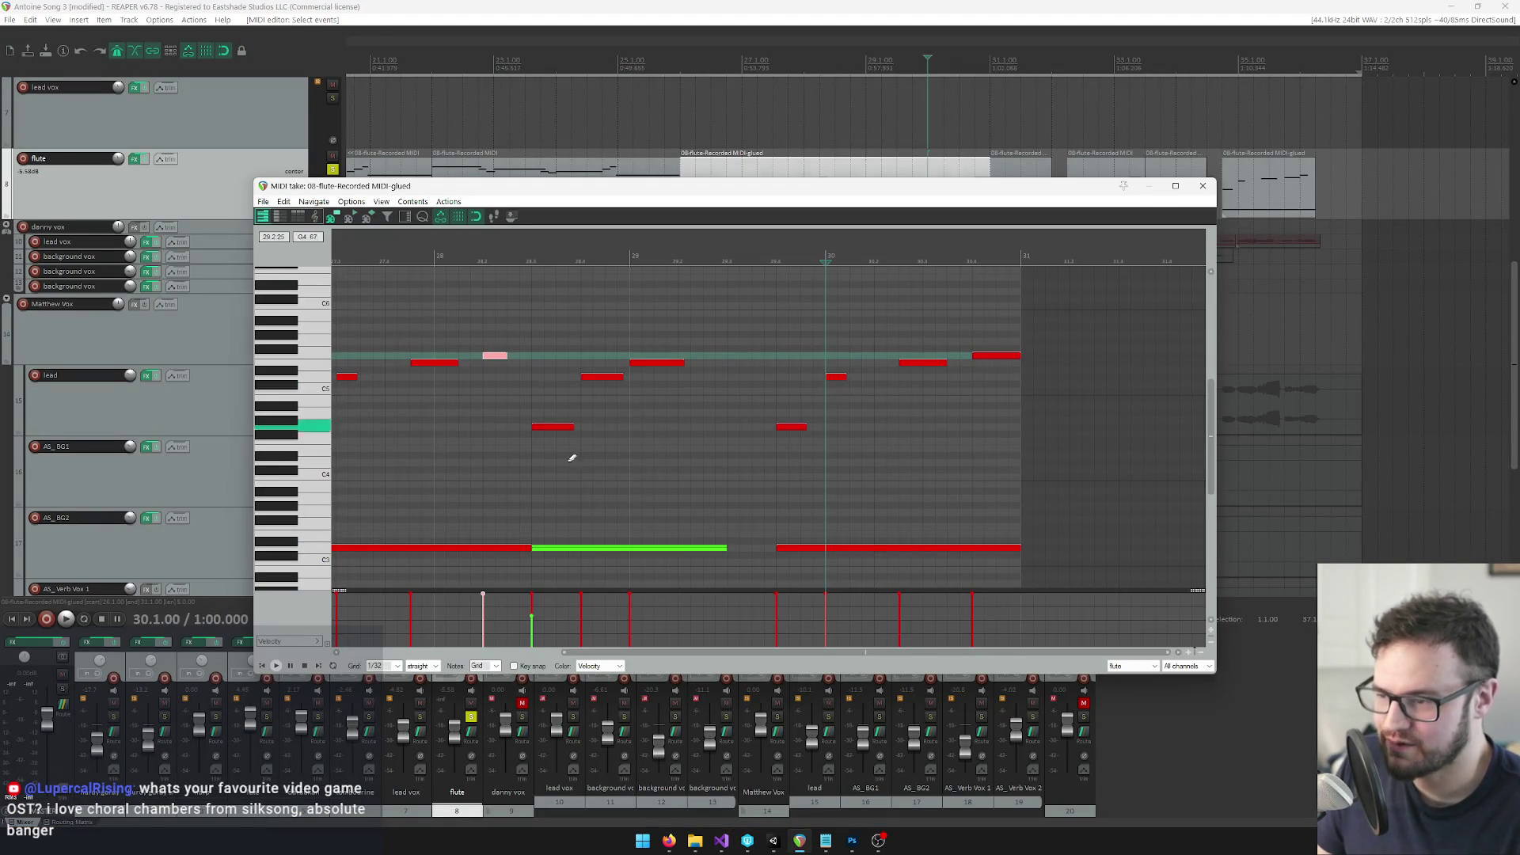
{"action": "key", "text": "alt+Tab"}
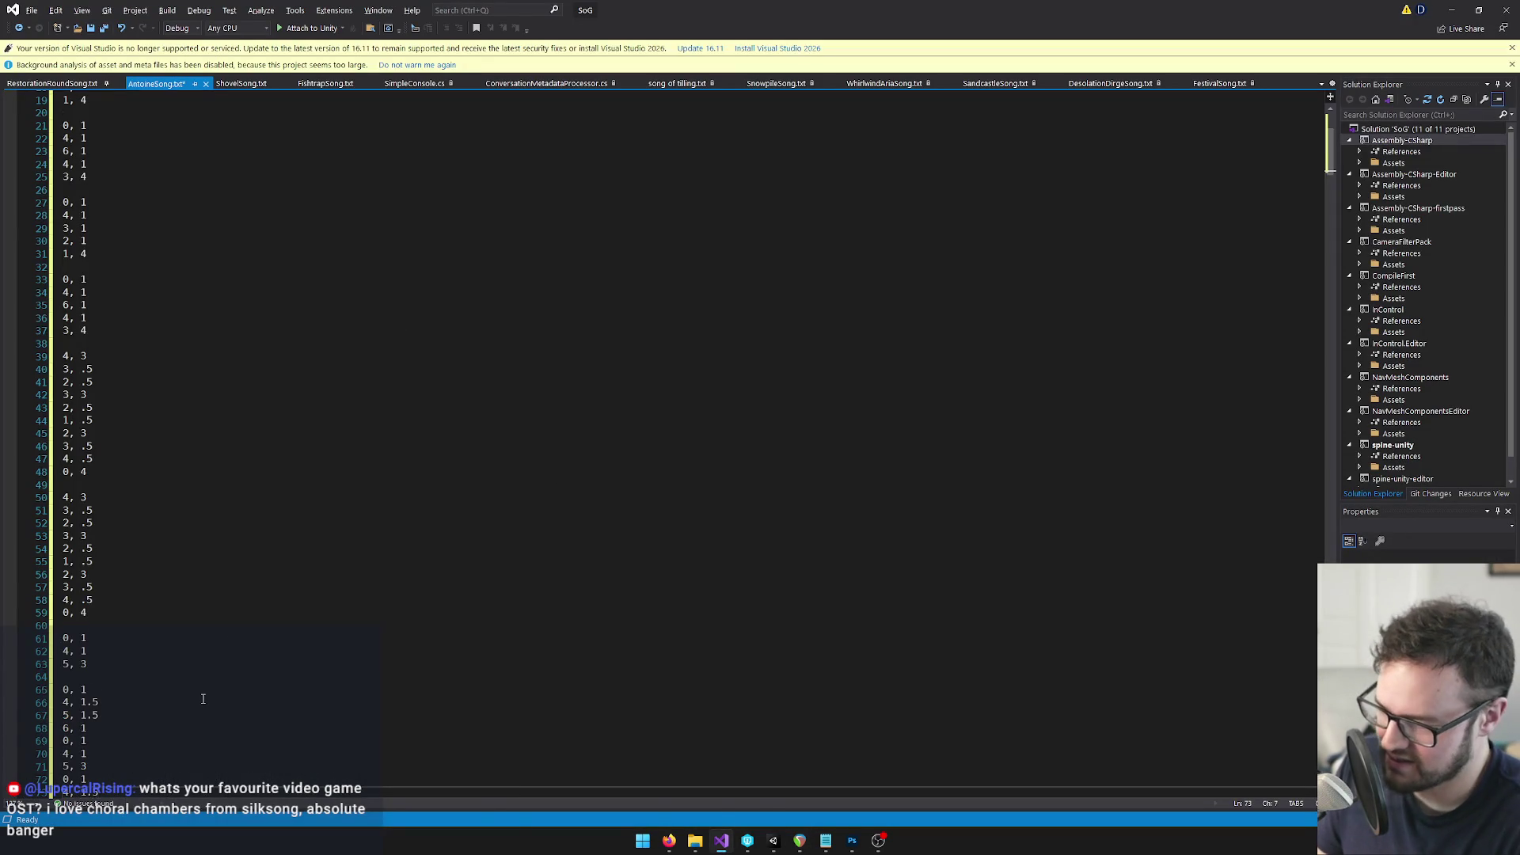
{"action": "key", "text": "alt+Tab"}
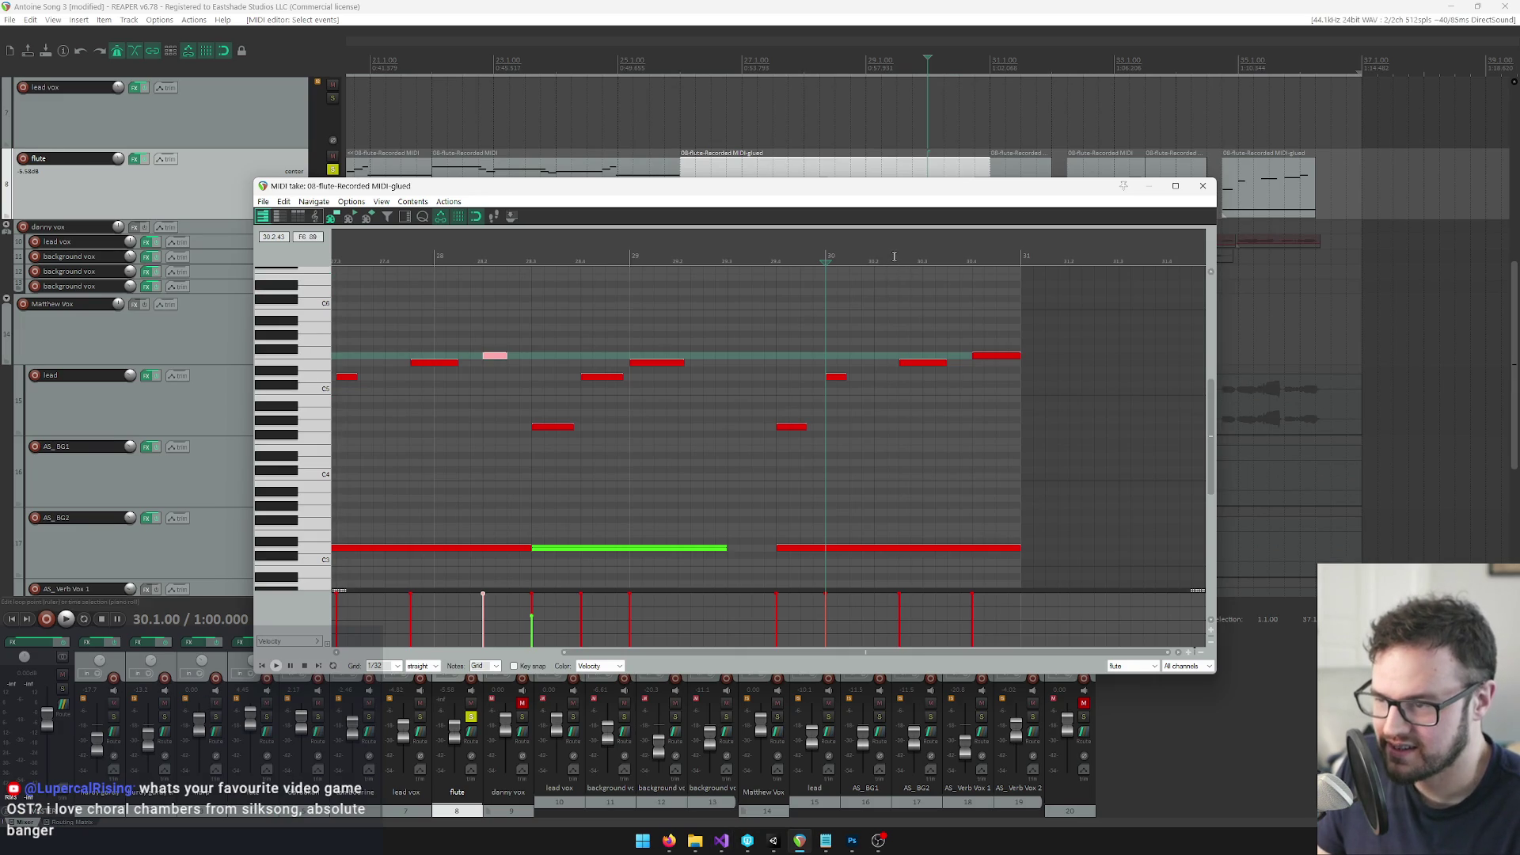
{"action": "left_click", "coordinate": [897, 257]}
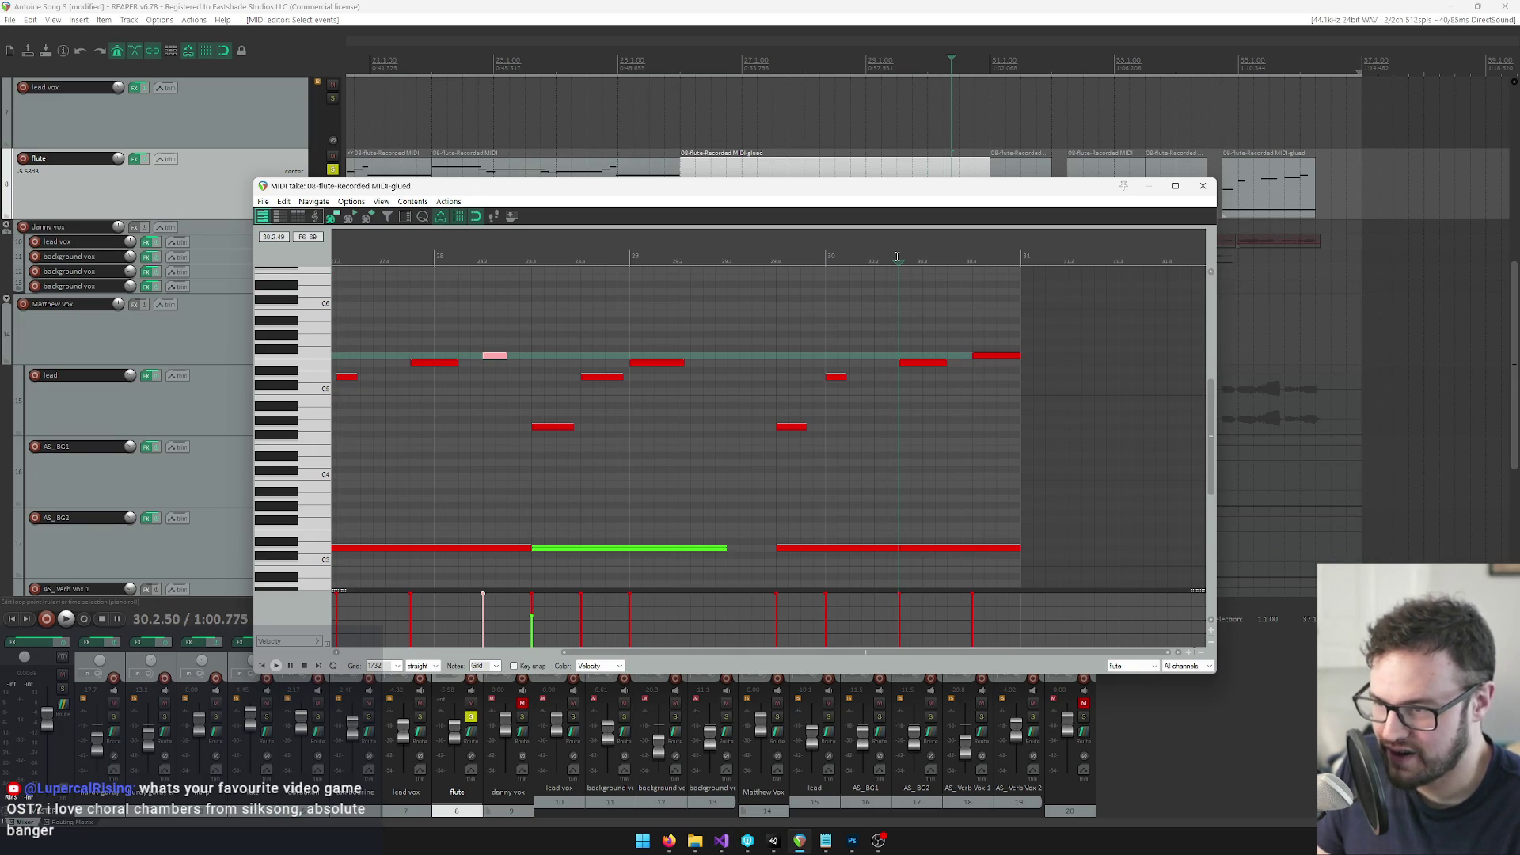
{"action": "key", "text": "alt+Tab"}
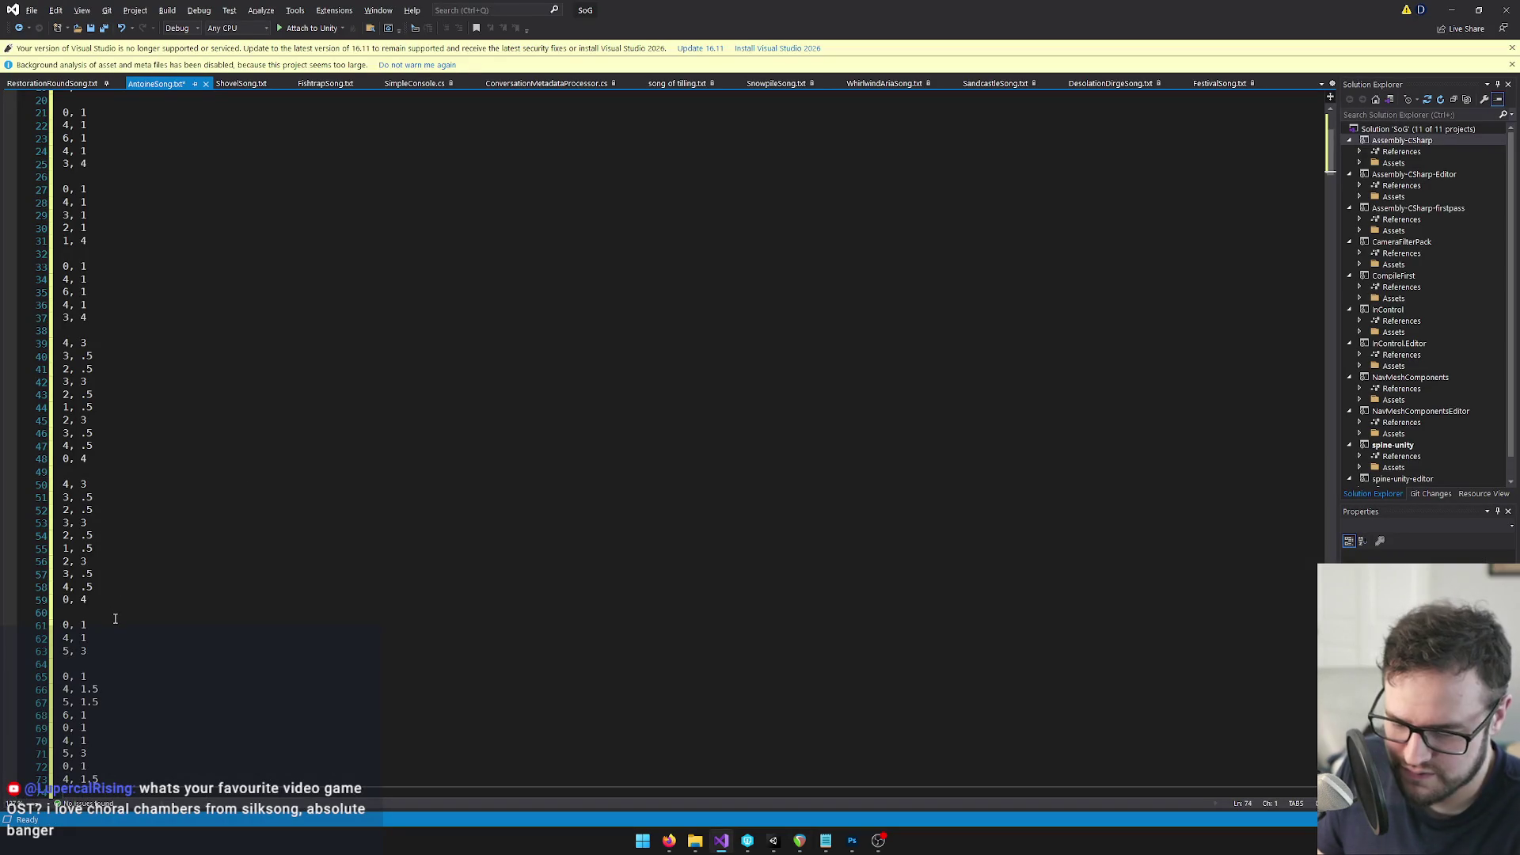
{"action": "key", "text": "alt+Tab"}
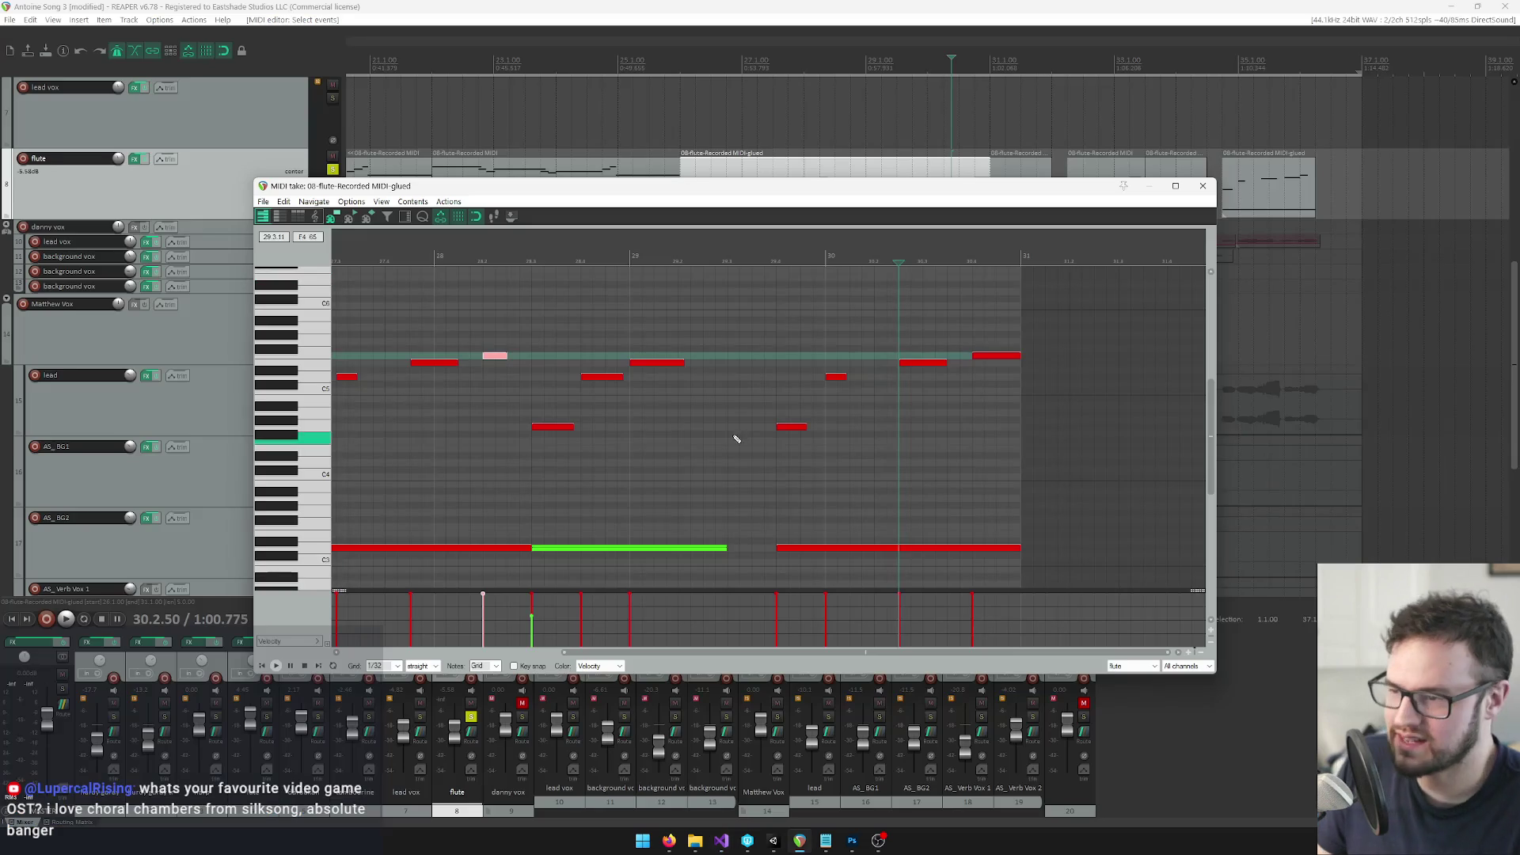
{"action": "left_click", "coordinate": [971, 258]}
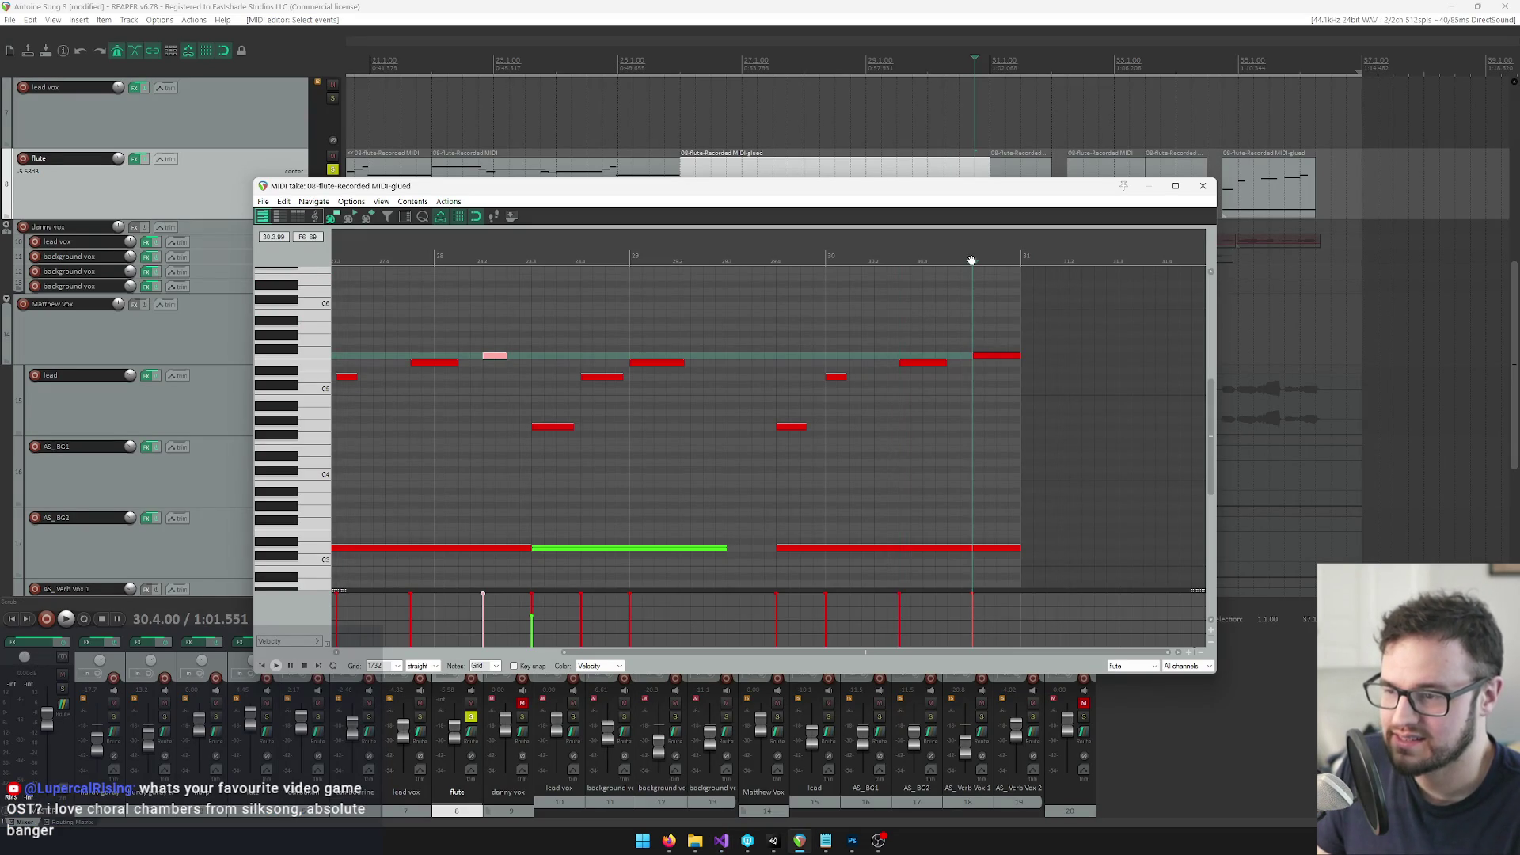
{"action": "key", "text": "alt+Tab"}
{"action": "key", "text": "Return"}
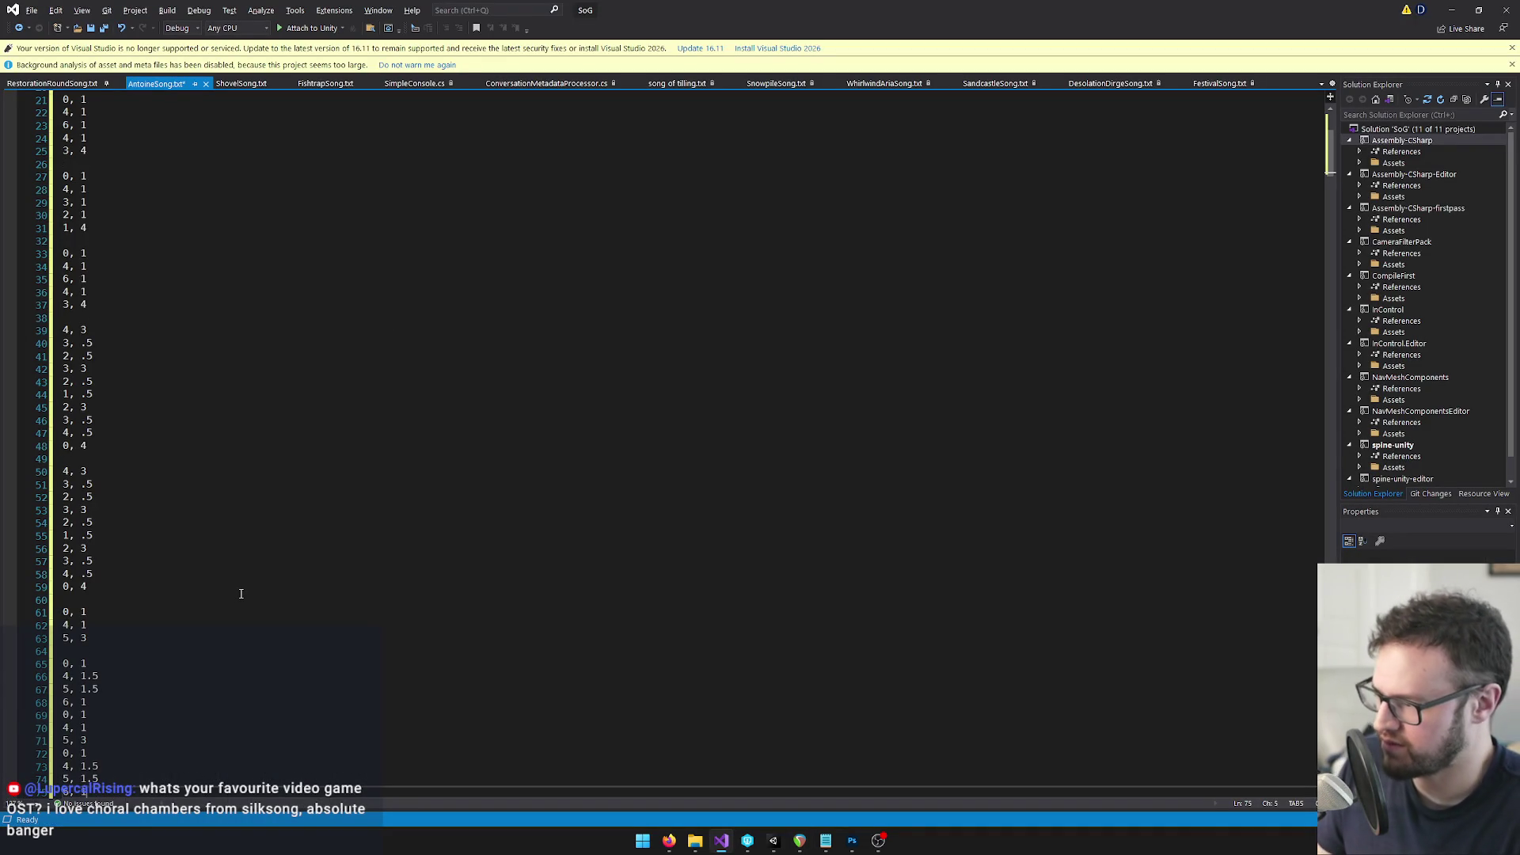
{"action": "left_click", "coordinate": [121, 623]}
Remove the blank line between phrases and paste a copy of lines 61–74 below the phrase
{"action": "left_click", "coordinate": [115, 613]}
{"action": "key", "text": "Down"}
{"action": "key", "text": "Down"}
{"action": "key", "text": "Down"}
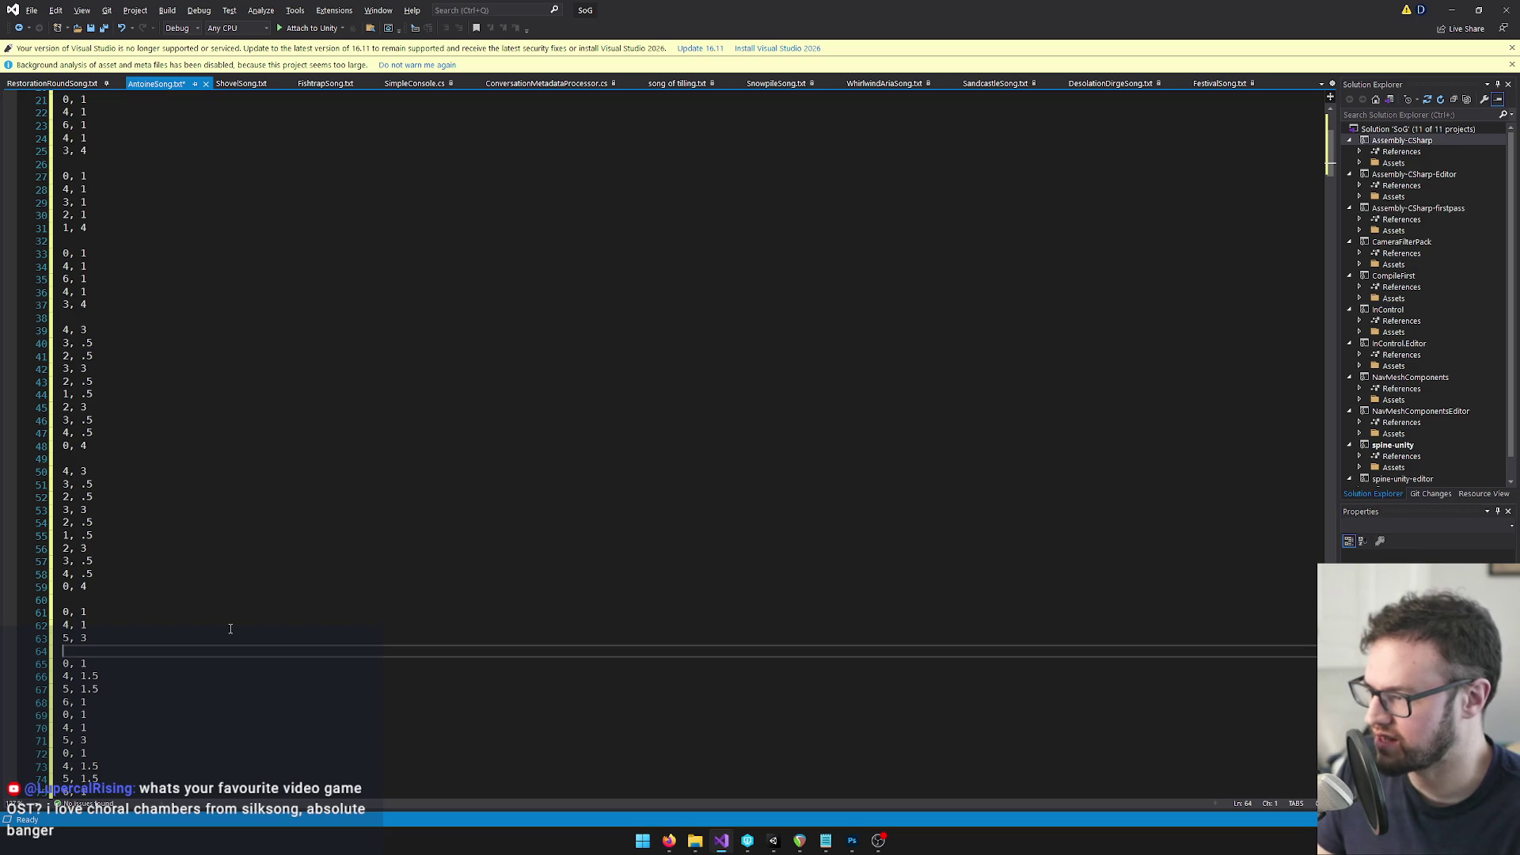
{"action": "key", "text": "BackSpace"}
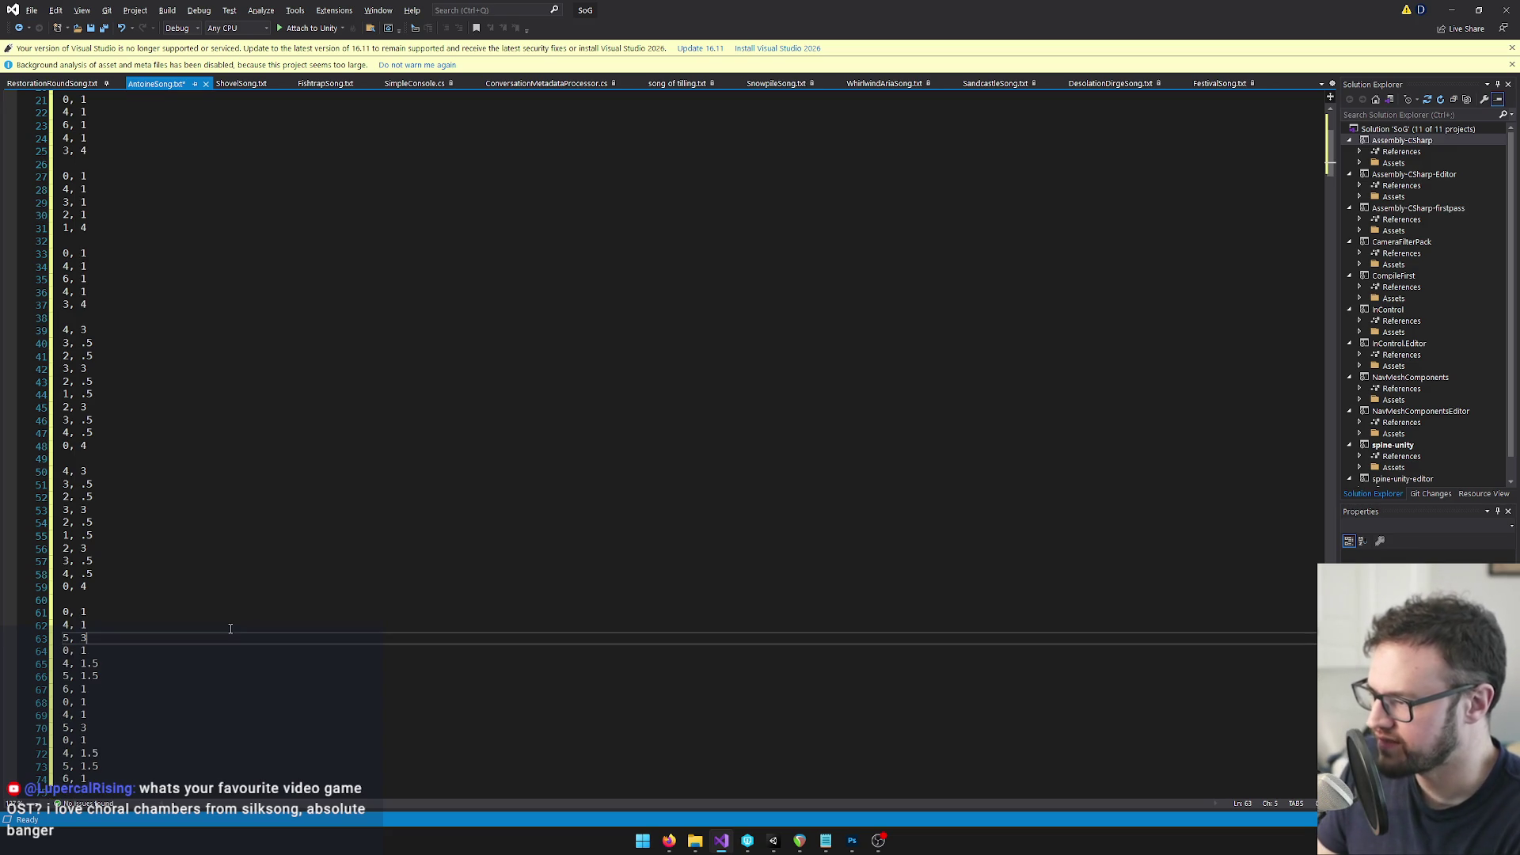
{"action": "left_click_drag", "start_coordinate": [103, 780], "coordinate": [48, 618]}
{"action": "key", "text": "ctrl+c"}
{"action": "left_click", "coordinate": [100, 777]}
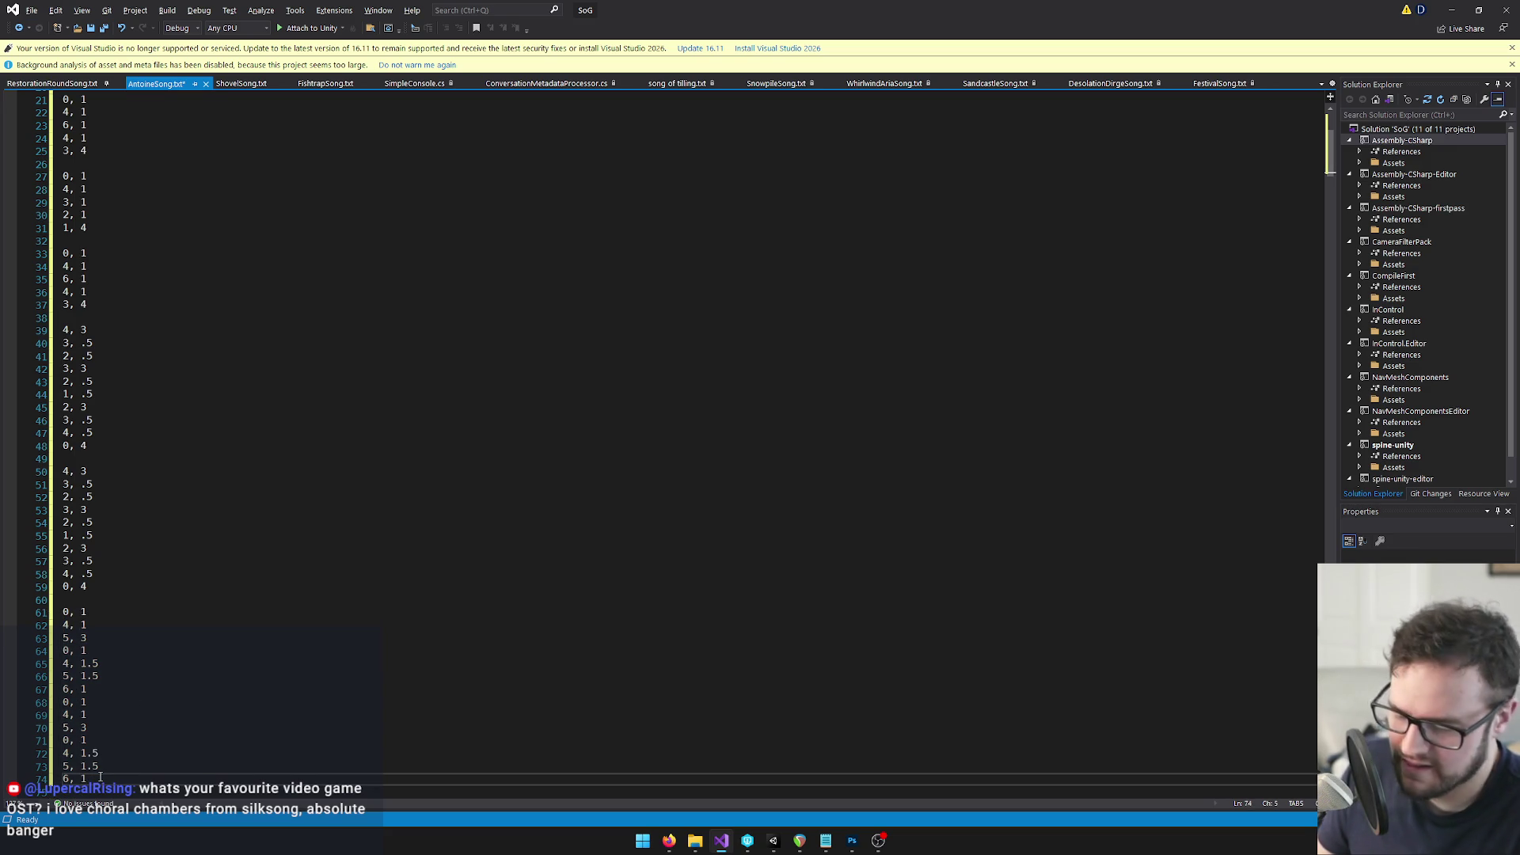
{"action": "key", "text": "Return"}
{"action": "key", "text": "Return"}
{"action": "key", "text": "ctrl+v"}
In REAPER, open the last flute clip's notes in a smaller MIDI editor window
{"action": "key", "text": "alt+Tab"}
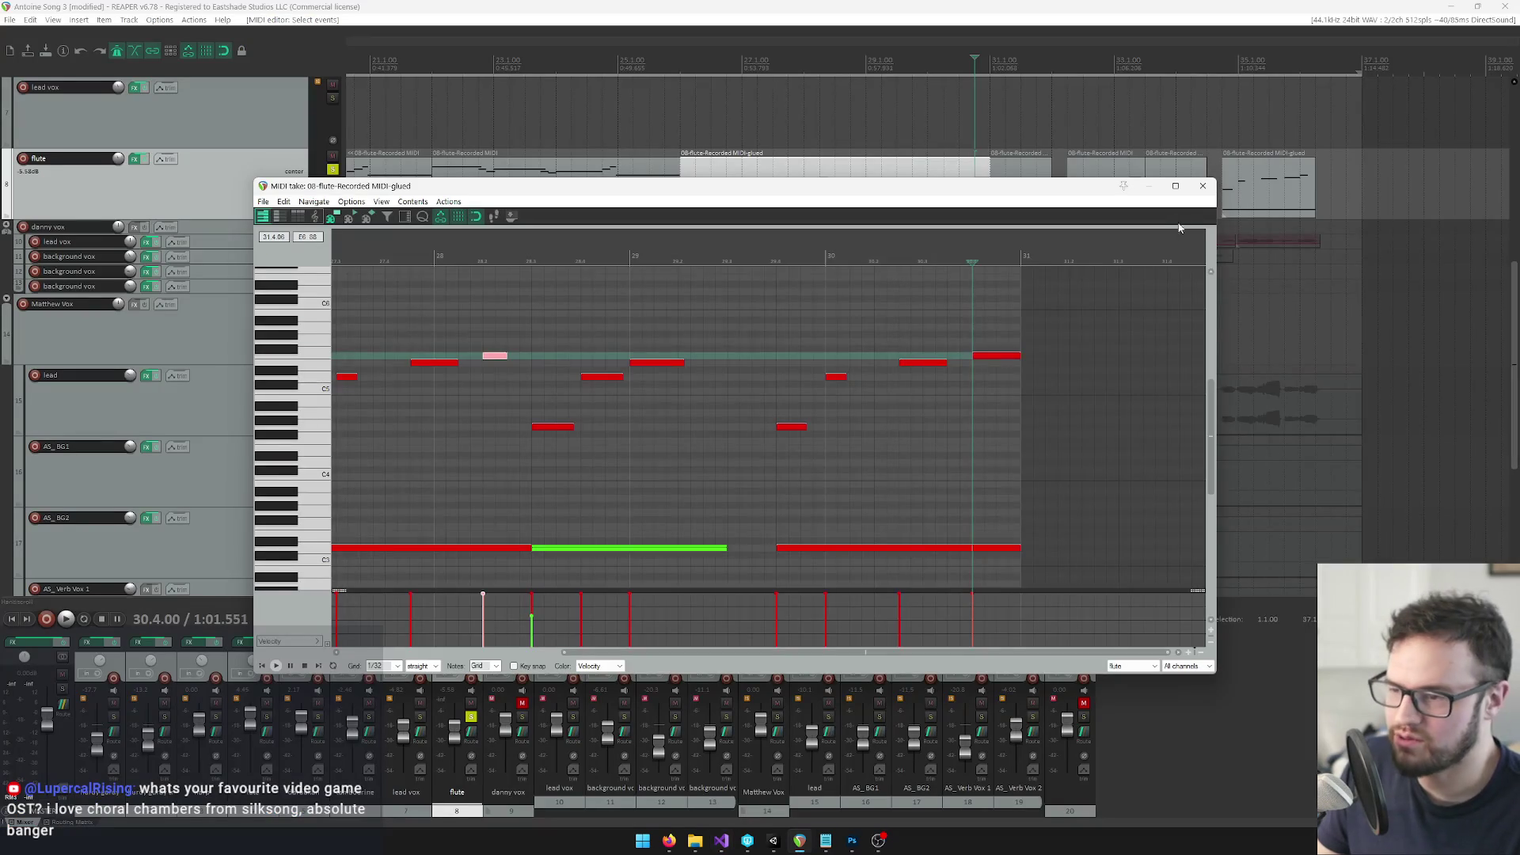
{"action": "left_click", "coordinate": [1202, 187]}
{"action": "left_click", "coordinate": [1296, 180]}
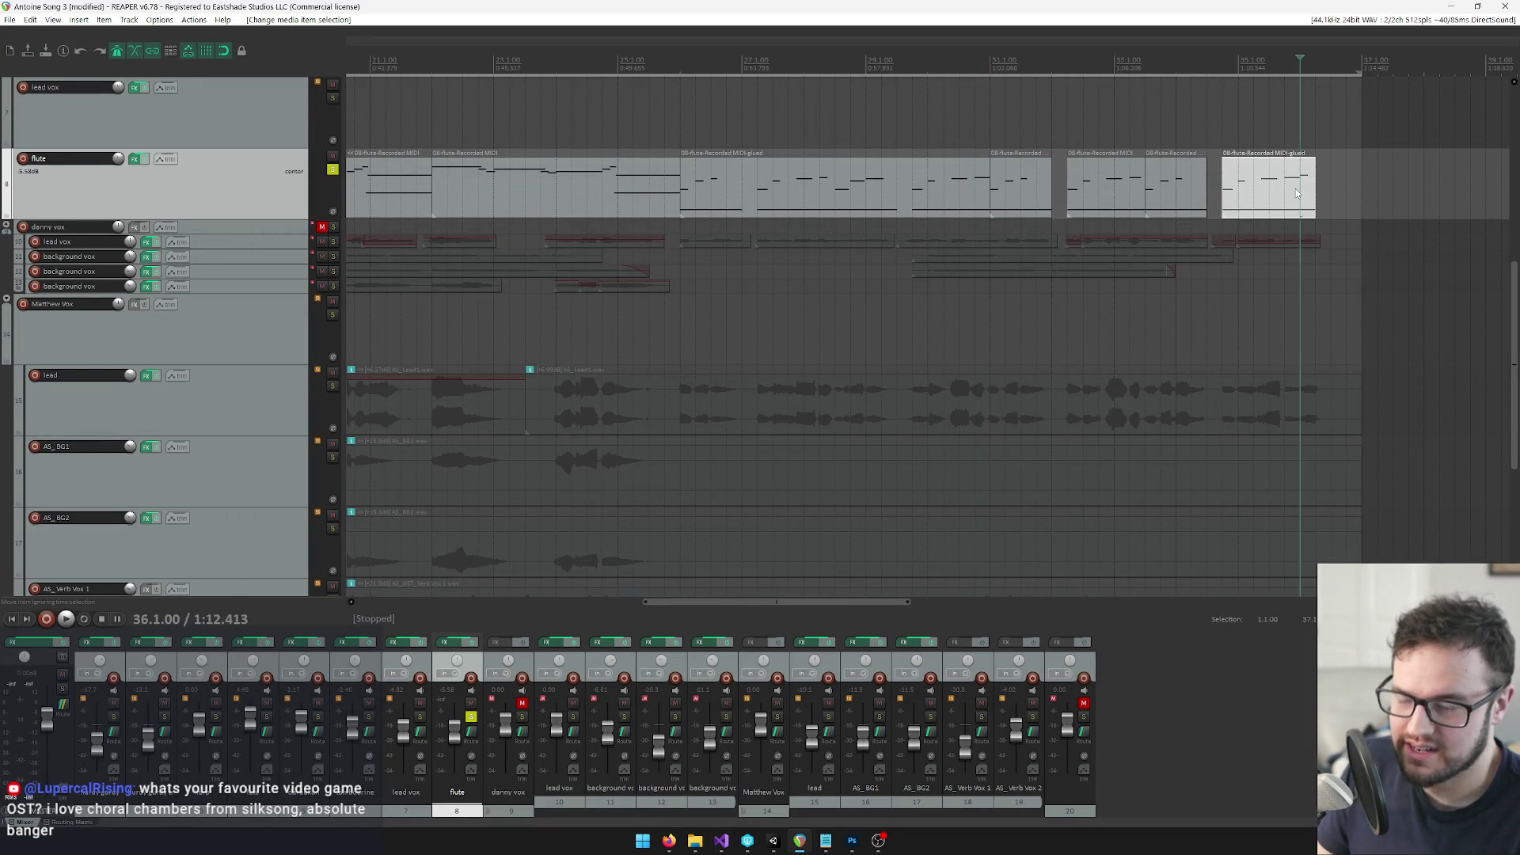
{"action": "scroll", "coordinate": [903, 184], "scroll_direction": "down", "scroll_amount": 3}
{"action": "double_click", "coordinate": [932, 180]}
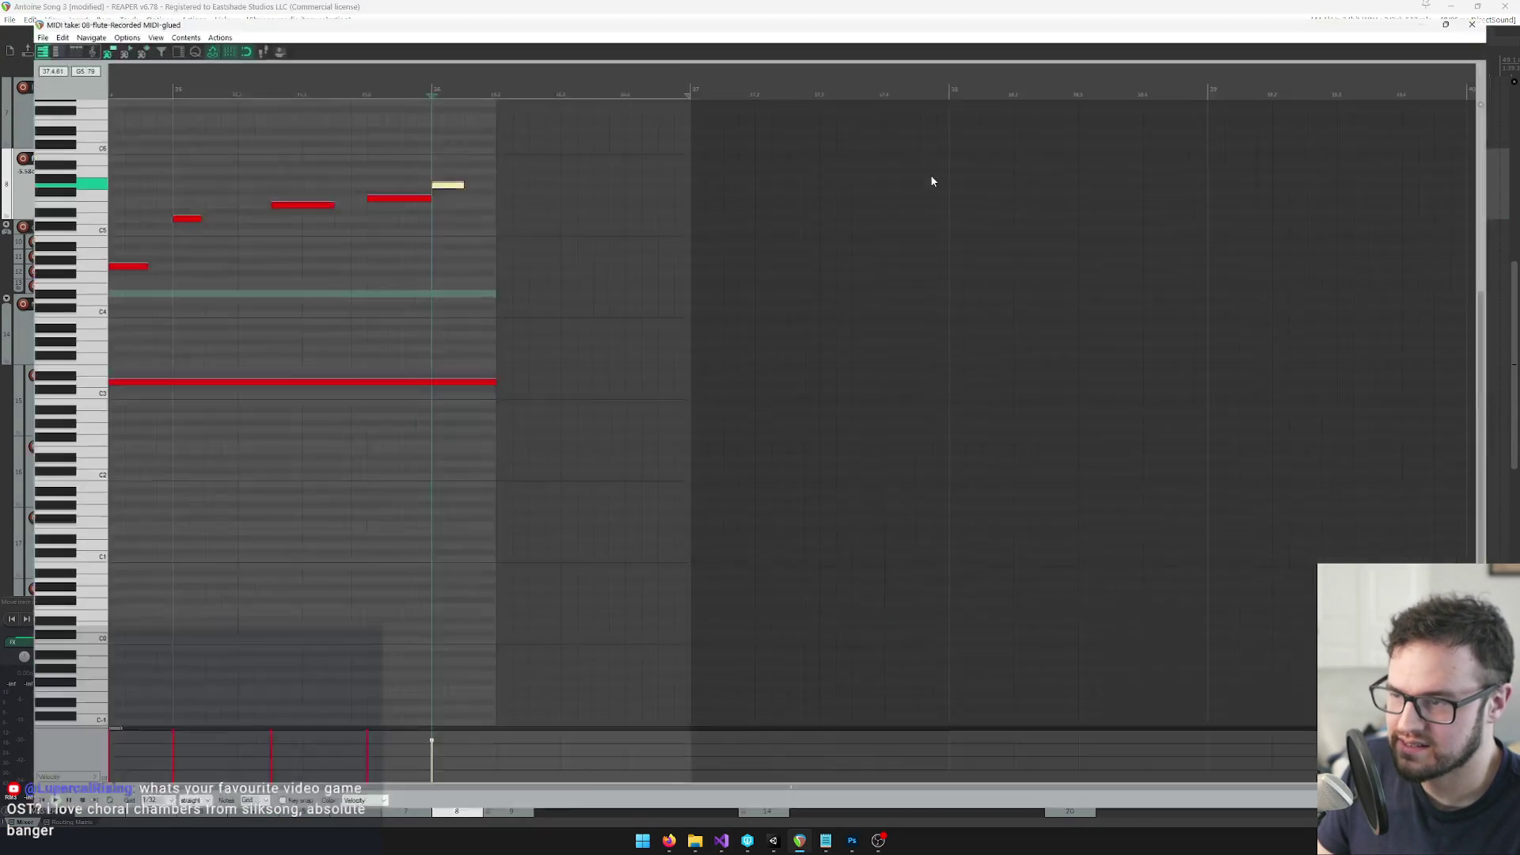
{"action": "double_click", "coordinate": [1289, 6]}
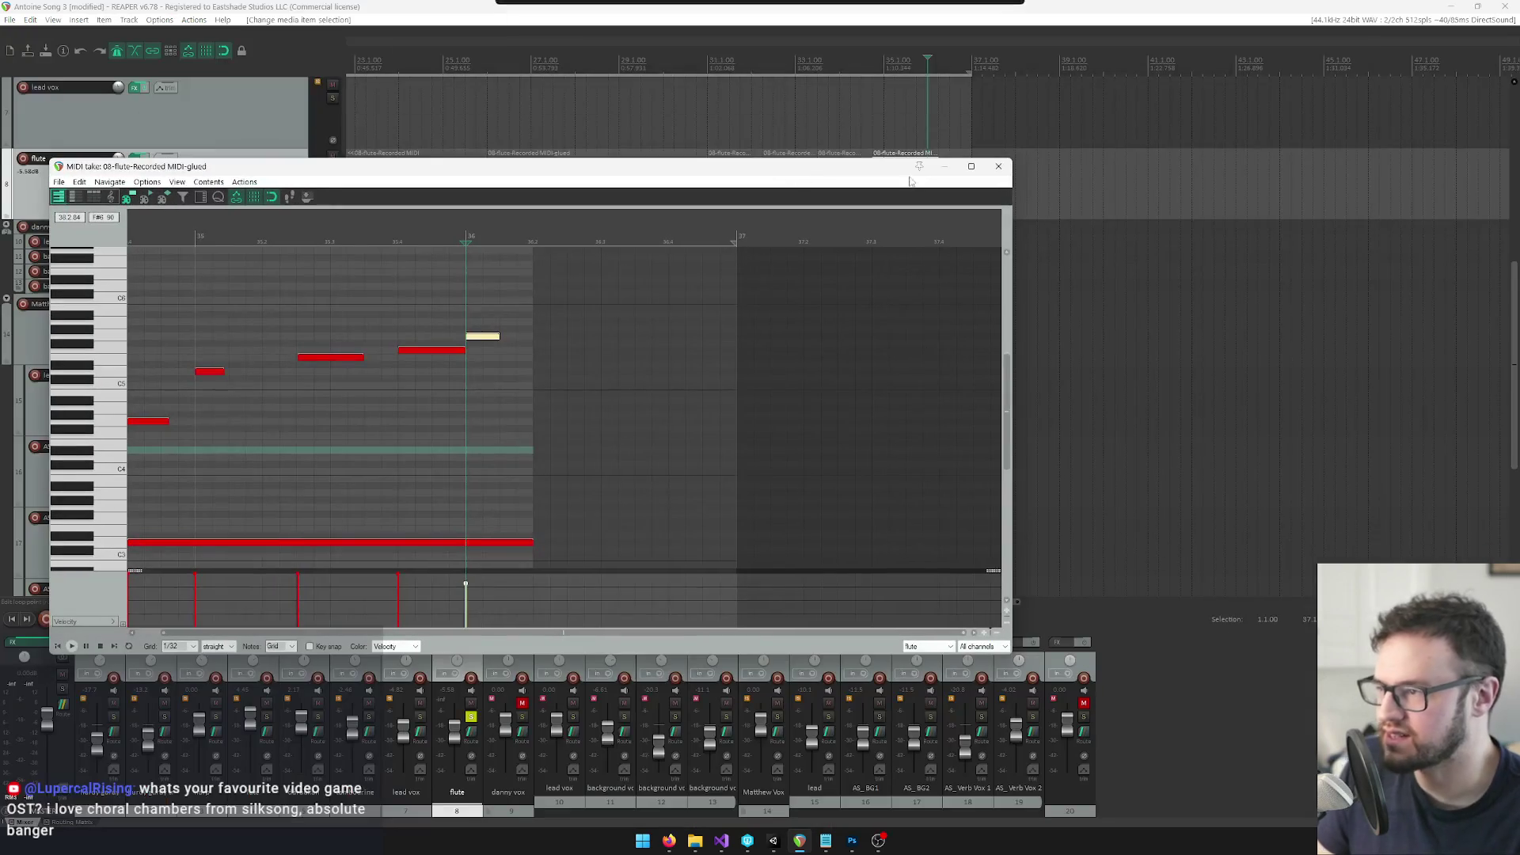
Add a final 7, 2 entry to AntoineSong.txt and save the file
{"action": "key", "text": "alt+Tab"}
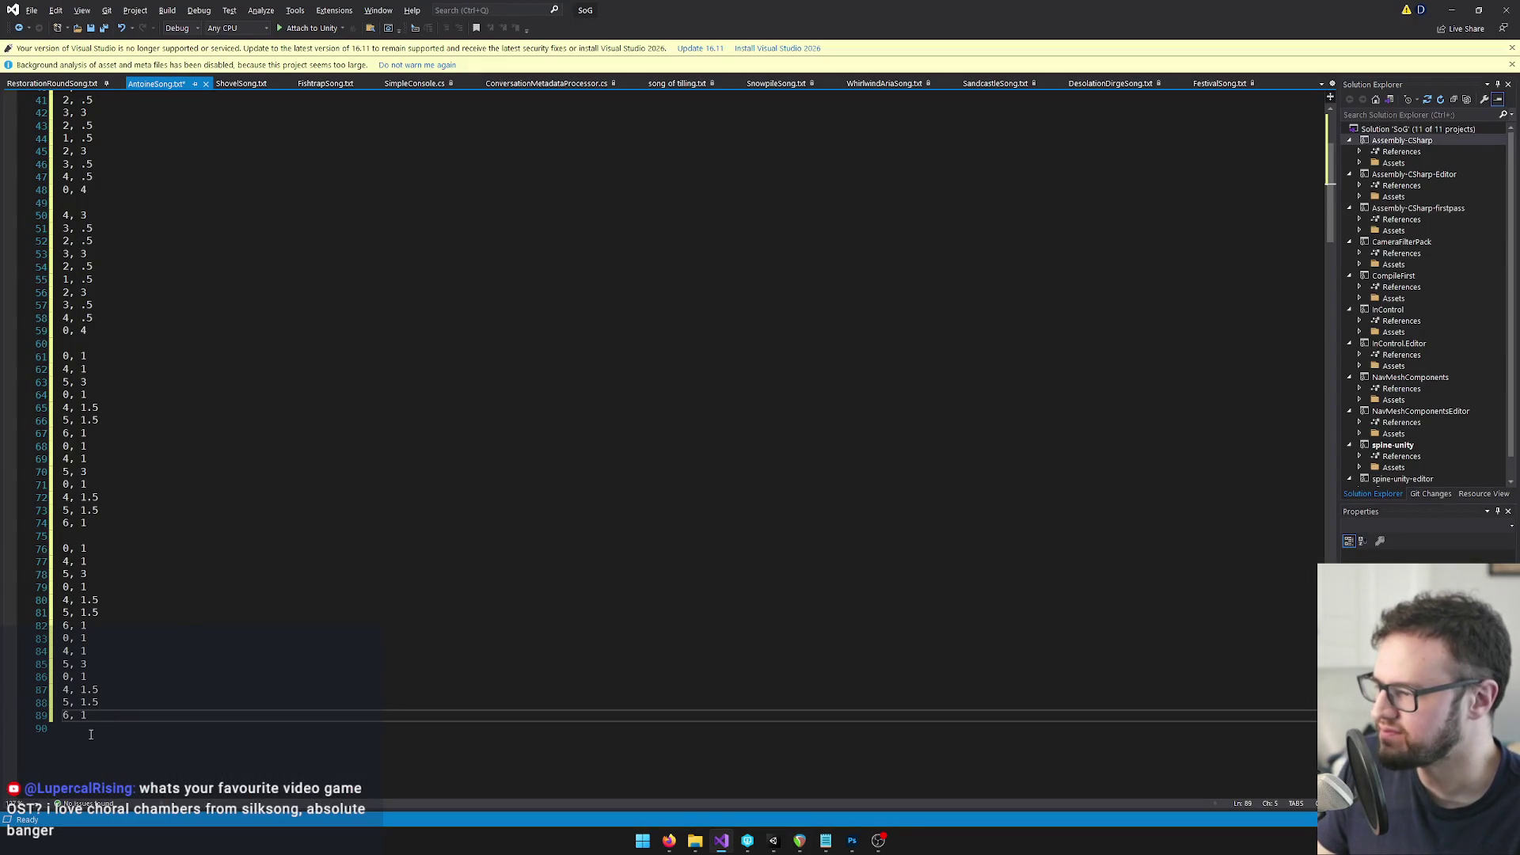
{"action": "key", "text": "Return"}
{"action": "type", "text": "7, 2"}
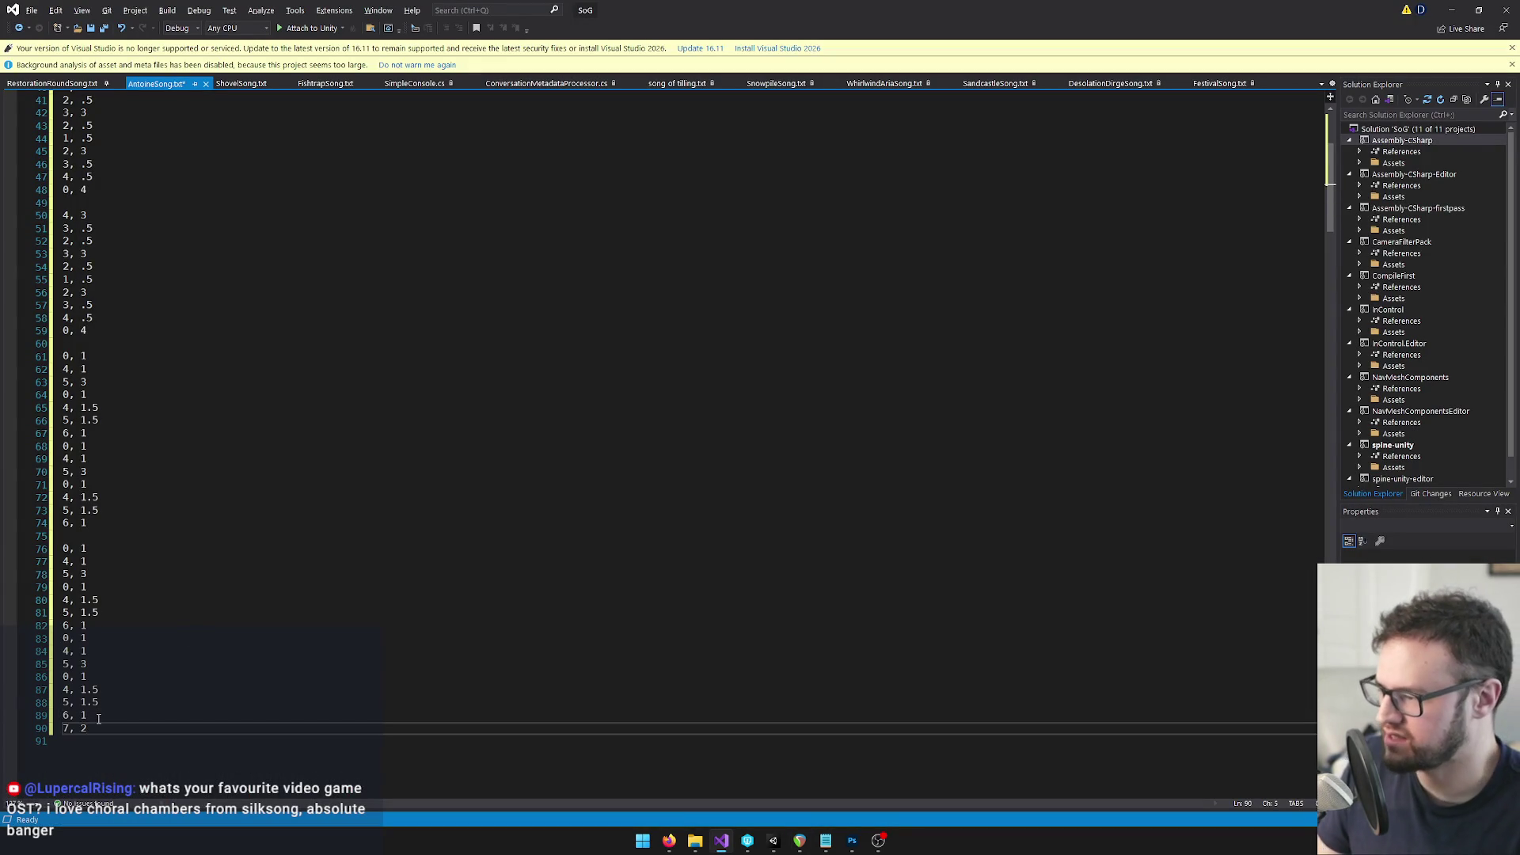
{"action": "left_click", "coordinate": [98, 717]}
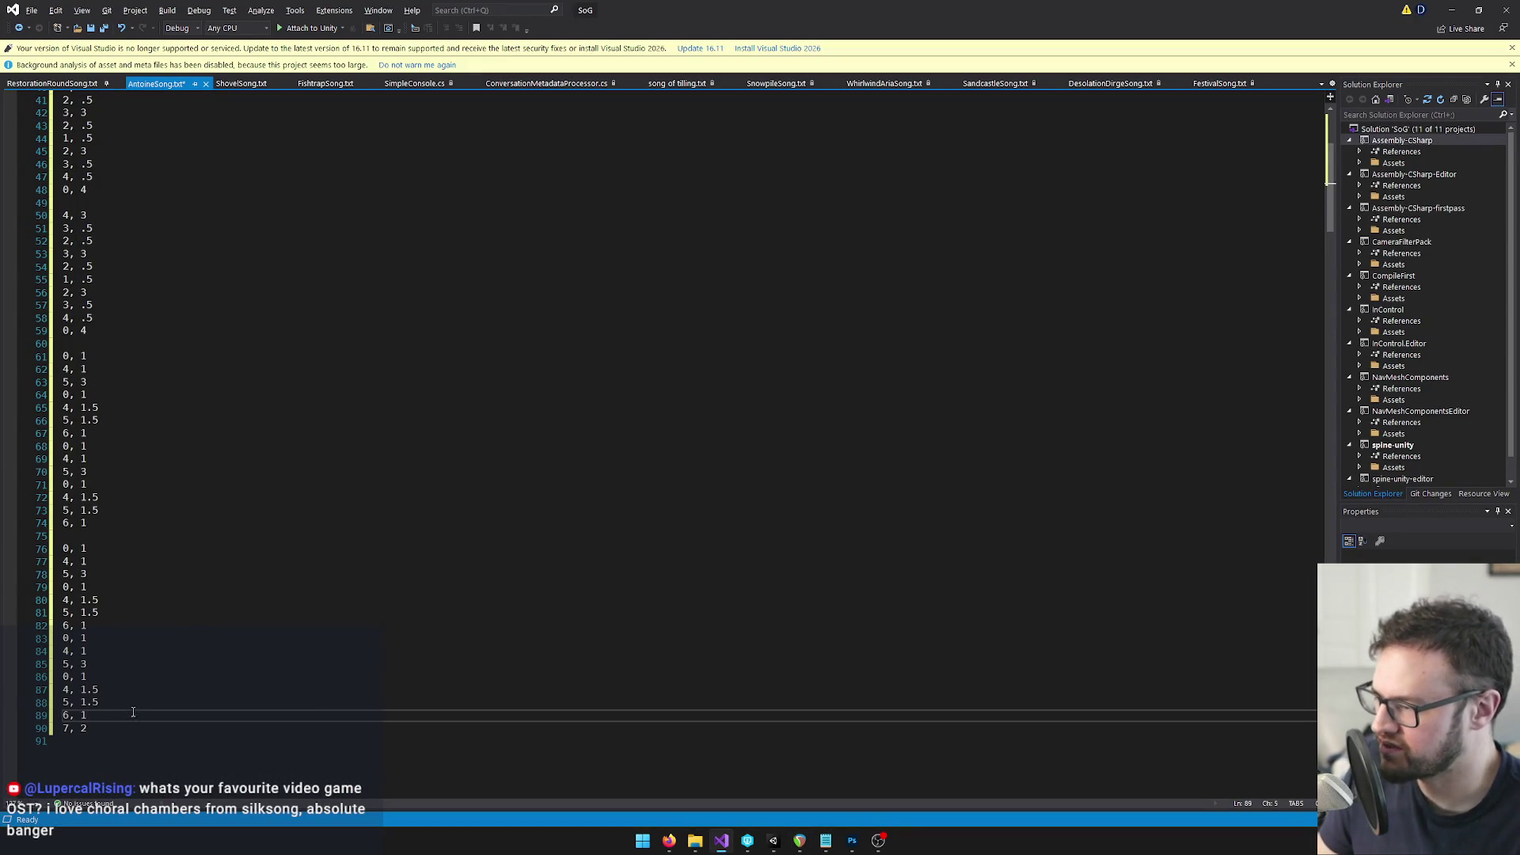
{"action": "key", "text": "ctrl+s"}
{"action": "left_click", "coordinate": [203, 576]}
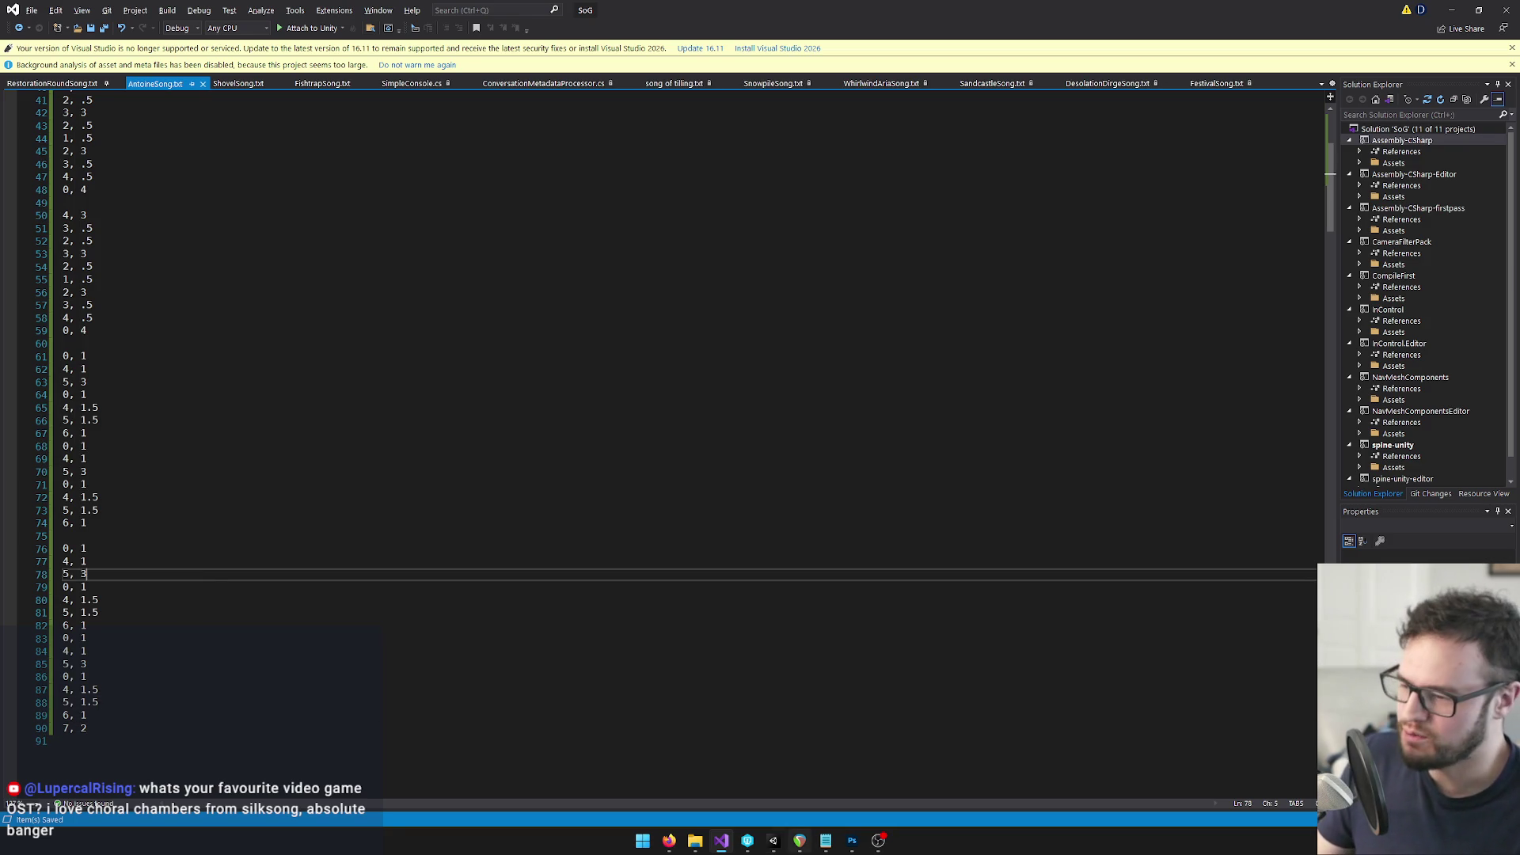
Switch to Unity, let AntoineSong reimport with Tempo 113 and Lead 20, and focus the Game view
{"action": "mouse_move", "coordinate": [774, 841]}
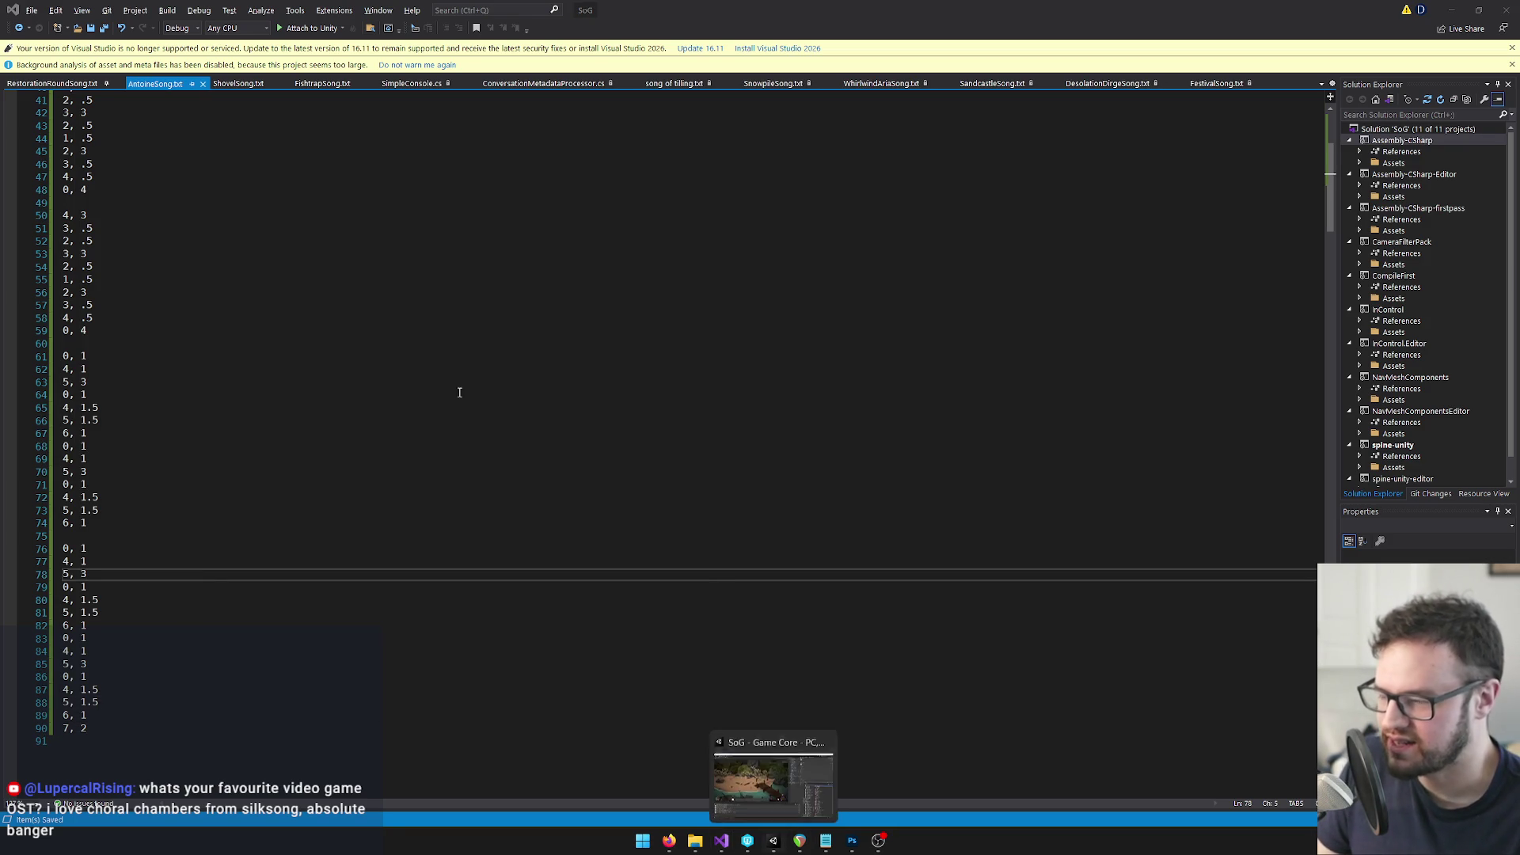
{"action": "left_click", "coordinate": [384, 204]}
{"action": "scroll", "coordinate": [350, 228], "scroll_direction": "up", "scroll_amount": 13}
{"action": "left_click", "coordinate": [197, 151]}
{"action": "left_click", "coordinate": [188, 123]}
{"action": "left_click", "coordinate": [774, 841]}
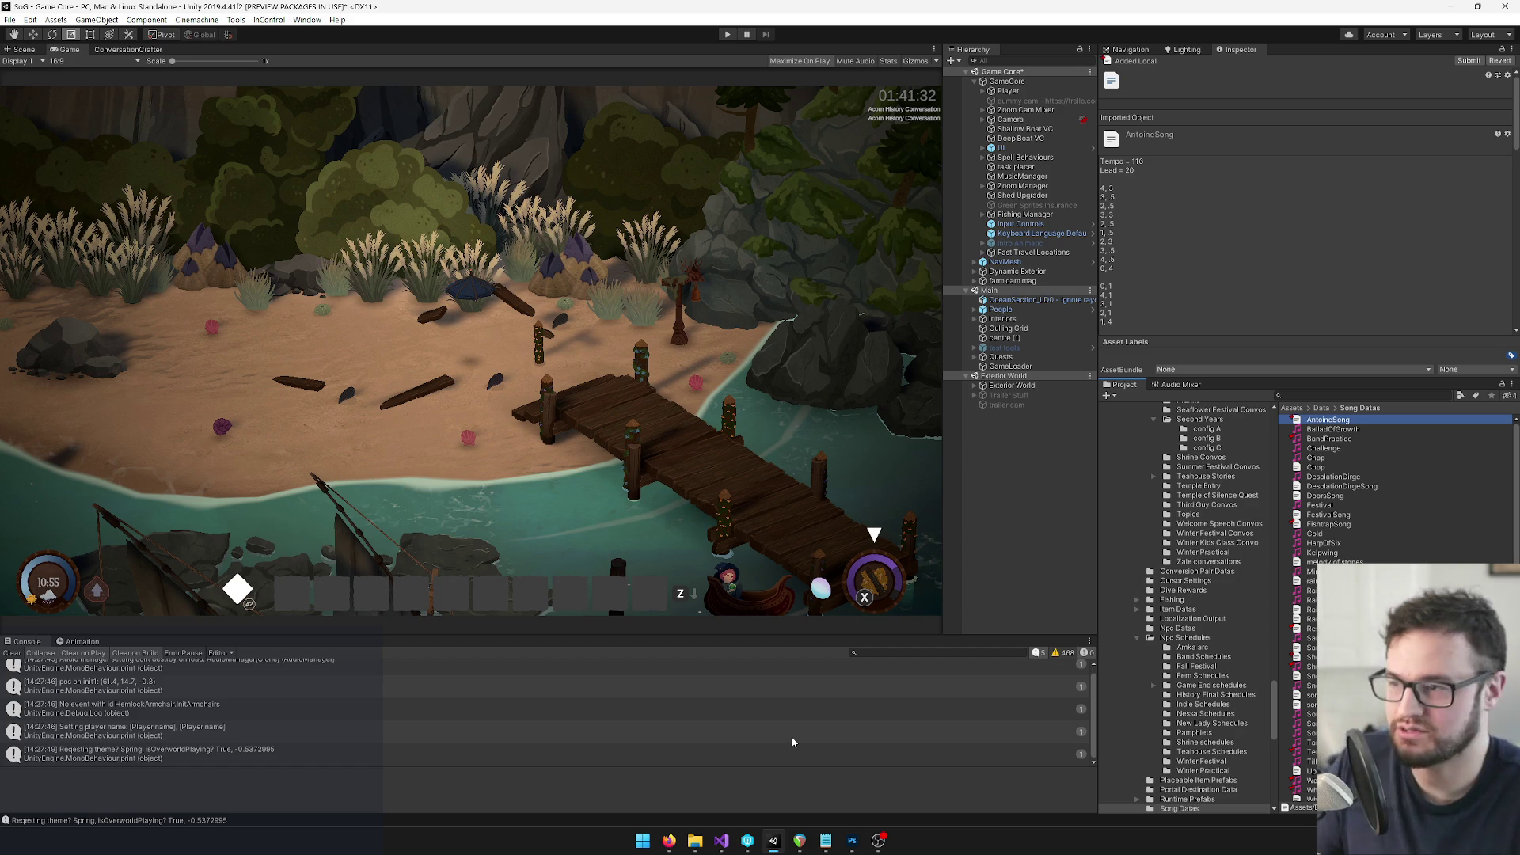
{"action": "left_click", "coordinate": [674, 64]}
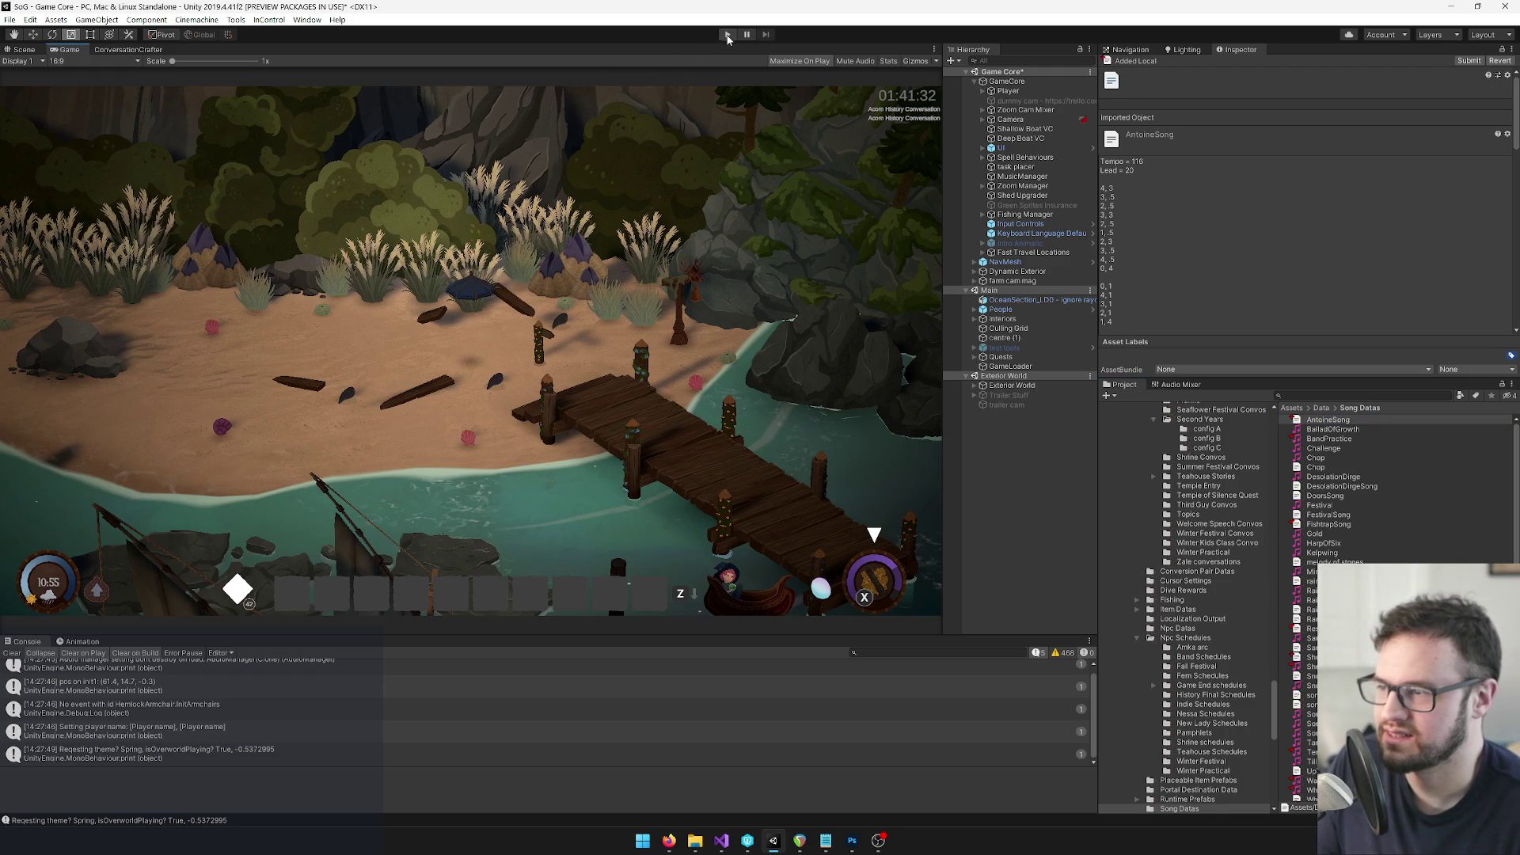
Run the game, start a song from the inventory's Songs list, hit A and J notes, then quit
{"action": "left_click", "coordinate": [727, 36]}
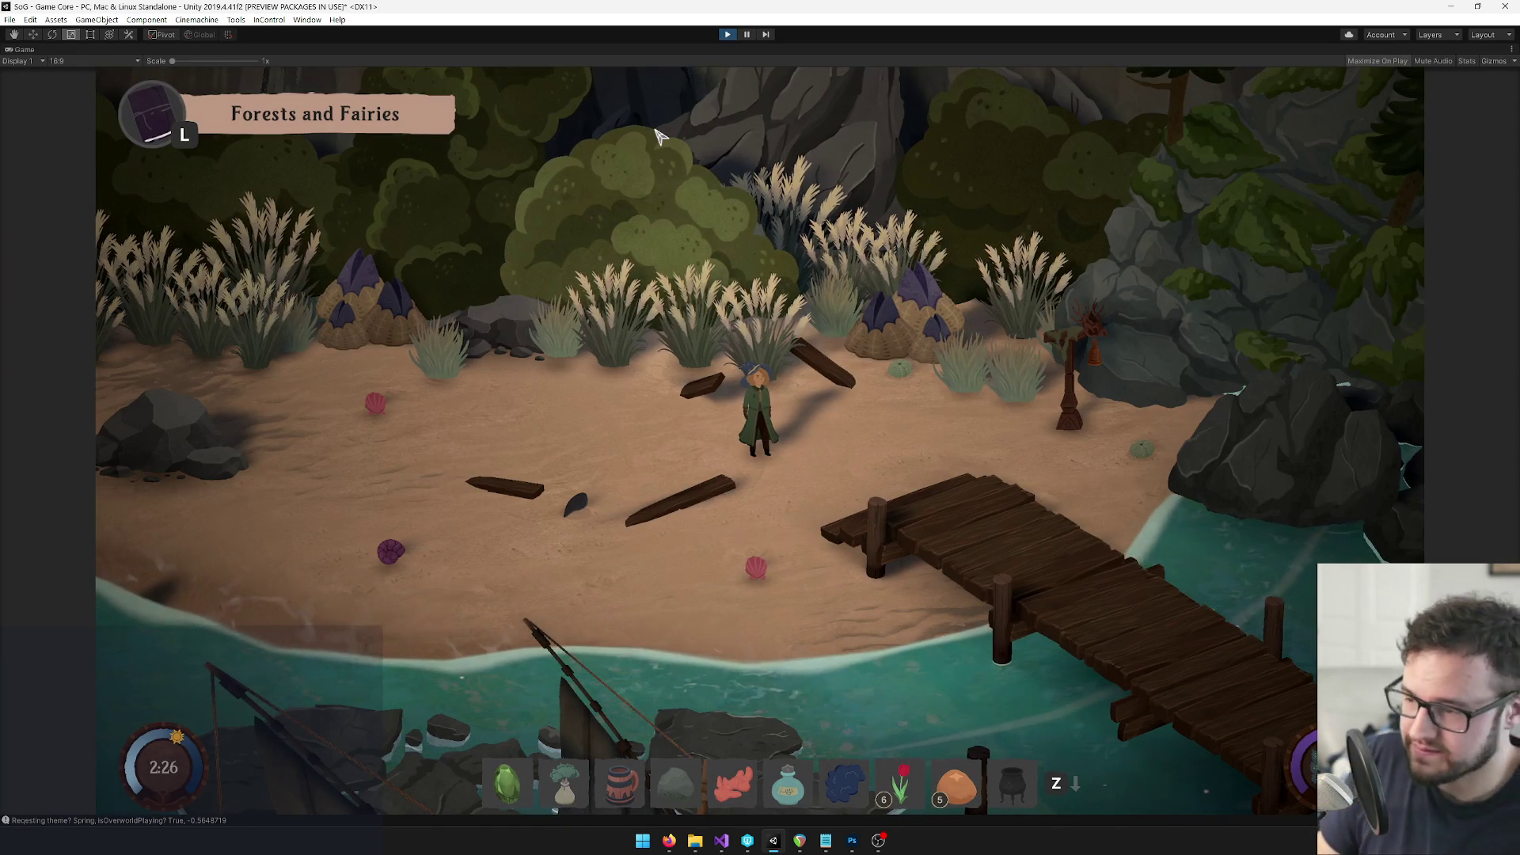
{"action": "key", "text": "w"}
{"action": "key", "text": "Tab"}
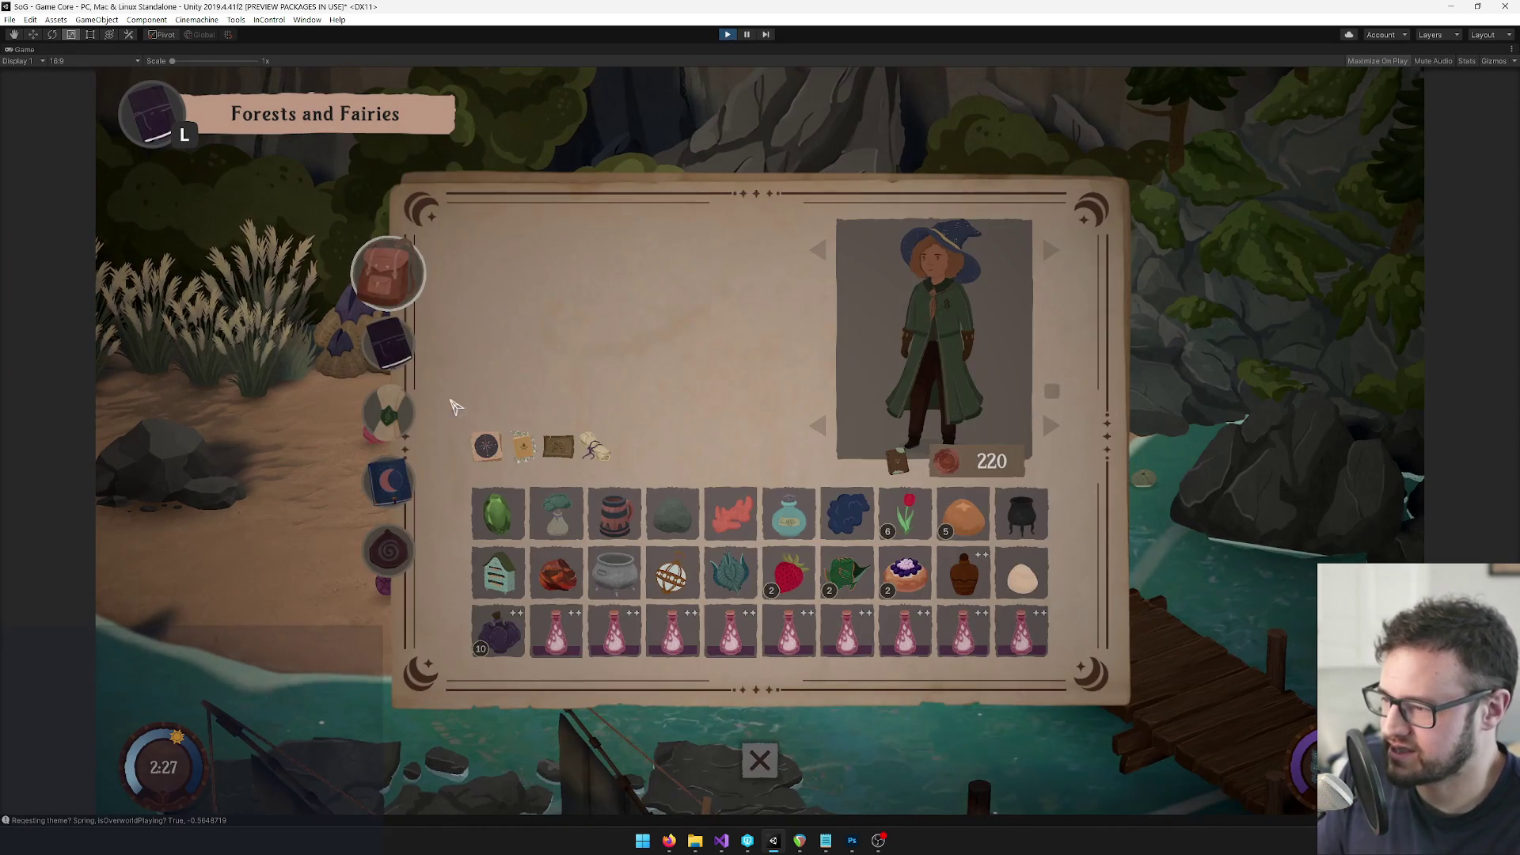
{"action": "left_click", "coordinate": [388, 415]}
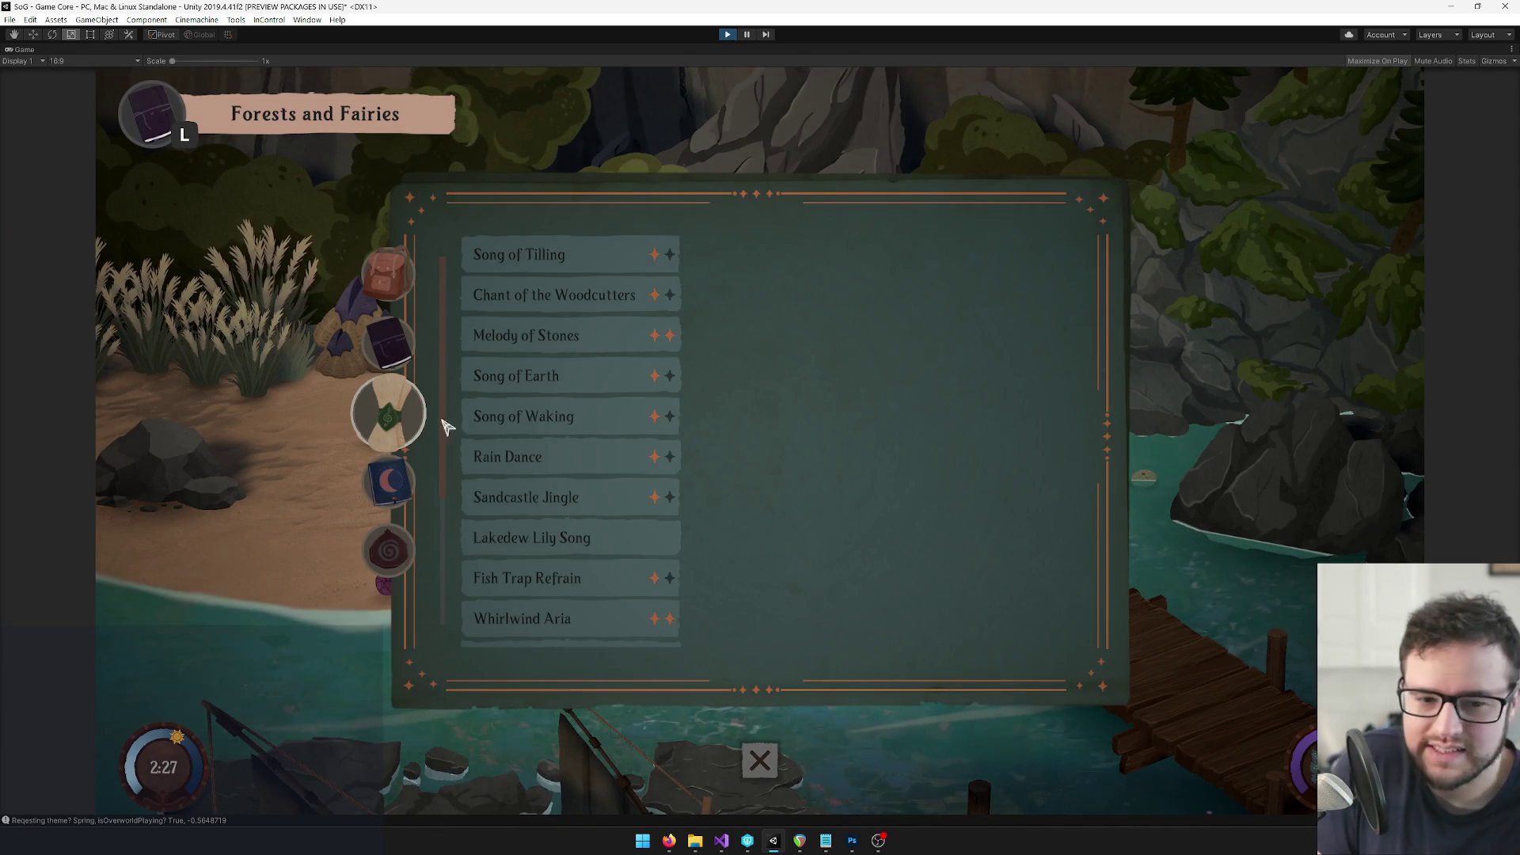
{"action": "scroll", "coordinate": [580, 509], "scroll_direction": "down", "scroll_amount": 5}
{"action": "left_click", "coordinate": [576, 516]}
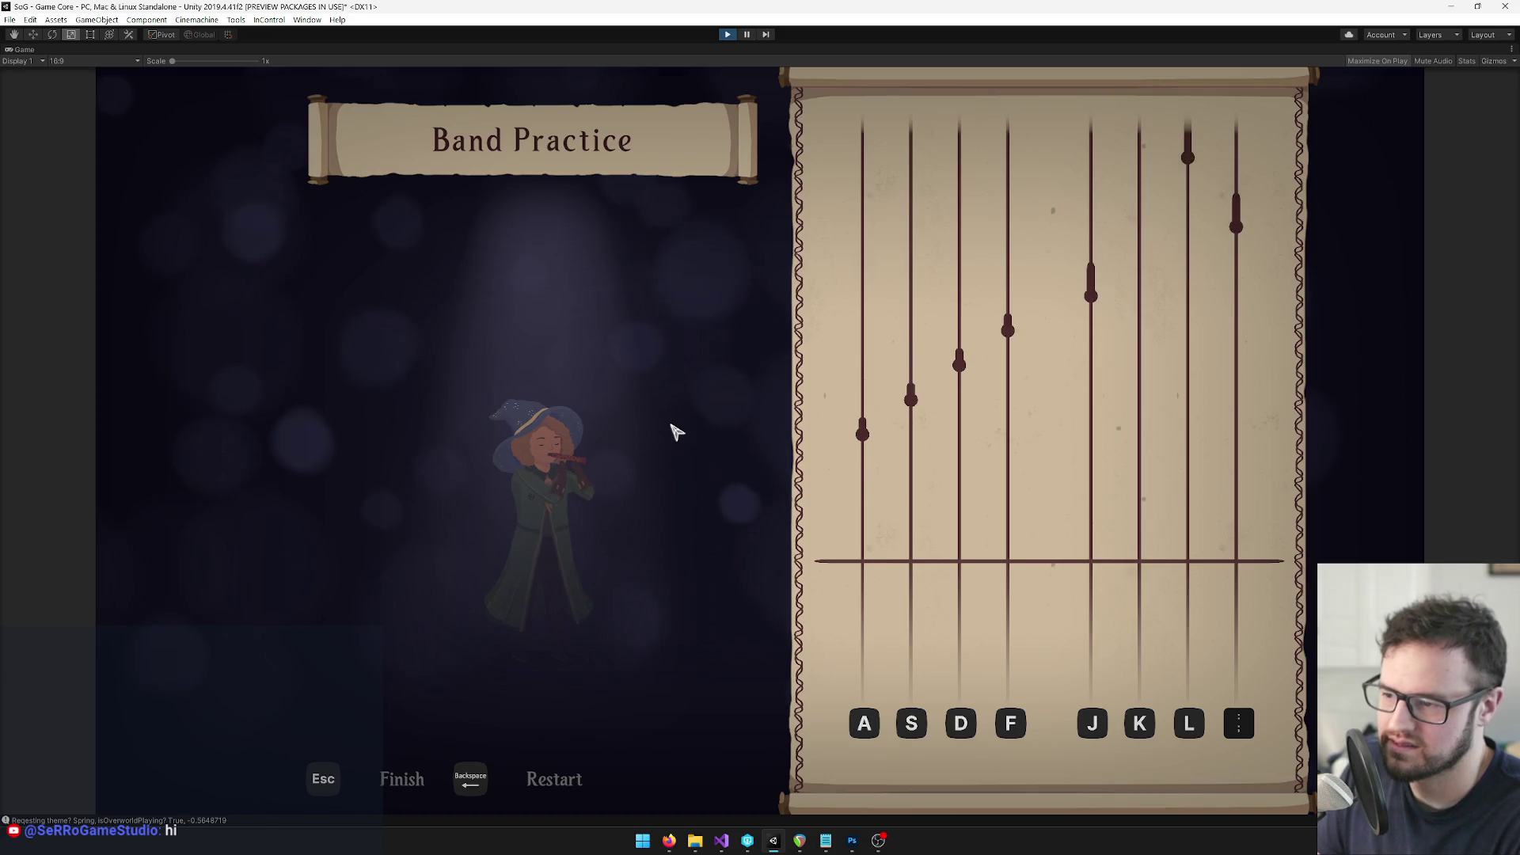
{"action": "key", "text": "a"}
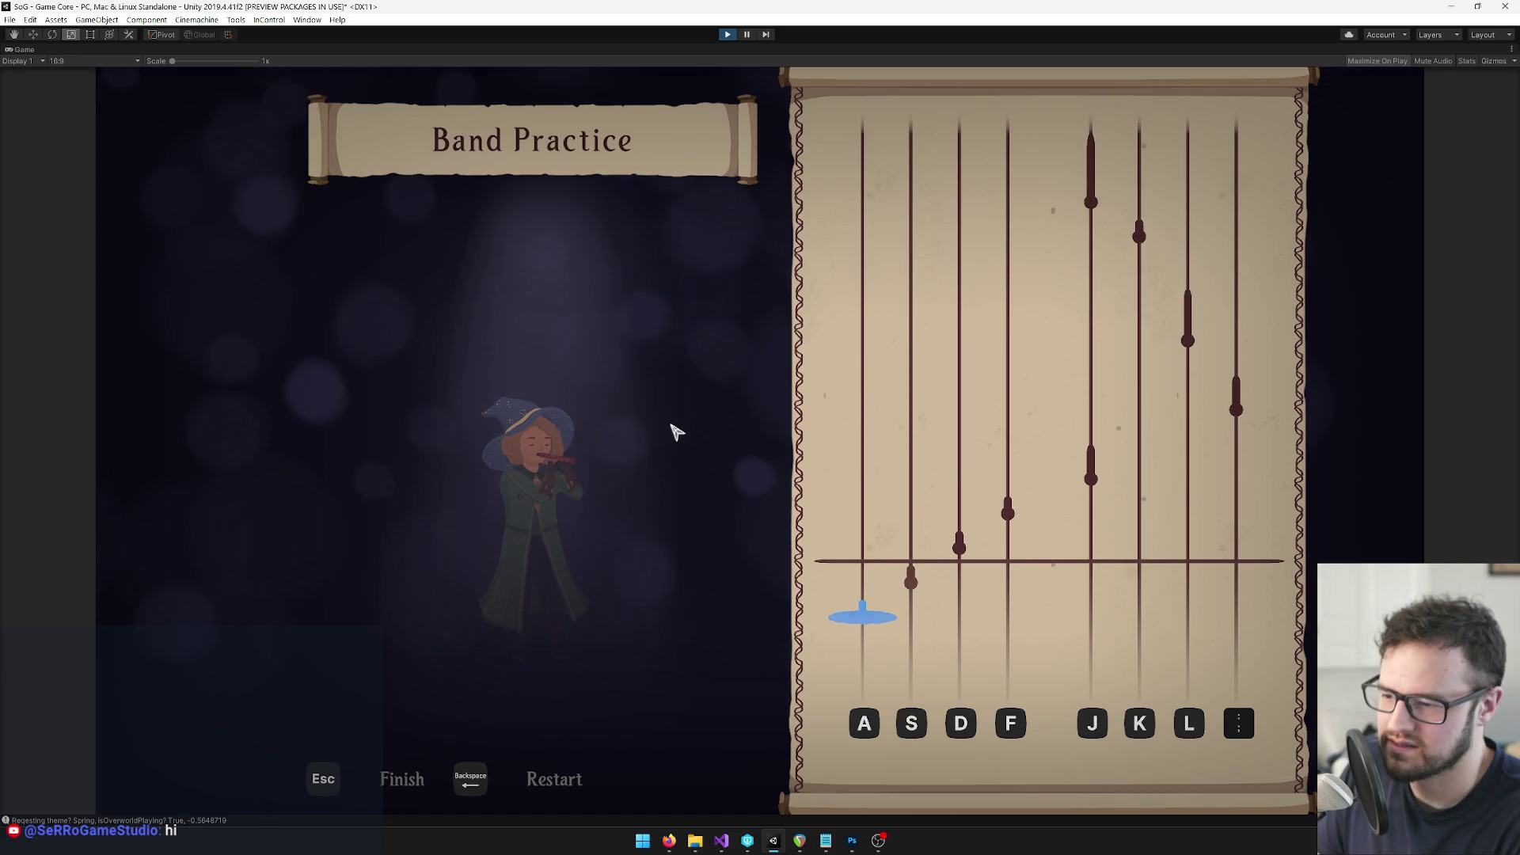
{"action": "key", "text": "j"}
{"action": "key", "text": "Escape"}
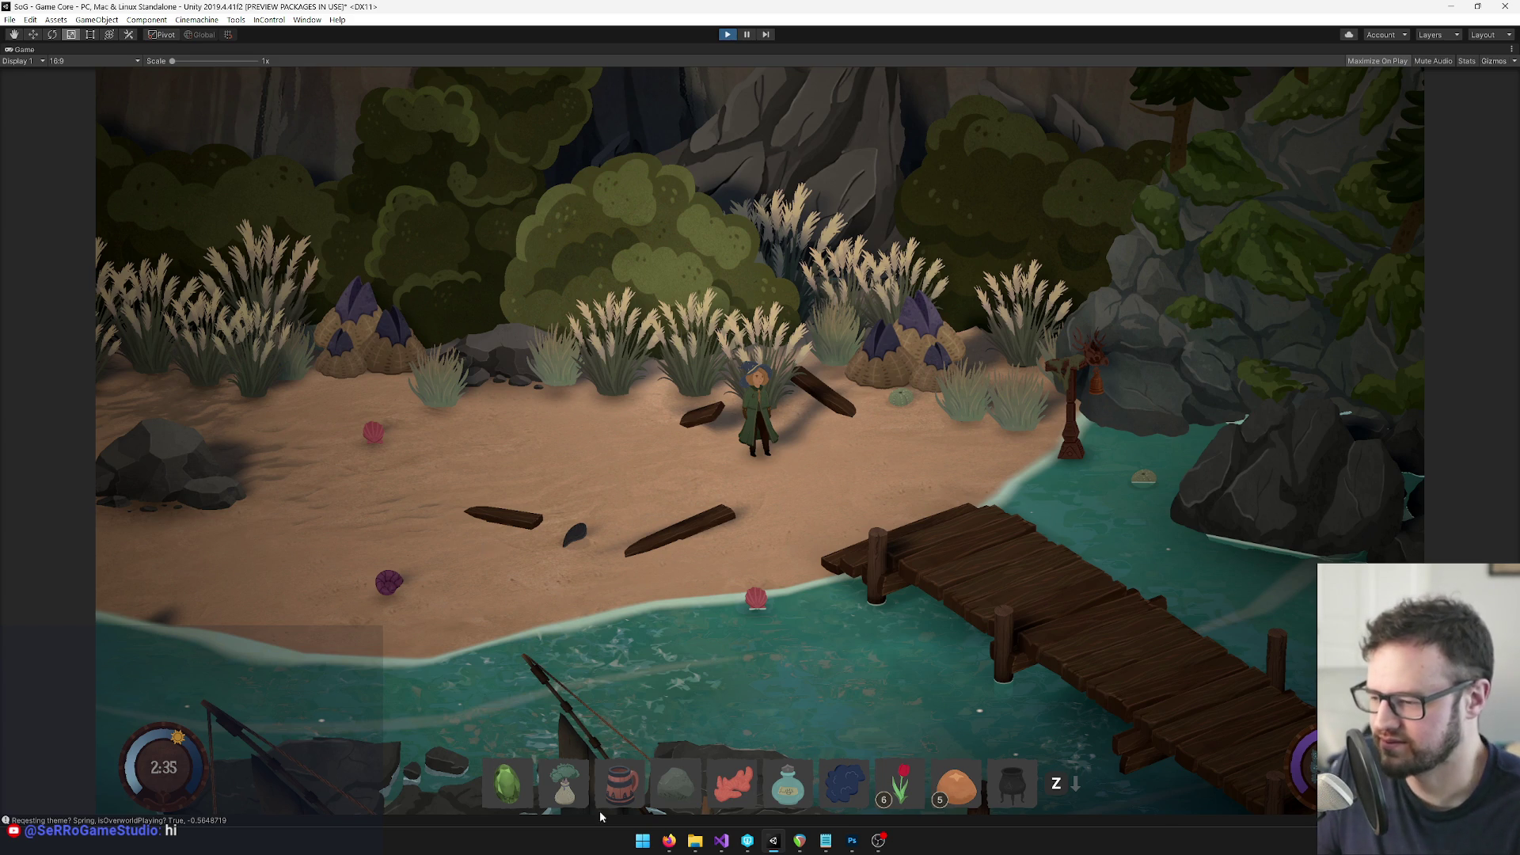
Set BandPractice's Full Song Text Asset to AntoineSong instead of UpTheLineSong, and save the project
{"action": "mouse_move", "coordinate": [669, 840]}
{"action": "left_click", "coordinate": [720, 774]}
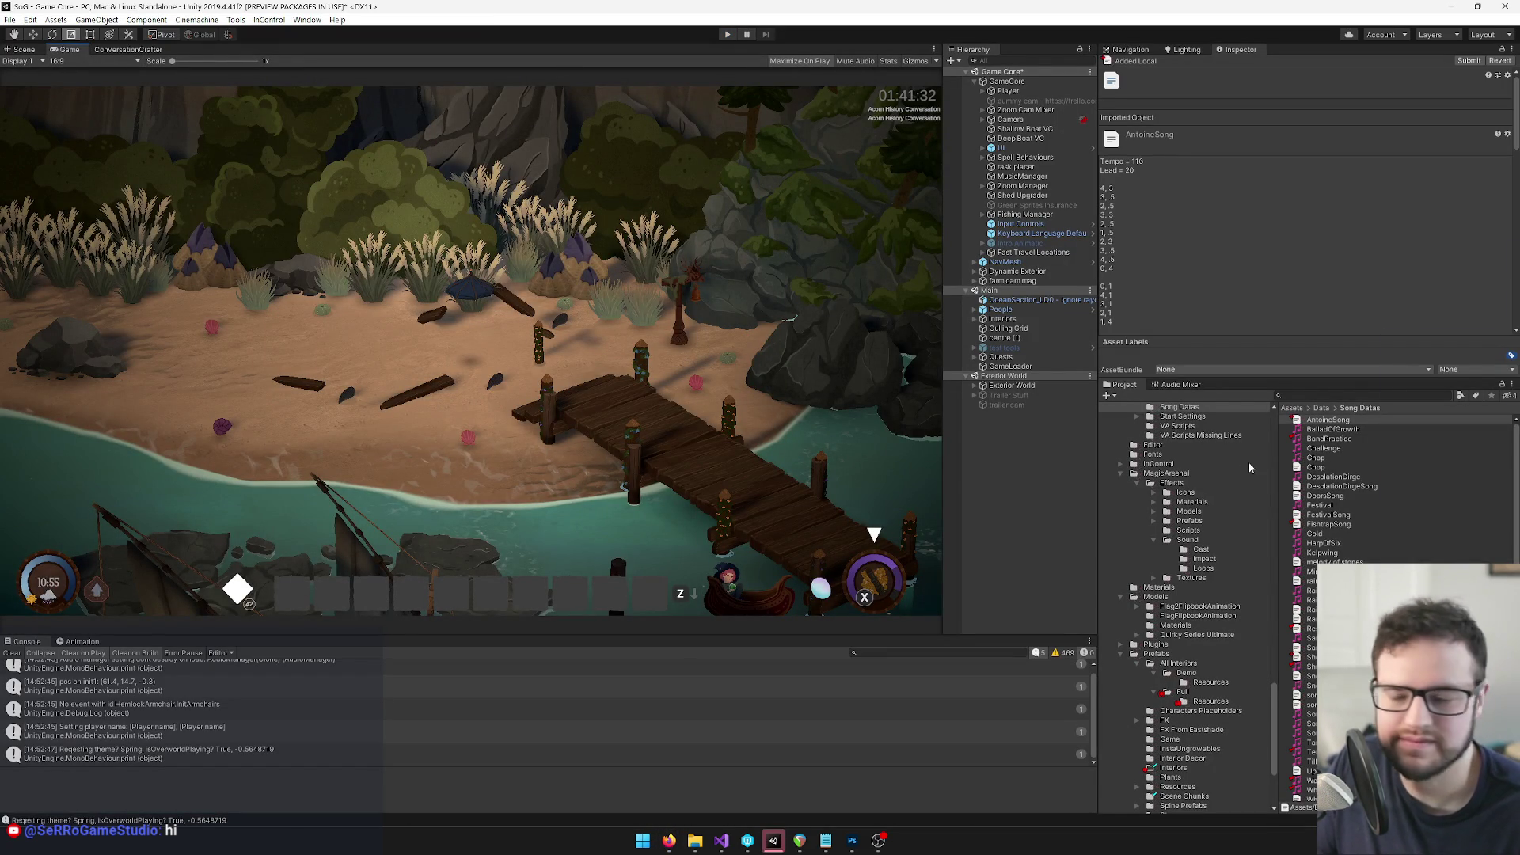
{"action": "left_click", "coordinate": [1329, 439]}
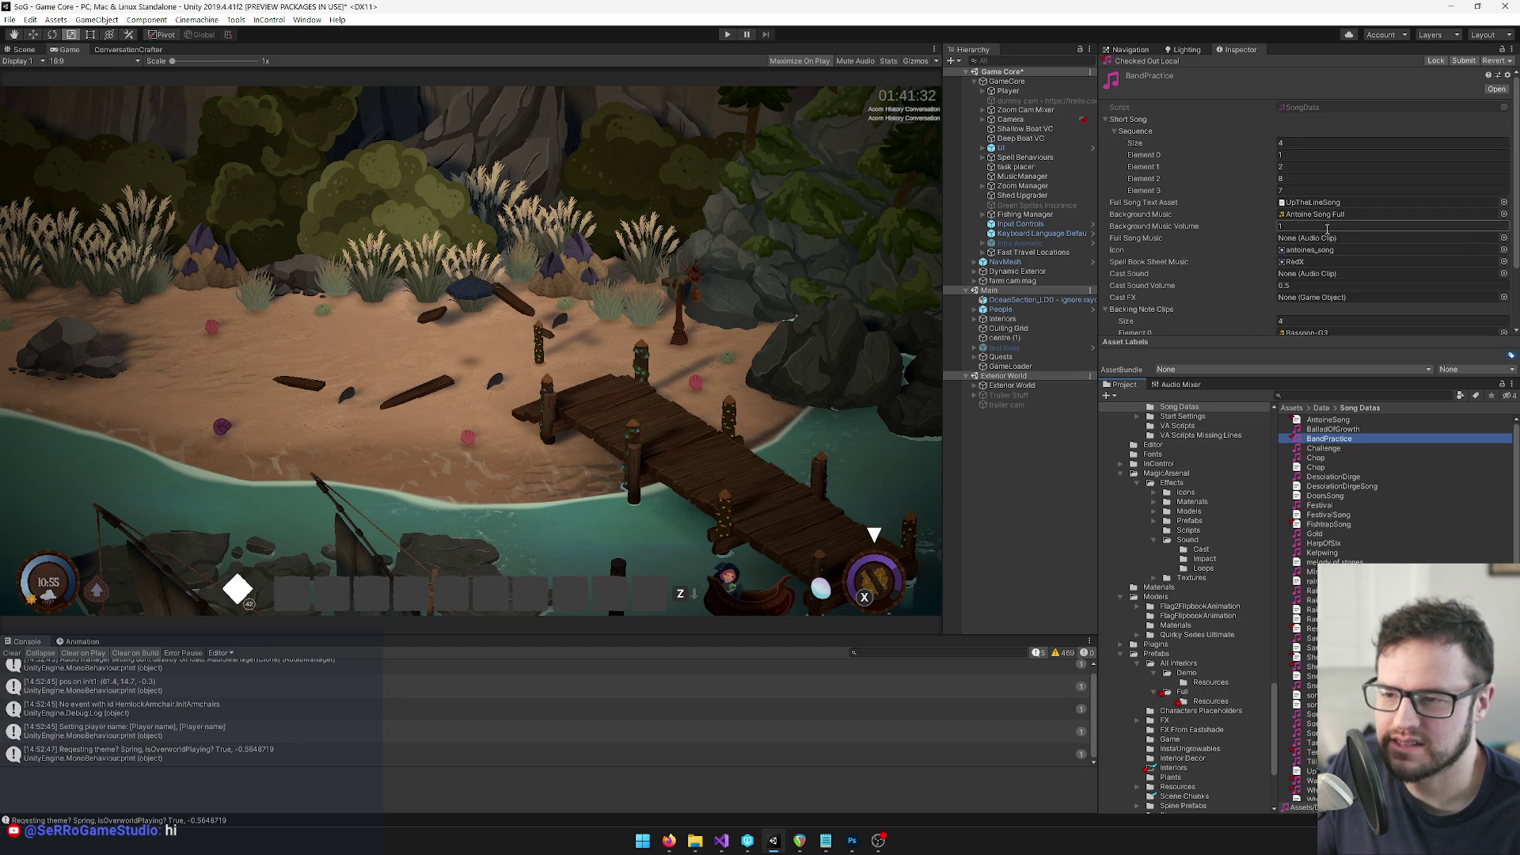
{"action": "left_click", "coordinate": [1504, 203]}
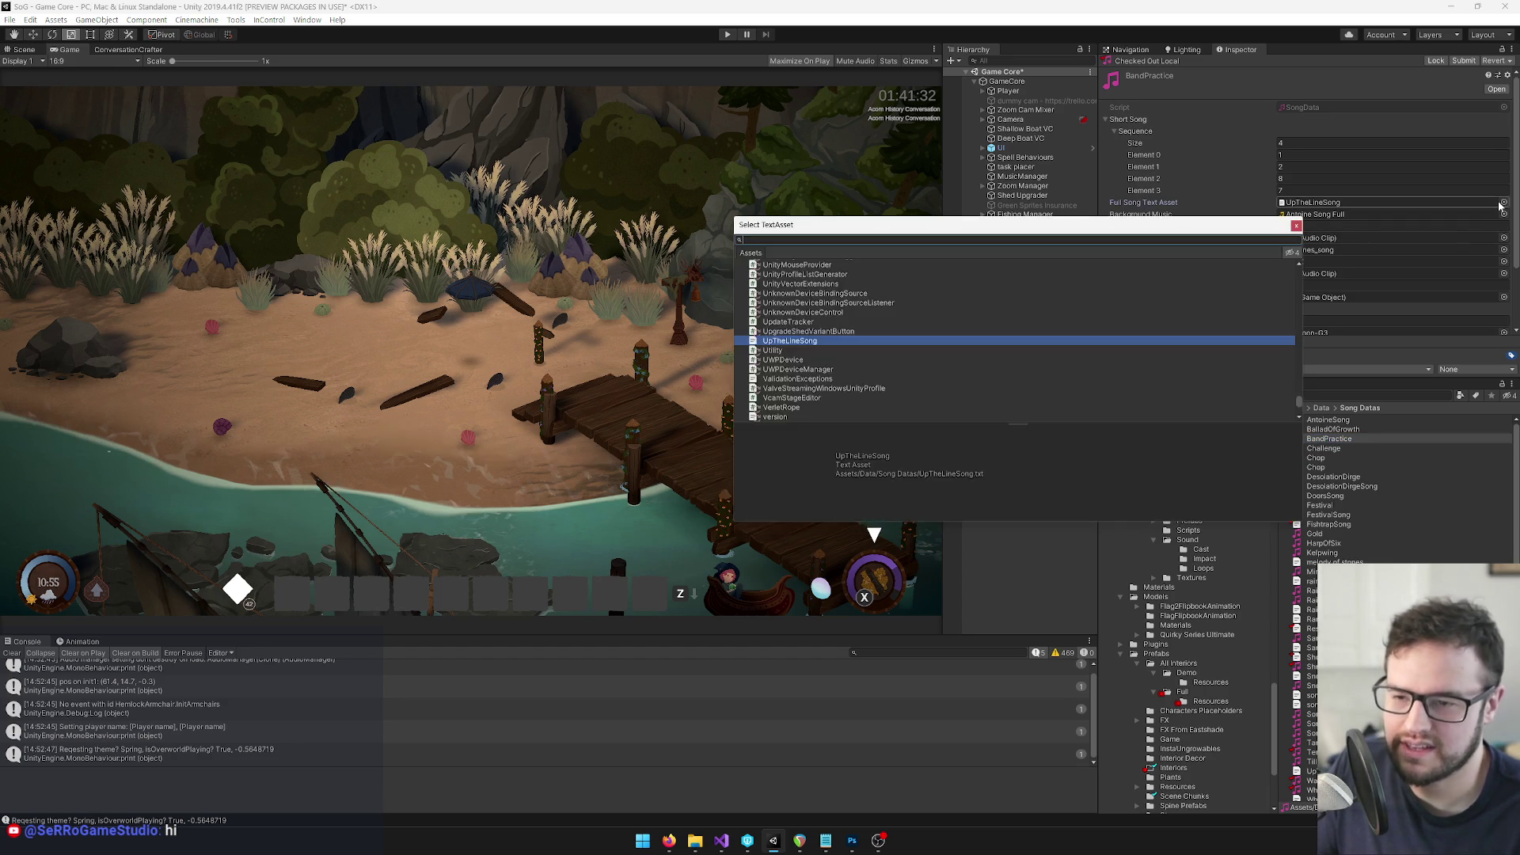
{"action": "type", "text": "antoin"}
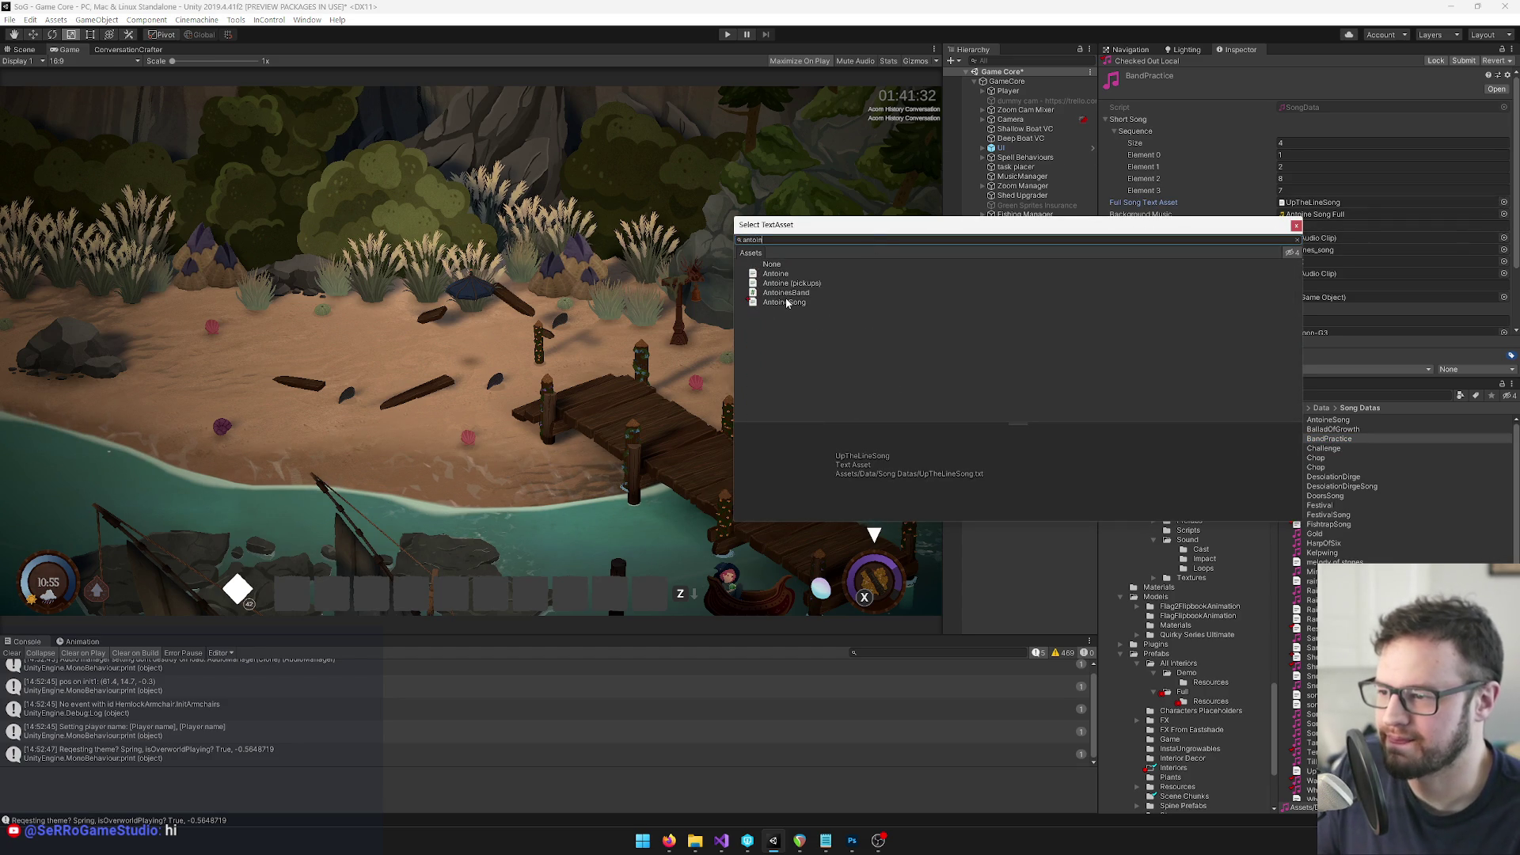
{"action": "double_click", "coordinate": [786, 303]}
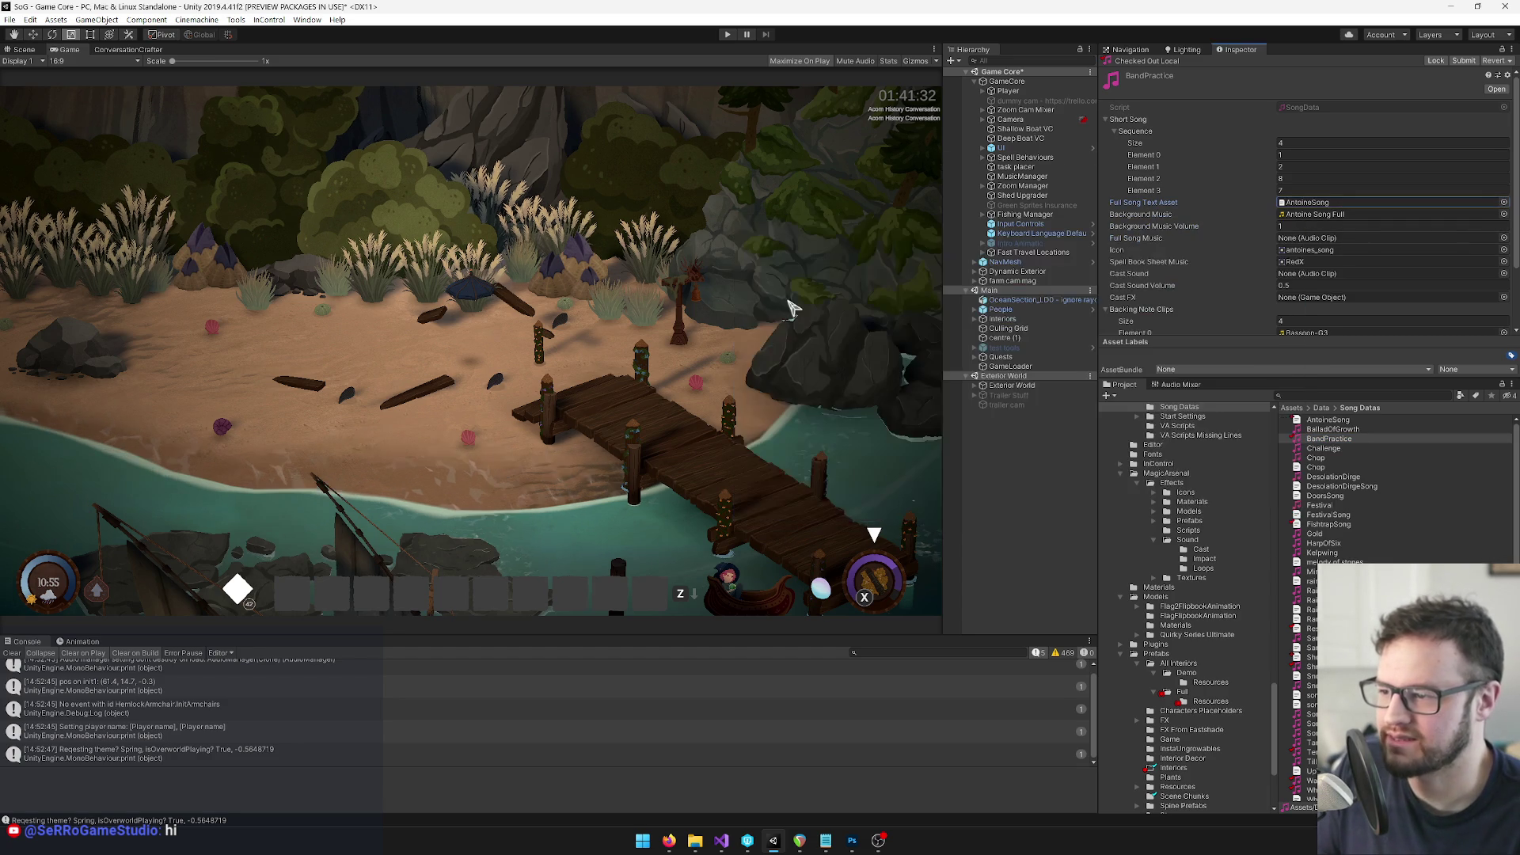
{"action": "left_click", "coordinate": [9, 19]}
{"action": "left_click", "coordinate": [56, 122]}
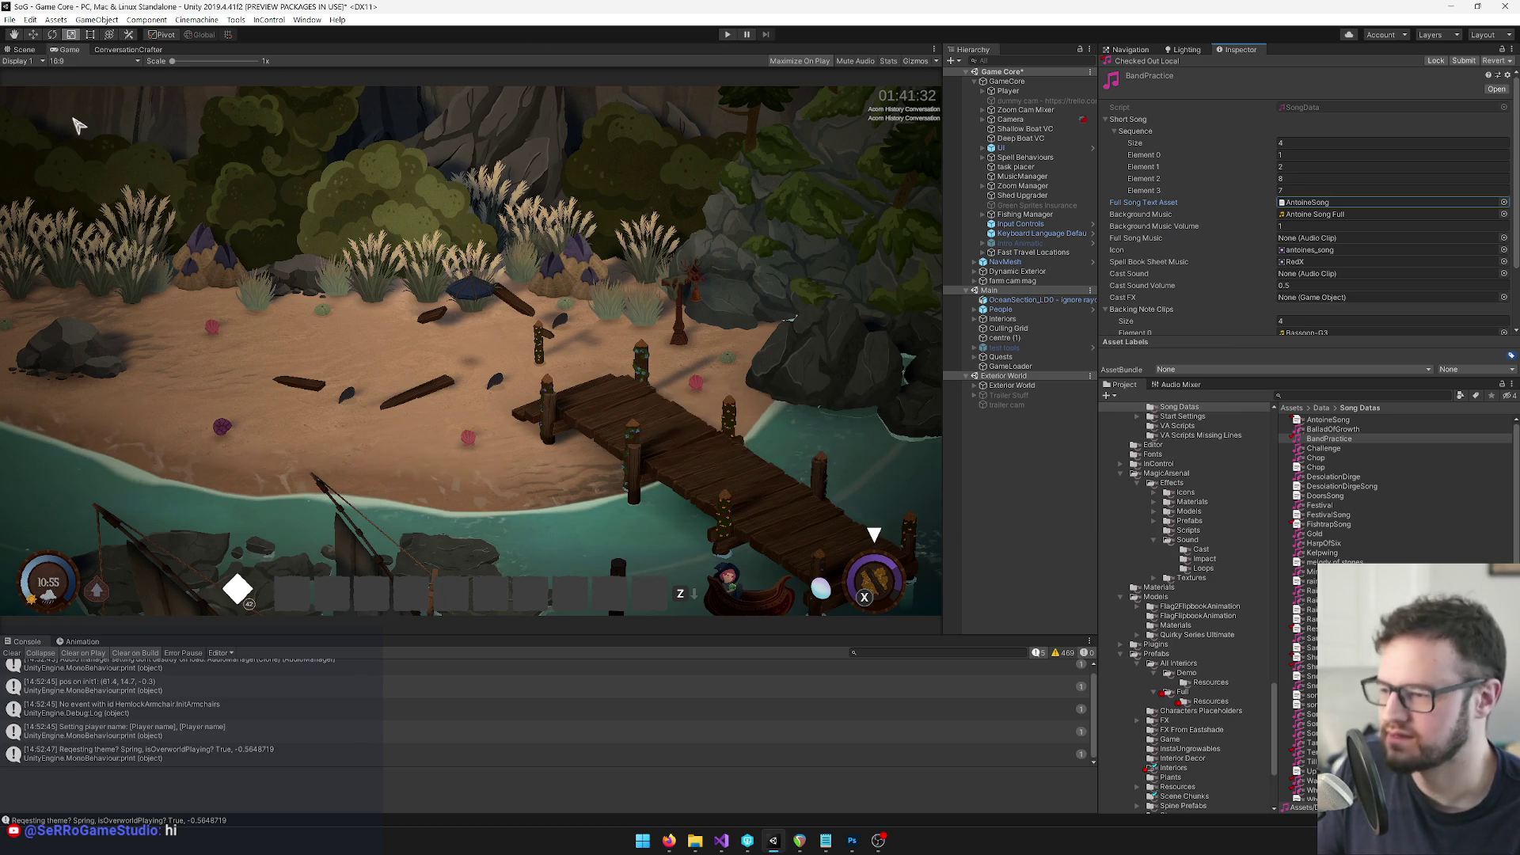
Enter Play mode and start Band Practice in practice mode from the in-game learned songs list
{"action": "left_click", "coordinate": [728, 35]}
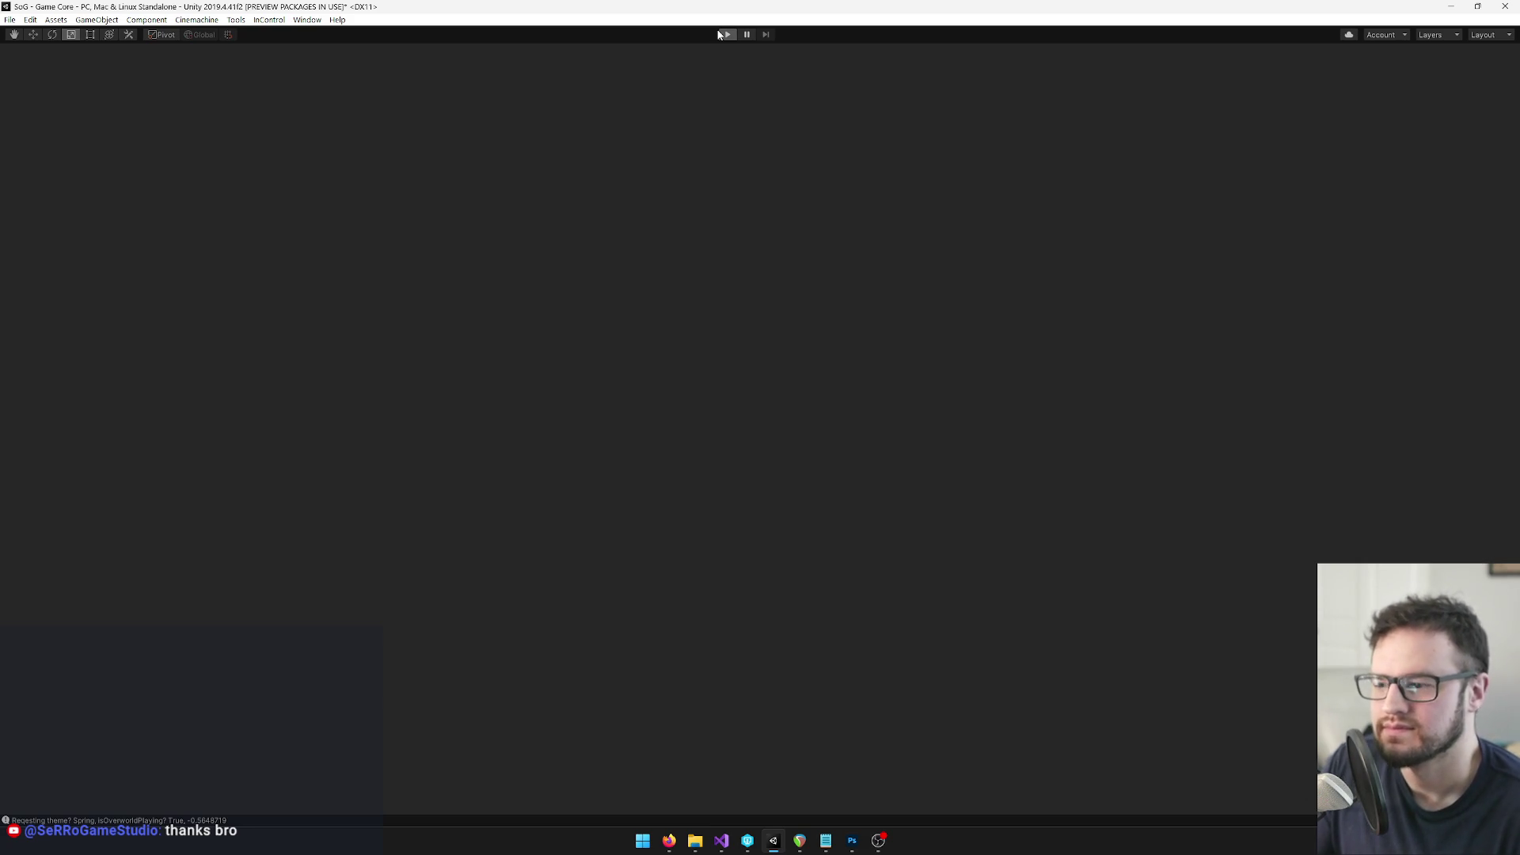
{"action": "key", "text": "Tab"}
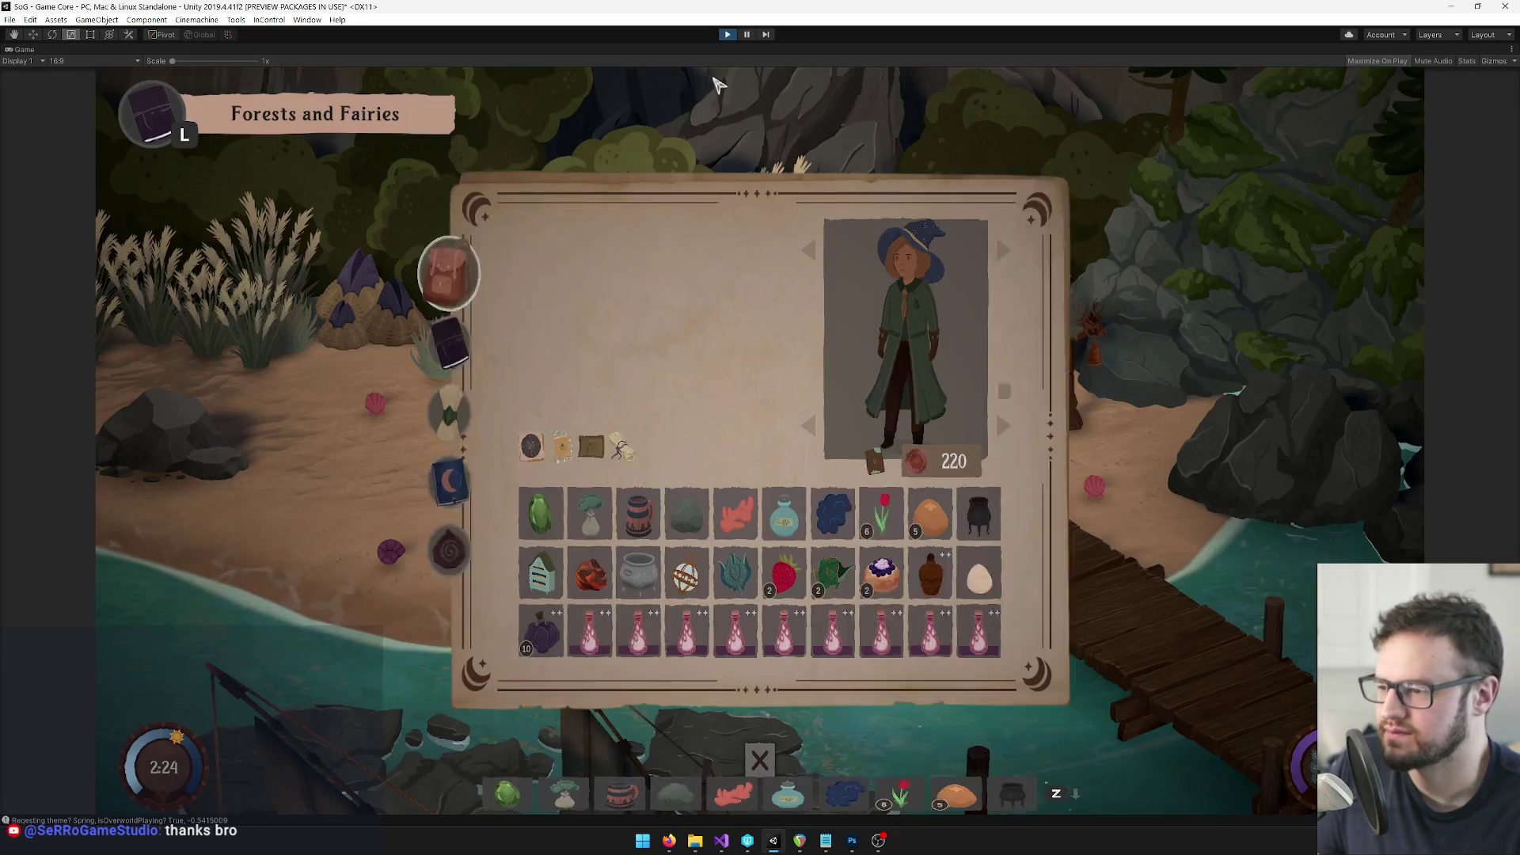
{"action": "left_click", "coordinate": [410, 418]}
{"action": "scroll", "coordinate": [602, 546], "scroll_direction": "down", "scroll_amount": 5}
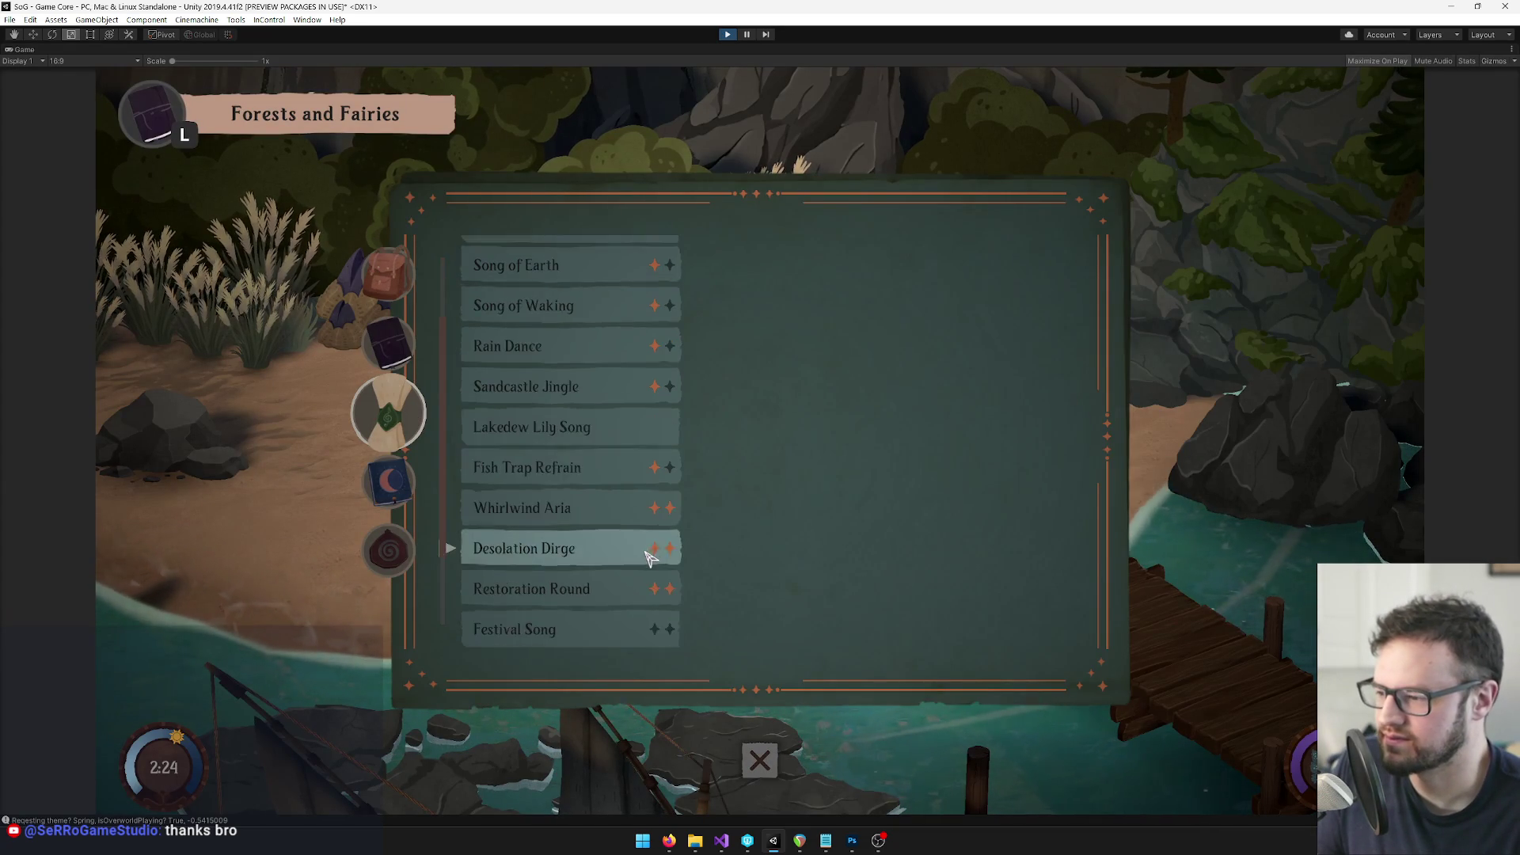
{"action": "left_click", "coordinate": [602, 628]}
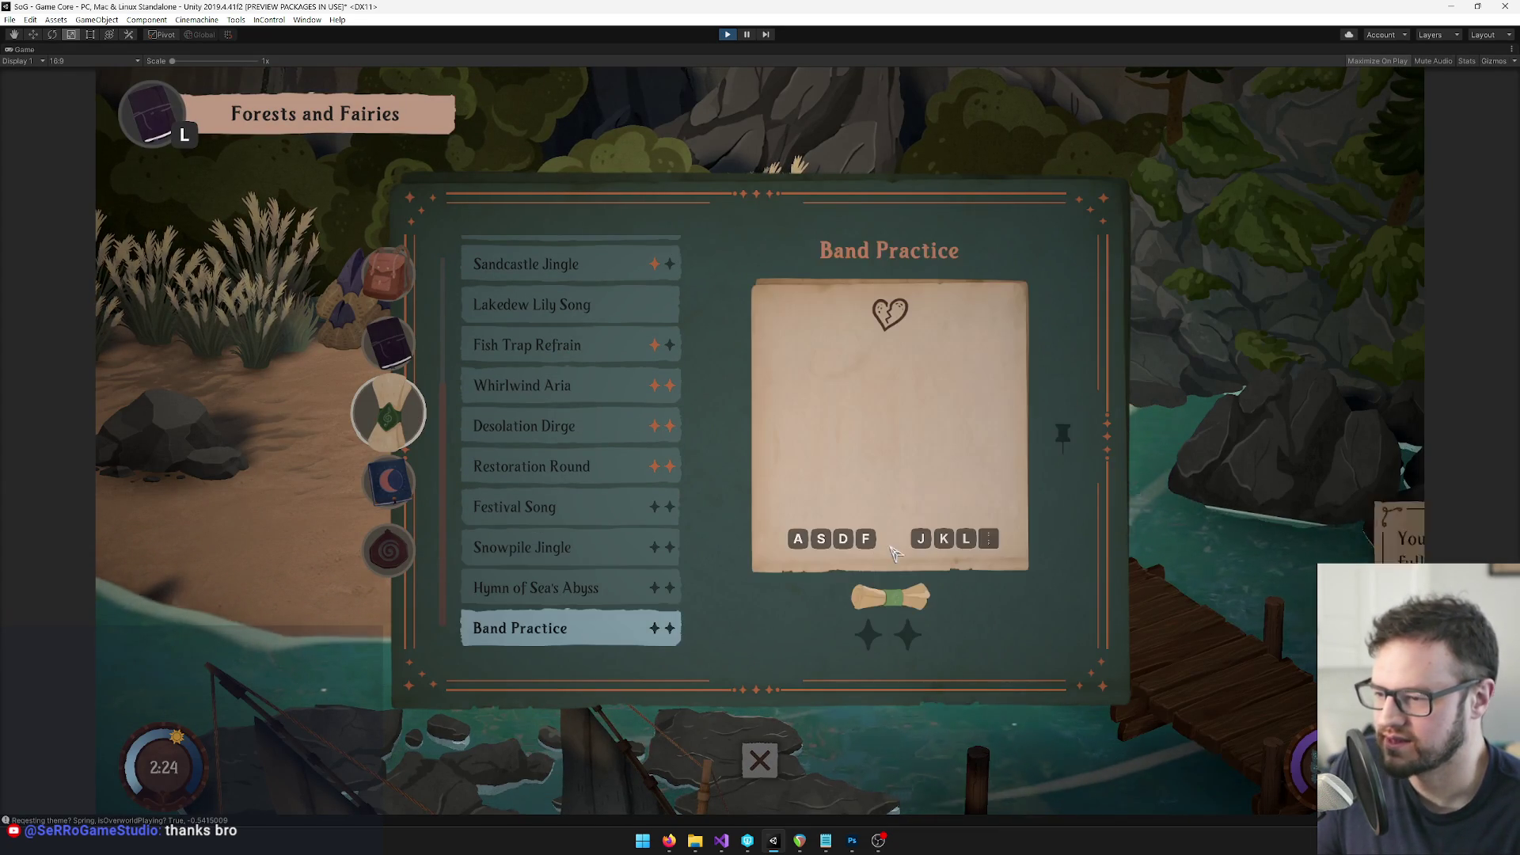
{"action": "left_click", "coordinate": [948, 574]}
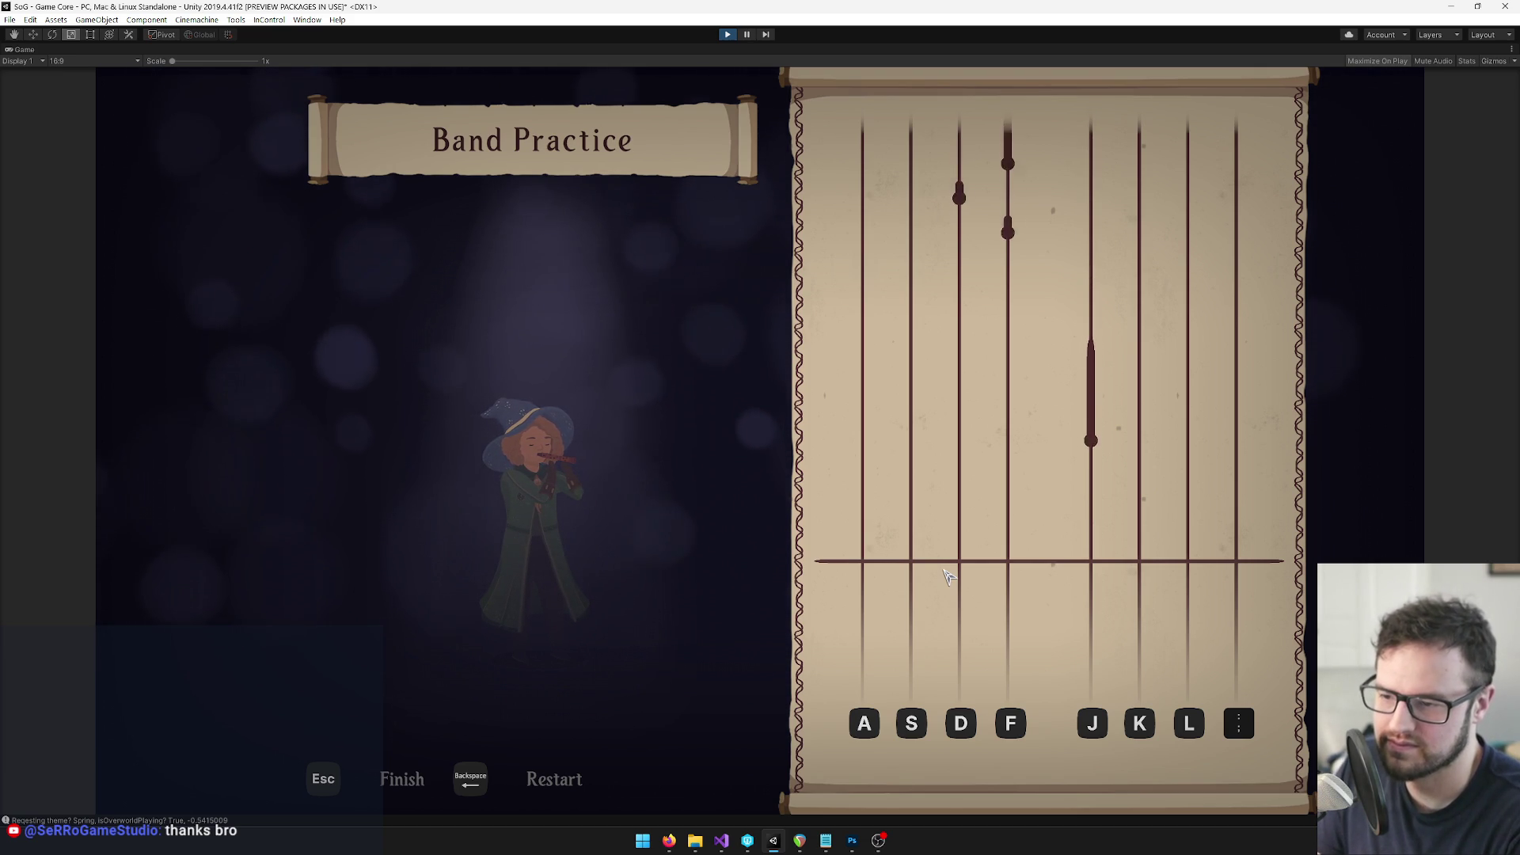
Play the opening of Band Practice, hitting and holding notes in the A, S, D, F, J, L lanes
{"action": "key", "text": "j"}
{"action": "key", "text": "f"}
{"action": "key", "text": "d"}
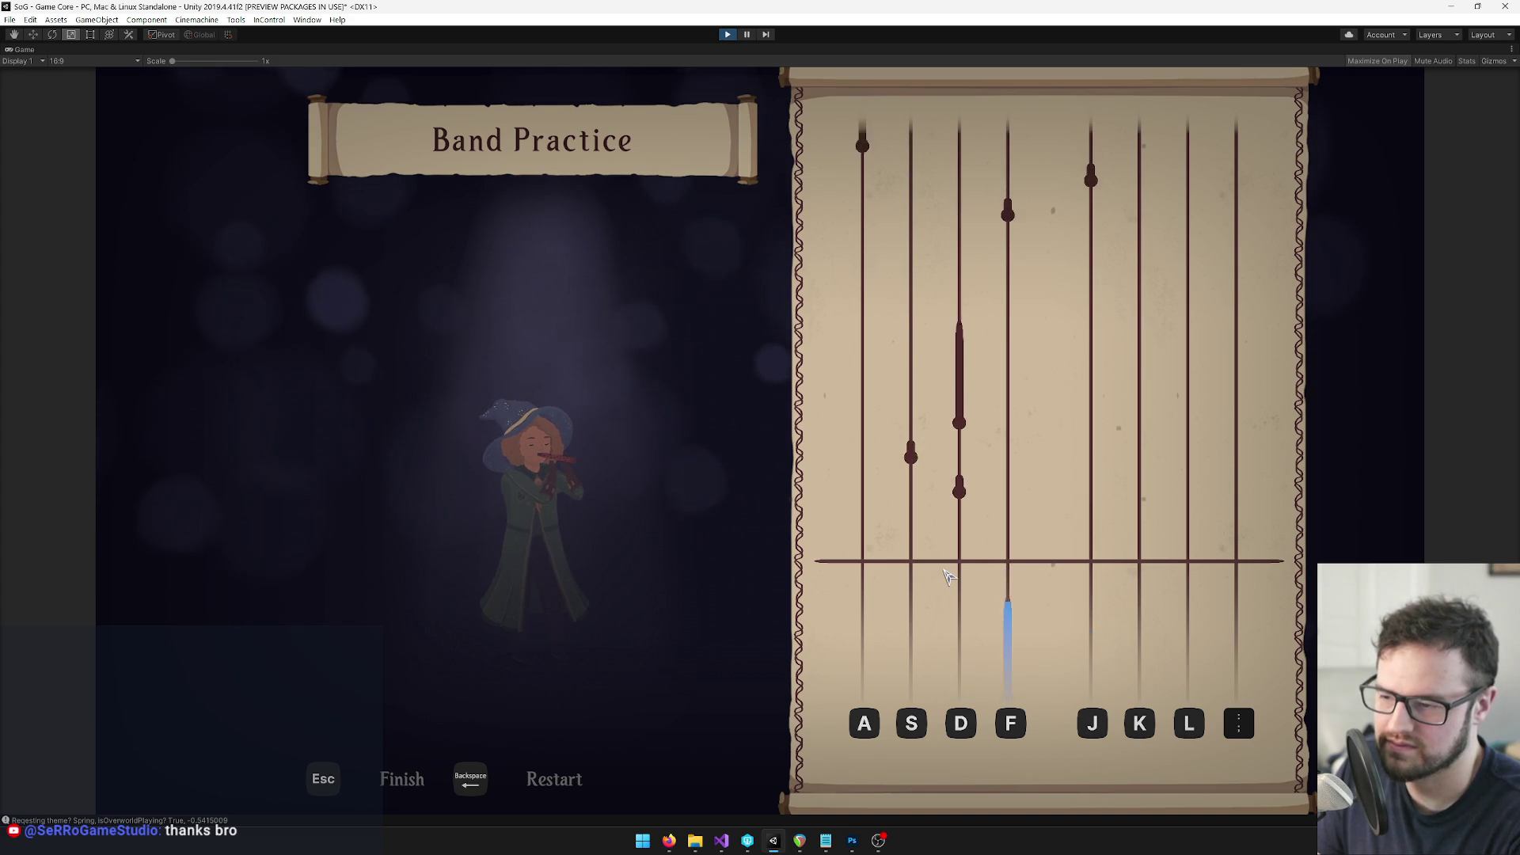
{"action": "key", "text": "d"}
{"action": "key", "text": "s"}
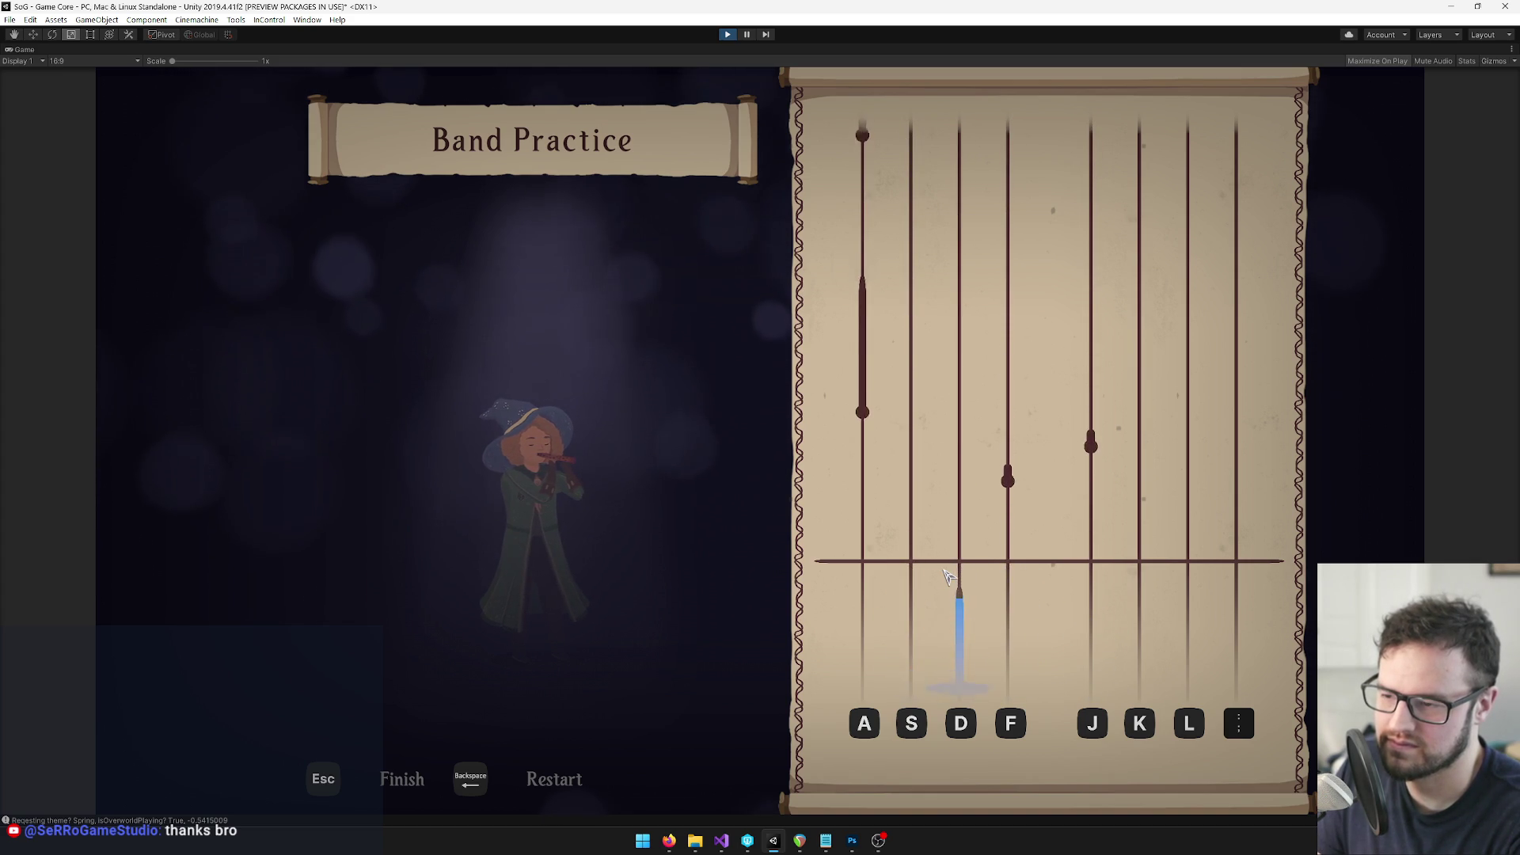
{"action": "key", "text": "f"}
{"action": "key", "text": "j"}
{"action": "key", "text": "a"}
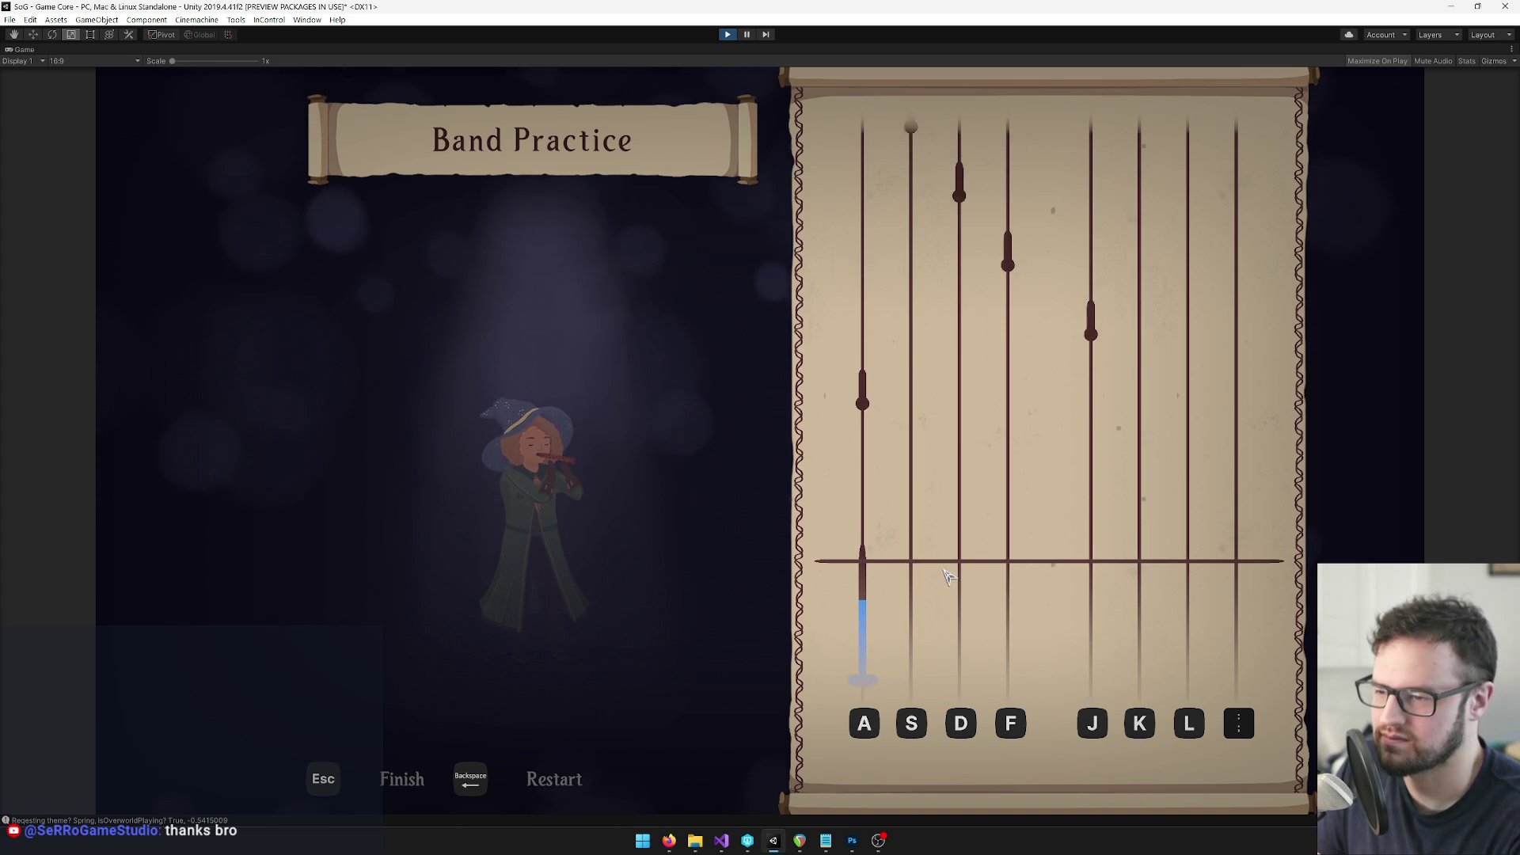
{"action": "key", "text": "a"}
{"action": "key", "text": "j"}
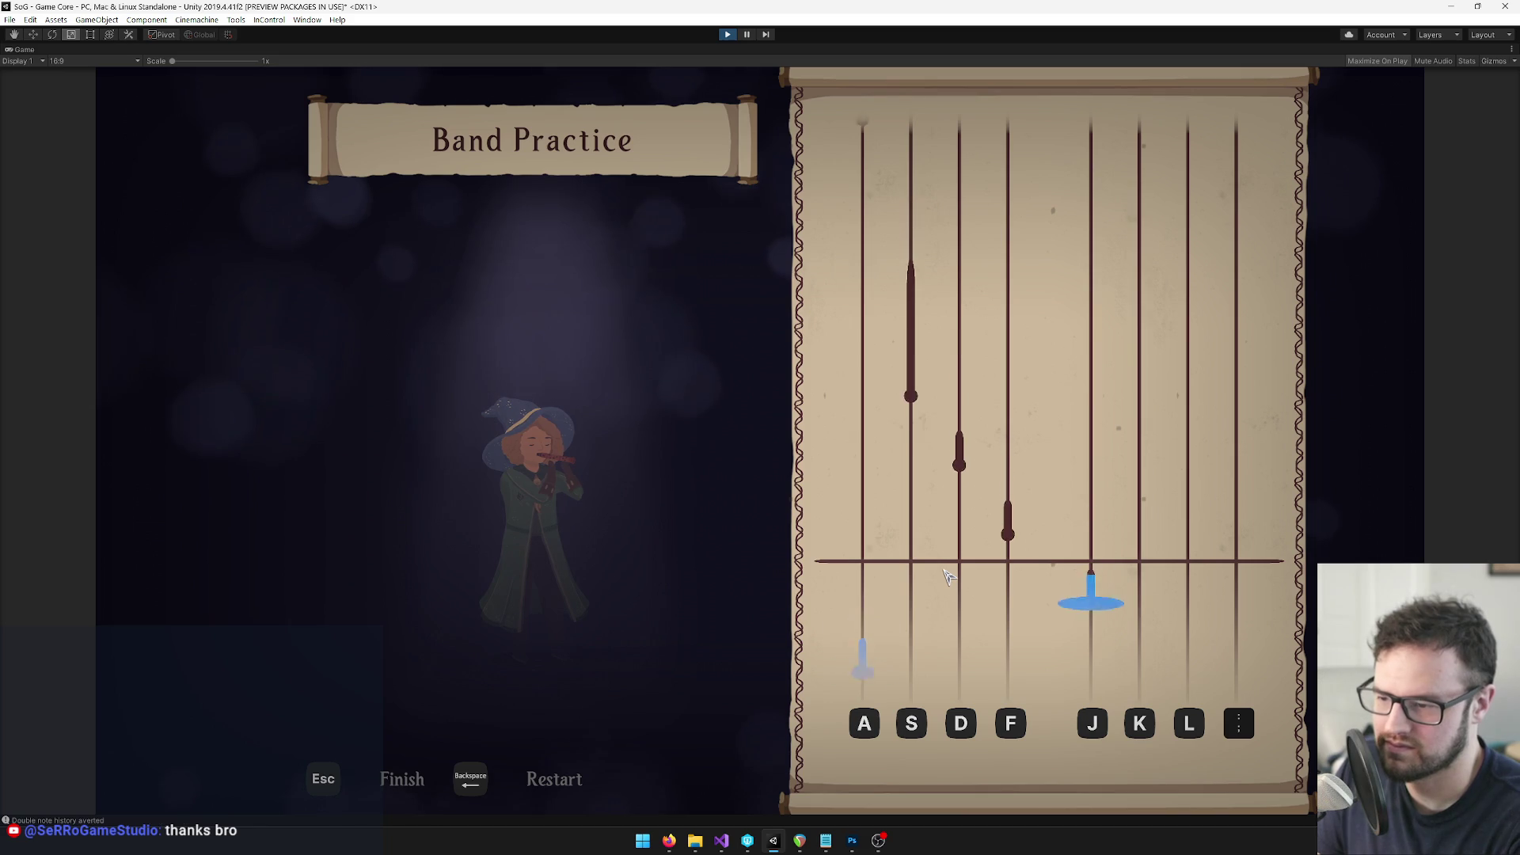
{"action": "key", "text": "f"}
{"action": "key", "text": "d"}
{"action": "key", "text": "s"}
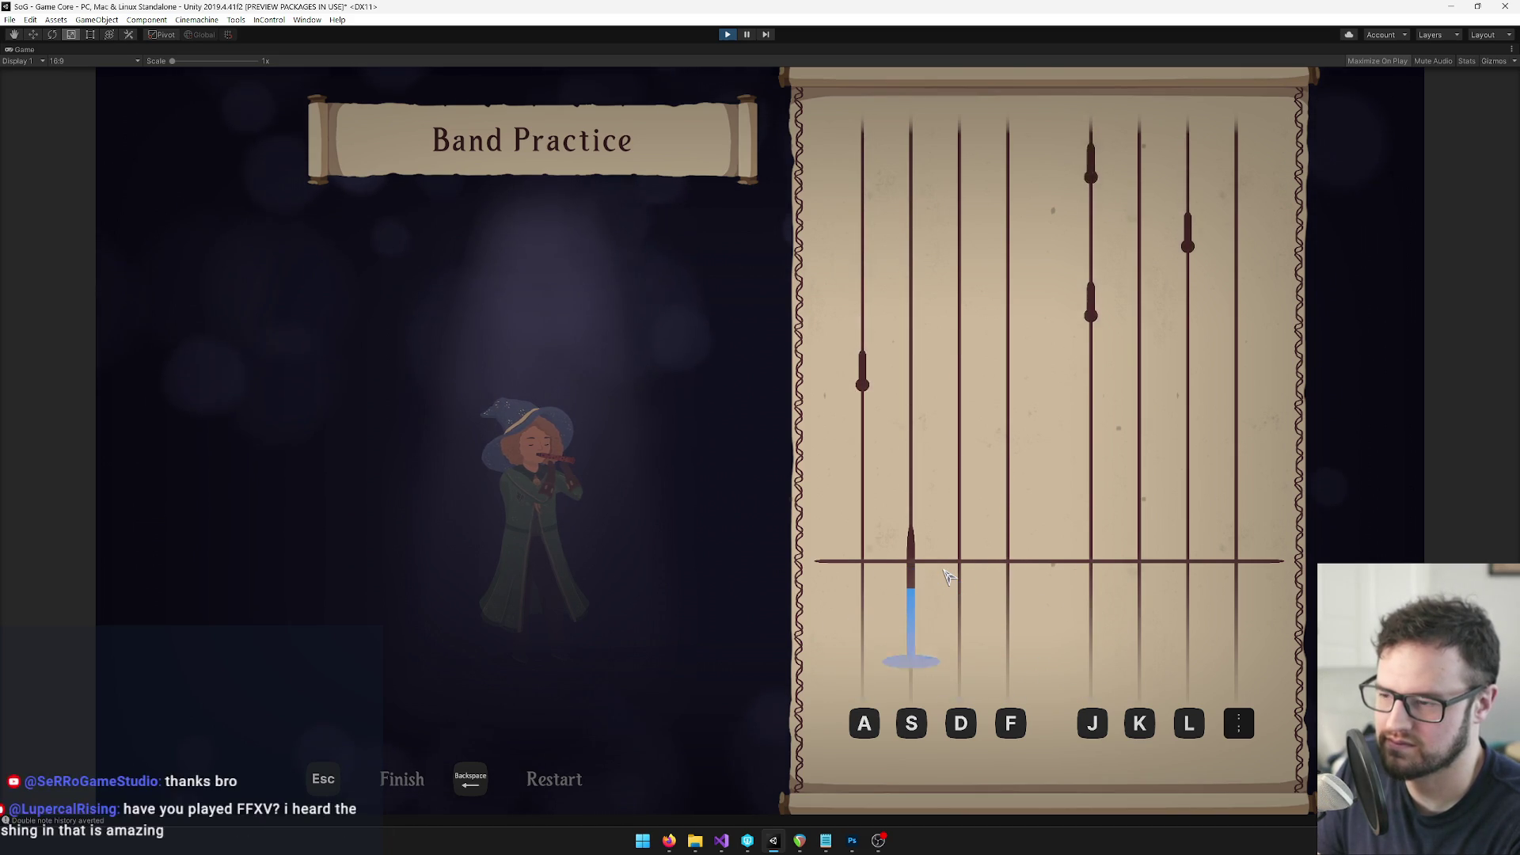
{"action": "key", "text": "a"}
{"action": "key", "text": "j"}
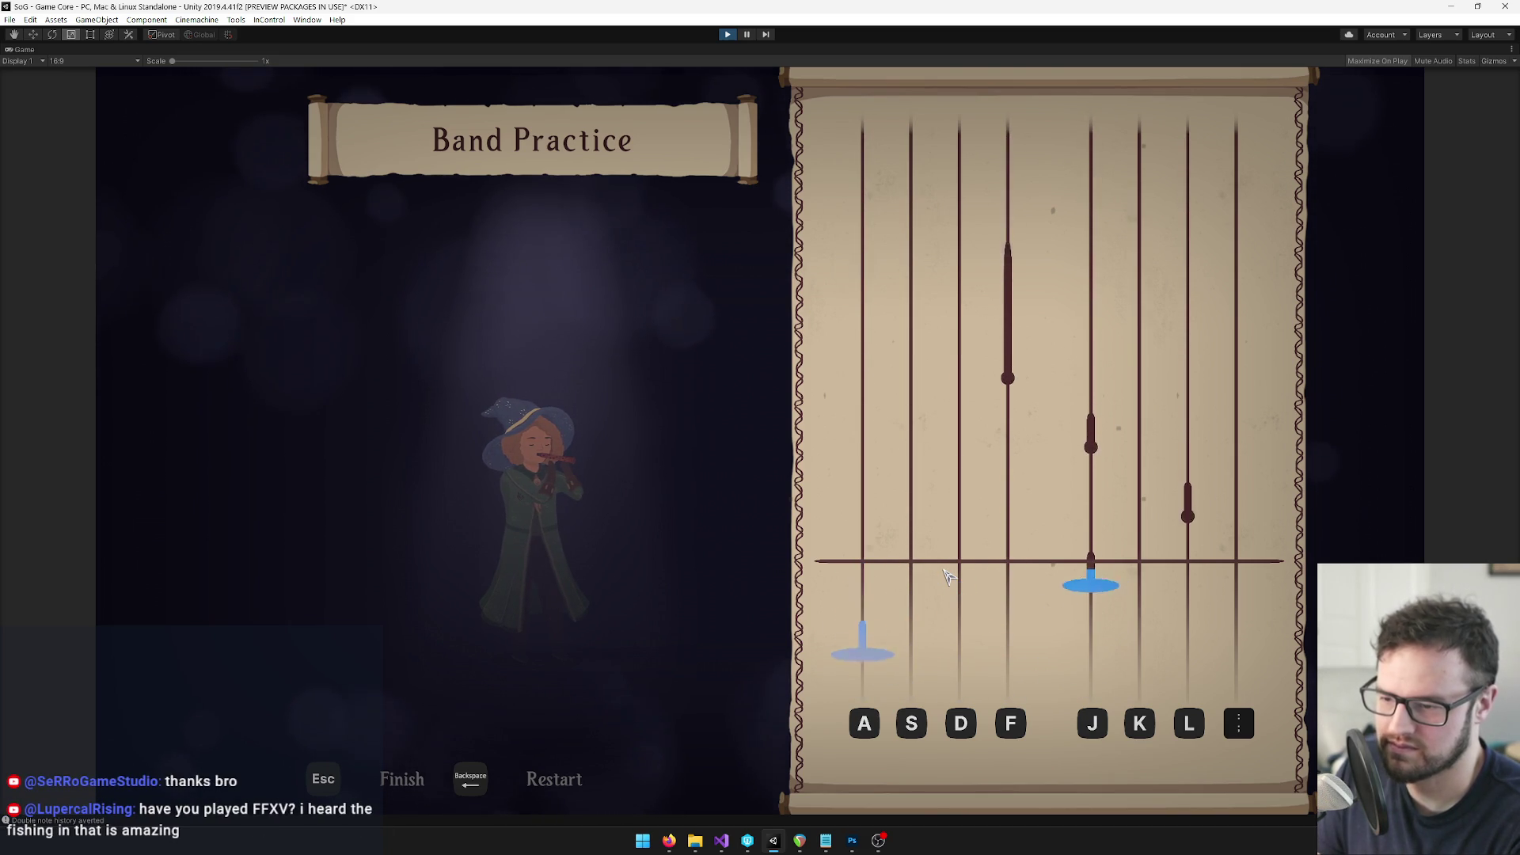
{"action": "key", "text": "l"}
{"action": "key", "text": "j"}
{"action": "key", "text": "f"}
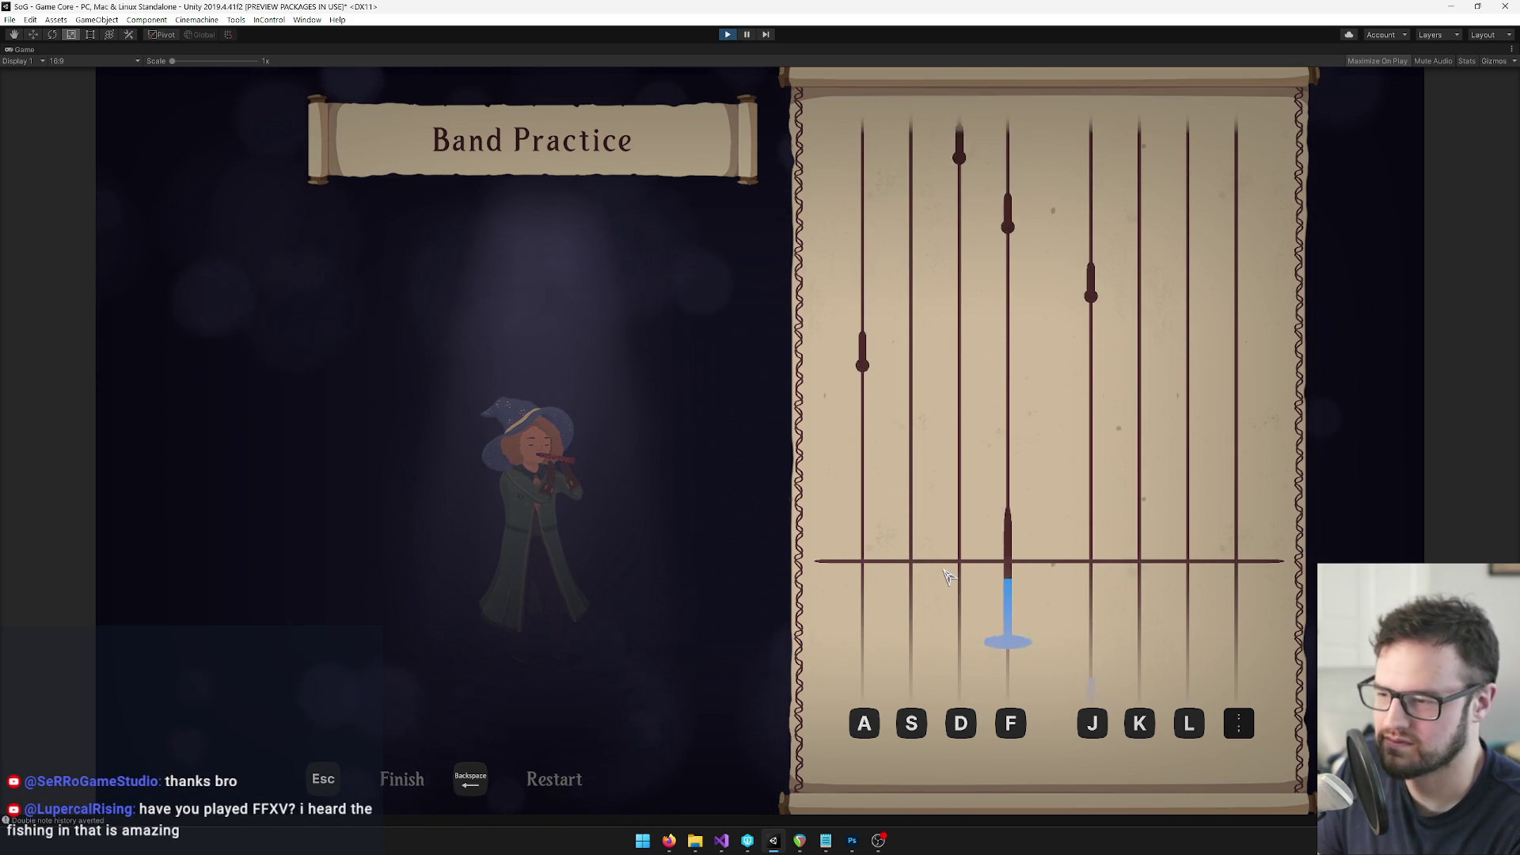
{"action": "key", "text": "a"}
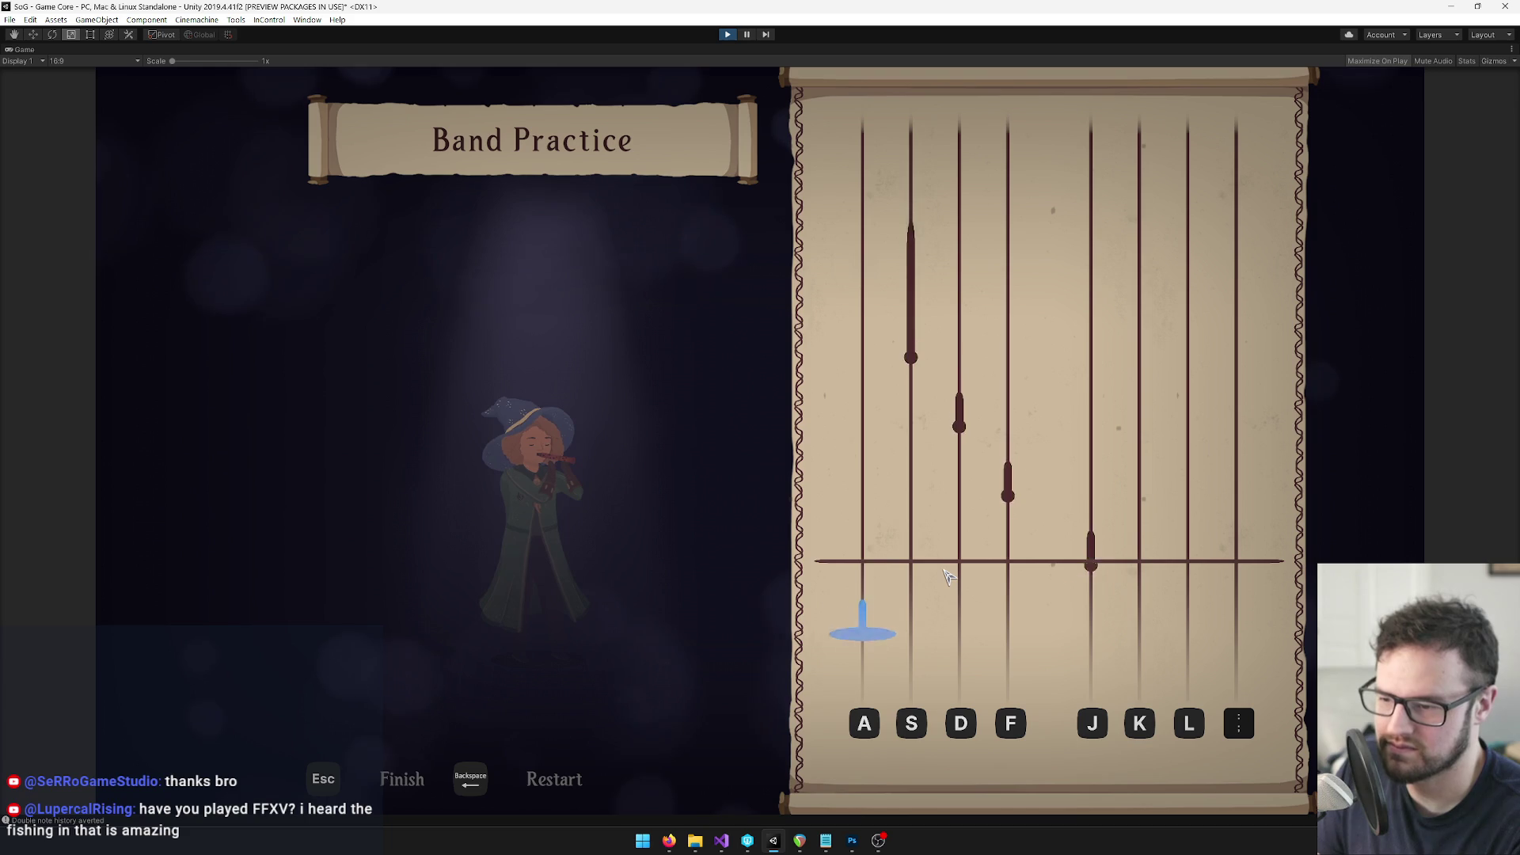
{"action": "key", "text": "j"}
{"action": "key", "text": "f"}
{"action": "key", "text": "d"}
{"action": "key", "text": "s"}
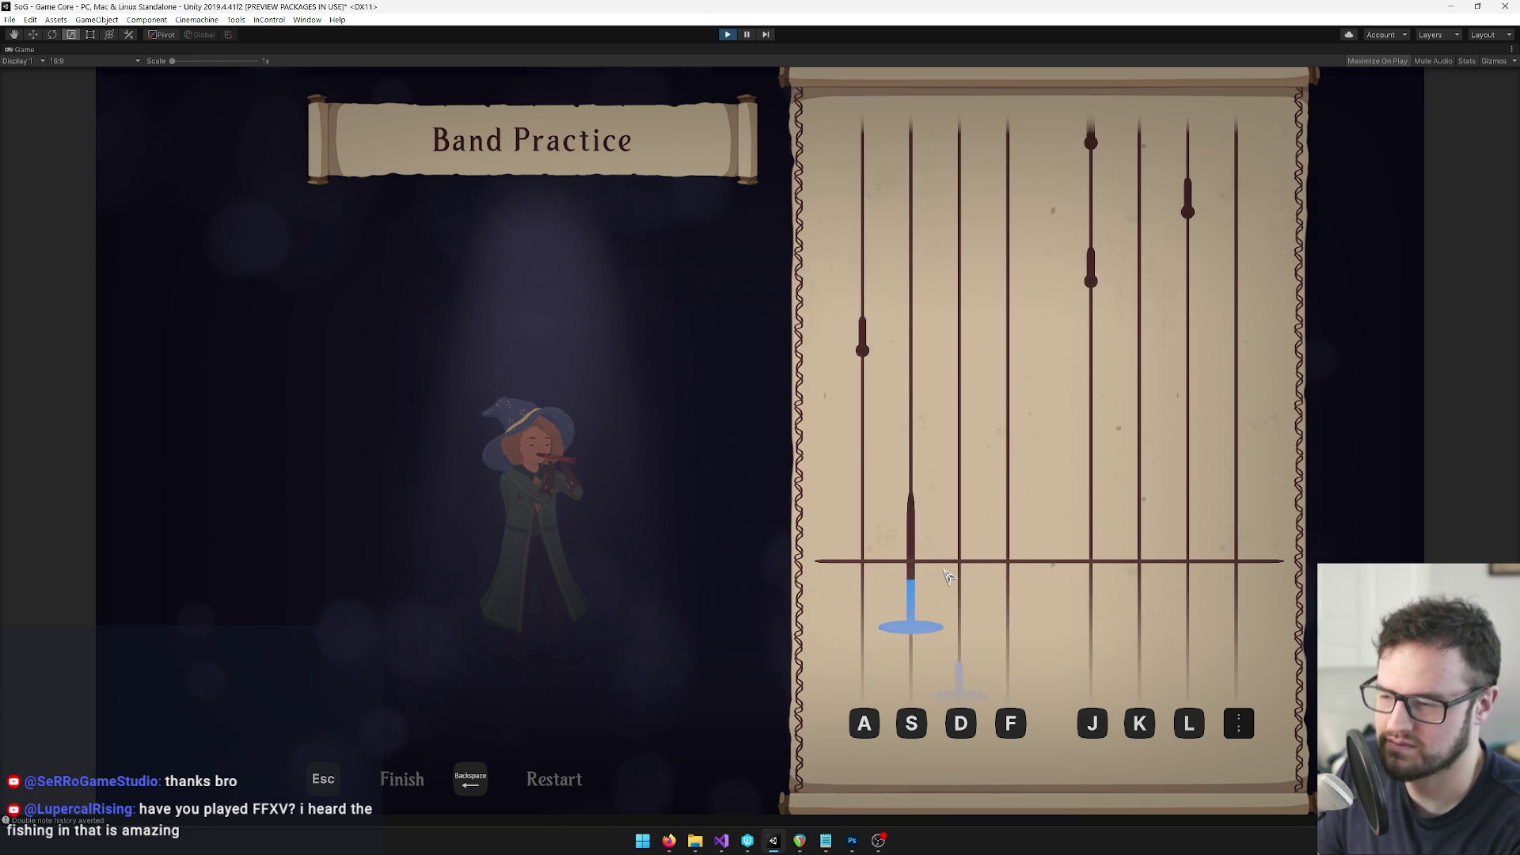
{"action": "key", "text": "a"}
{"action": "key", "text": "j"}
{"action": "key", "text": "j"}
{"action": "key", "text": "f"}
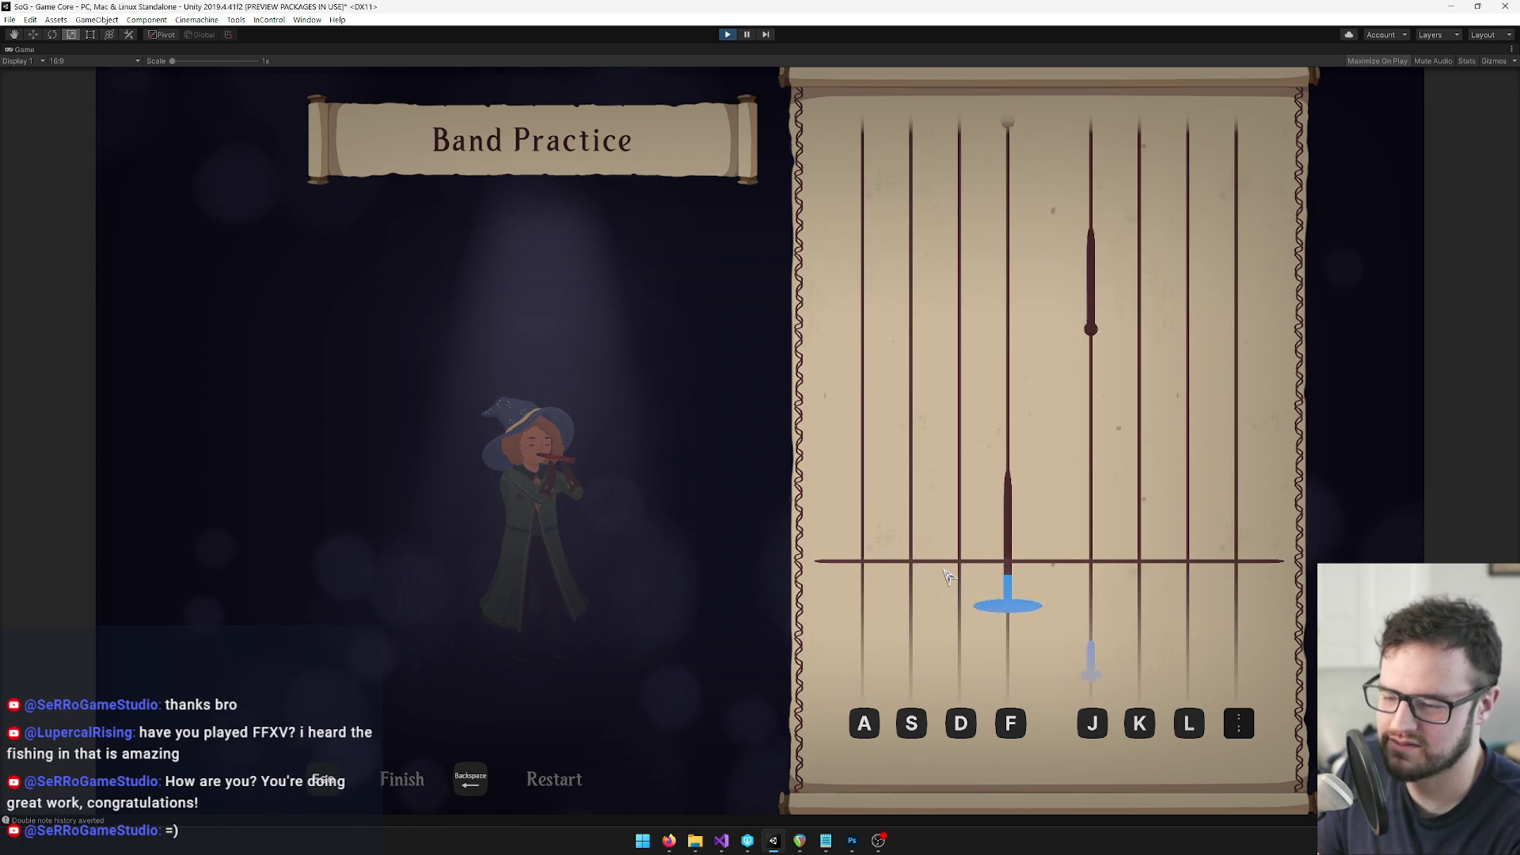
{"action": "key", "text": "j"}
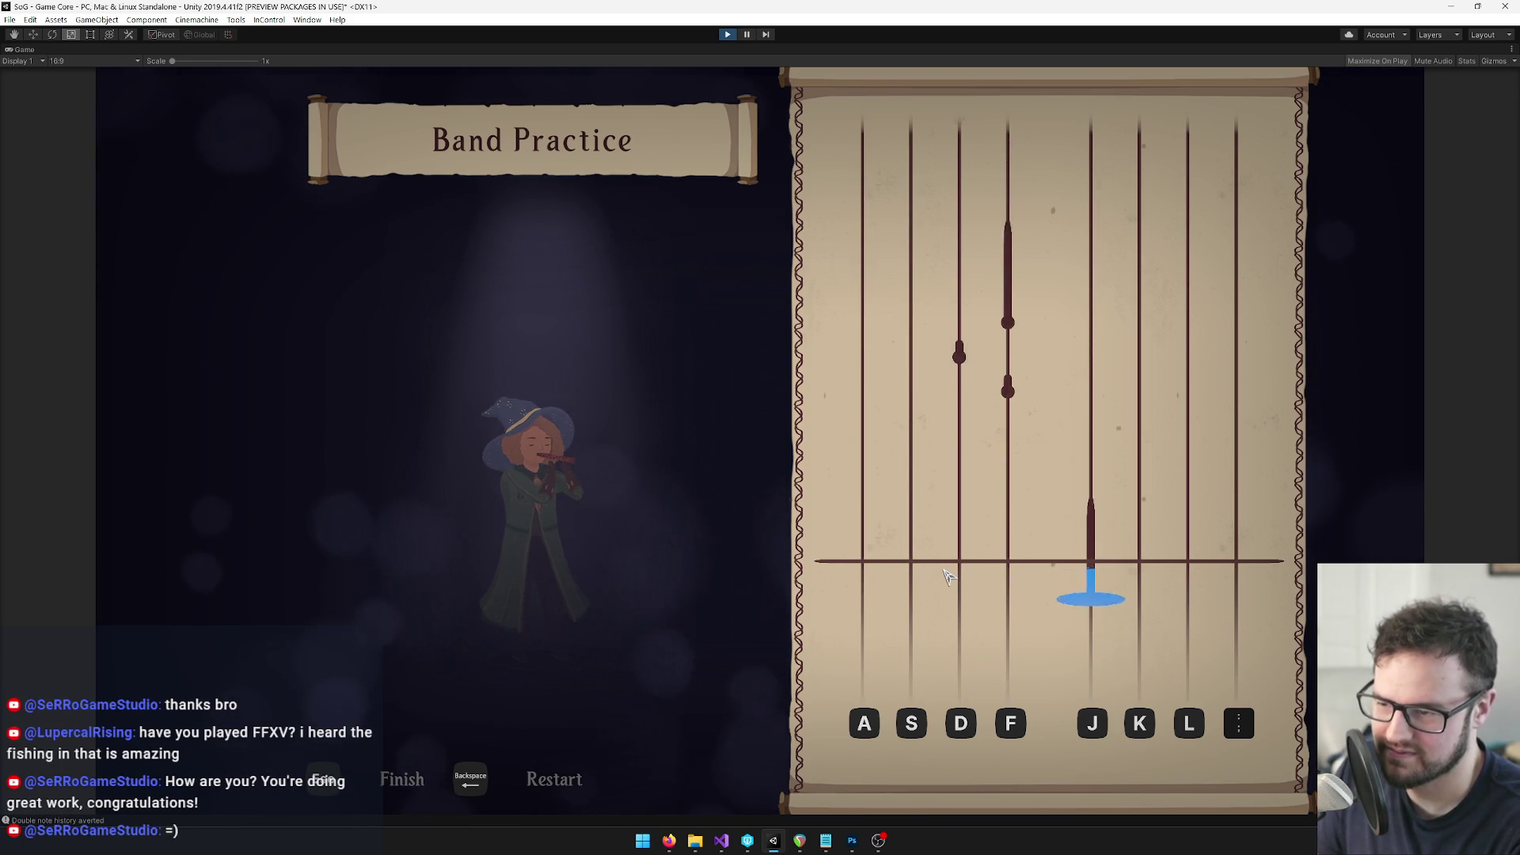
Play the middle section's alternating short and long notes in the A, S, D, F, J lanes
{"action": "key", "text": "f"}
{"action": "key", "text": "d"}
{"action": "key", "text": "f"}
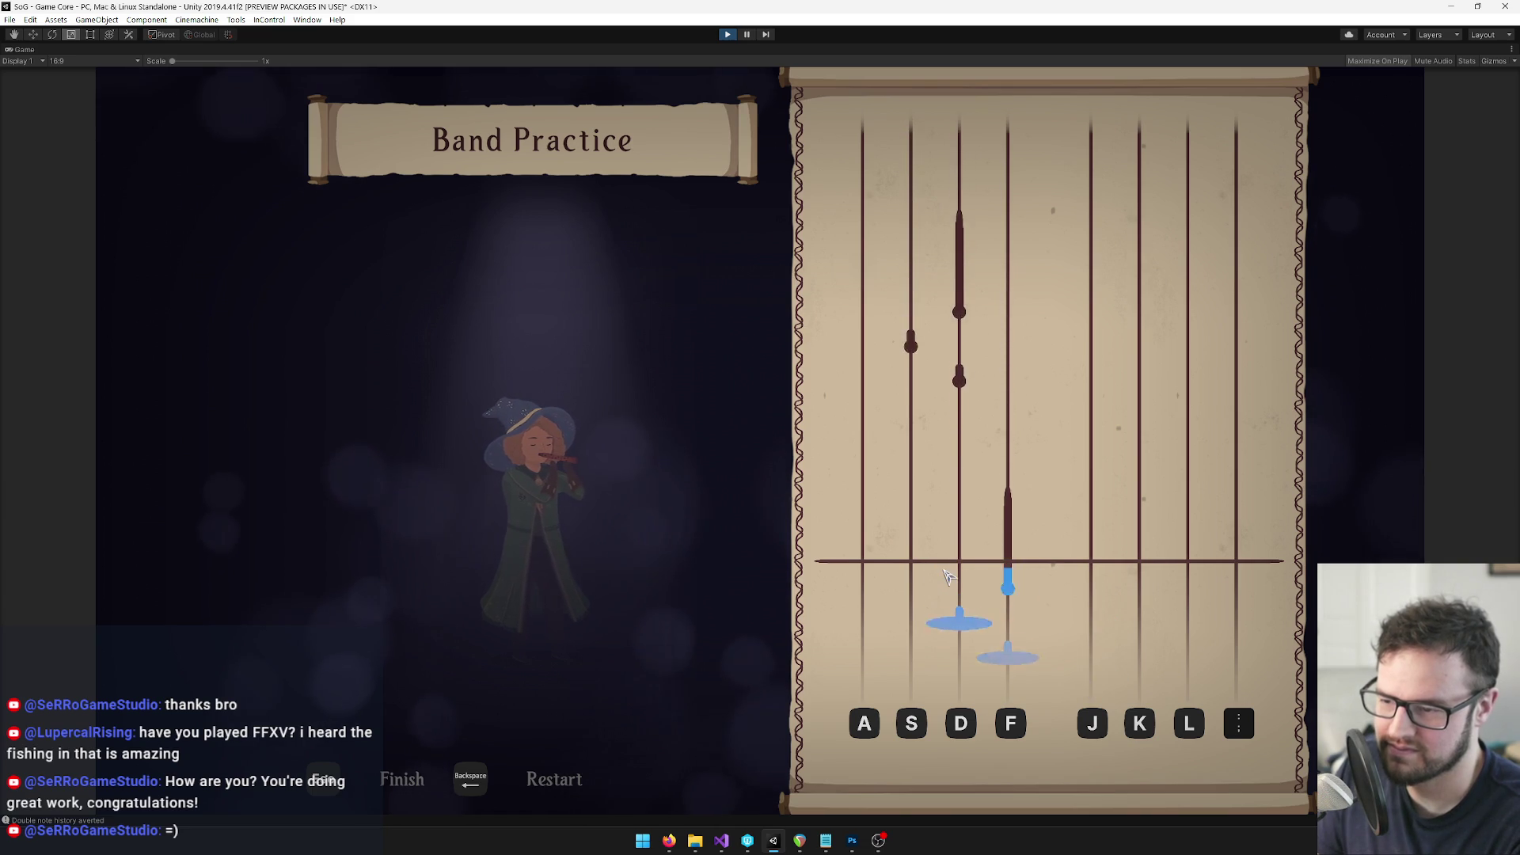
{"action": "key", "text": "d"}
{"action": "key", "text": "s"}
{"action": "key", "text": "d"}
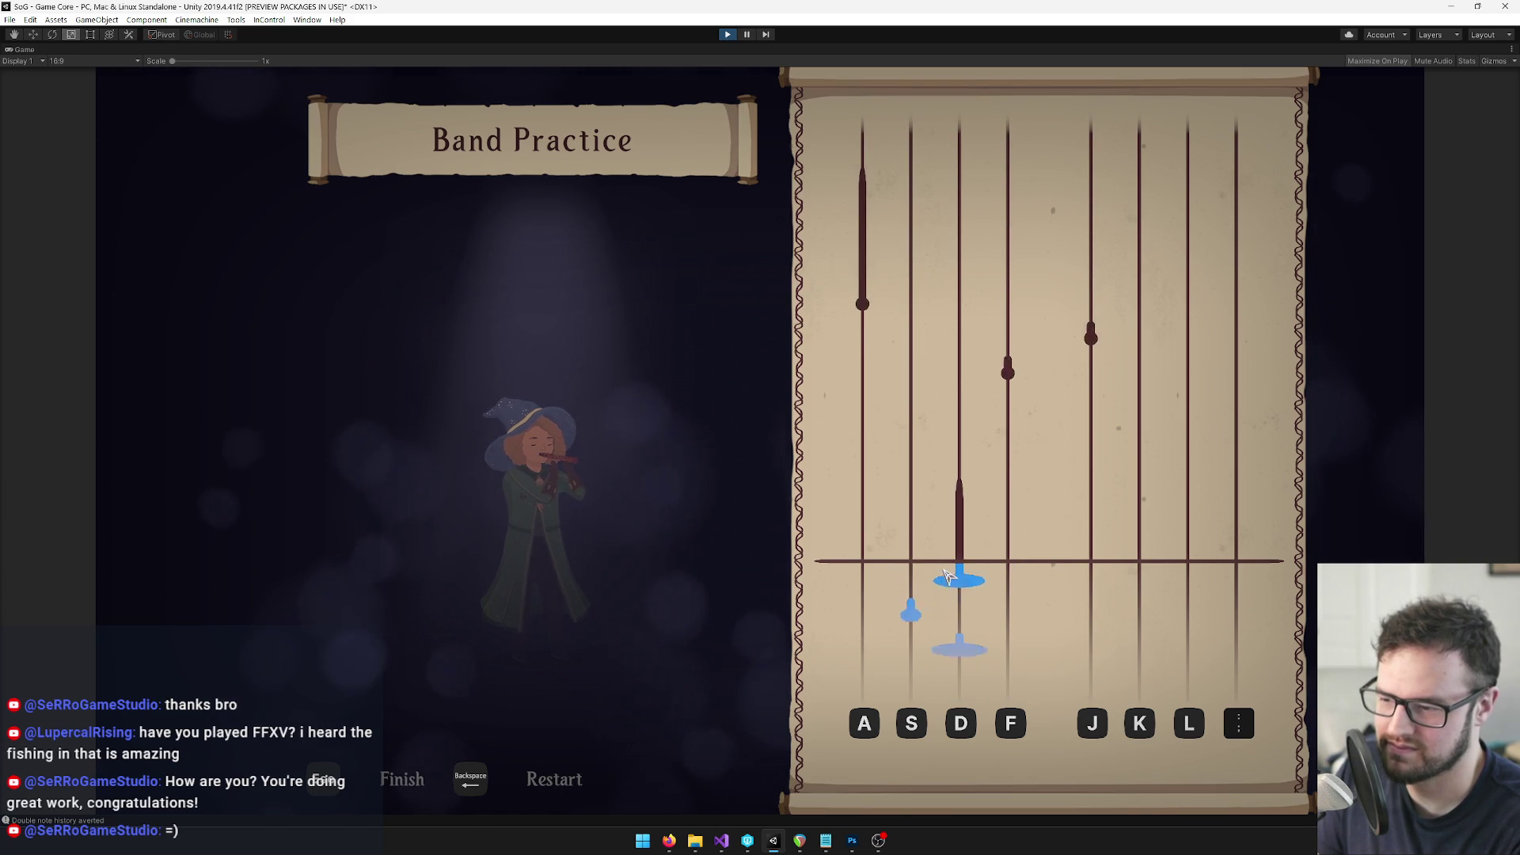
{"action": "key", "text": "f"}
{"action": "key", "text": "j"}
{"action": "key", "text": "a"}
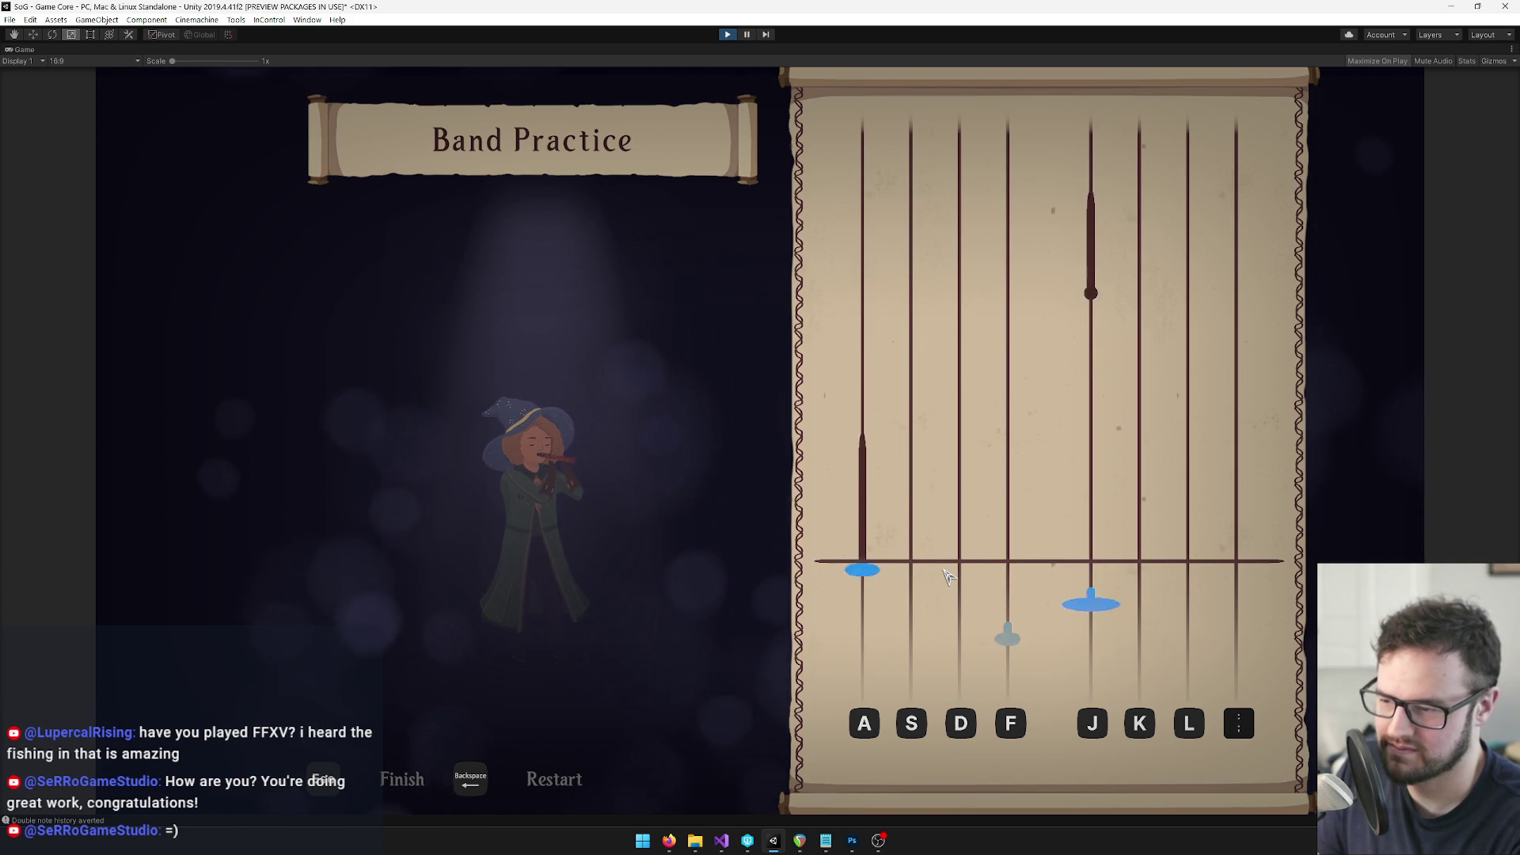
{"action": "key", "text": "j"}
{"action": "key", "text": "f"}
{"action": "key", "text": "d"}
{"action": "key", "text": "f"}
{"action": "key", "text": "d"}
{"action": "key", "text": "s"}
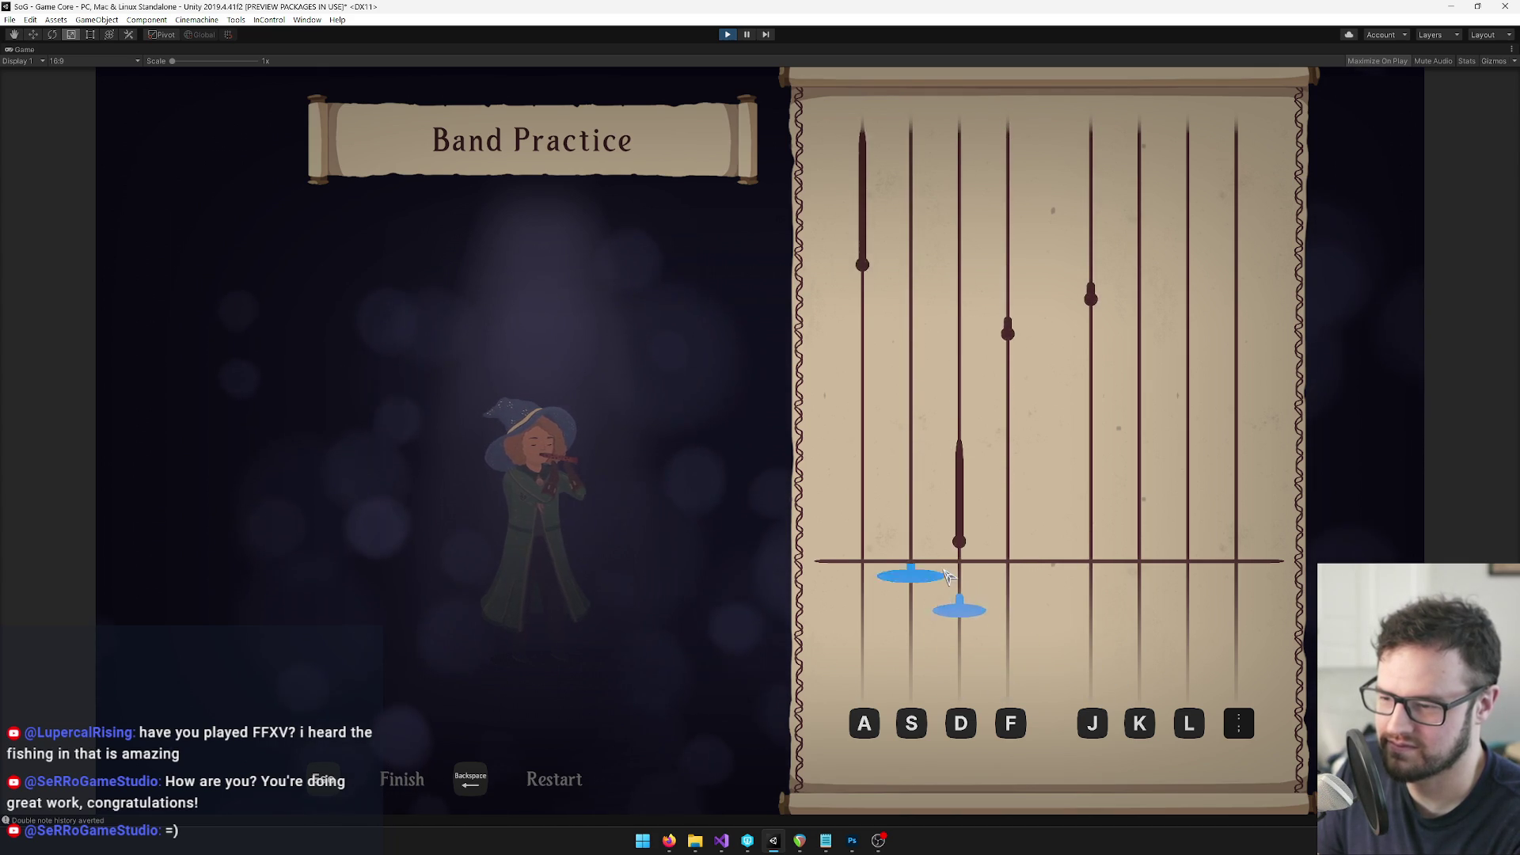
{"action": "key", "text": "d"}
{"action": "key", "text": "f"}
{"action": "key", "text": "j"}
{"action": "key", "text": "a"}
{"action": "key", "text": "a"}
{"action": "key", "text": "j"}
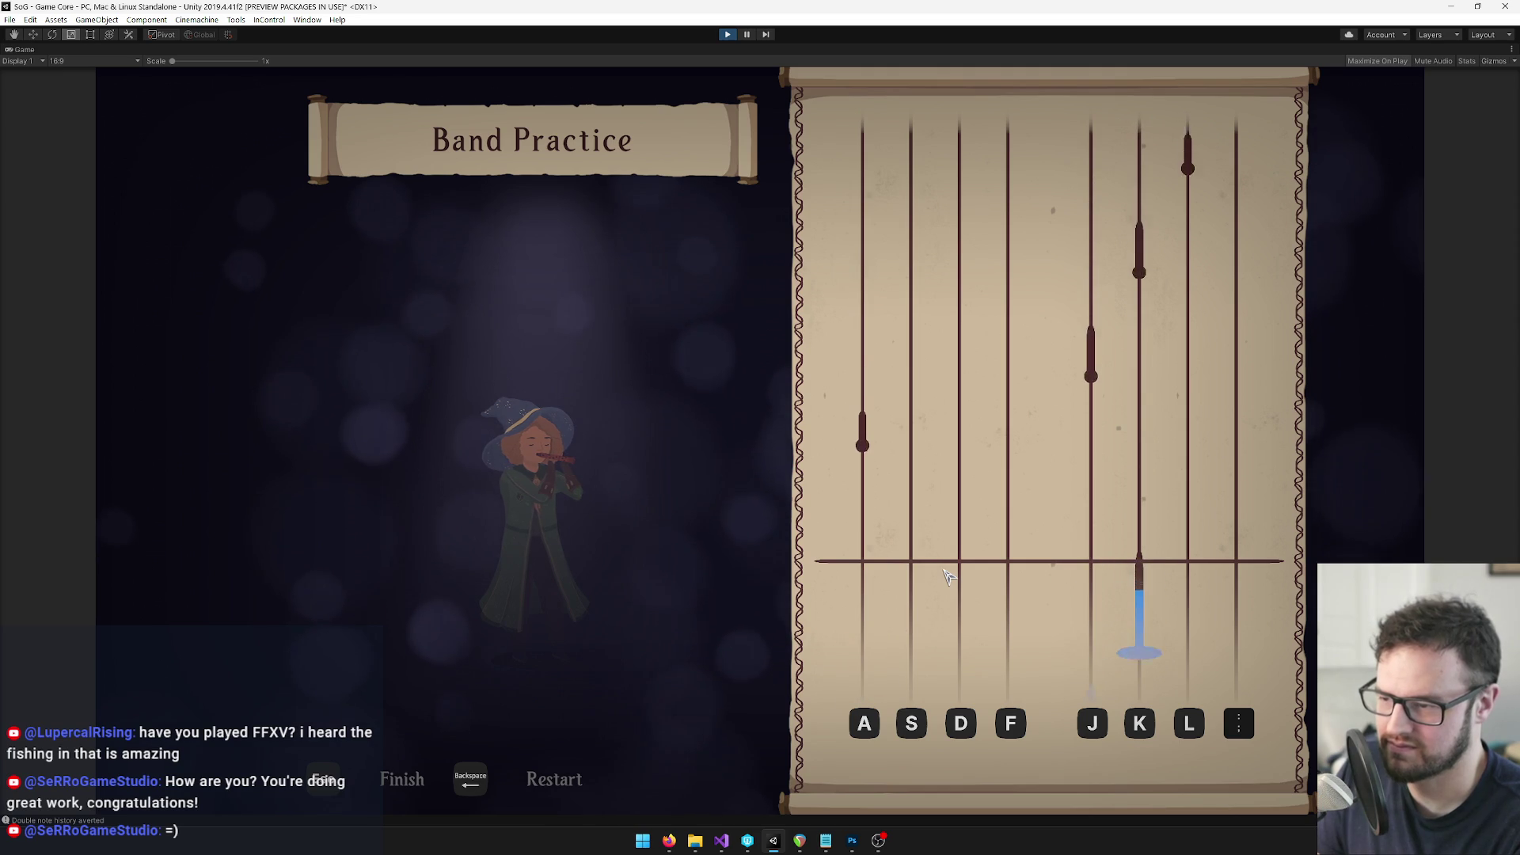
Finish the song on the A, J, K, L and semicolon lanes, ending with a score of 768
{"action": "key", "text": "a"}
{"action": "key", "text": "j"}
{"action": "key", "text": "k"}
{"action": "key", "text": "l"}
{"action": "key", "text": "a"}
{"action": "key", "text": "j"}
{"action": "key", "text": "k"}
{"action": "key", "text": "a"}
{"action": "key", "text": "j"}
{"action": "key", "text": "k"}
{"action": "key", "text": "l"}
{"action": "key", "text": "a"}
{"action": "key", "text": "j"}
{"action": "key", "text": "k"}
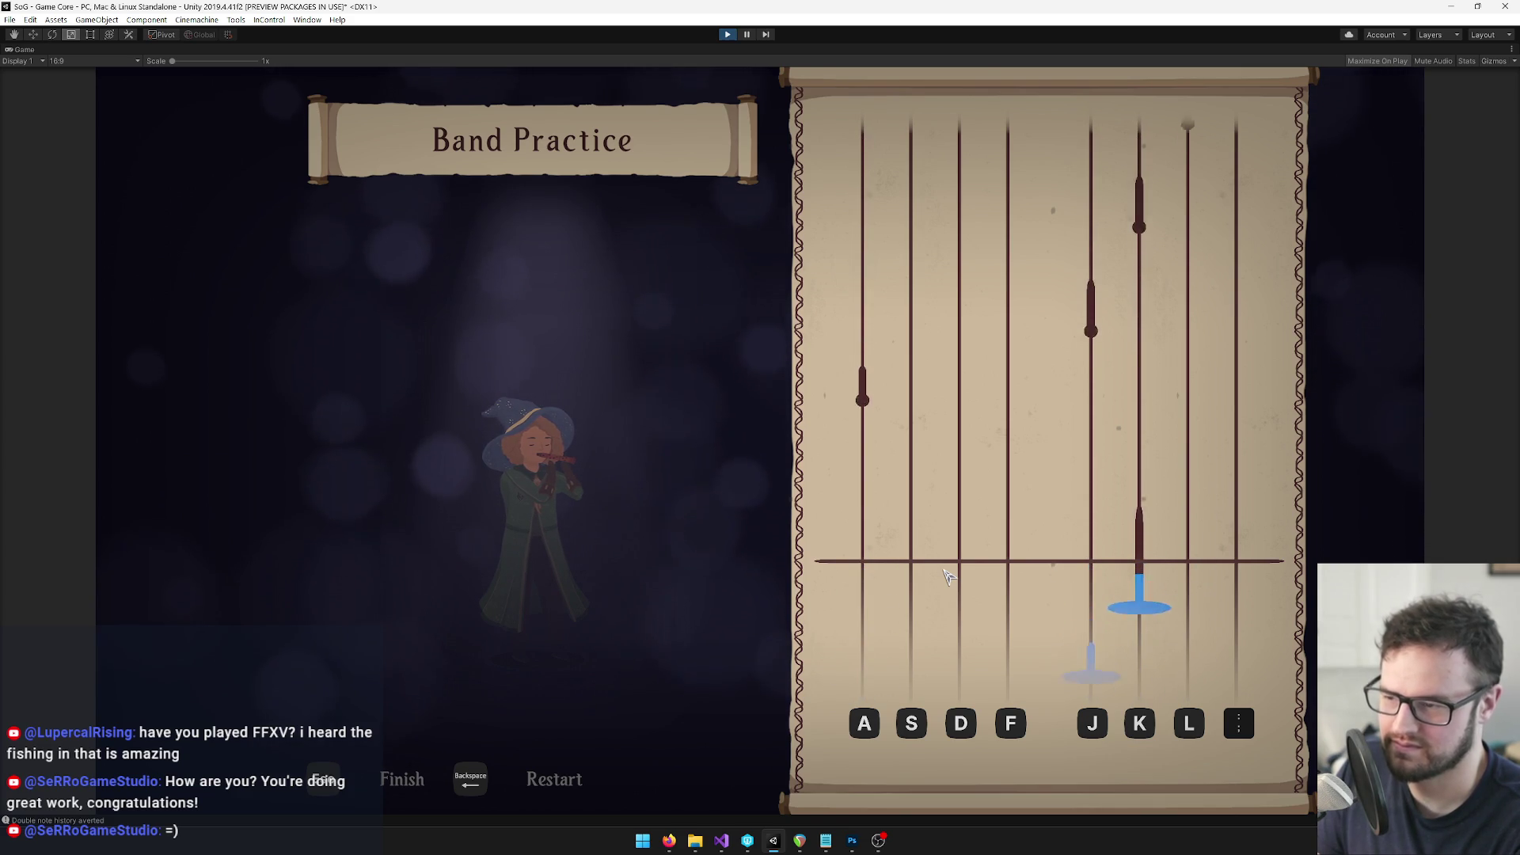
{"action": "key", "text": "a"}
{"action": "key", "text": "j"}
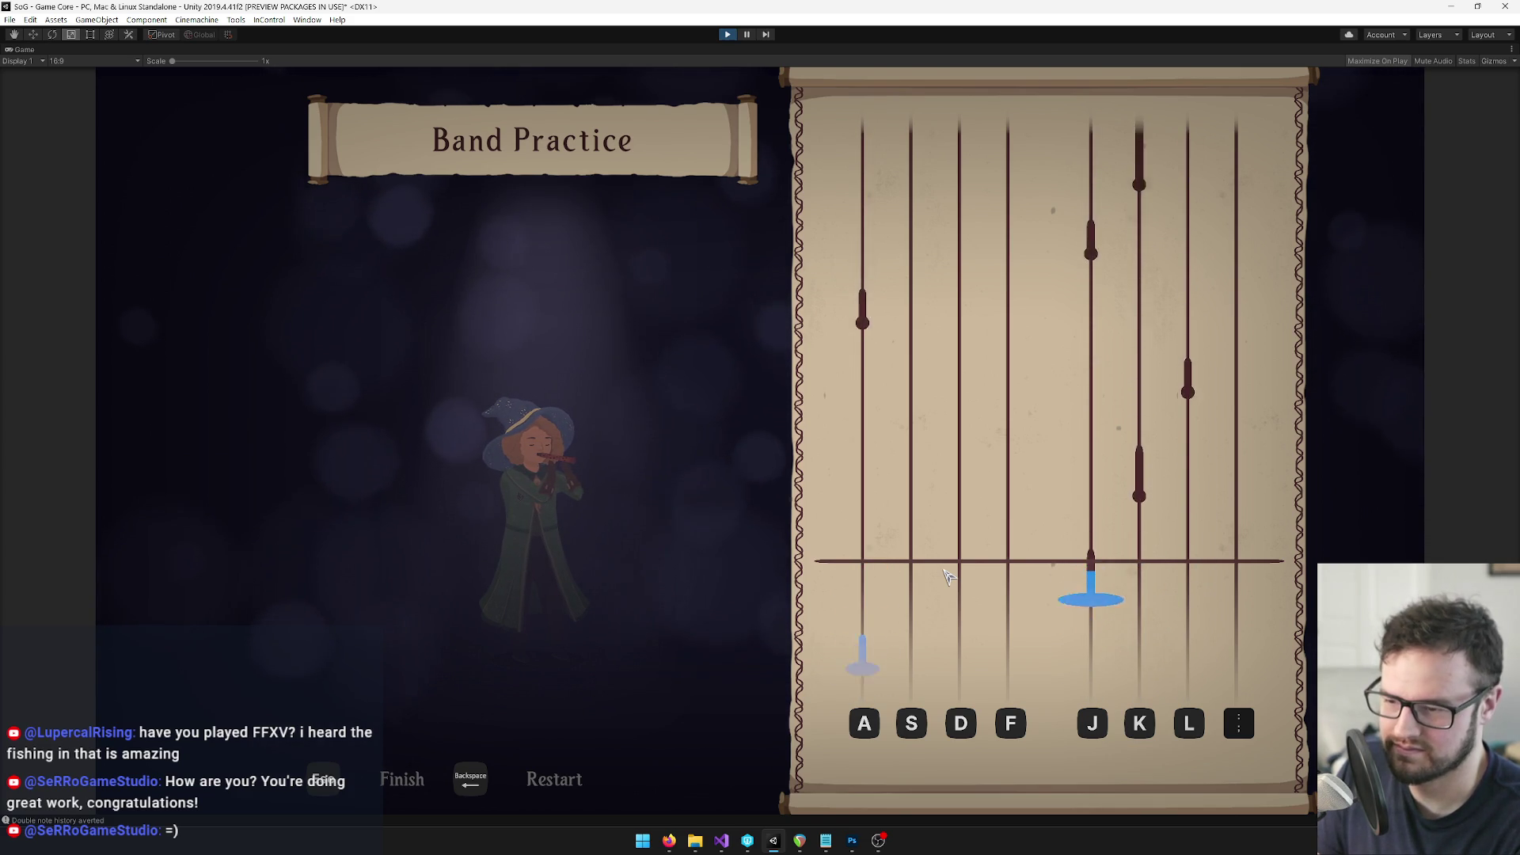
{"action": "key", "text": "k"}
{"action": "key", "text": "l"}
{"action": "key", "text": "a"}
{"action": "key", "text": "j"}
{"action": "key", "text": "k"}
{"action": "key", "text": "a"}
{"action": "key", "text": "j"}
{"action": "key", "text": "k"}
{"action": "key", "text": "l"}
{"action": "key", "text": "semicolon"}
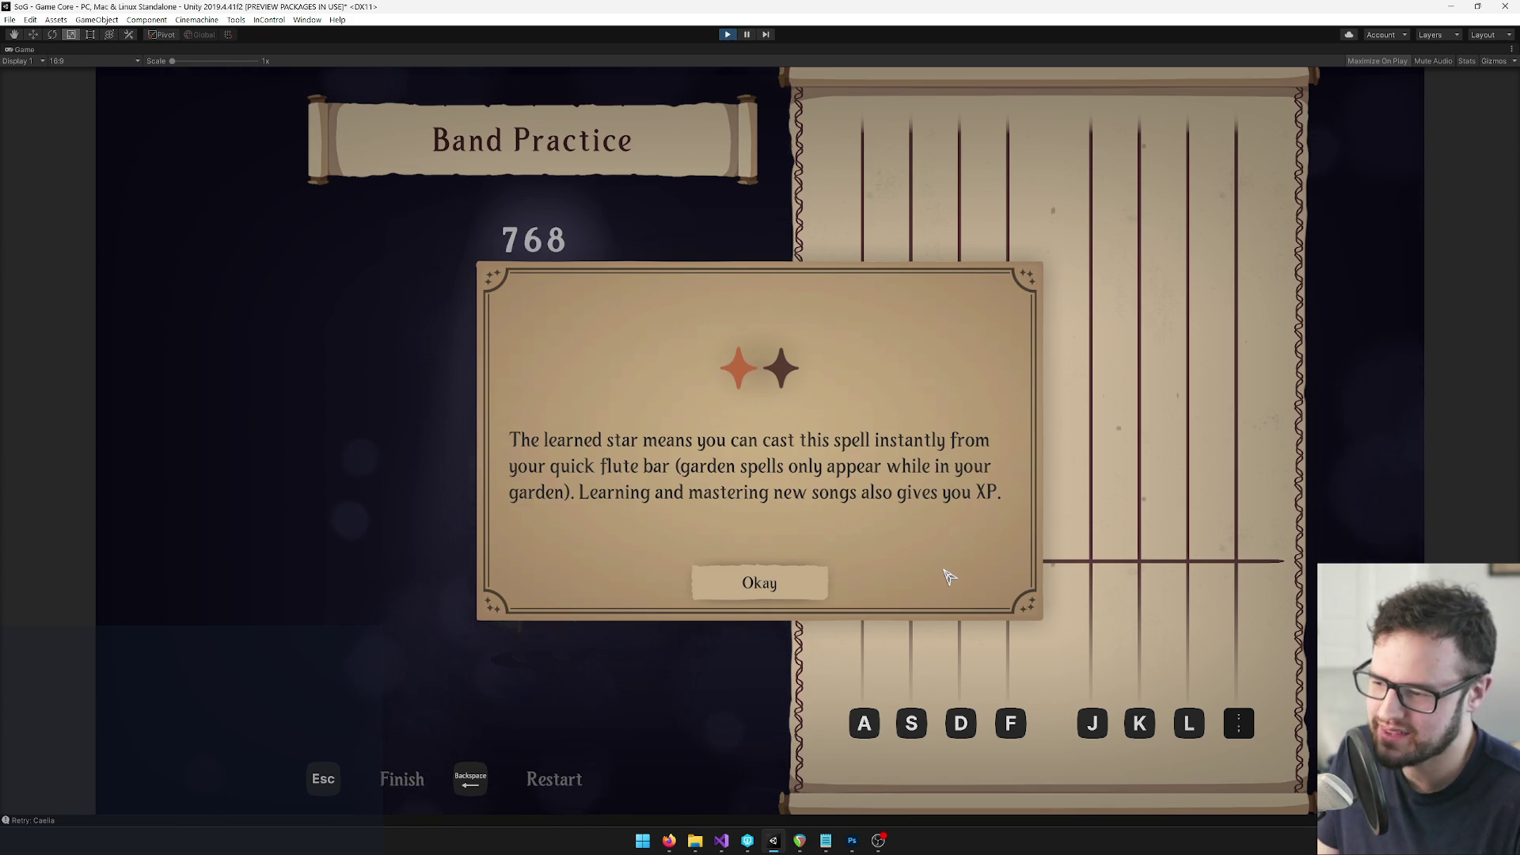
Dismiss the learned-star tip, leave the results, exit Play mode, and switch to REAPER's Antoine Song 3 project
{"action": "left_click", "coordinate": [784, 585]}
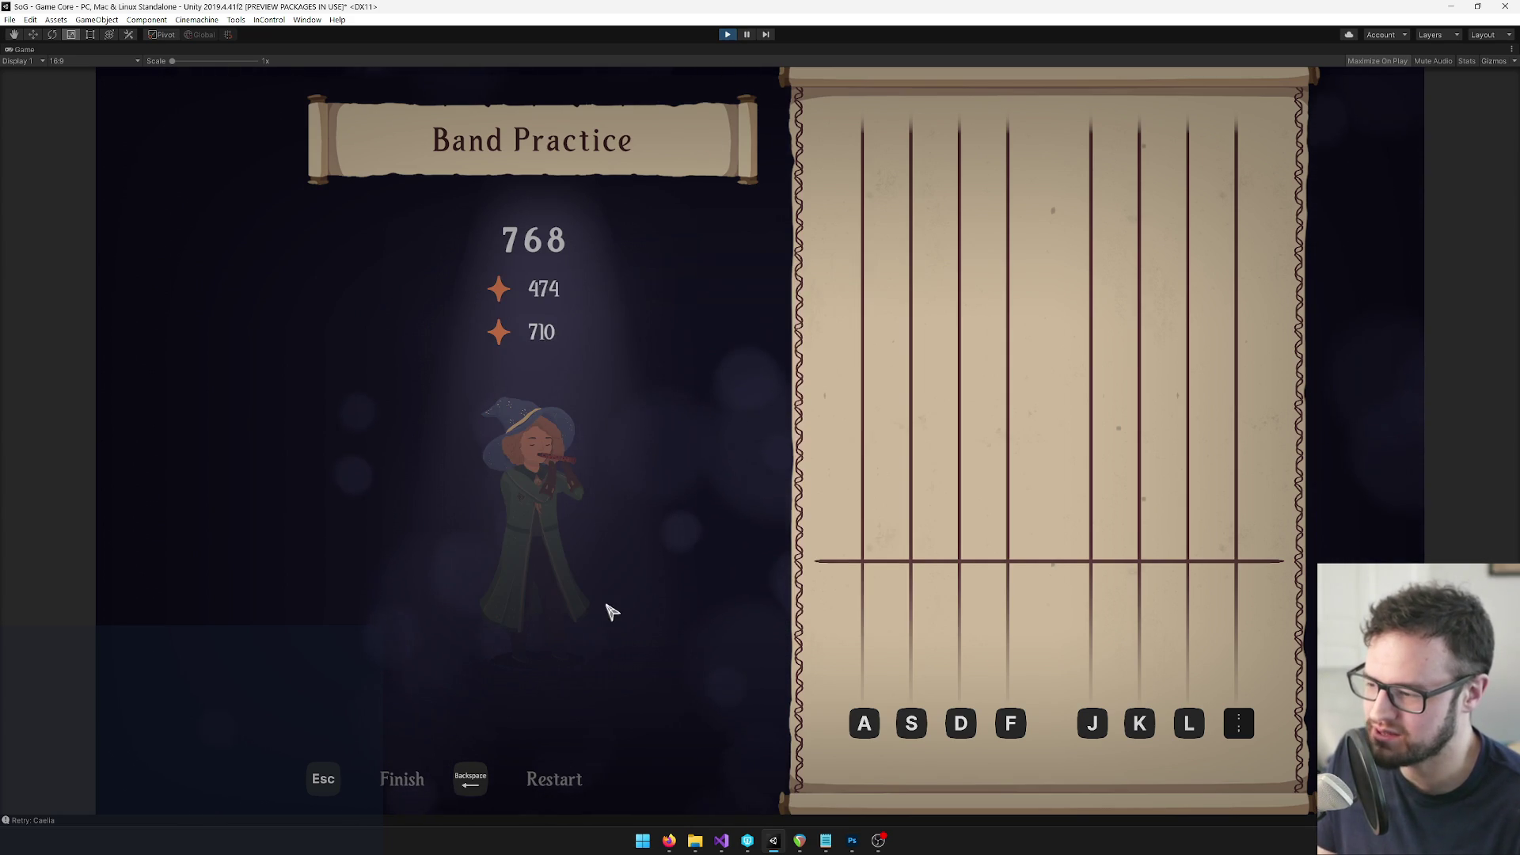
{"action": "key", "text": "Escape"}
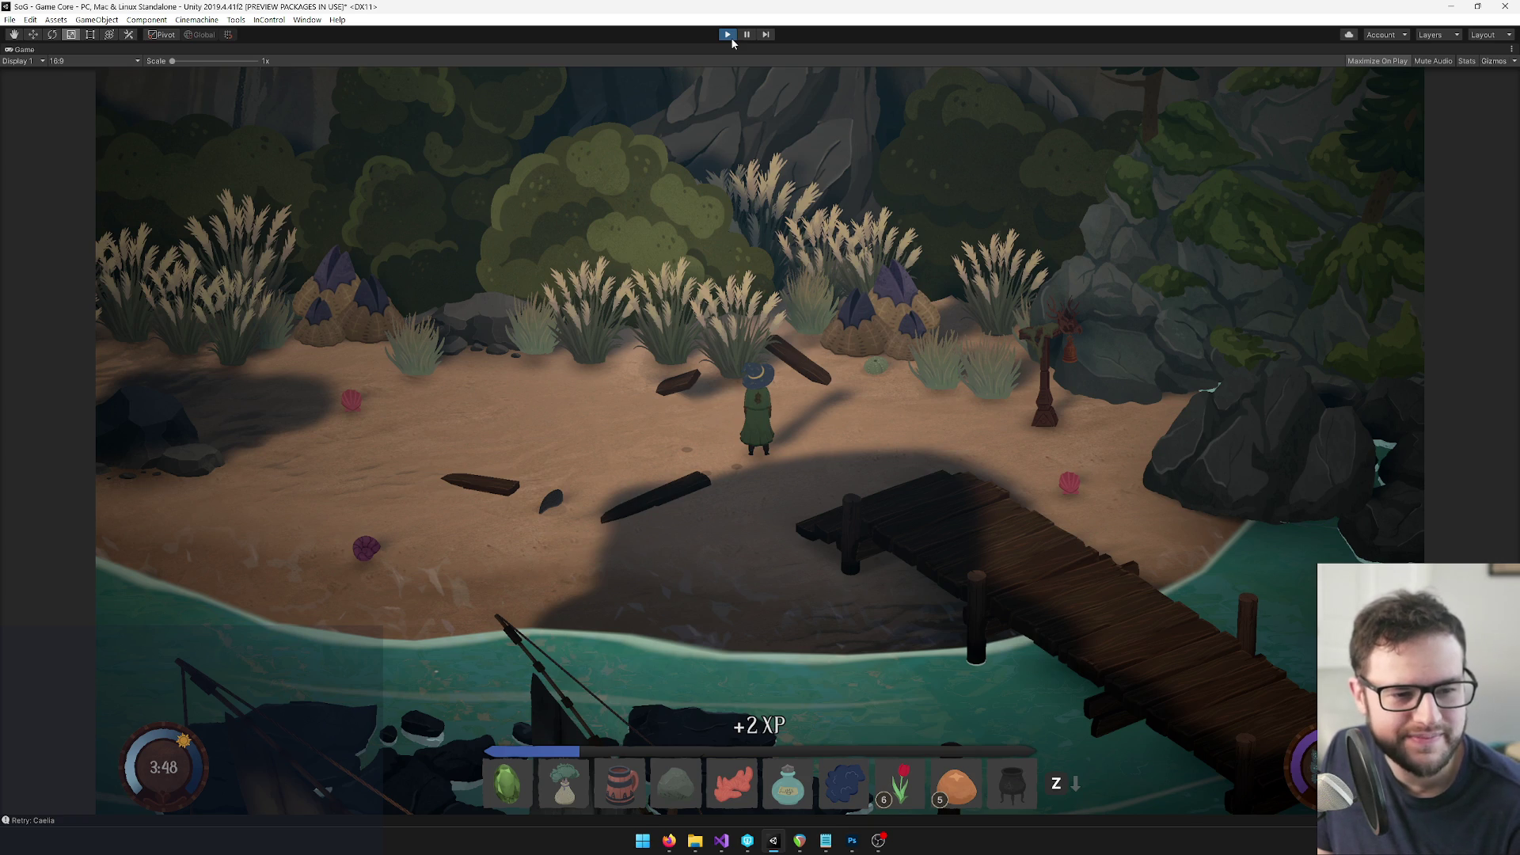
{"action": "left_click", "coordinate": [731, 37]}
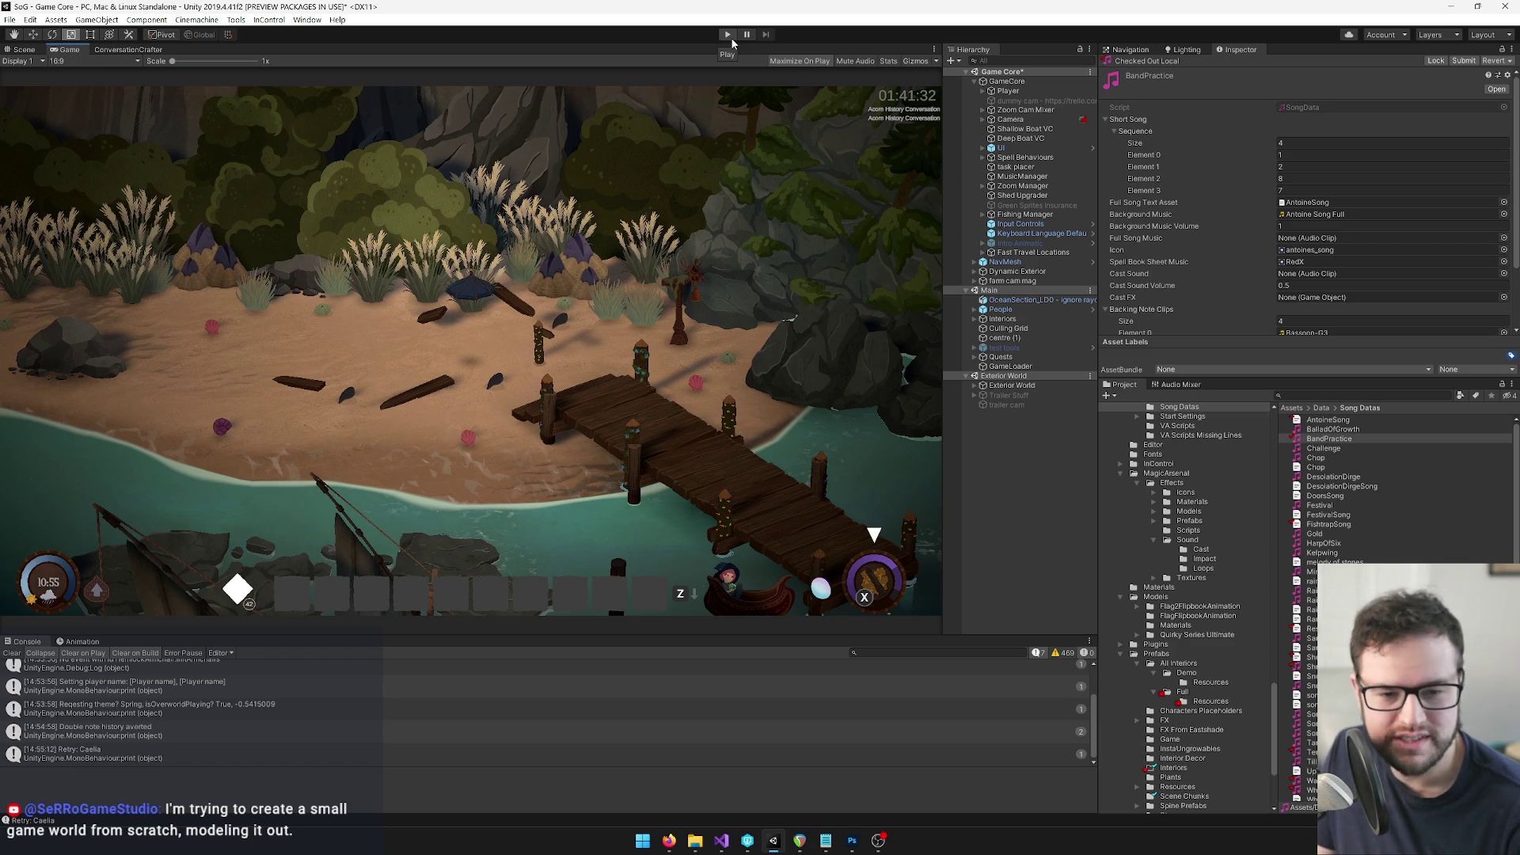
{"action": "left_click", "coordinate": [800, 841]}
{"action": "scroll", "coordinate": [520, 475], "scroll_direction": "down", "scroll_amount": 2}
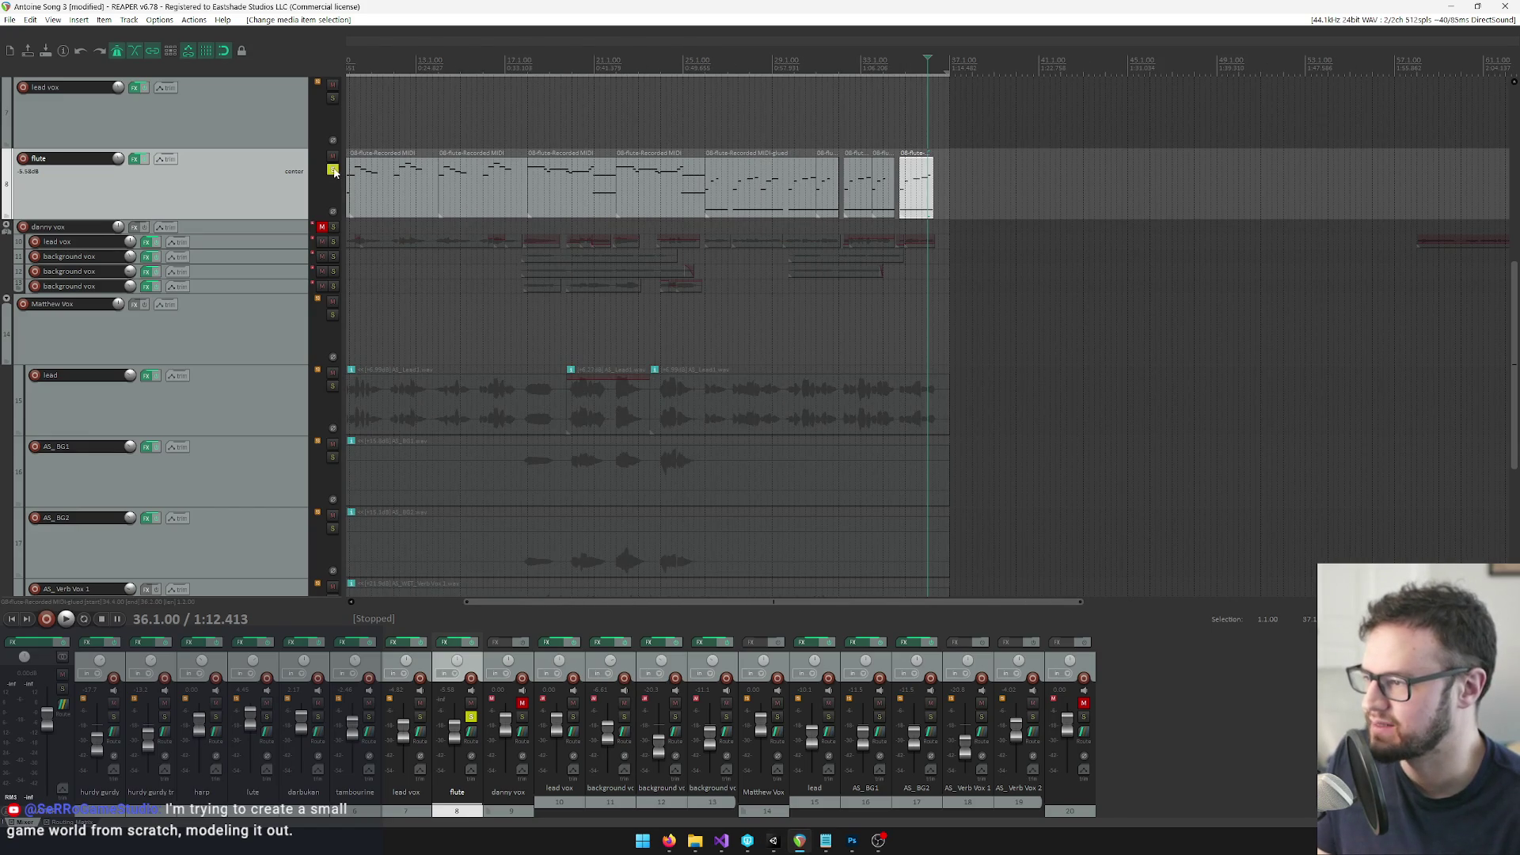
Unsolo and mute the flute track
{"action": "left_click", "coordinate": [334, 167]}
{"action": "left_click", "coordinate": [333, 156]}
{"action": "scroll", "coordinate": [596, 272], "scroll_direction": "up", "scroll_amount": 2}
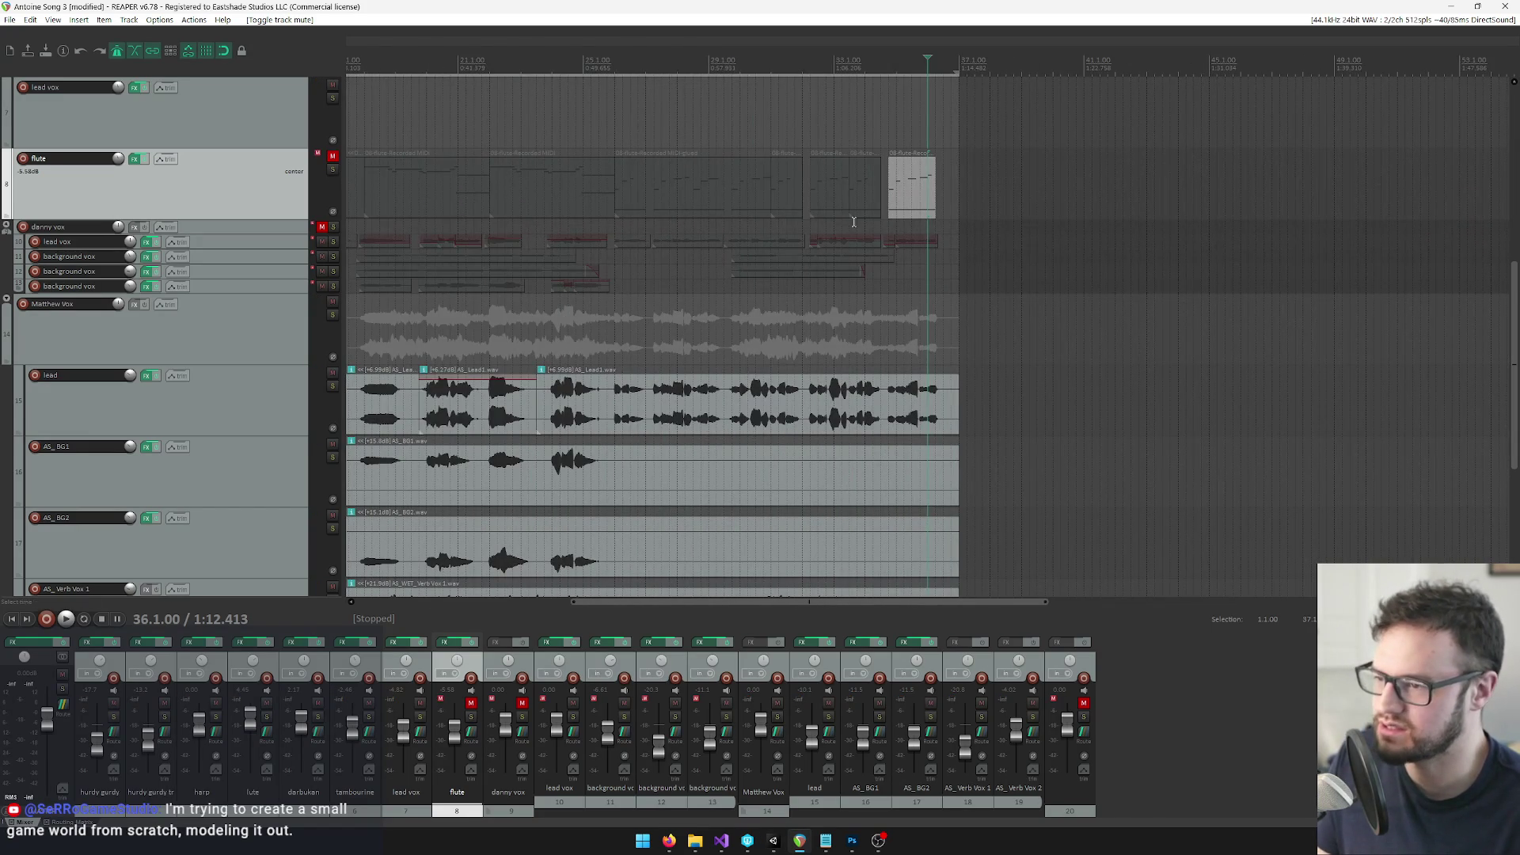
Move the edit cursor to bar 27, then open and close the render settings
{"action": "left_click", "coordinate": [661, 87]}
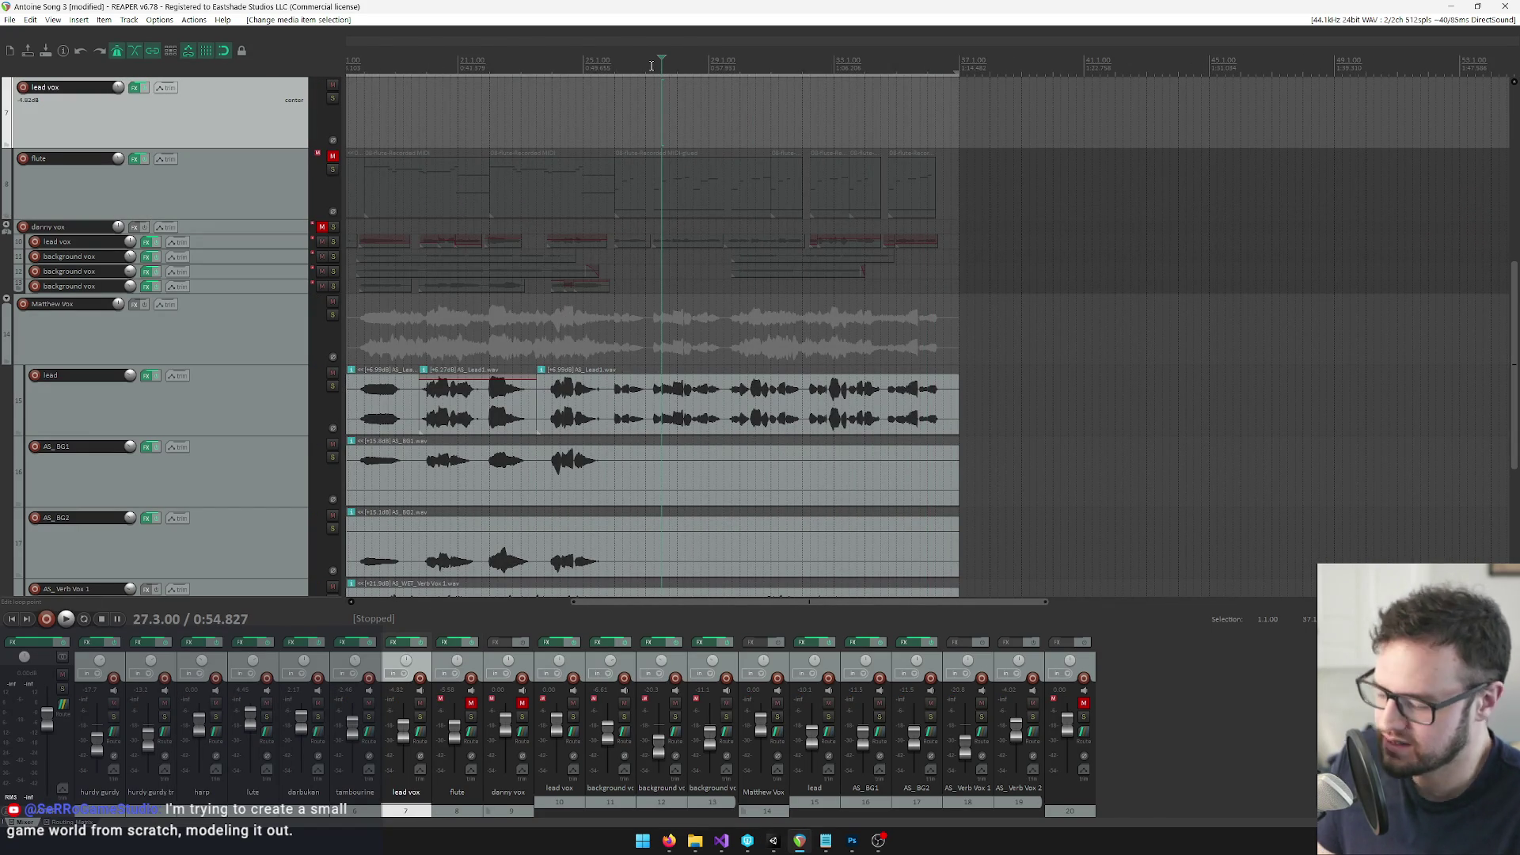
{"action": "key", "text": "ctrl+alt+r"}
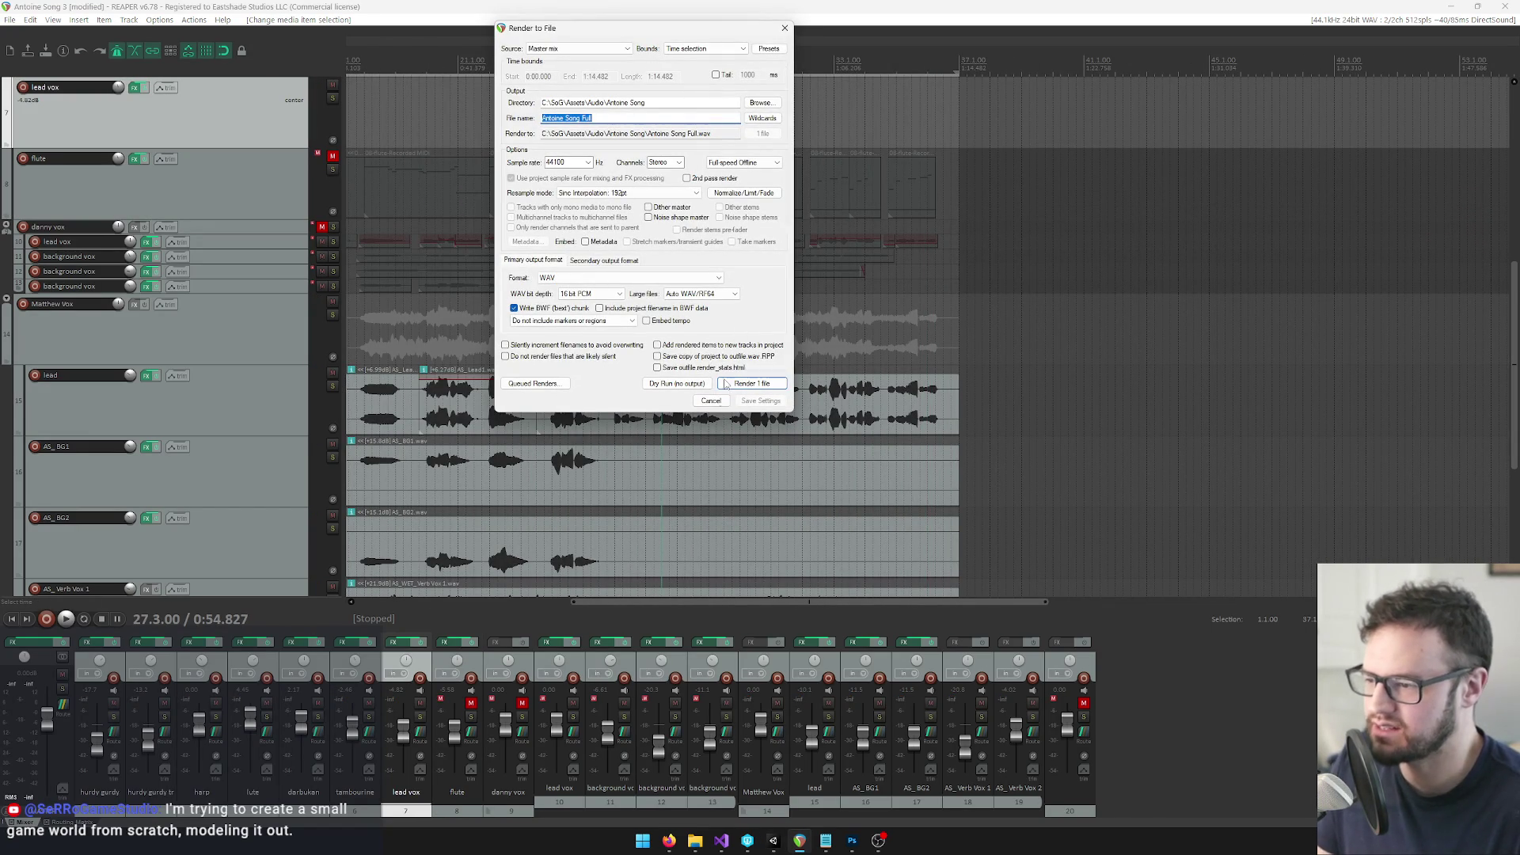
{"action": "left_click", "coordinate": [711, 401]}
{"action": "scroll", "coordinate": [548, 417], "scroll_direction": "up", "scroll_amount": 3}
{"action": "scroll", "coordinate": [548, 418], "scroll_direction": "down", "scroll_amount": 5}
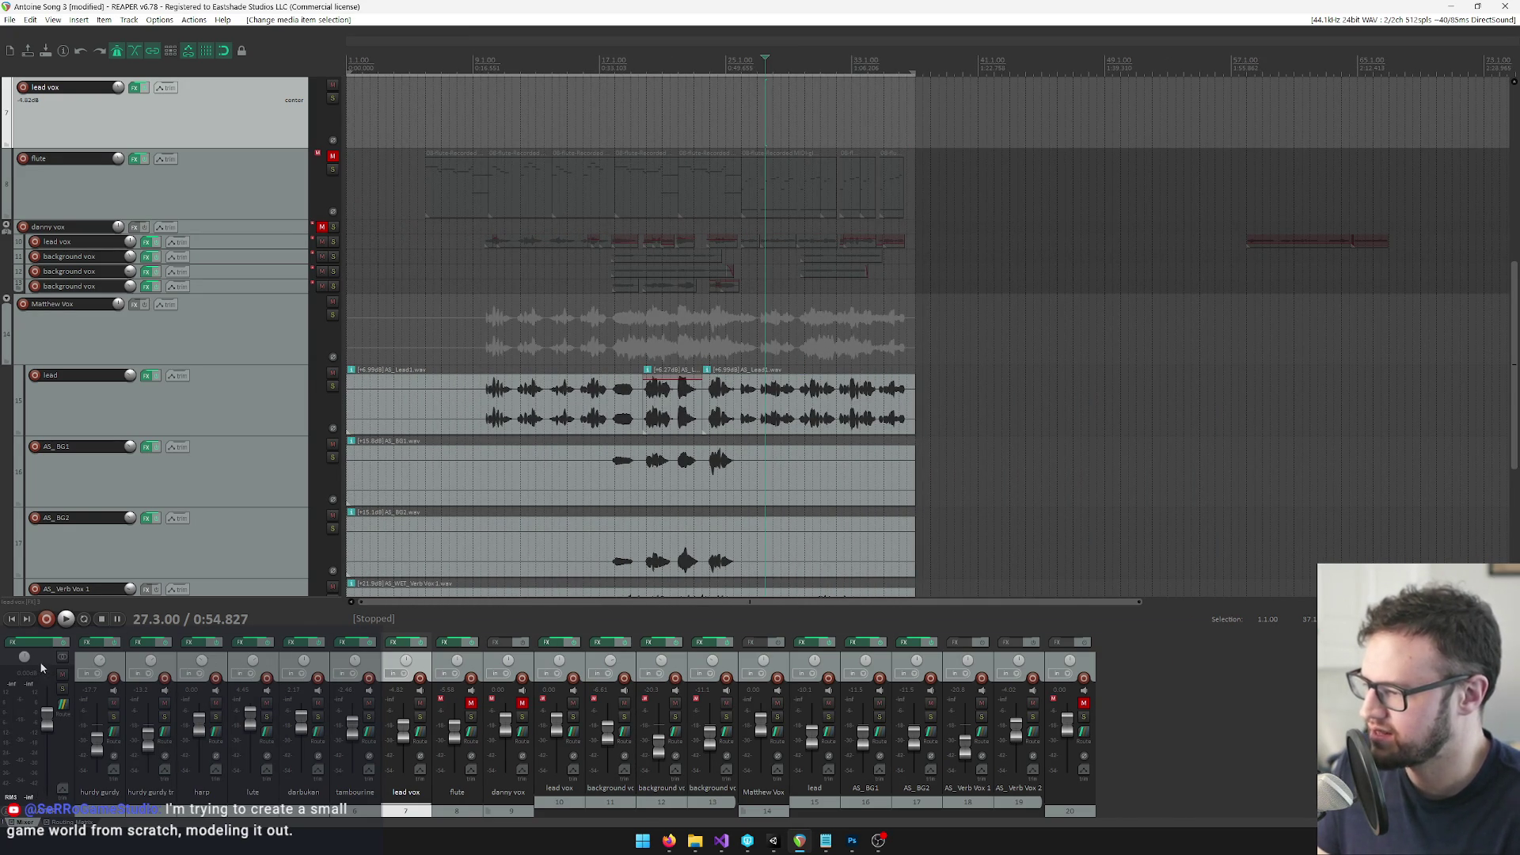
Return to the project start and bring up the master track's Master Limiter effect
{"action": "key", "text": "Home"}
{"action": "key", "text": "equal"}
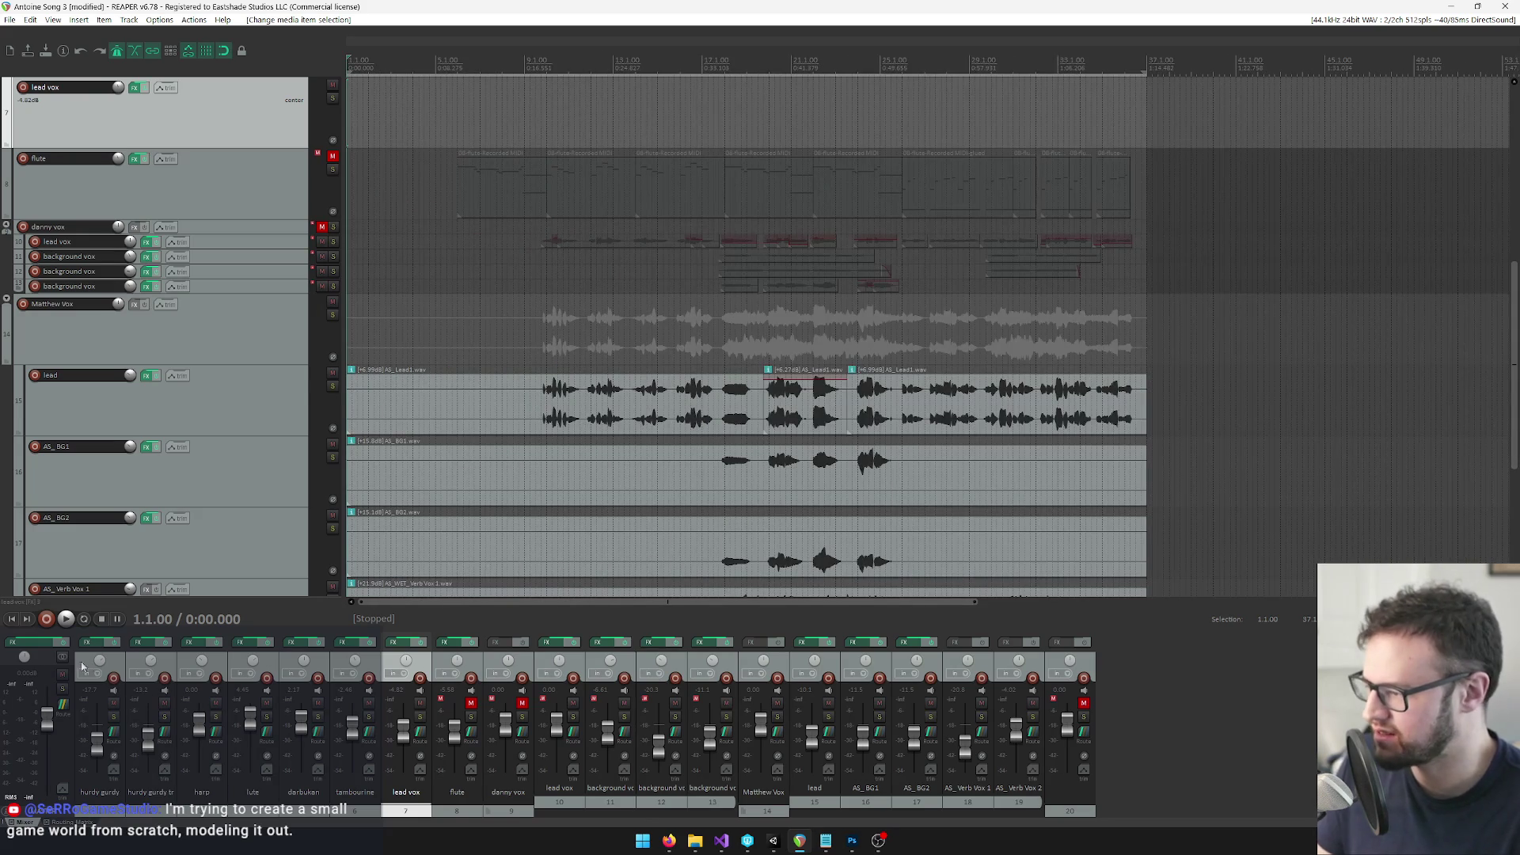
{"action": "left_click", "coordinate": [26, 646]}
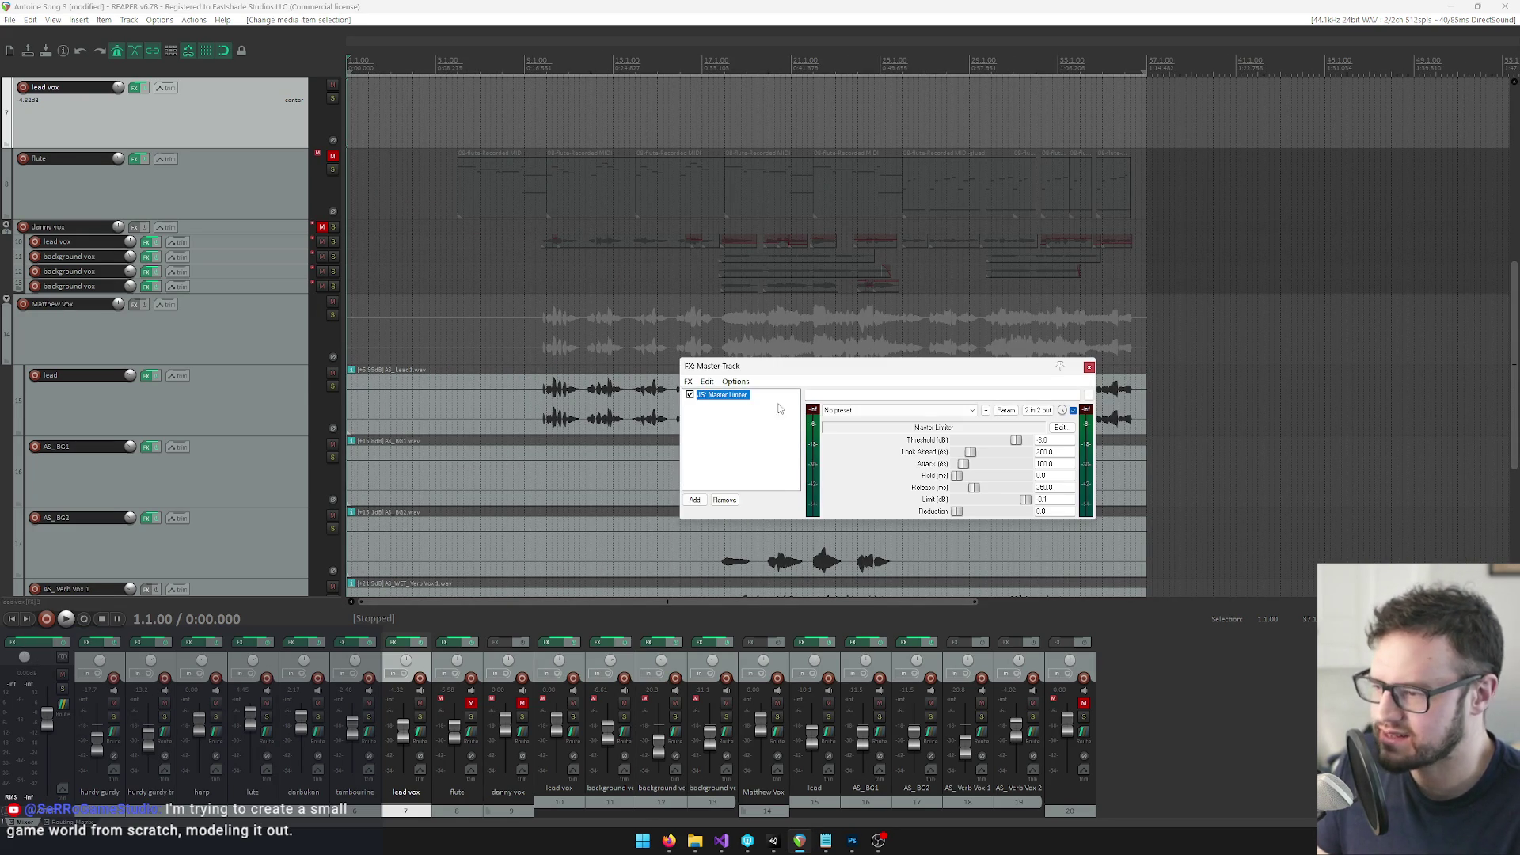
Set the Master Limiter threshold to -6.0 and play the mix to hear it
{"action": "left_click_drag", "start_coordinate": [823, 367], "coordinate": [878, 391]}
{"action": "left_click", "coordinate": [1099, 464]}
{"action": "type", "text": "-6"}
{"action": "key", "text": "Return"}
{"action": "left_click", "coordinate": [489, 57]}
{"action": "key", "text": "space"}
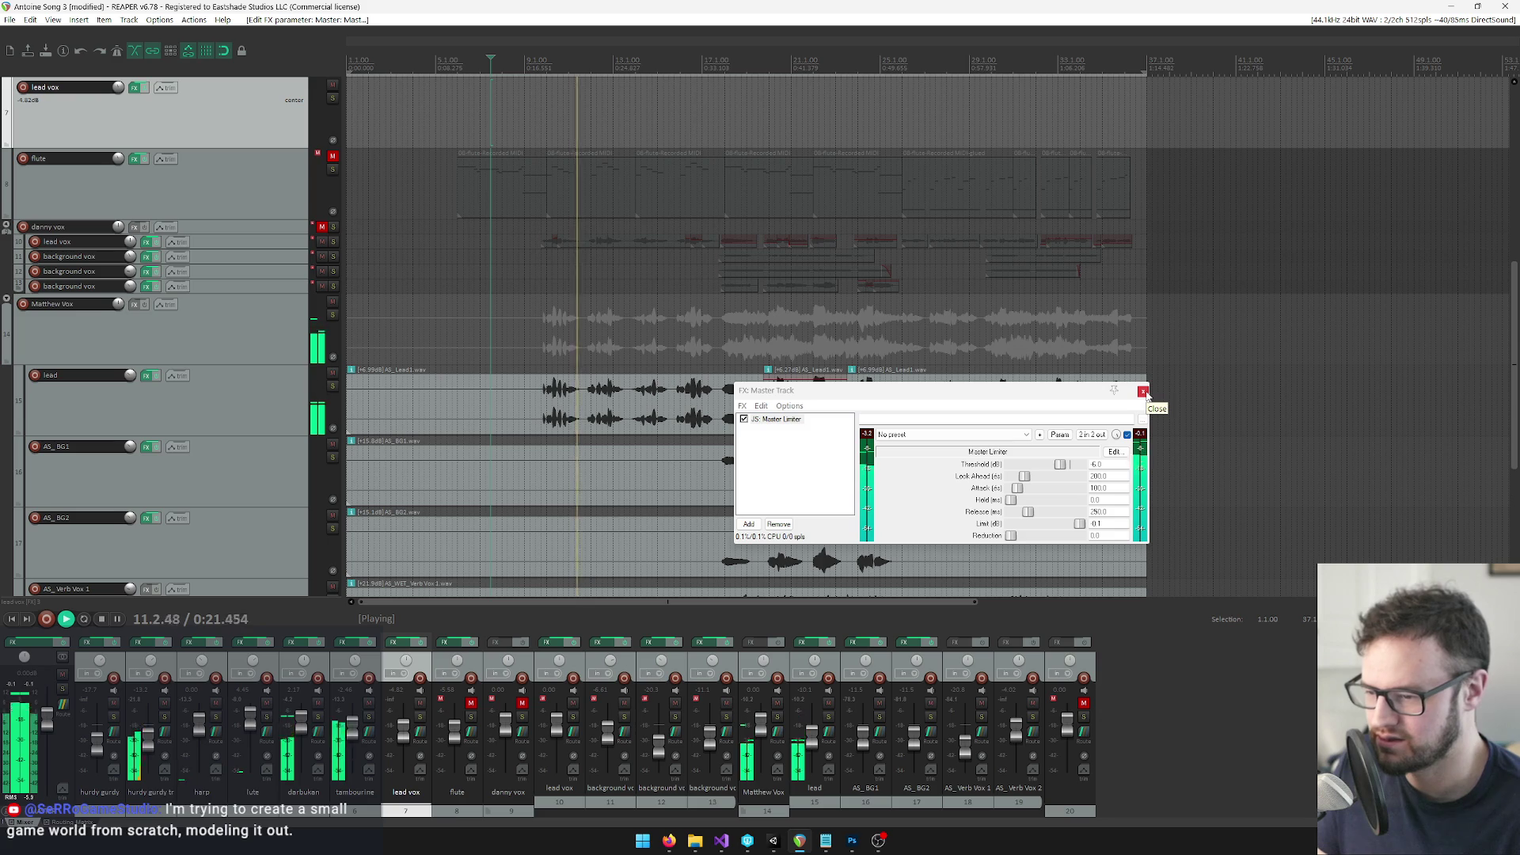
Close the master FX window, stop playback, and open Render to File with ctrl+alt+r
{"action": "left_click", "coordinate": [1143, 392]}
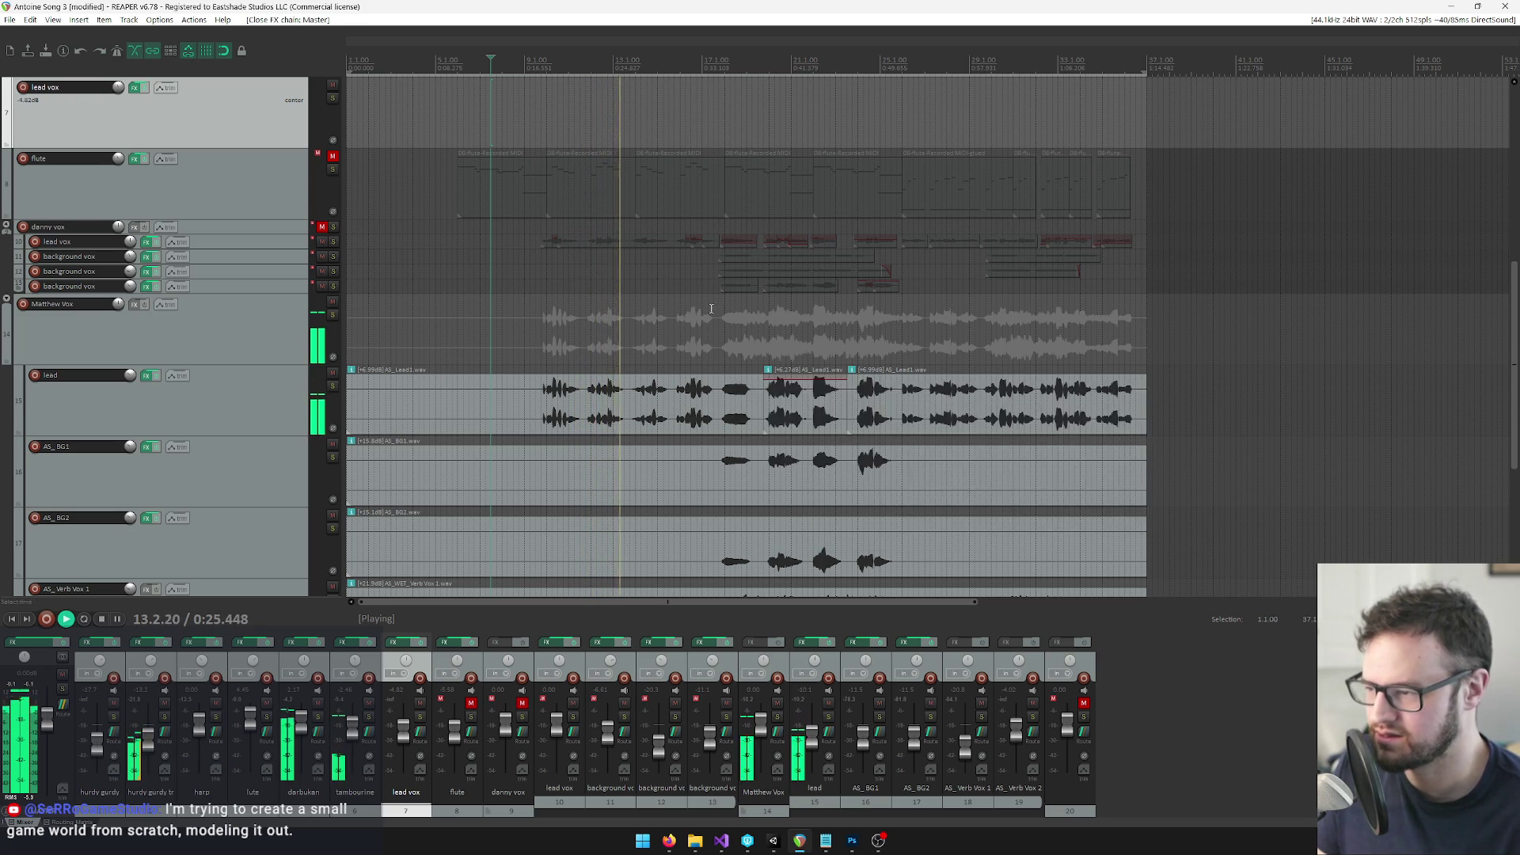
{"action": "key", "text": "space"}
{"action": "key", "text": "ctrl+alt+r"}
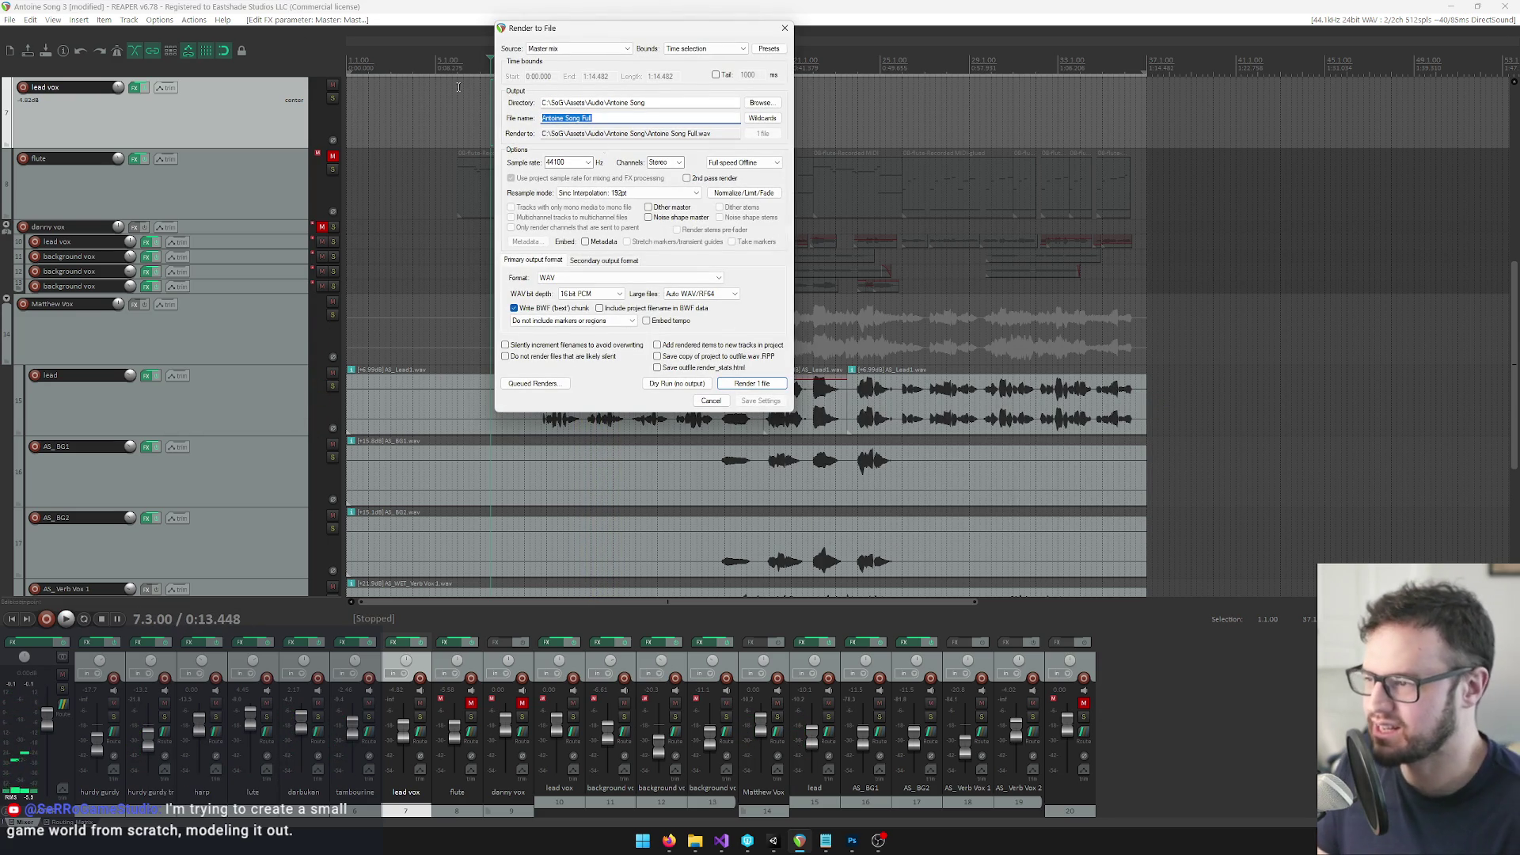
Render the mix, overwriting Antoine Song Full.wav, then close the render window and return to Unity
{"action": "left_click", "coordinate": [765, 383]}
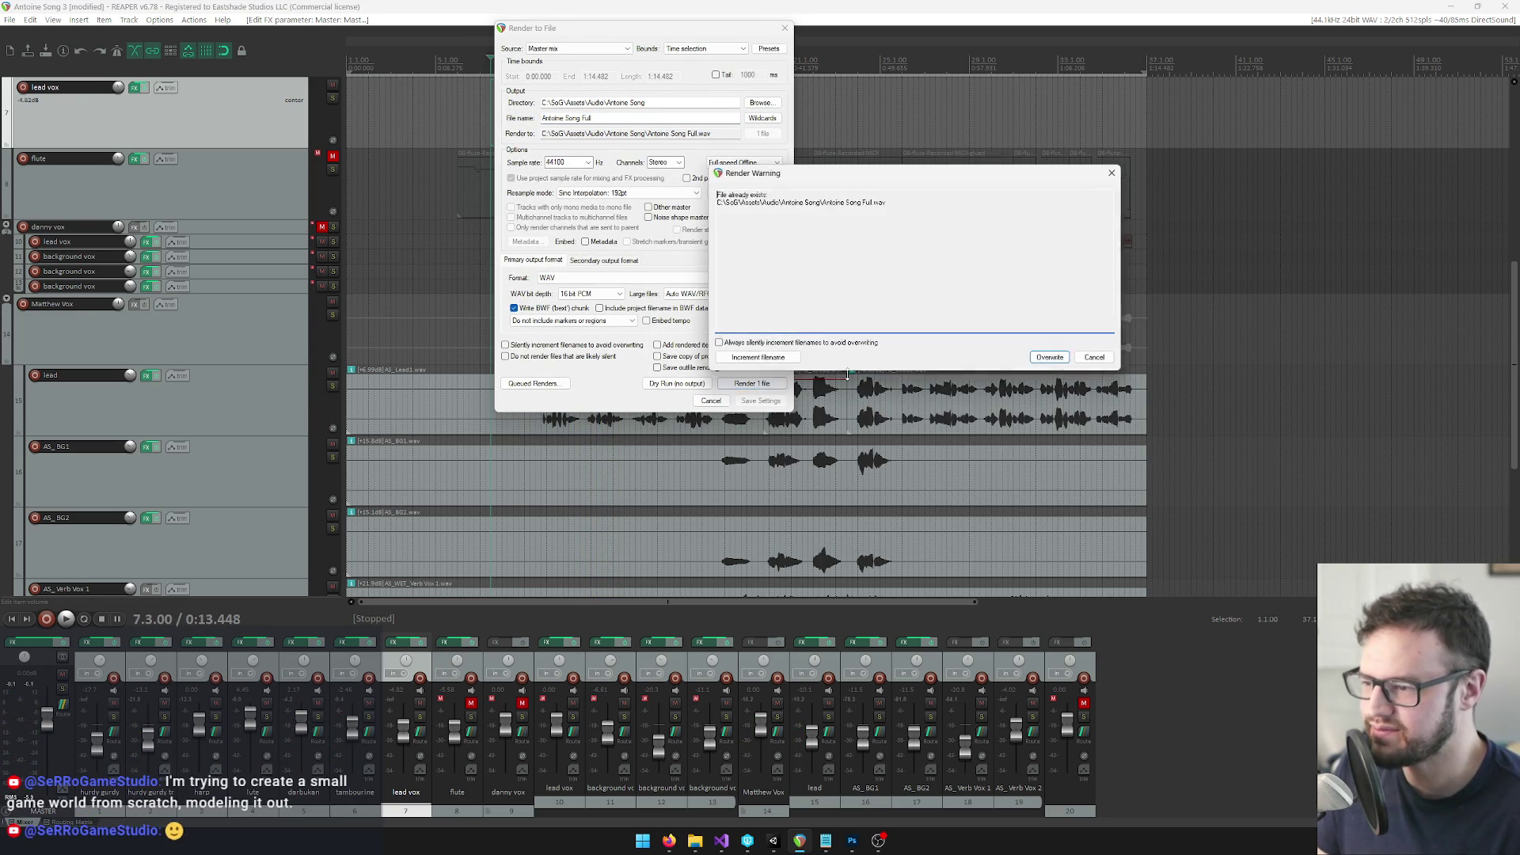
{"action": "left_click", "coordinate": [1037, 357]}
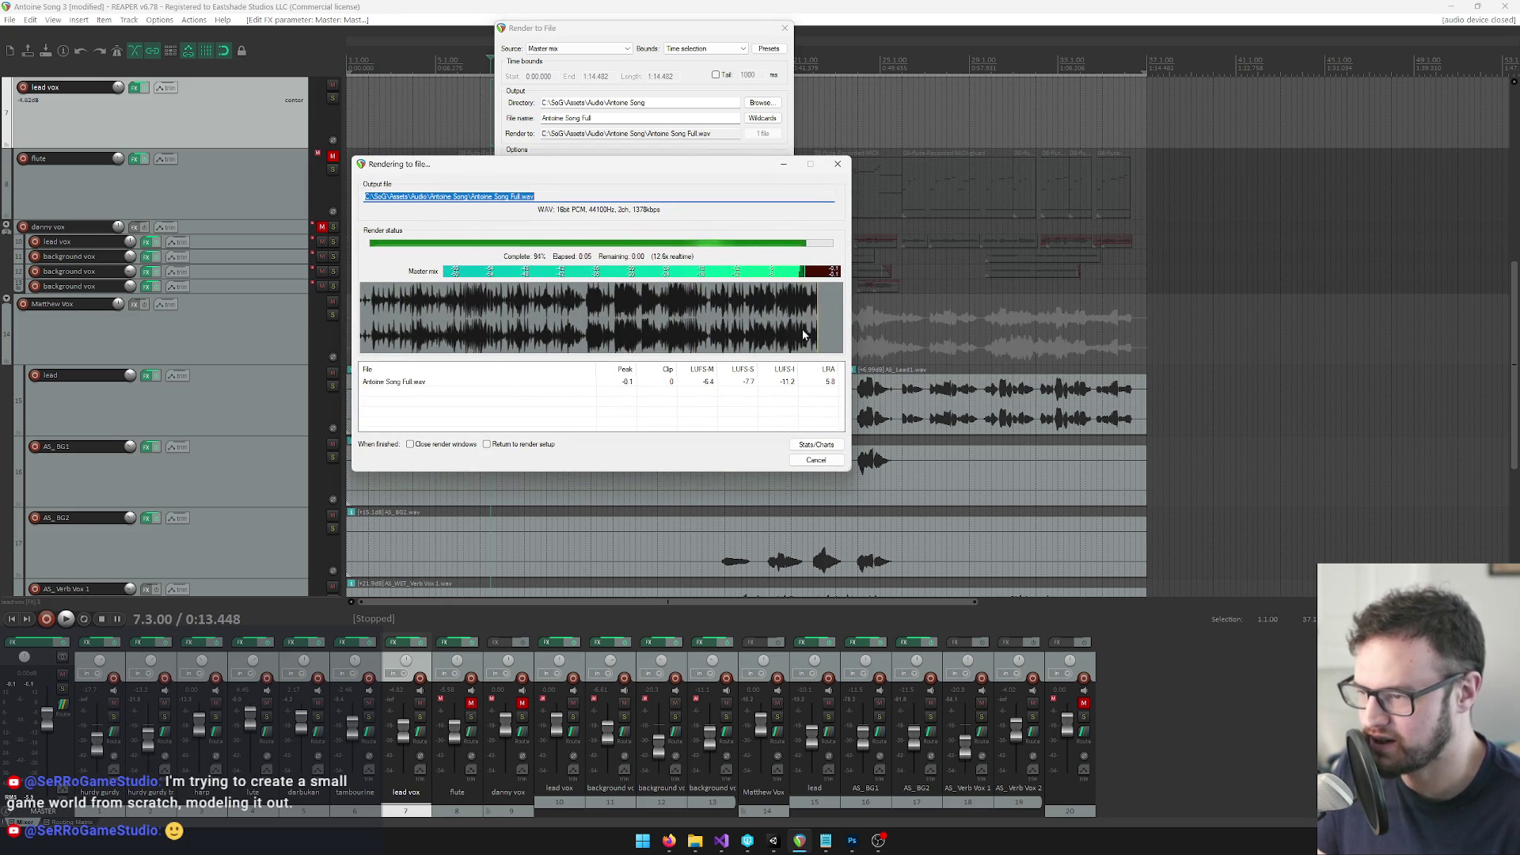
{"action": "left_click", "coordinate": [816, 460]}
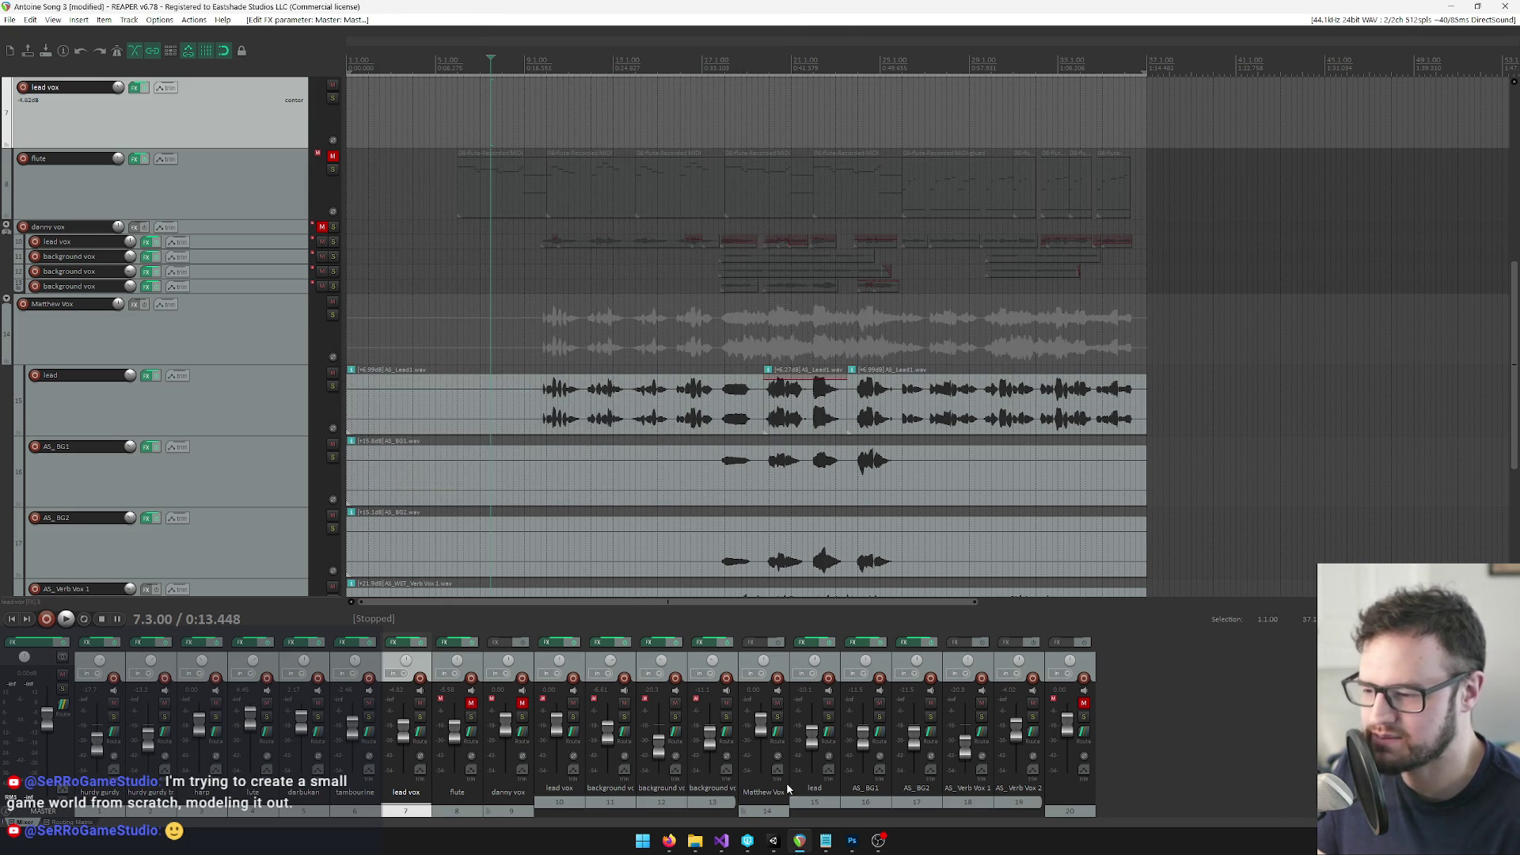
{"action": "left_click", "coordinate": [774, 841]}
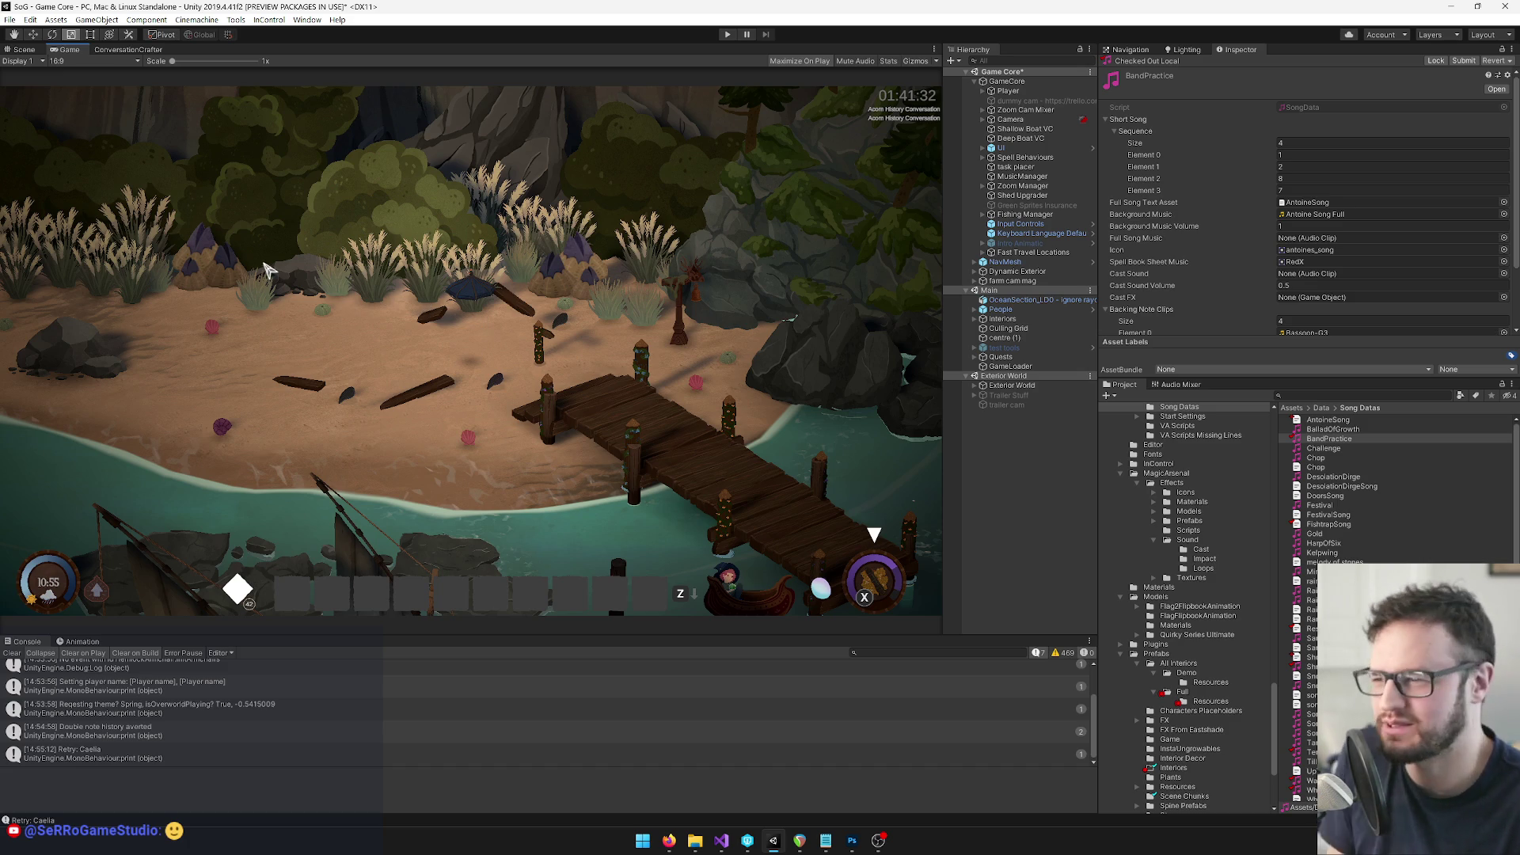
Clear the Console log and enter Play mode
{"action": "left_click", "coordinate": [13, 654]}
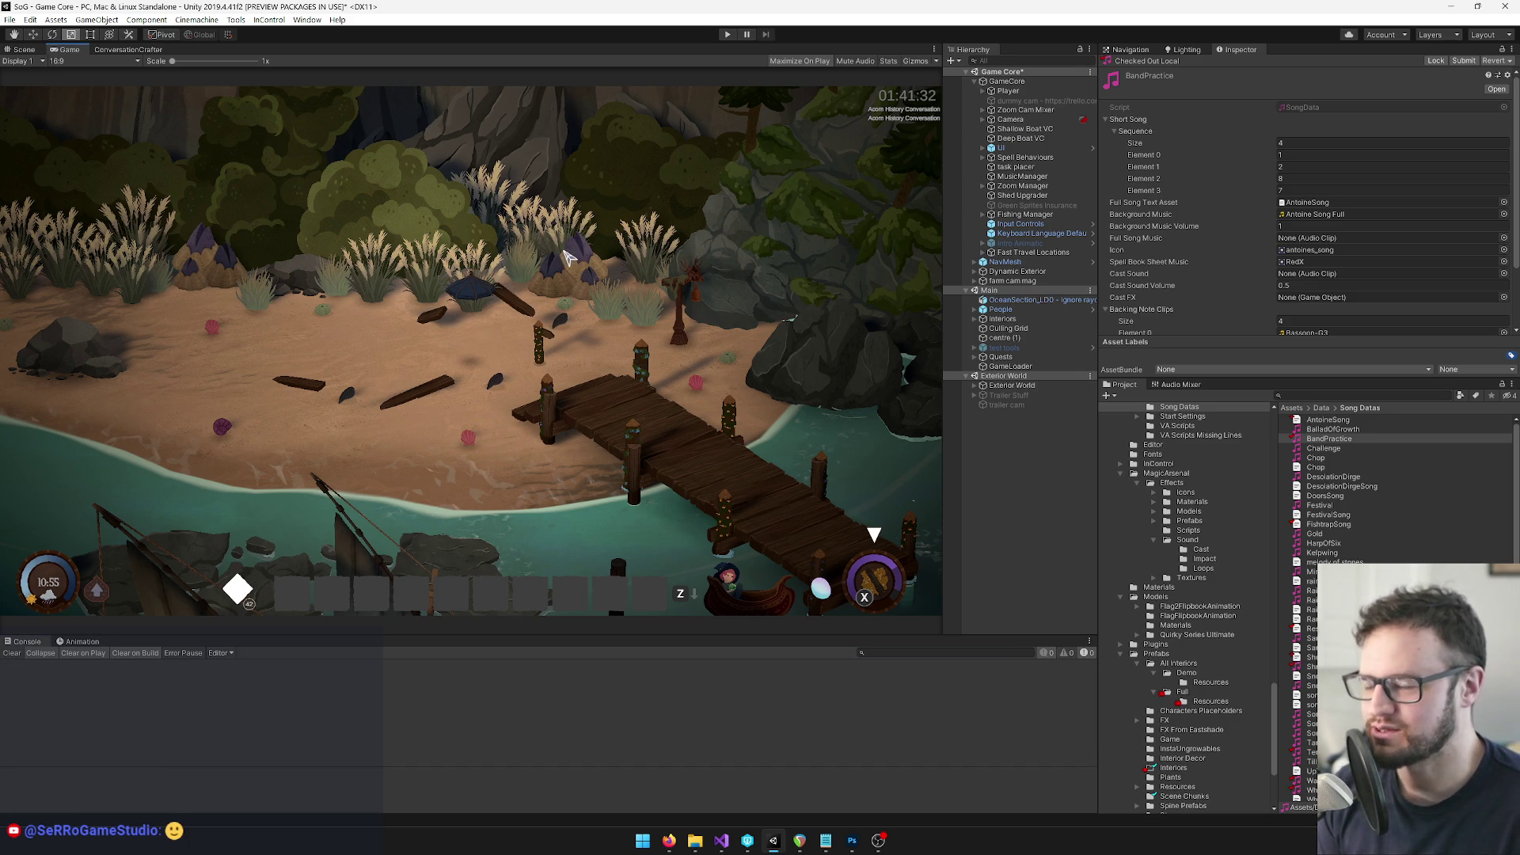
{"action": "left_click", "coordinate": [730, 34]}
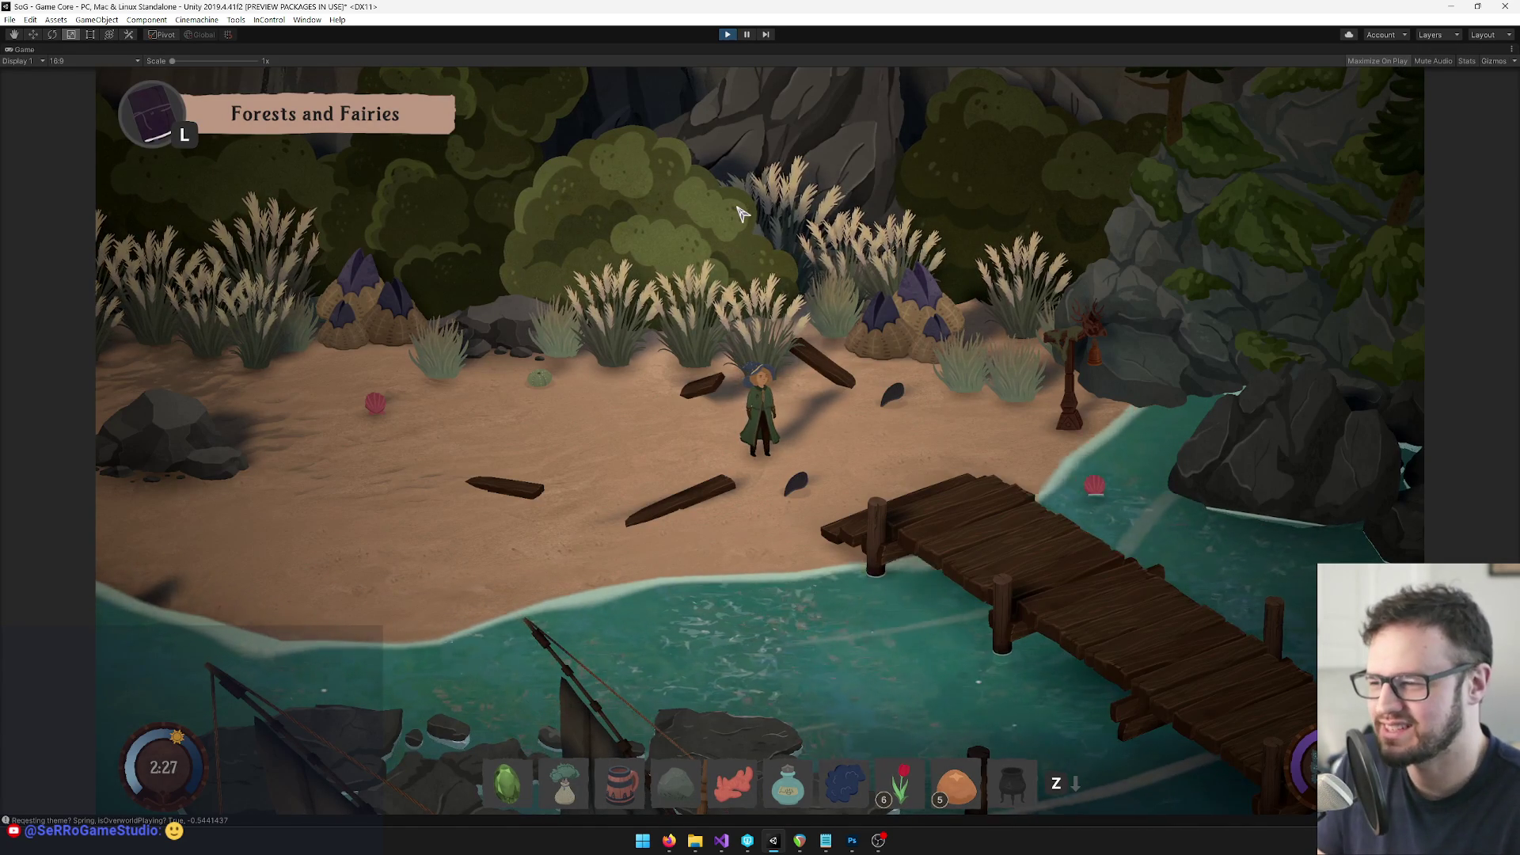
From the in-game inventory's song list, select Band Practice and start practicing it
{"action": "key", "text": "i"}
{"action": "left_click", "coordinate": [389, 448]}
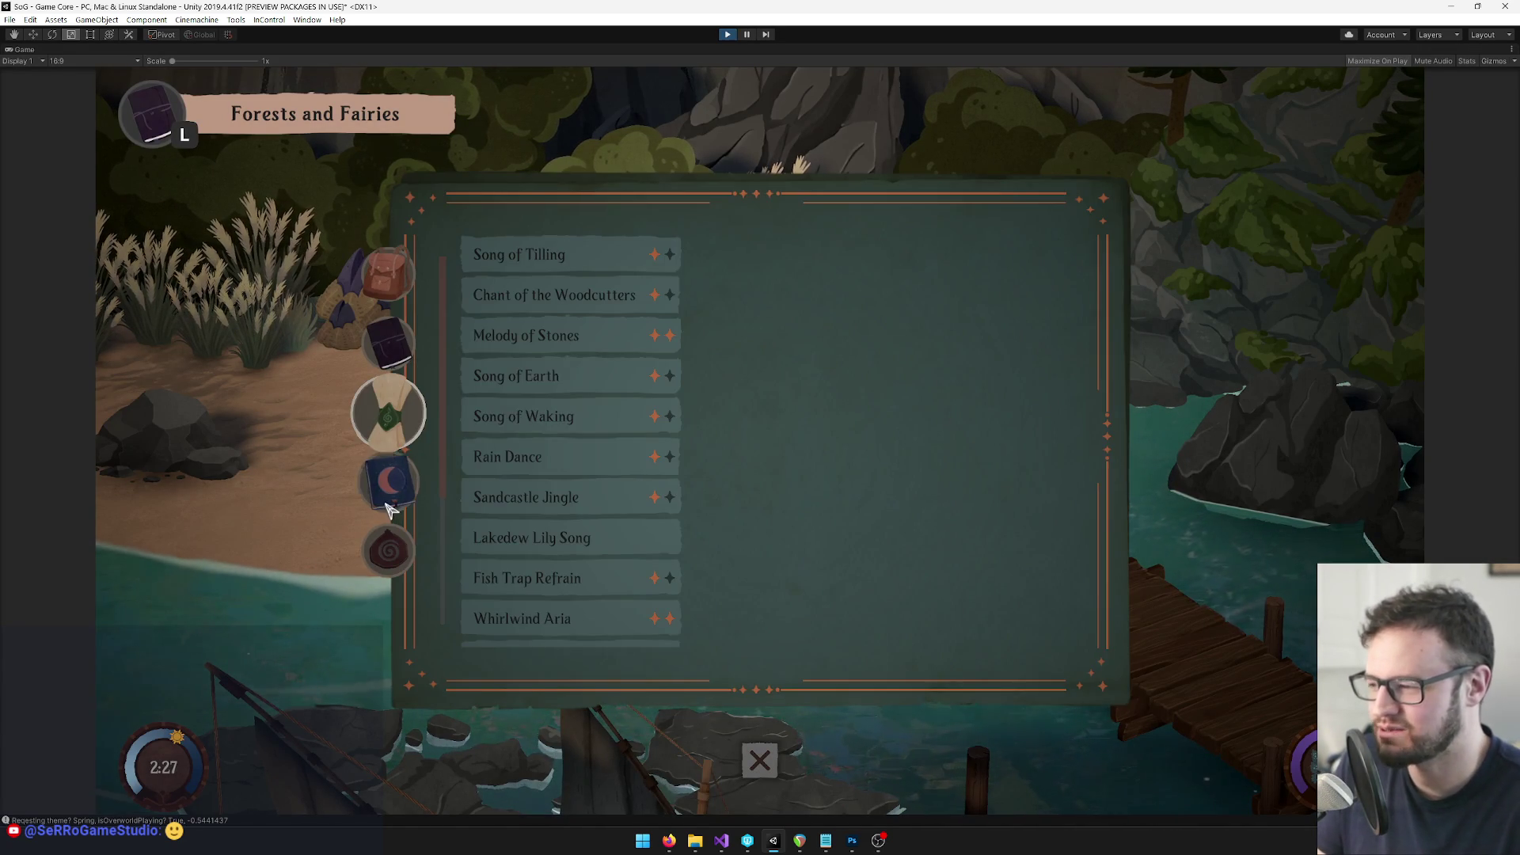
{"action": "left_click", "coordinate": [389, 481]}
{"action": "left_click", "coordinate": [389, 413]}
{"action": "scroll", "coordinate": [608, 567], "scroll_direction": "down", "scroll_amount": 3}
{"action": "scroll", "coordinate": [608, 567], "scroll_direction": "down", "scroll_amount": 3}
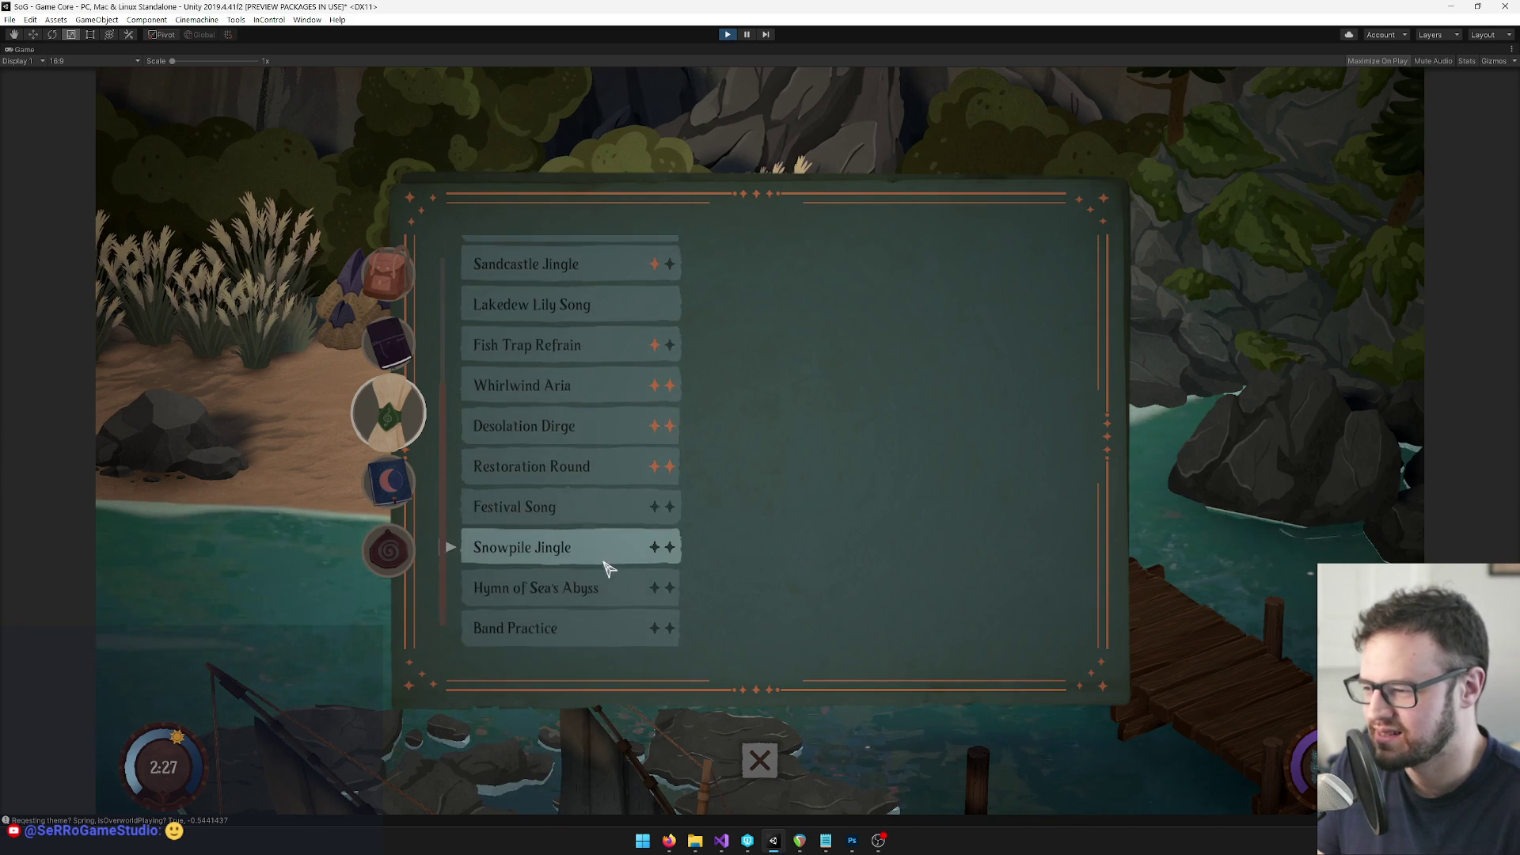
{"action": "left_click", "coordinate": [601, 633]}
{"action": "left_click", "coordinate": [911, 566]}
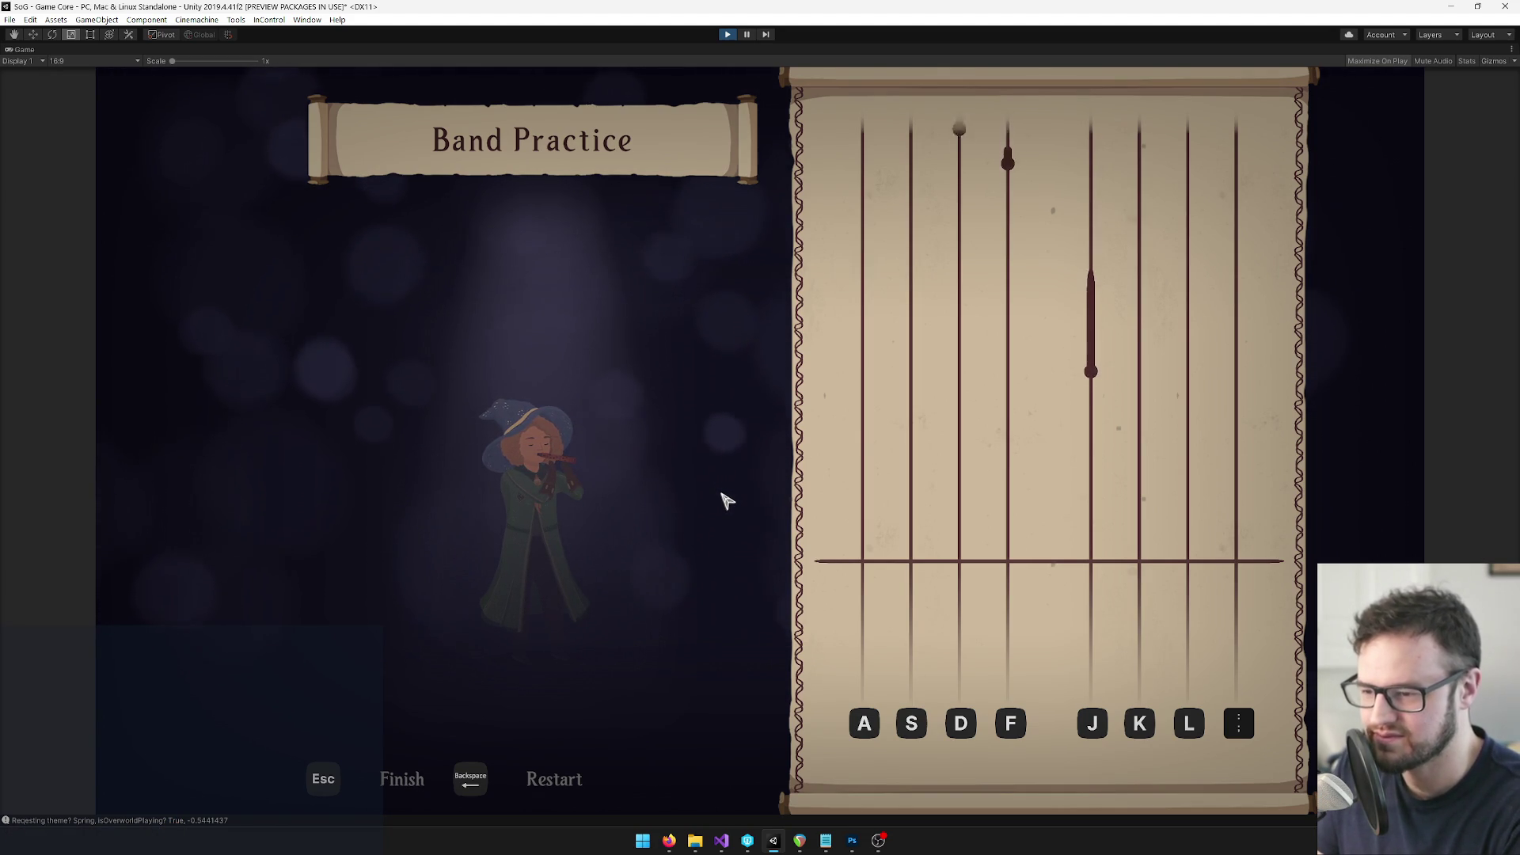
Hit and hold Band Practice notes on lanes A S D F J K L ; through the final hold, scoring 534
{"action": "key", "text": "j"}
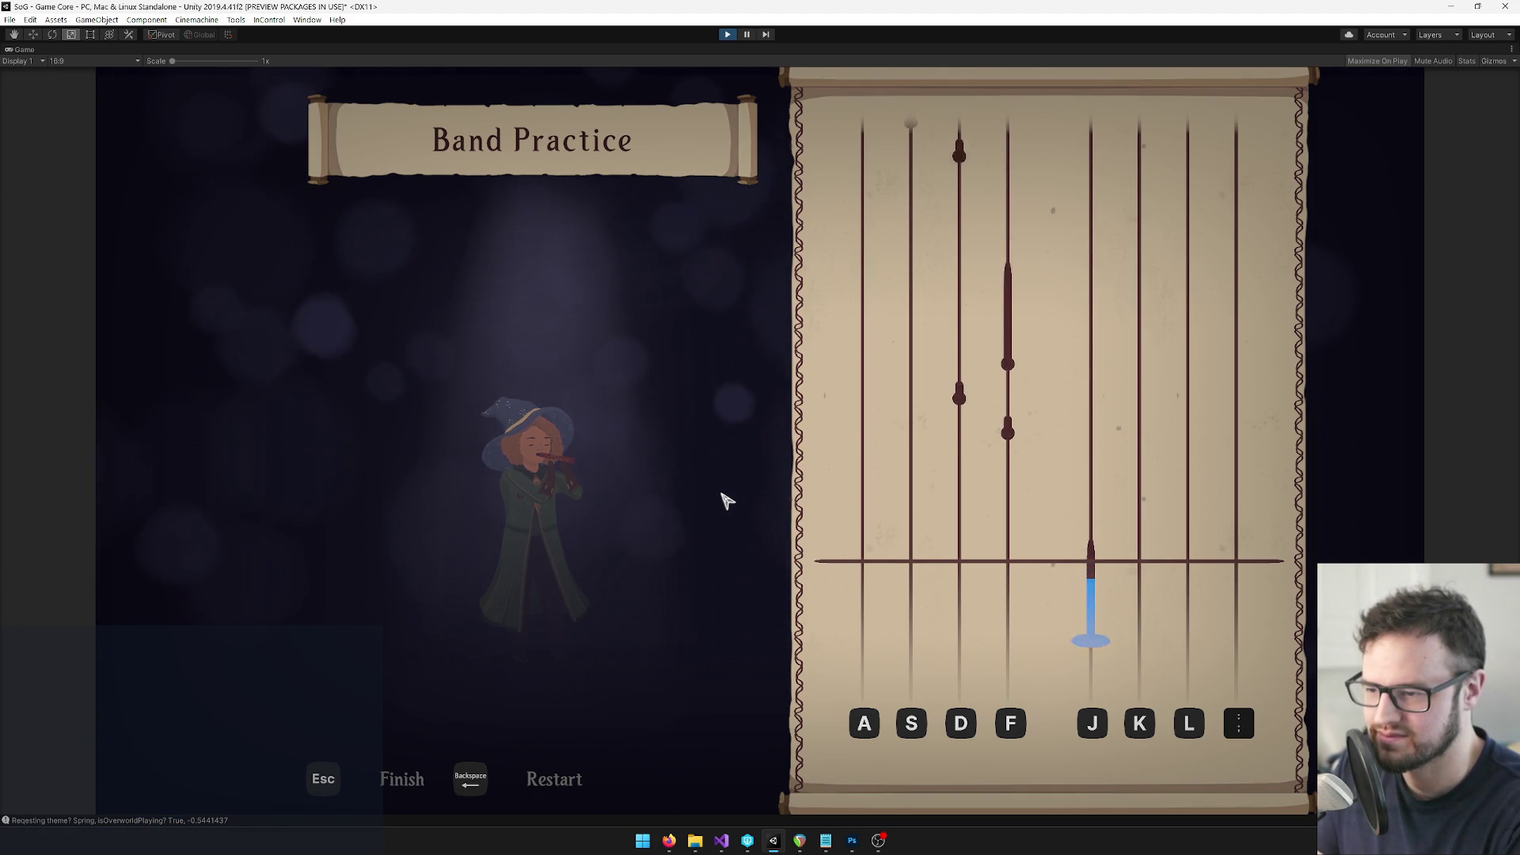
{"action": "key", "text": "f"}
{"action": "key", "text": "d"}
{"action": "key", "text": "f"}
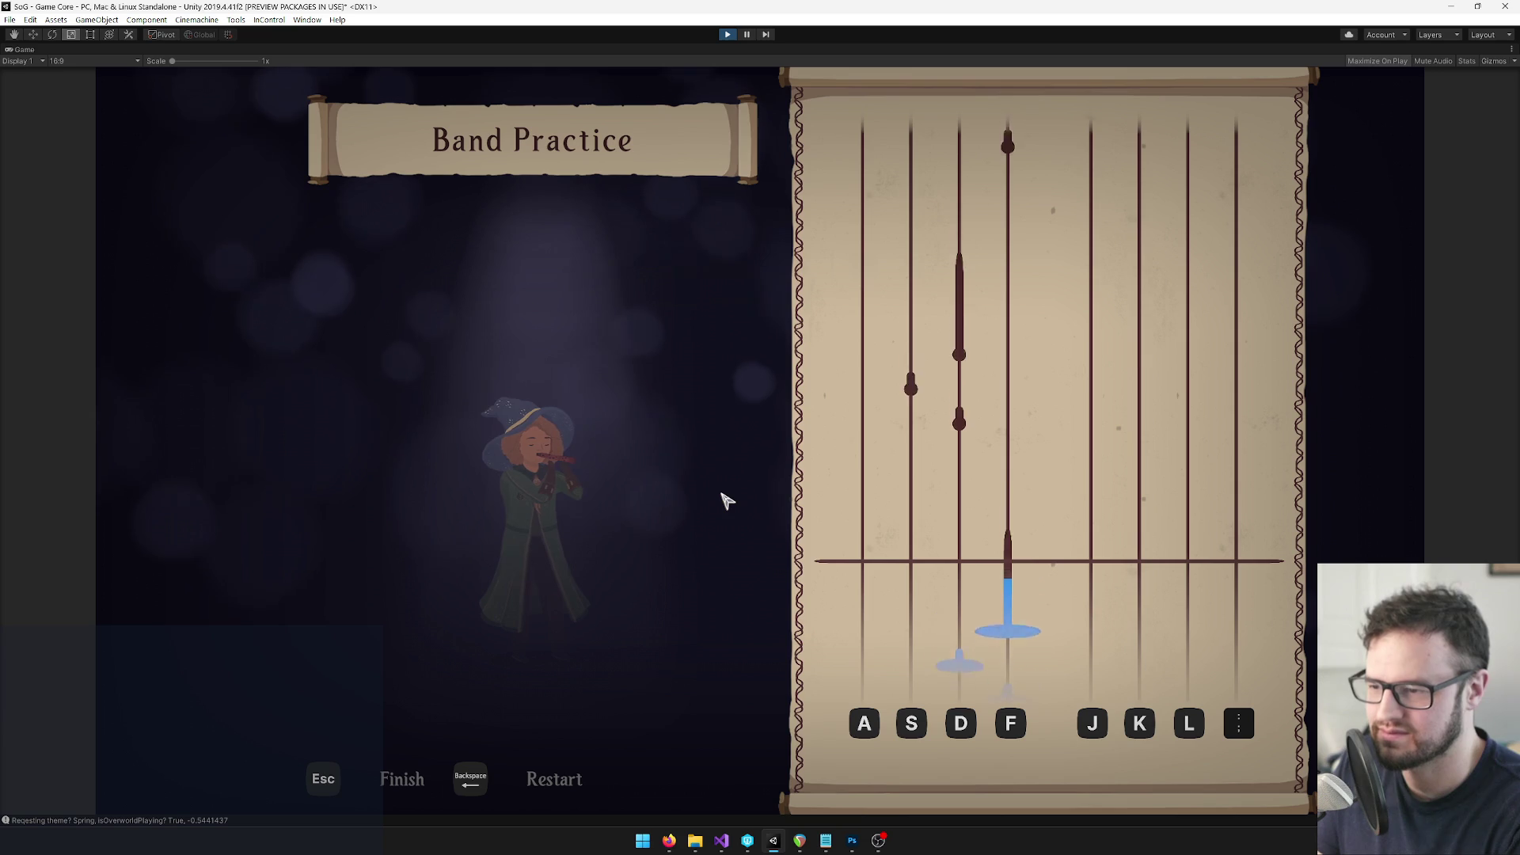
{"action": "key", "text": "d"}
{"action": "key", "text": "s"}
{"action": "key", "text": "d"}
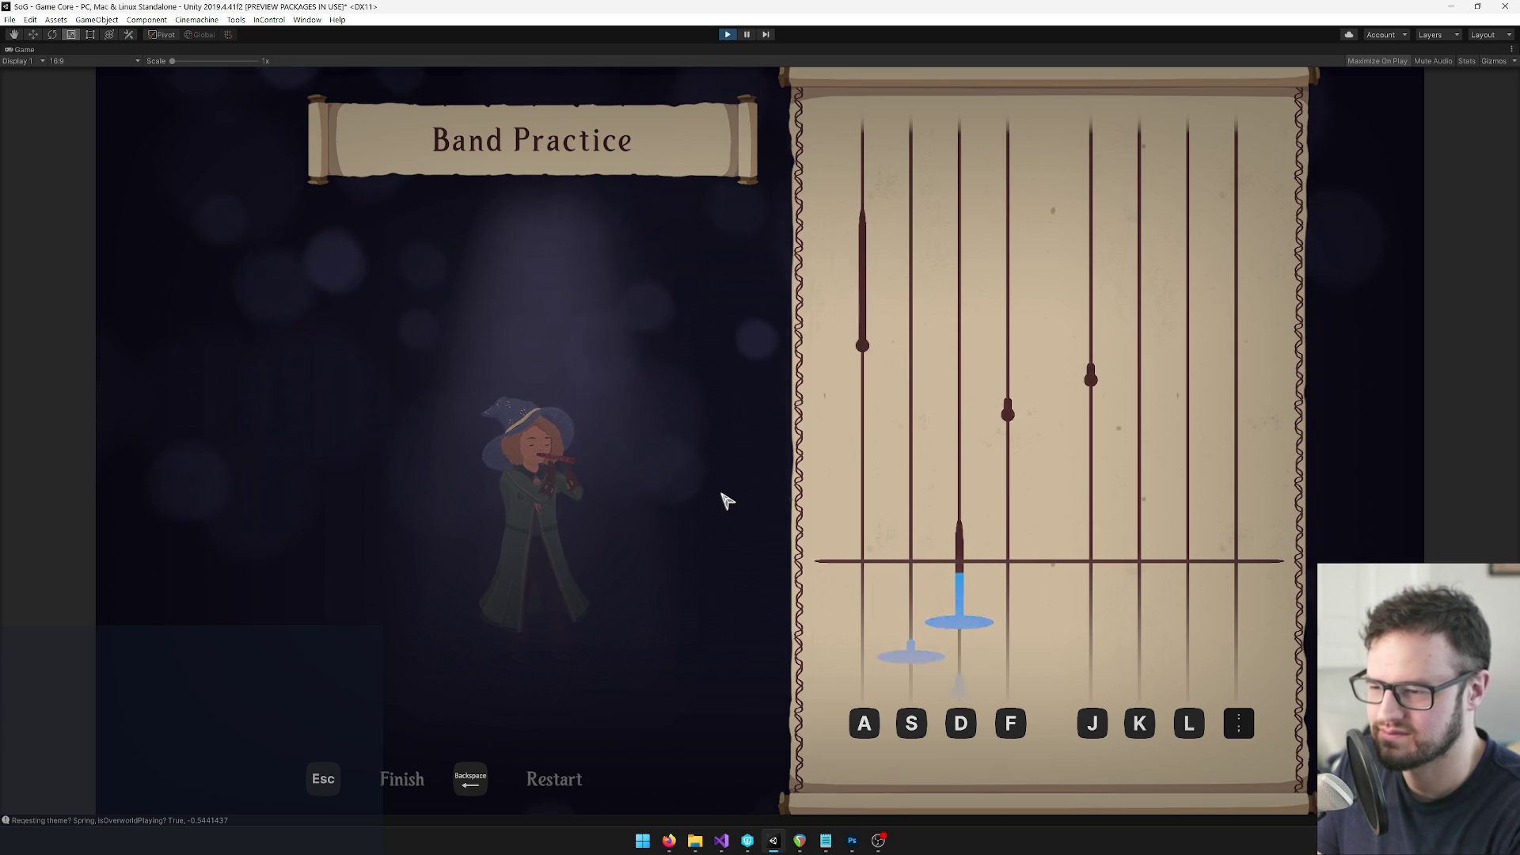
{"action": "key", "text": "f"}
{"action": "key", "text": "j"}
{"action": "key", "text": "a"}
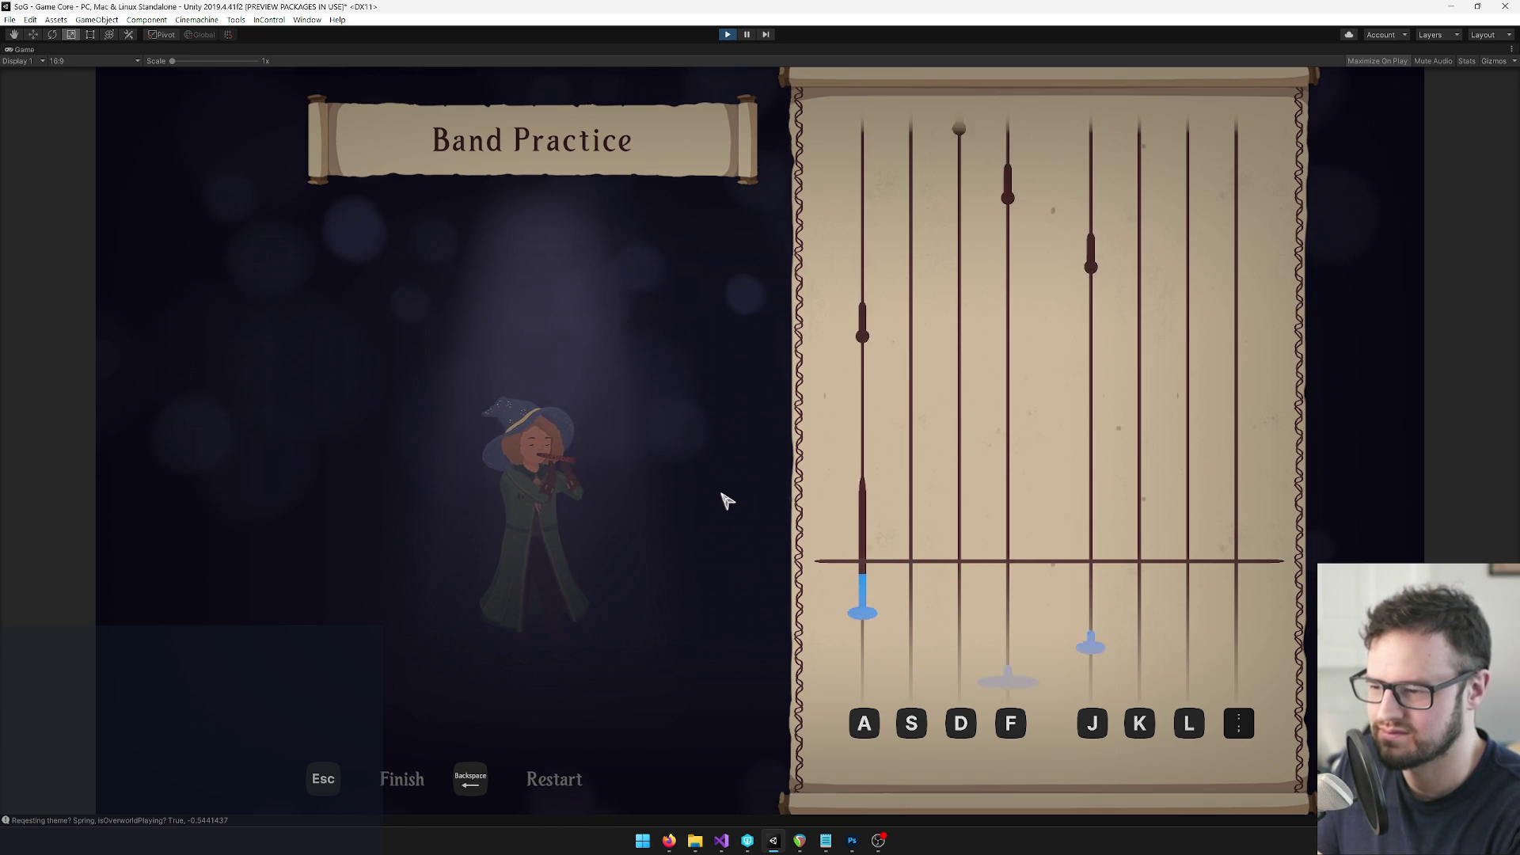
{"action": "key", "text": "a"}
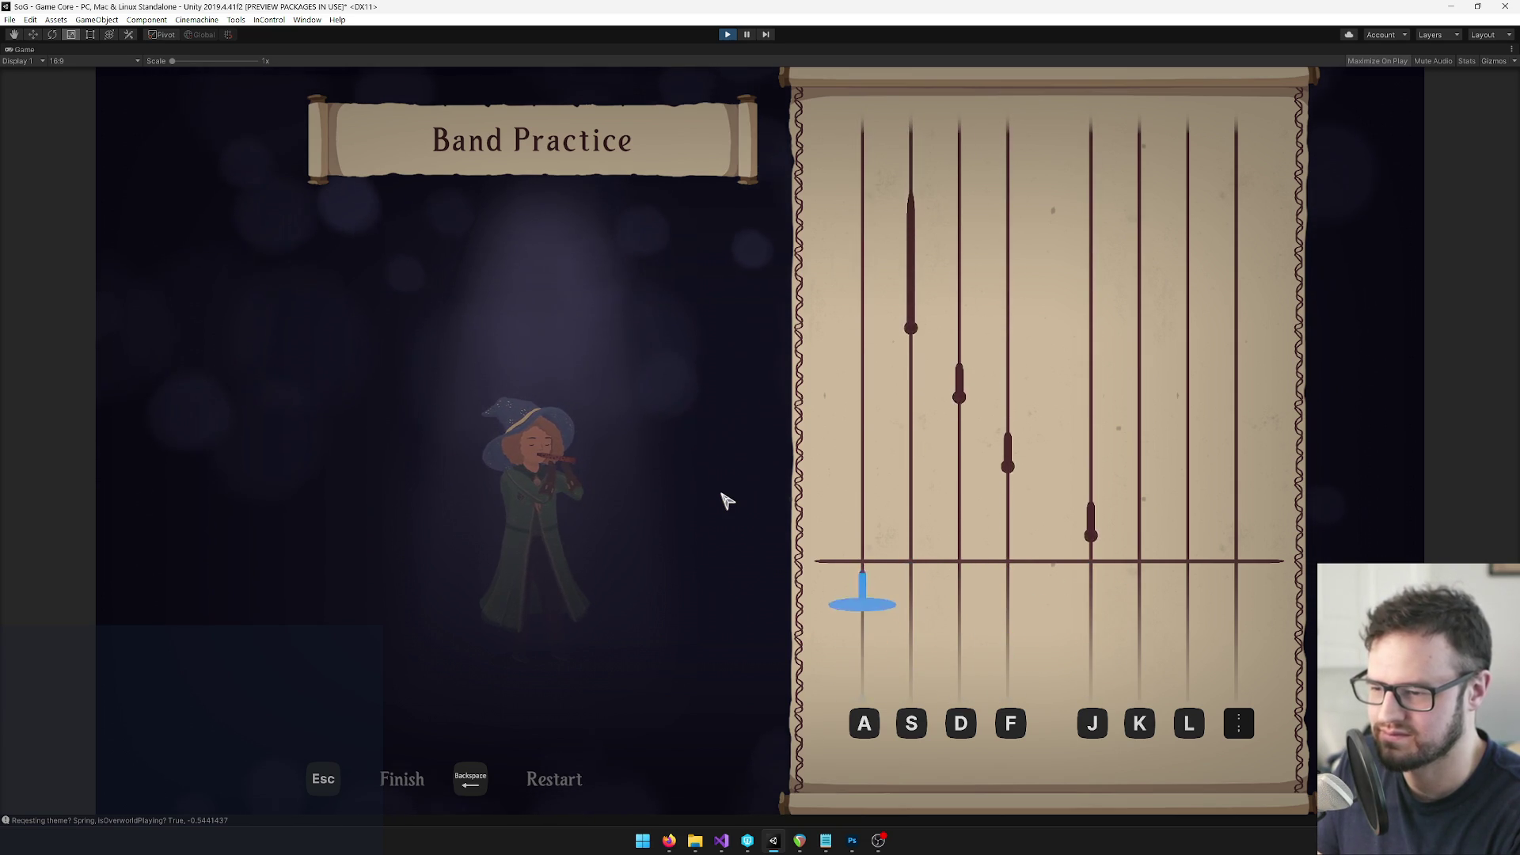
{"action": "key", "text": "j"}
{"action": "key", "text": "f"}
{"action": "key", "text": "d"}
{"action": "key", "text": "s"}
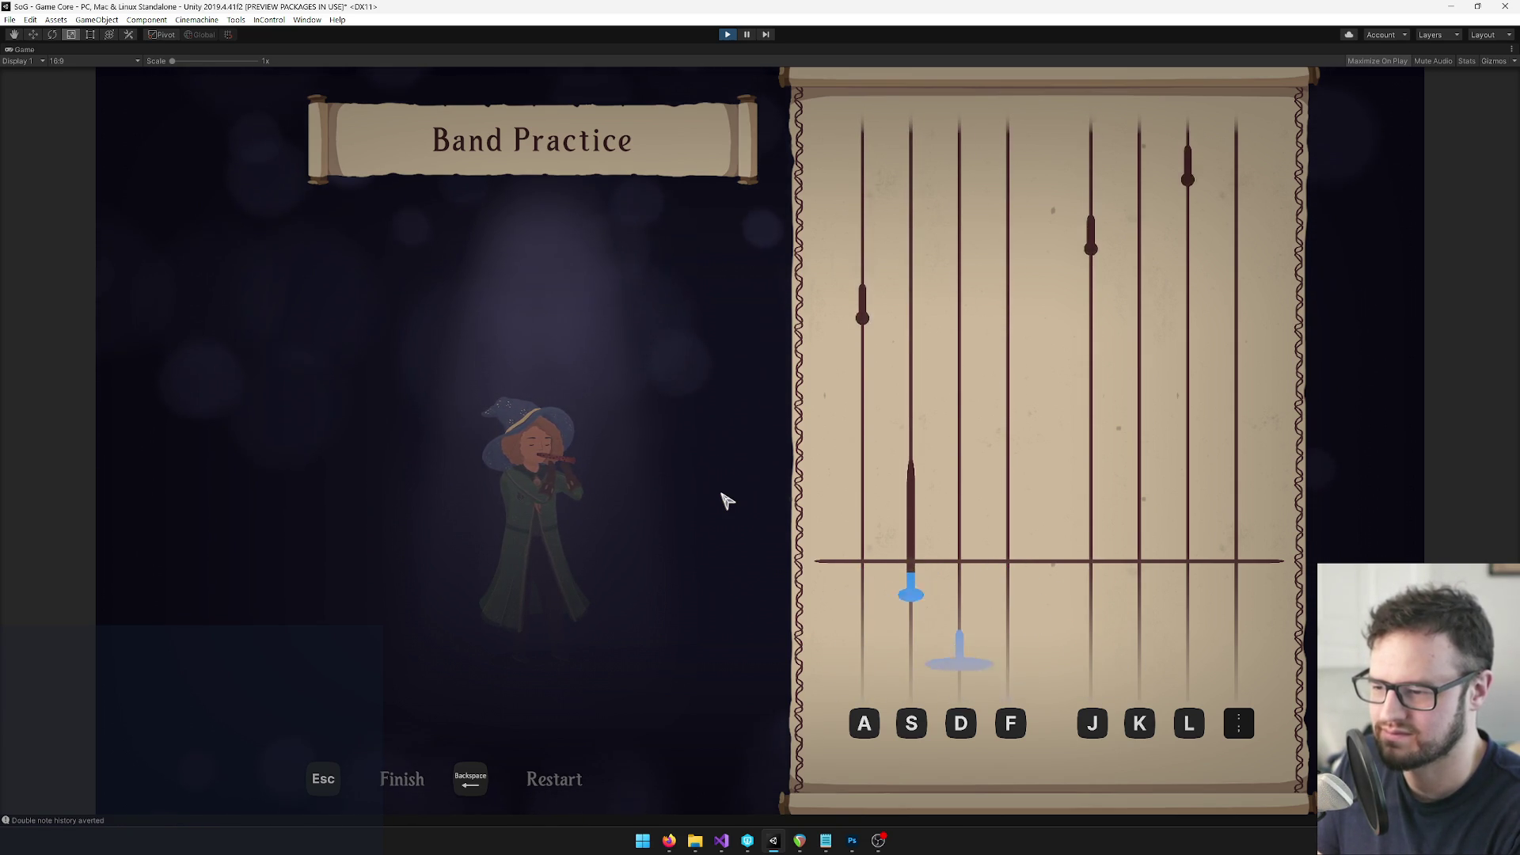
{"action": "key", "text": "a"}
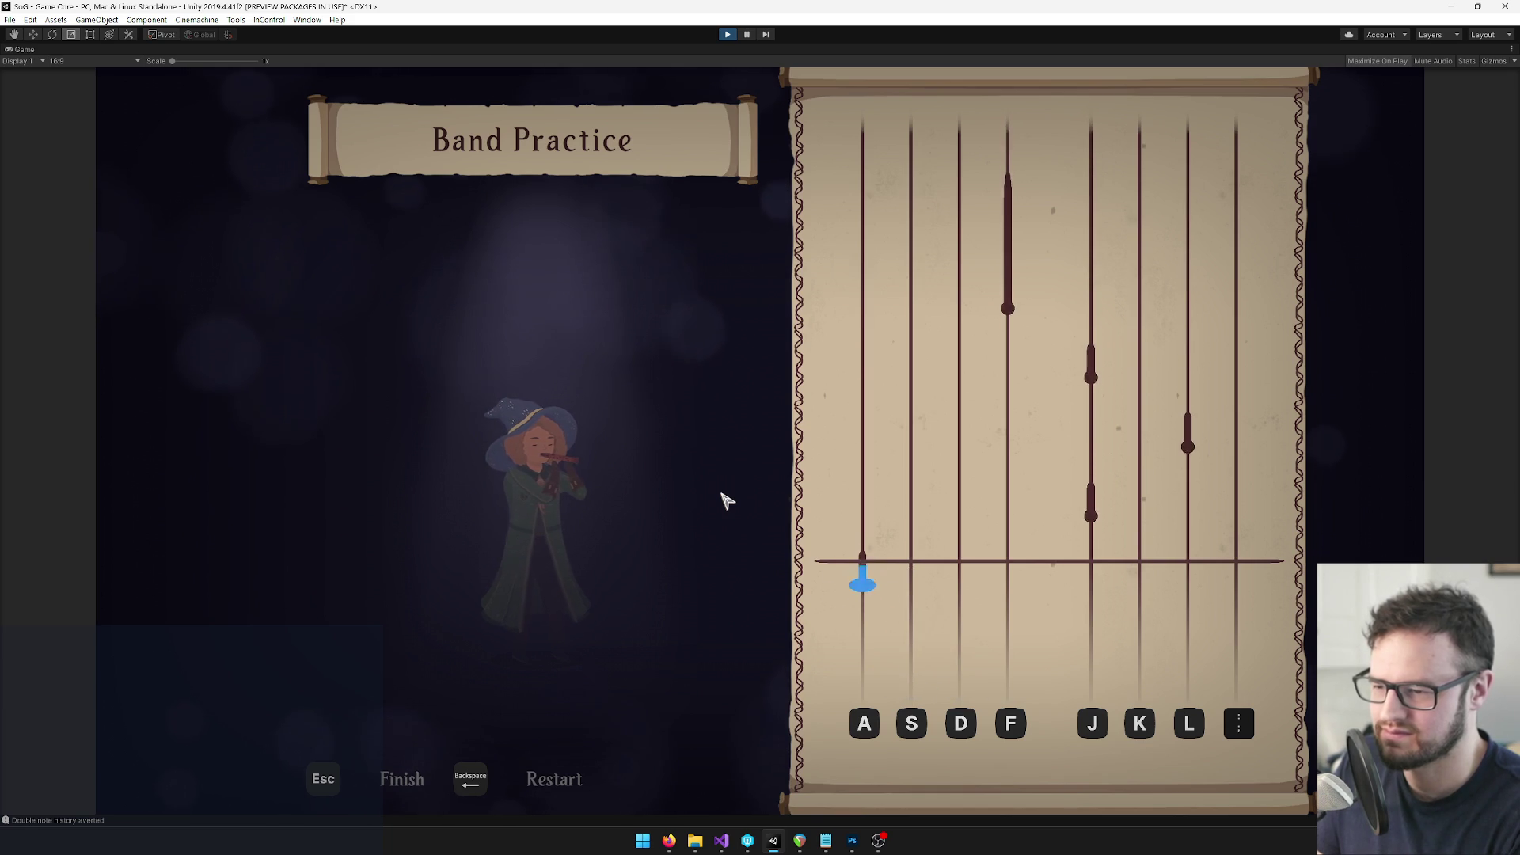
{"action": "key", "text": "j"}
{"action": "key", "text": "l"}
{"action": "key", "text": "j"}
{"action": "key", "text": "f"}
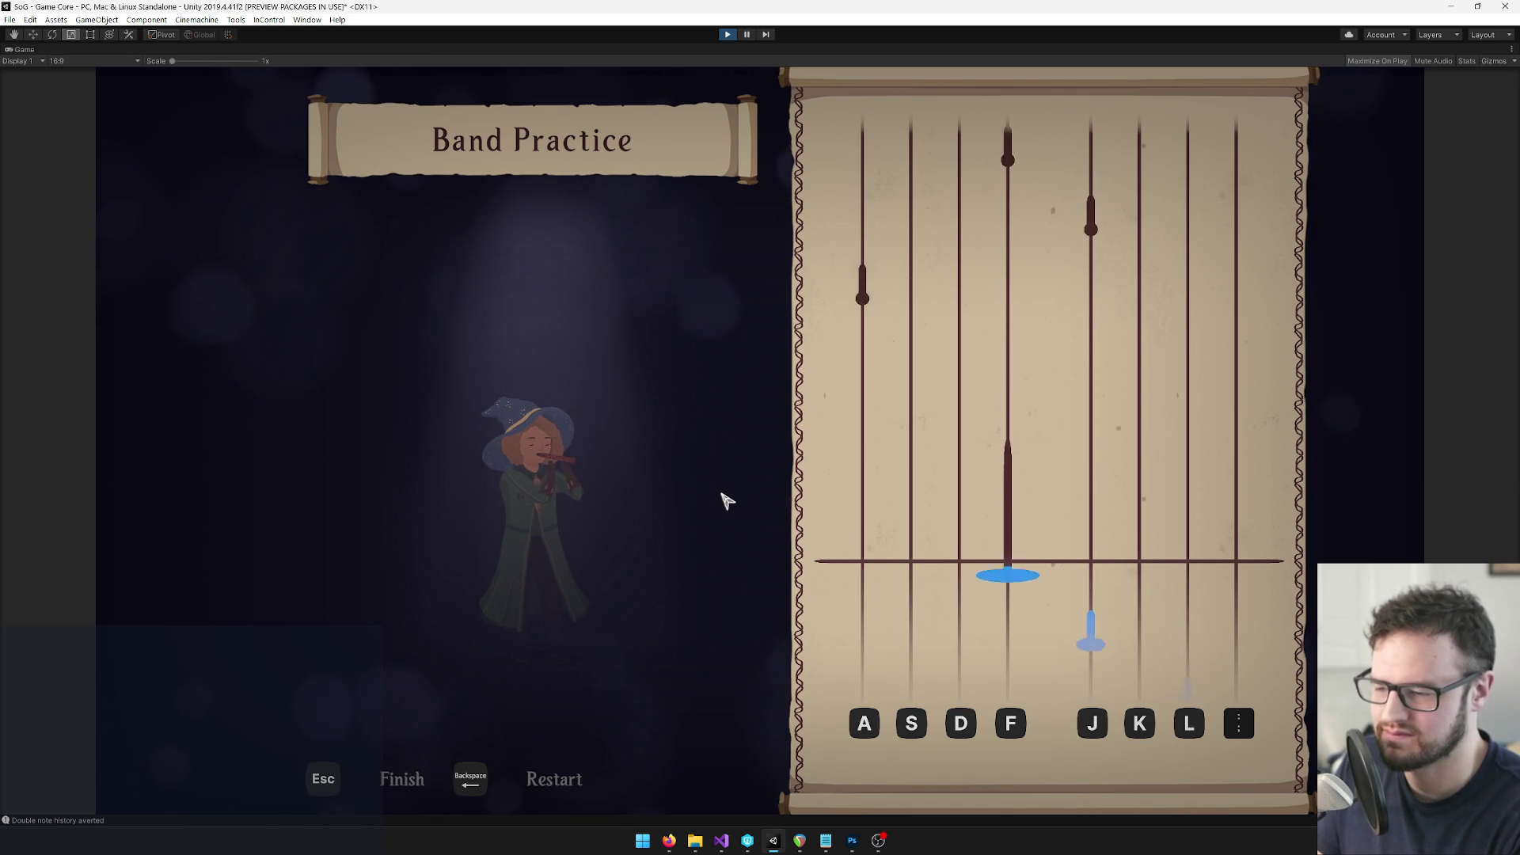
{"action": "key", "text": "a"}
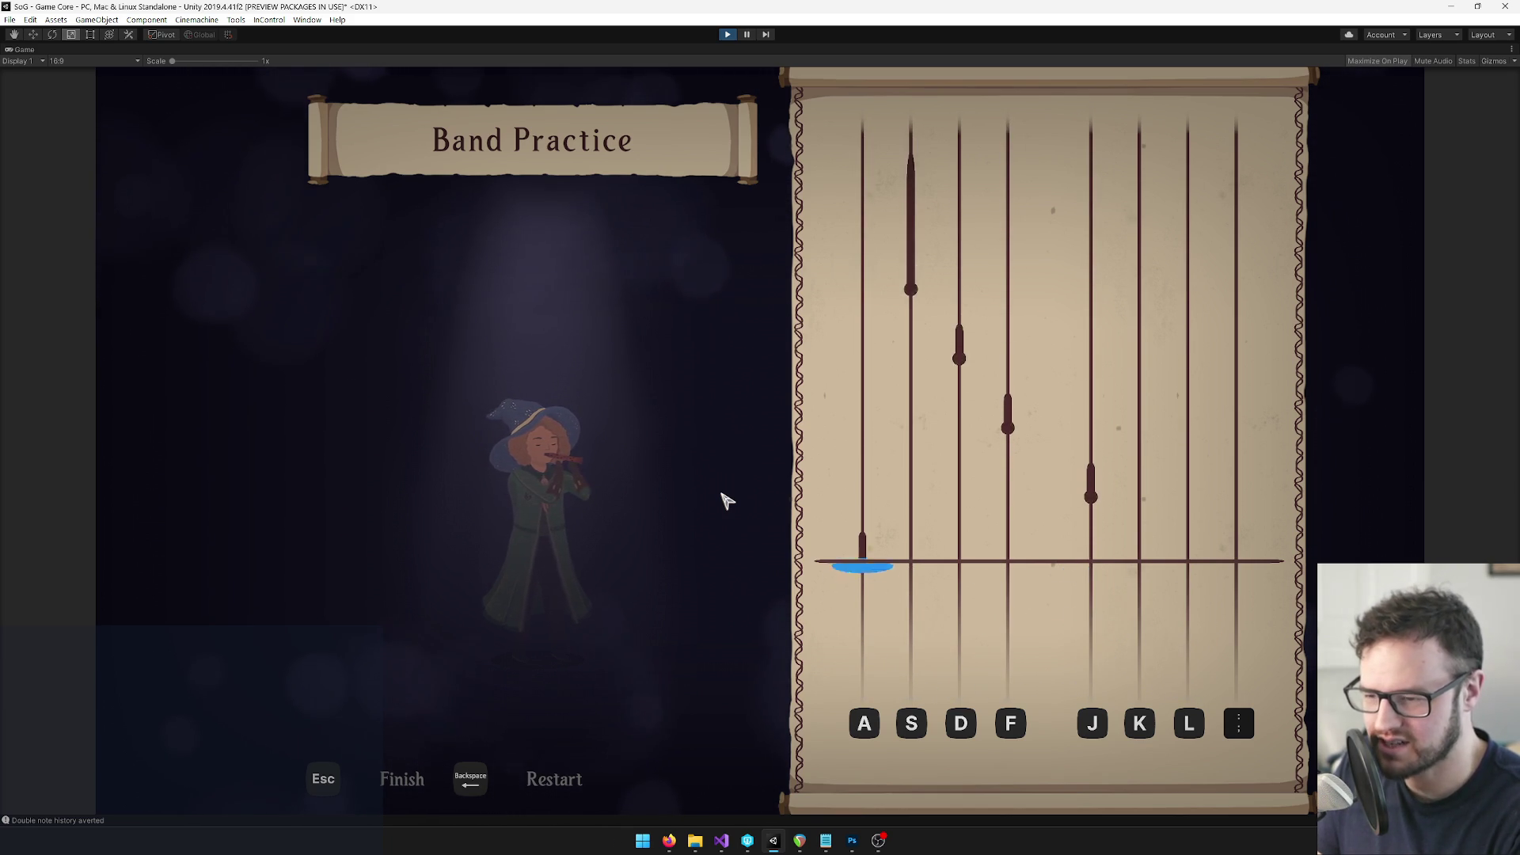
{"action": "key", "text": "j"}
{"action": "key", "text": "f"}
{"action": "key", "text": "d"}
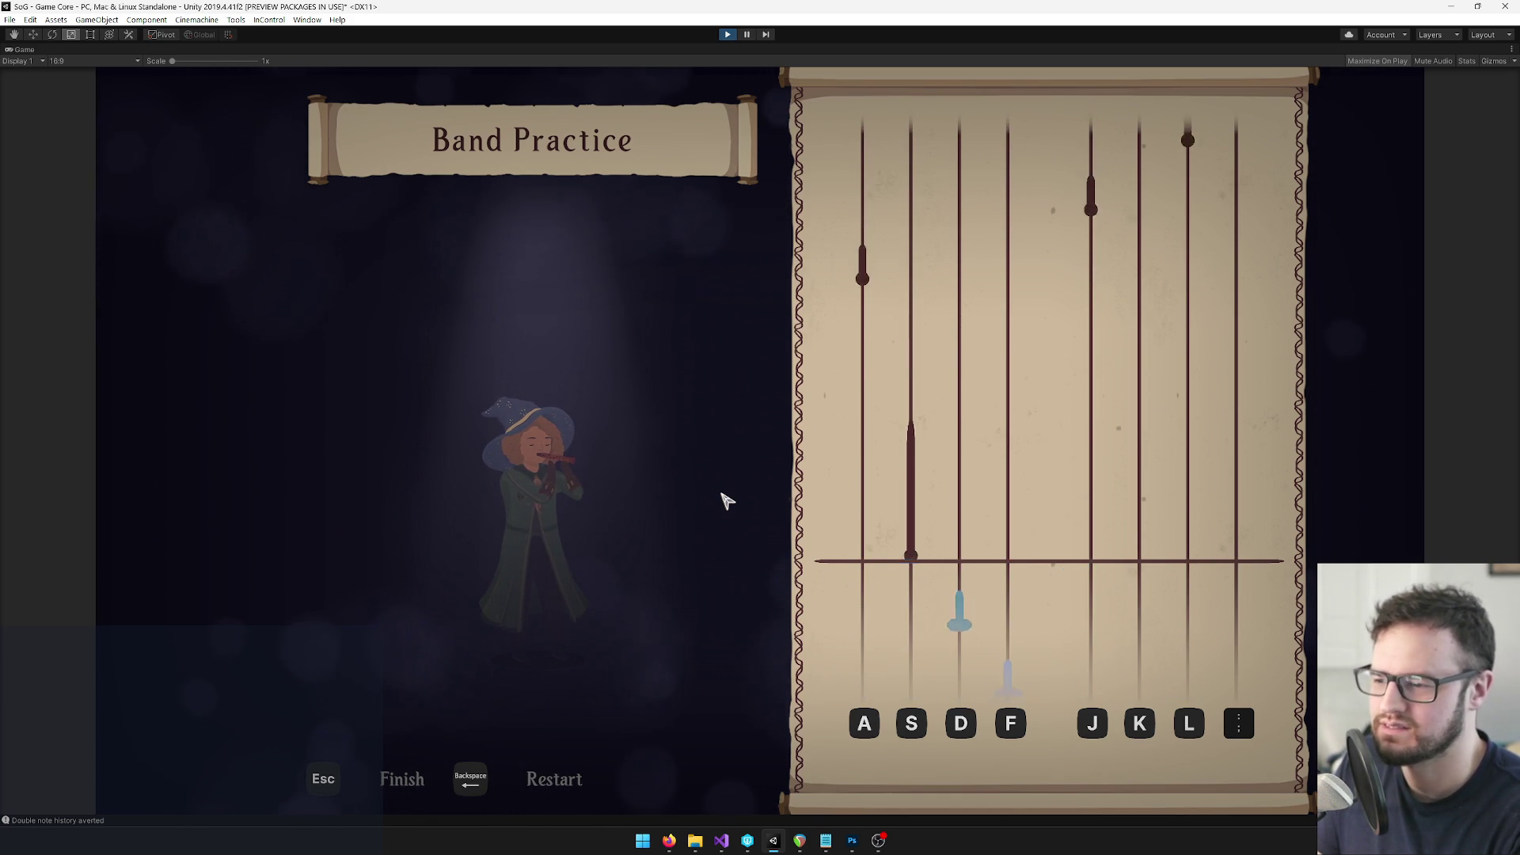
{"action": "key", "text": "s"}
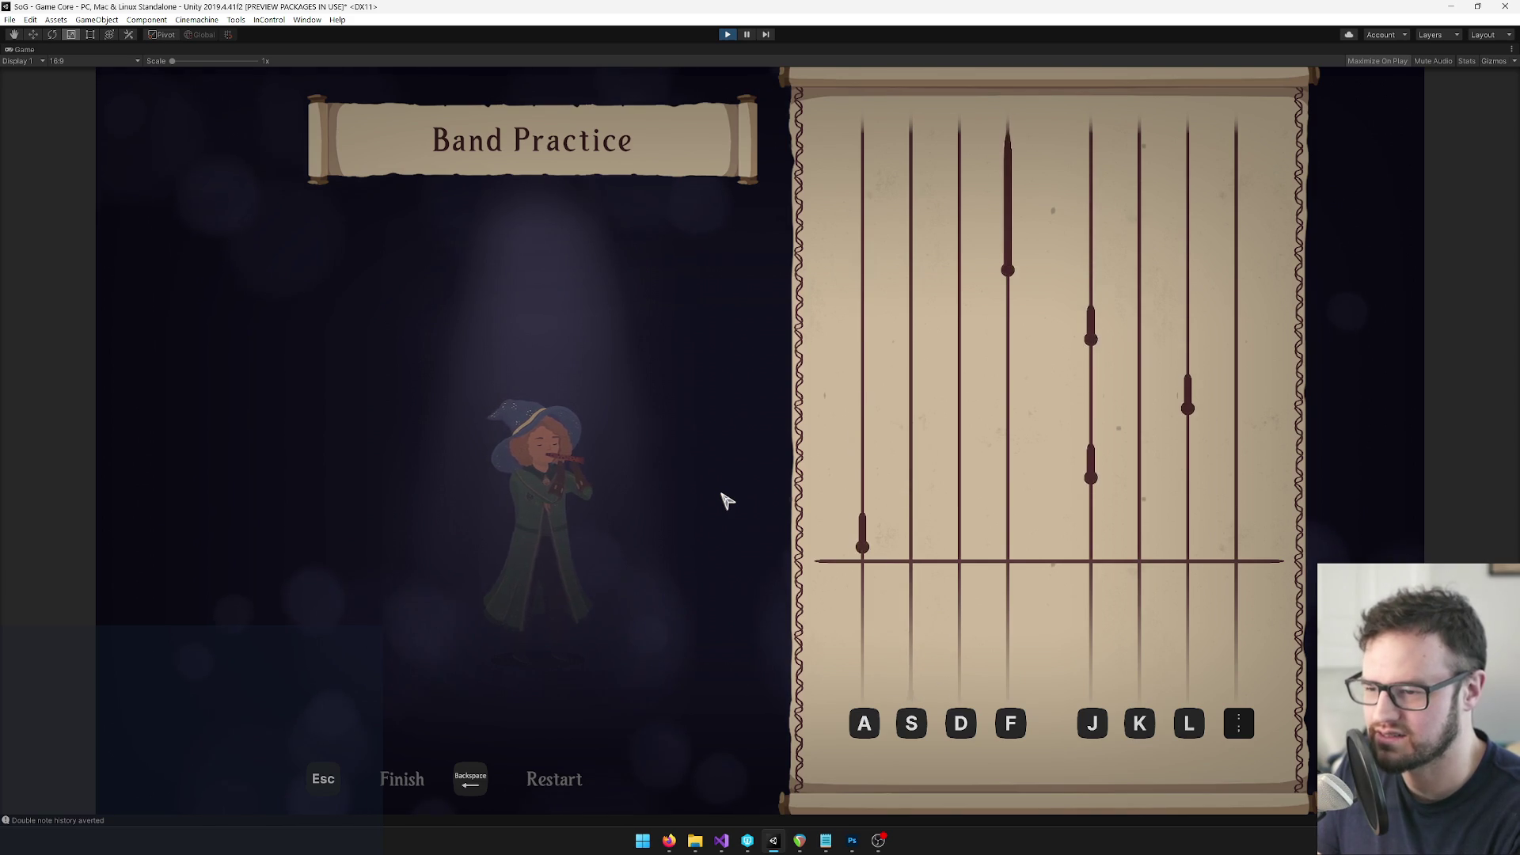
{"action": "key", "text": "a"}
{"action": "key", "text": "j"}
{"action": "key", "text": "l"}
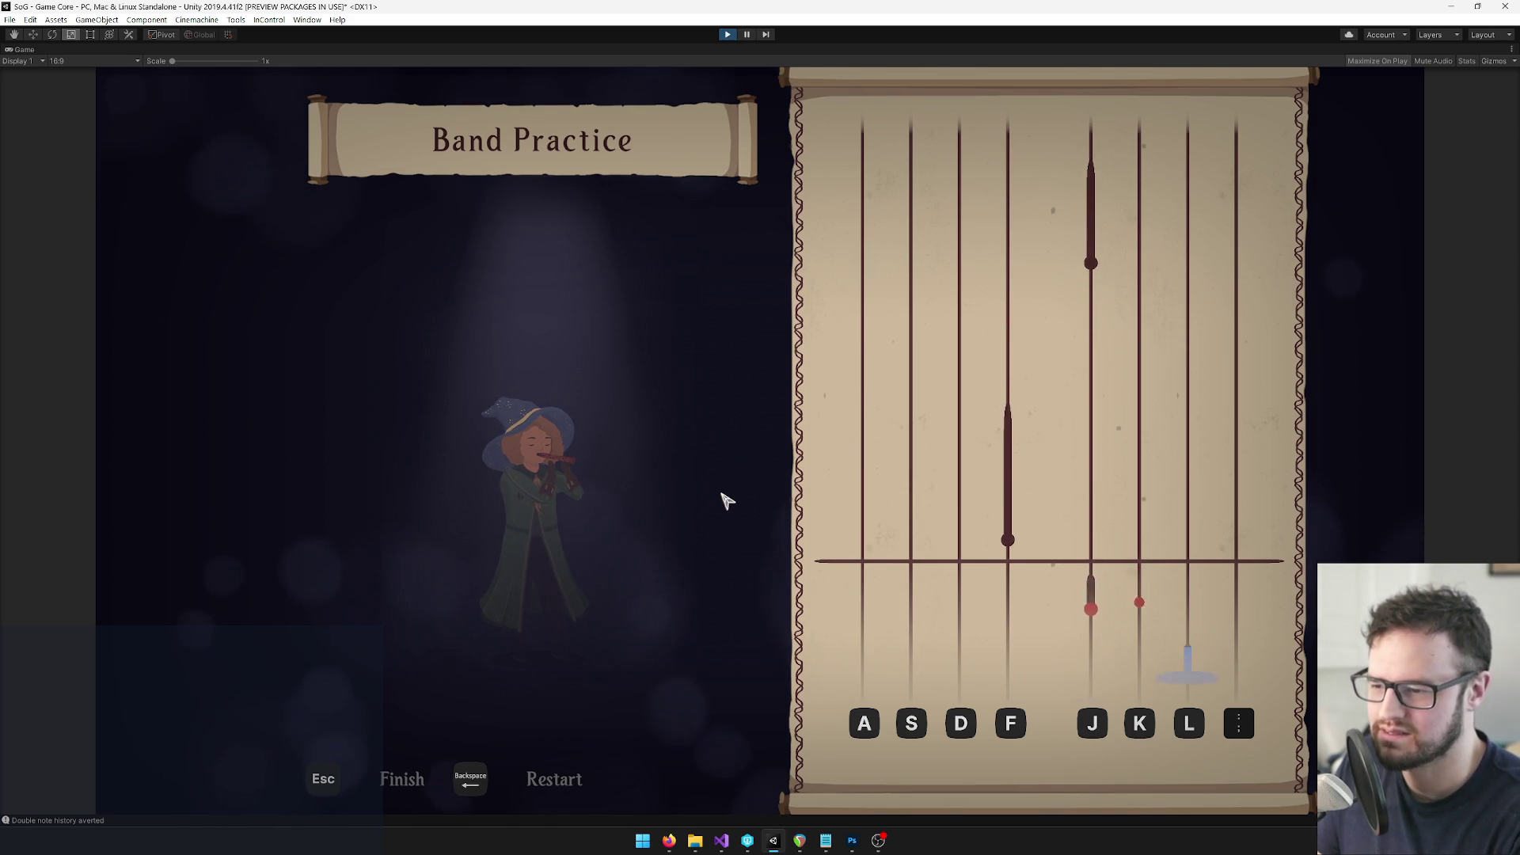
{"action": "key", "text": "j"}
{"action": "key", "text": "f"}
{"action": "key", "text": "d"}
{"action": "key", "text": "f"}
{"action": "key", "text": "d"}
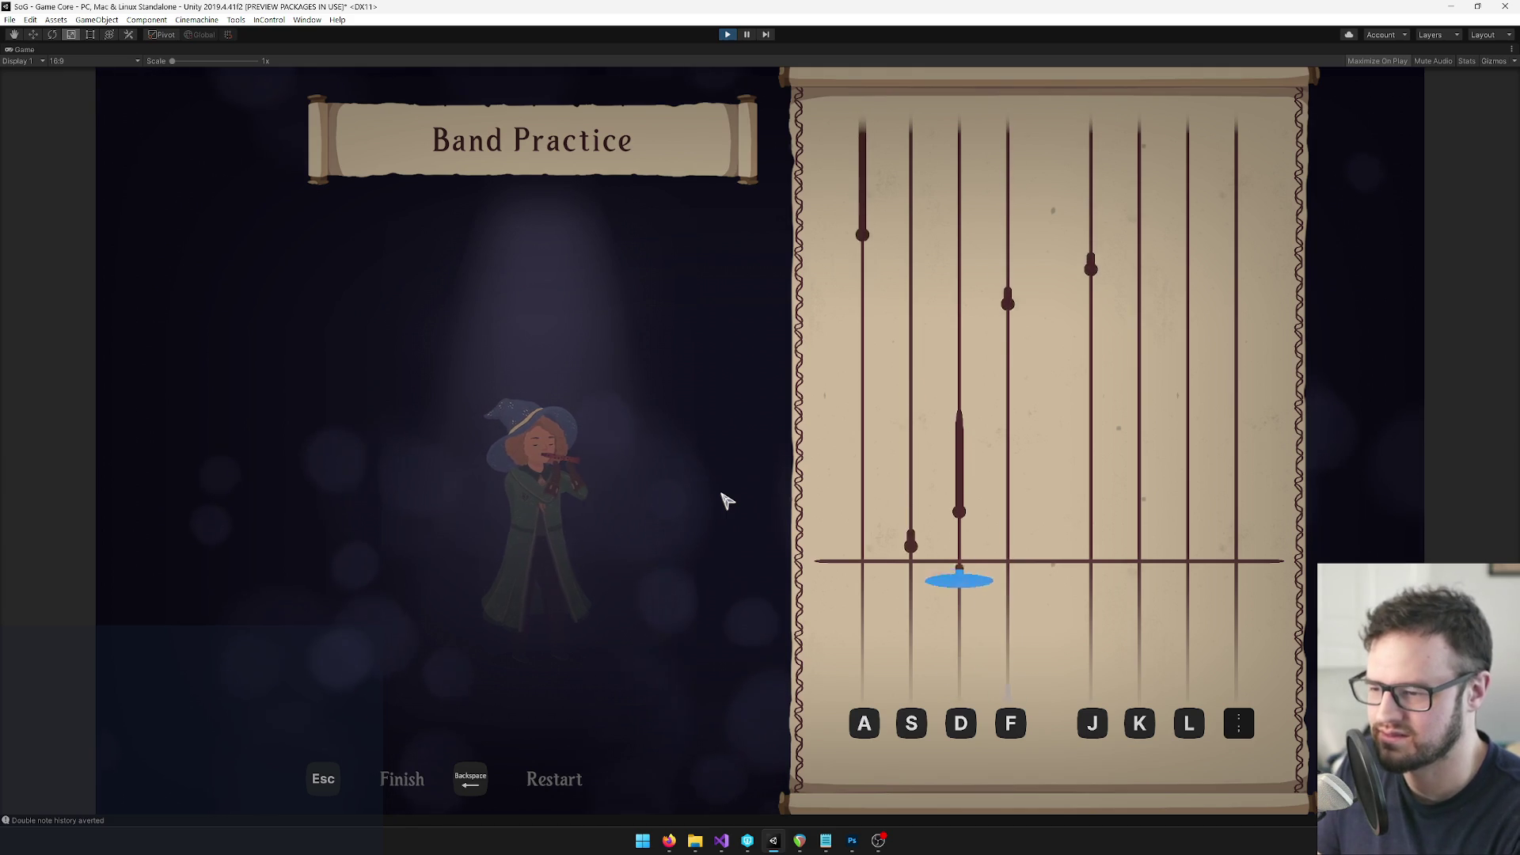
{"action": "key", "text": "s"}
{"action": "key", "text": "d"}
{"action": "key", "text": "f"}
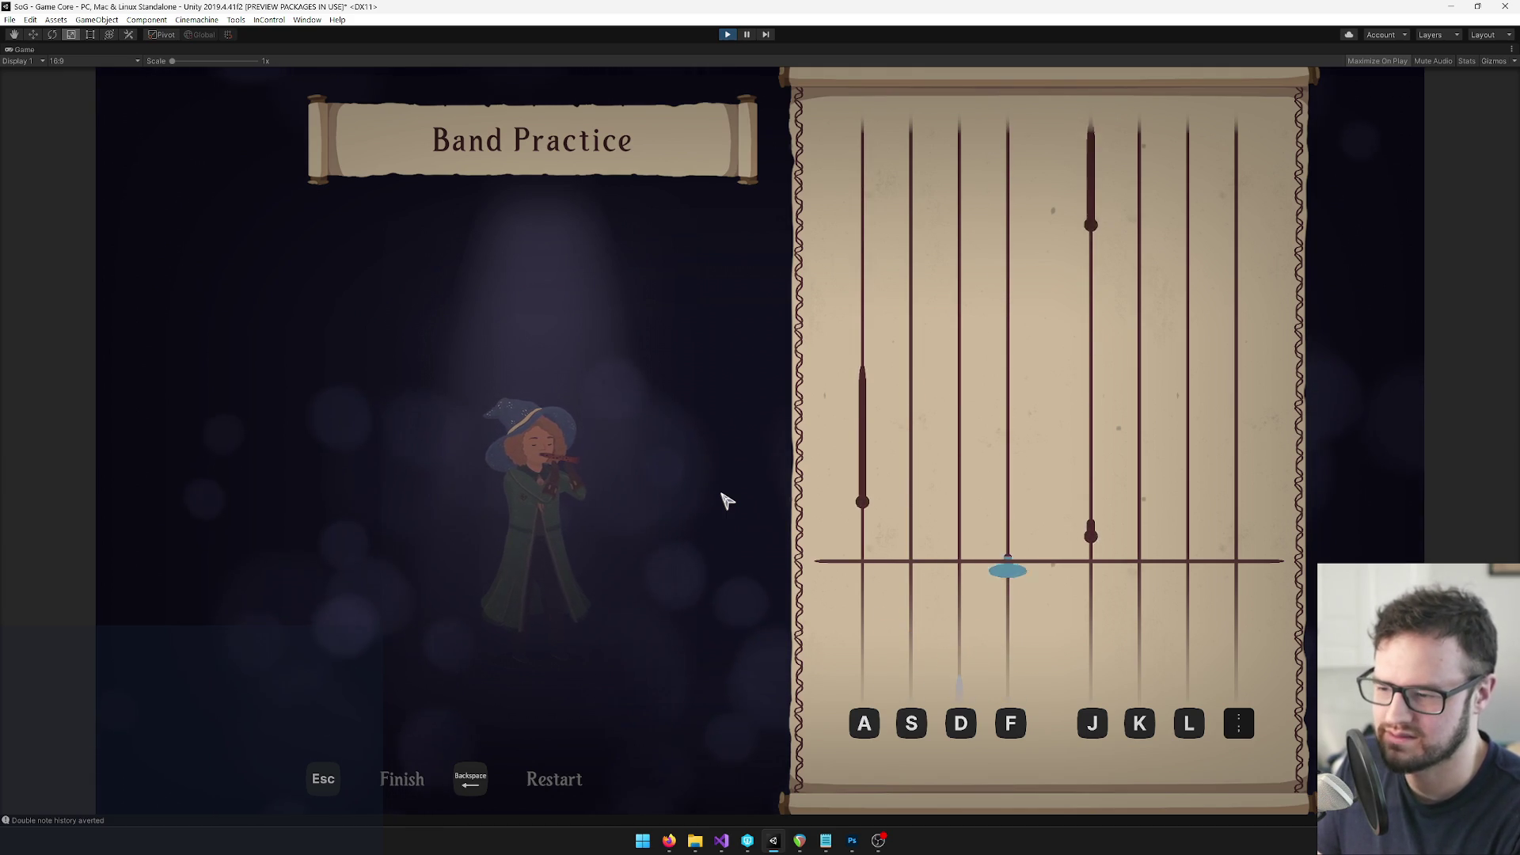
{"action": "key", "text": "j"}
{"action": "key", "text": "a"}
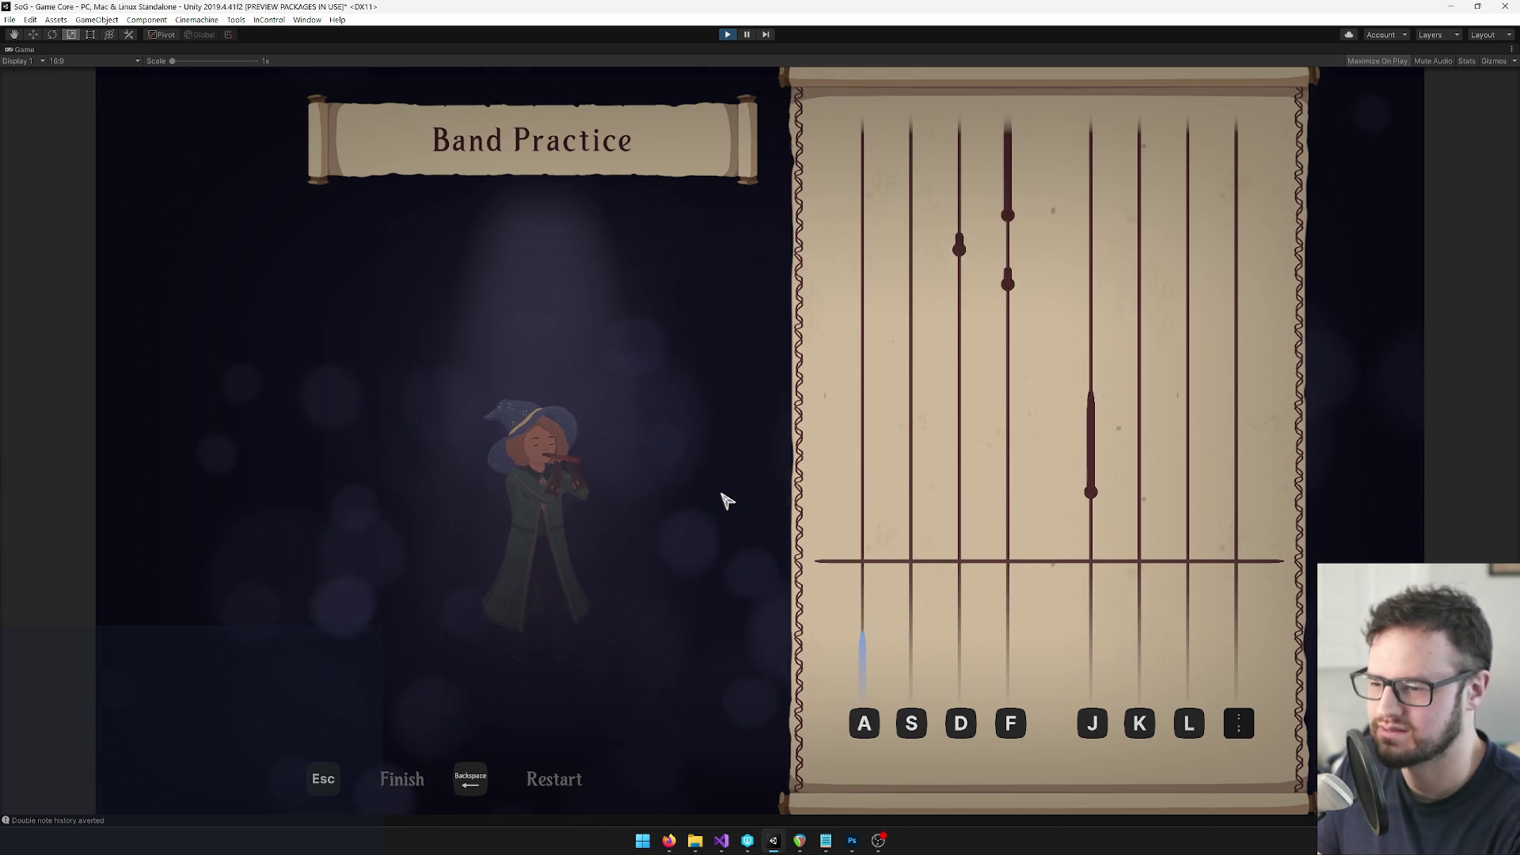
{"action": "key", "text": "j"}
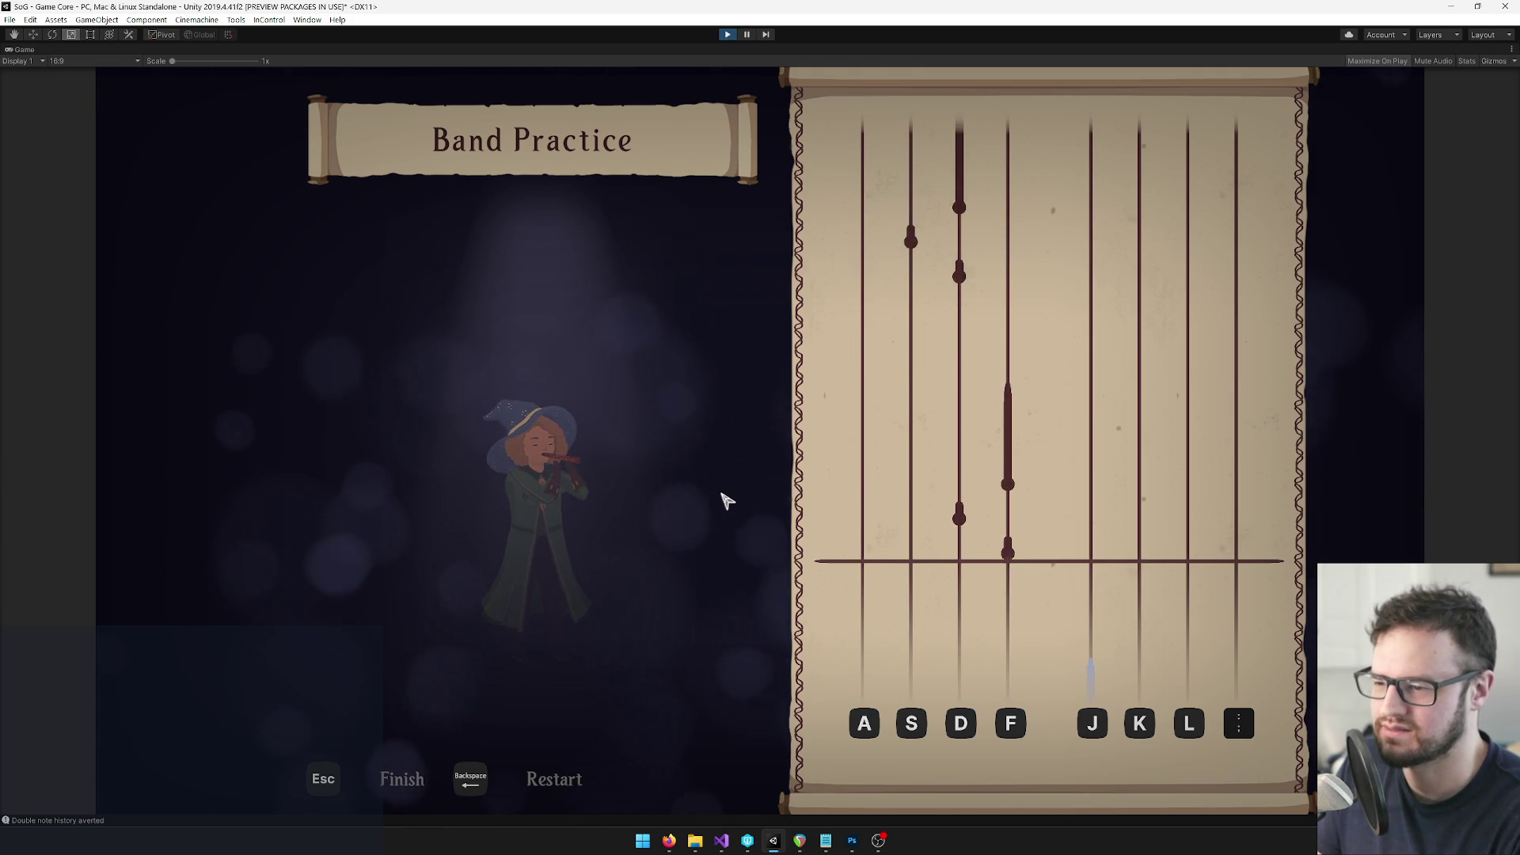
{"action": "key", "text": "f"}
{"action": "key", "text": "d"}
{"action": "key", "text": "f"}
{"action": "key", "text": "s"}
{"action": "key", "text": "d"}
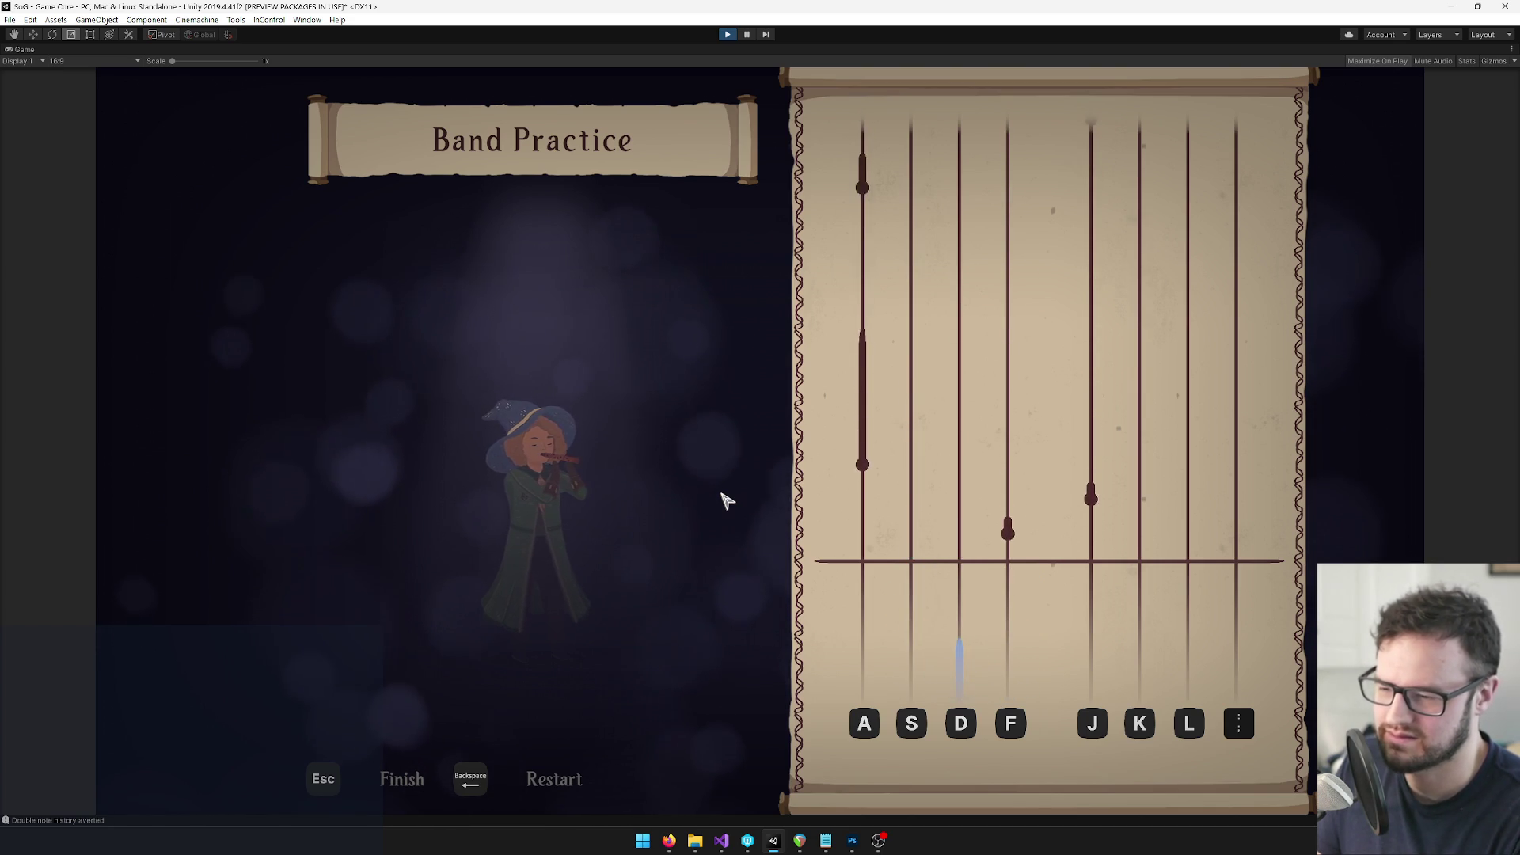
{"action": "key", "text": "f"}
{"action": "key", "text": "j"}
{"action": "key", "text": "a"}
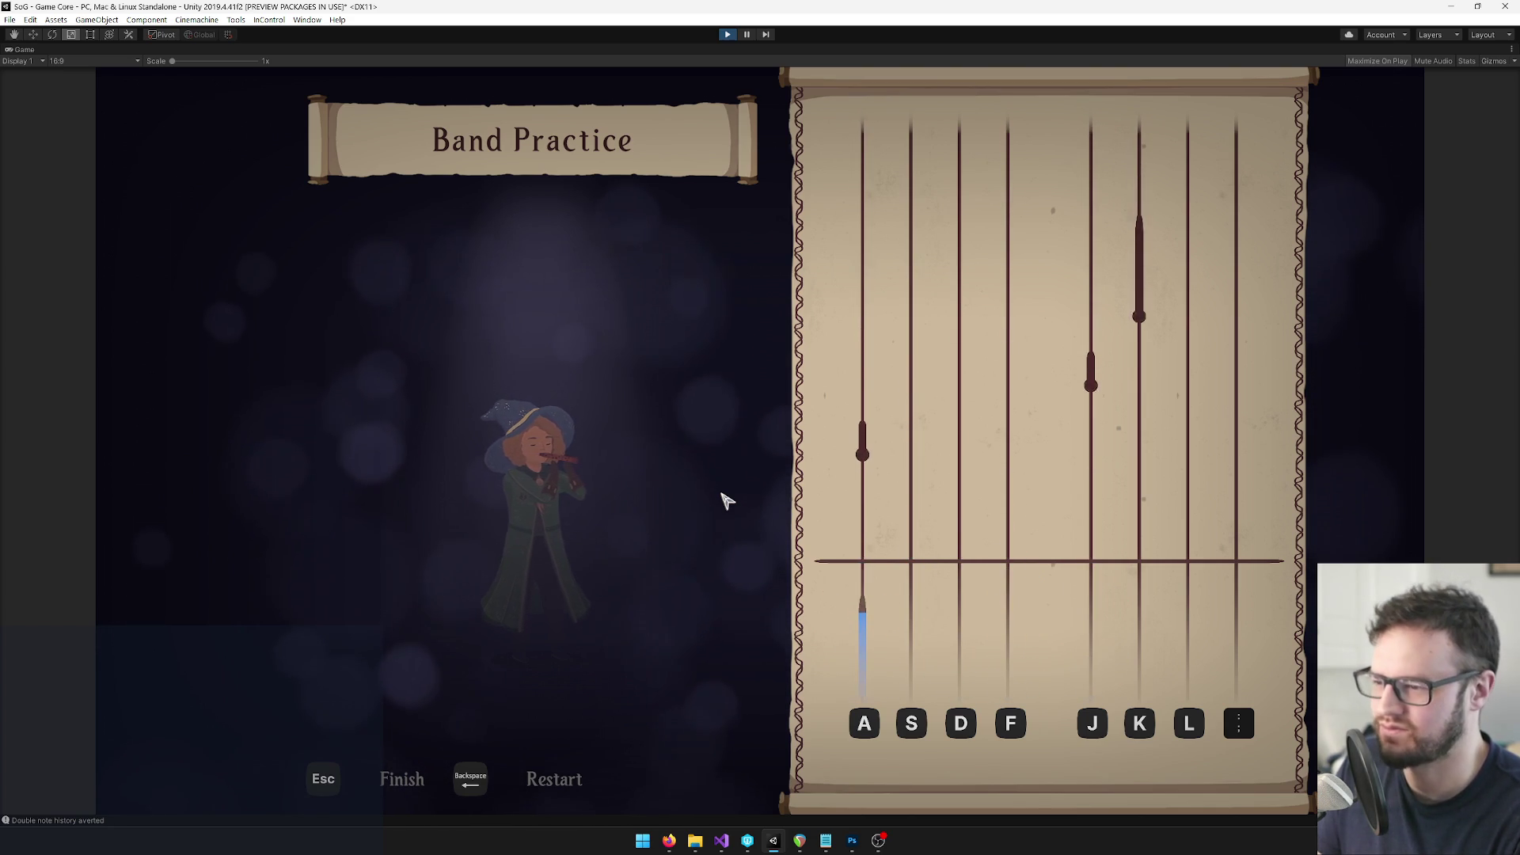
{"action": "key", "text": "a"}
{"action": "key", "text": "j"}
{"action": "key", "text": "k"}
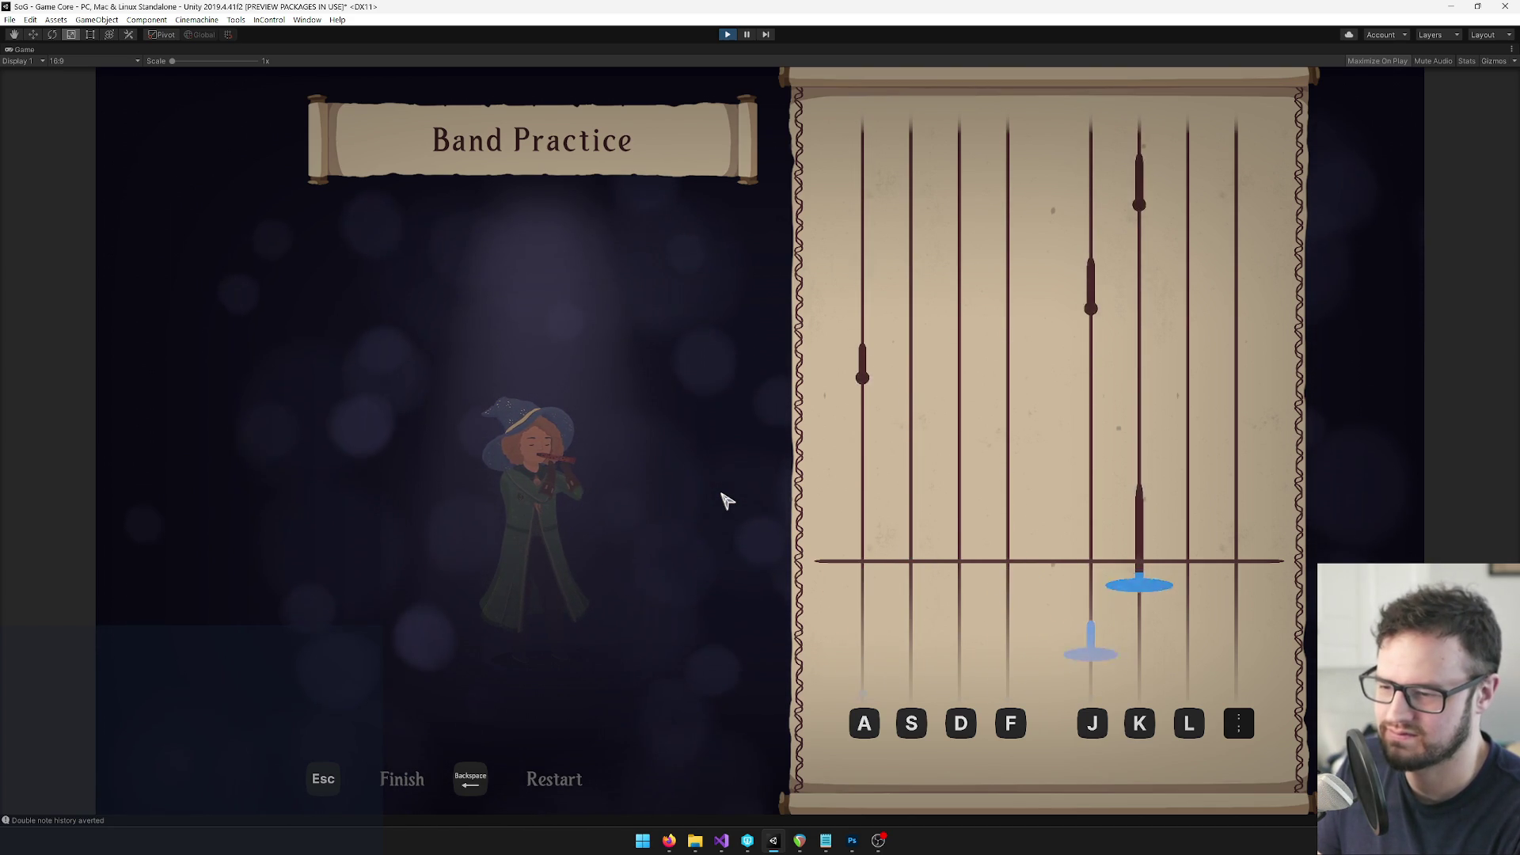
{"action": "key", "text": "a"}
{"action": "key", "text": "j"}
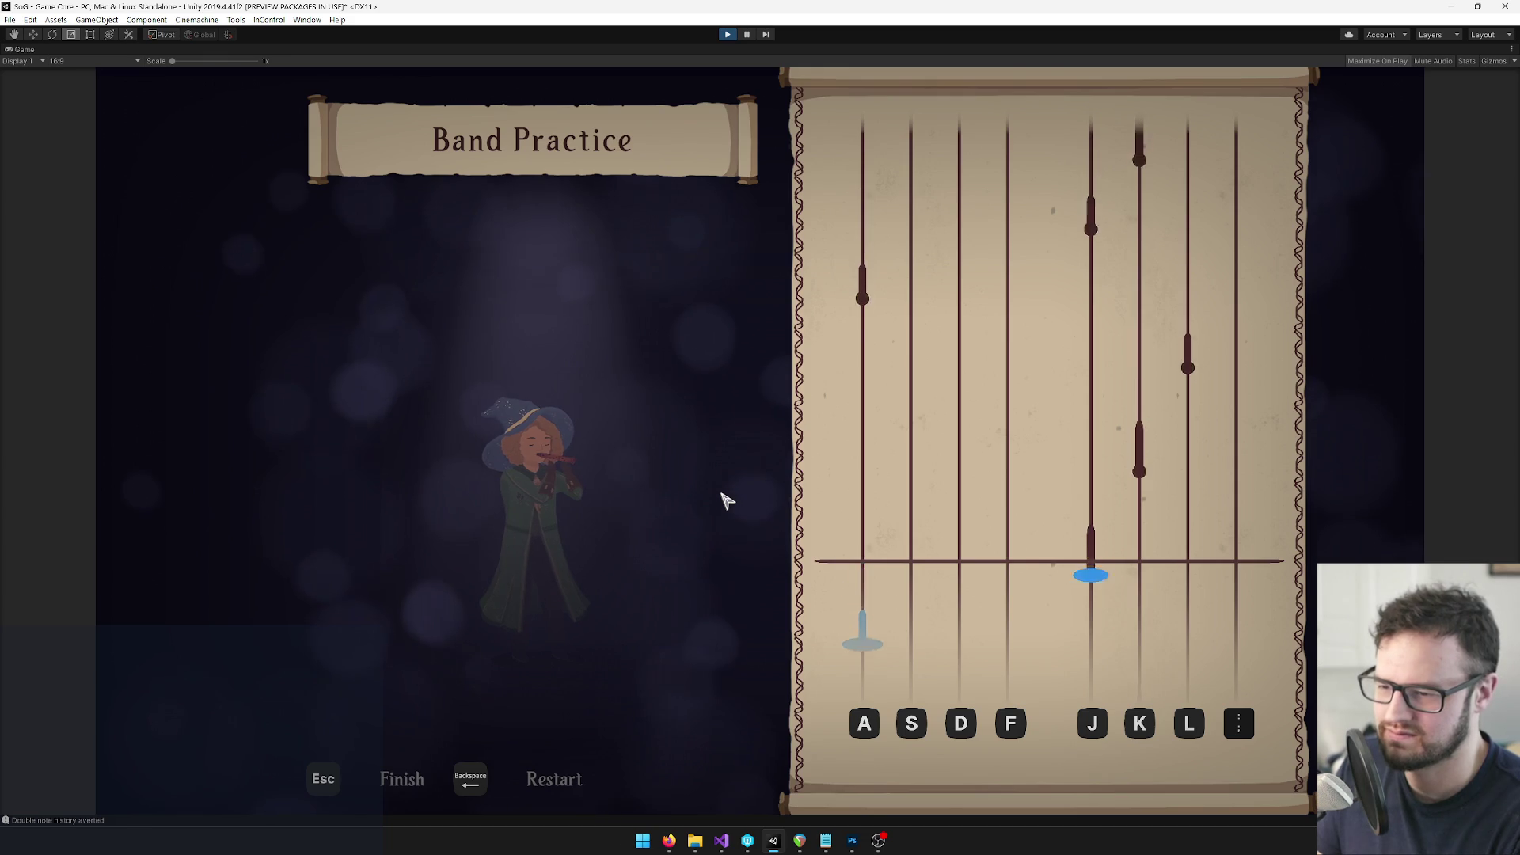
{"action": "key", "text": "k"}
{"action": "key", "text": "l"}
{"action": "key", "text": "a"}
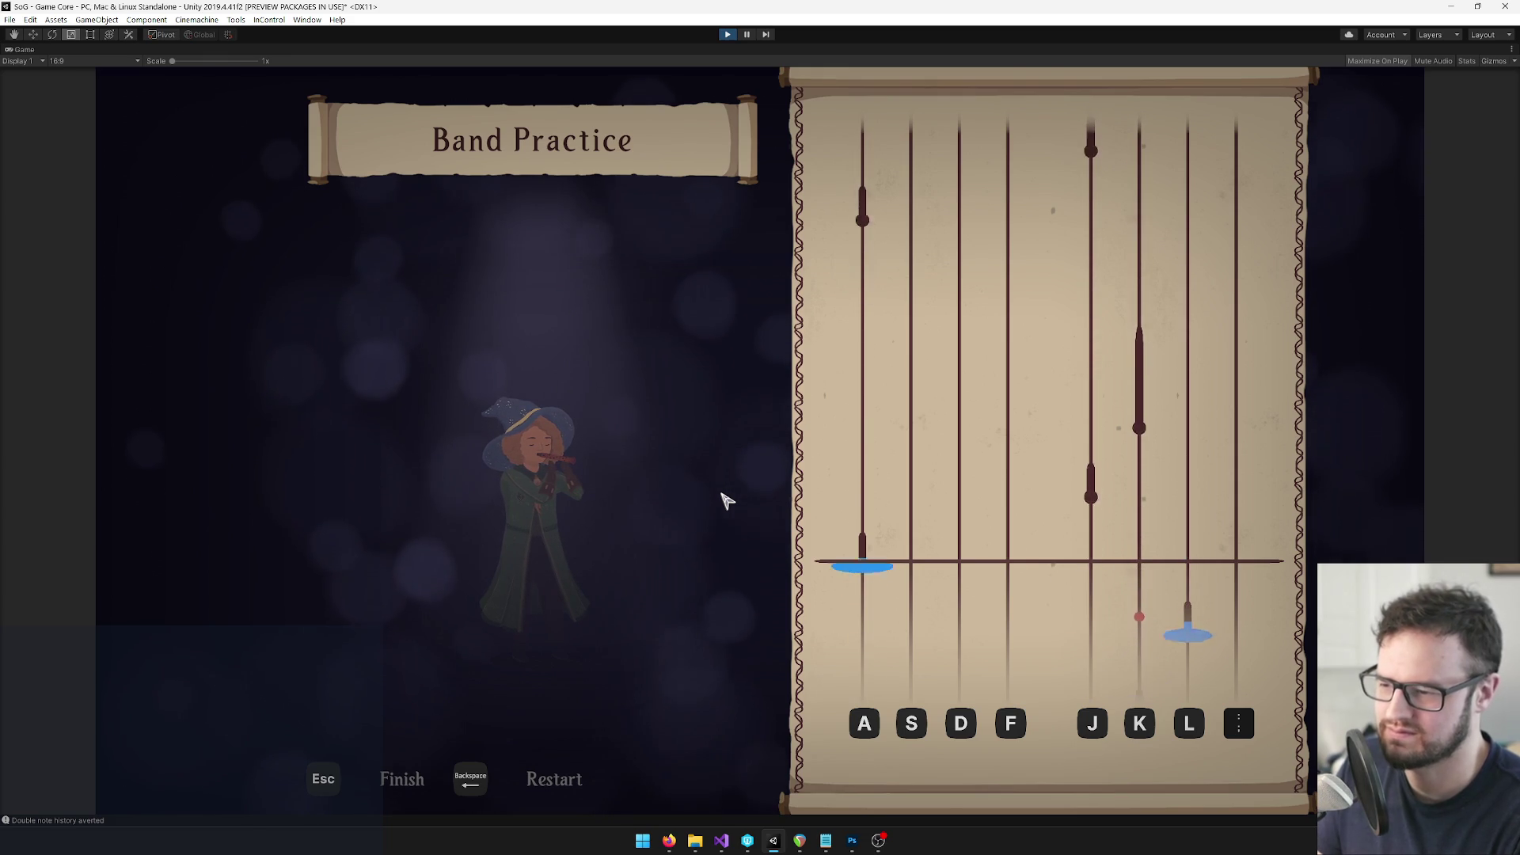
{"action": "key", "text": "j"}
{"action": "key", "text": "k"}
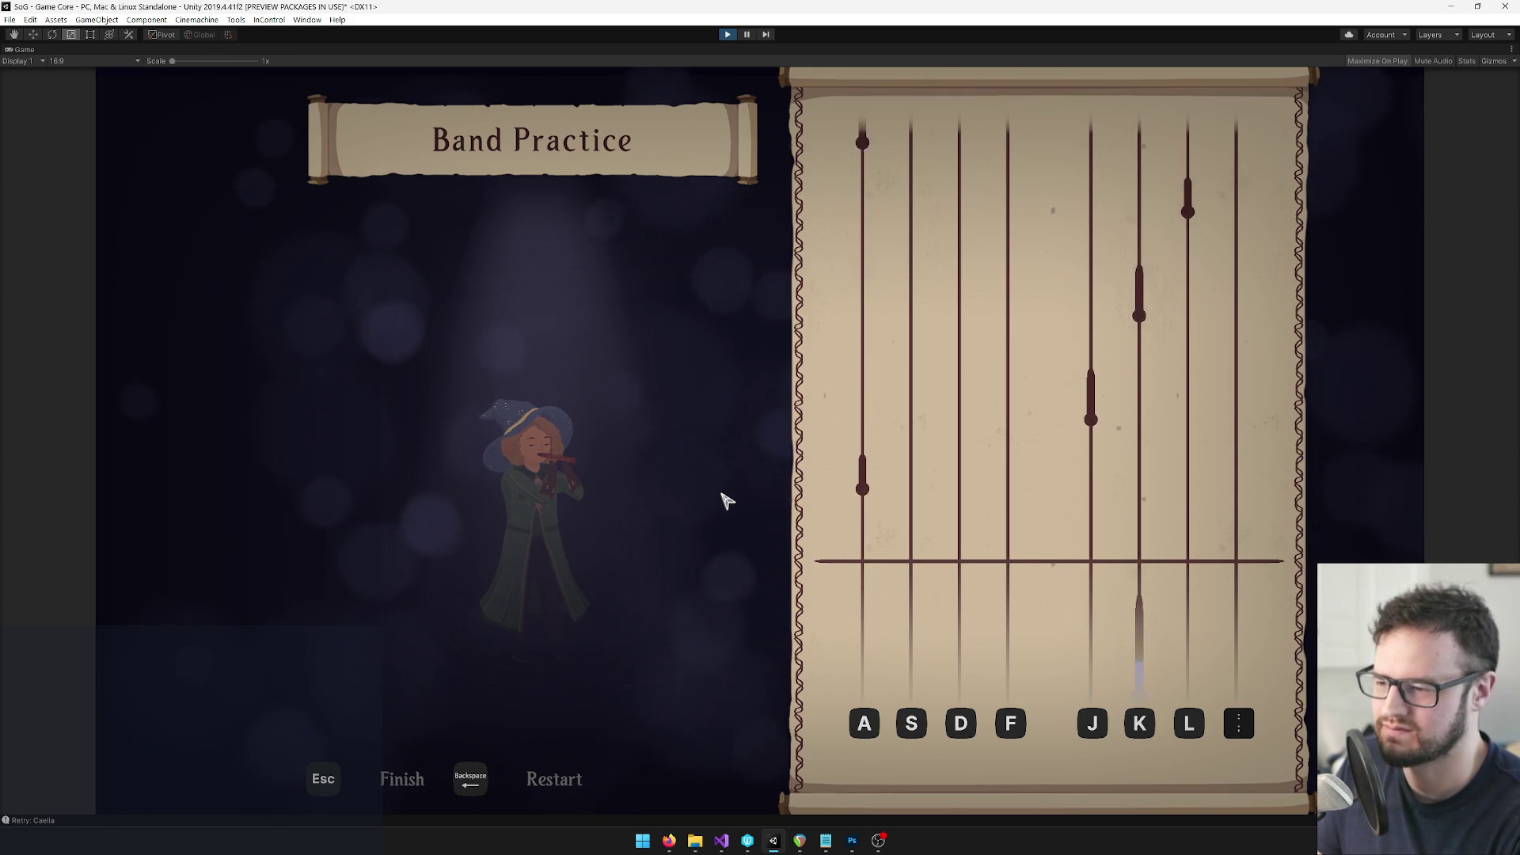
{"action": "key", "text": "a"}
{"action": "key", "text": "j"}
{"action": "key", "text": "k"}
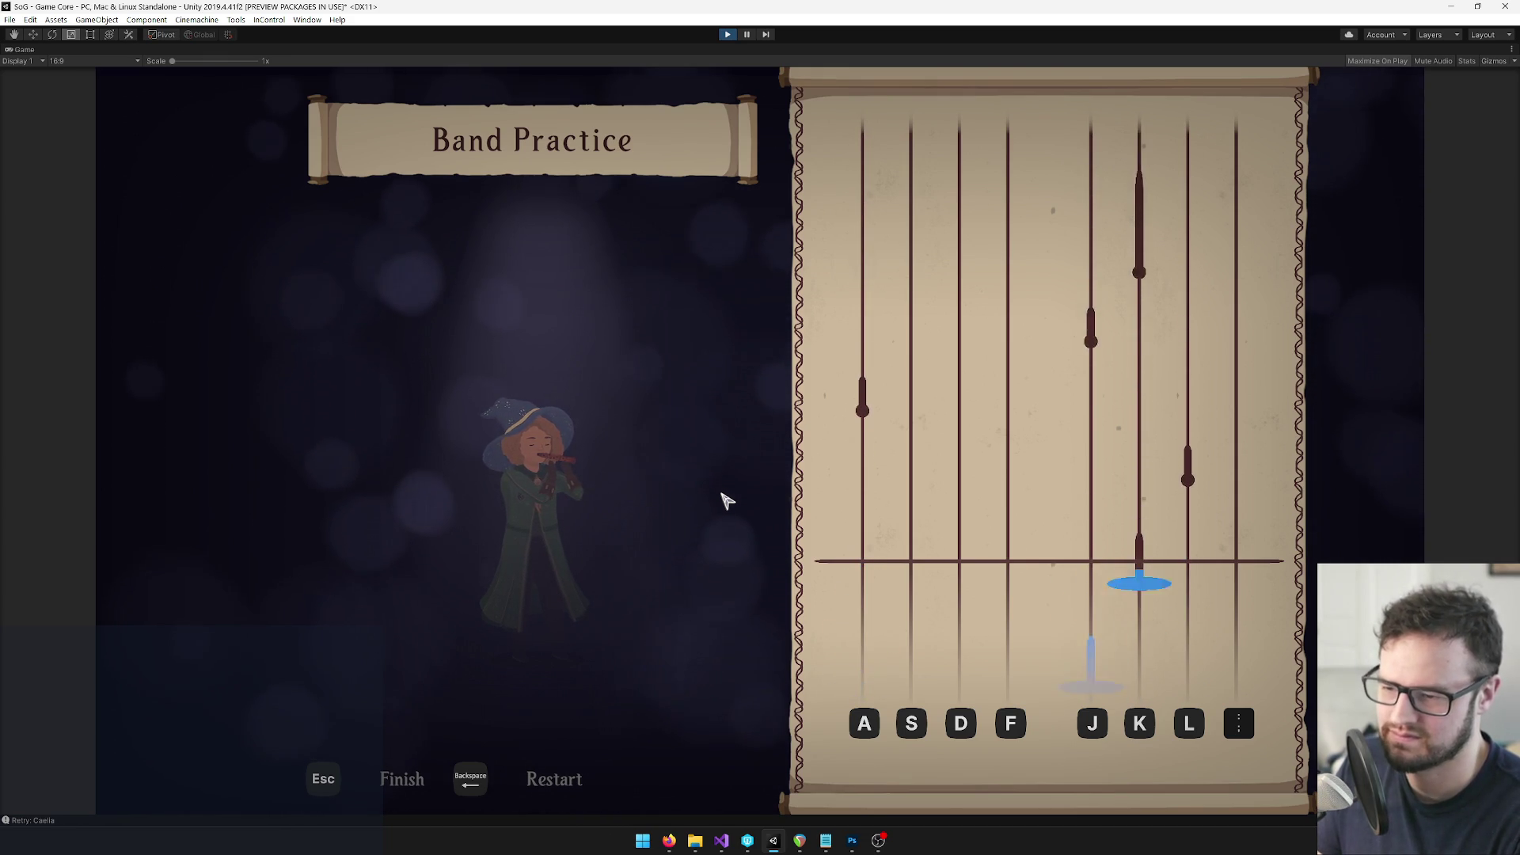
{"action": "key", "text": "l"}
{"action": "key", "text": "a"}
{"action": "key", "text": "j"}
{"action": "key", "text": "k"}
{"action": "key", "text": "a"}
{"action": "key", "text": "j"}
{"action": "key", "text": "k"}
{"action": "key", "text": "l"}
{"action": "key", "text": "a"}
{"action": "key", "text": "j"}
{"action": "key", "text": "k"}
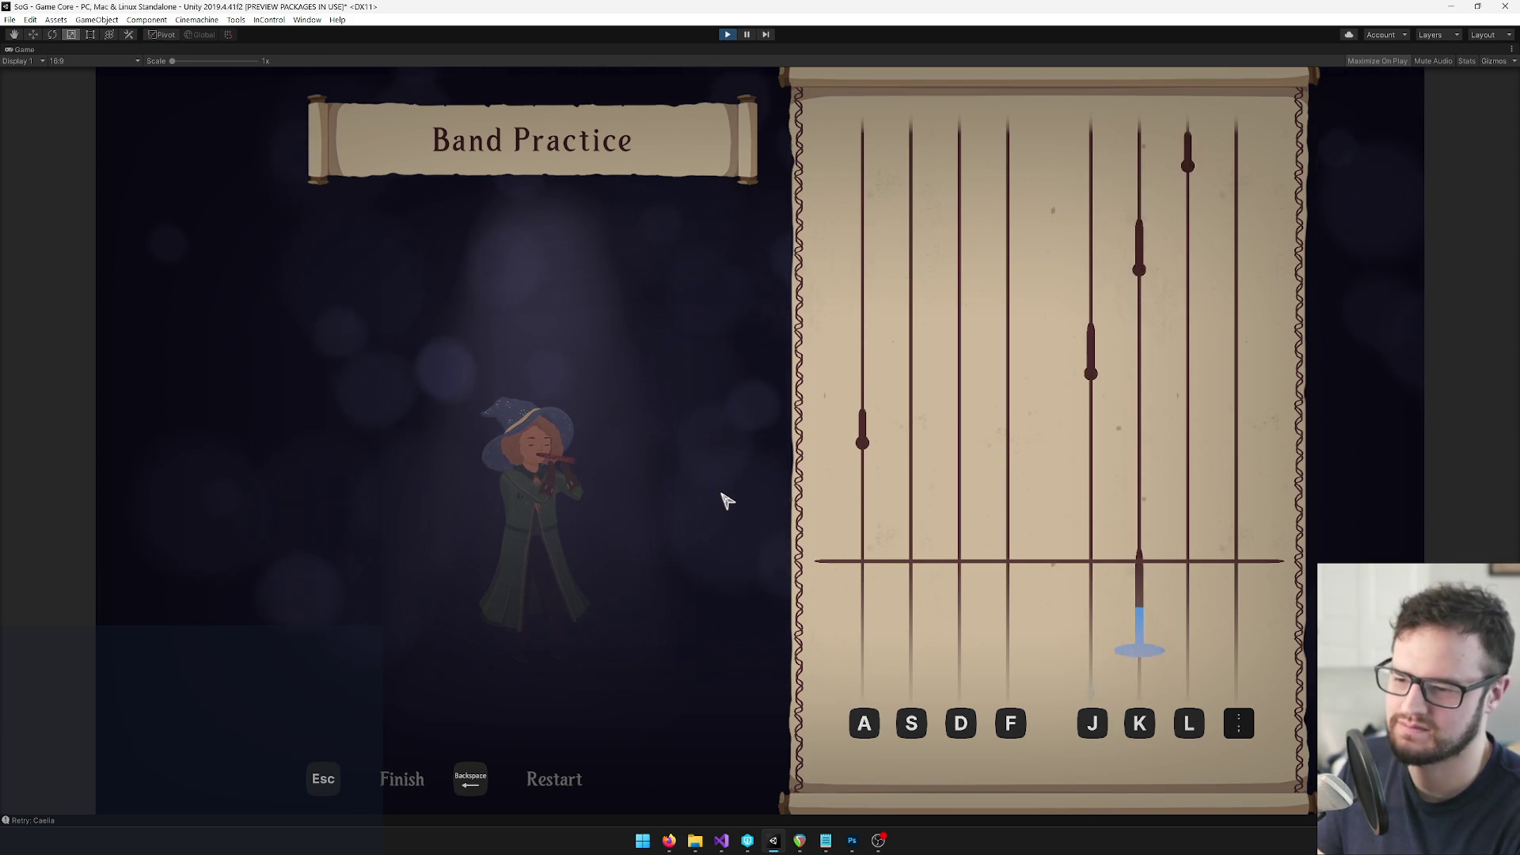
{"action": "key", "text": "a"}
{"action": "key", "text": "j"}
{"action": "key", "text": "k"}
{"action": "key", "text": "l"}
{"action": "key", "text": "semicolon"}
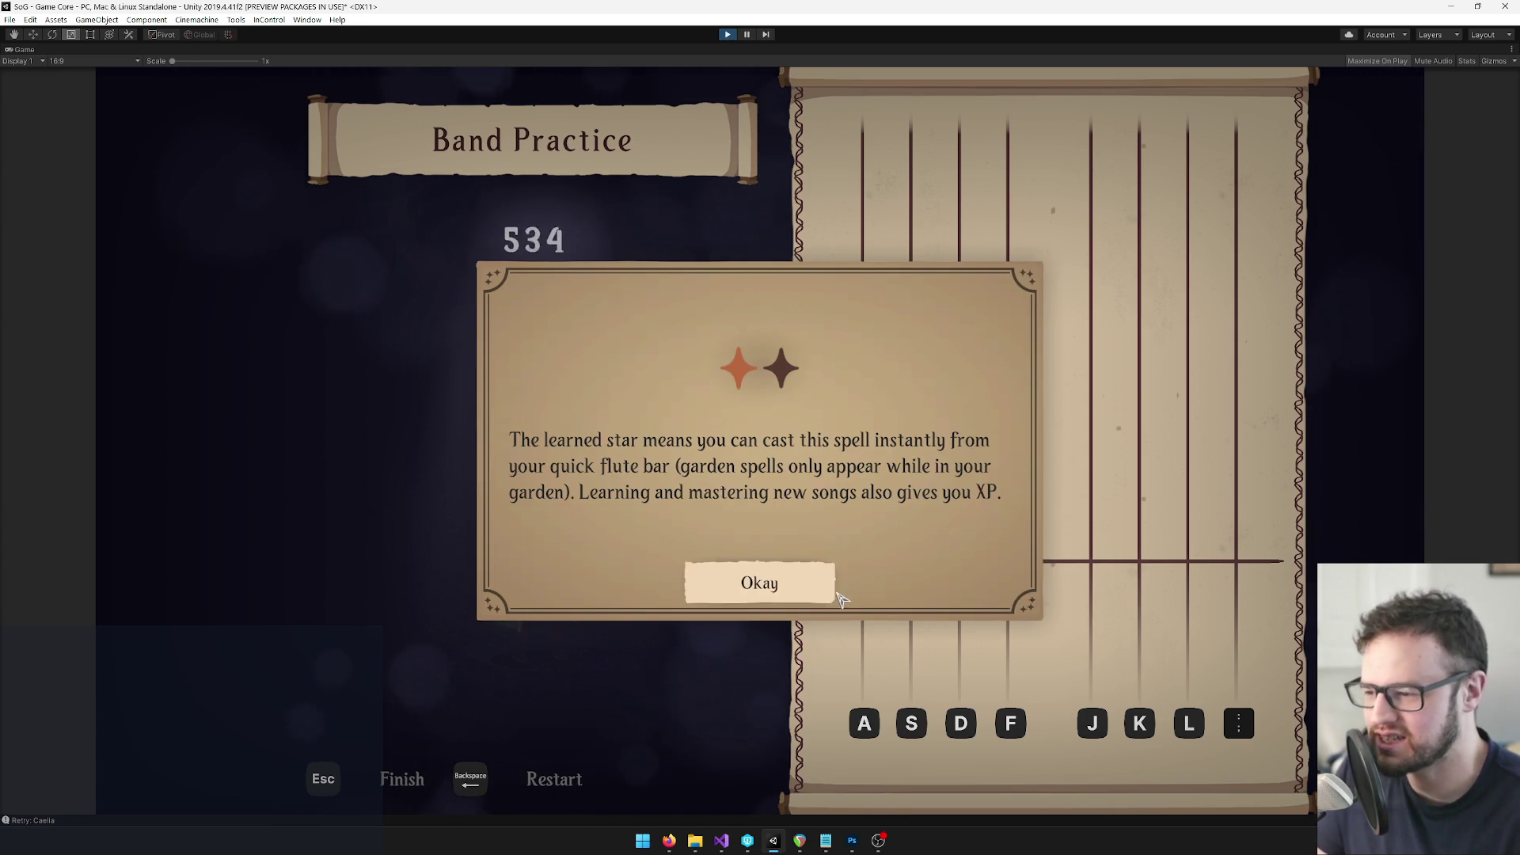
Dismiss the learned-star and star-rating tips after the 740 run, then stop play mode
{"action": "left_click", "coordinate": [813, 590]}
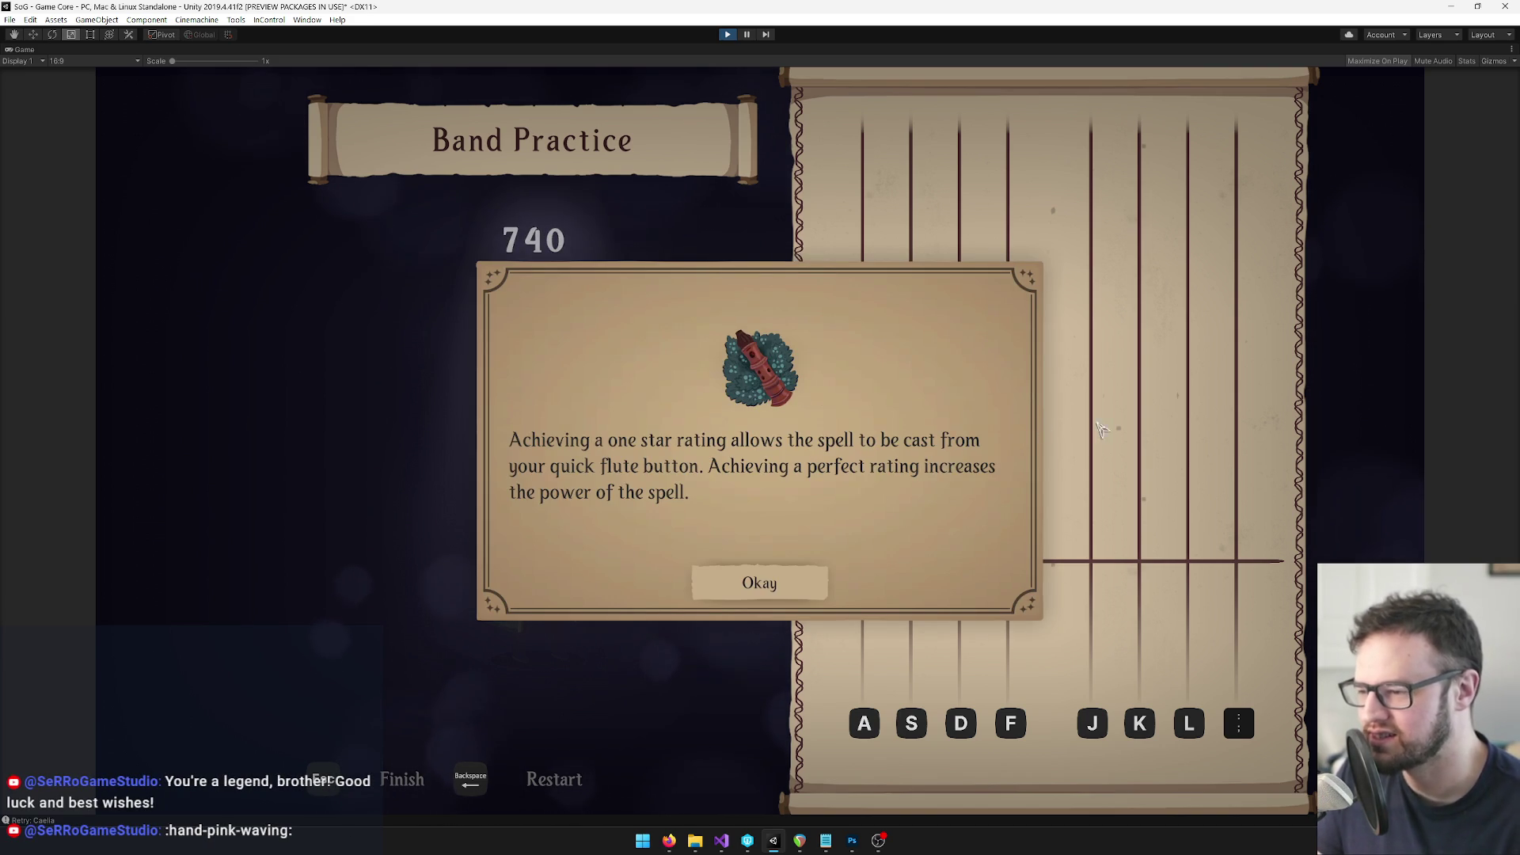
{"action": "left_click", "coordinate": [725, 584]}
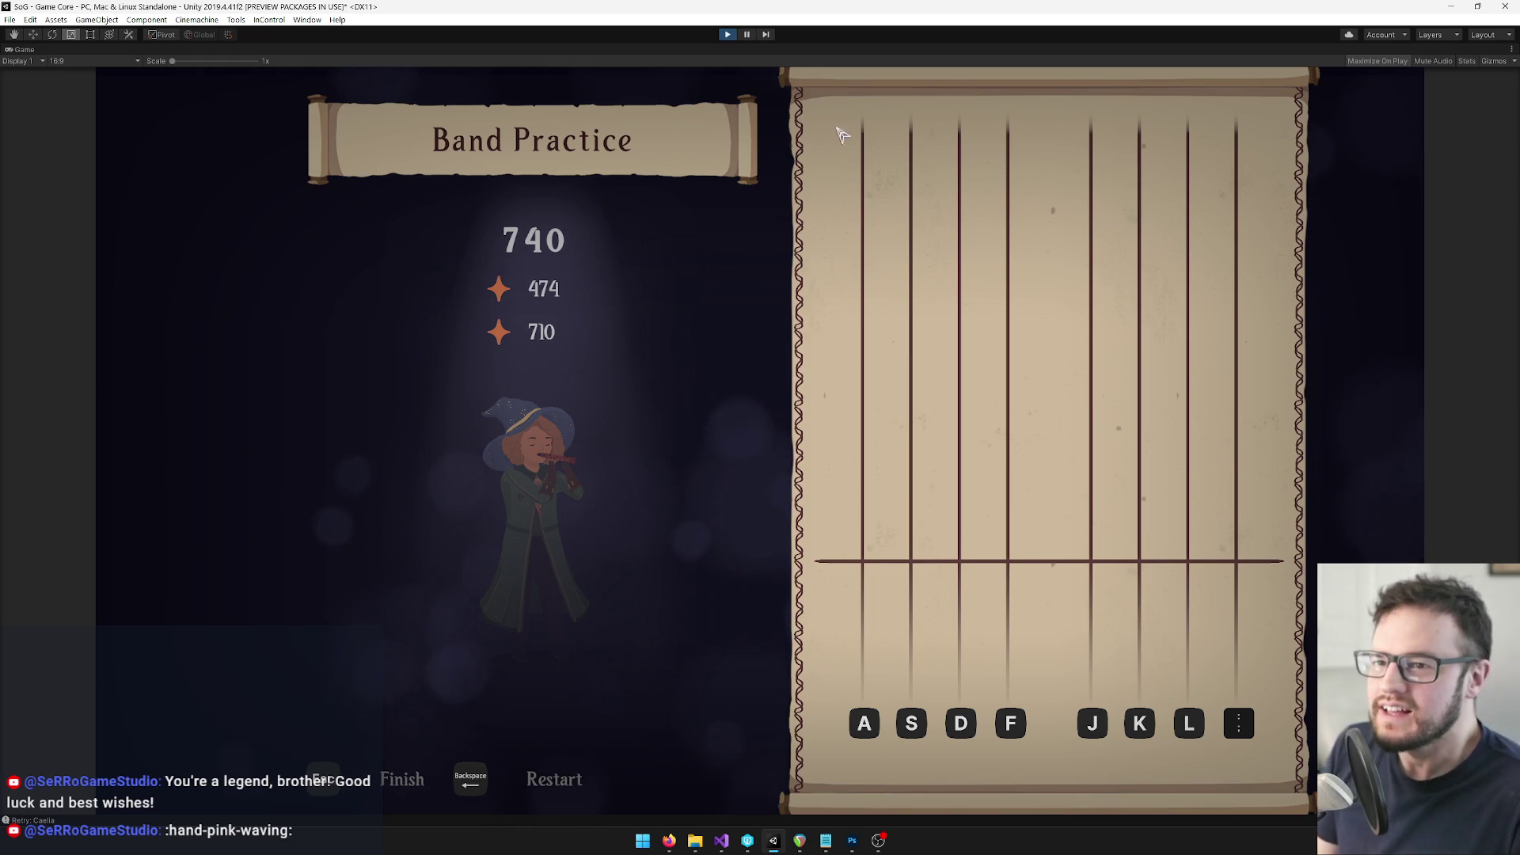
{"action": "left_click", "coordinate": [727, 35]}
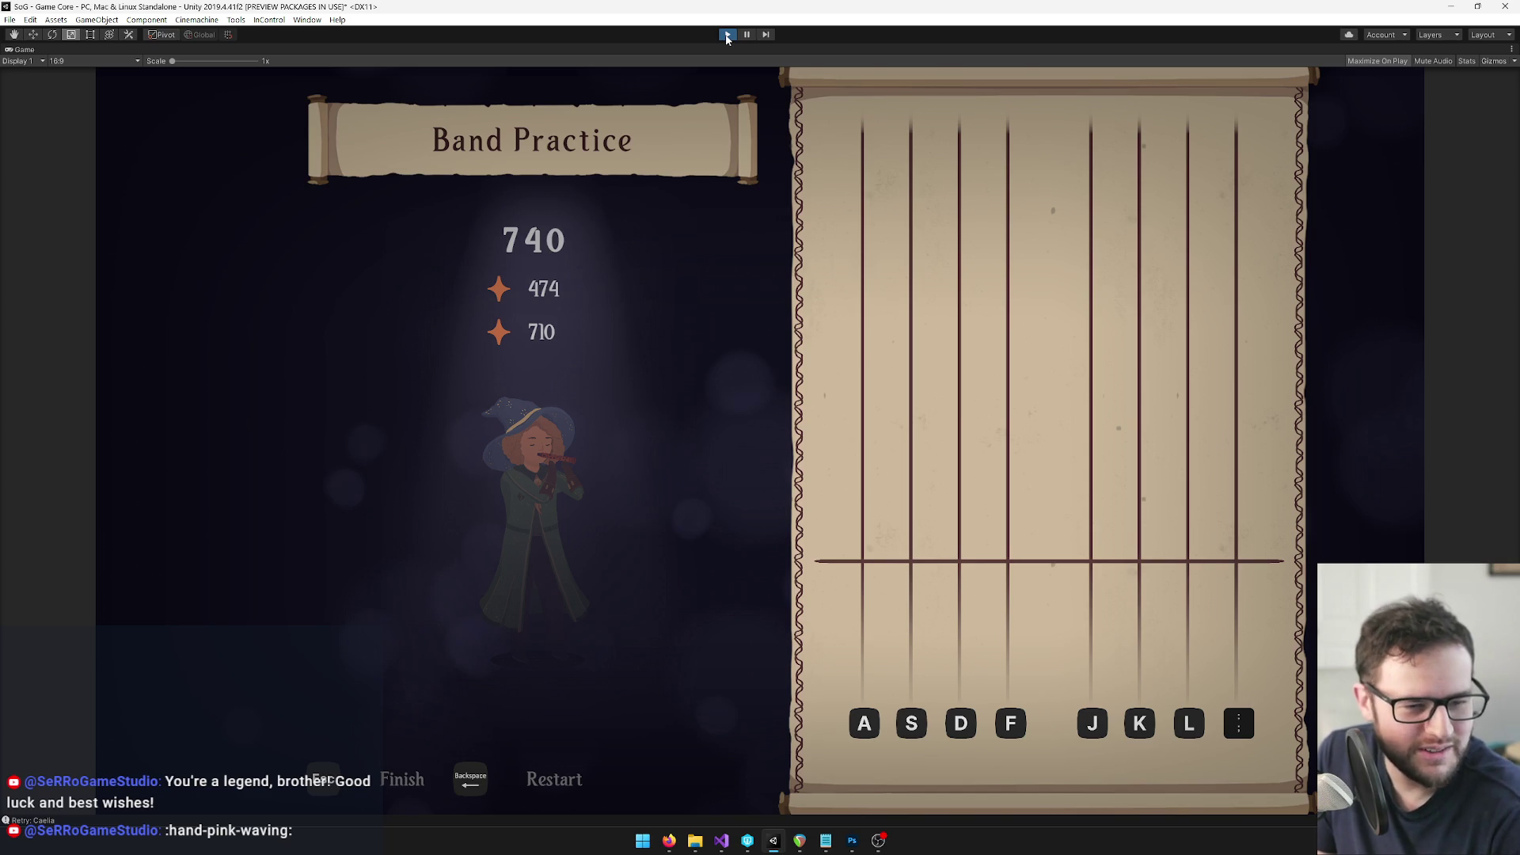
{"action": "left_click", "coordinate": [727, 35]}
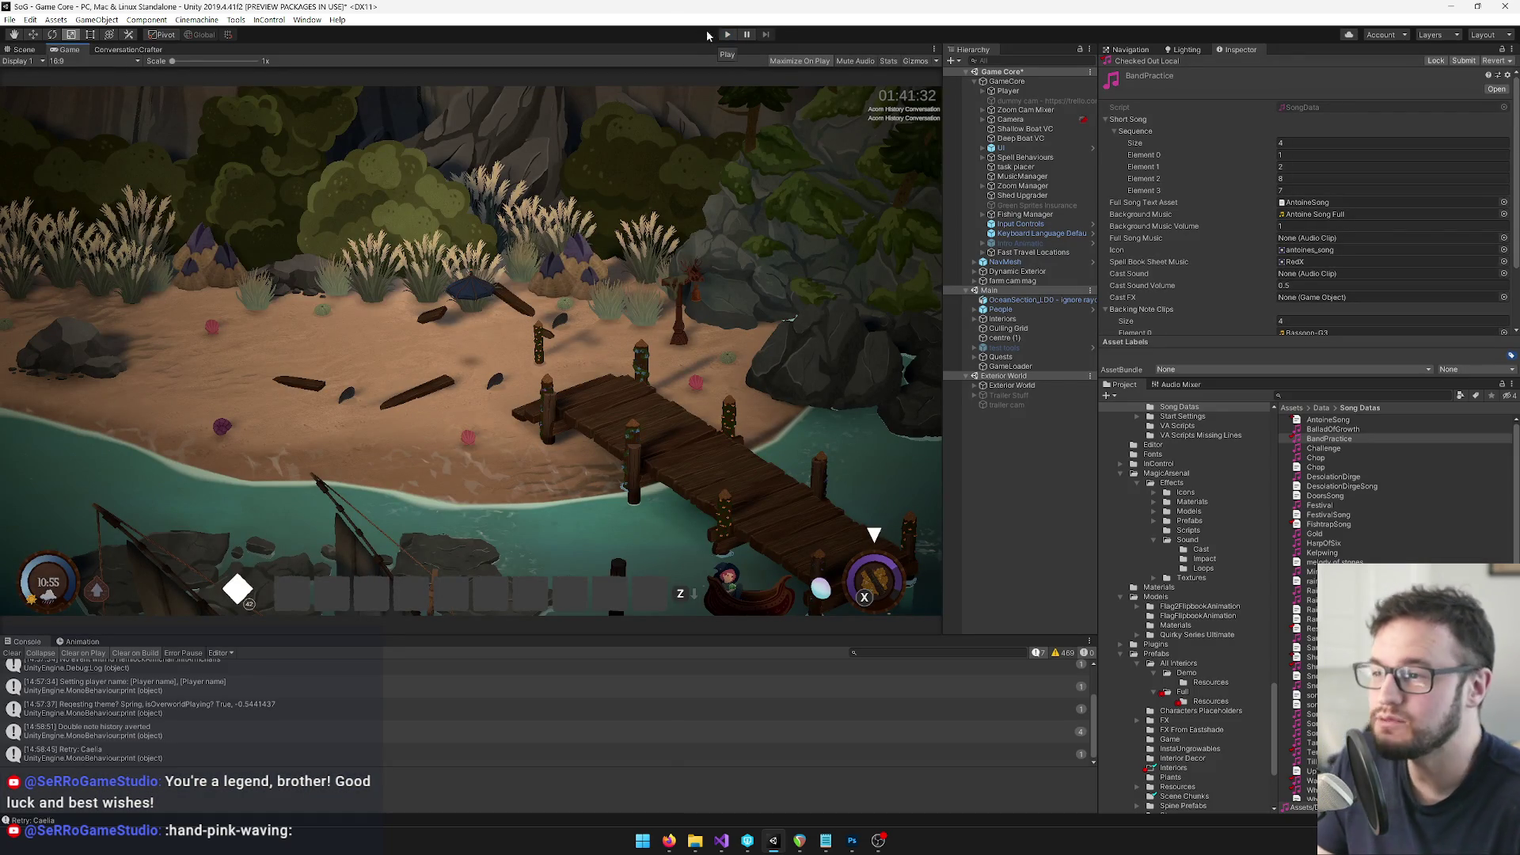
Search the Project for 'deve' and inspect the Developer Start Settings asset
{"action": "scroll", "coordinate": [1258, 181], "scroll_direction": "down", "scroll_amount": 3}
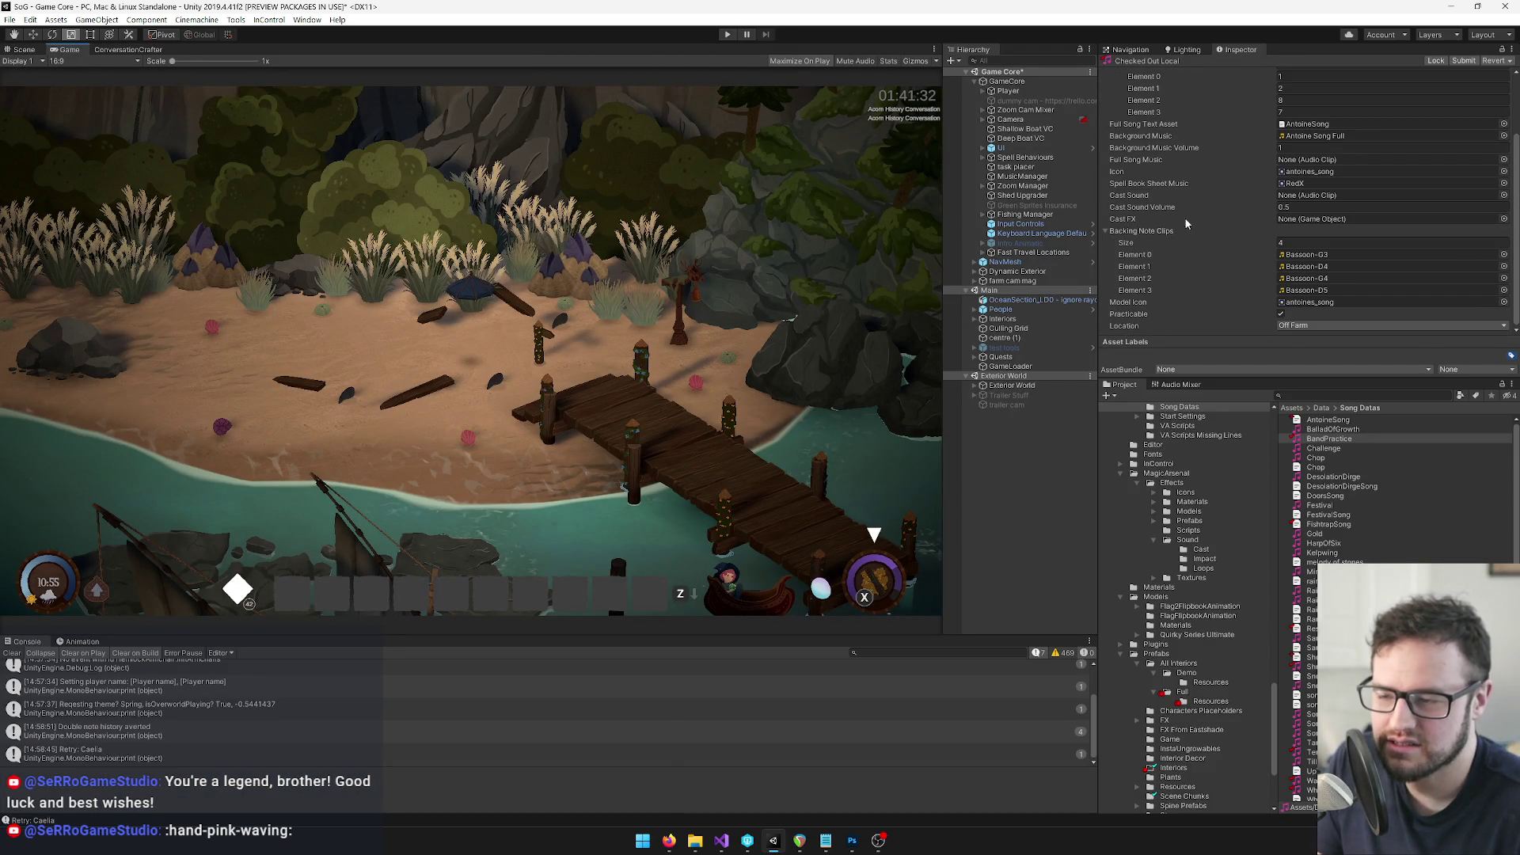
{"action": "left_click", "coordinate": [1124, 232]}
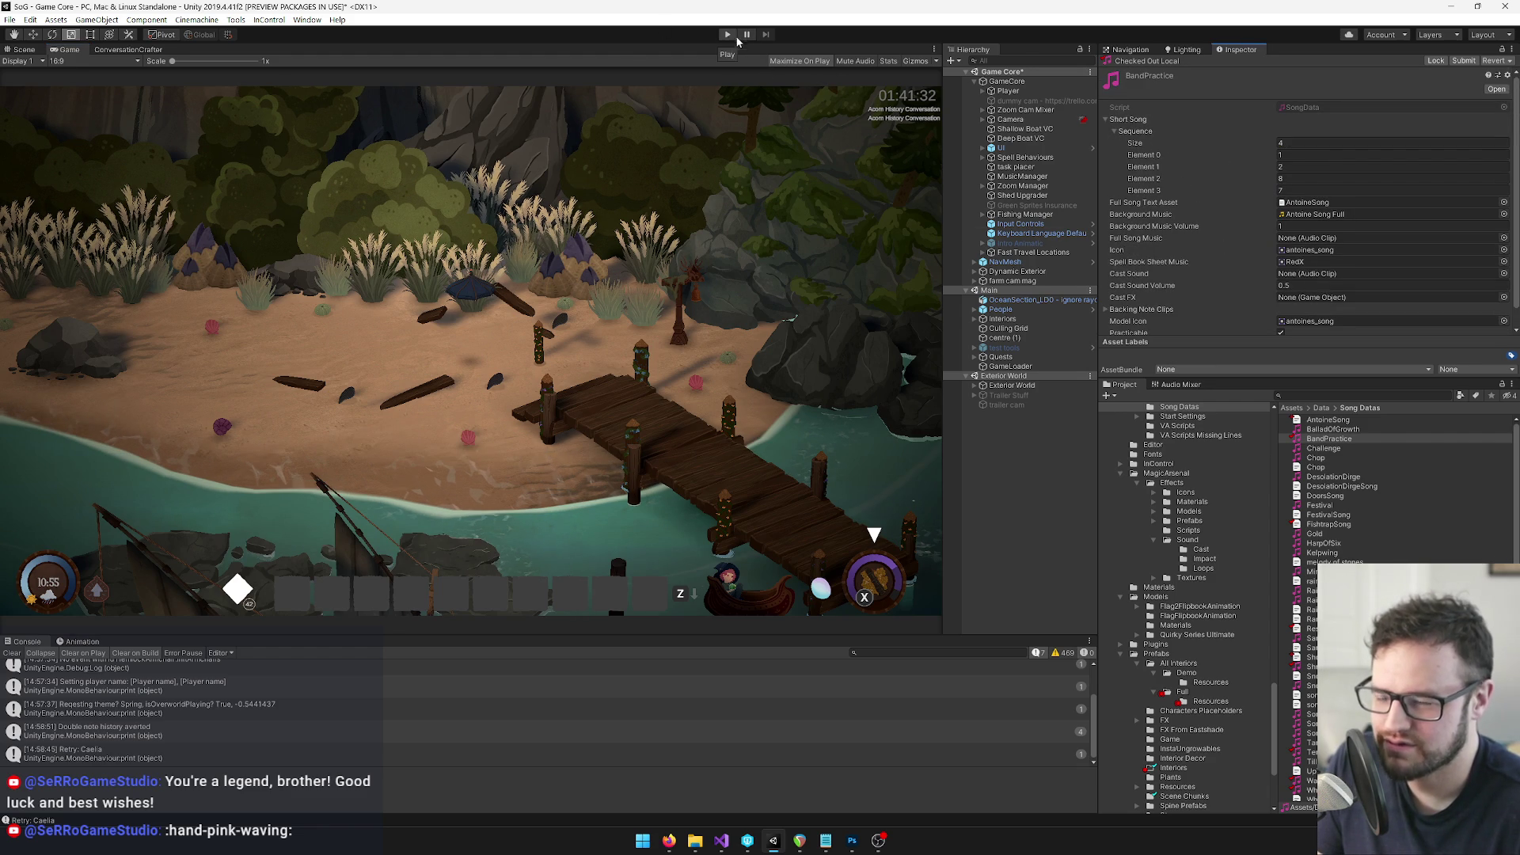
{"action": "left_click", "coordinate": [1338, 395]}
{"action": "type", "text": "deve"}
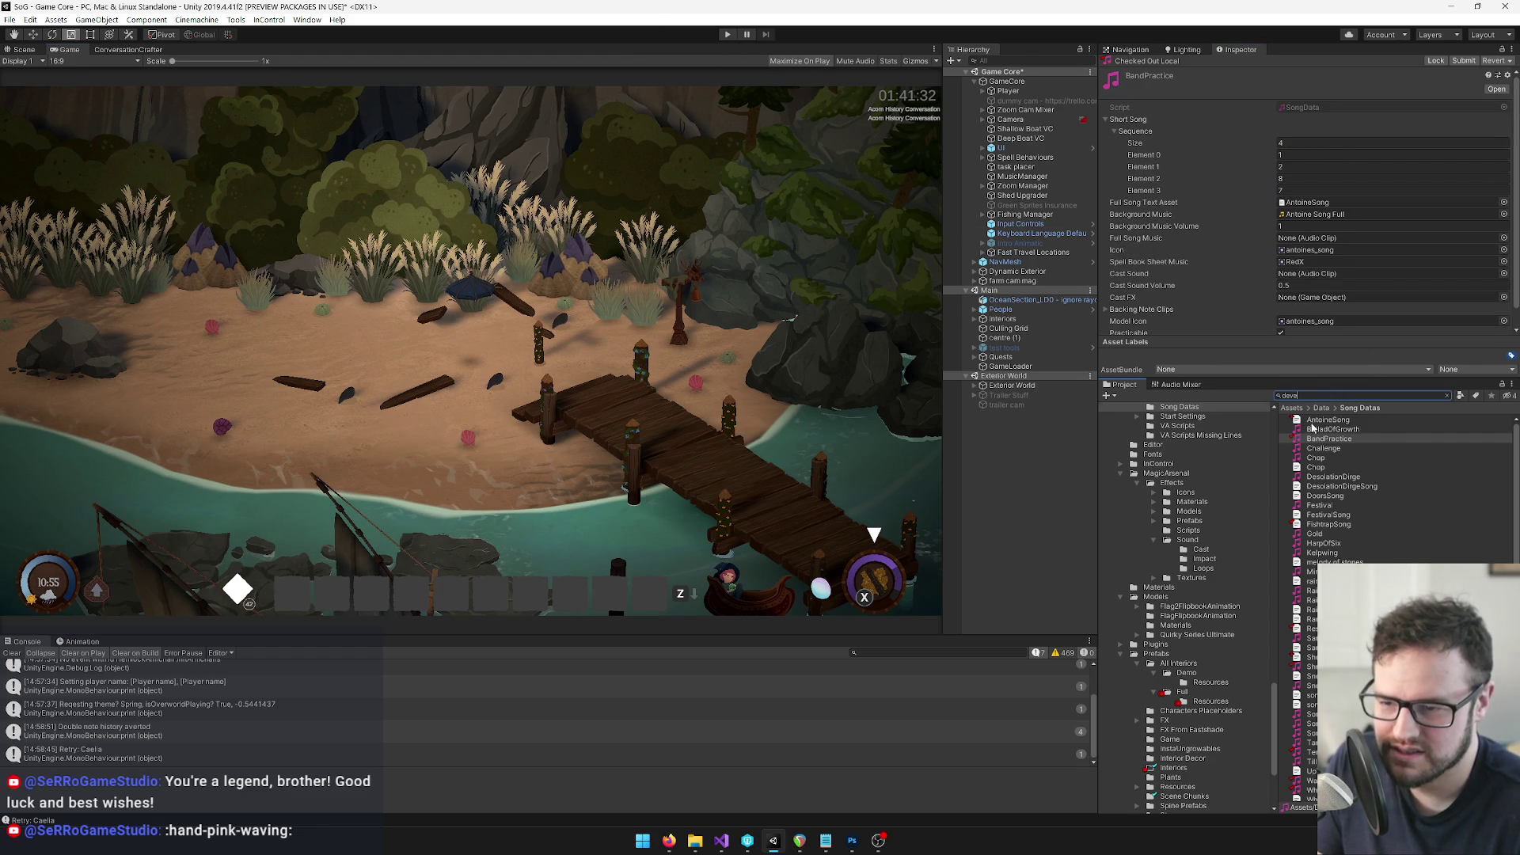
{"action": "left_click", "coordinate": [1315, 429]}
{"action": "scroll", "coordinate": [1215, 225], "scroll_direction": "down", "scroll_amount": 5}
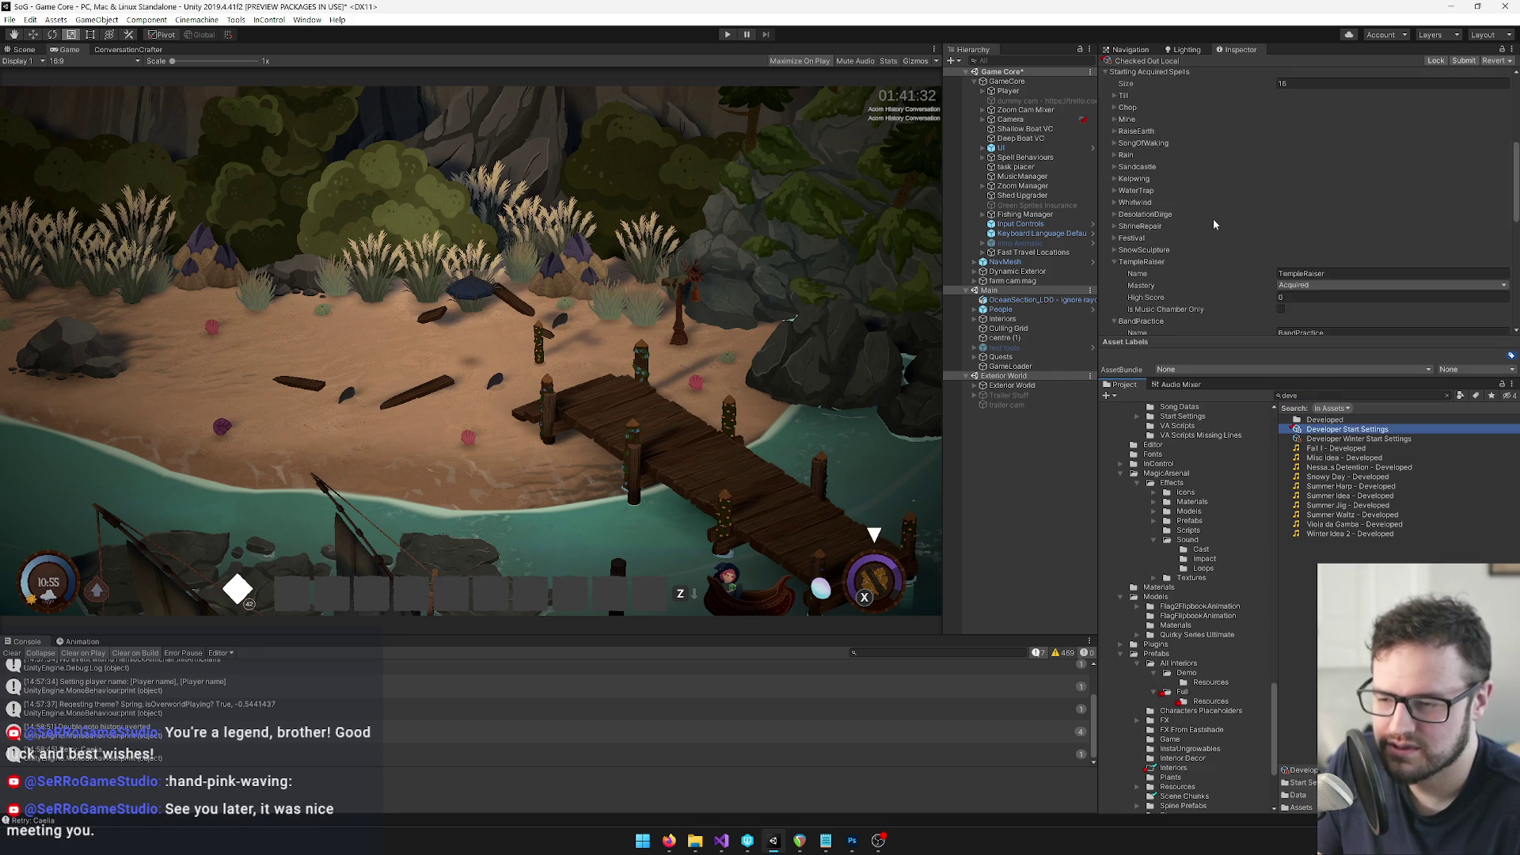
{"action": "left_click", "coordinate": [1116, 262]}
{"action": "scroll", "coordinate": [1206, 277], "scroll_direction": "down", "scroll_amount": 3}
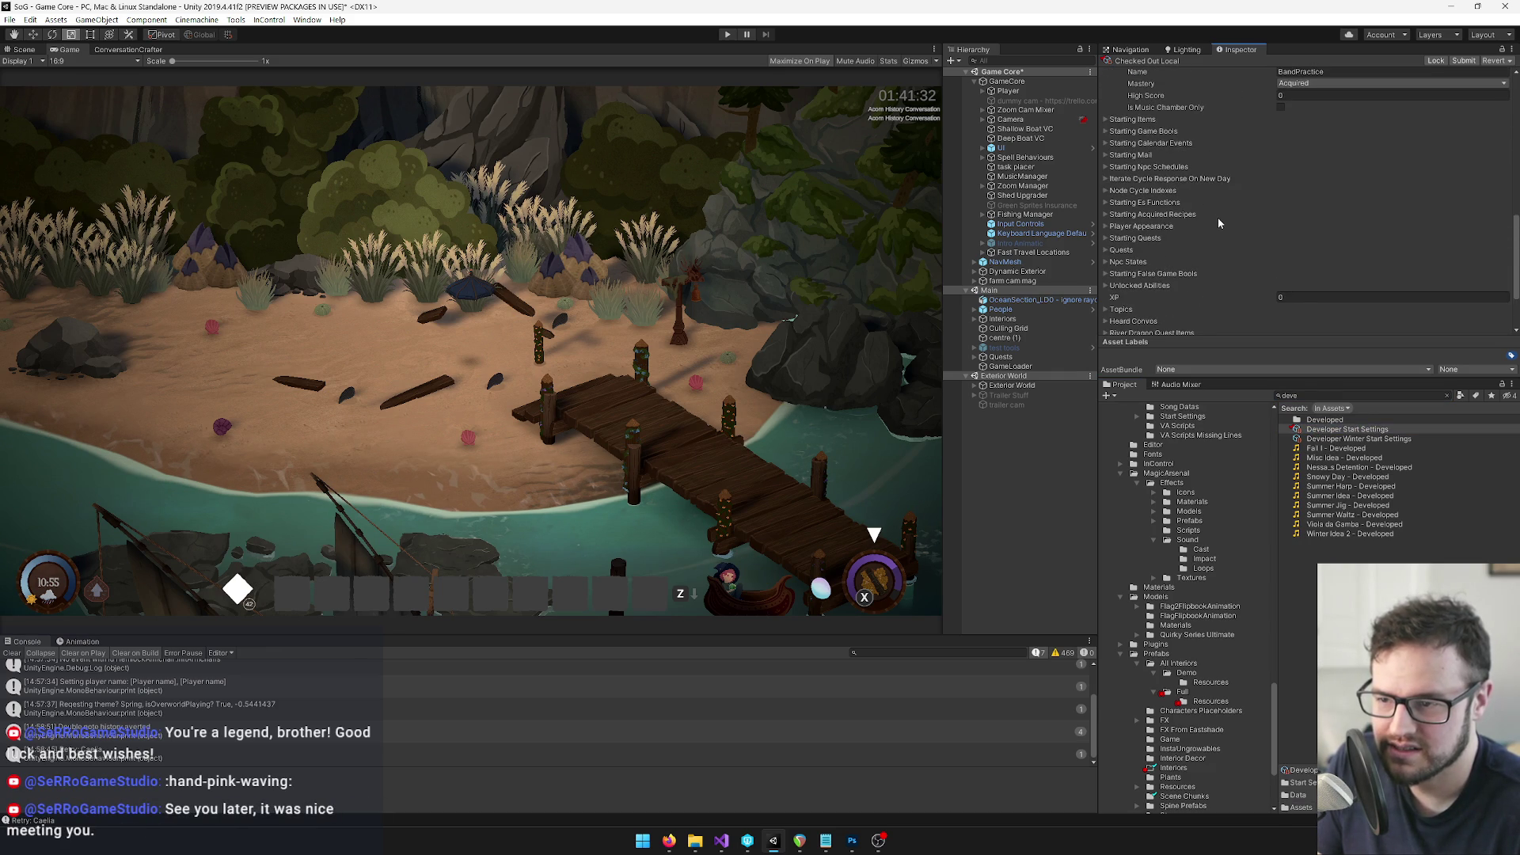
{"action": "scroll", "coordinate": [1219, 224], "scroll_direction": "up", "scroll_amount": 3}
Search the Project for 'startsetting' and open GameStartSettings.cs in Visual Studio
{"action": "left_click", "coordinate": [1322, 396]}
{"action": "type", "text": "startsettin"}
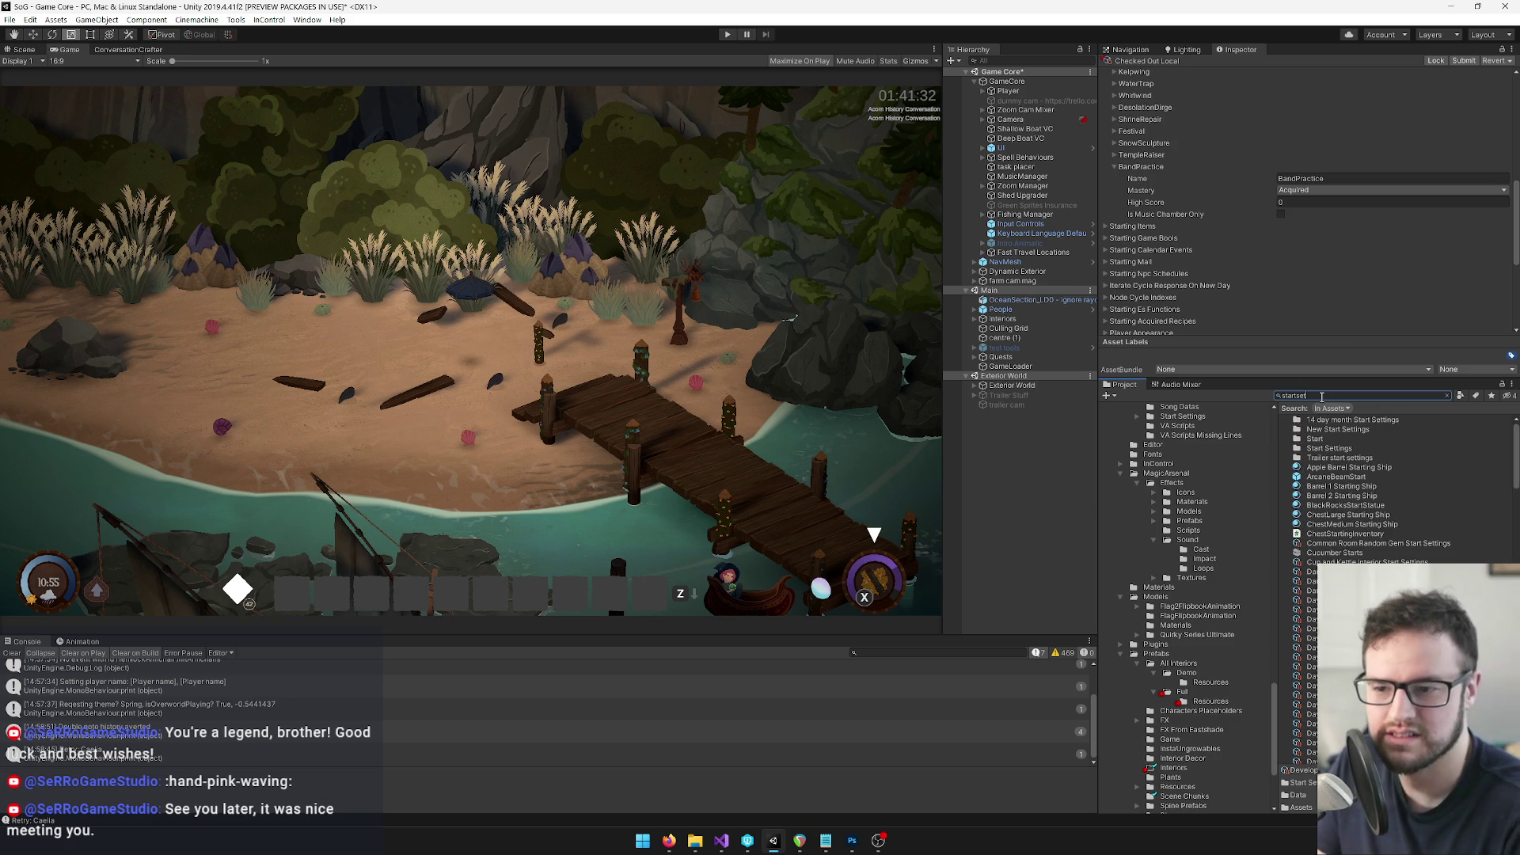
{"action": "type", "text": "g"}
{"action": "scroll", "coordinate": [1405, 556], "scroll_direction": "down", "scroll_amount": 10}
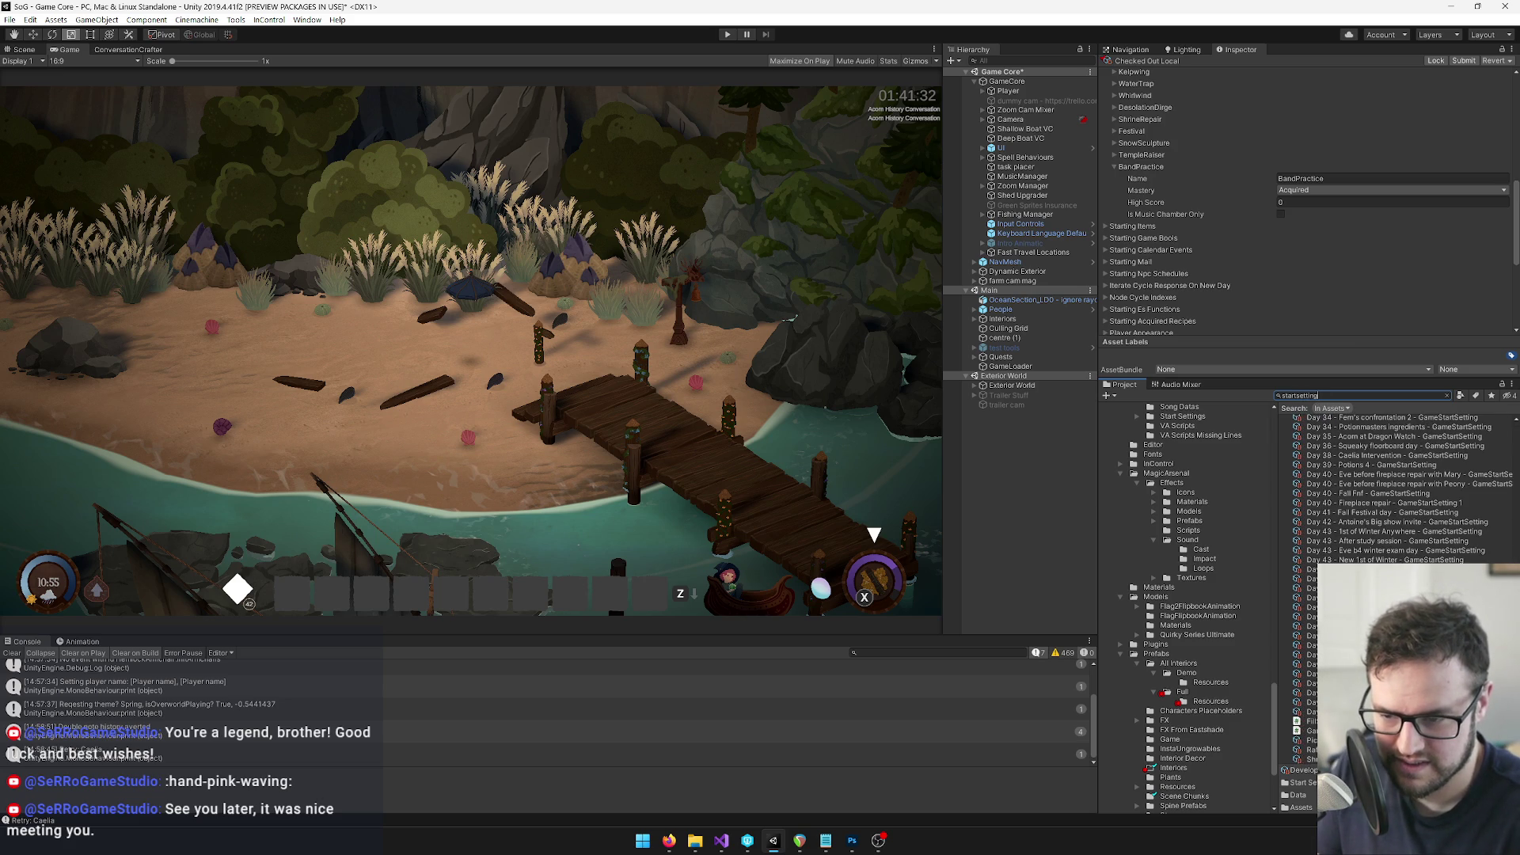
{"action": "scroll", "coordinate": [1298, 634], "scroll_direction": "up", "scroll_amount": 1}
{"action": "left_click", "coordinate": [1303, 768]}
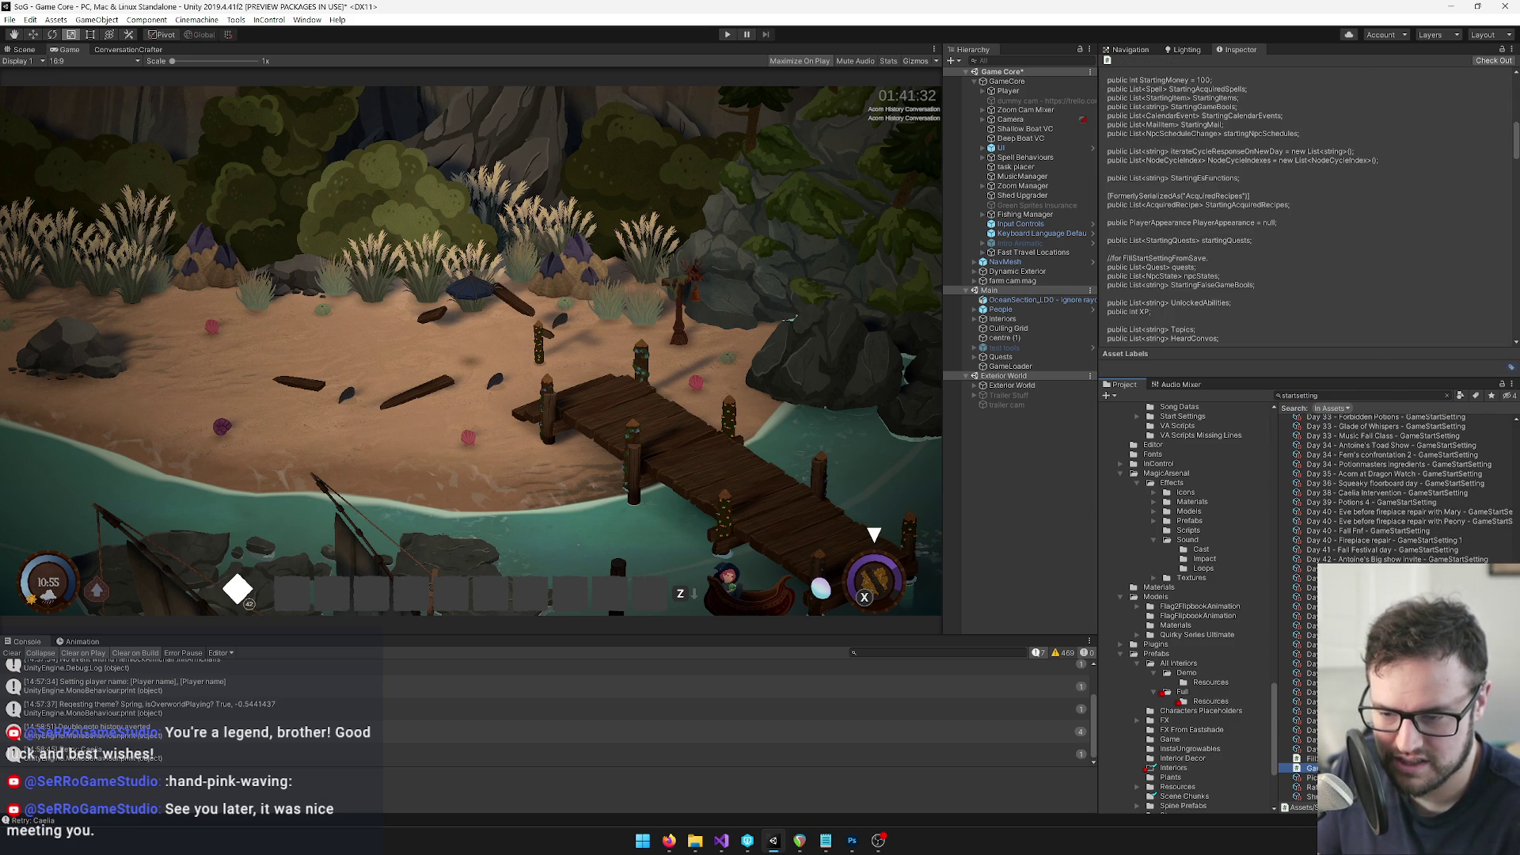
{"action": "double_click", "coordinate": [1303, 768]}
Find 'instrumen' in the script to inspect the starting-item loop, then return to Unity
{"action": "key", "text": "ctrl+f"}
{"action": "type", "text": "in"}
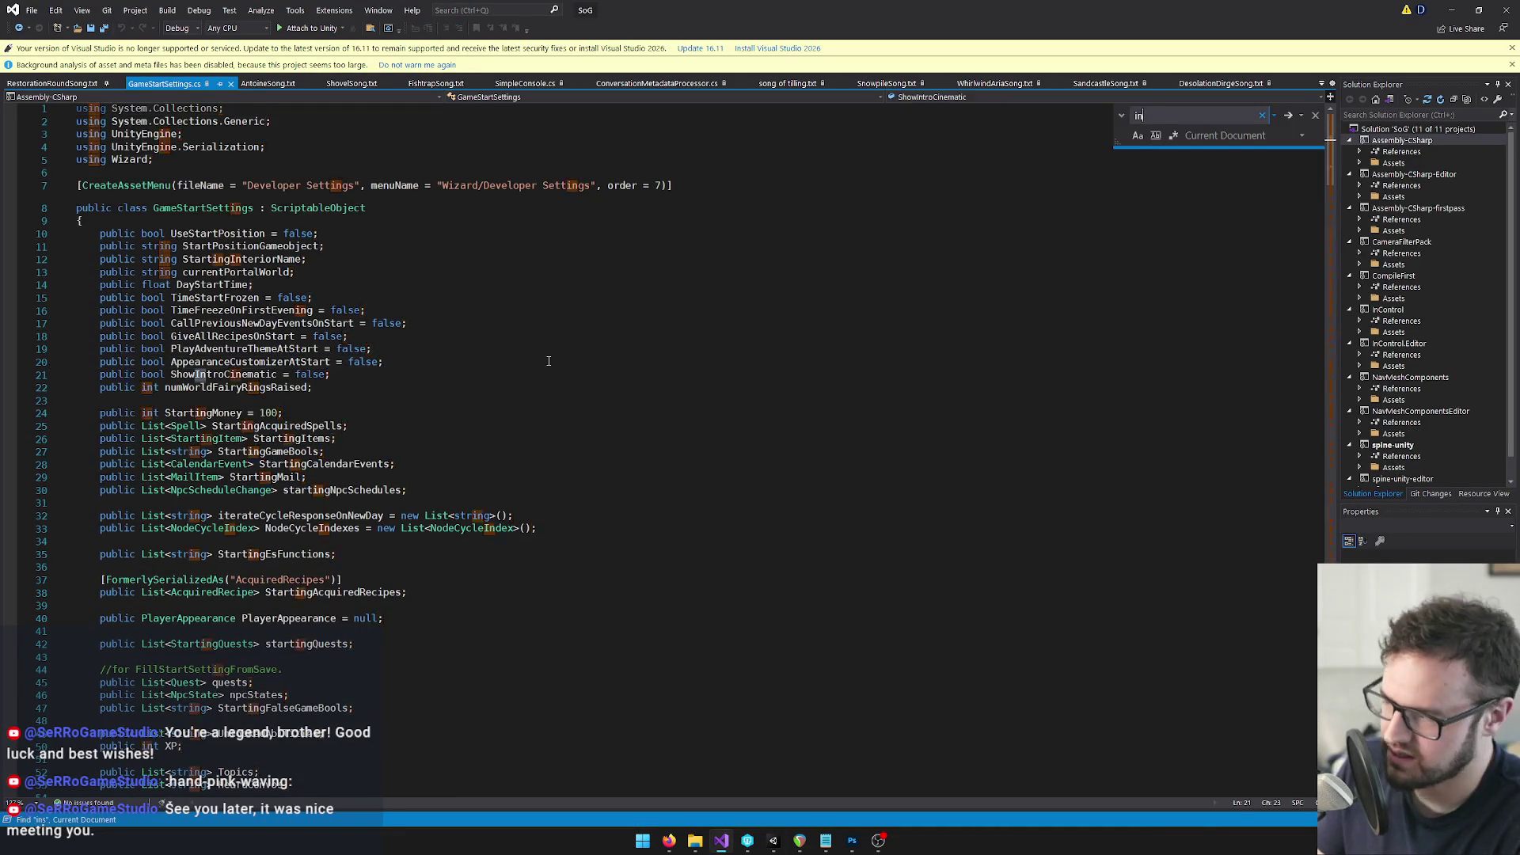
{"action": "type", "text": "strumen"}
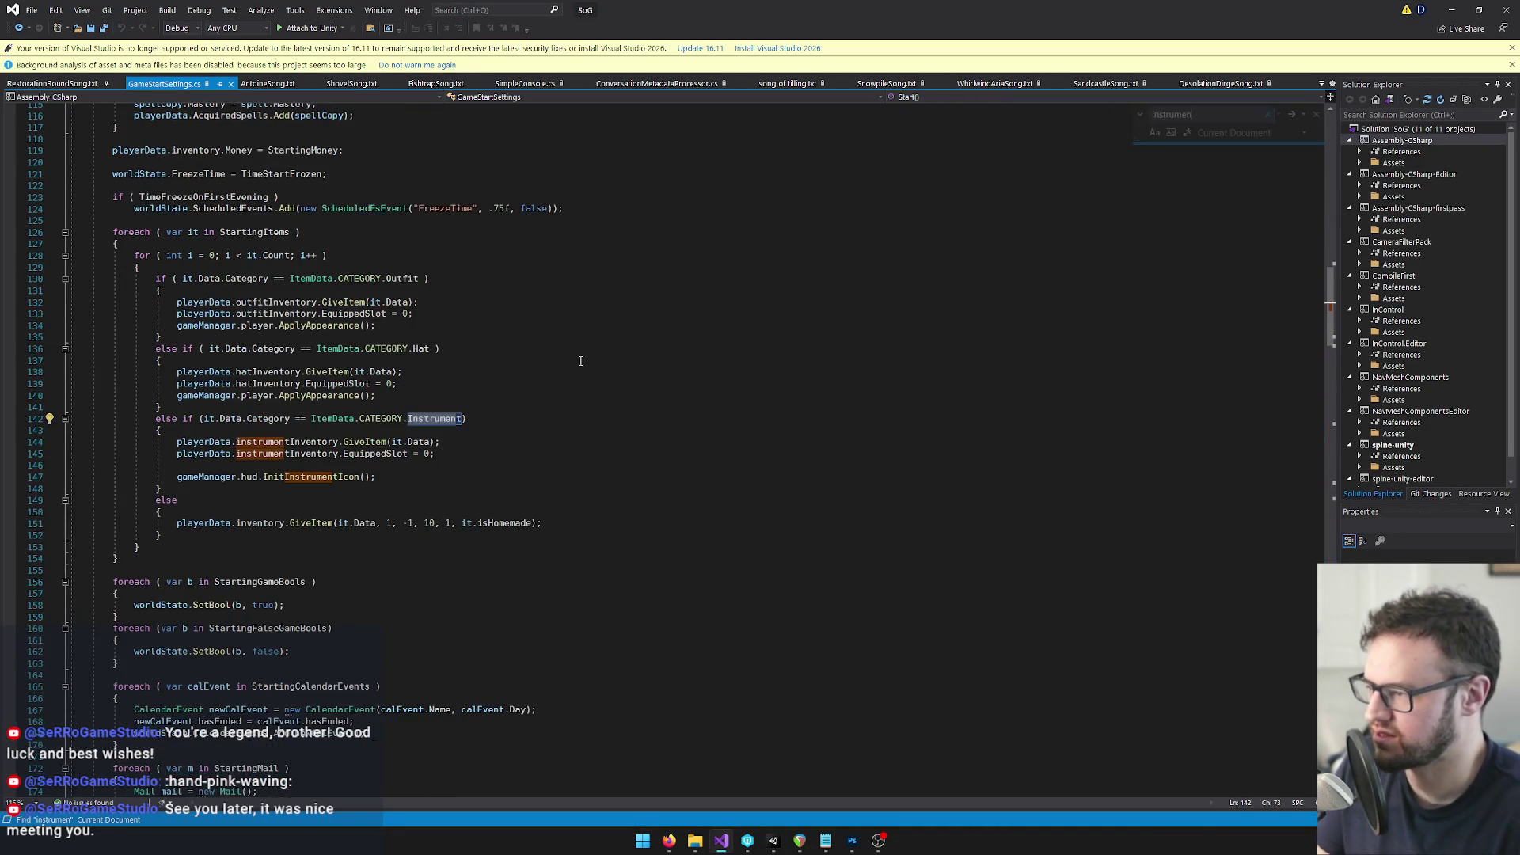
{"action": "scroll", "coordinate": [548, 361], "scroll_direction": "down", "scroll_amount": 1}
{"action": "left_click", "coordinate": [231, 255]}
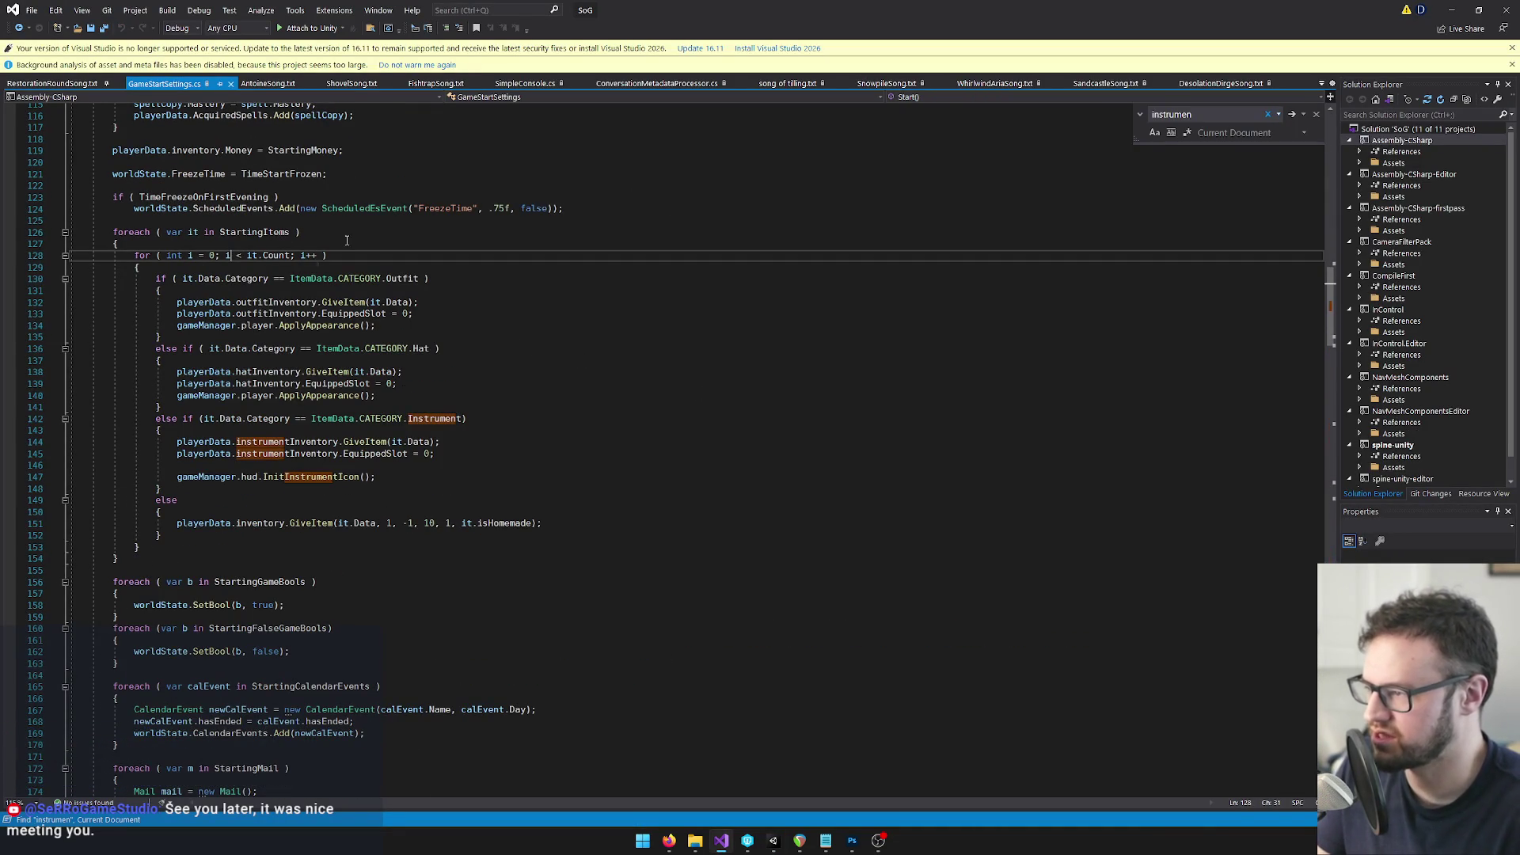
{"action": "left_click", "coordinate": [1316, 117]}
{"action": "left_click", "coordinate": [1453, 9]}
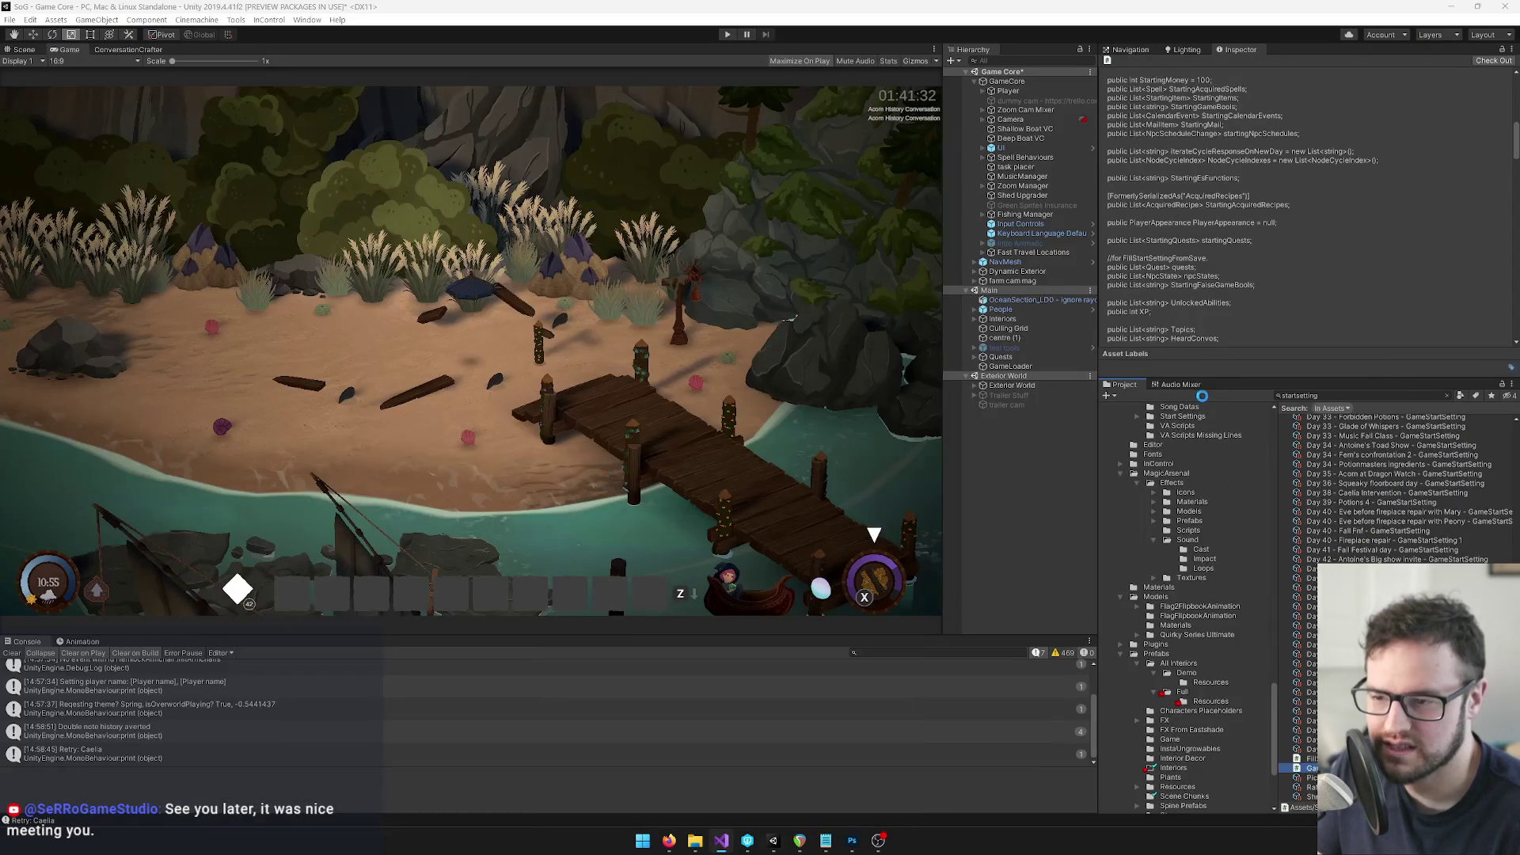
Find the Developer Start Settings asset, expand Starting Items and collapse elements 2–6
{"action": "left_click", "coordinate": [1312, 395]}
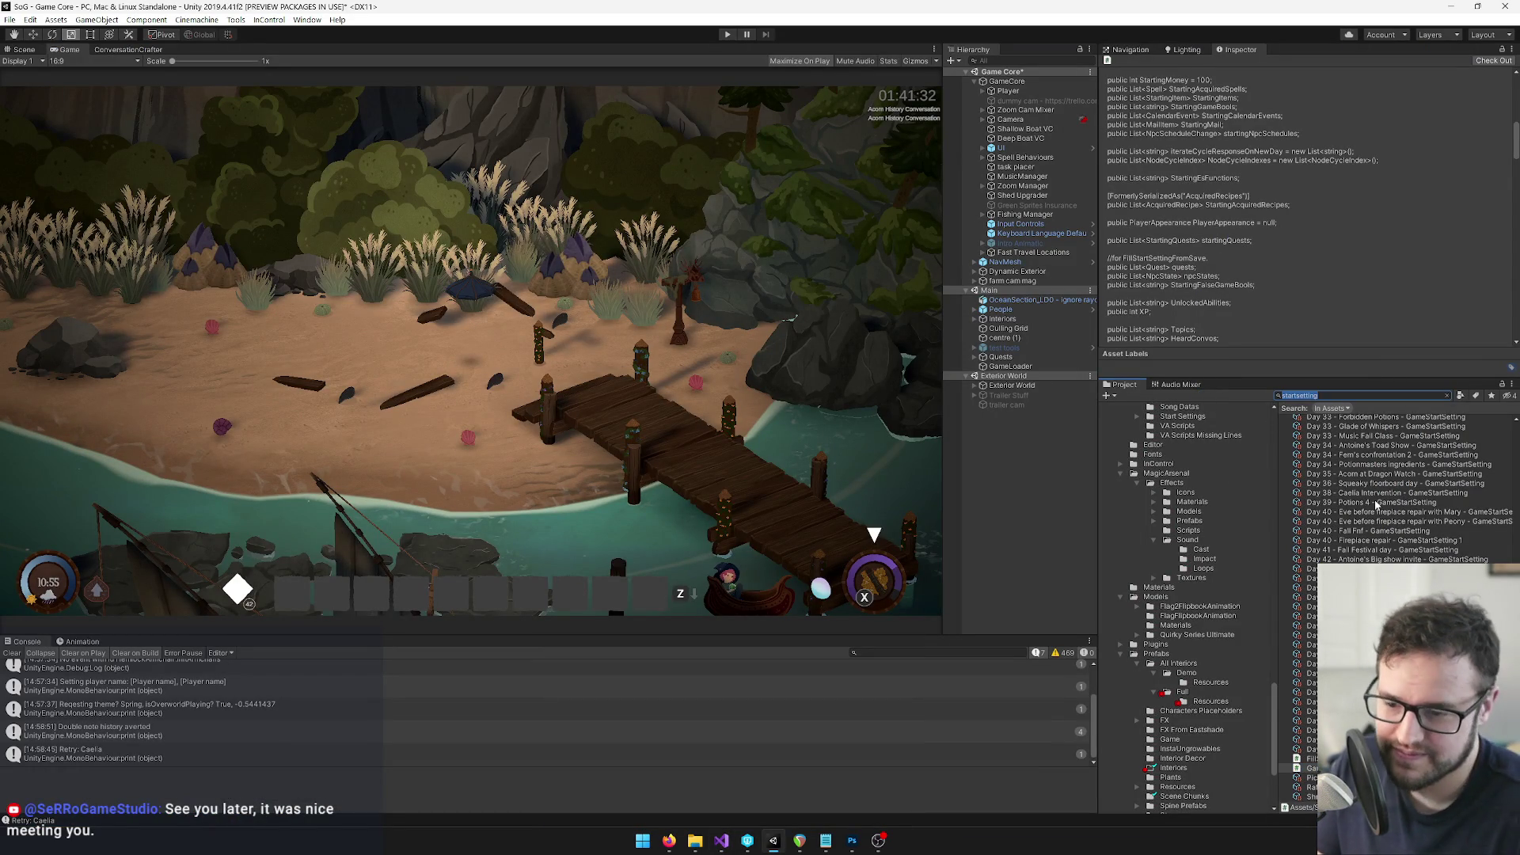
{"action": "scroll", "coordinate": [1379, 515], "scroll_direction": "up", "scroll_amount": 10}
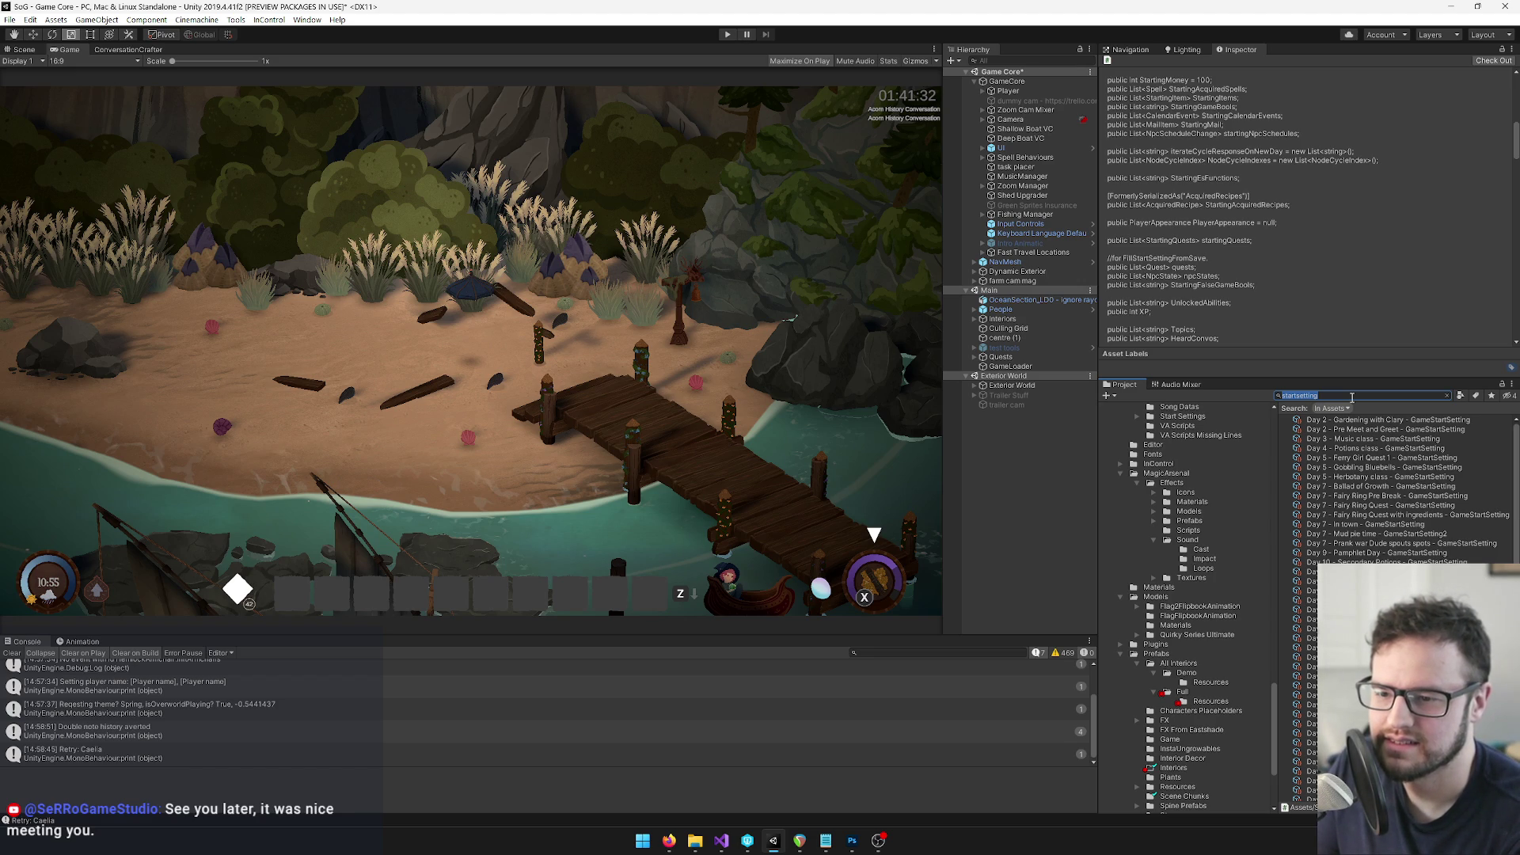
{"action": "type", "text": "develo"}
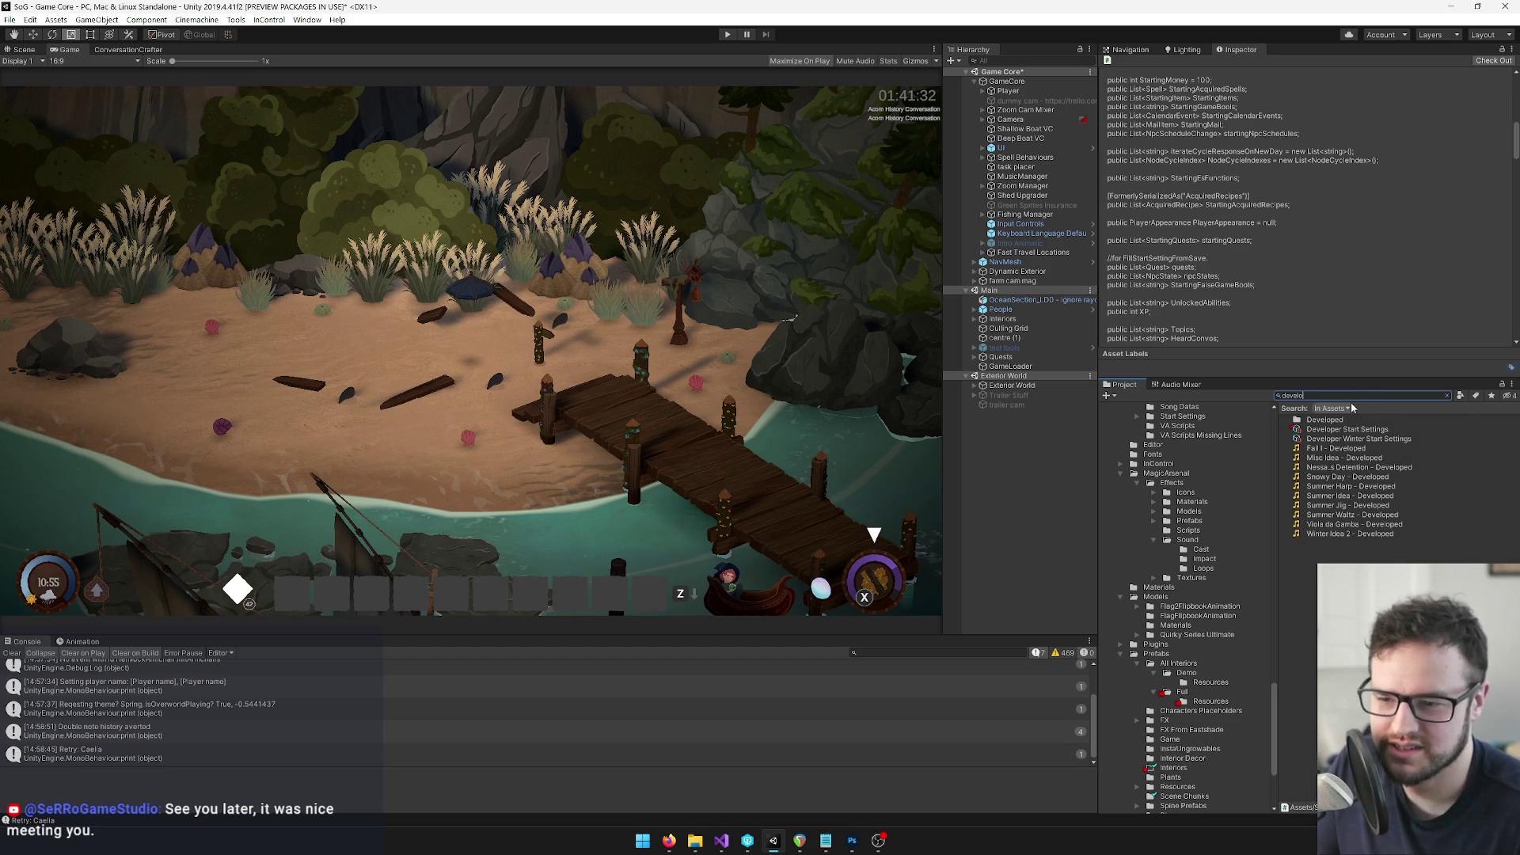
{"action": "left_click", "coordinate": [1346, 430]}
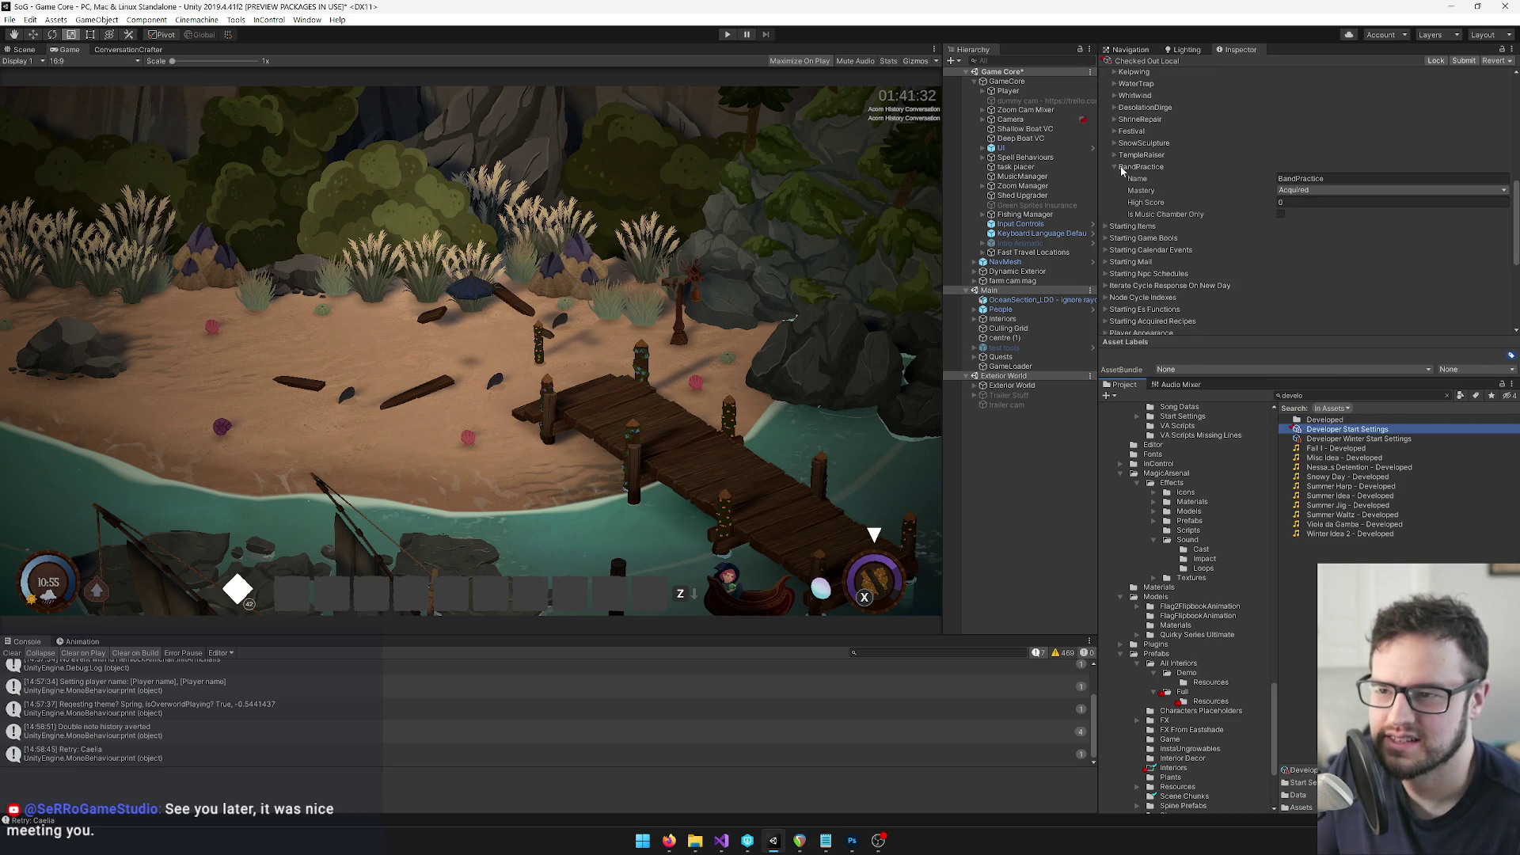
{"action": "left_click", "coordinate": [1122, 169]}
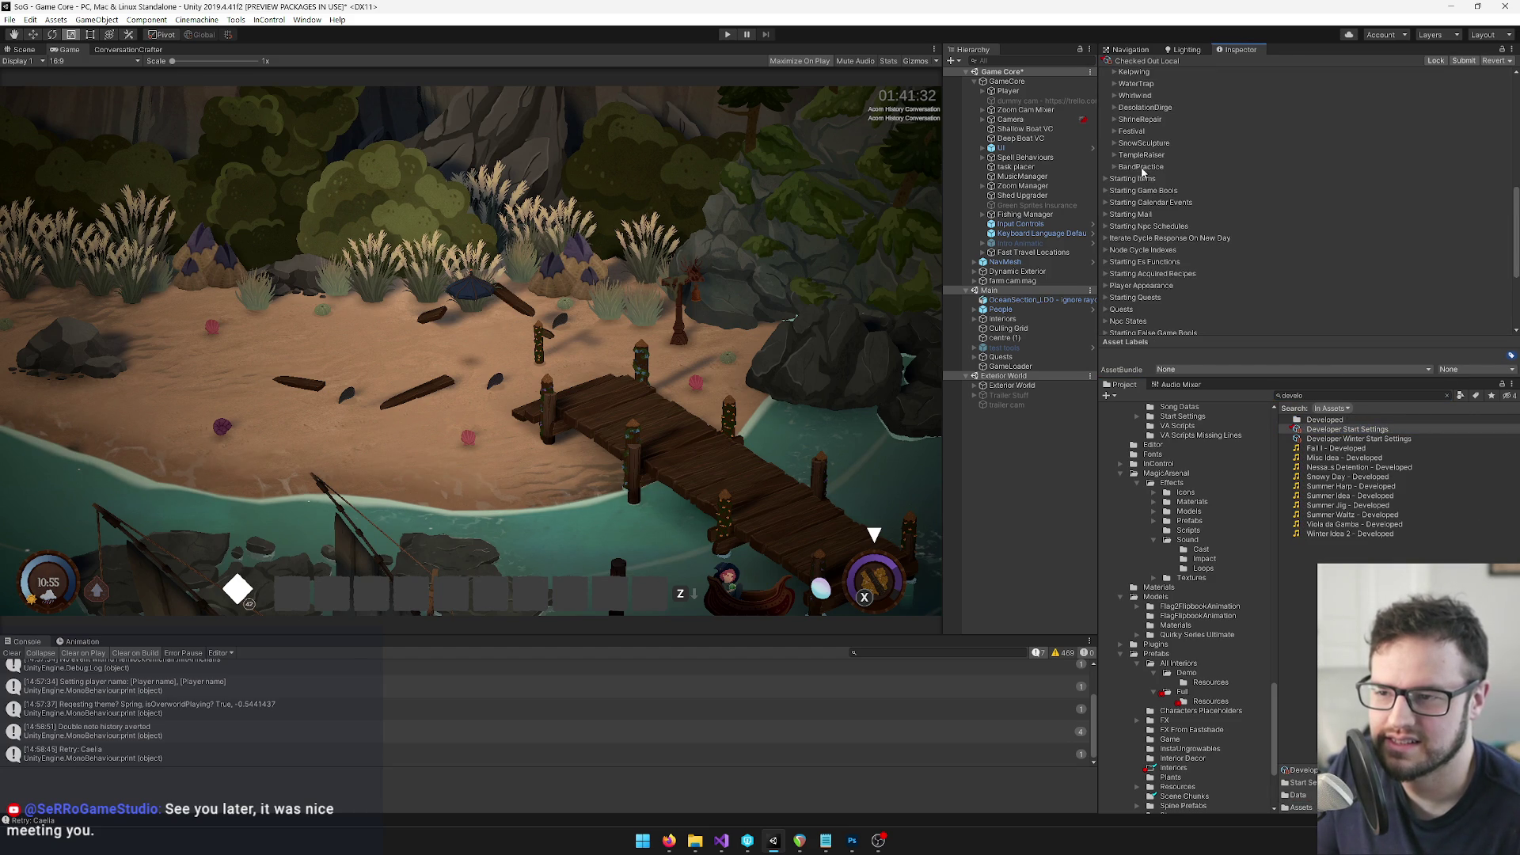
{"action": "left_click", "coordinate": [1108, 180]}
{"action": "left_click", "coordinate": [1120, 229]}
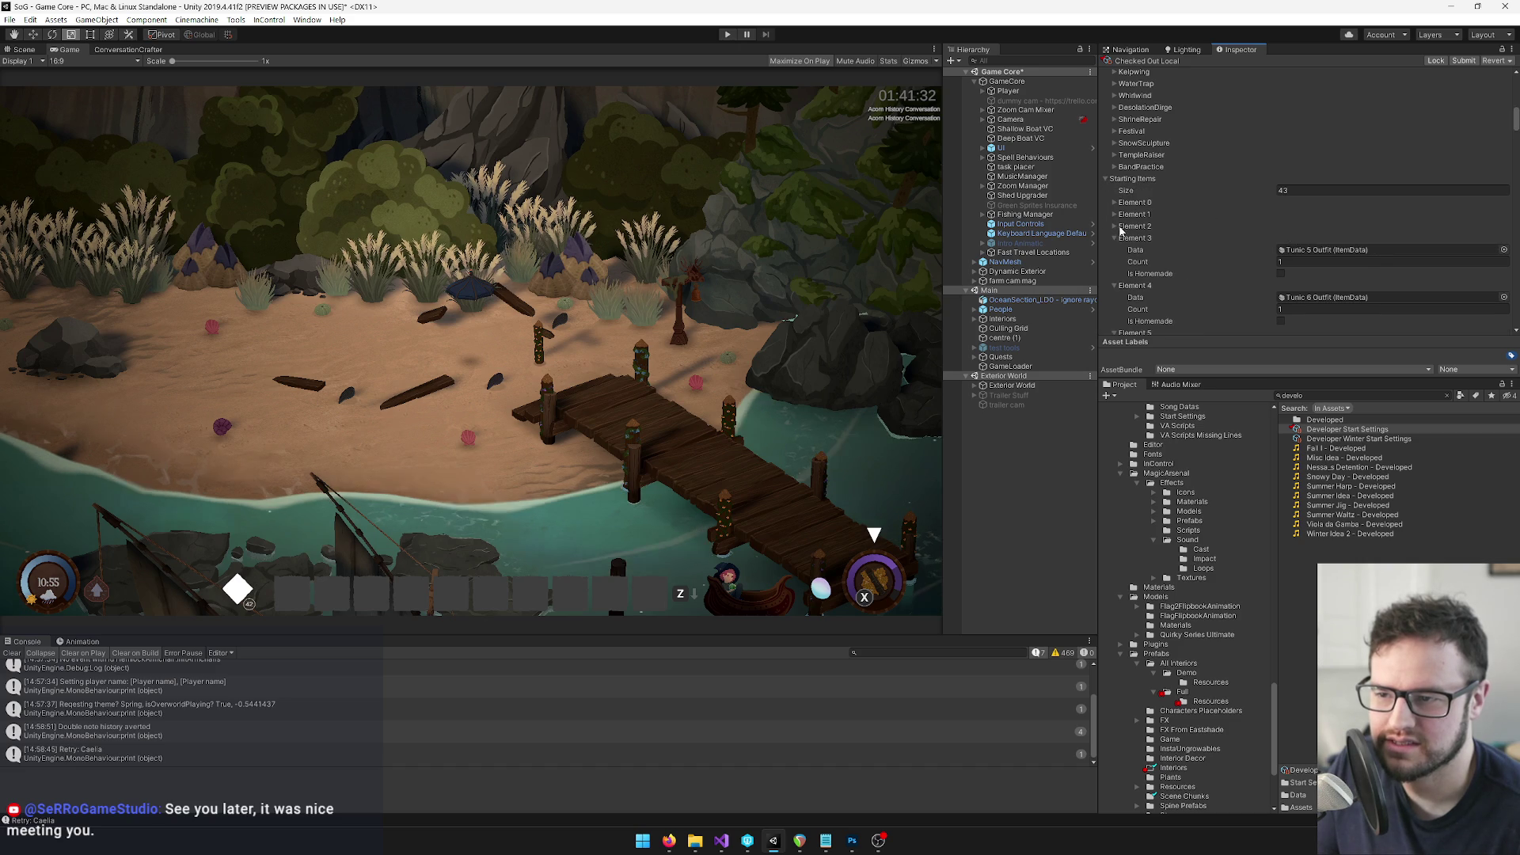
{"action": "left_click", "coordinate": [1116, 238]}
{"action": "left_click", "coordinate": [1116, 251]}
{"action": "left_click", "coordinate": [1116, 262]}
{"action": "left_click", "coordinate": [1115, 274]}
{"action": "scroll", "coordinate": [1140, 281], "scroll_direction": "down", "scroll_amount": 20}
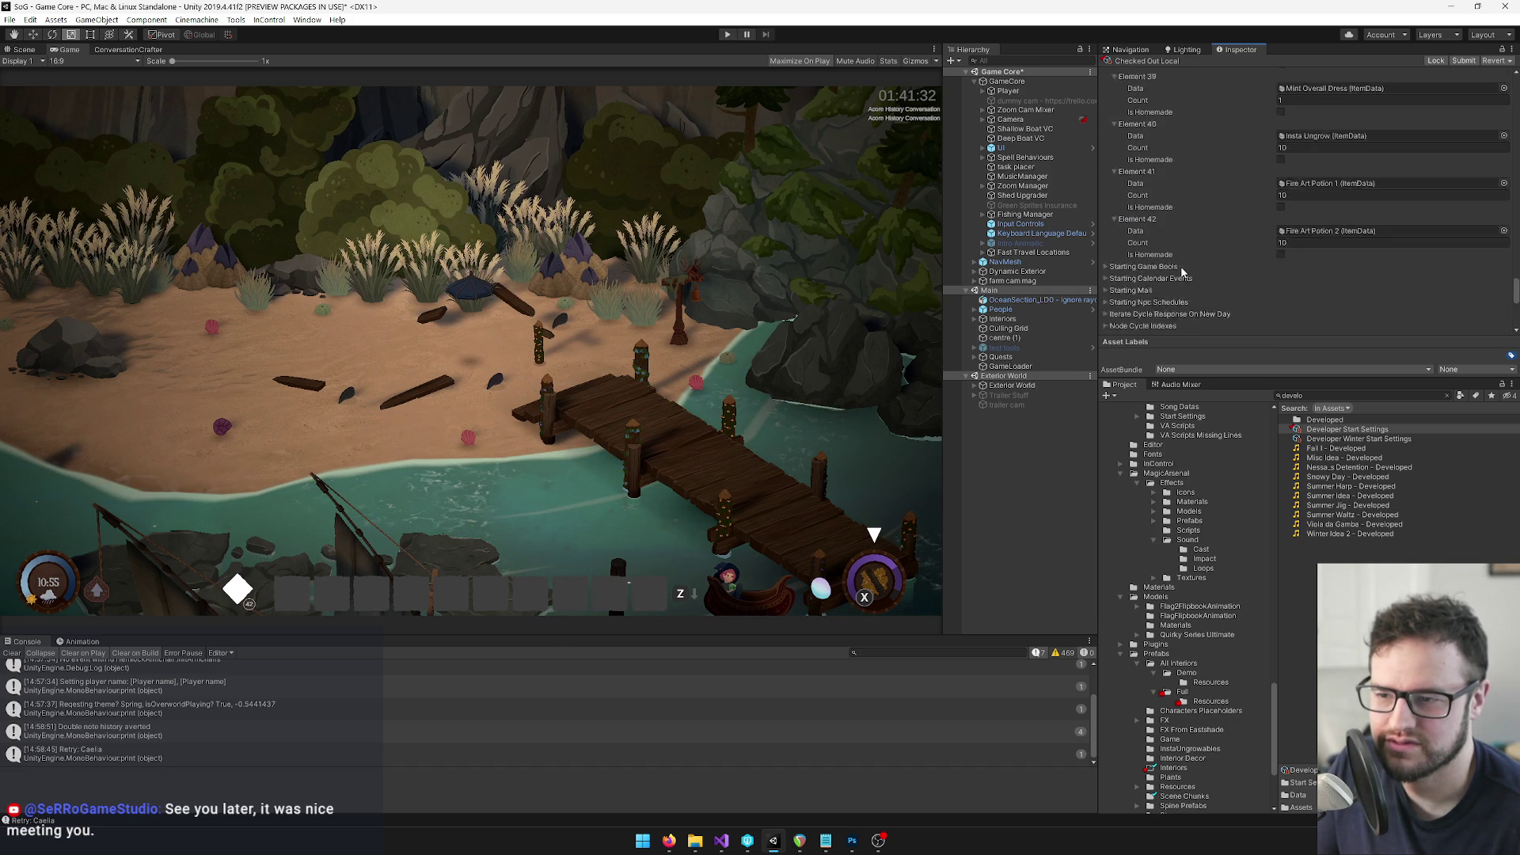
{"action": "scroll", "coordinate": [1163, 276], "scroll_direction": "down", "scroll_amount": 5}
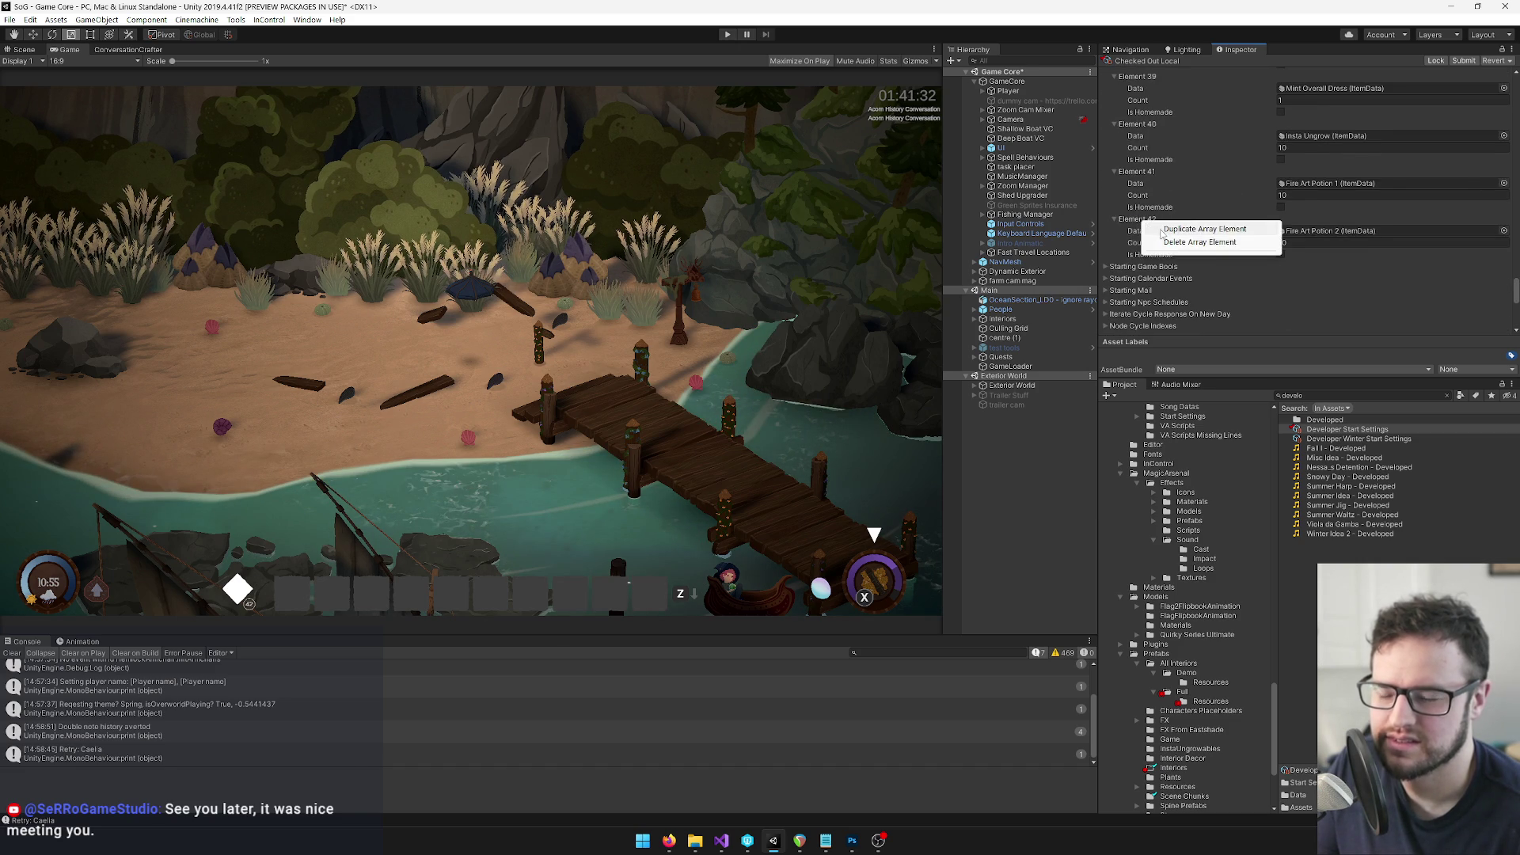
Delete the extra duplicate starting items and set Element 41 to the Conch Instrument
{"action": "right_click", "coordinate": [1145, 220]}
{"action": "left_click", "coordinate": [1175, 228]}
{"action": "right_click", "coordinate": [1145, 220]}
{"action": "left_click", "coordinate": [1196, 240]}
{"action": "right_click", "coordinate": [1146, 172]}
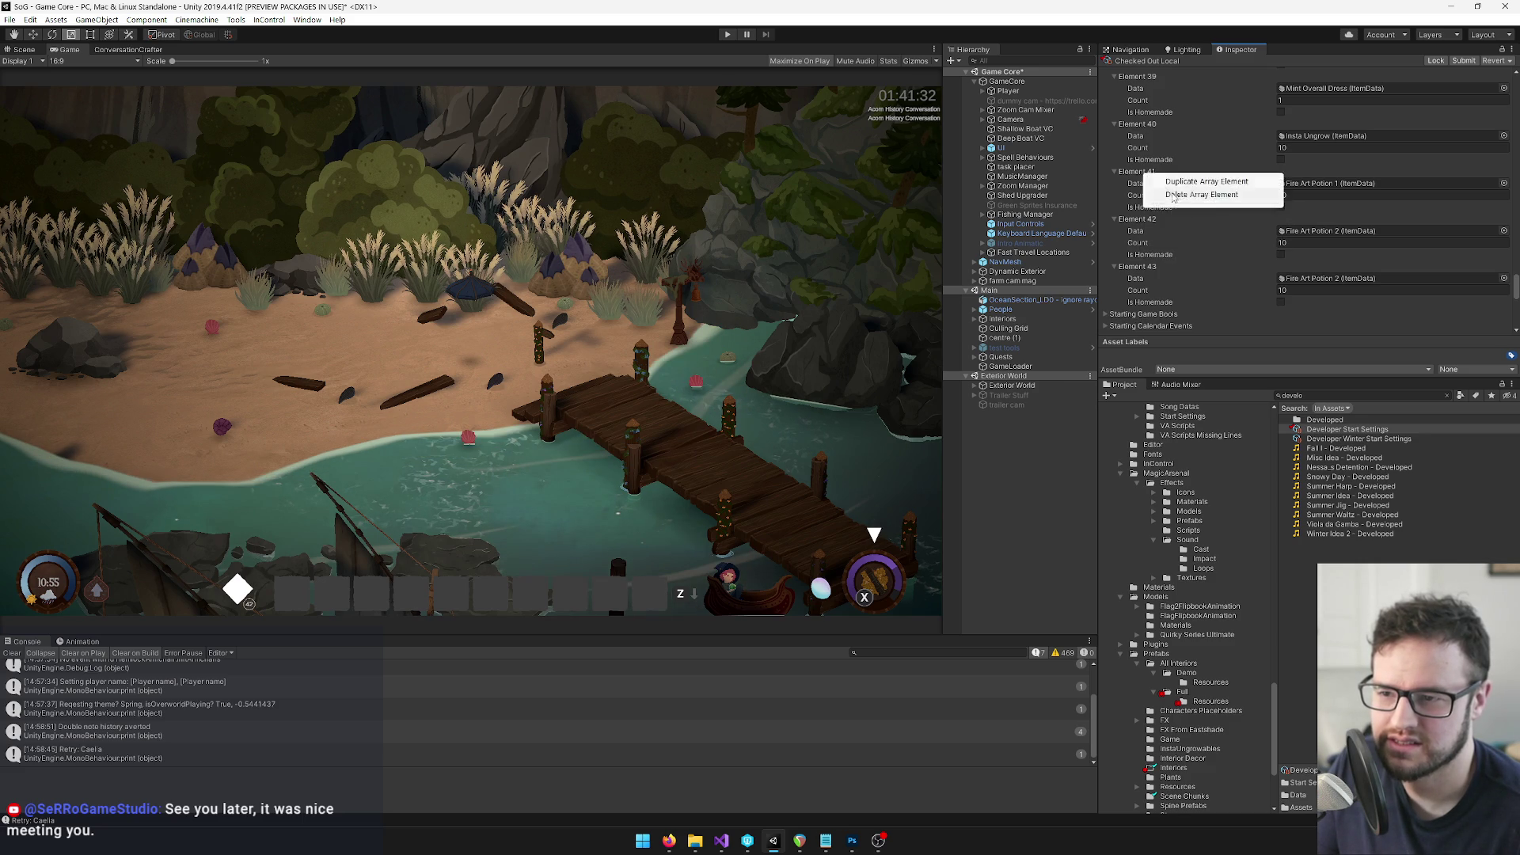
{"action": "left_click", "coordinate": [1196, 194]}
{"action": "right_click", "coordinate": [1141, 125]}
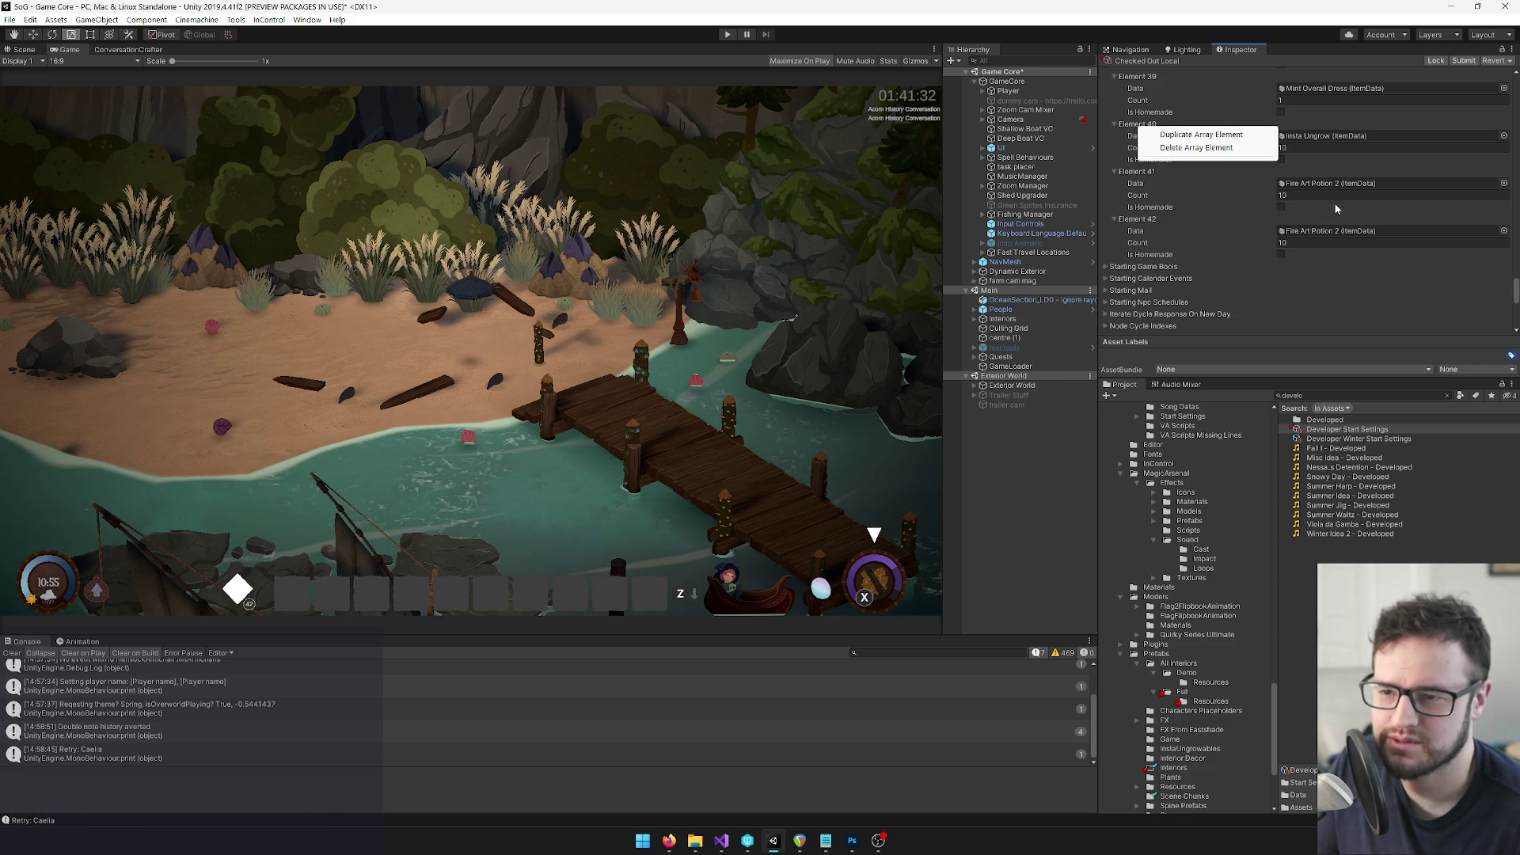
{"action": "right_click", "coordinate": [1125, 174]}
{"action": "left_click", "coordinate": [1195, 195]}
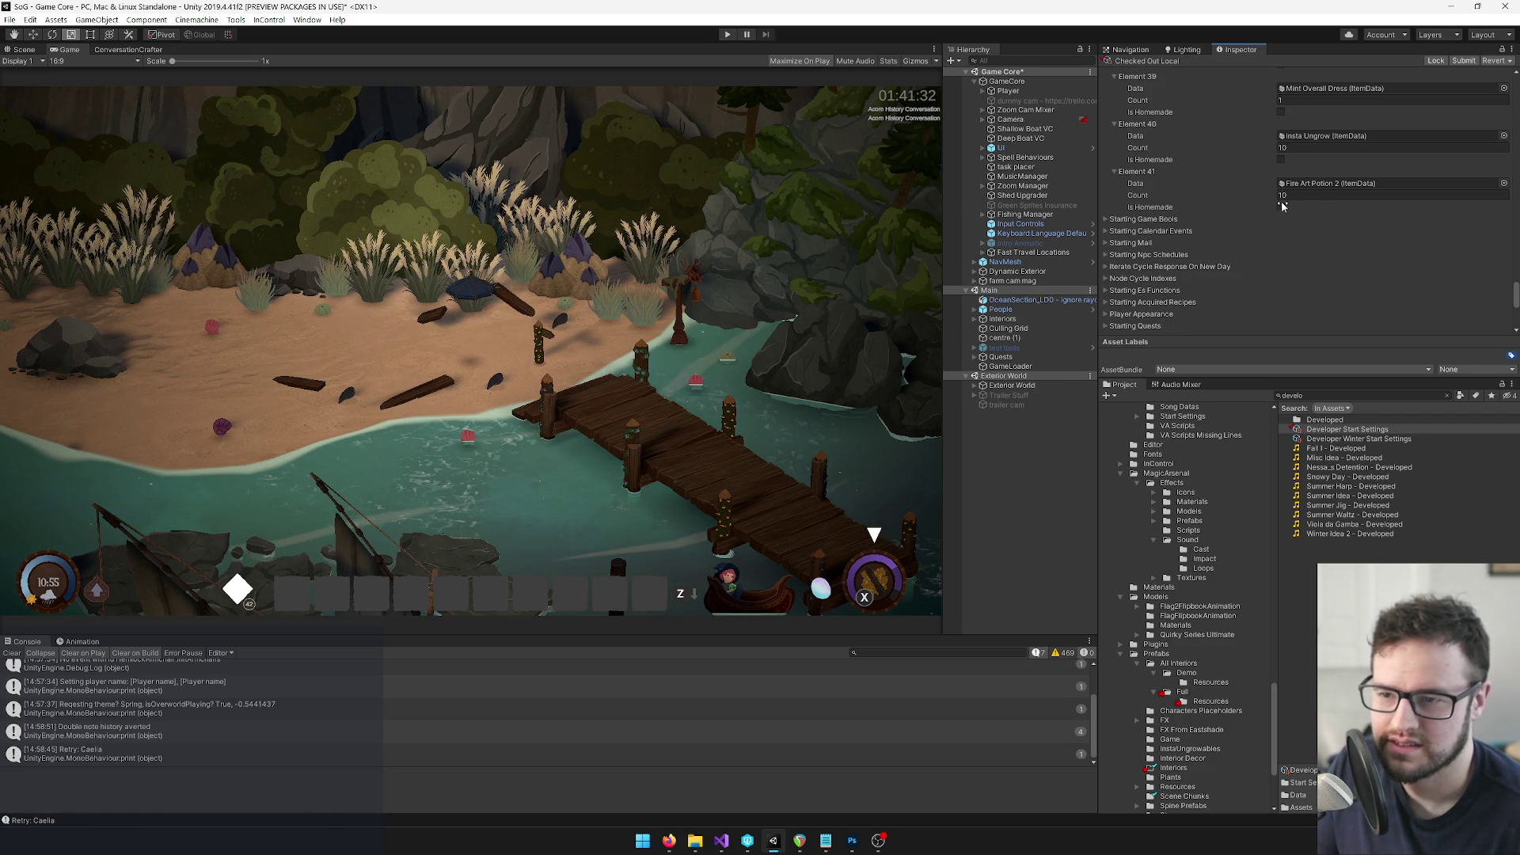
{"action": "left_click", "coordinate": [1504, 184]}
{"action": "type", "text": "conch"}
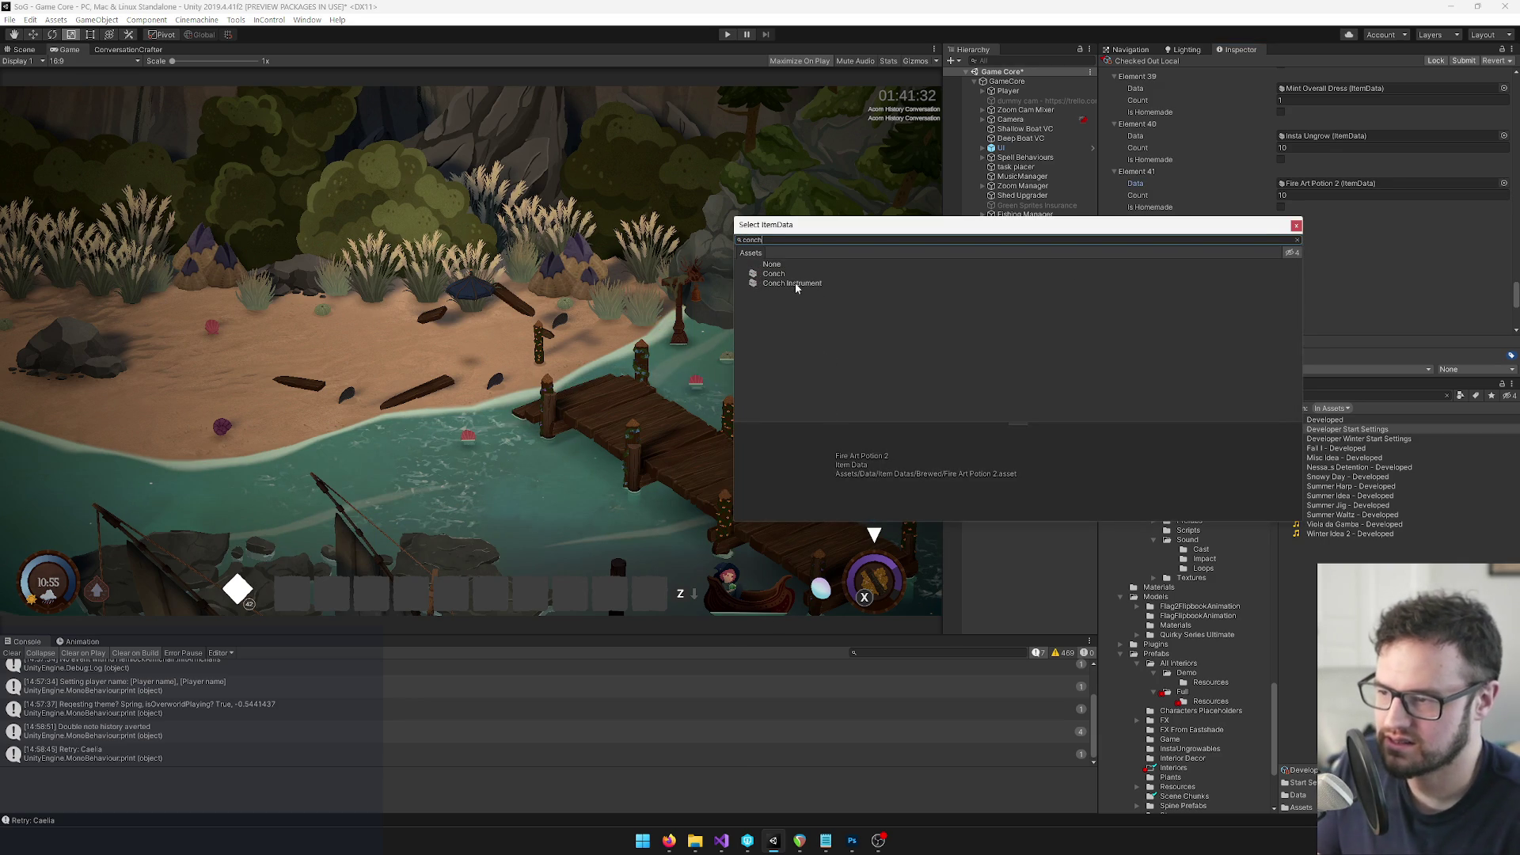
{"action": "double_click", "coordinate": [805, 287]}
Duplicate the Conch Instrument entry and change the new starting item to Lyre
{"action": "right_click", "coordinate": [1130, 171]}
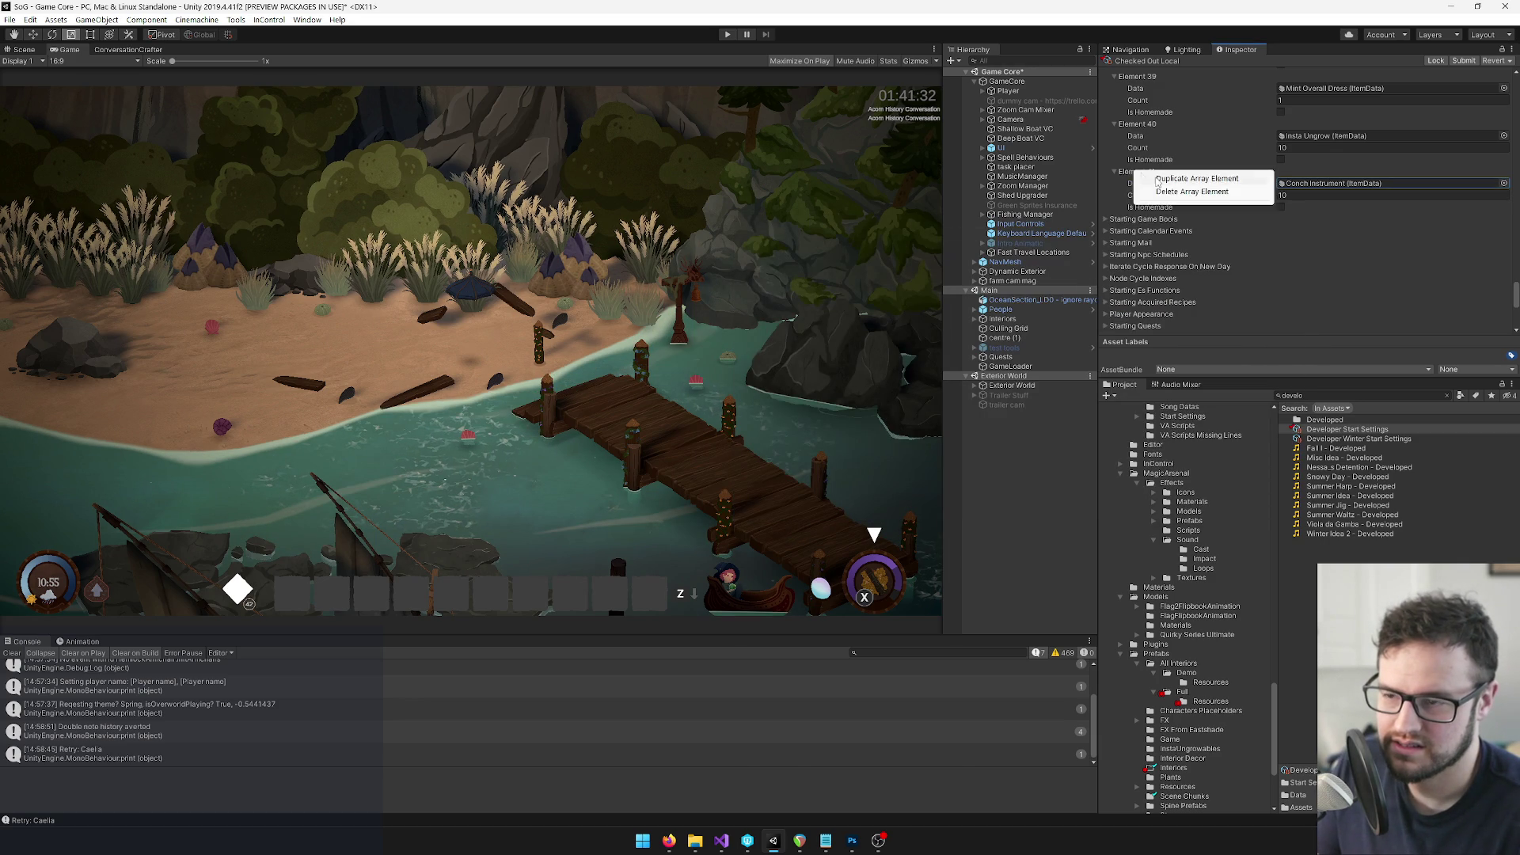
{"action": "left_click", "coordinate": [1160, 180]}
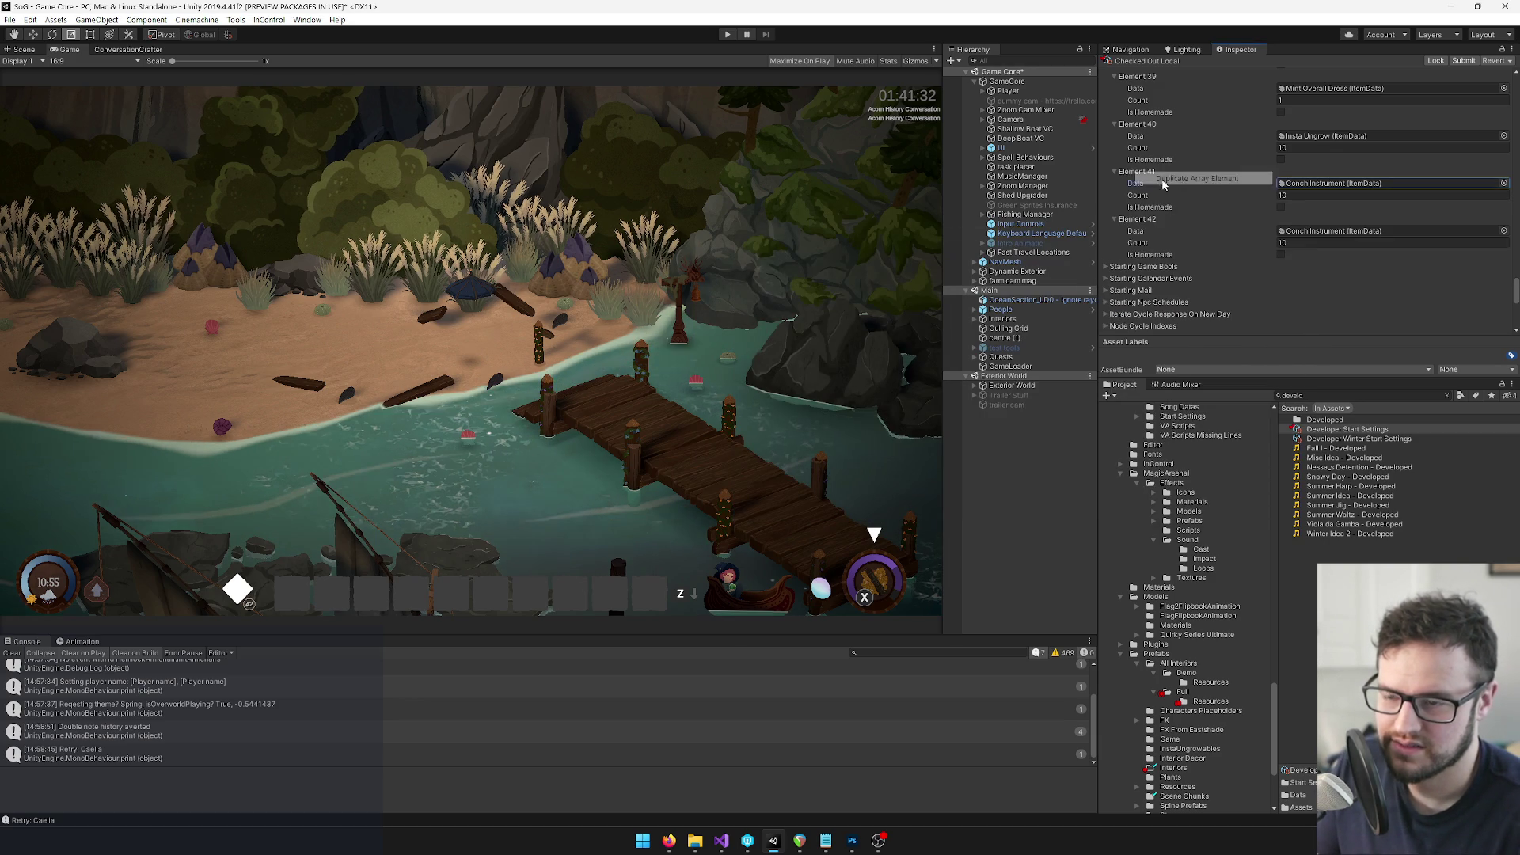
{"action": "left_click", "coordinate": [1505, 231]}
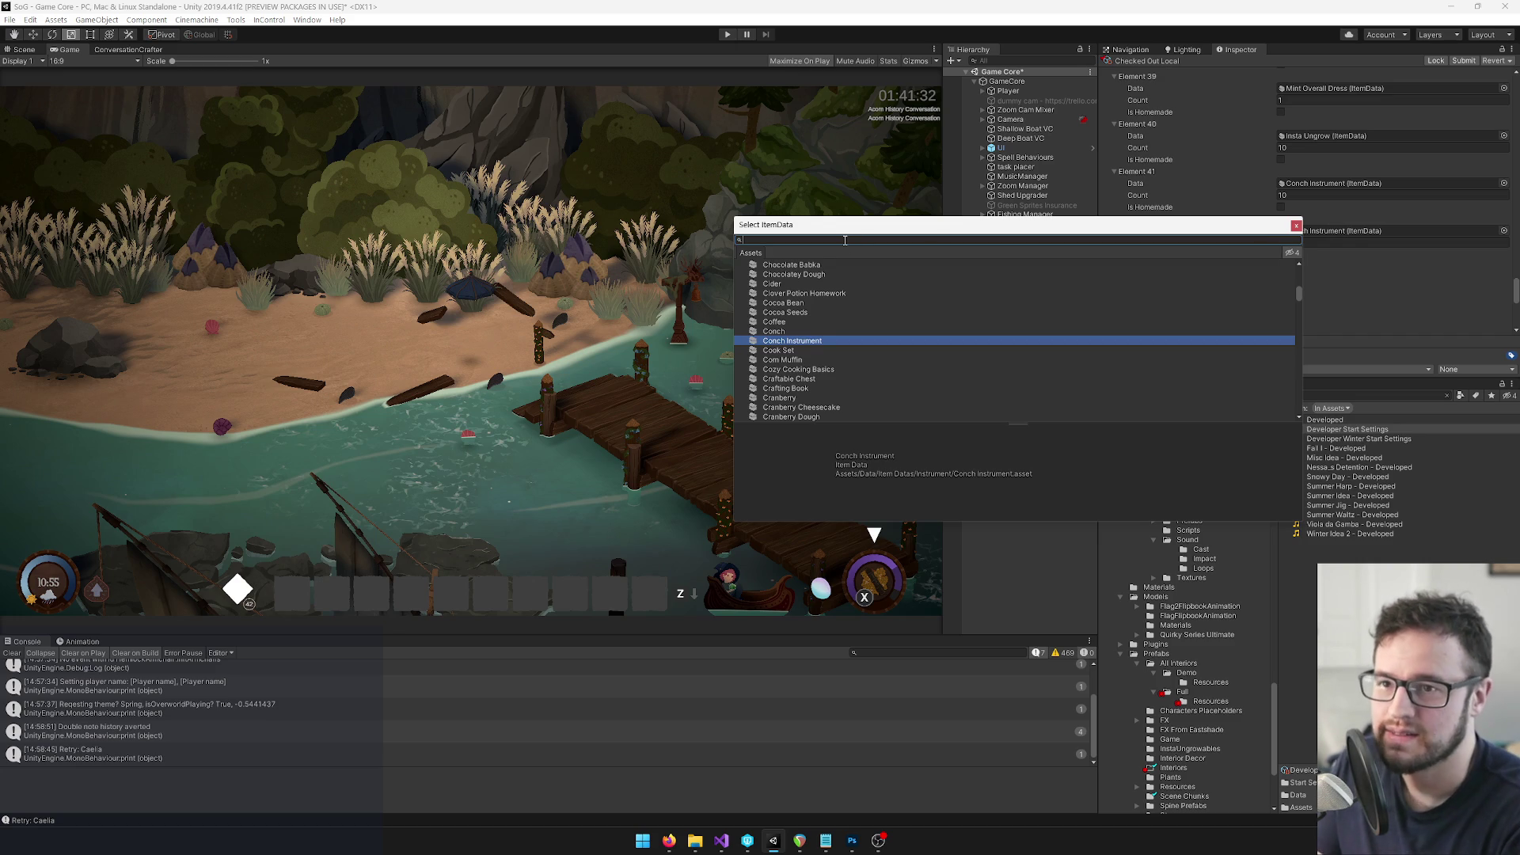
{"action": "type", "text": "harp"}
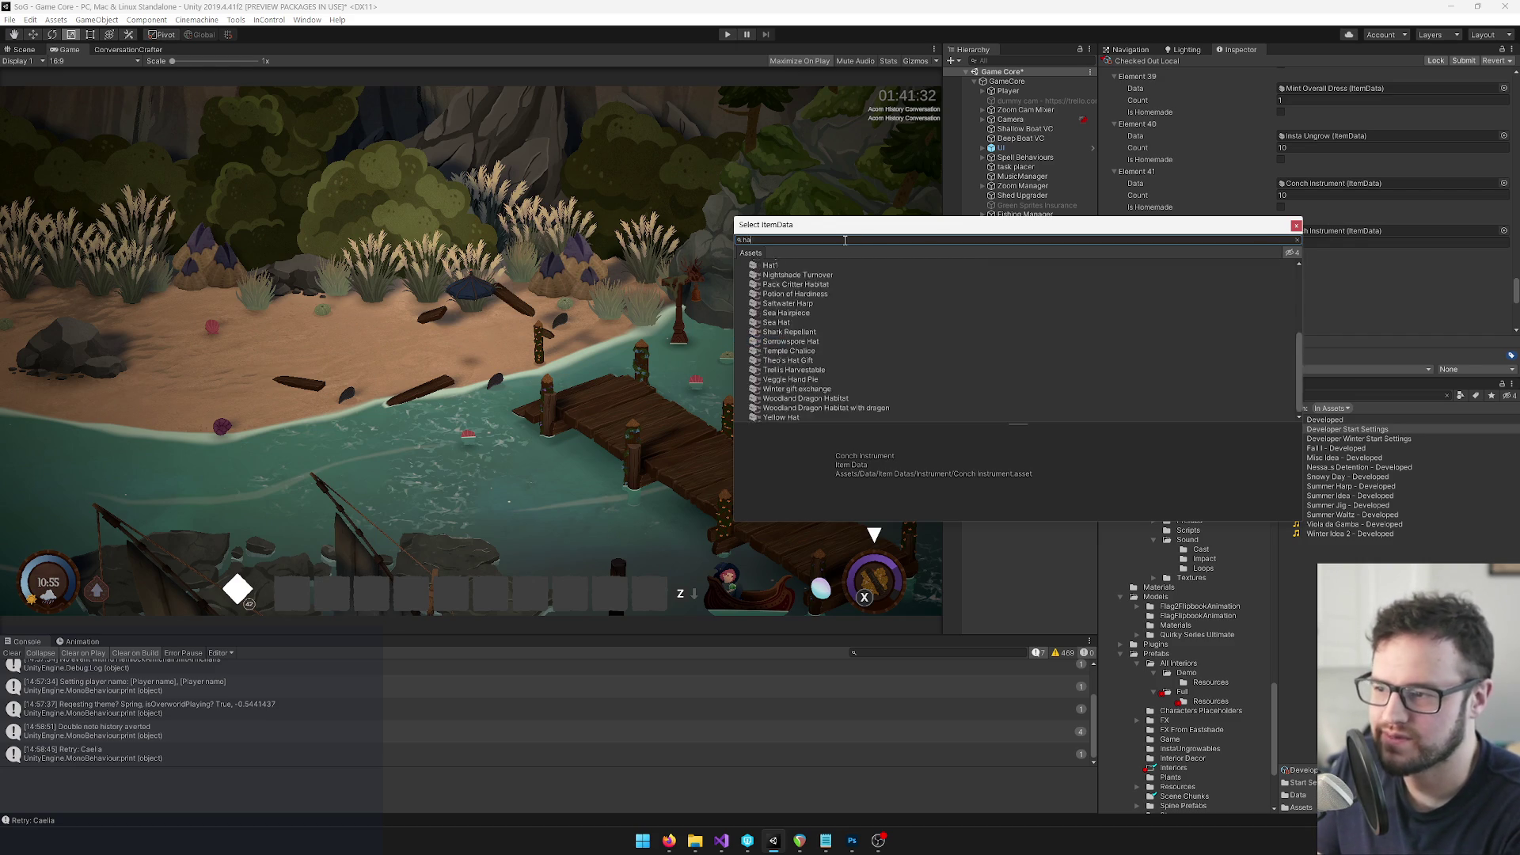
{"action": "key", "text": "BackSpace"}
{"action": "key", "text": "BackSpace"}
{"action": "key", "text": "BackSpace"}
{"action": "type", "text": "llar"}
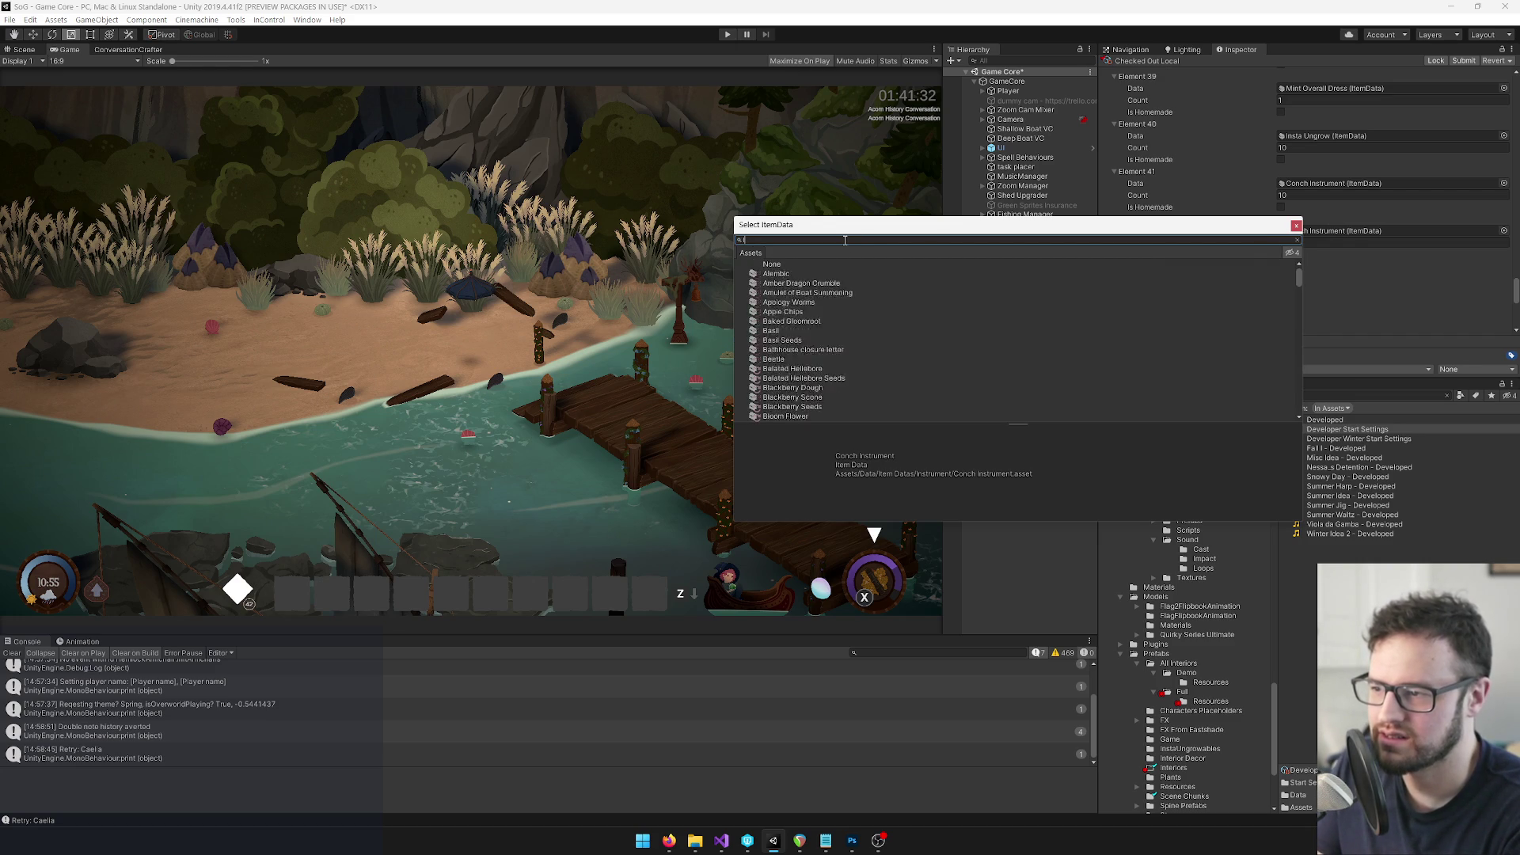
{"action": "key", "text": "BackSpace"}
{"action": "key", "text": "BackSpace"}
{"action": "key", "text": "BackSpace"}
{"action": "type", "text": "ly"}
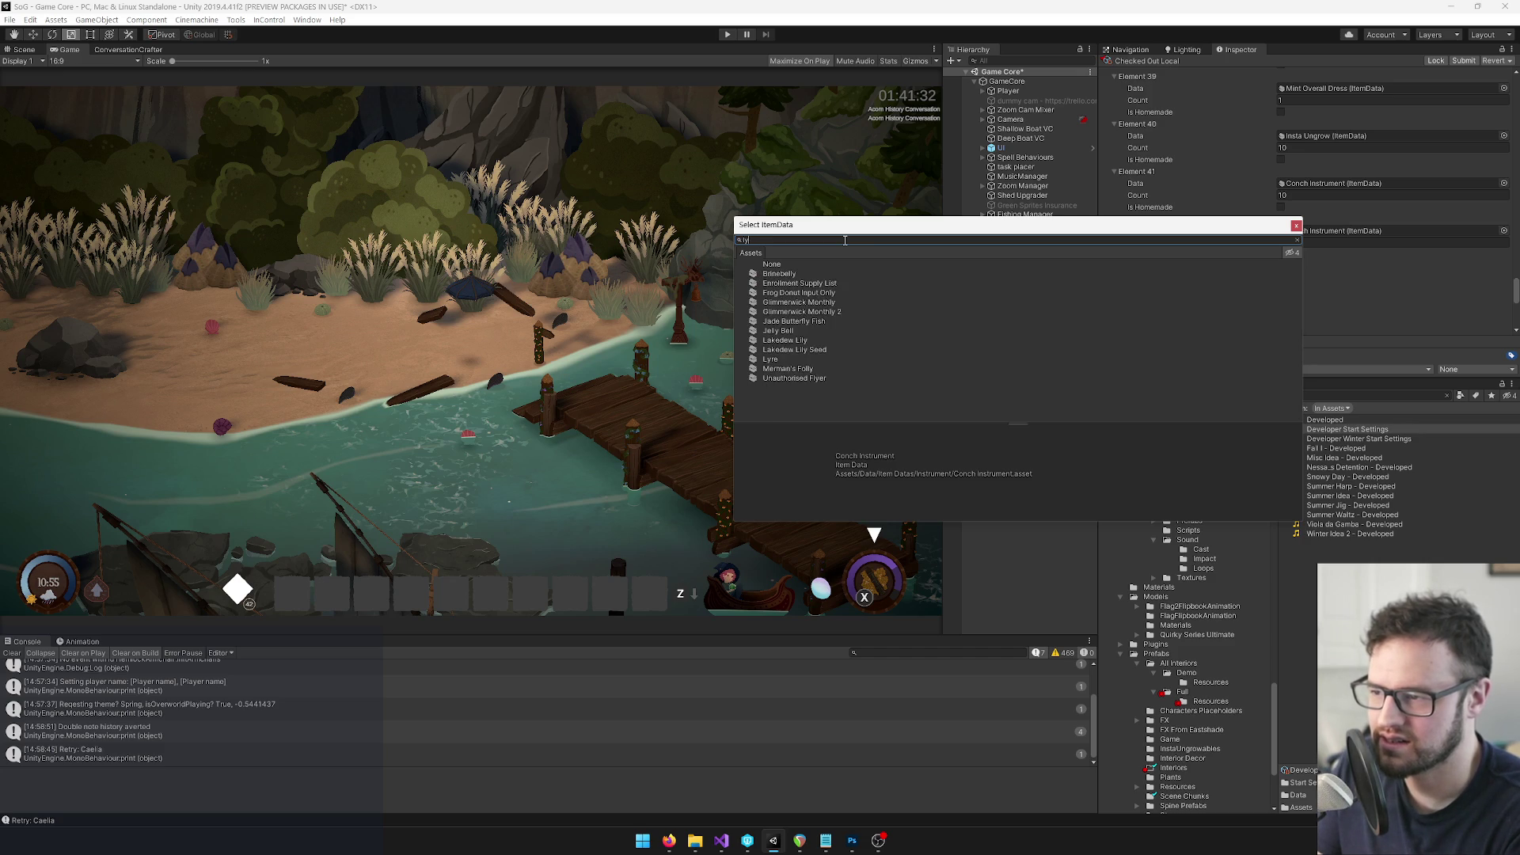
{"action": "double_click", "coordinate": [769, 359]}
Duplicate the Lyre entry and change the new starting item to Gourd Guitar
{"action": "right_click", "coordinate": [1155, 223]}
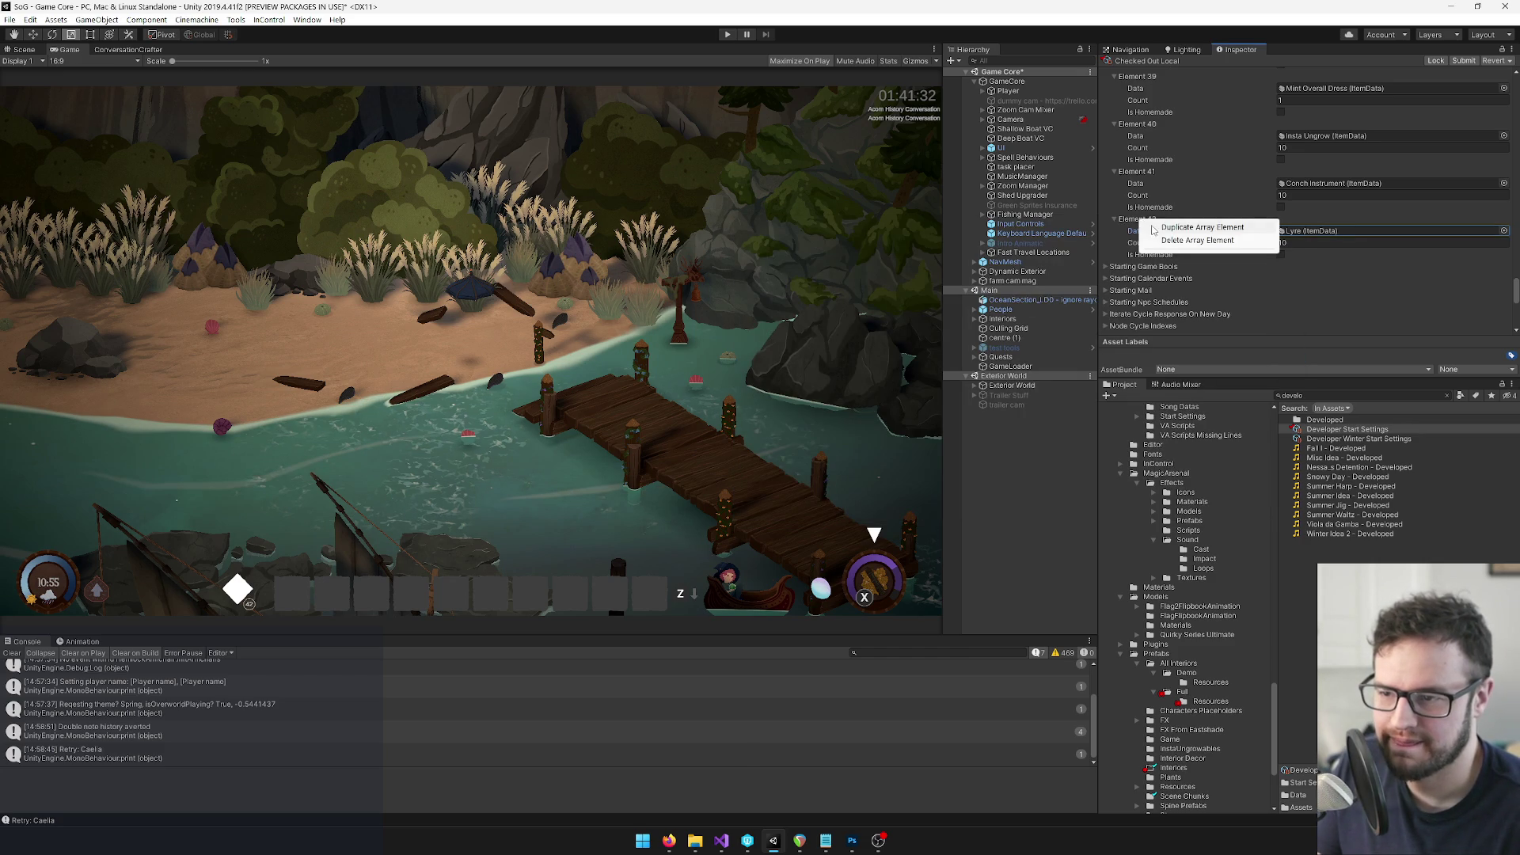
{"action": "left_click", "coordinate": [1157, 228]}
{"action": "left_click", "coordinate": [1504, 278]}
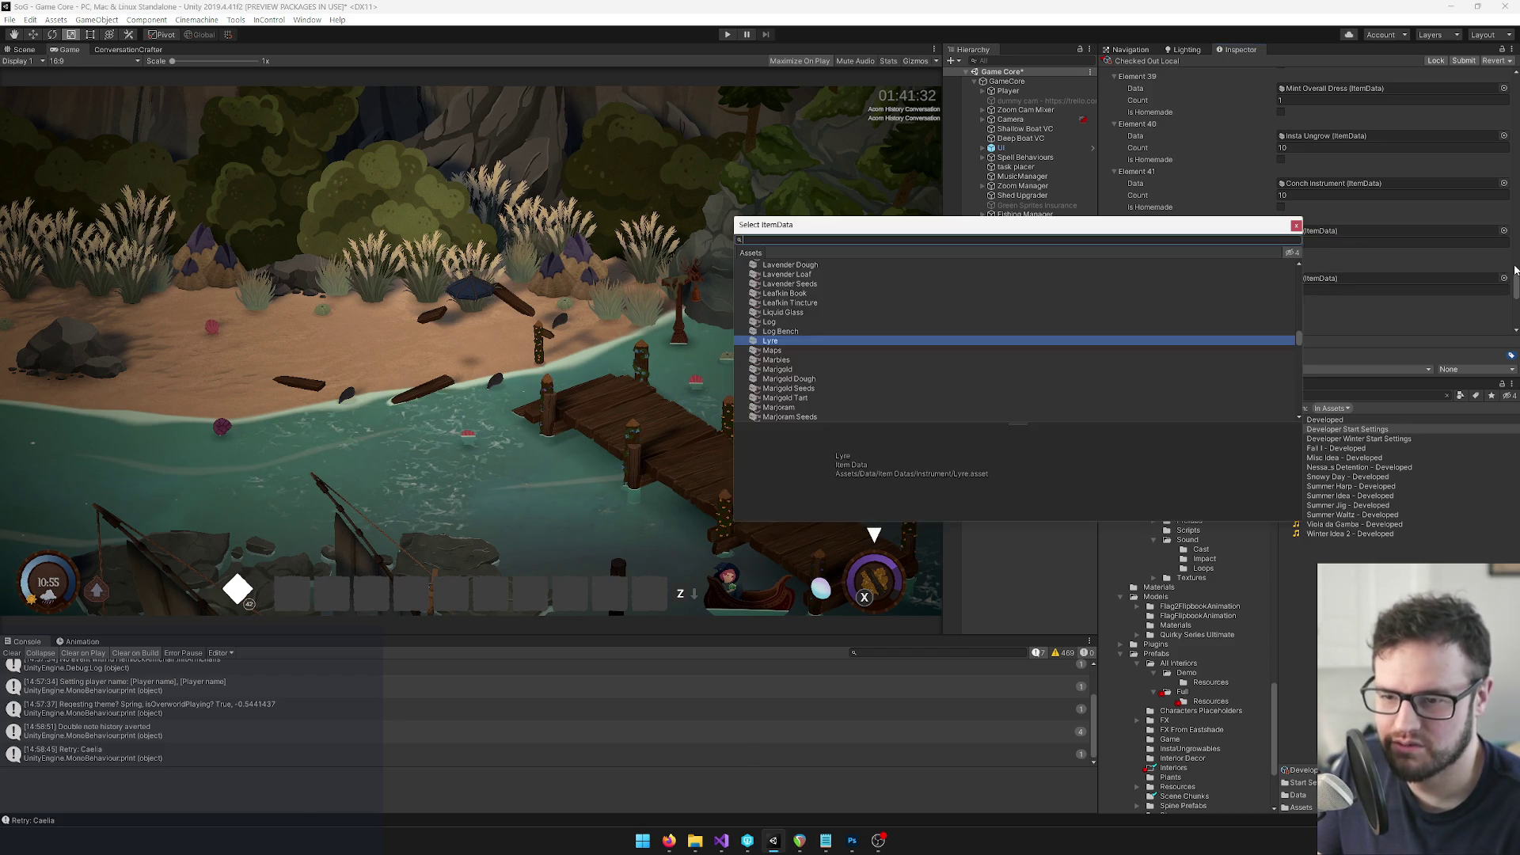
{"action": "type", "text": "lute"}
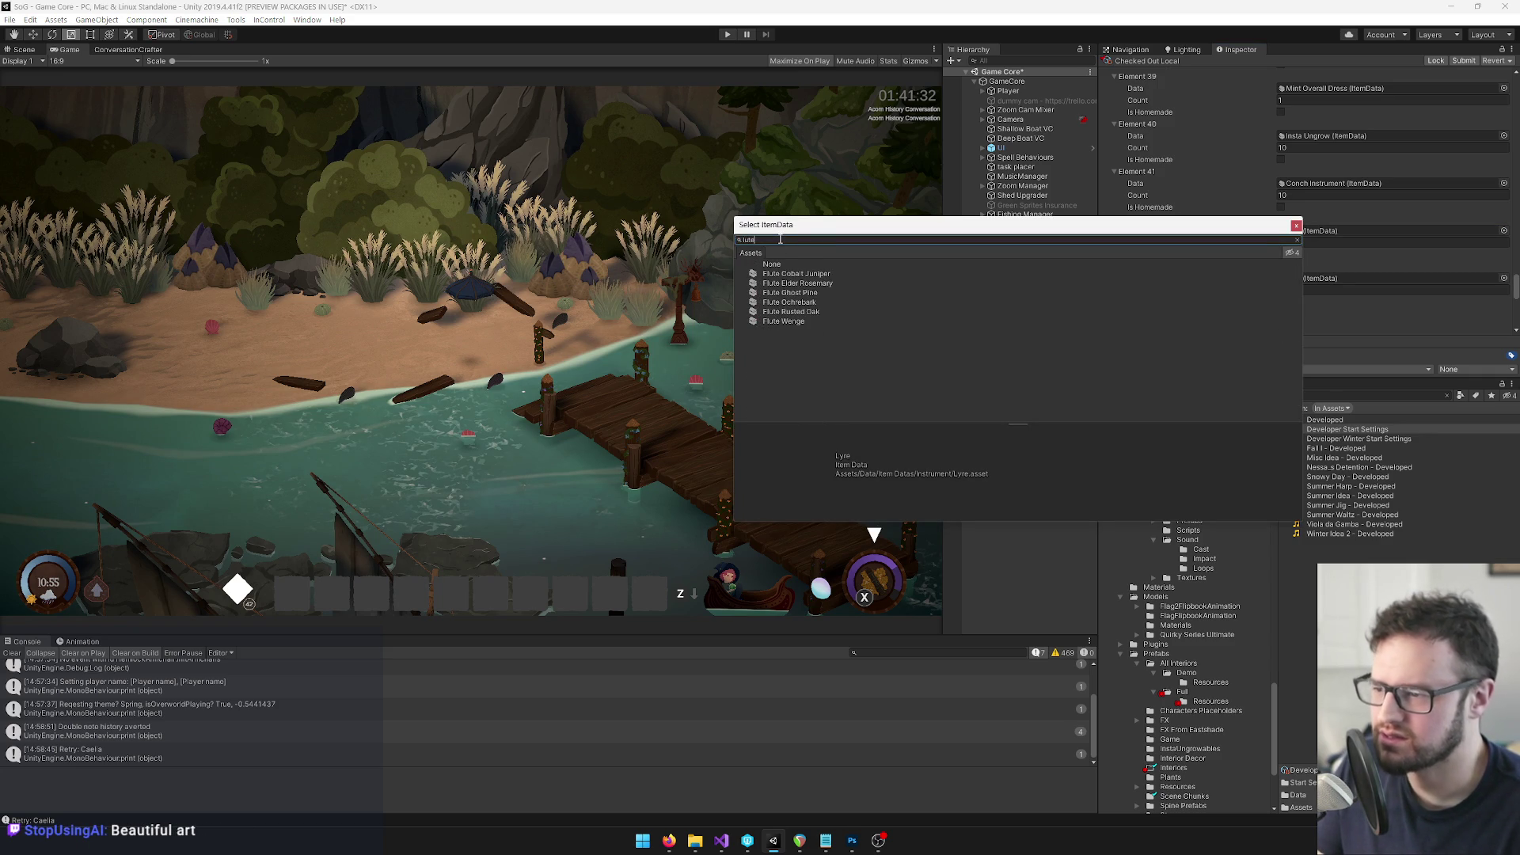
{"action": "left_click_drag", "start_coordinate": [780, 239], "coordinate": [736, 242]}
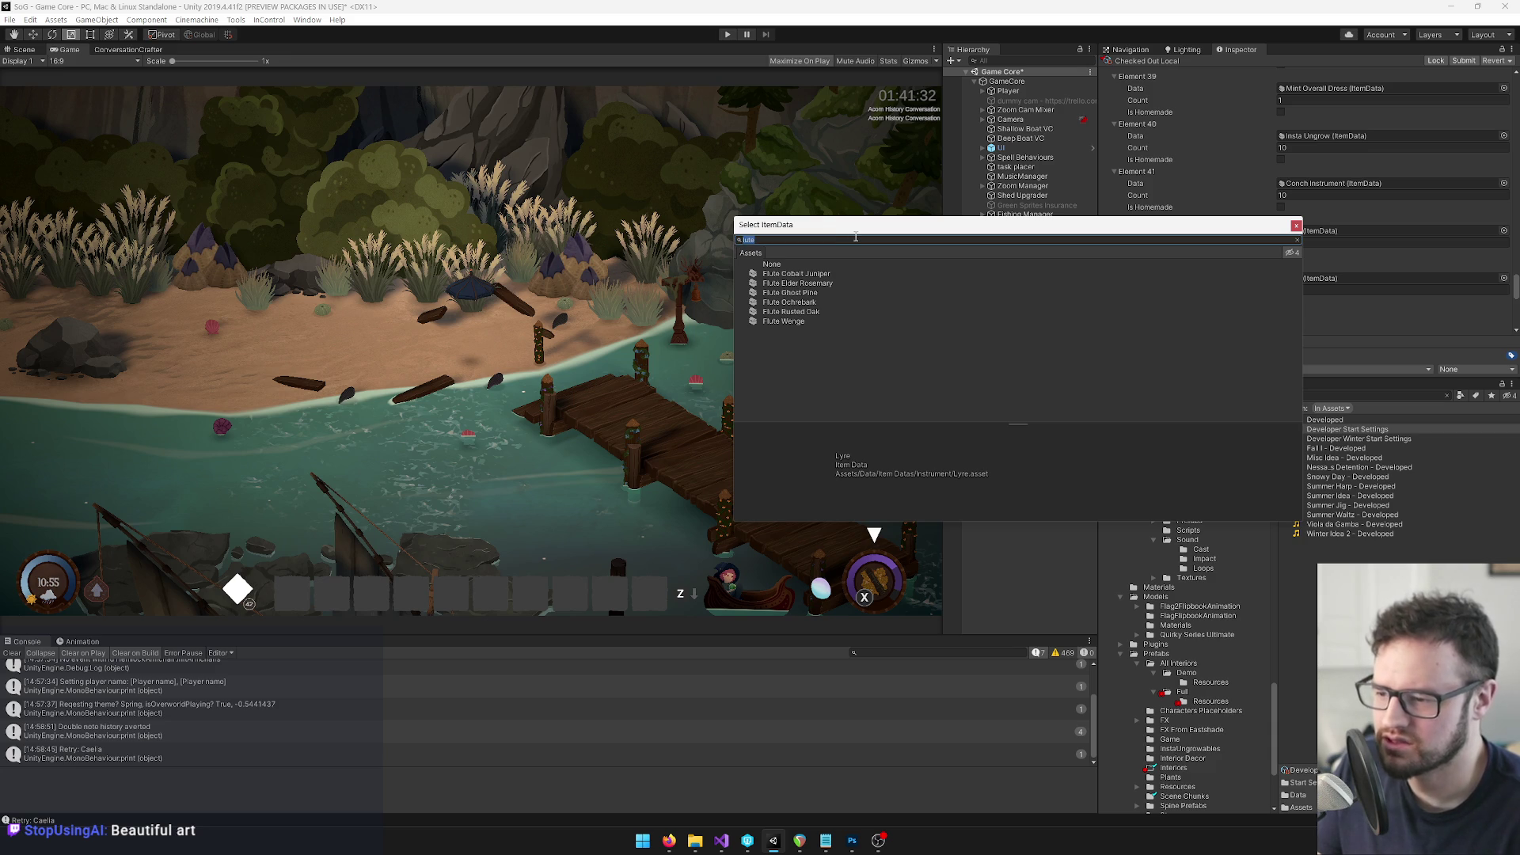
{"action": "type", "text": "oud"}
{"action": "key", "text": "BackSpace"}
{"action": "key", "text": "BackSpace"}
{"action": "key", "text": "BackSpace"}
{"action": "type", "text": "gui"}
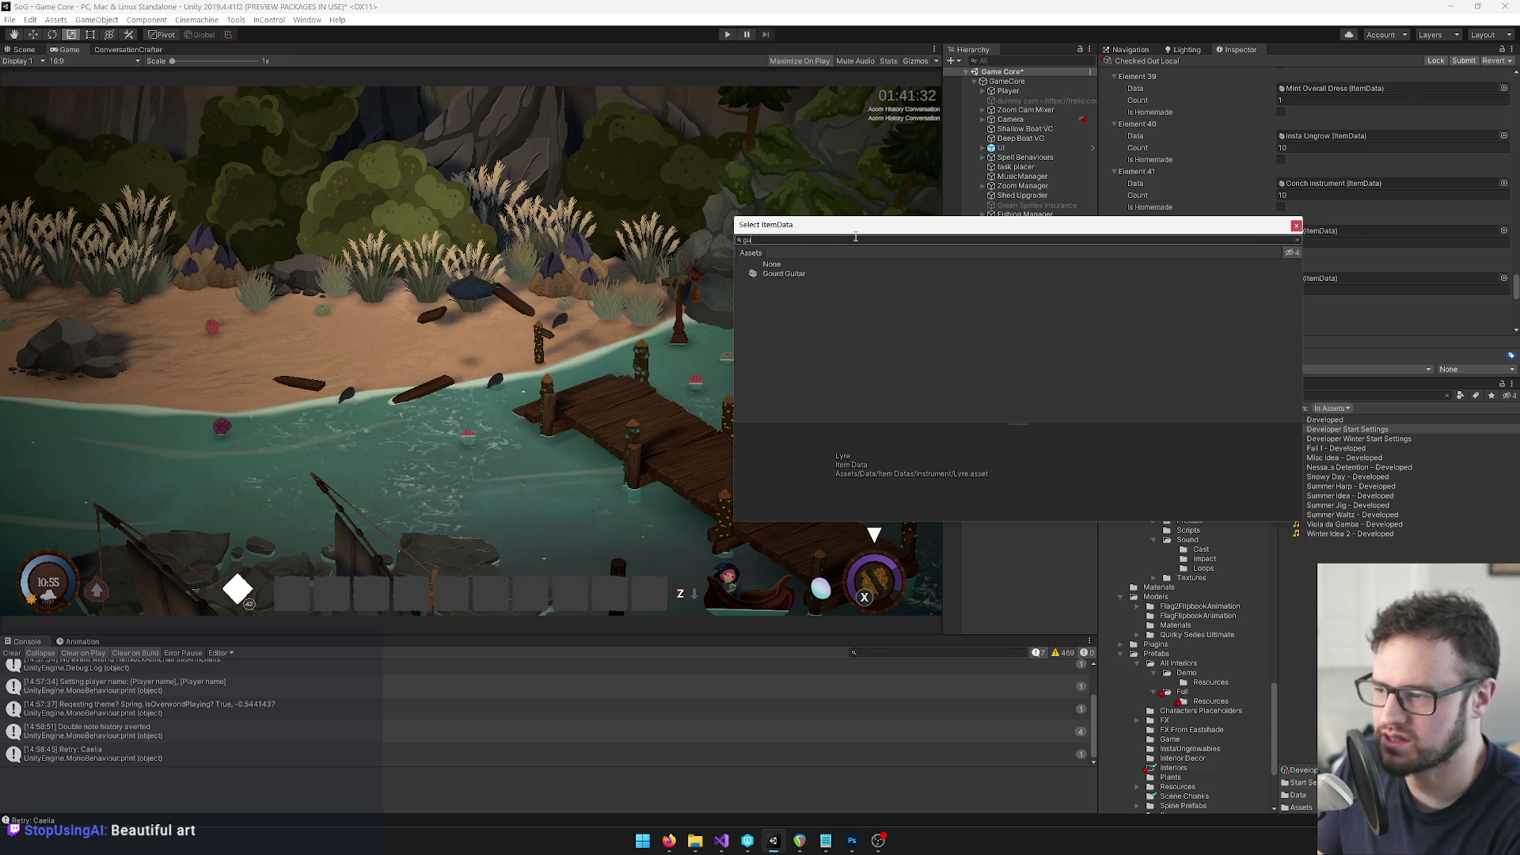
{"action": "double_click", "coordinate": [785, 274]}
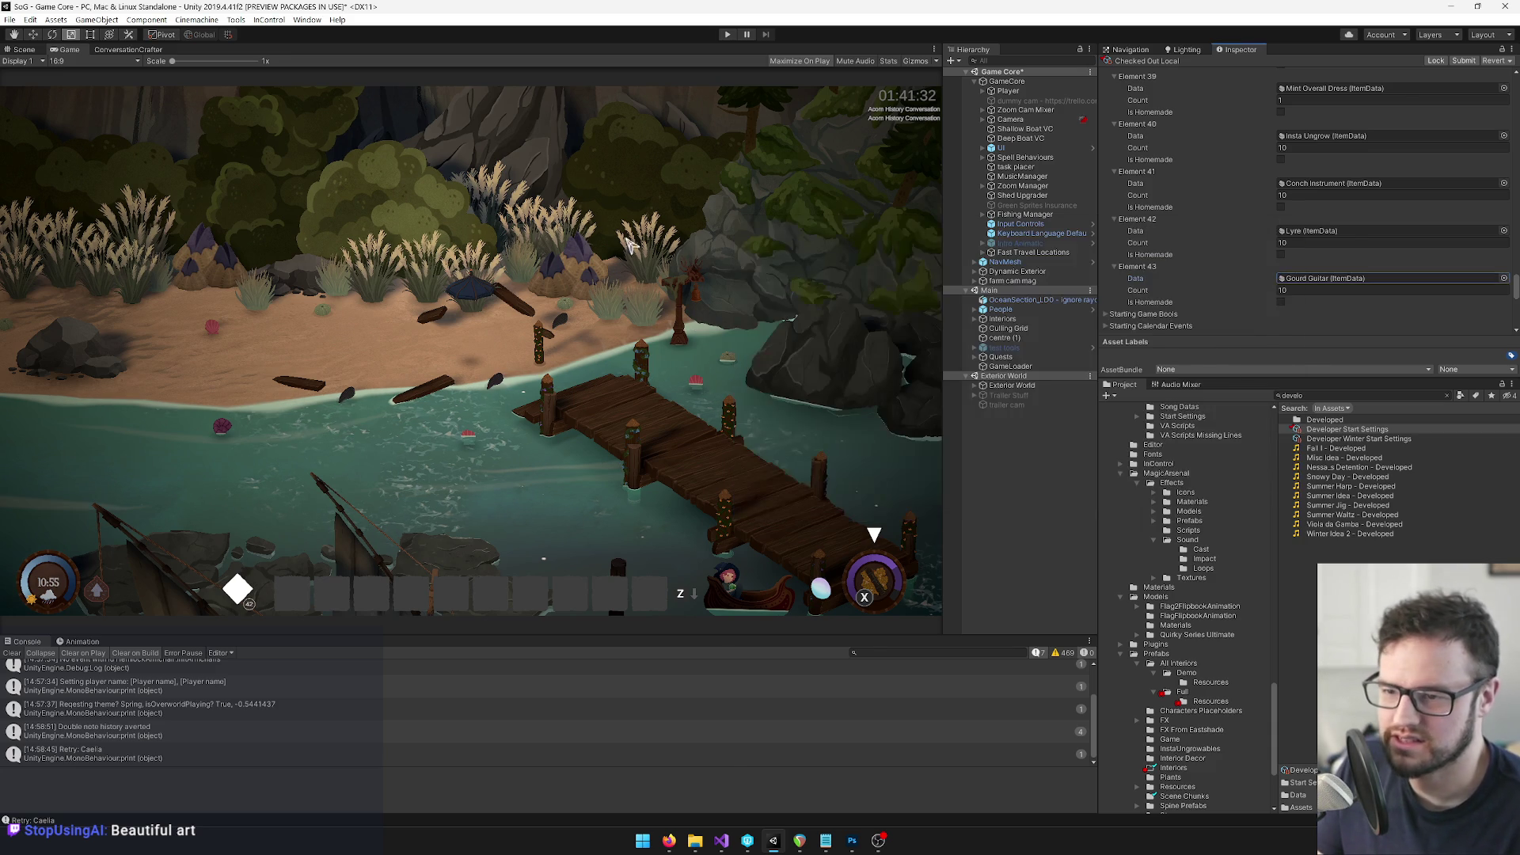
Enter Play mode and equip the conch shell from the inventory's instrument slot
{"action": "left_click", "coordinate": [728, 35]}
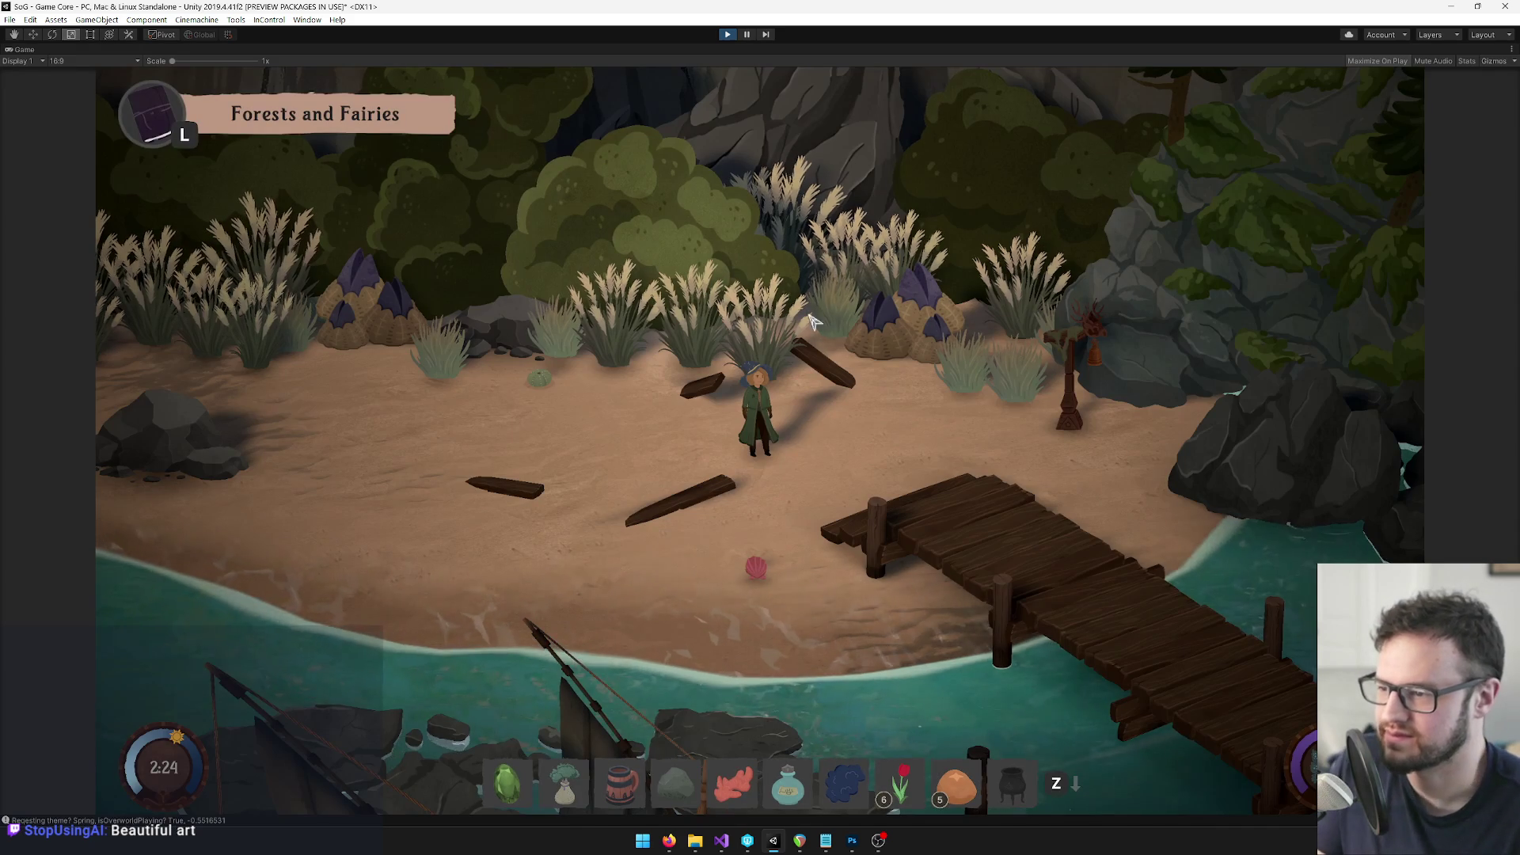
{"action": "left_click", "coordinate": [747, 551]}
{"action": "key", "text": "Tab"}
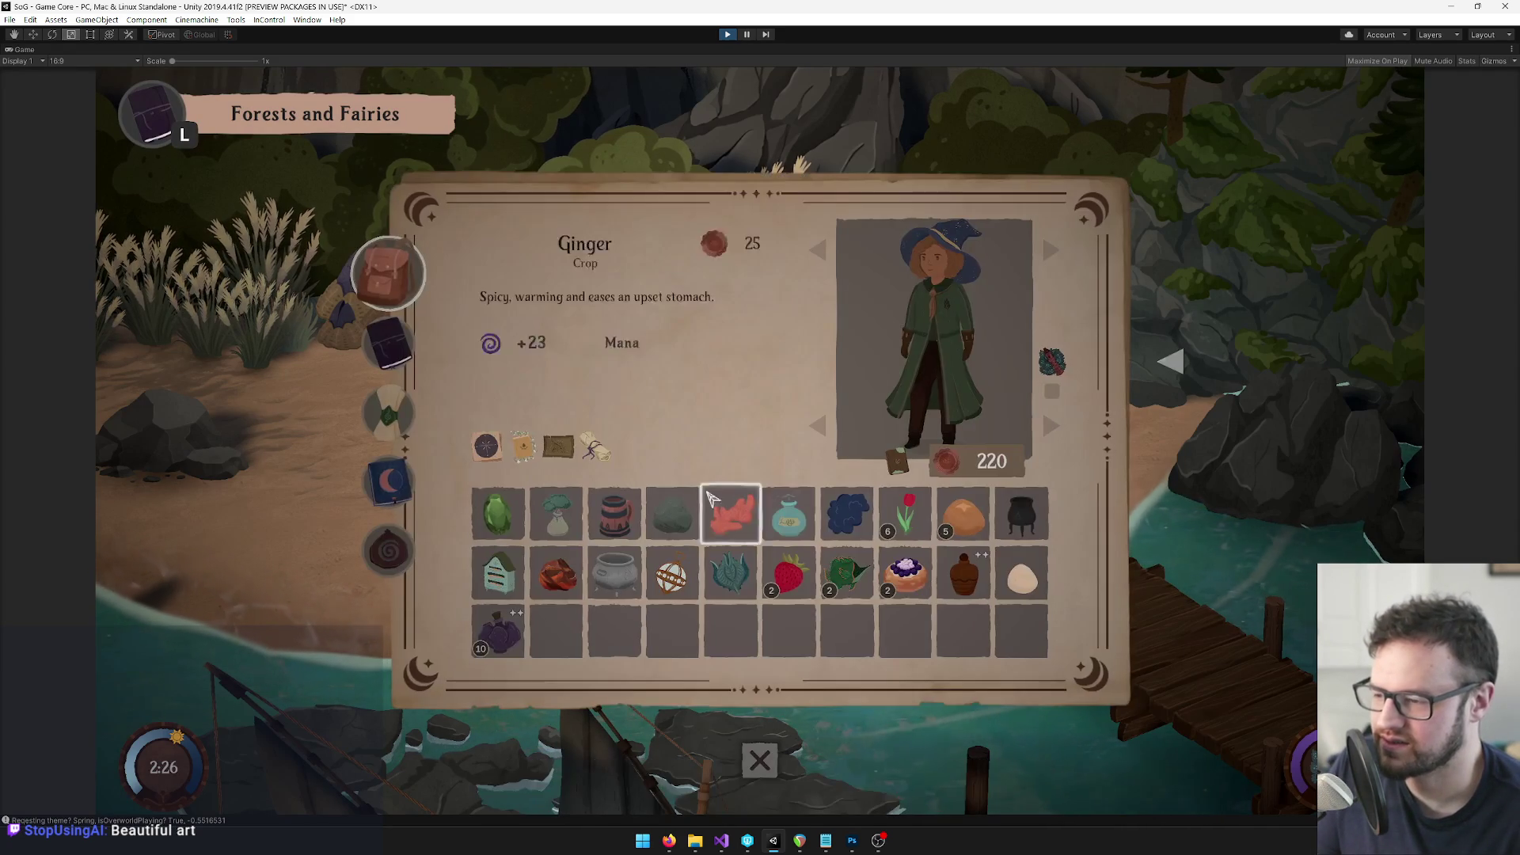
{"action": "left_click", "coordinate": [1056, 373]}
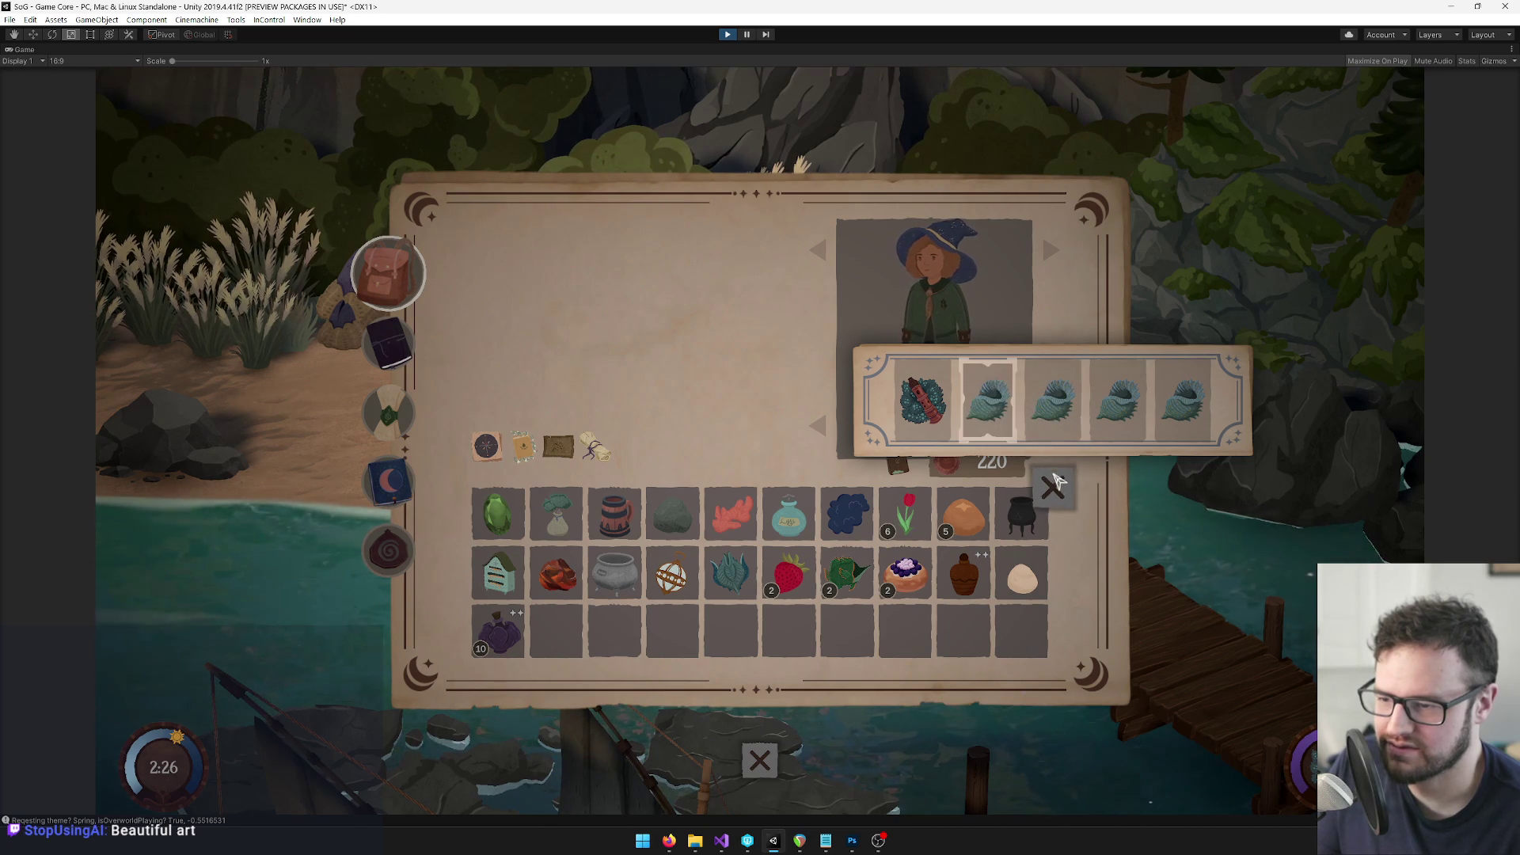
{"action": "left_click", "coordinate": [1008, 412]}
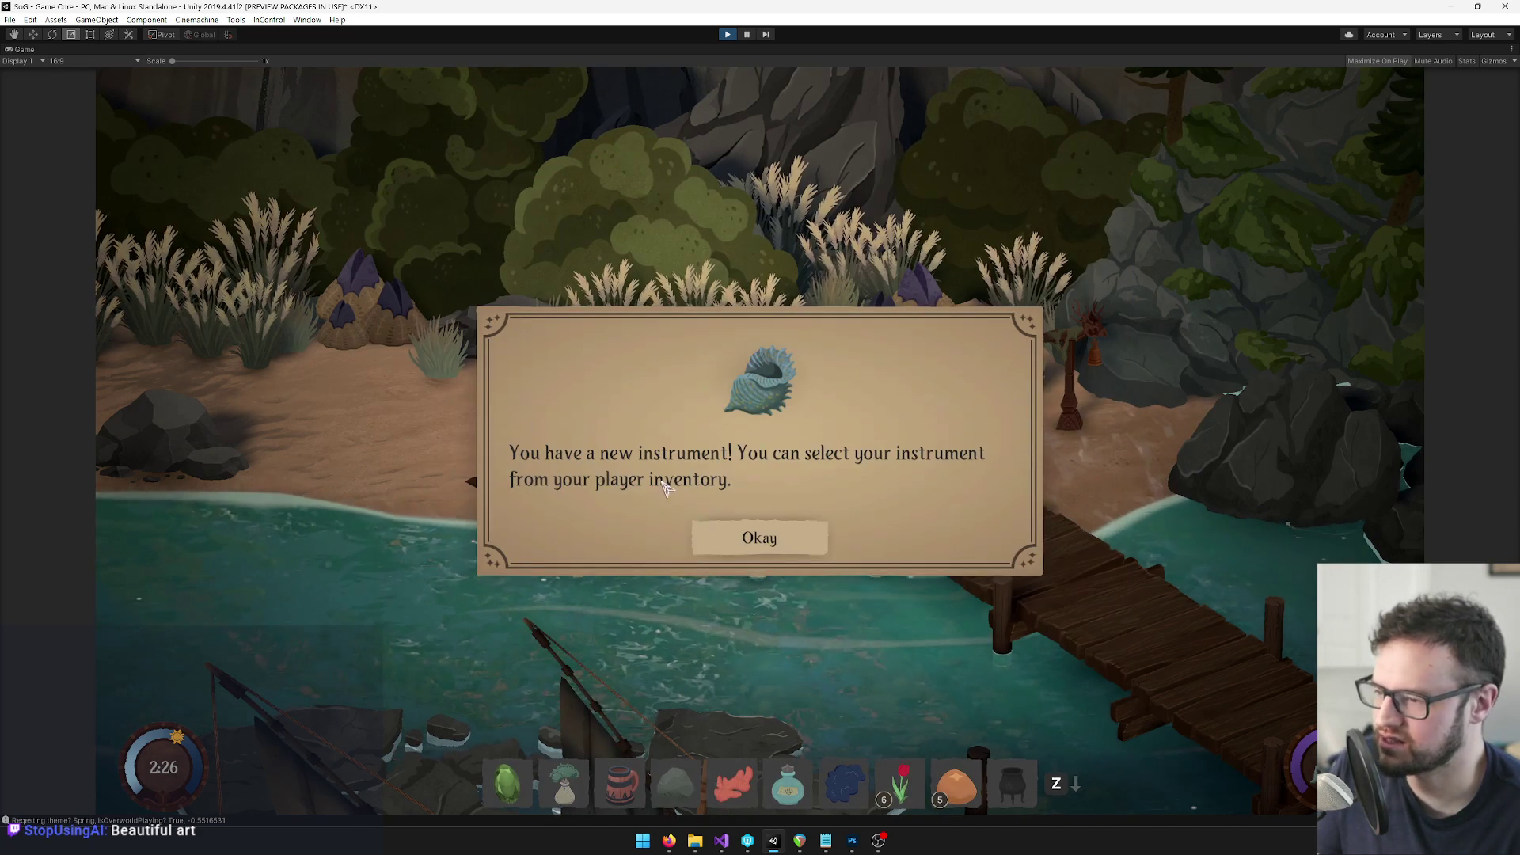
{"action": "left_click", "coordinate": [760, 537]}
{"action": "key", "text": "i"}
{"action": "key", "text": "i"}
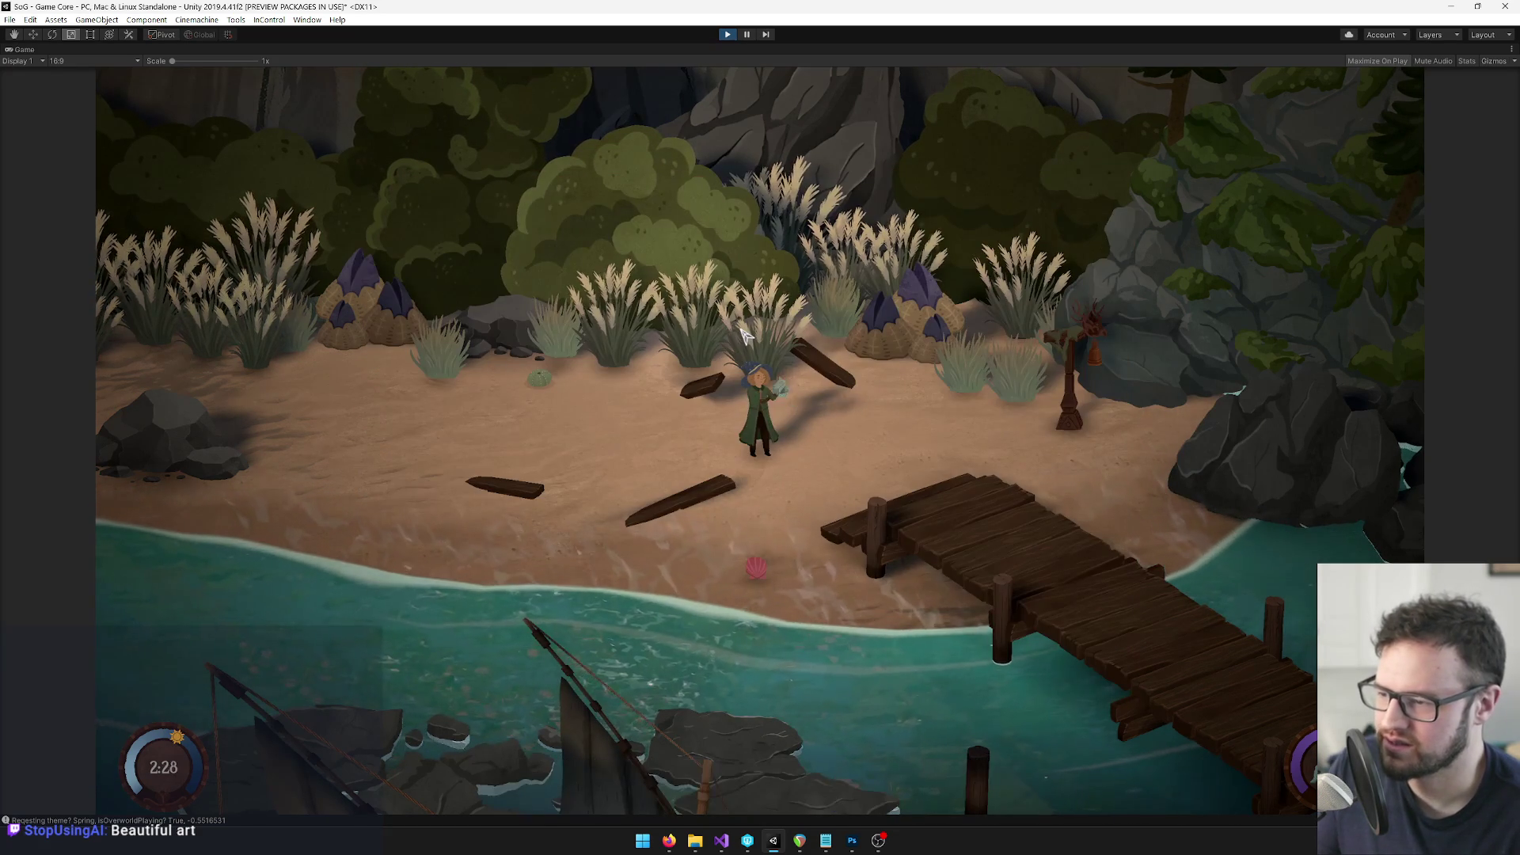
{"action": "key", "text": "i"}
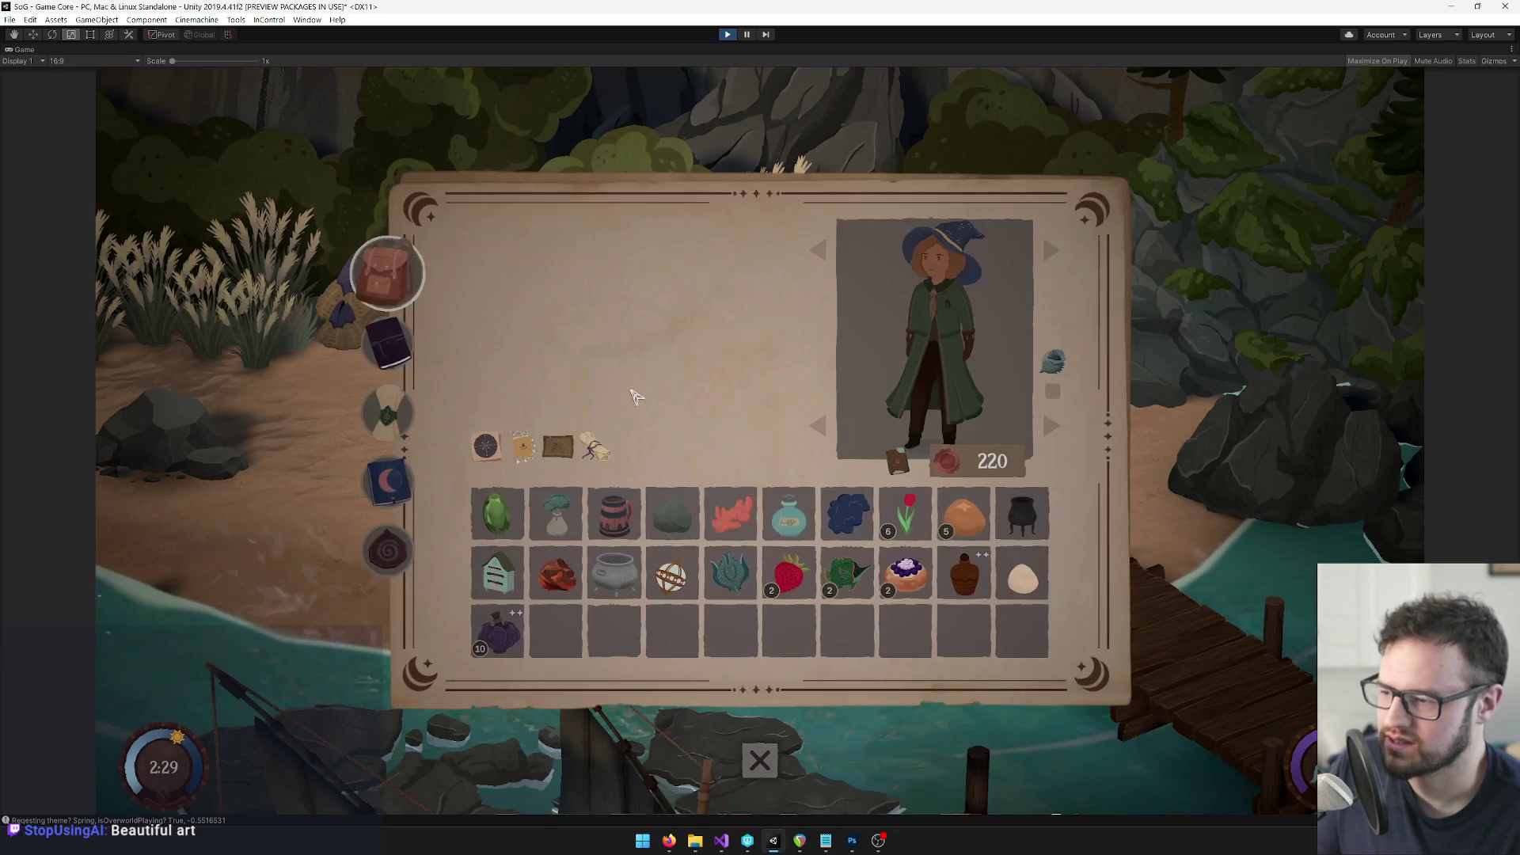
Open the journal's songs list, select Band Practice and enter its practice mode
{"action": "left_click", "coordinate": [384, 445]}
{"action": "left_click", "coordinate": [390, 416]}
{"action": "scroll", "coordinate": [553, 451], "scroll_direction": "down", "scroll_amount": 6}
{"action": "left_click", "coordinate": [535, 620]}
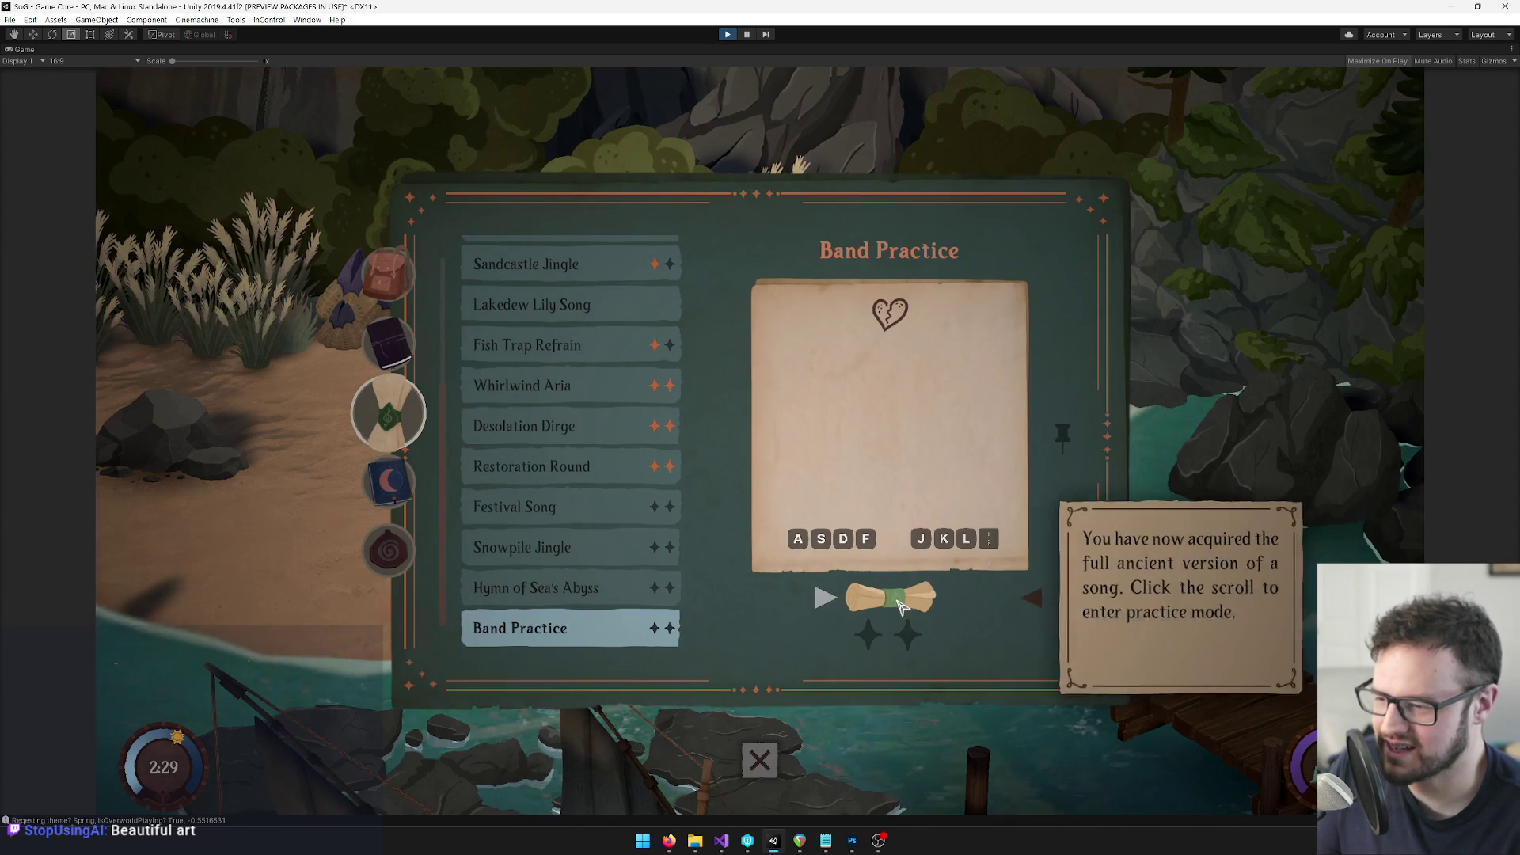
{"action": "left_click", "coordinate": [890, 595]}
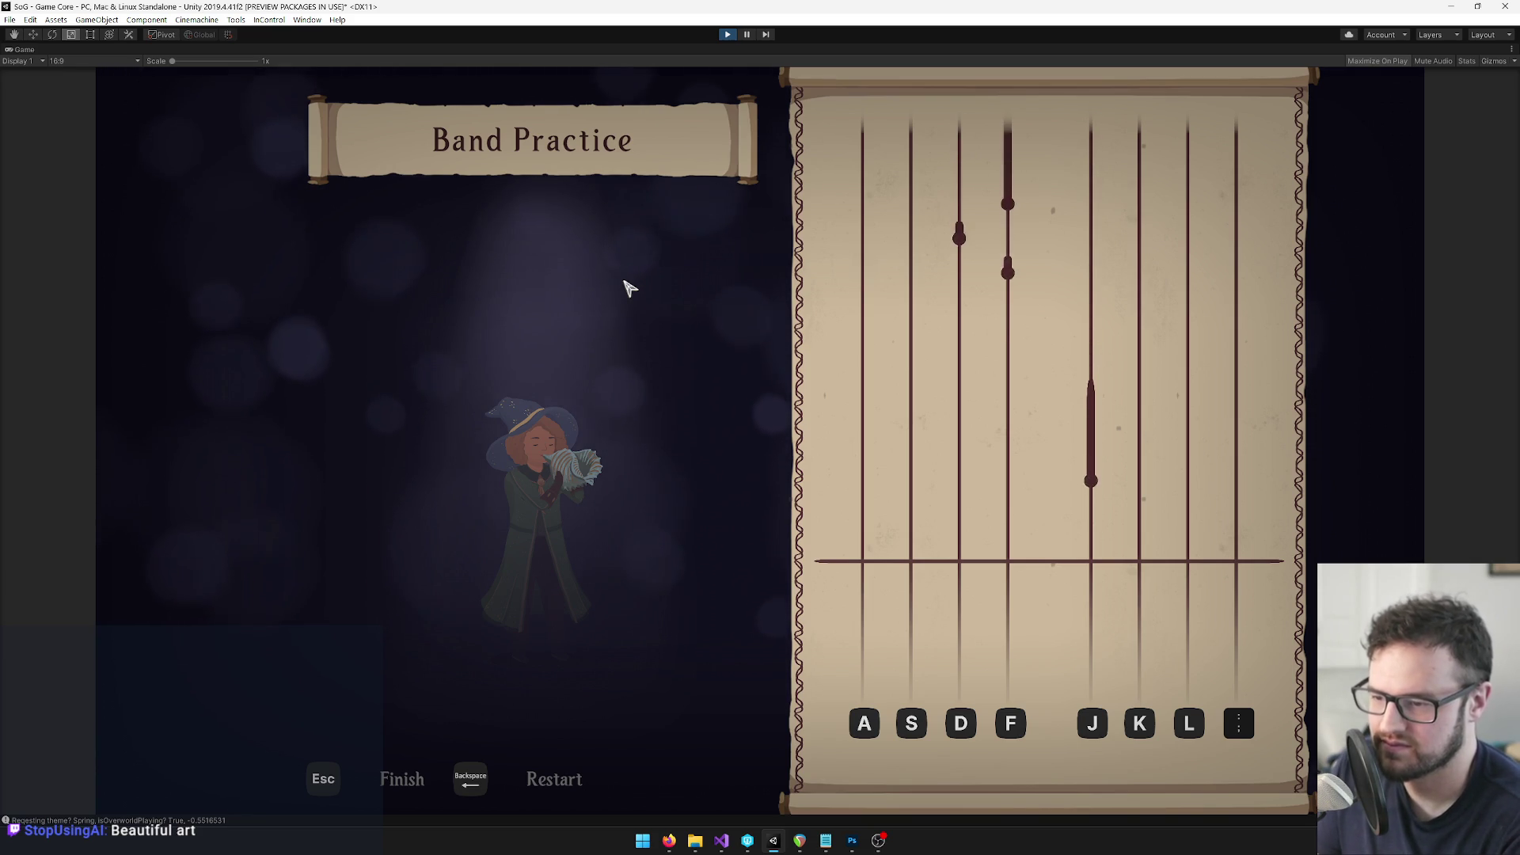
Play Band Practice on the conch, hitting and holding notes with A, S, D, F, J, K, L
{"action": "key", "text": "j"}
{"action": "key", "text": "f"}
{"action": "key", "text": "d"}
{"action": "key", "text": "f"}
{"action": "key", "text": "d"}
{"action": "key", "text": "s"}
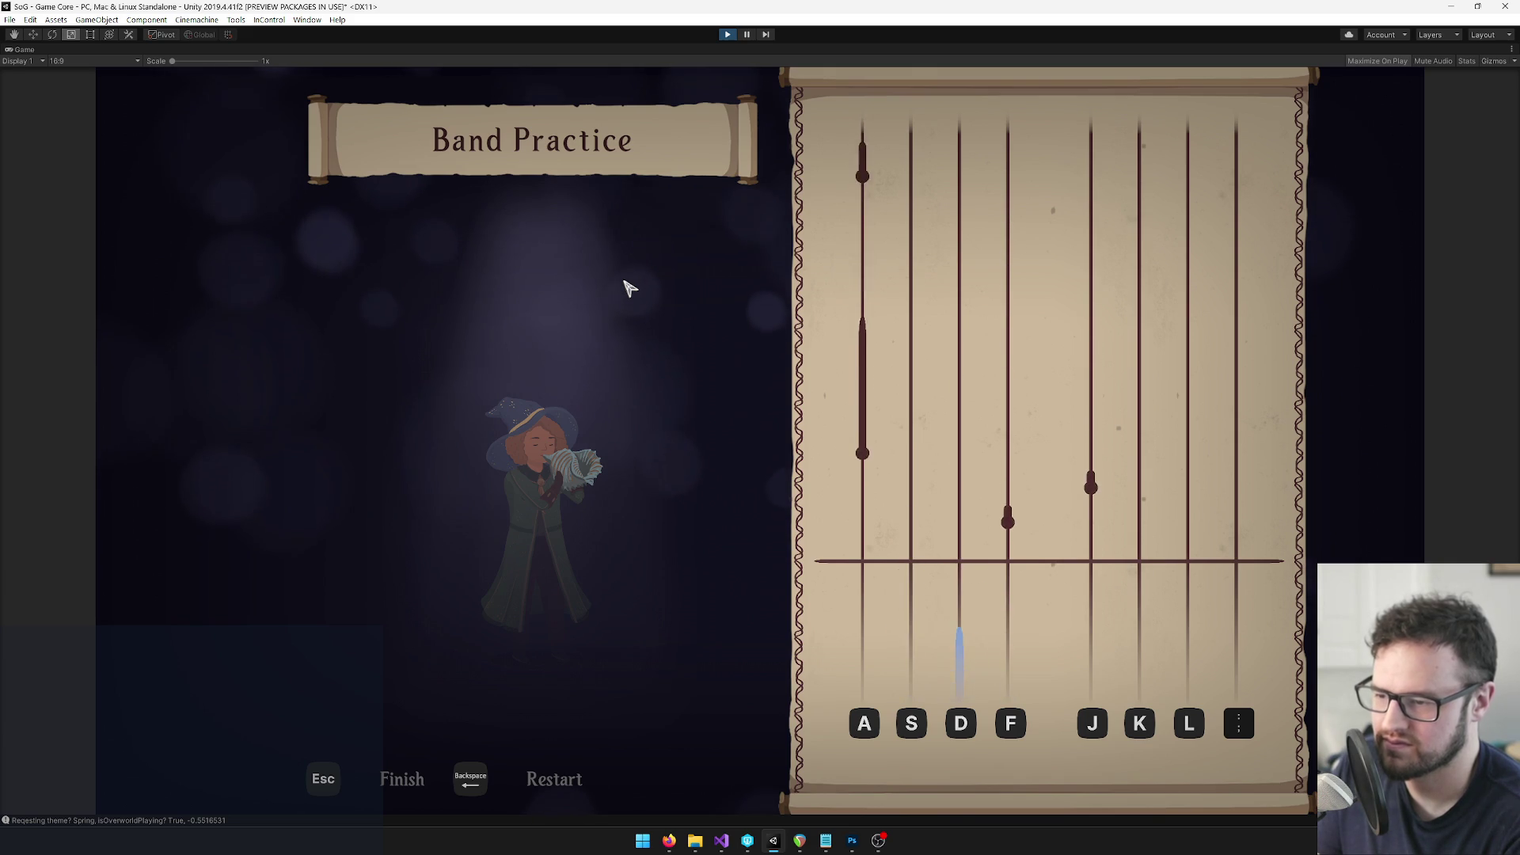
{"action": "key", "text": "f"}
{"action": "key", "text": "j"}
{"action": "key", "text": "a"}
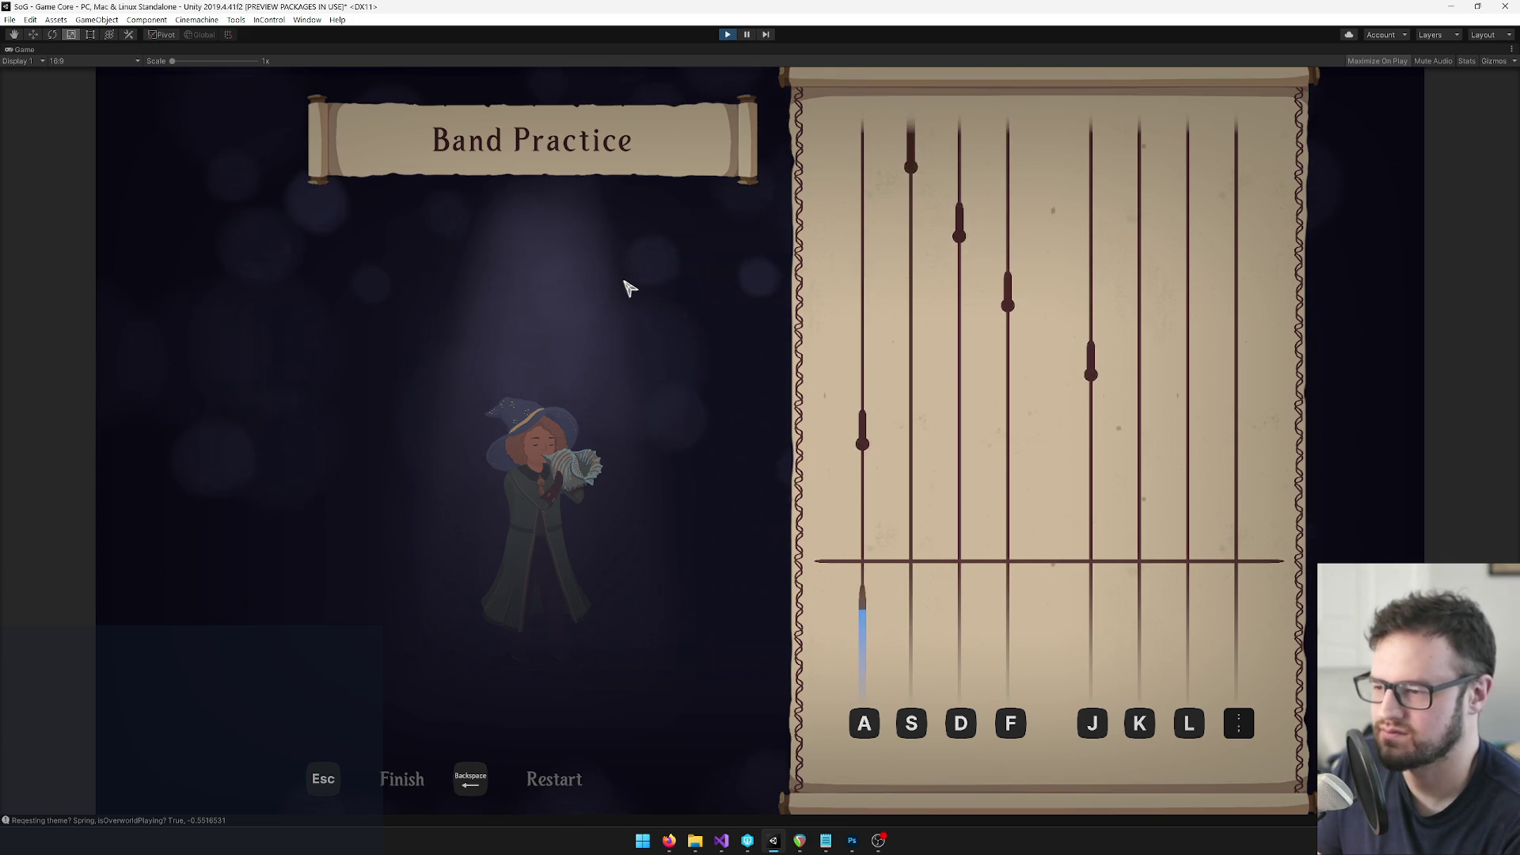
{"action": "key", "text": "a"}
{"action": "key", "text": "j"}
{"action": "key", "text": "f"}
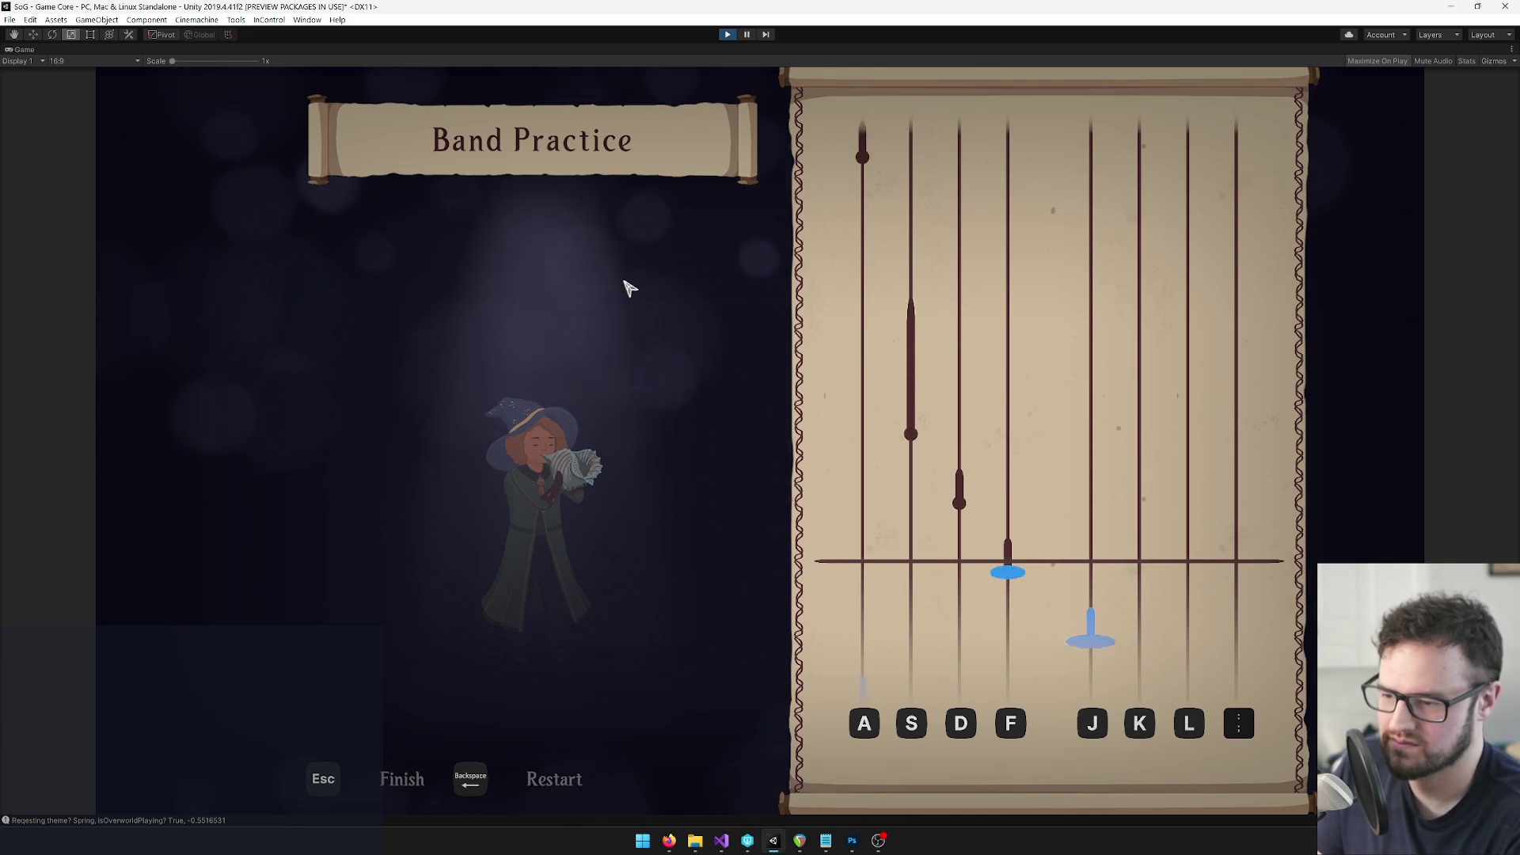
{"action": "key", "text": "d"}
{"action": "key", "text": "s"}
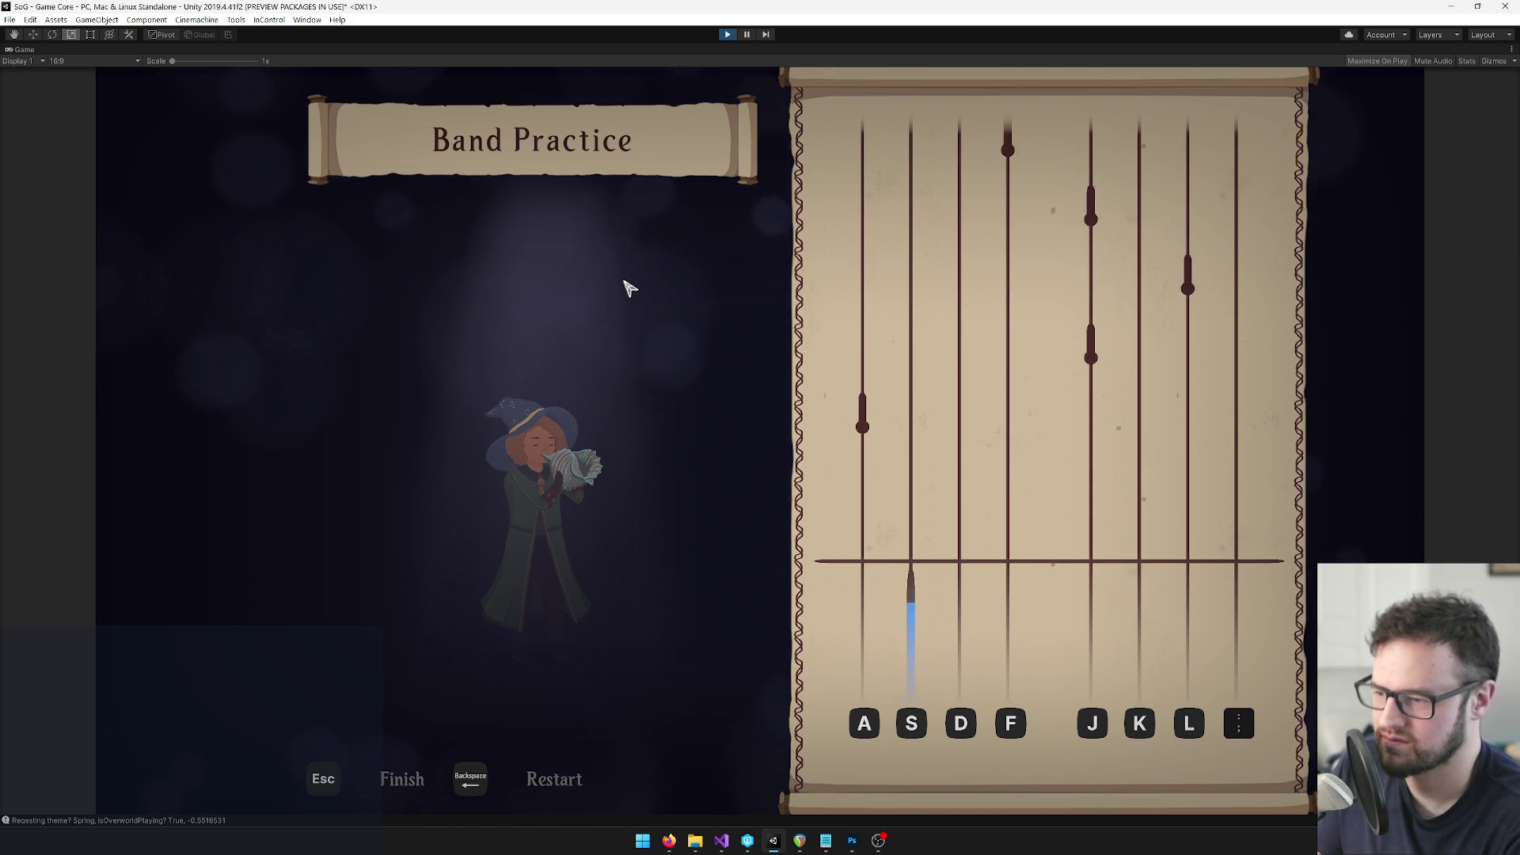
{"action": "key", "text": "a"}
{"action": "key", "text": "j"}
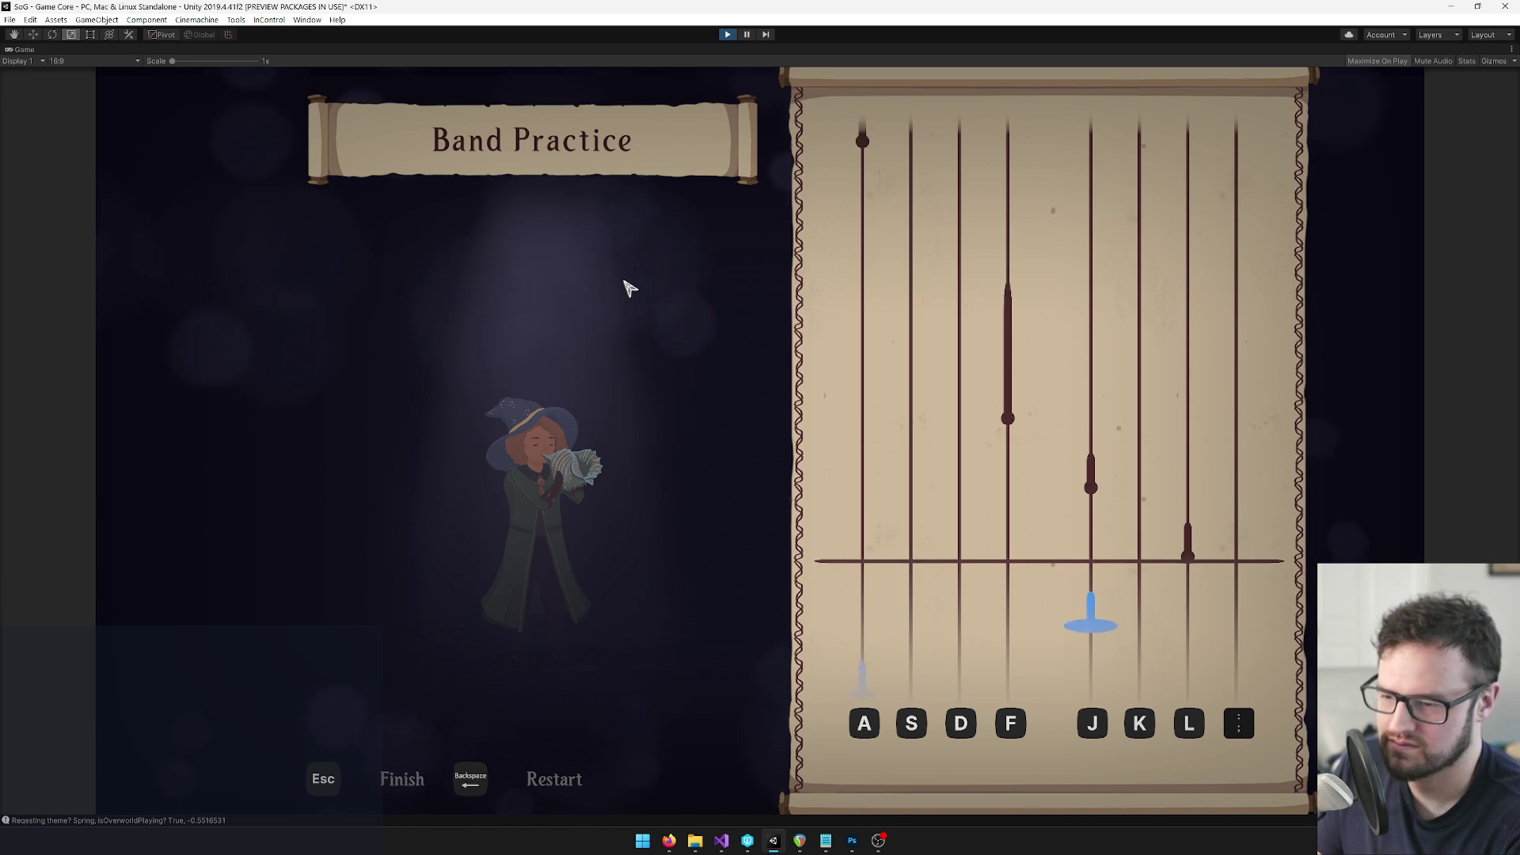
{"action": "key", "text": "l"}
{"action": "key", "text": "j"}
{"action": "key", "text": "f"}
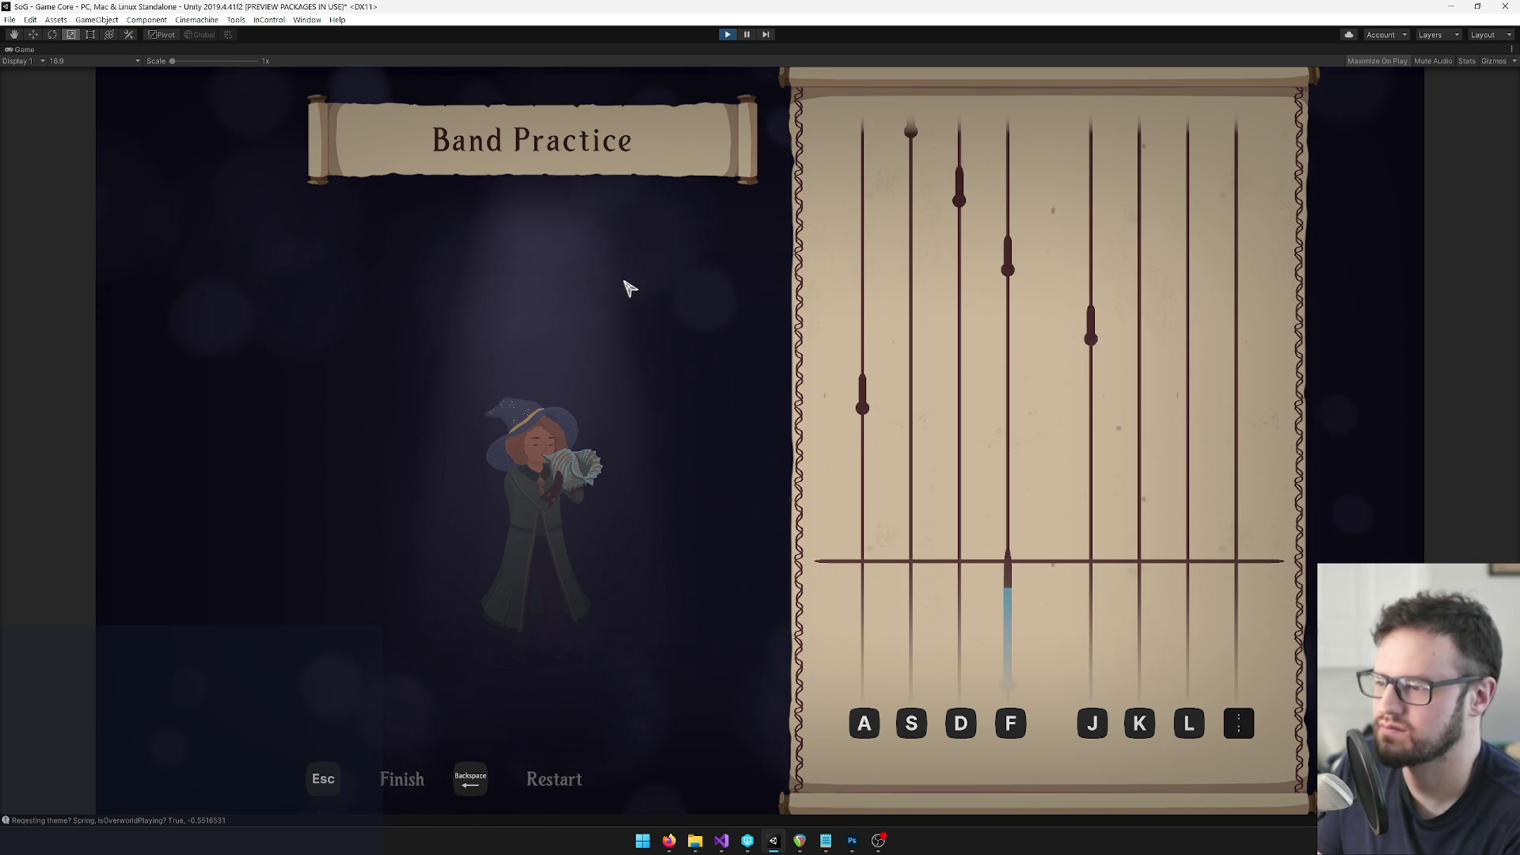
{"action": "key", "text": "a"}
{"action": "key", "text": "j"}
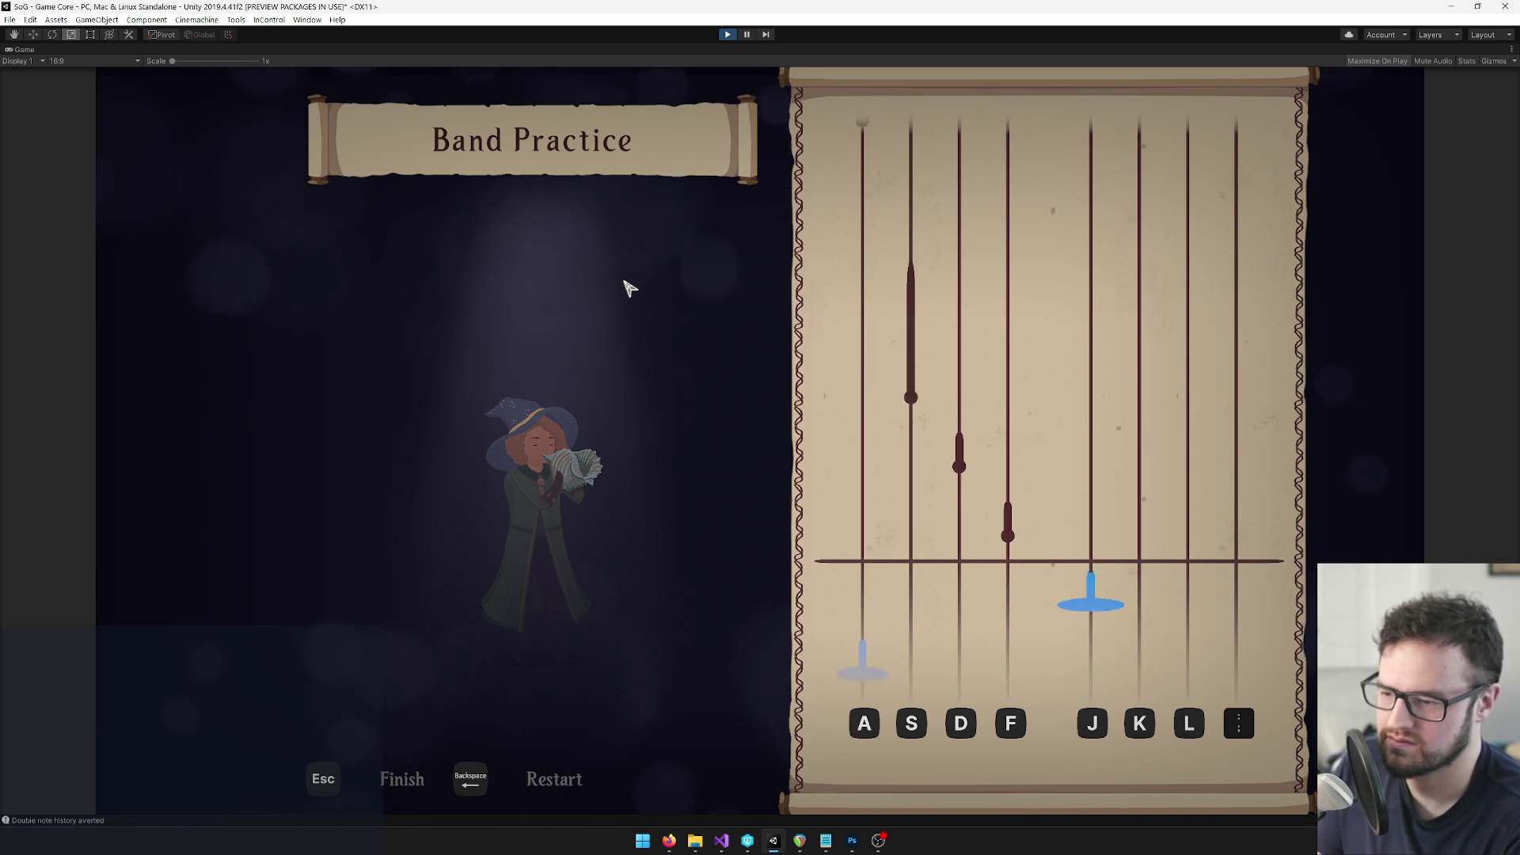
{"action": "key", "text": "f"}
{"action": "key", "text": "d"}
{"action": "key", "text": "s"}
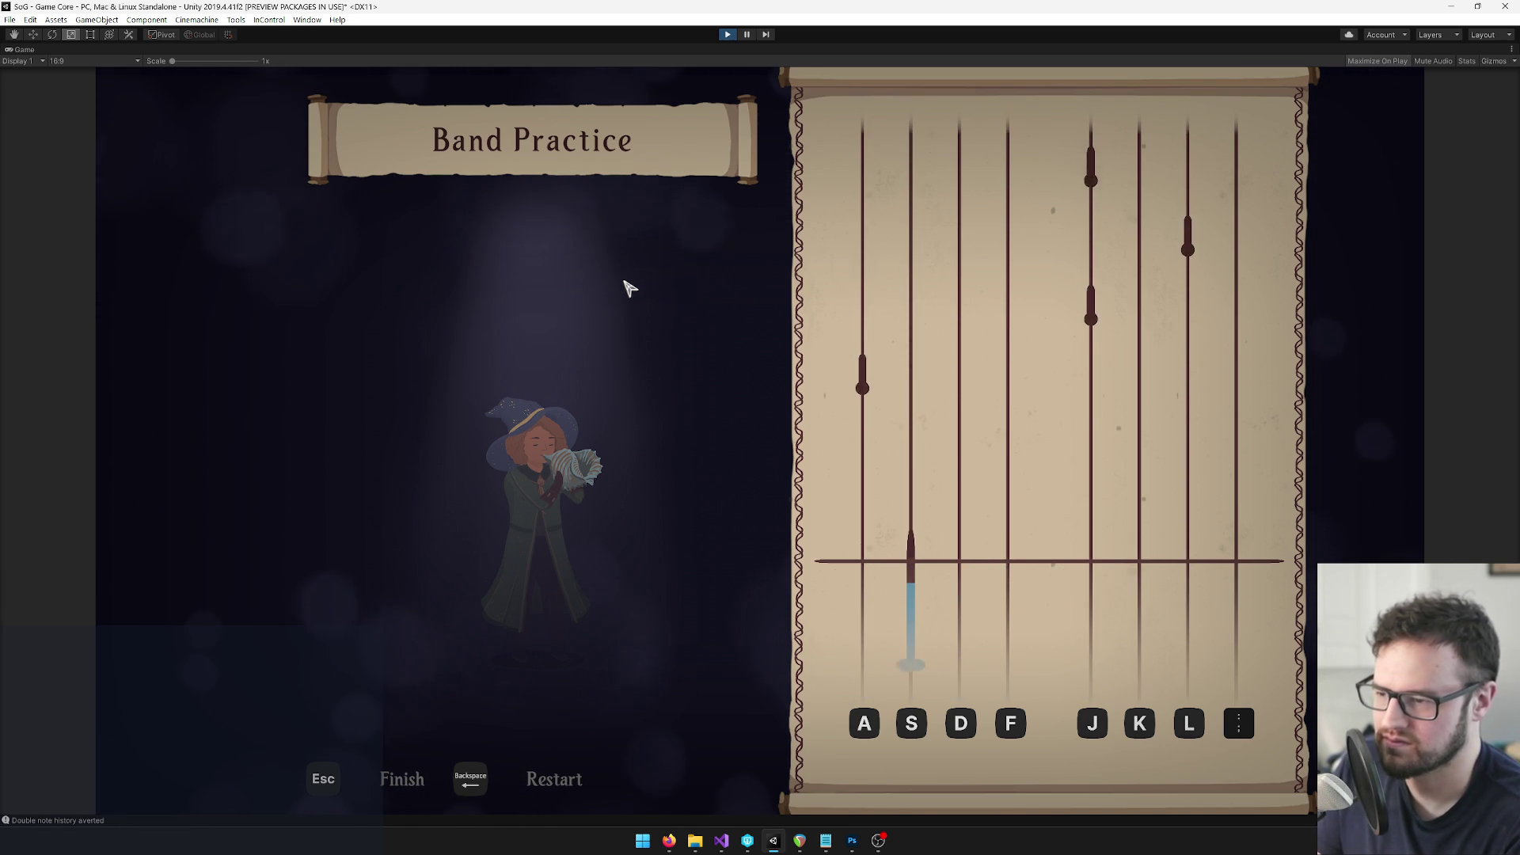
{"action": "key", "text": "a"}
{"action": "key", "text": "j"}
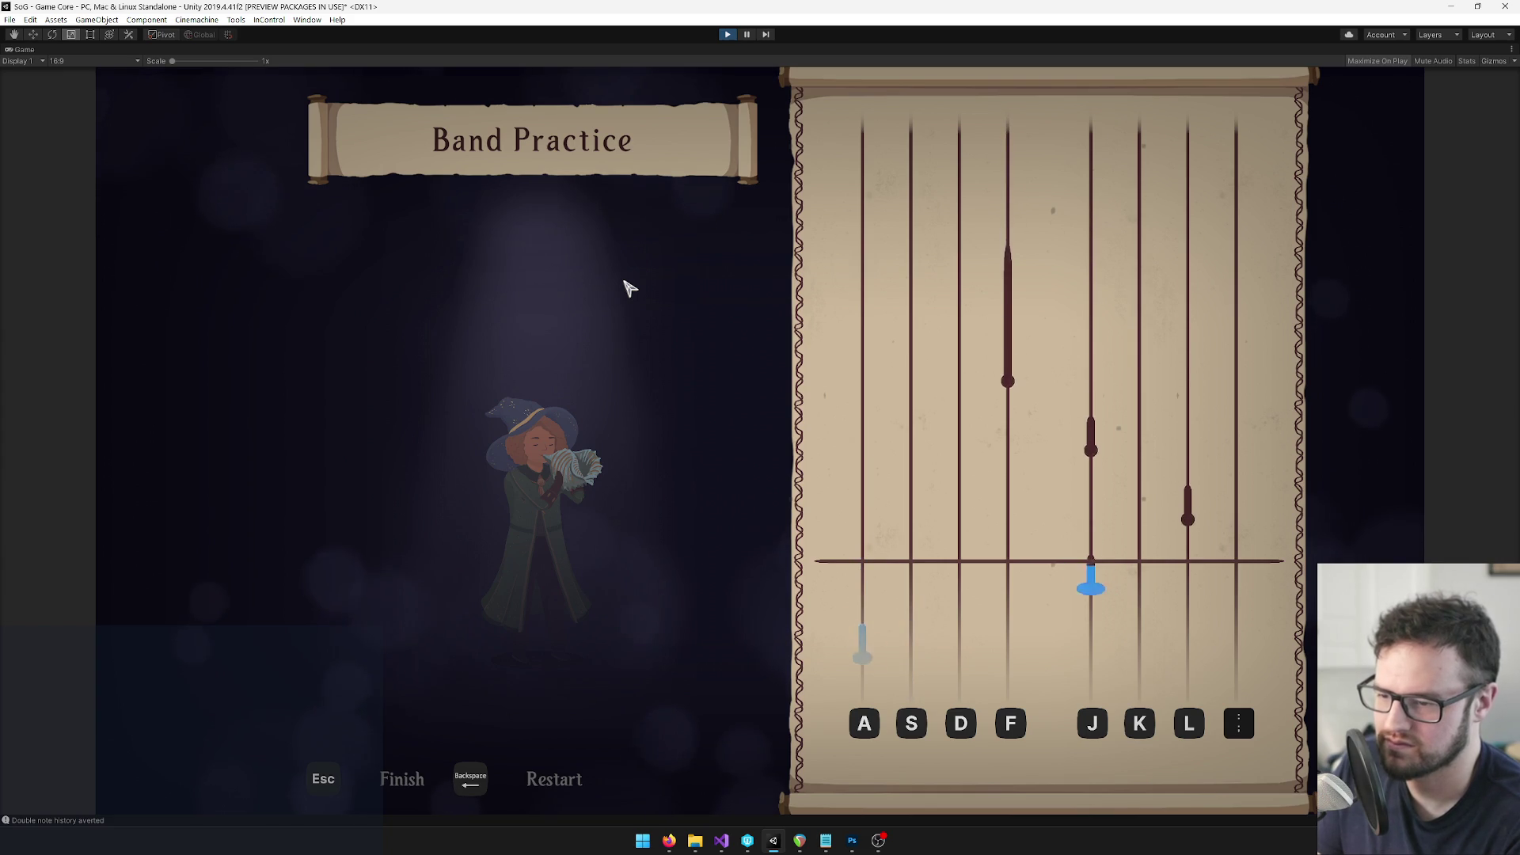
{"action": "key", "text": "k"}
{"action": "key", "text": "l"}
{"action": "key", "text": "j"}
{"action": "key", "text": "f"}
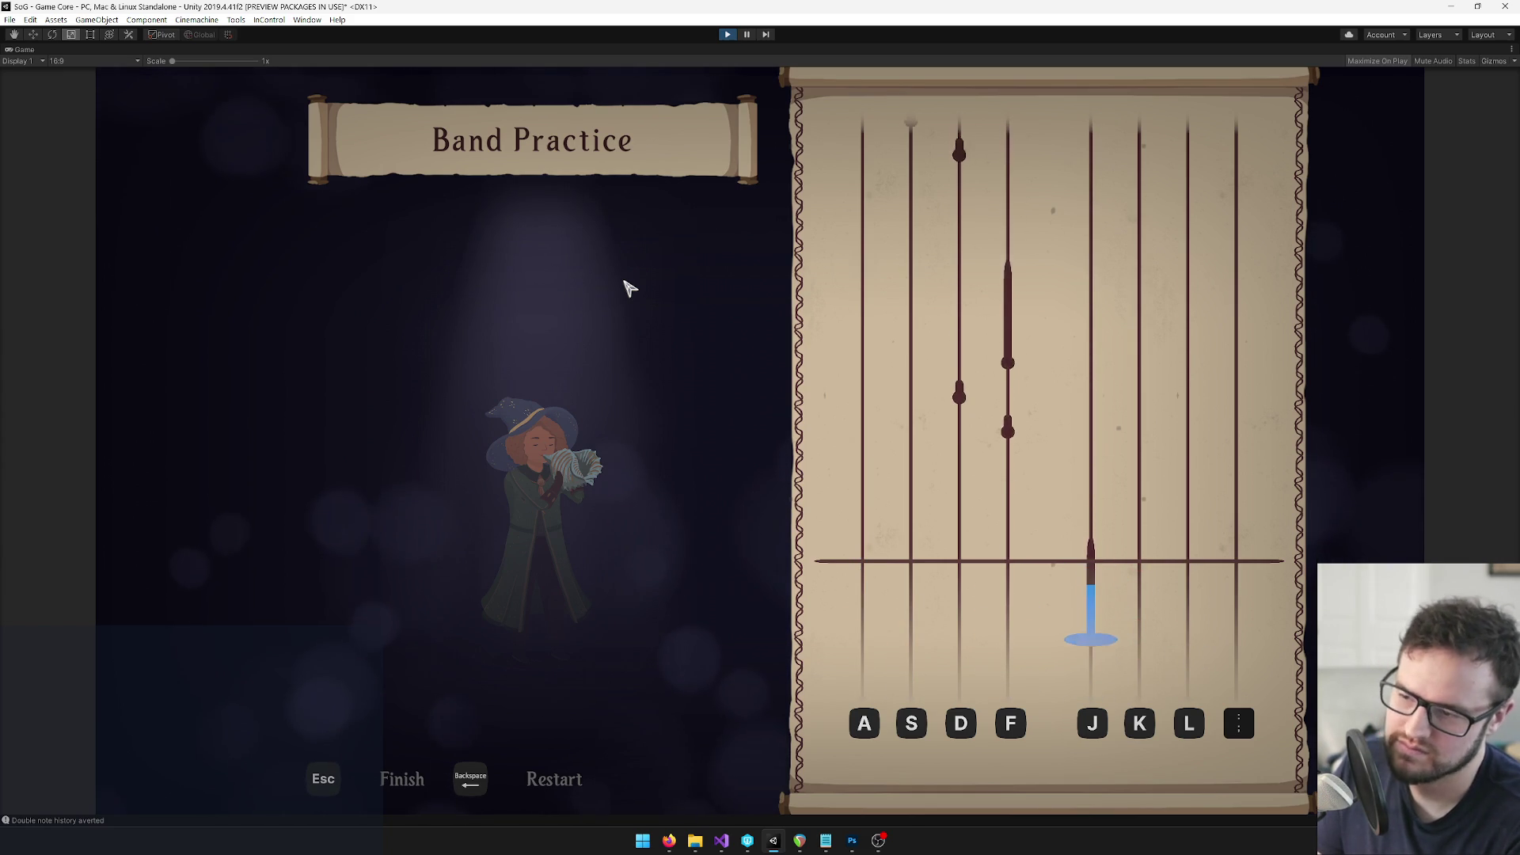
{"action": "key", "text": "f"}
{"action": "key", "text": "d"}
{"action": "key", "text": "f"}
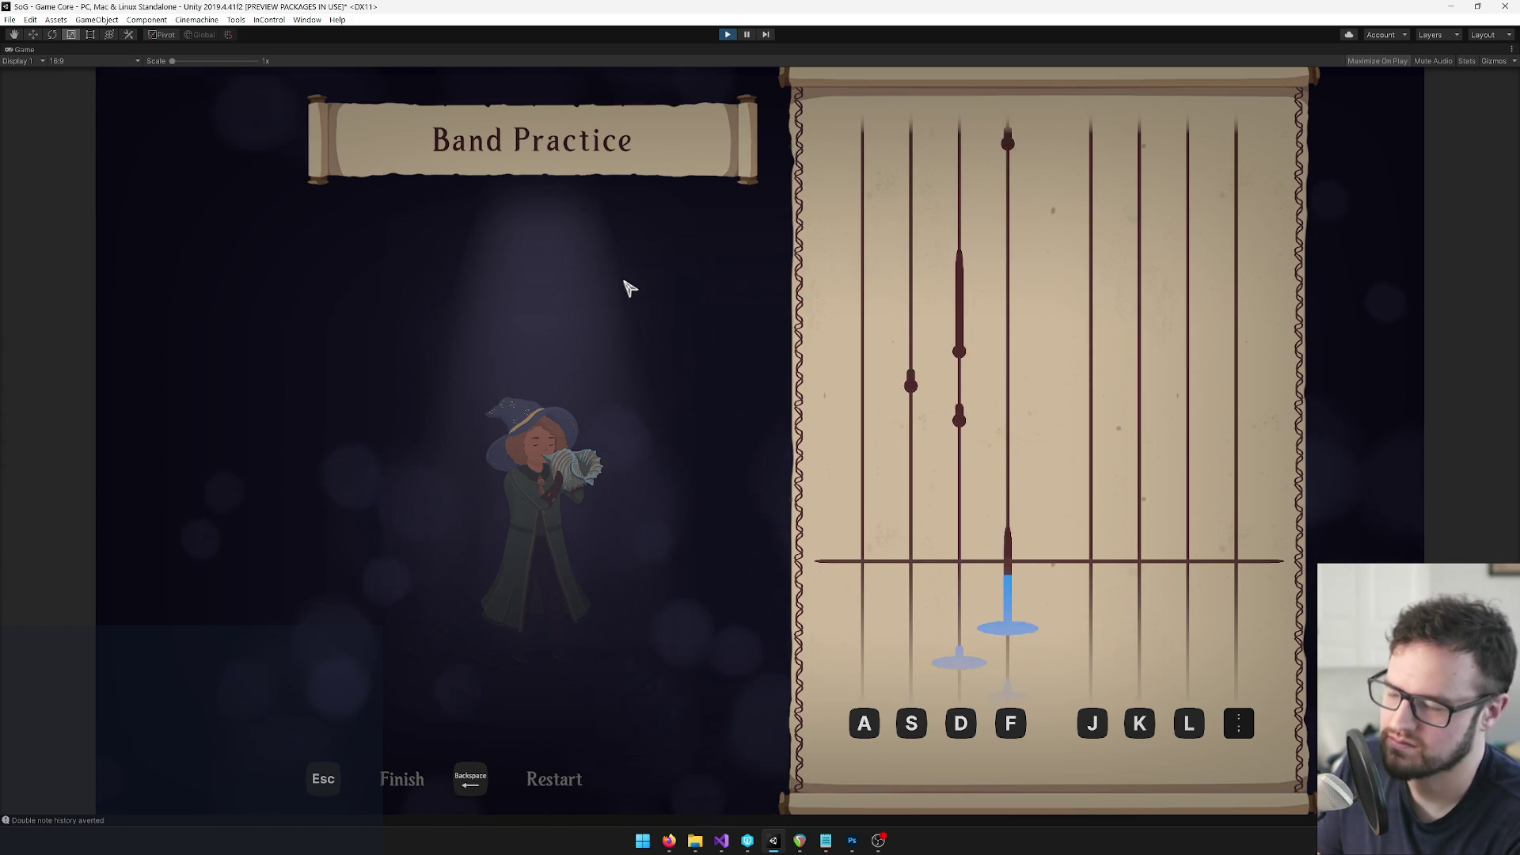
{"action": "key", "text": "d"}
{"action": "key", "text": "s"}
{"action": "key", "text": "d"}
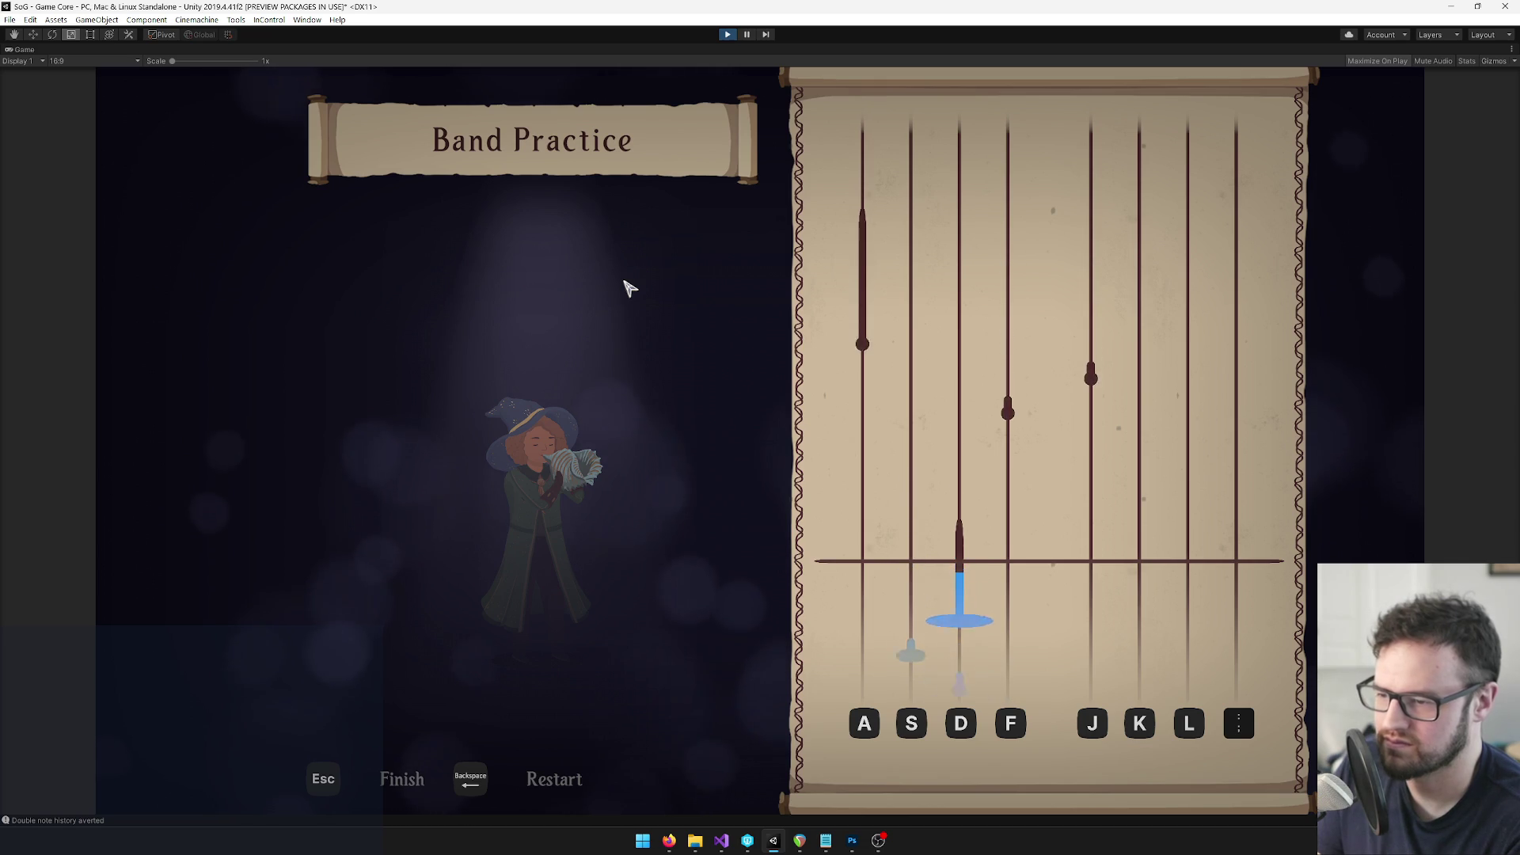
{"action": "key", "text": "f"}
{"action": "key", "text": "j"}
{"action": "key", "text": "a"}
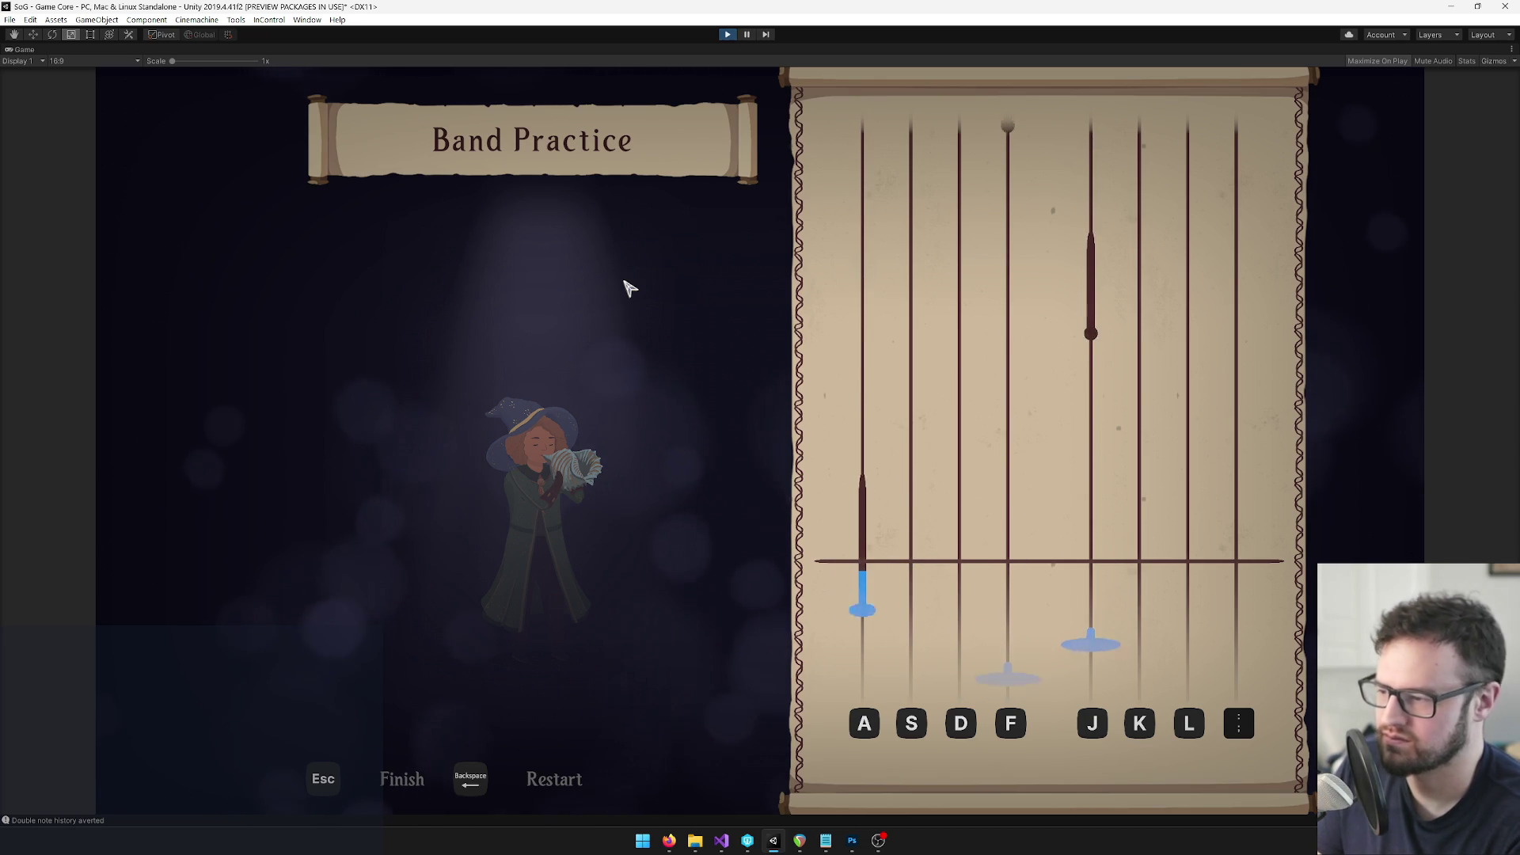
{"action": "key", "text": "j"}
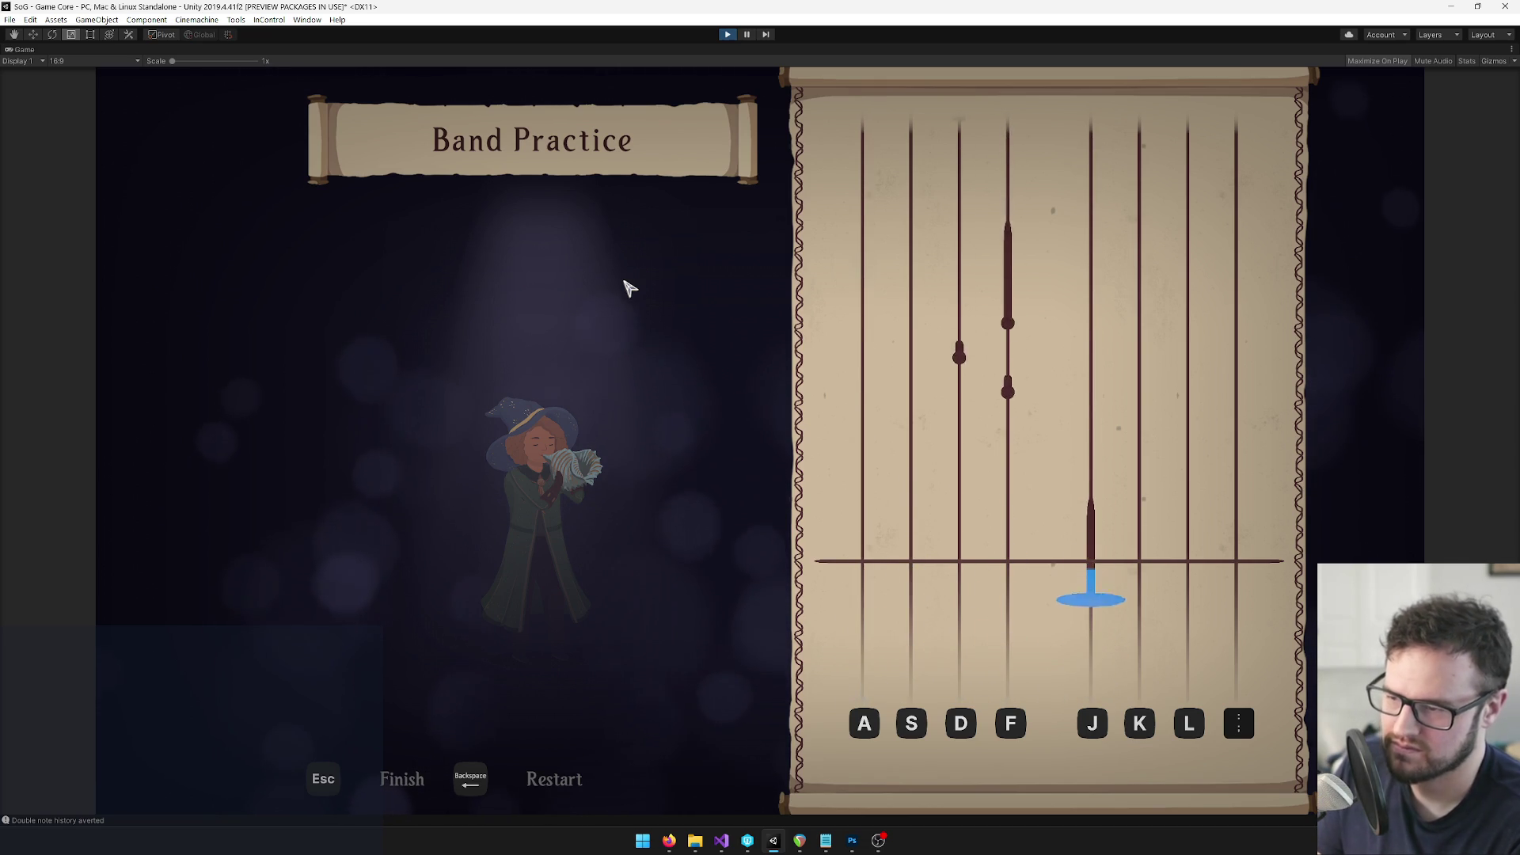
{"action": "key", "text": "f"}
{"action": "key", "text": "f"}
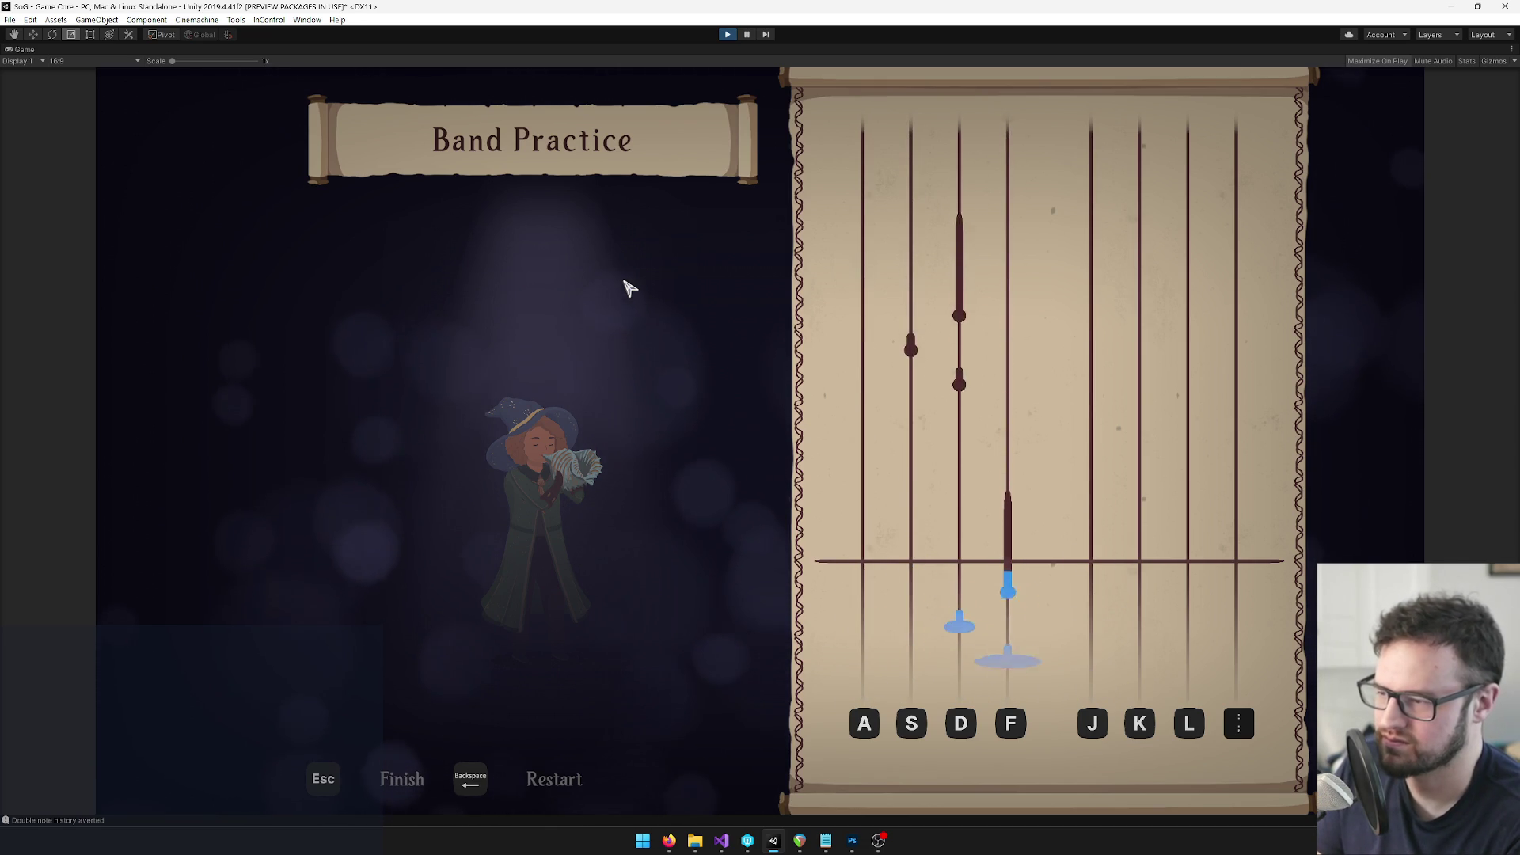
{"action": "key", "text": "Escape"}
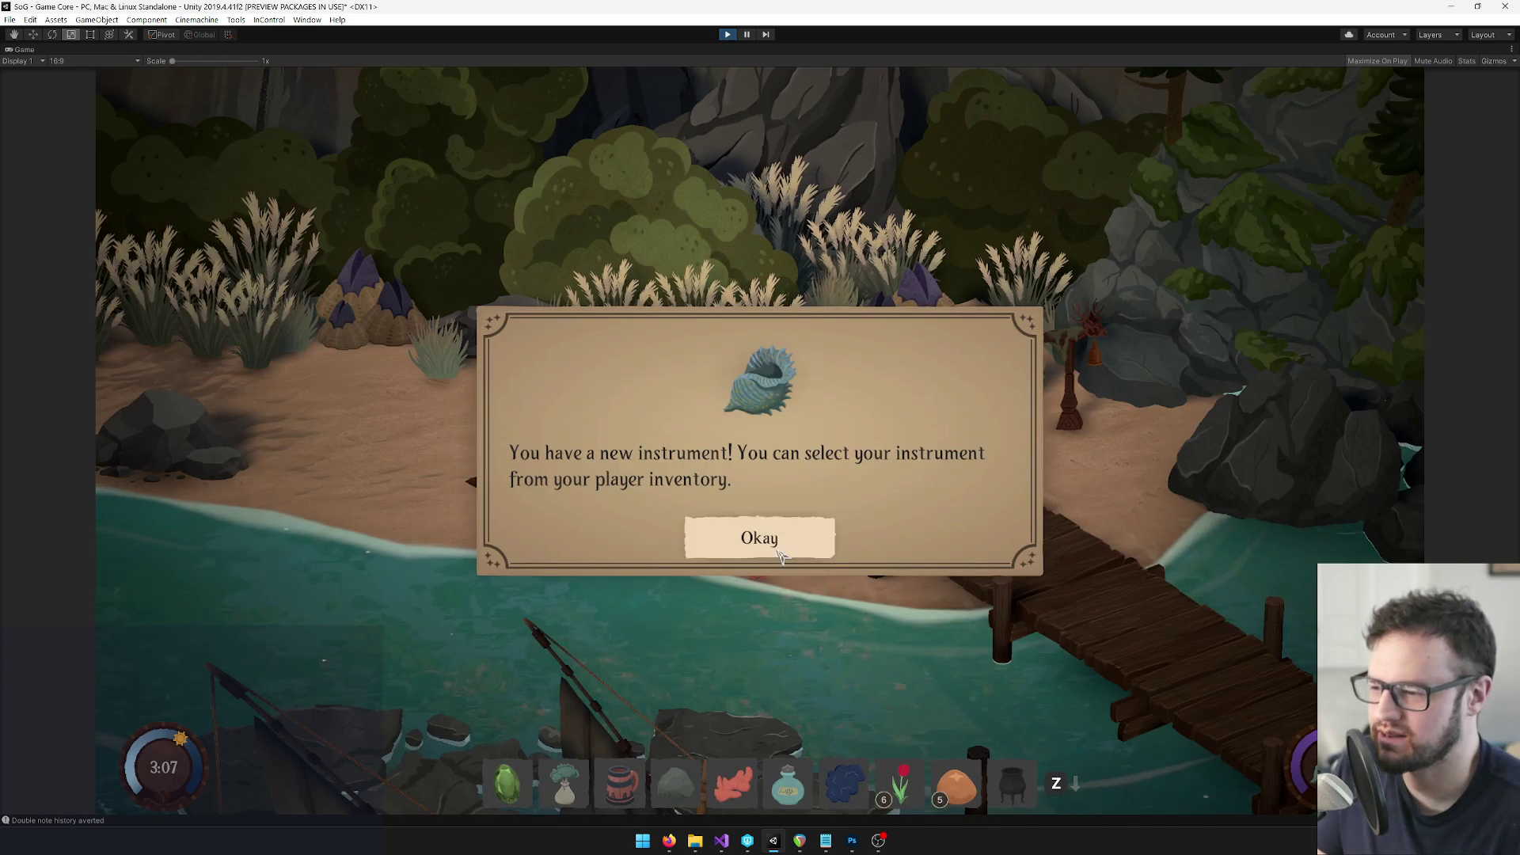
Turn off Maximize on the Game tab so Hierarchy, Inspector, Project and Console reappear
{"action": "right_click", "coordinate": [25, 51]}
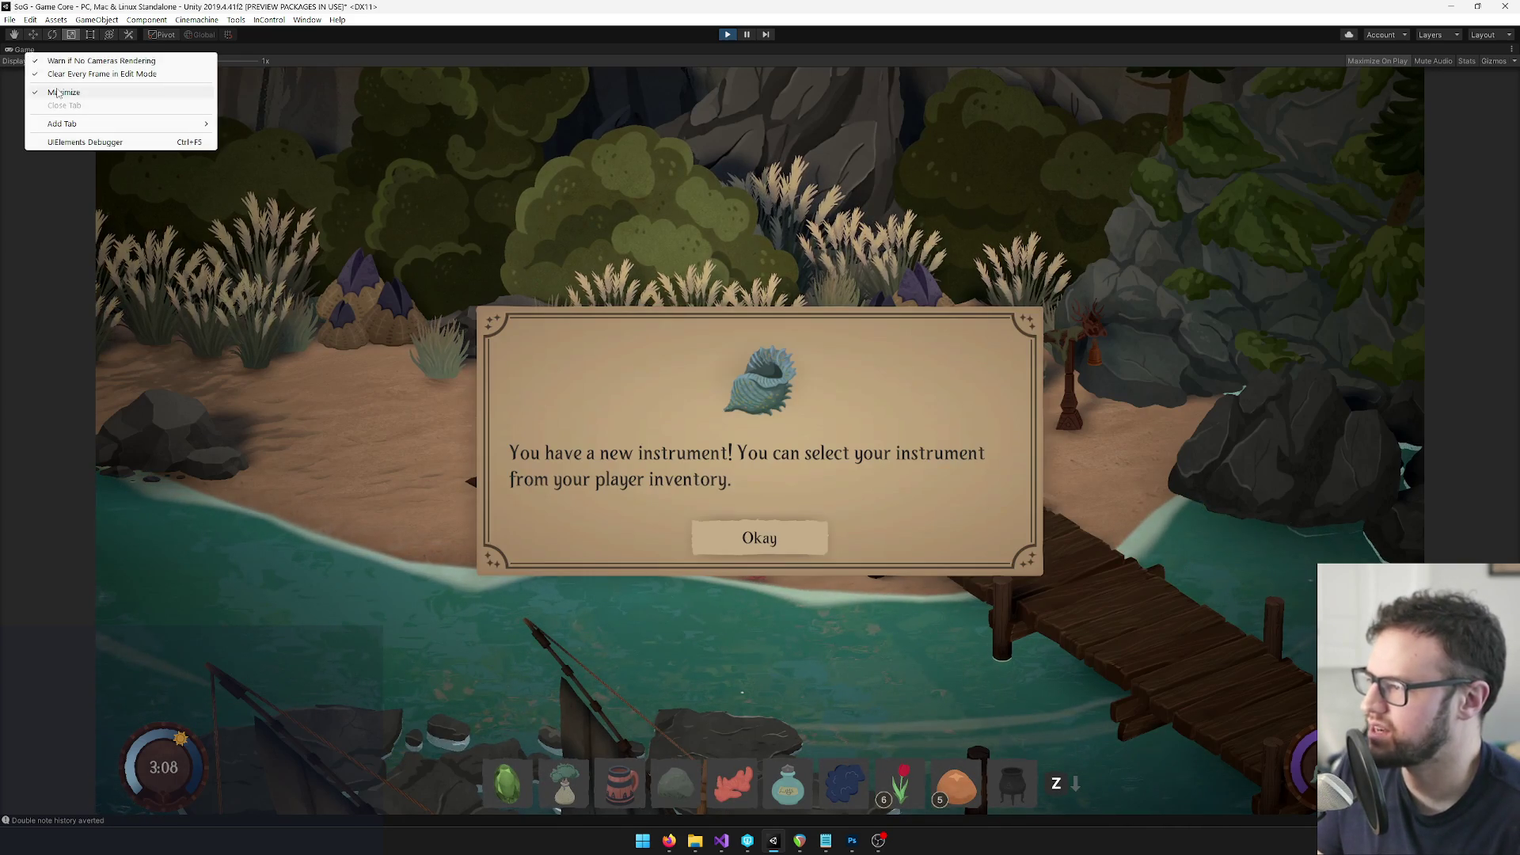
{"action": "left_click", "coordinate": [63, 92]}
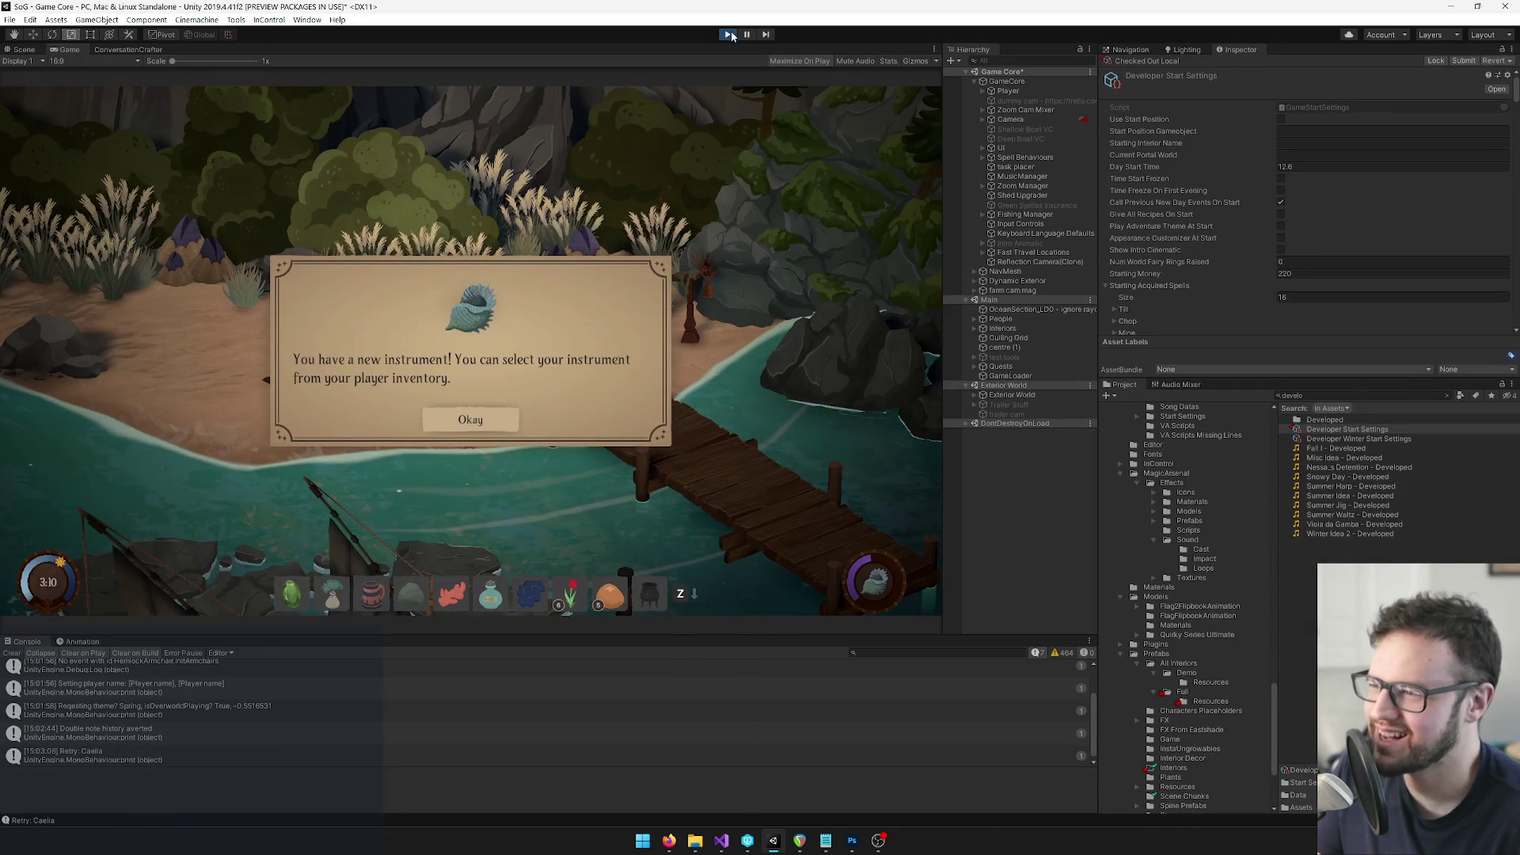
{"action": "left_click", "coordinate": [729, 34]}
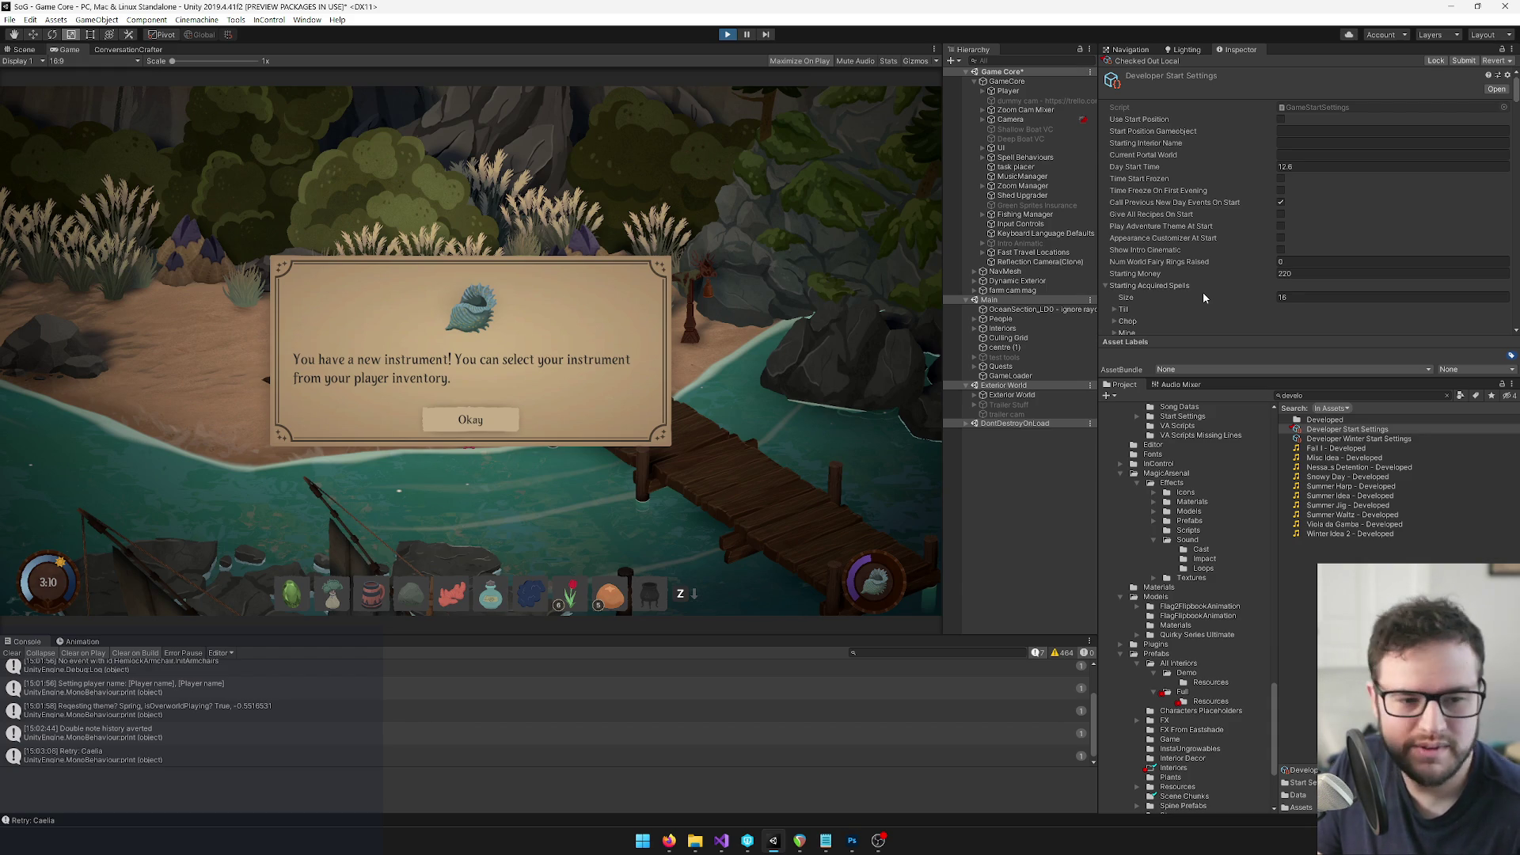
Stop Play mode and expand starting item elements 0 through 7 in the Inspector
{"action": "key", "text": "ctrl+p"}
{"action": "scroll", "coordinate": [1205, 292], "scroll_direction": "down", "scroll_amount": 10}
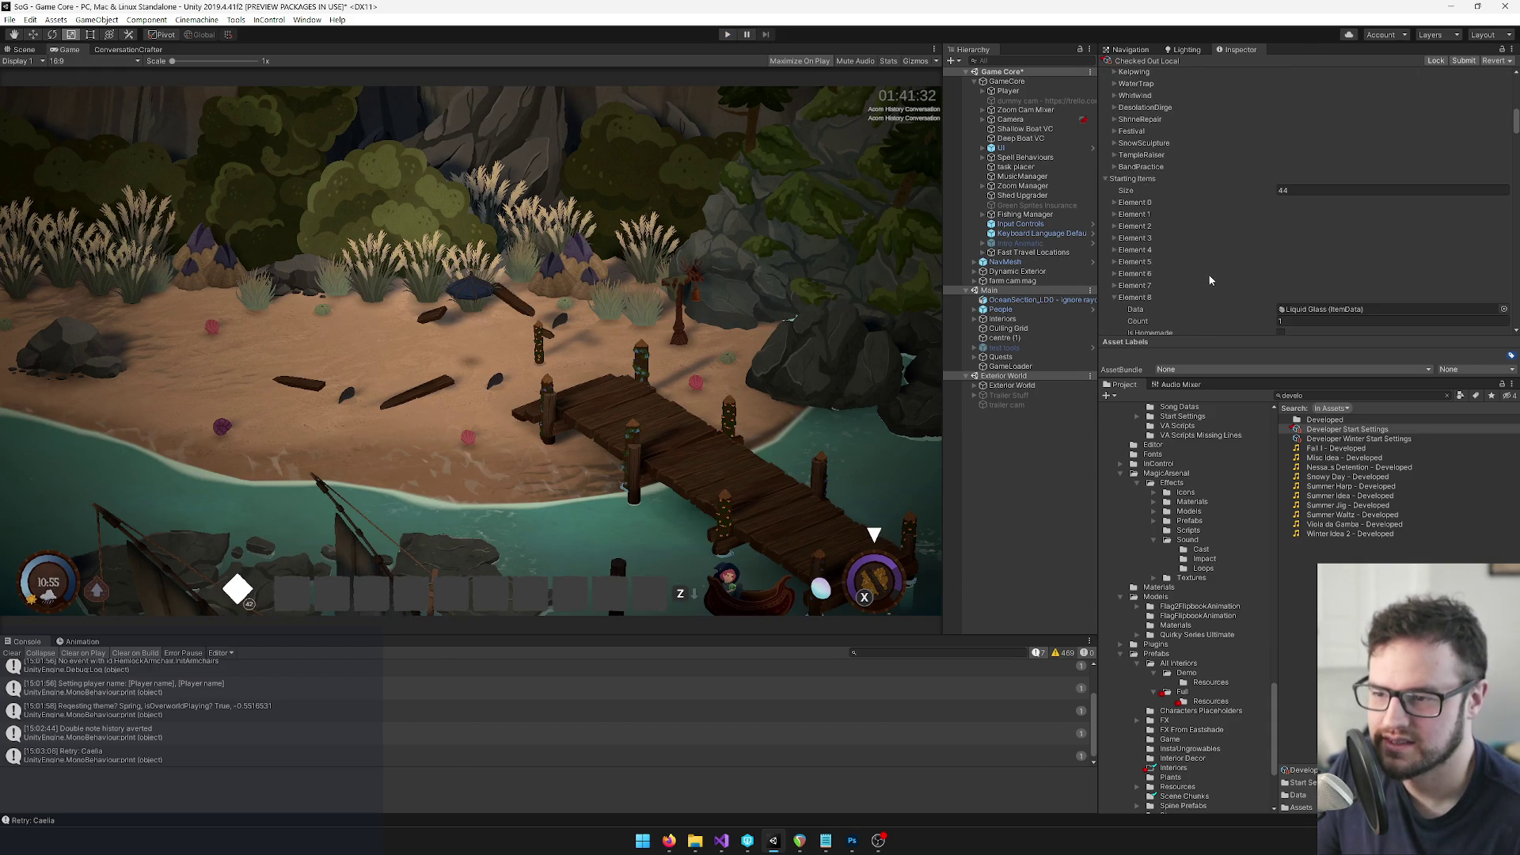
{"action": "left_click", "coordinate": [1115, 286]}
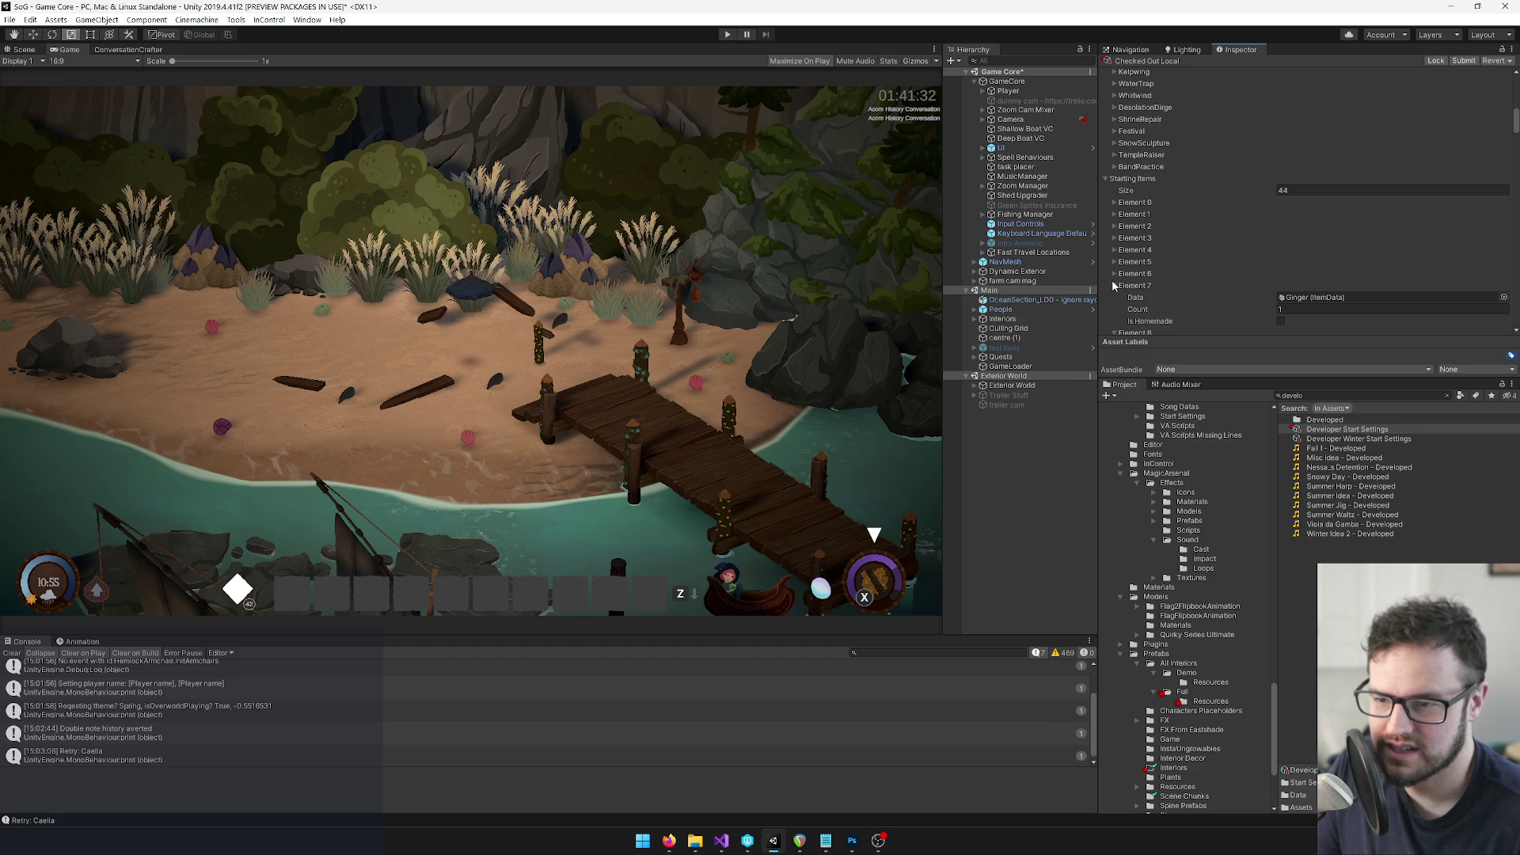
{"action": "left_click", "coordinate": [1115, 274]}
{"action": "left_click", "coordinate": [1115, 262]}
{"action": "left_click", "coordinate": [1114, 250]}
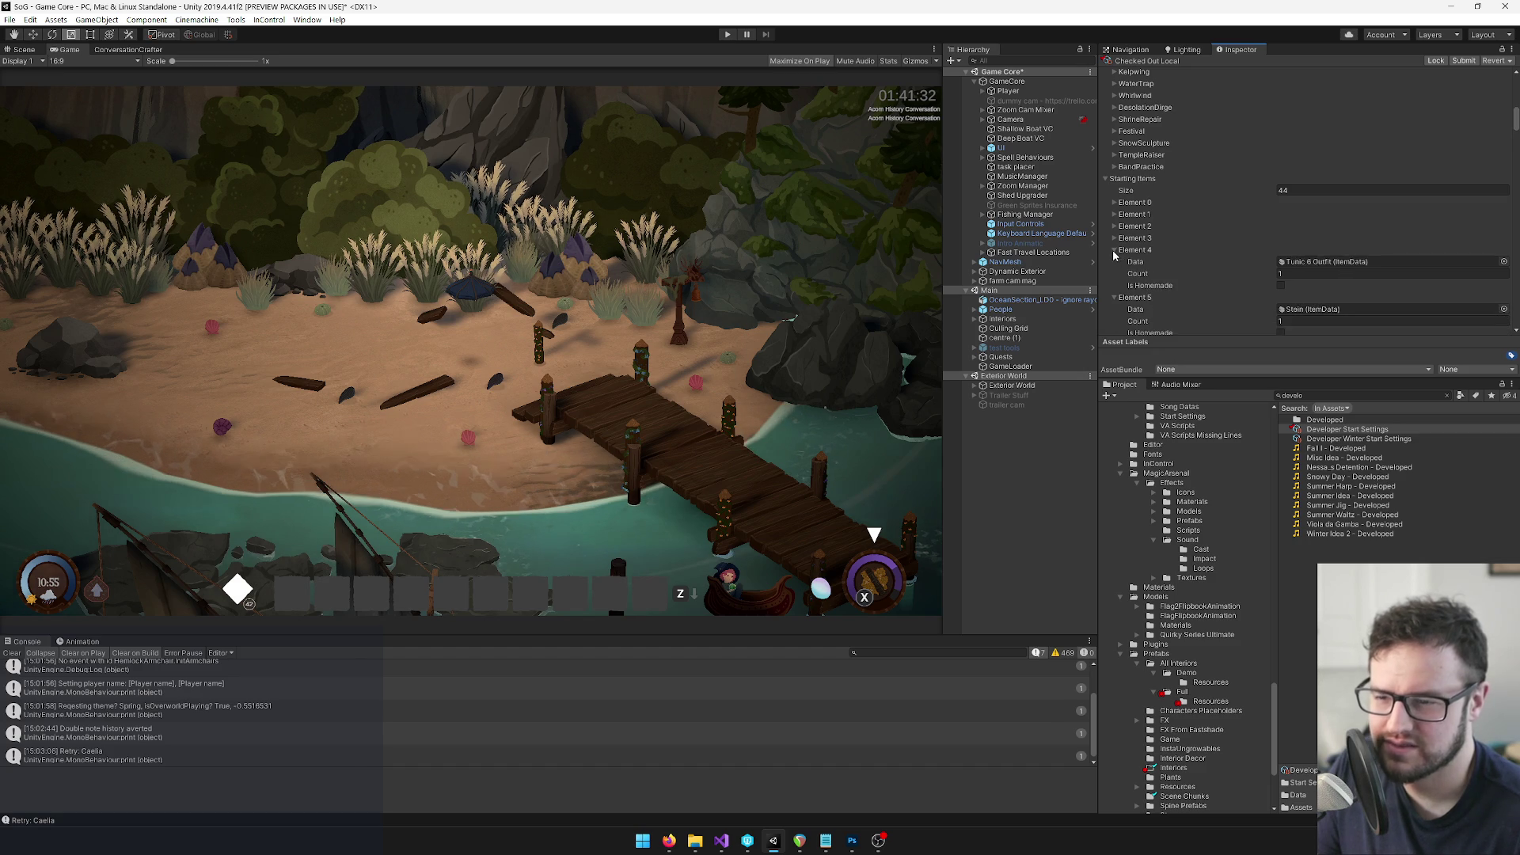
{"action": "left_click", "coordinate": [1114, 239]}
{"action": "left_click", "coordinate": [1114, 227]}
{"action": "left_click", "coordinate": [1114, 214]}
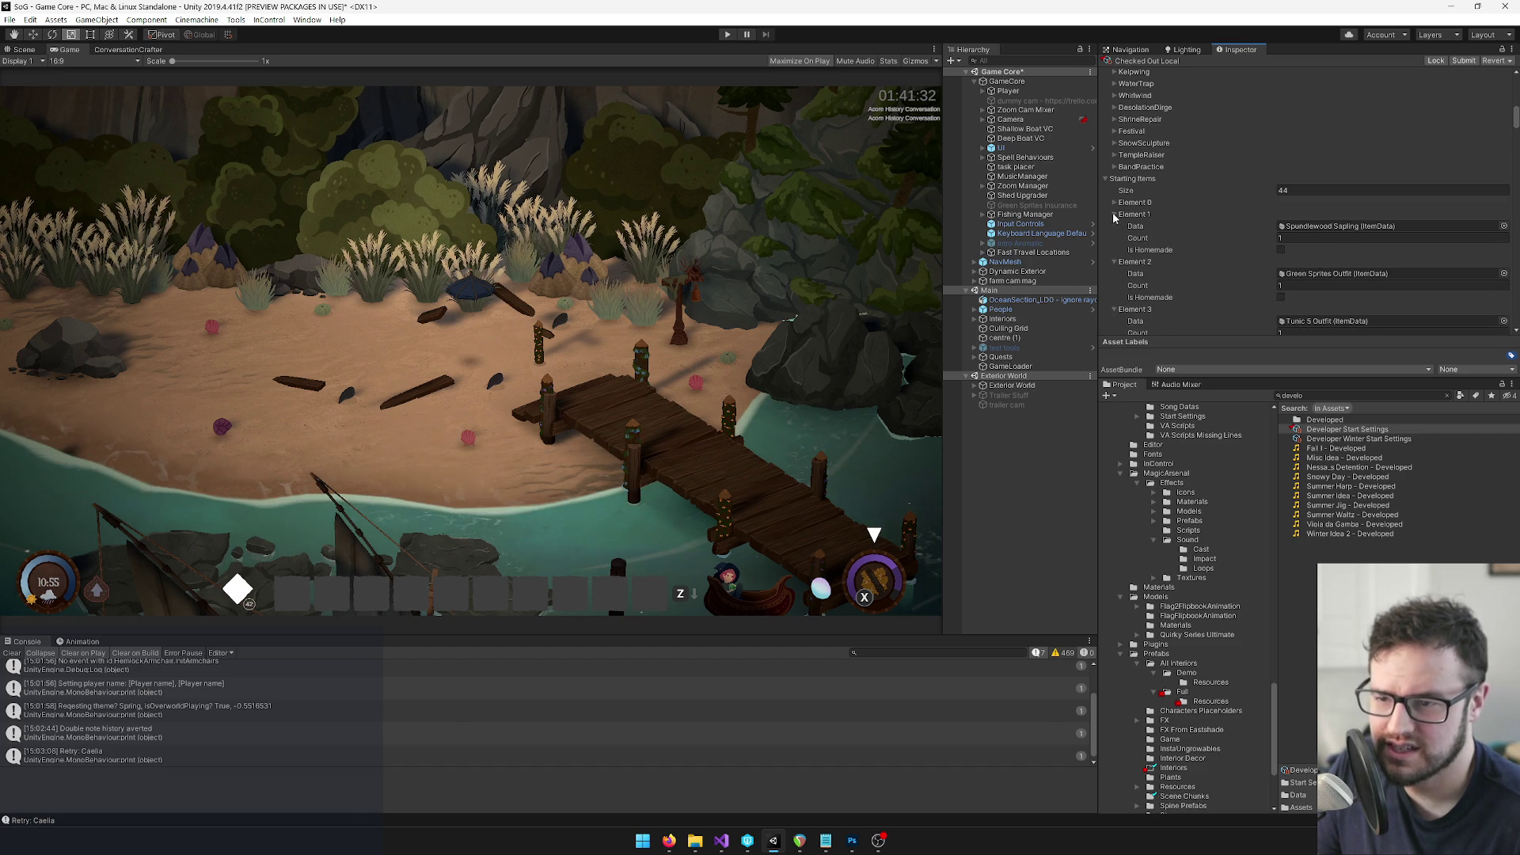
{"action": "scroll", "coordinate": [1137, 229], "scroll_direction": "down", "scroll_amount": 3}
{"action": "scroll", "coordinate": [1126, 115], "scroll_direction": "up", "scroll_amount": 3}
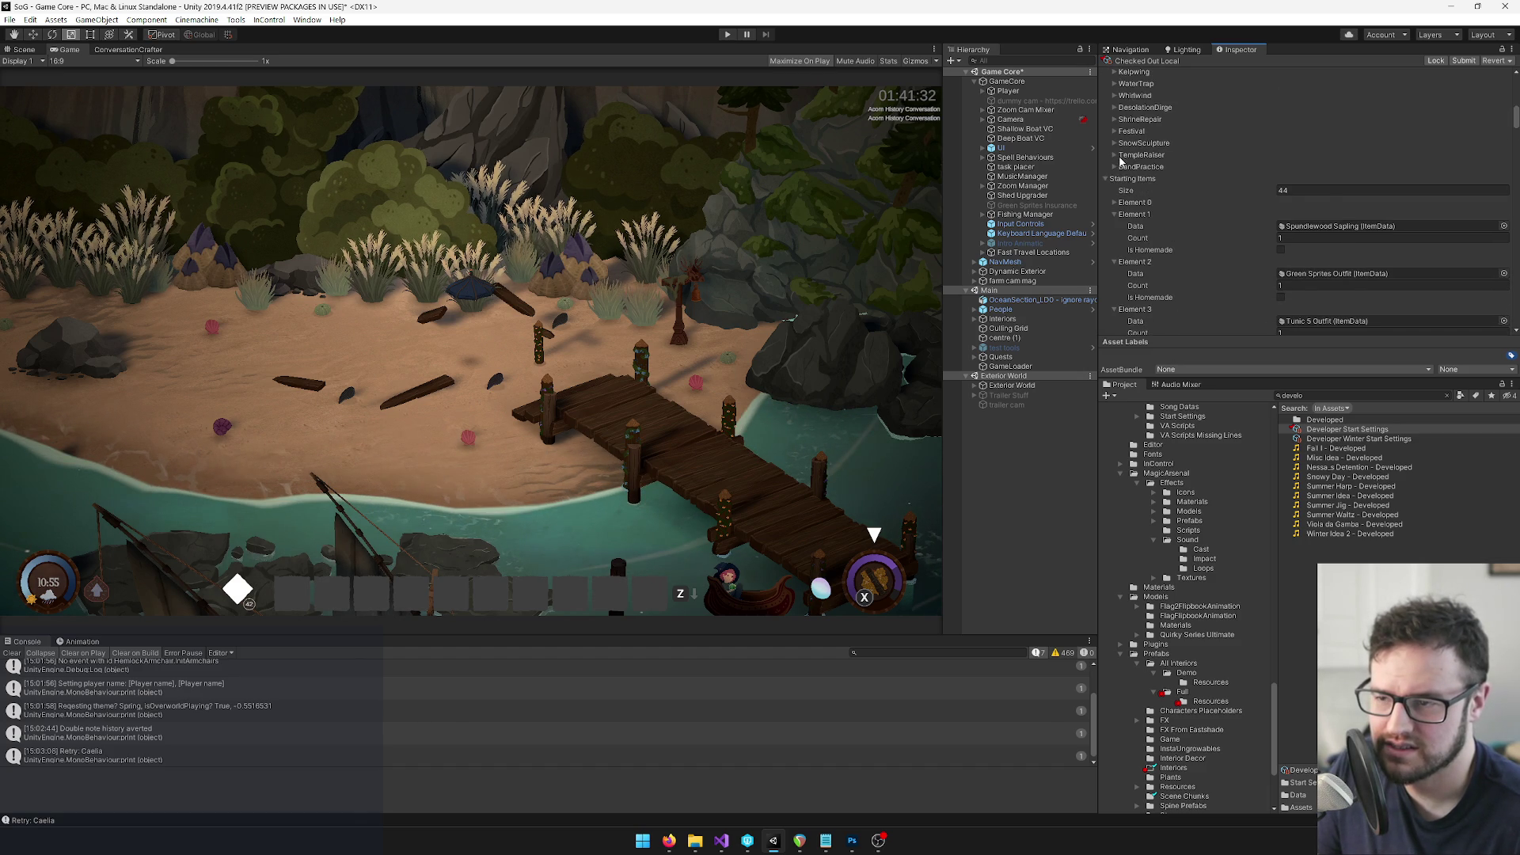
{"action": "left_click", "coordinate": [1114, 202]}
{"action": "scroll", "coordinate": [1156, 249], "scroll_direction": "down", "scroll_amount": 20}
{"action": "scroll", "coordinate": [1164, 263], "scroll_direction": "down", "scroll_amount": 20}
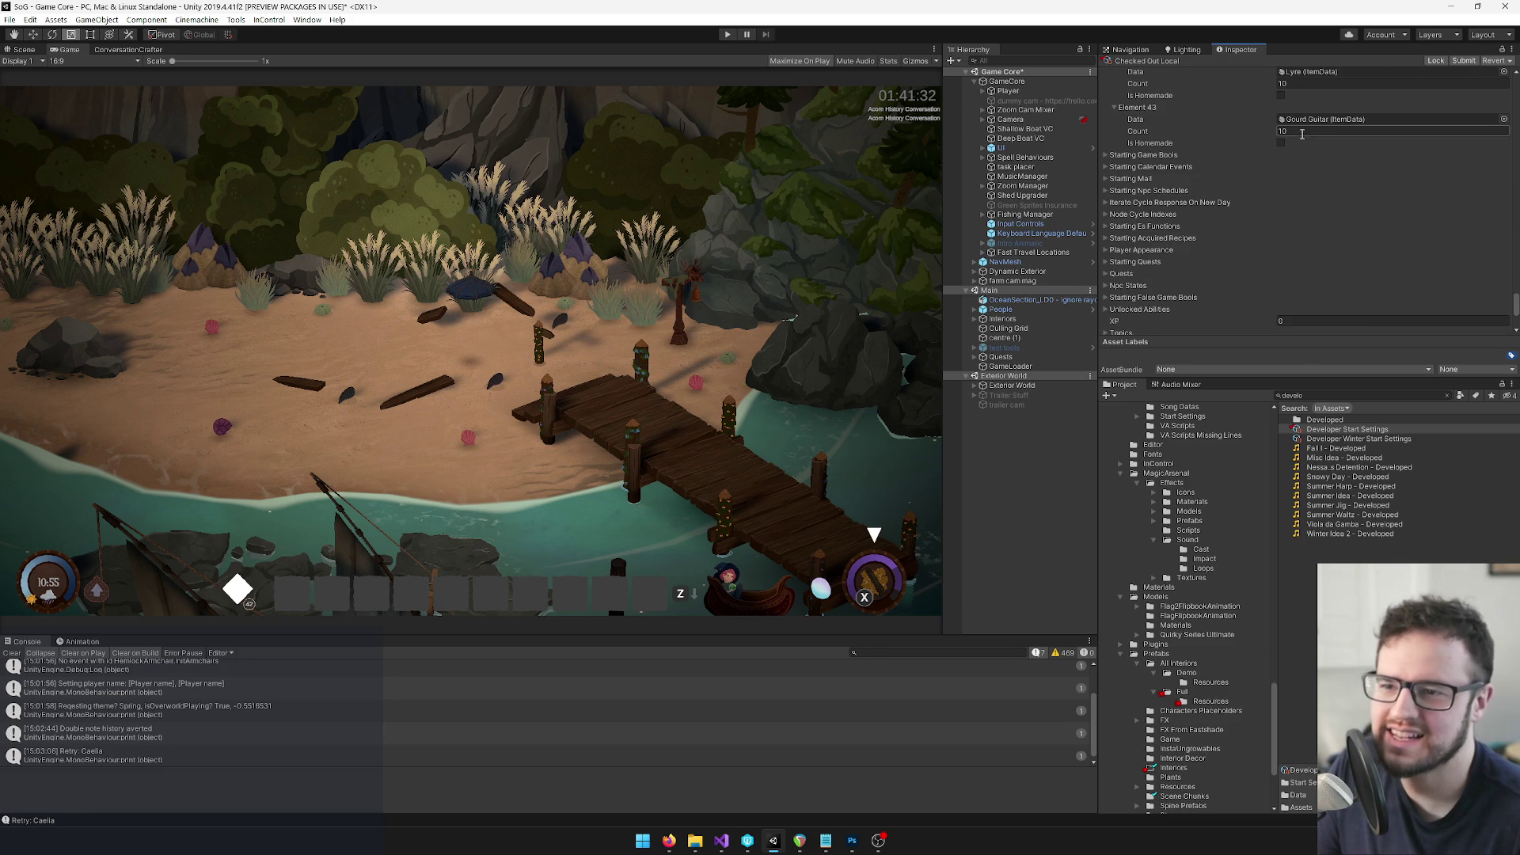
Set the Count of the Lyre and Gourd Guitar starting items to 1
{"action": "type", "text": "1"}
{"action": "left_click", "coordinate": [1298, 83]}
{"action": "type", "text": "1"}
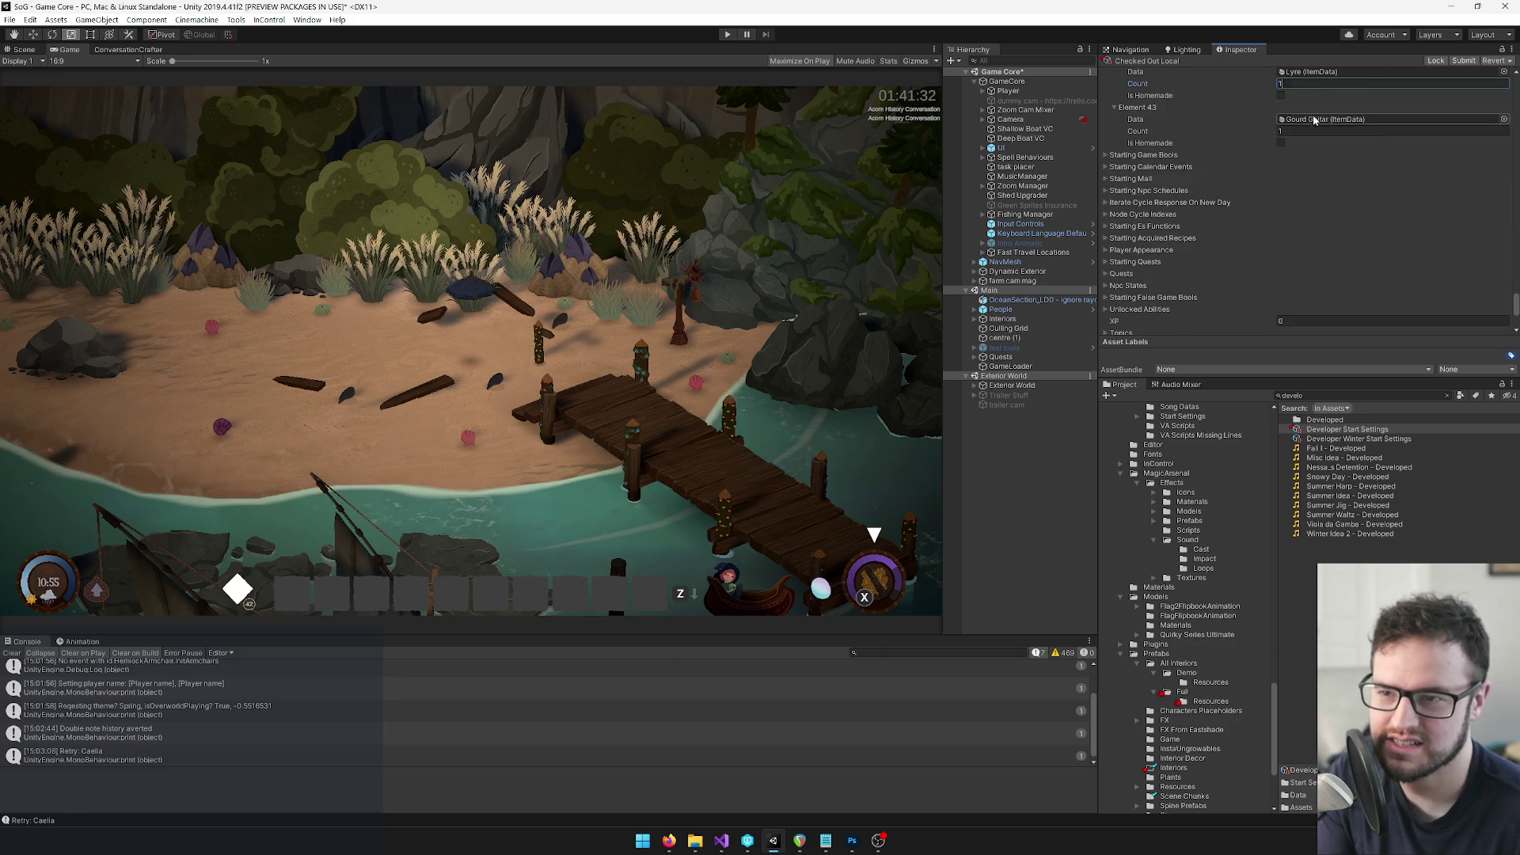
{"action": "scroll", "coordinate": [1320, 143], "scroll_direction": "up", "scroll_amount": 3}
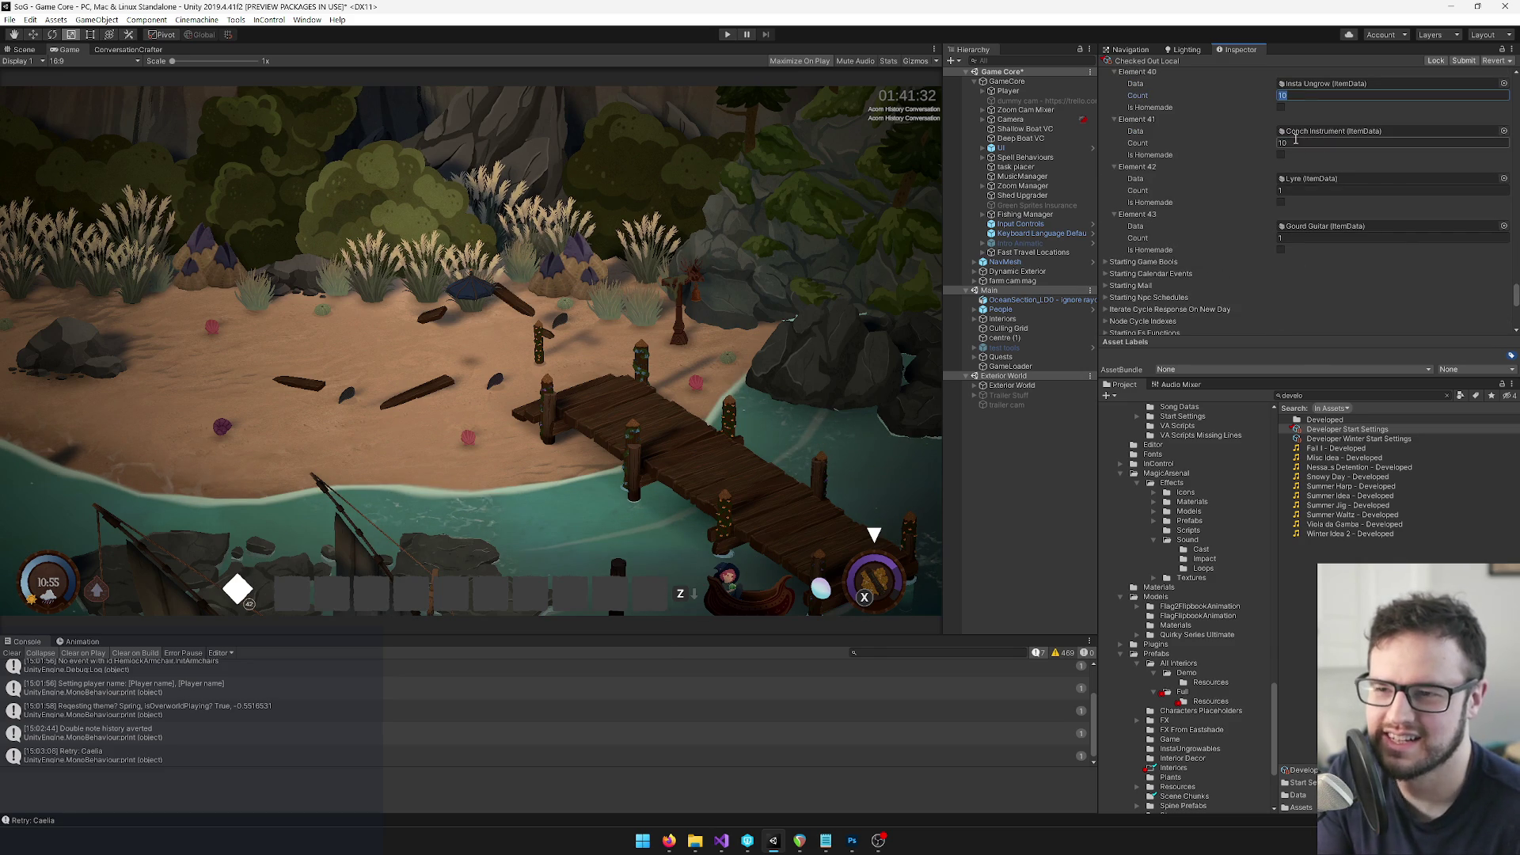
{"action": "left_click", "coordinate": [1296, 141]}
{"action": "scroll", "coordinate": [1306, 154], "scroll_direction": "up", "scroll_amount": 6}
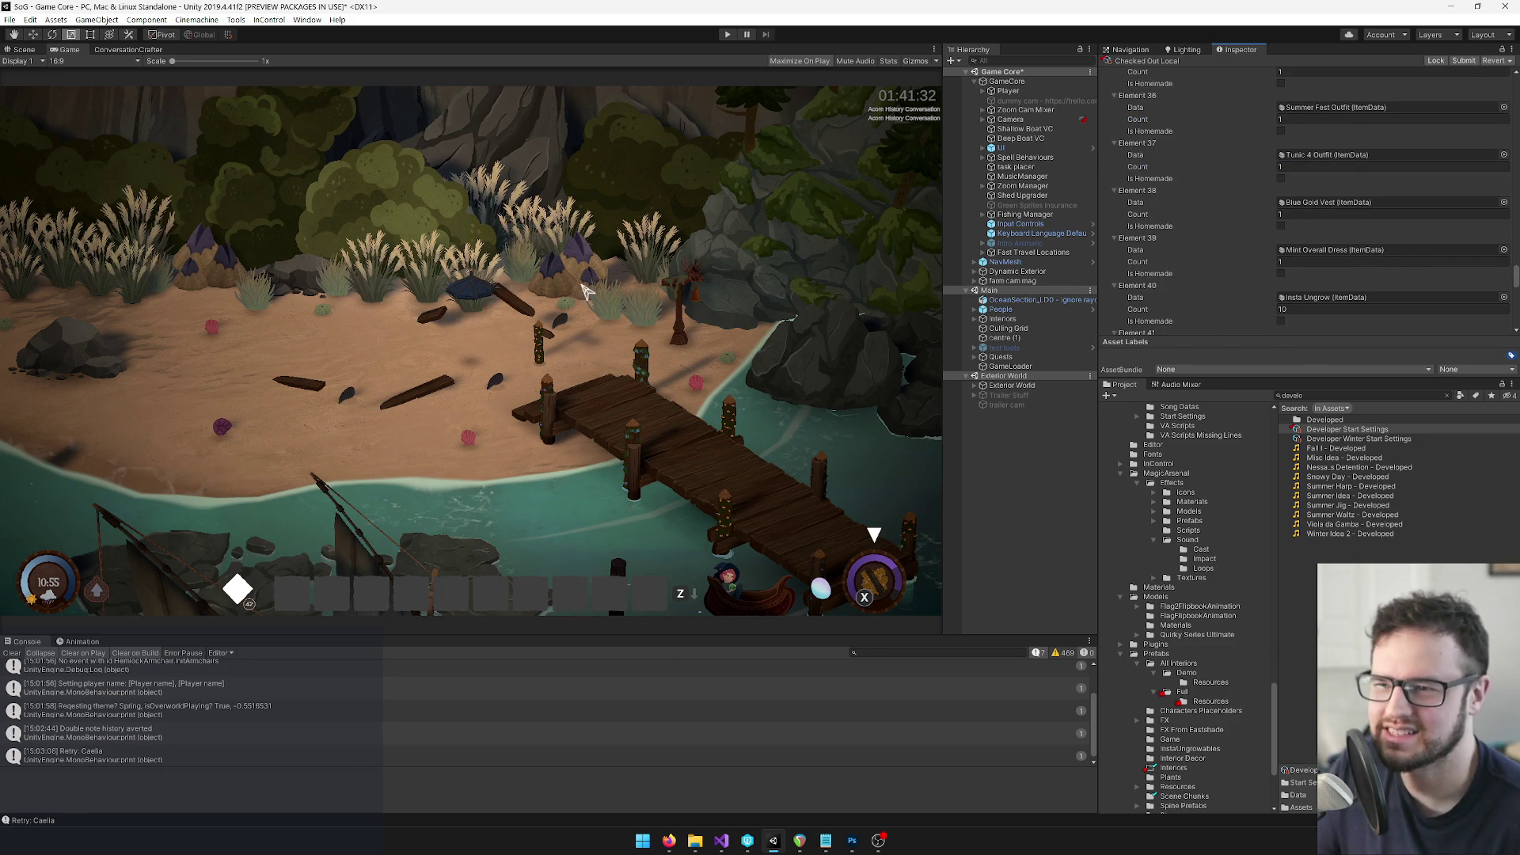
{"action": "left_click", "coordinate": [10, 19]}
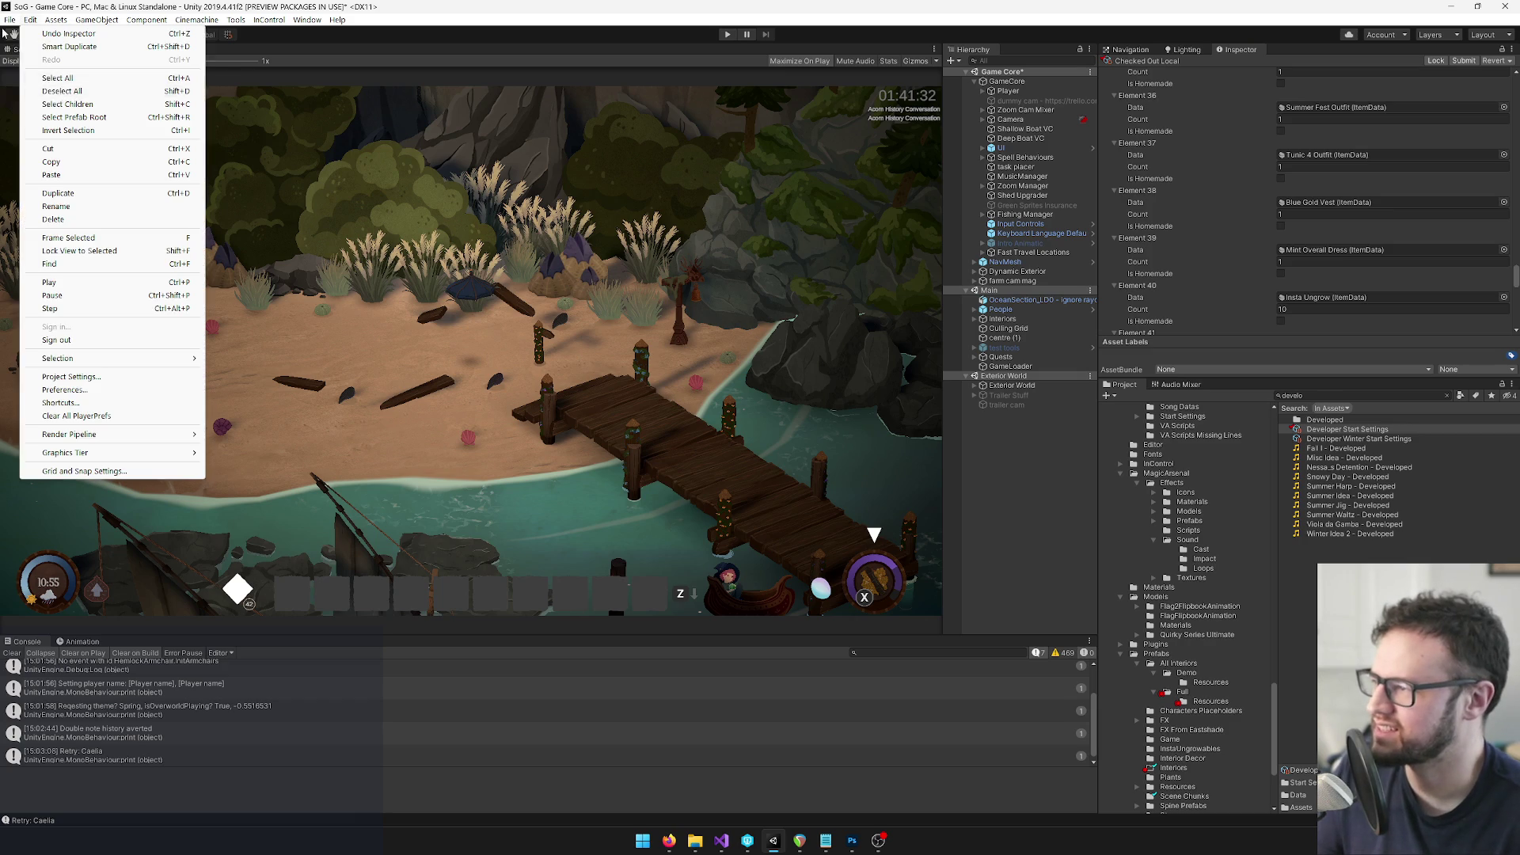
Save the project with File > Save Project and enter Play mode again
{"action": "left_click", "coordinate": [40, 124]}
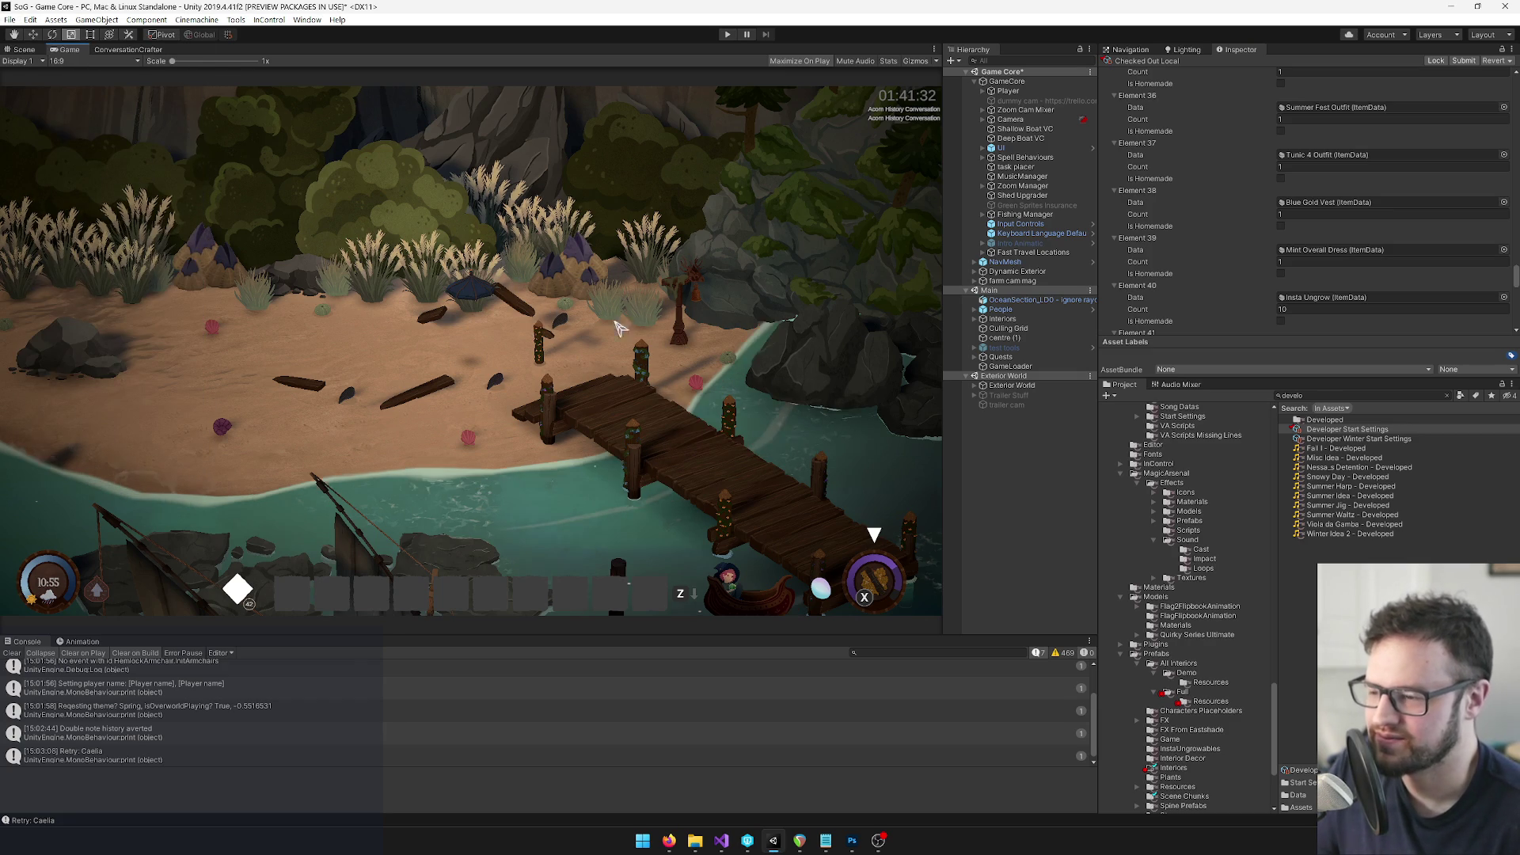
{"action": "left_click", "coordinate": [729, 34]}
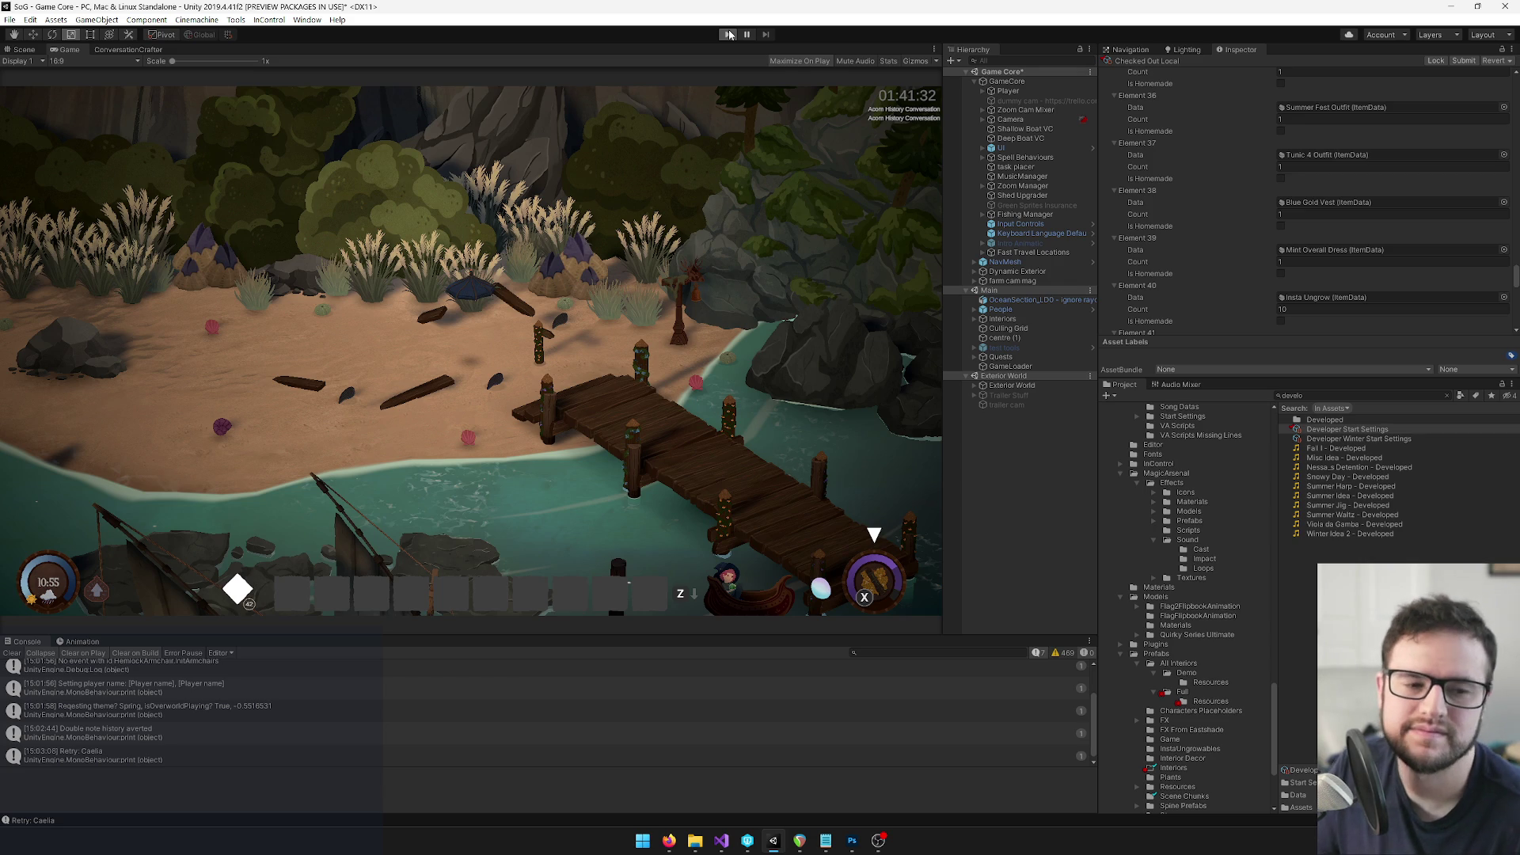
{"action": "left_click", "coordinate": [729, 34]}
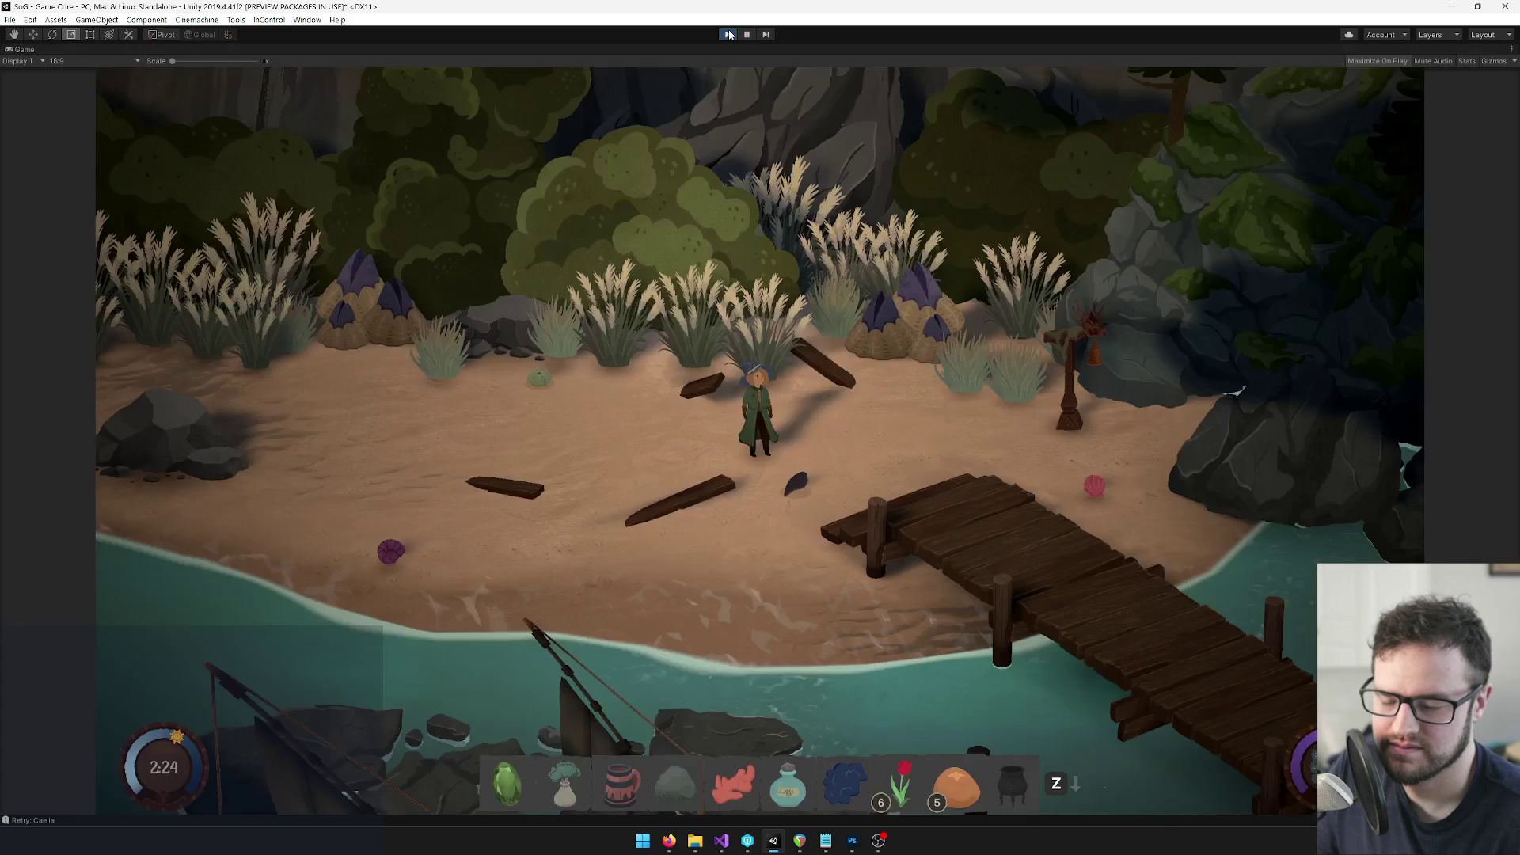
Equip the lyre from the inventory's instrument choices and return to the beach
{"action": "key", "text": "i"}
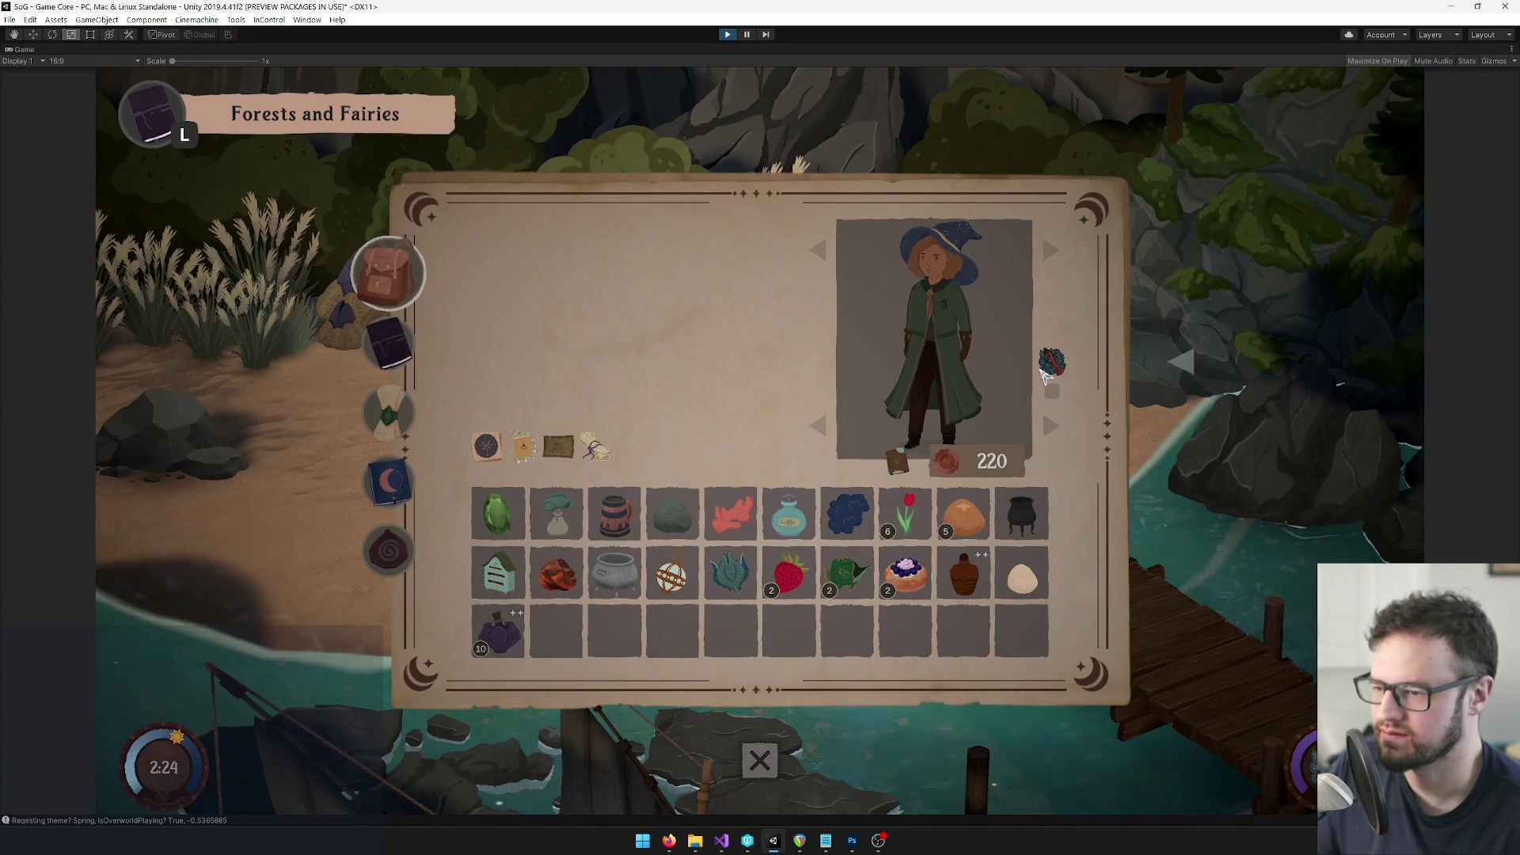
{"action": "left_click", "coordinate": [1053, 362]}
{"action": "key", "text": "Right"}
{"action": "key", "text": "Right"}
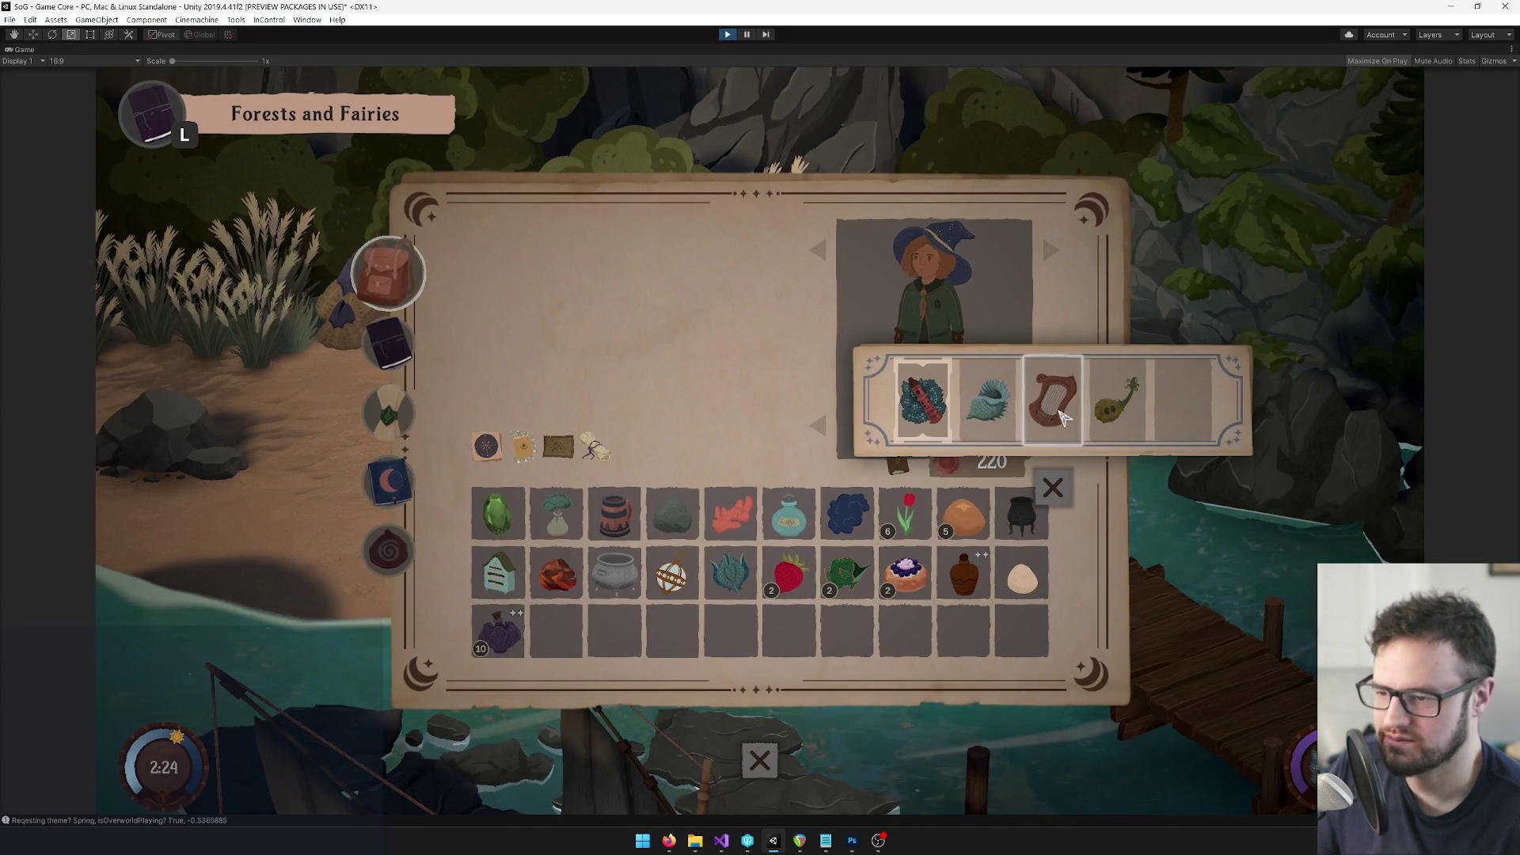
{"action": "key", "text": "Return"}
{"action": "key", "text": "Escape"}
{"action": "key", "text": "Return"}
{"action": "key", "text": "Return"}
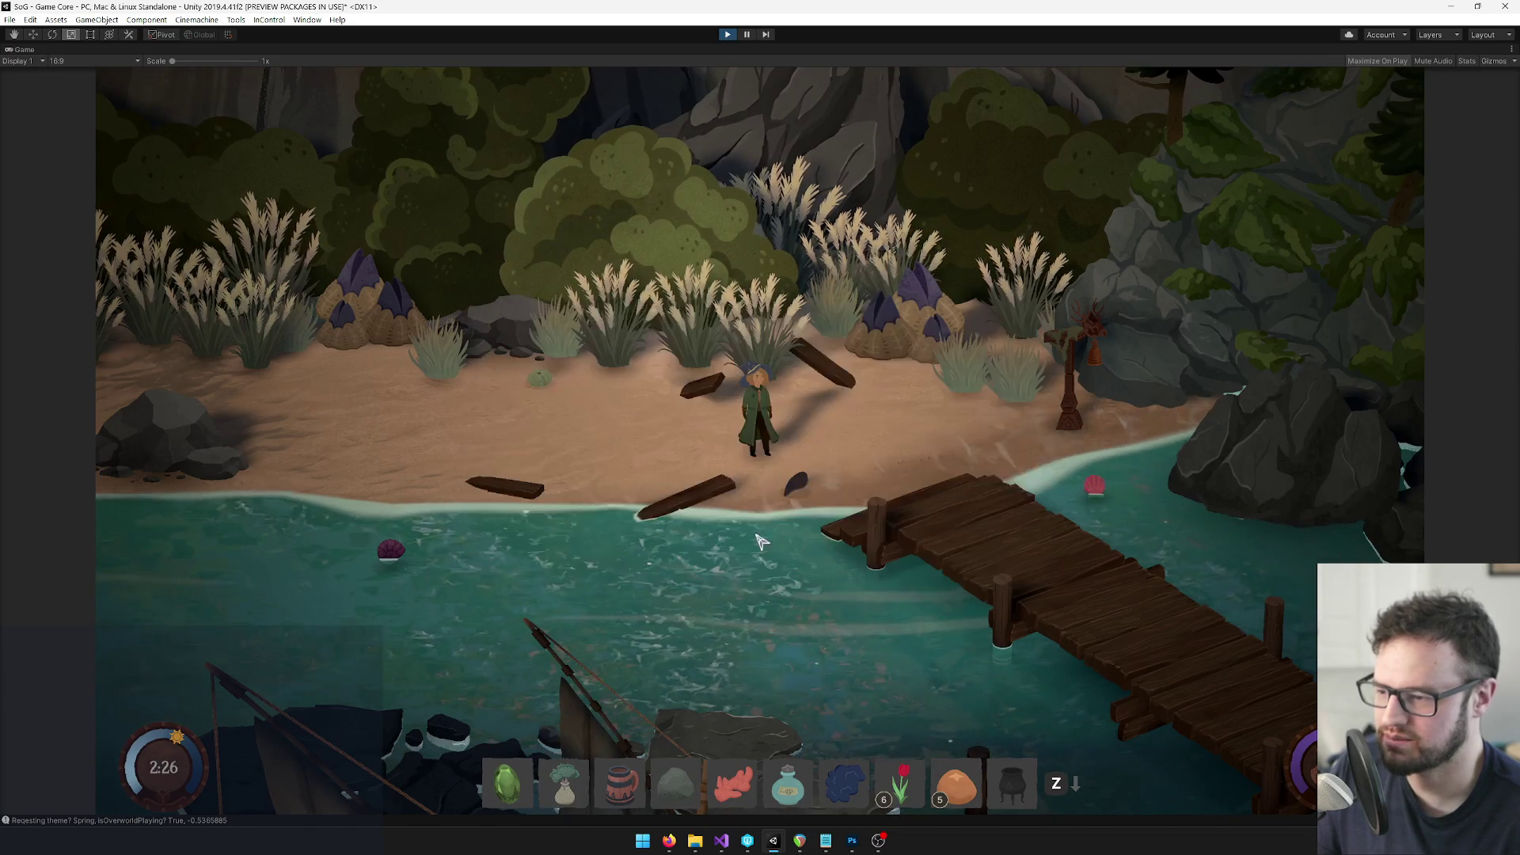
Open the journal's songs list, select Band Practice and start practising it
{"action": "key", "text": "i"}
{"action": "left_click", "coordinate": [396, 415]}
{"action": "left_click", "coordinate": [400, 491]}
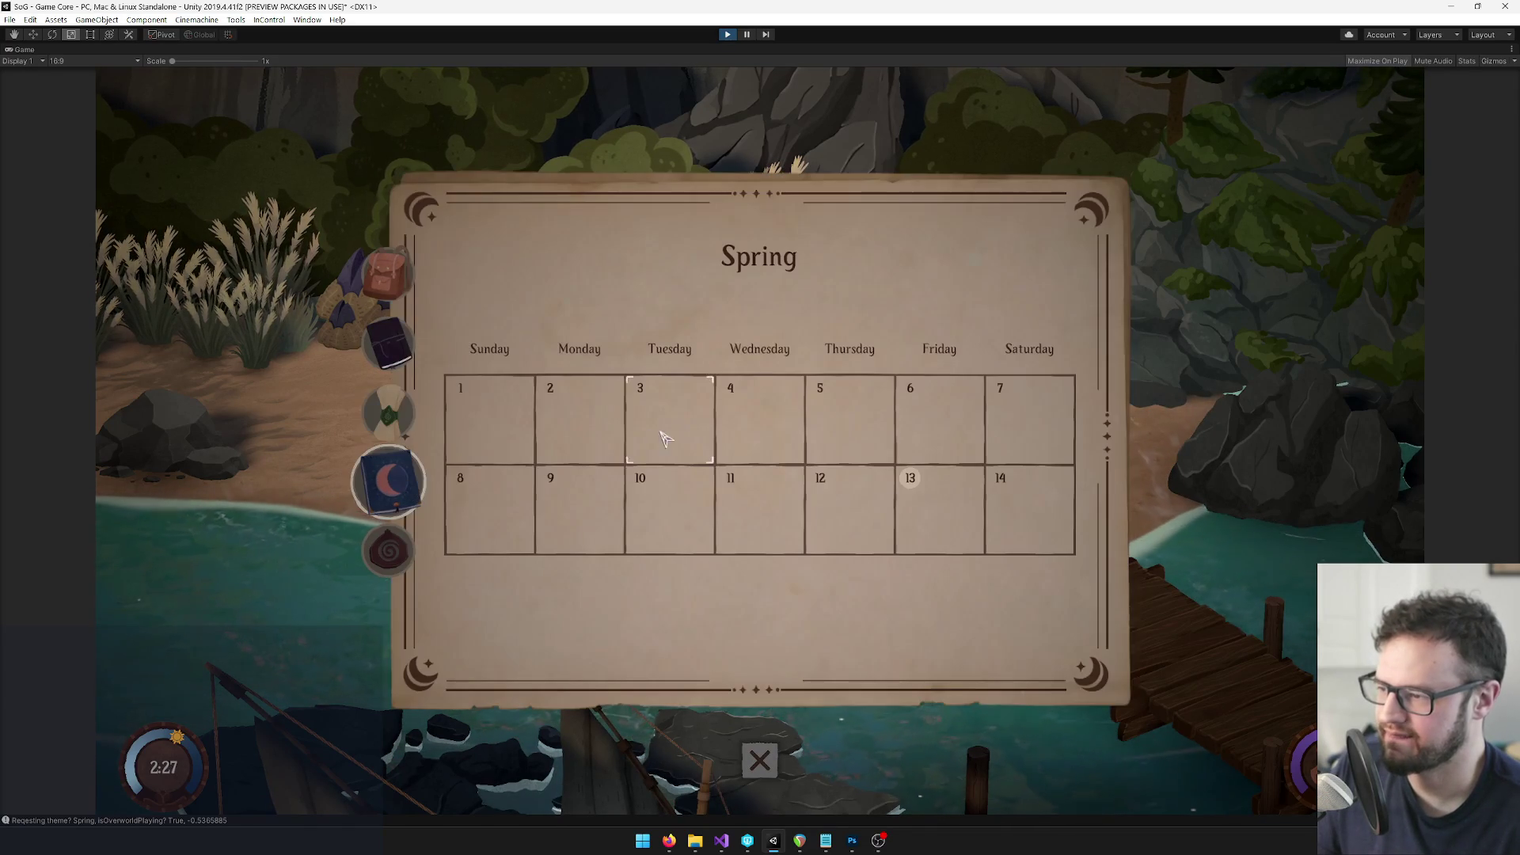
{"action": "left_click", "coordinate": [388, 412]}
{"action": "scroll", "coordinate": [576, 555], "scroll_direction": "down", "scroll_amount": 5}
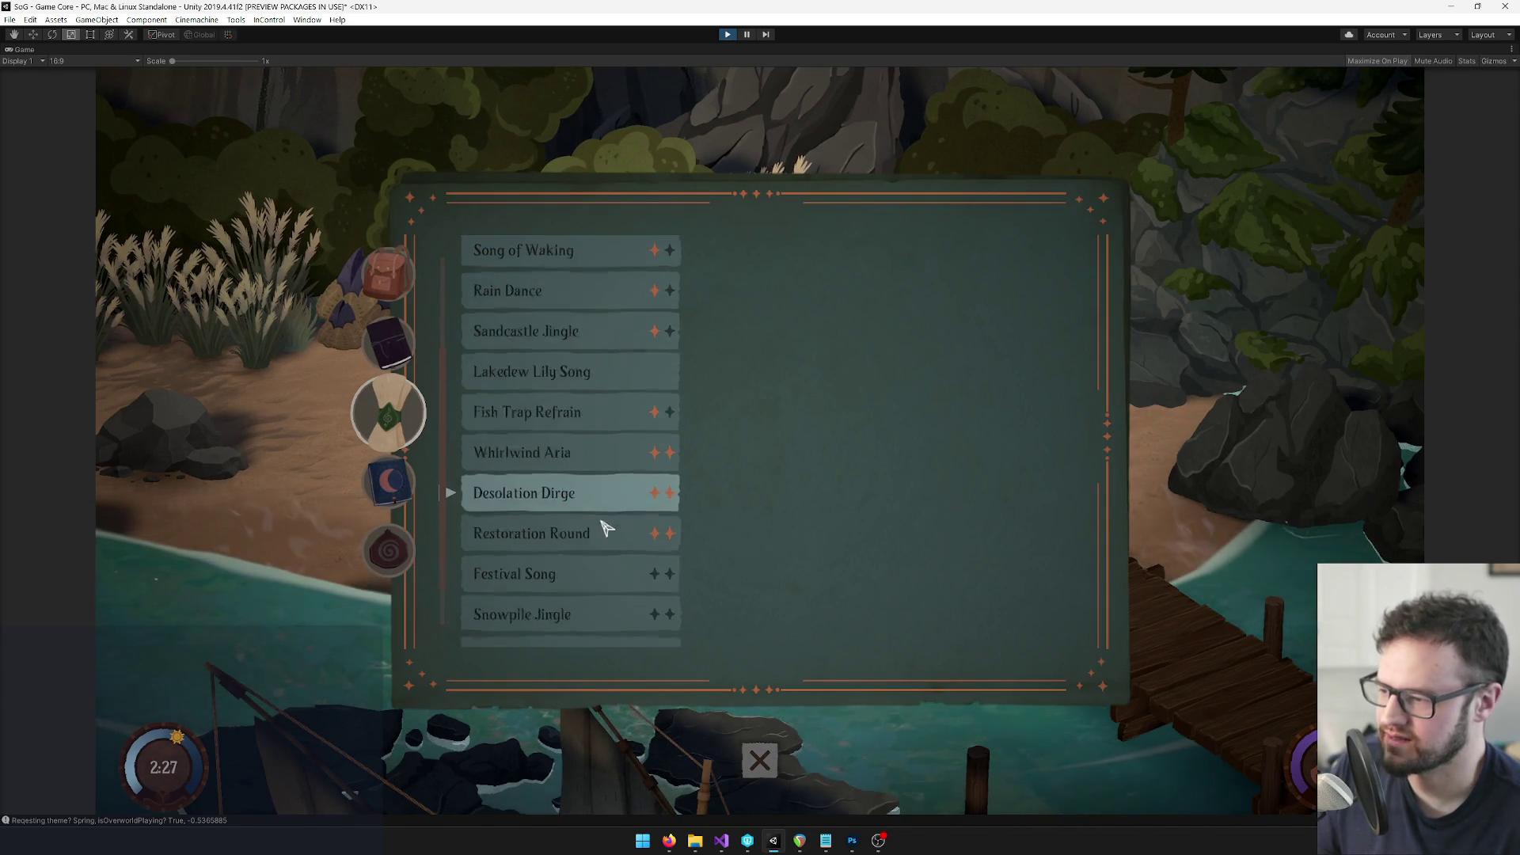
{"action": "left_click", "coordinate": [577, 628]}
{"action": "left_click", "coordinate": [909, 590]}
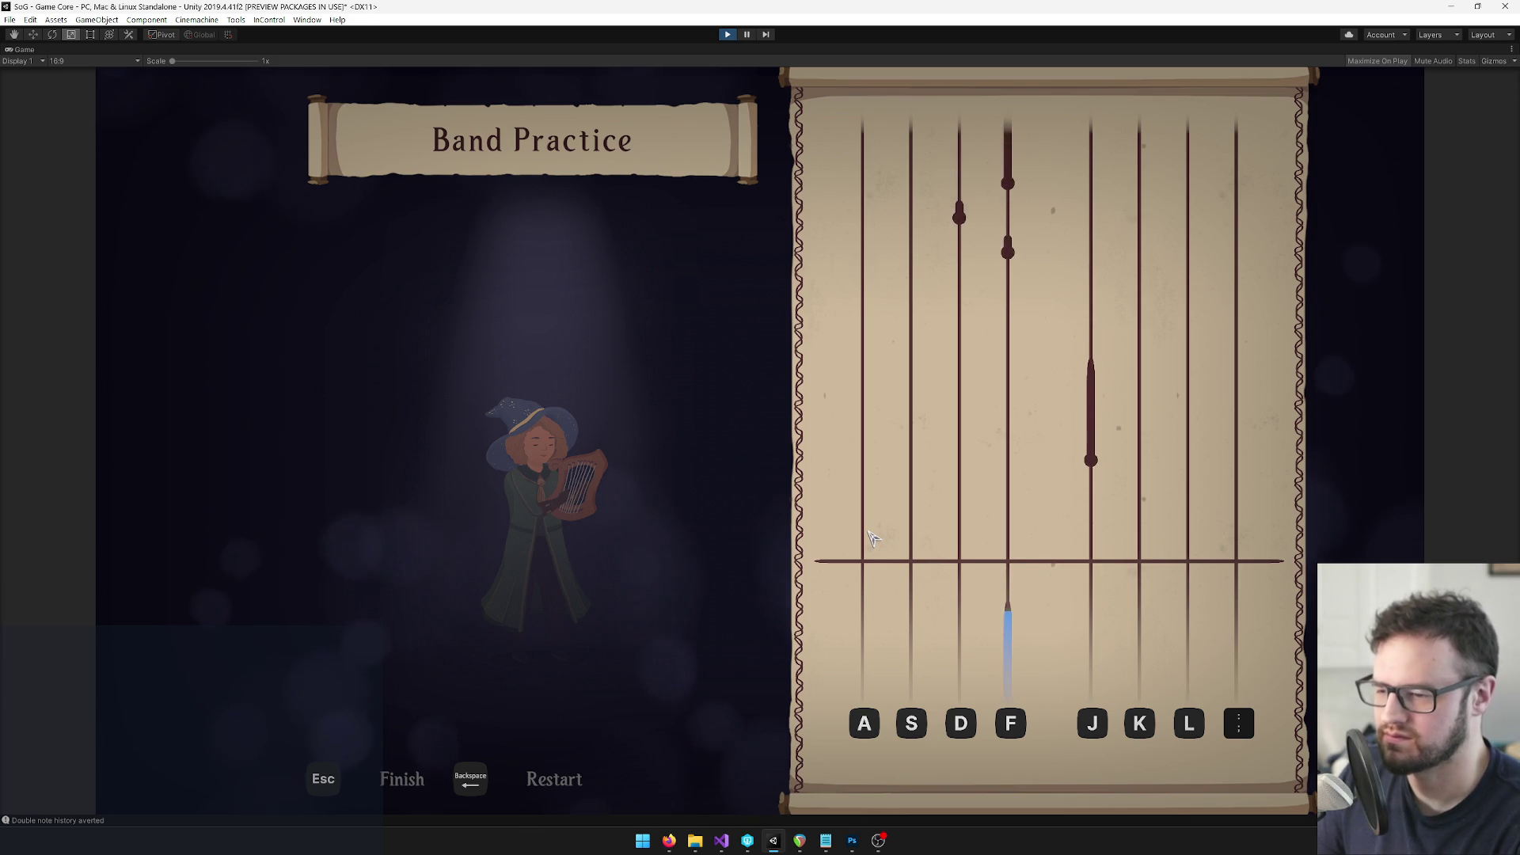
Play the opening of Band Practice on the harp, hitting and holding notes in lanes A, S, D, F
{"action": "key", "text": "f"}
{"action": "key", "text": "d"}
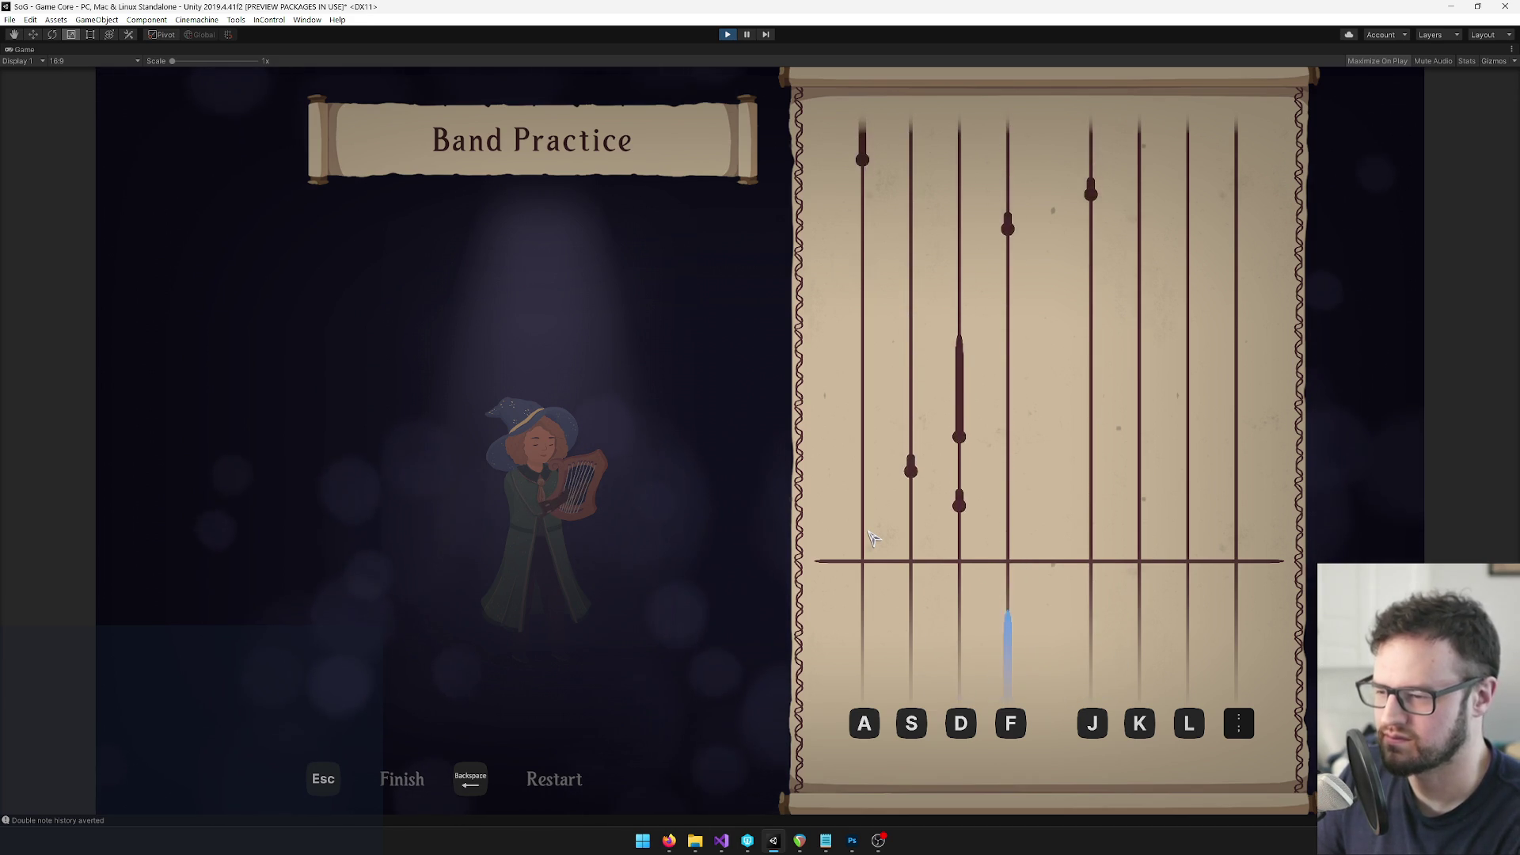
{"action": "key", "text": "s"}
{"action": "key", "text": "d"}
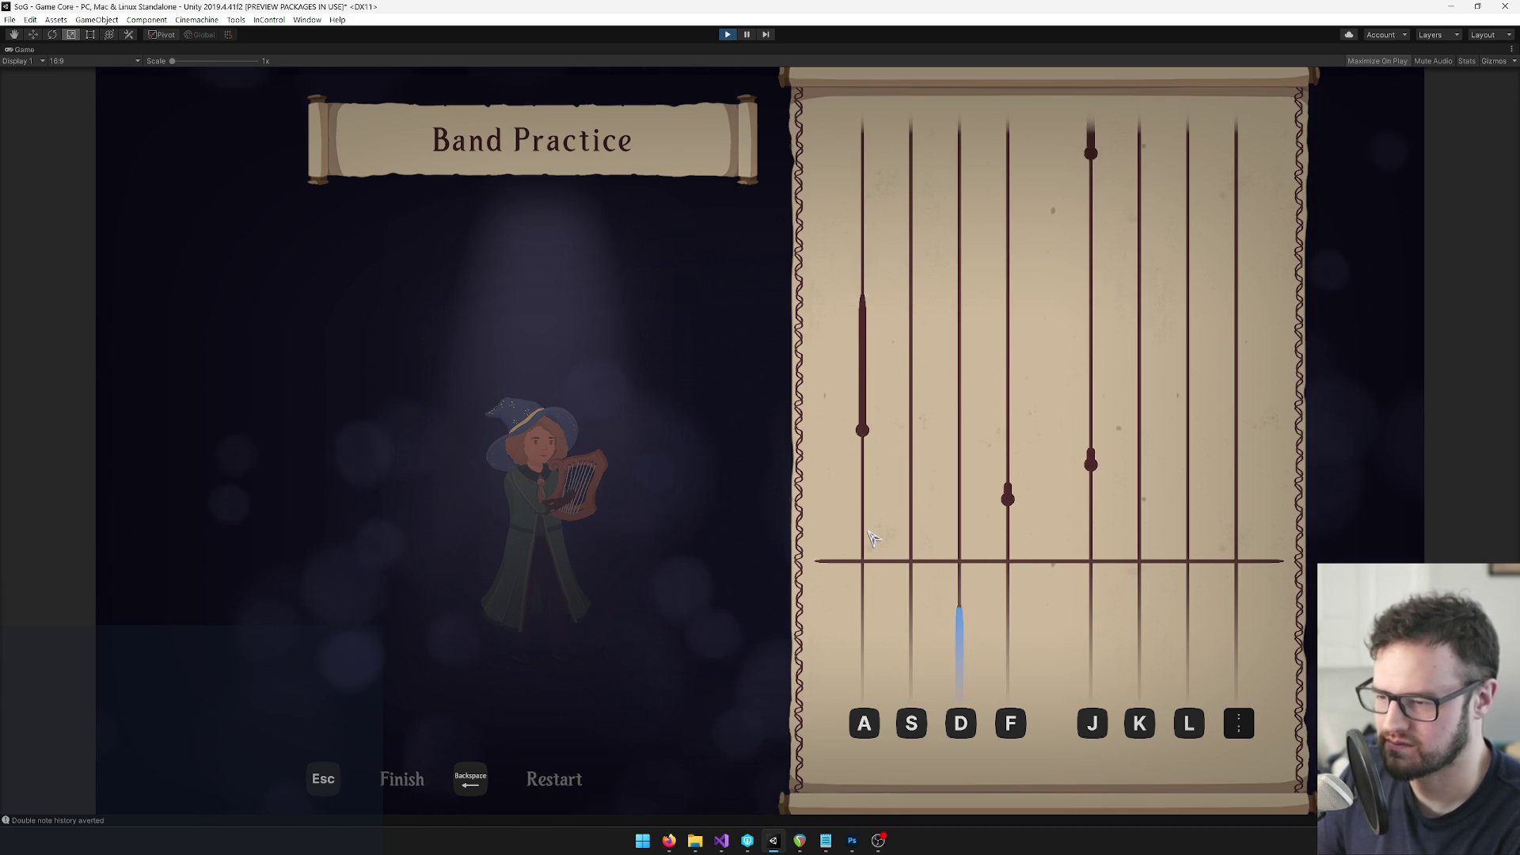
{"action": "key", "text": "a"}
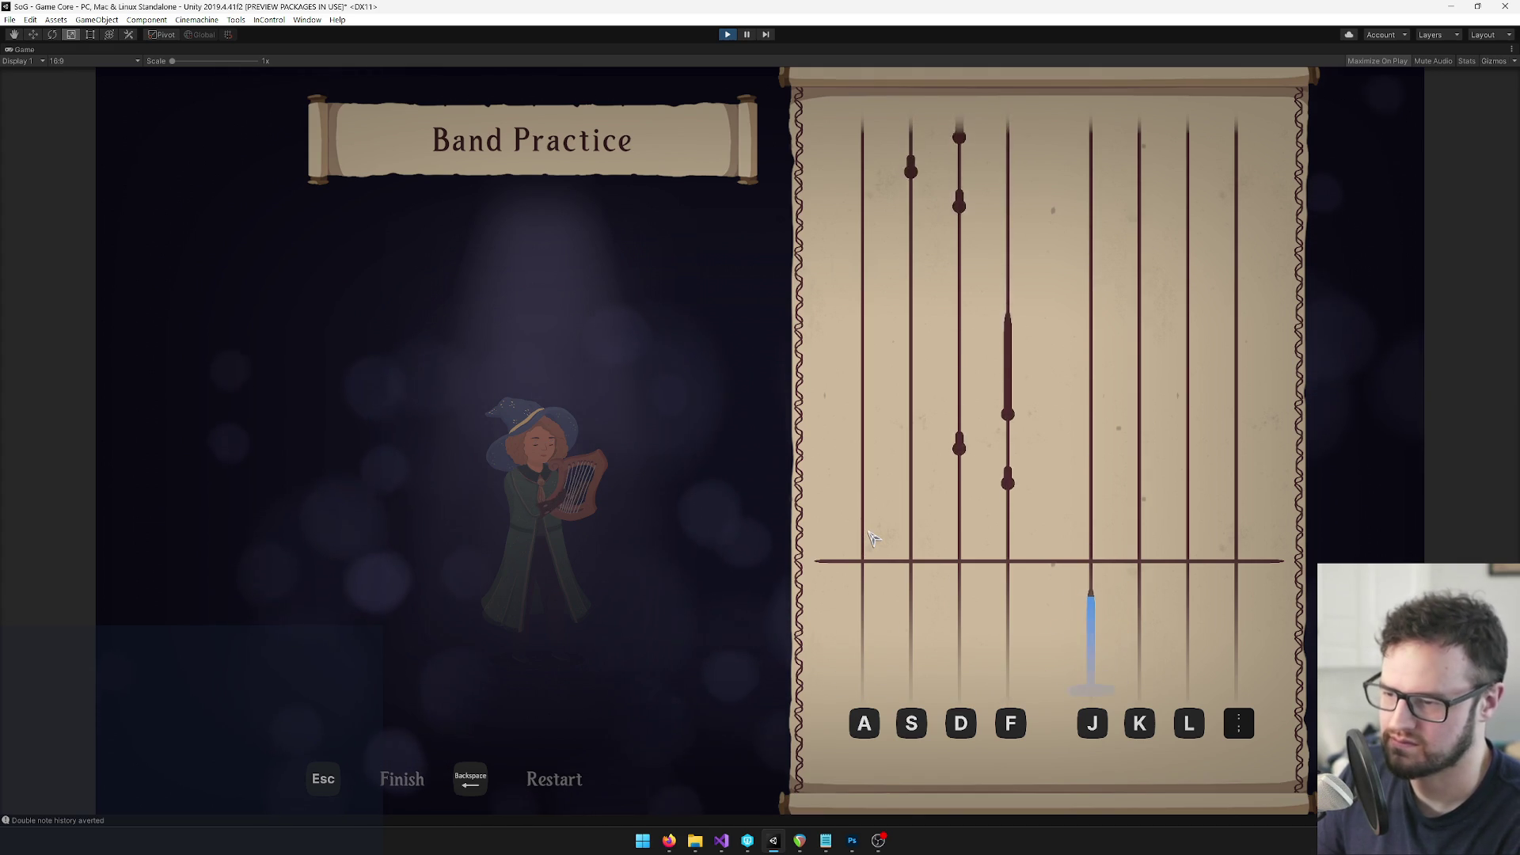
{"action": "key", "text": "f"}
{"action": "key", "text": "d"}
{"action": "key", "text": "f"}
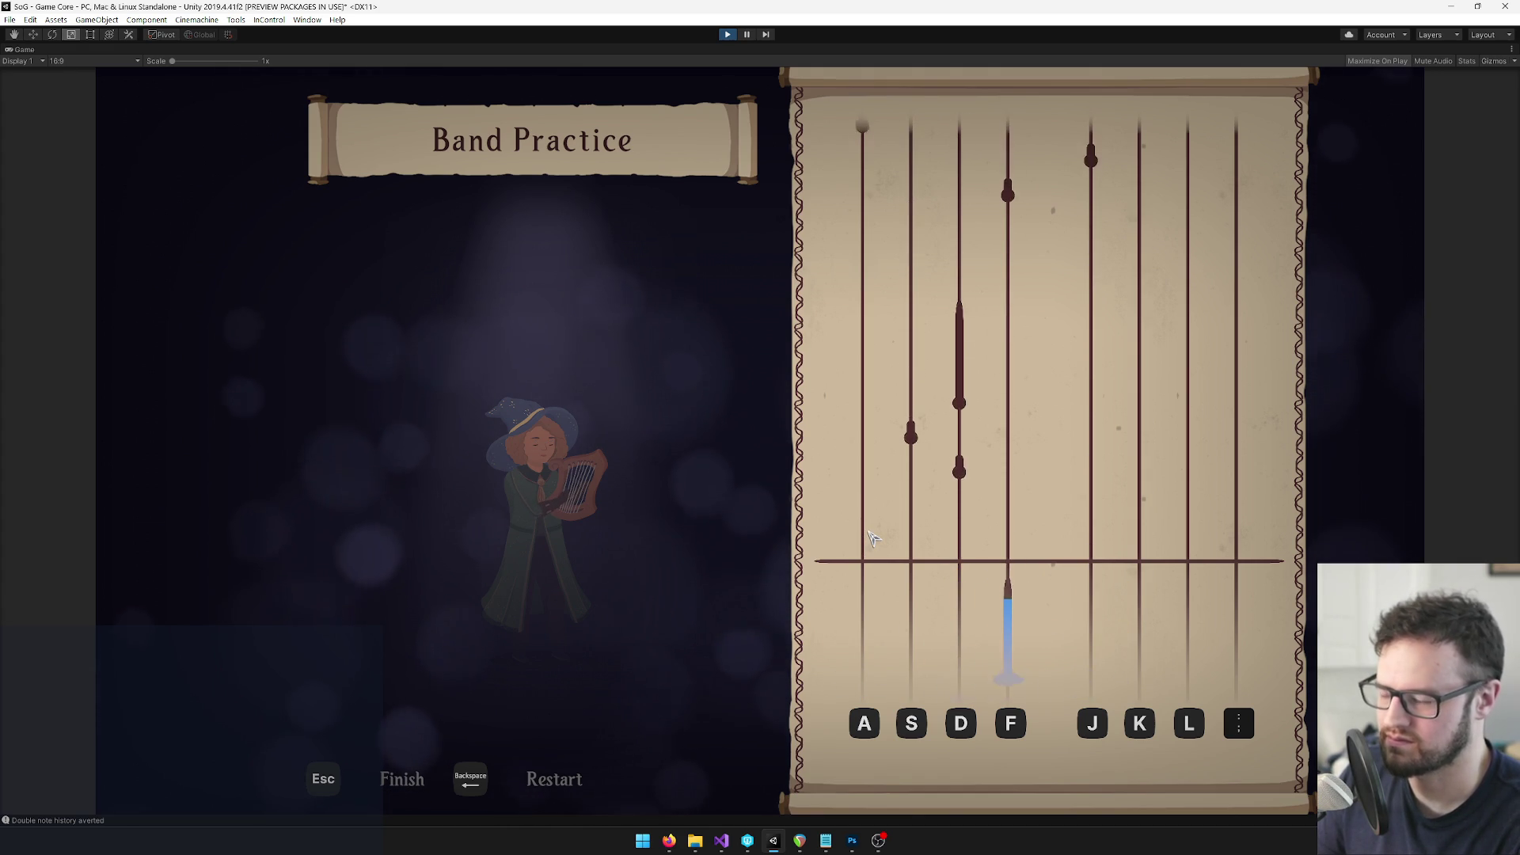
{"action": "key", "text": "d"}
{"action": "key", "text": "s"}
{"action": "key", "text": "d"}
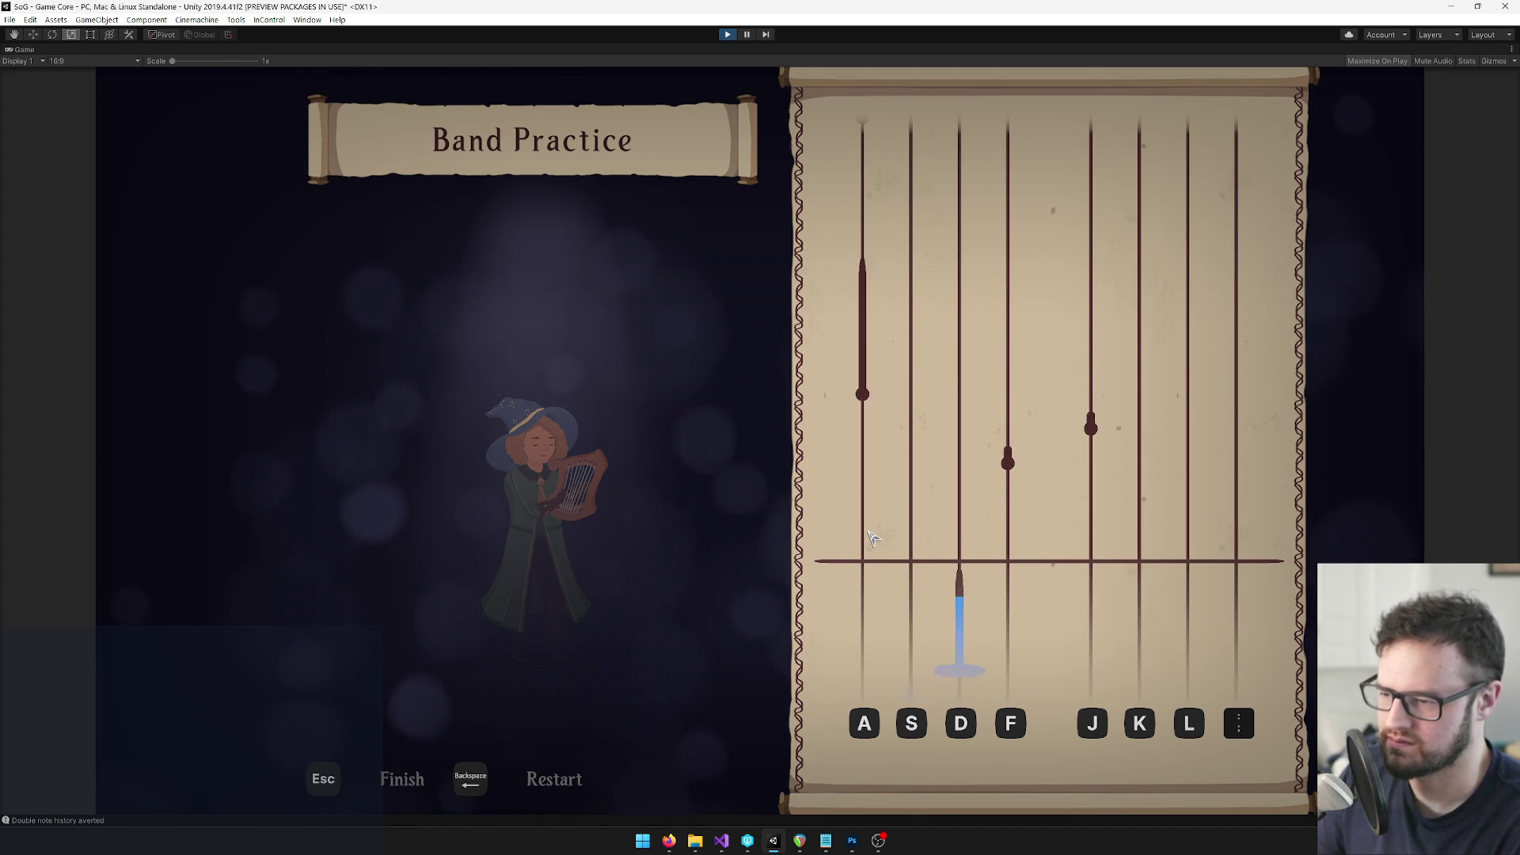
{"action": "key", "text": "a"}
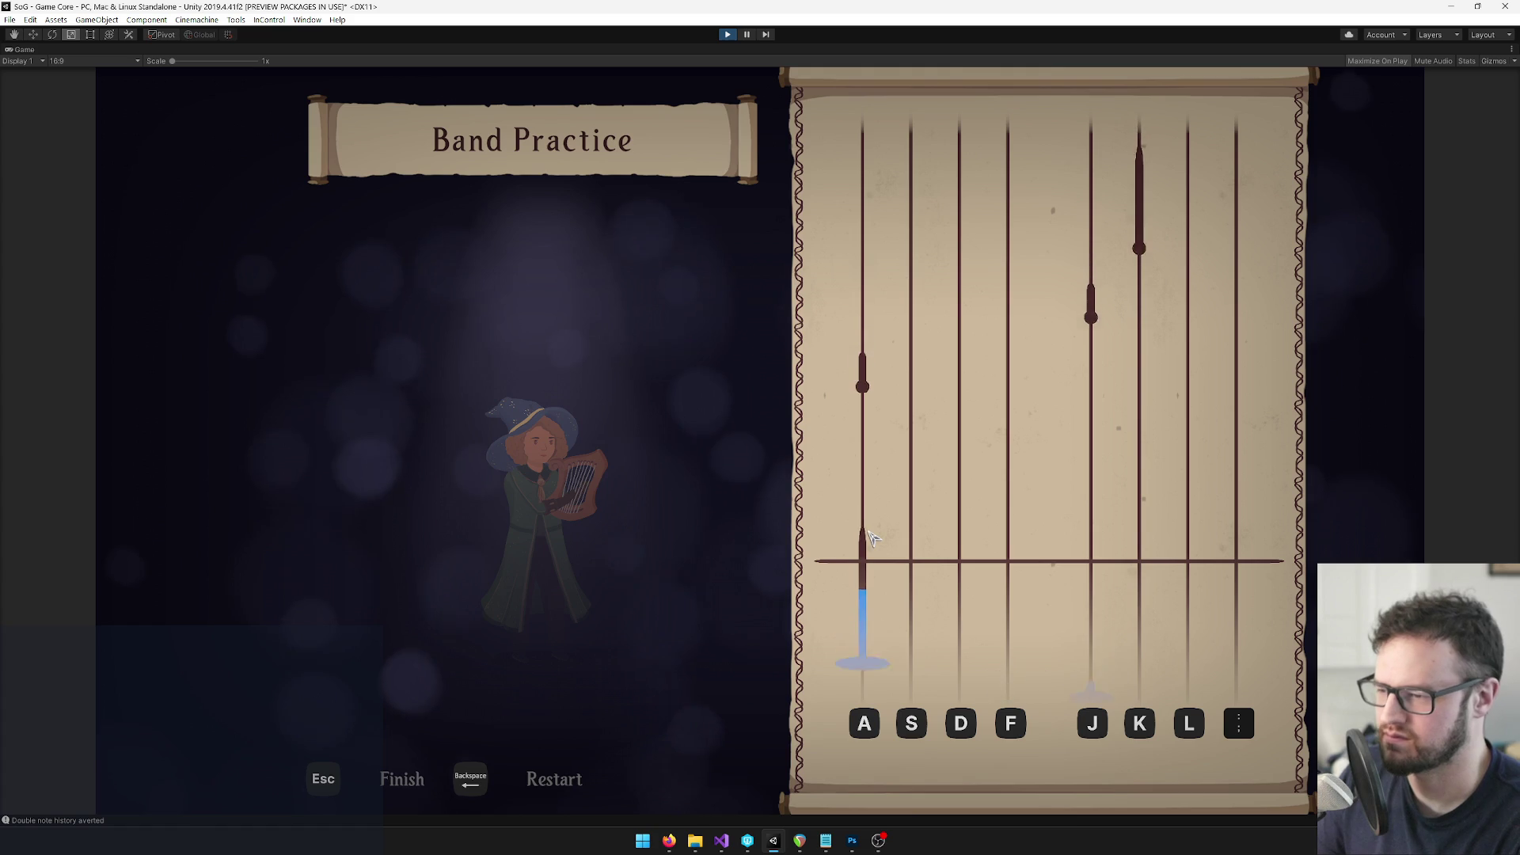
Finish the song in lanes A, J, K, L, scoring 742, and dismiss the learned-star message
{"action": "key", "text": "j"}
{"action": "key", "text": "k"}
{"action": "key", "text": "a"}
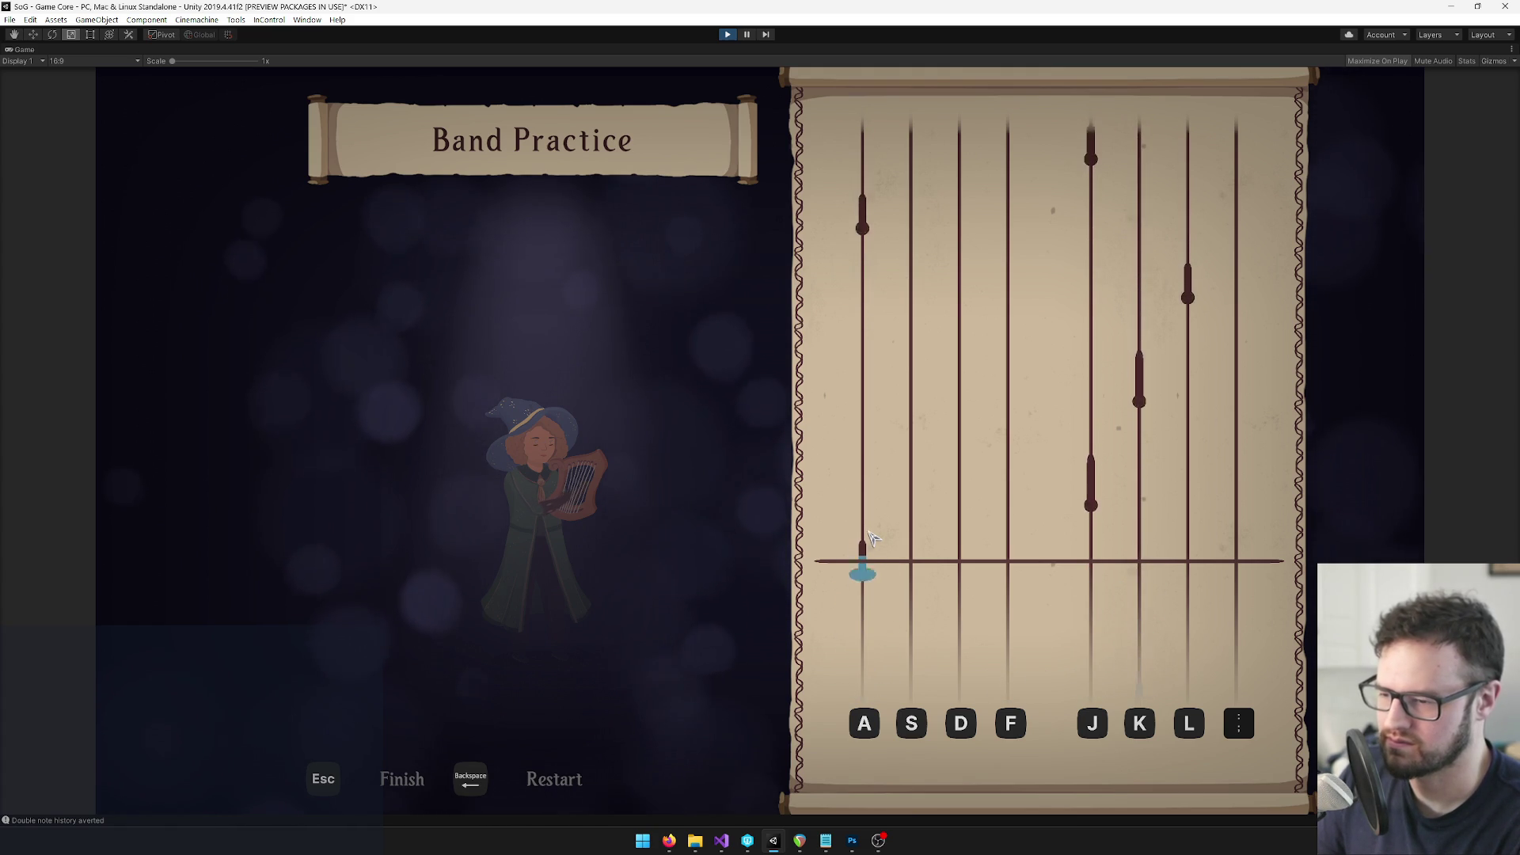
{"action": "key", "text": "j"}
{"action": "key", "text": "k"}
{"action": "key", "text": "l"}
{"action": "key", "text": "a"}
{"action": "key", "text": "j"}
{"action": "key", "text": "k"}
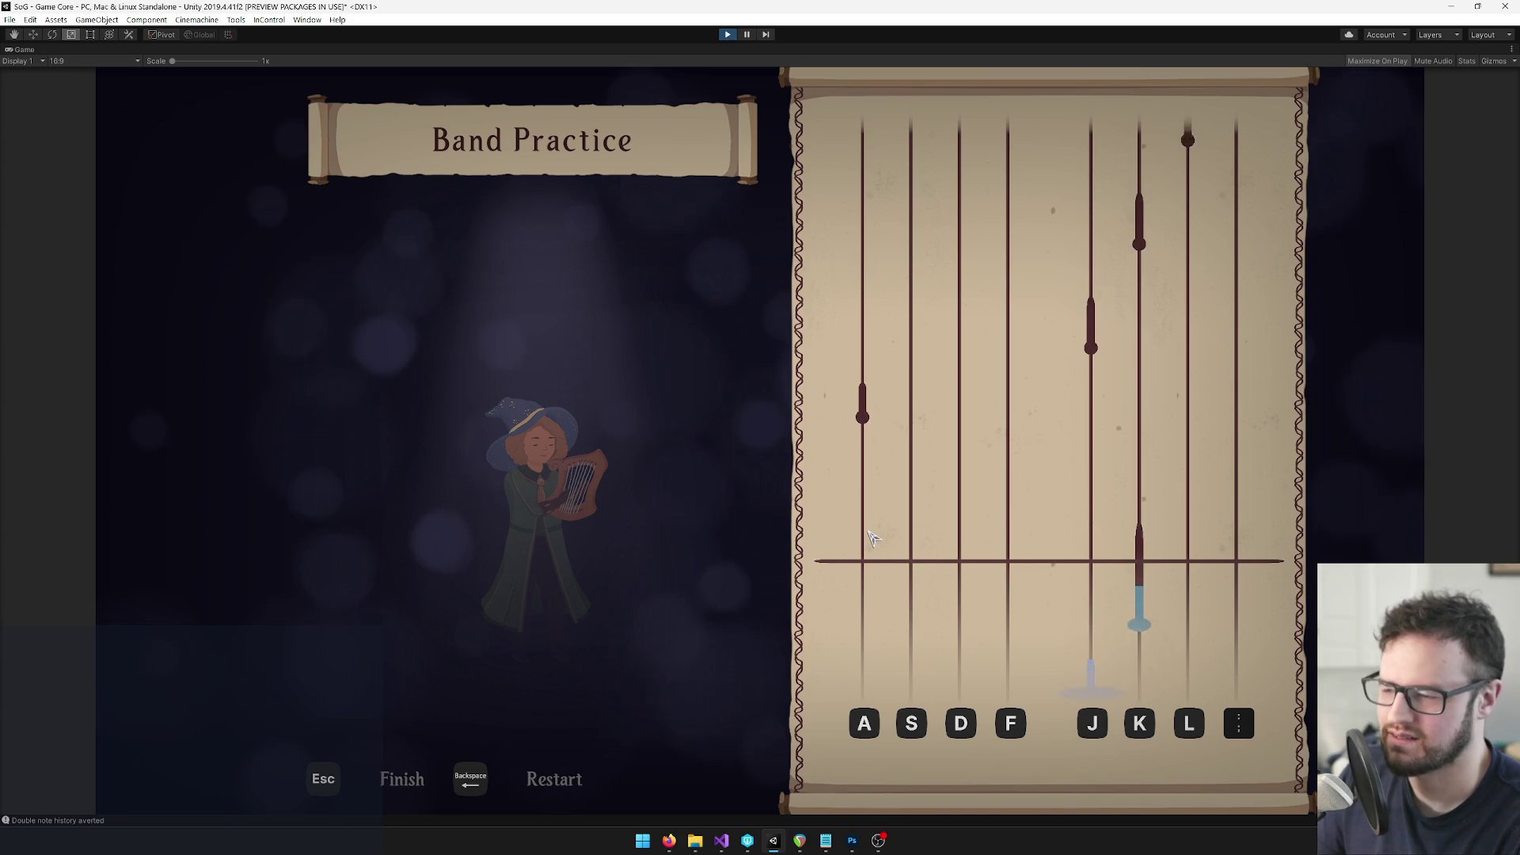
{"action": "key", "text": "j"}
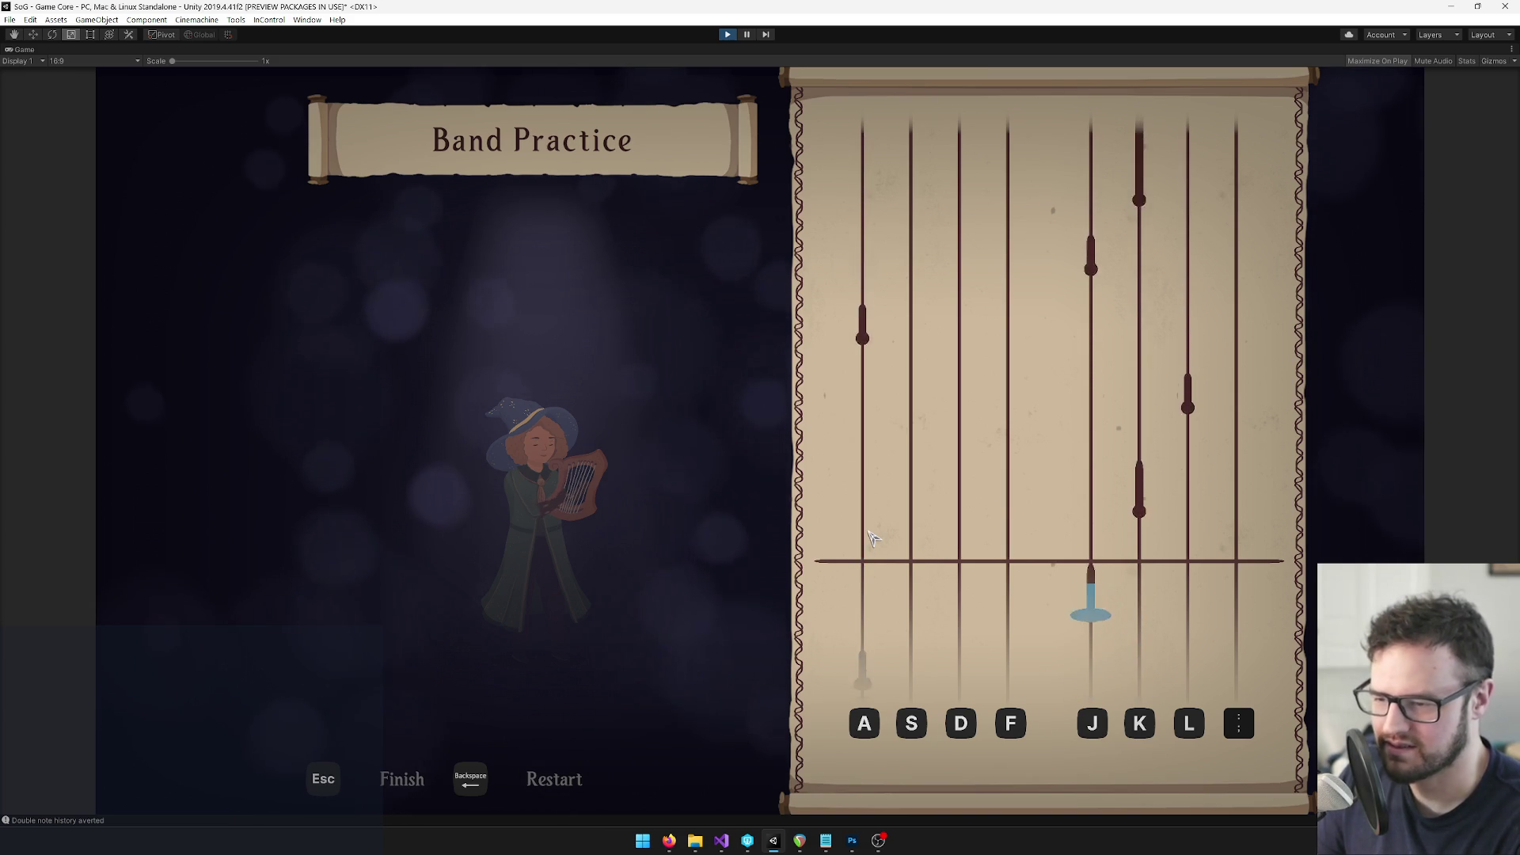
{"action": "key", "text": "l"}
{"action": "key", "text": "a"}
{"action": "key", "text": "j"}
{"action": "key", "text": "k"}
{"action": "key", "text": "a"}
{"action": "key", "text": "j"}
{"action": "key", "text": "k"}
{"action": "key", "text": "l"}
{"action": "key", "text": "a"}
{"action": "key", "text": "j"}
{"action": "key", "text": "k"}
{"action": "key", "text": "a"}
{"action": "key", "text": "j"}
{"action": "key", "text": "k"}
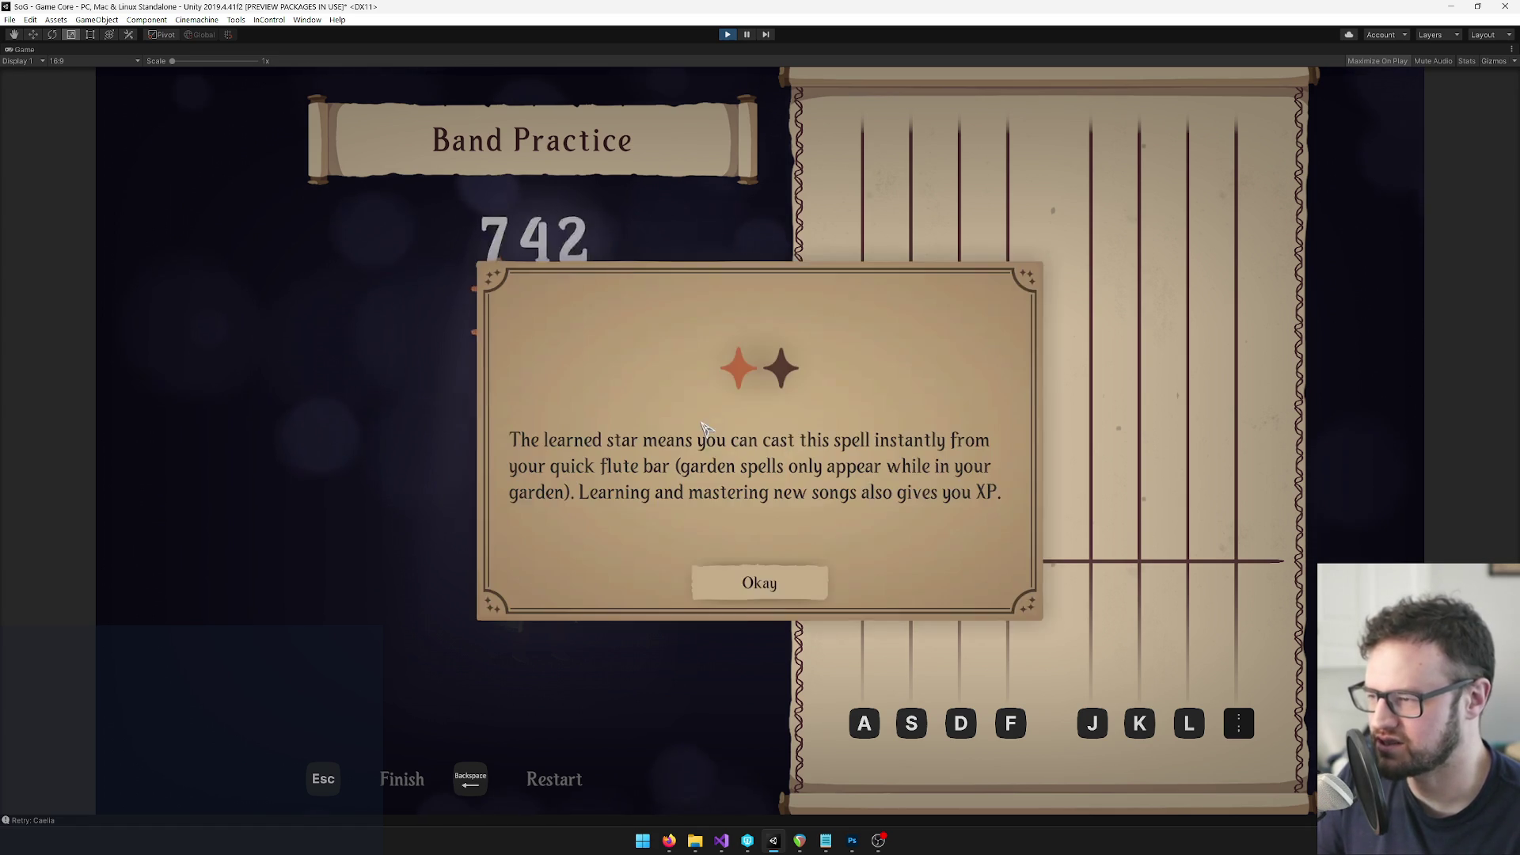
{"action": "key", "text": "Return"}
Leave the finished song and equip the banjo from the backpack inventory
{"action": "key", "text": "Escape"}
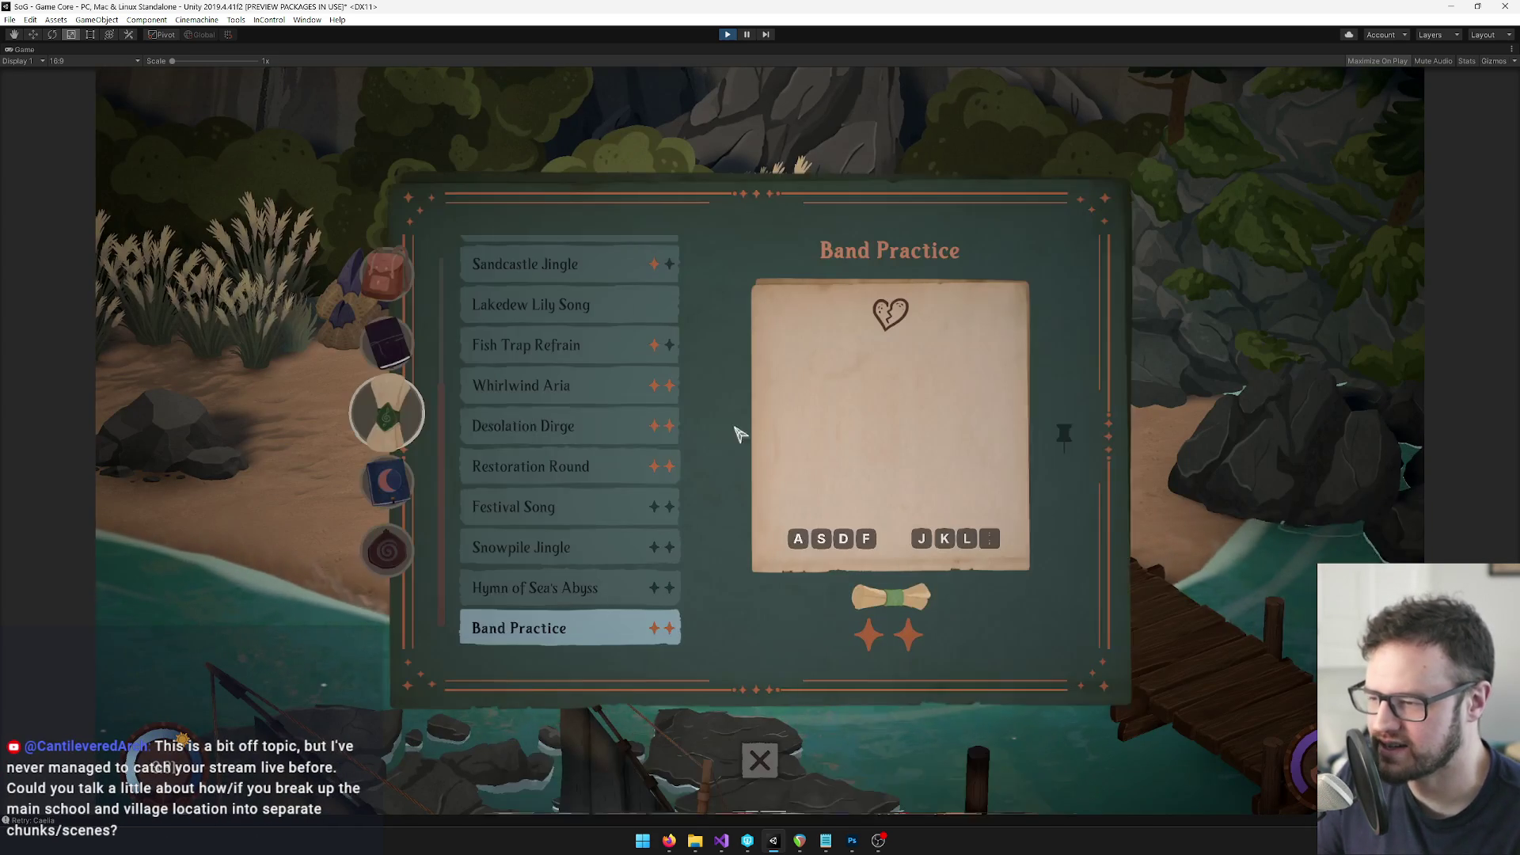
{"action": "key", "text": "Escape"}
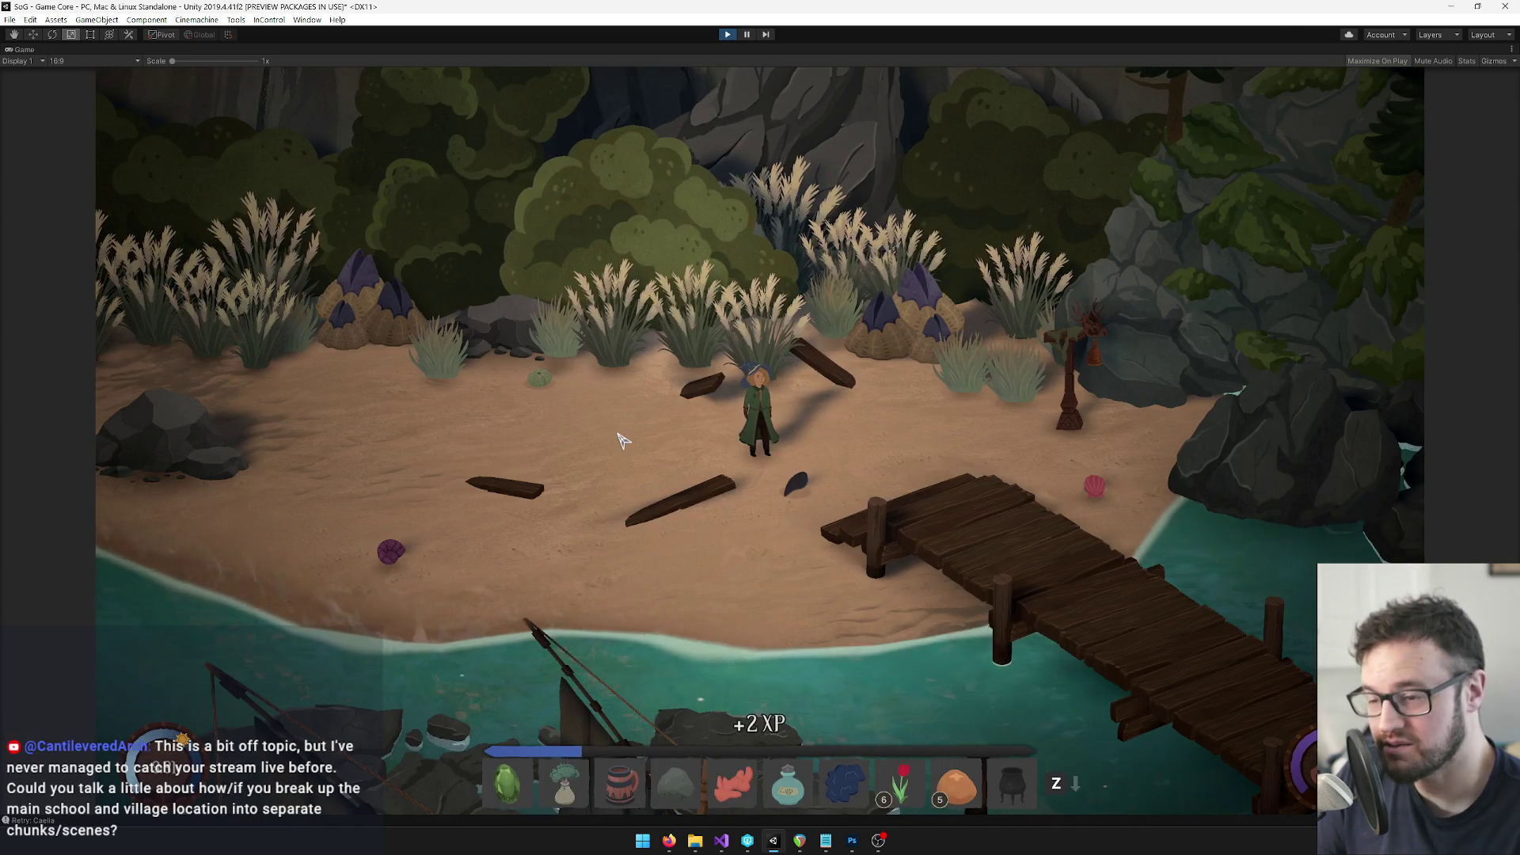
{"action": "key", "text": "Tab"}
{"action": "key", "text": "Escape"}
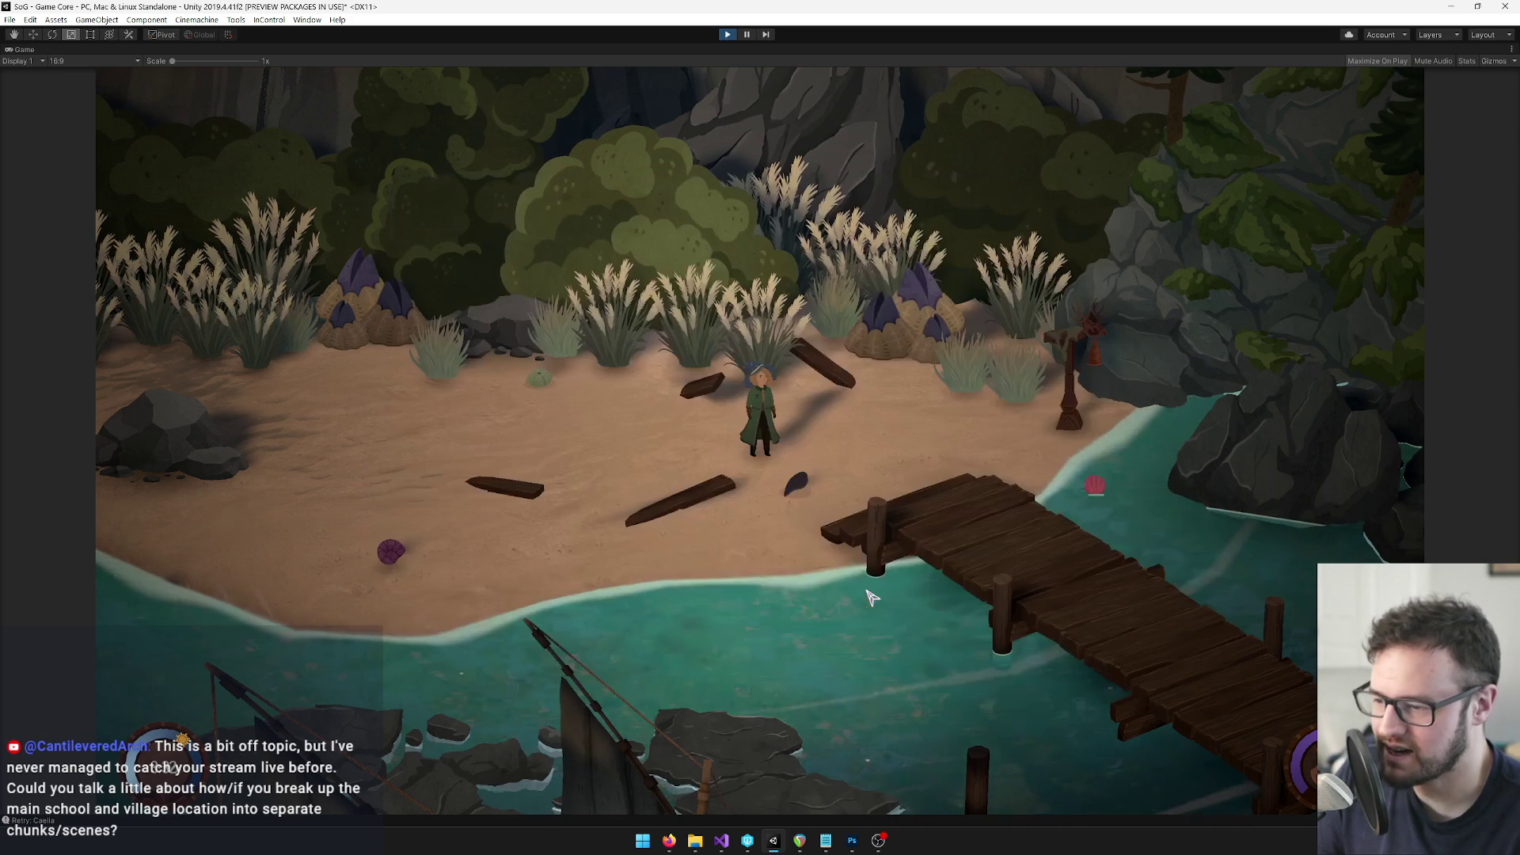
{"action": "key", "text": "Tab"}
{"action": "left_click", "coordinate": [420, 273]}
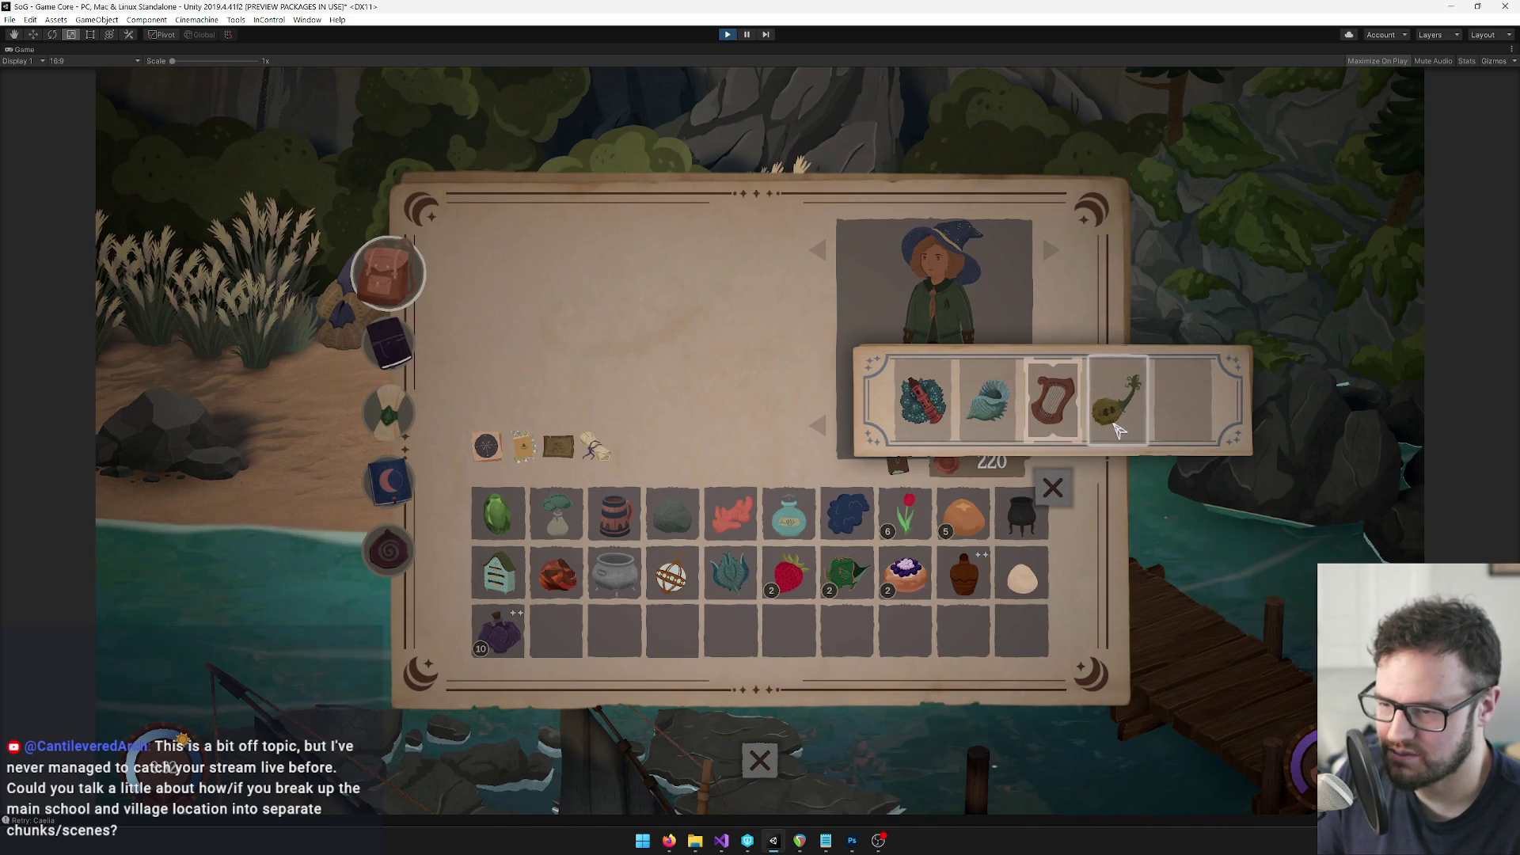
{"action": "left_click", "coordinate": [1053, 487]}
{"action": "key", "text": "Escape"}
Start Band Practice in practice mode from the song book
{"action": "key", "text": "Tab"}
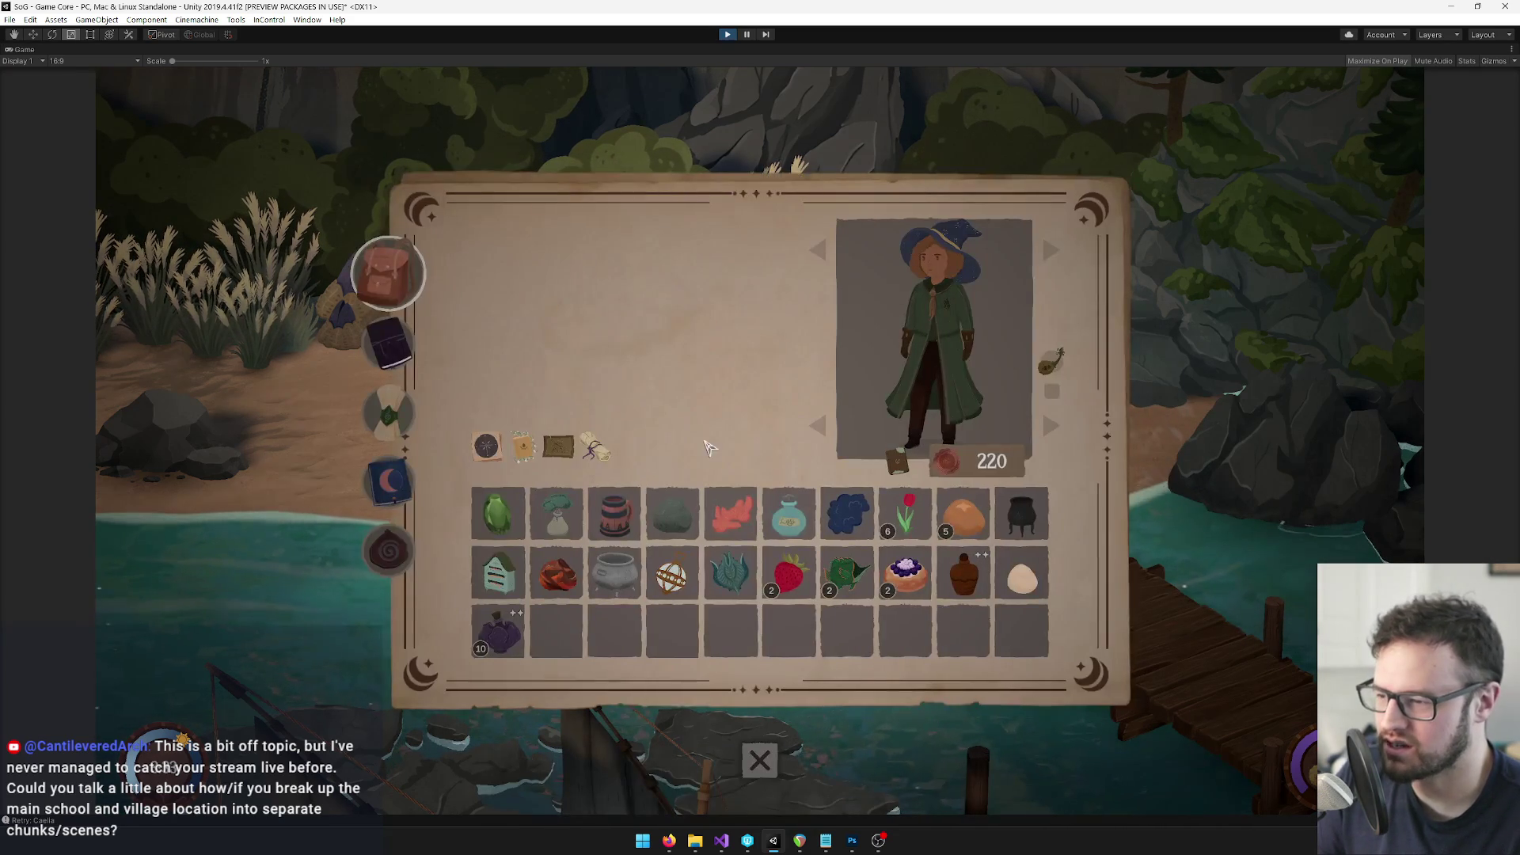
{"action": "key", "text": "Tab"}
{"action": "key", "text": "Tab"}
{"action": "left_click", "coordinate": [388, 412]}
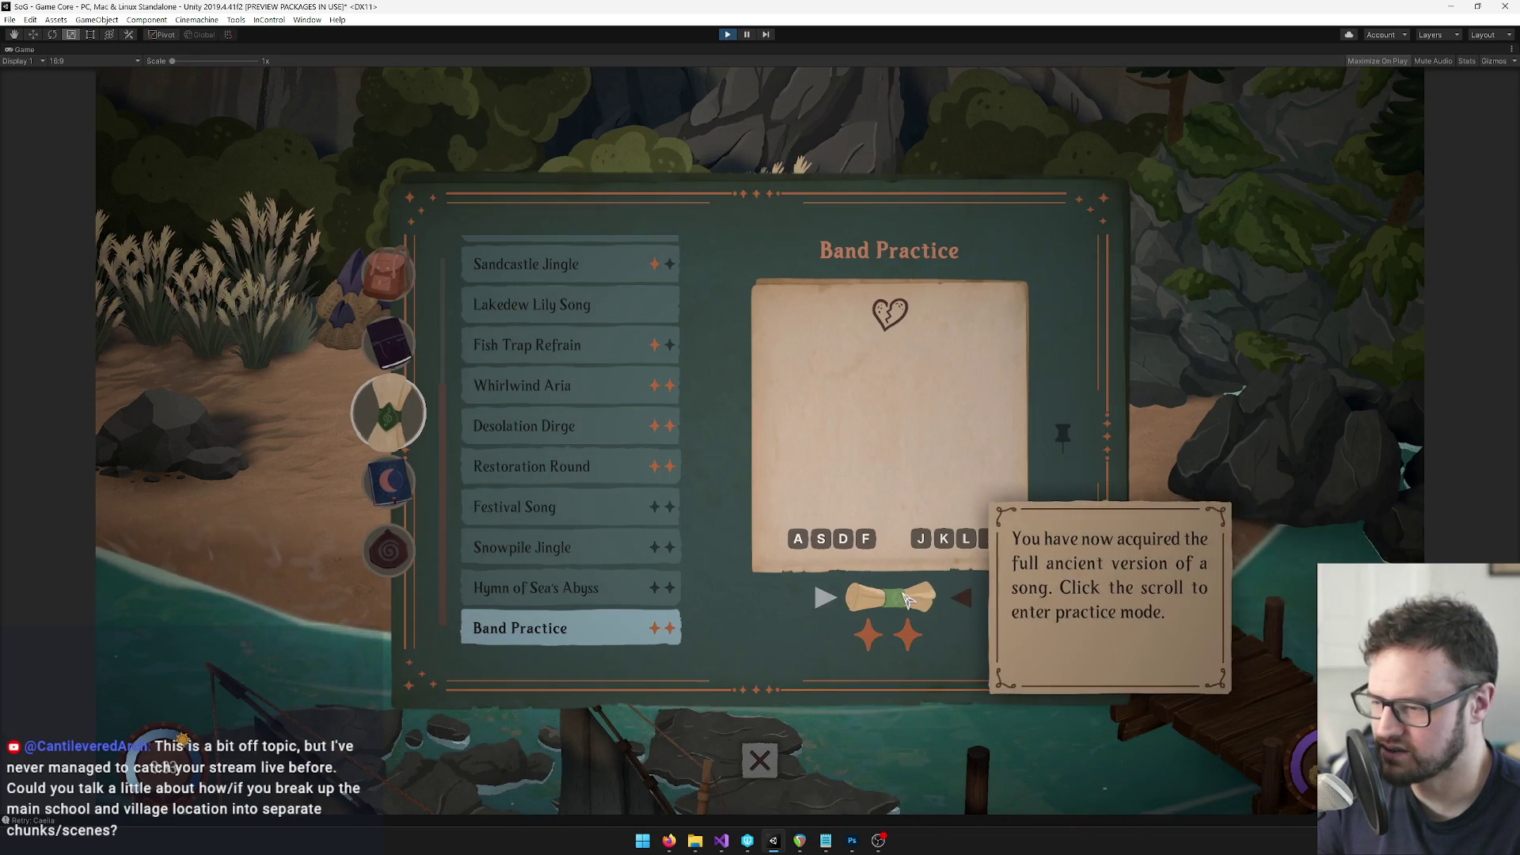
{"action": "left_click", "coordinate": [890, 598]}
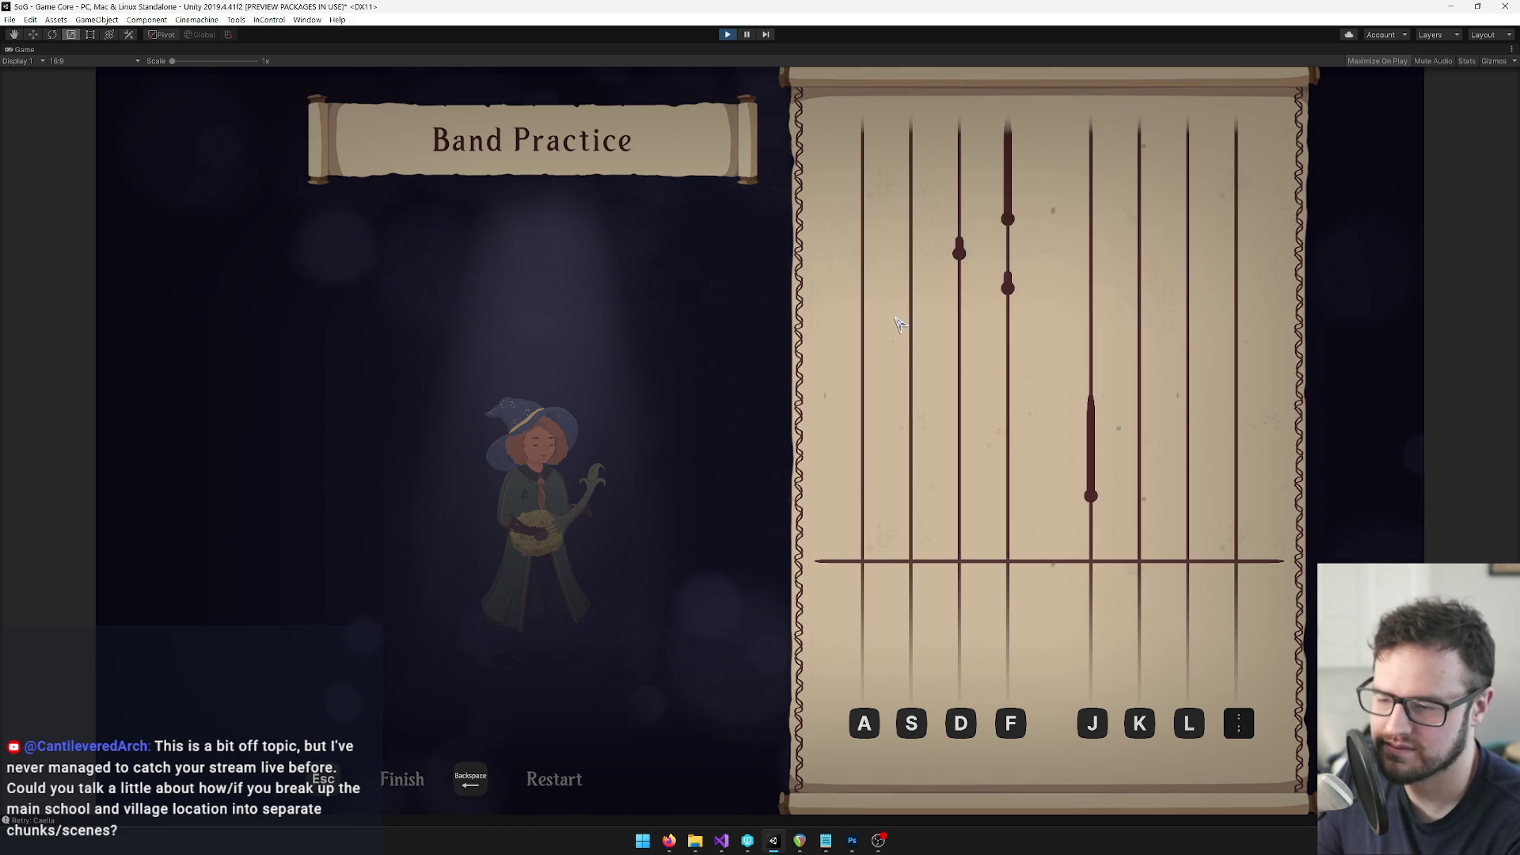
Play a short banjo run of Band Practice, then exit back to the song book
{"action": "key", "text": "f"}
{"action": "key", "text": "d"}
{"action": "key", "text": "f"}
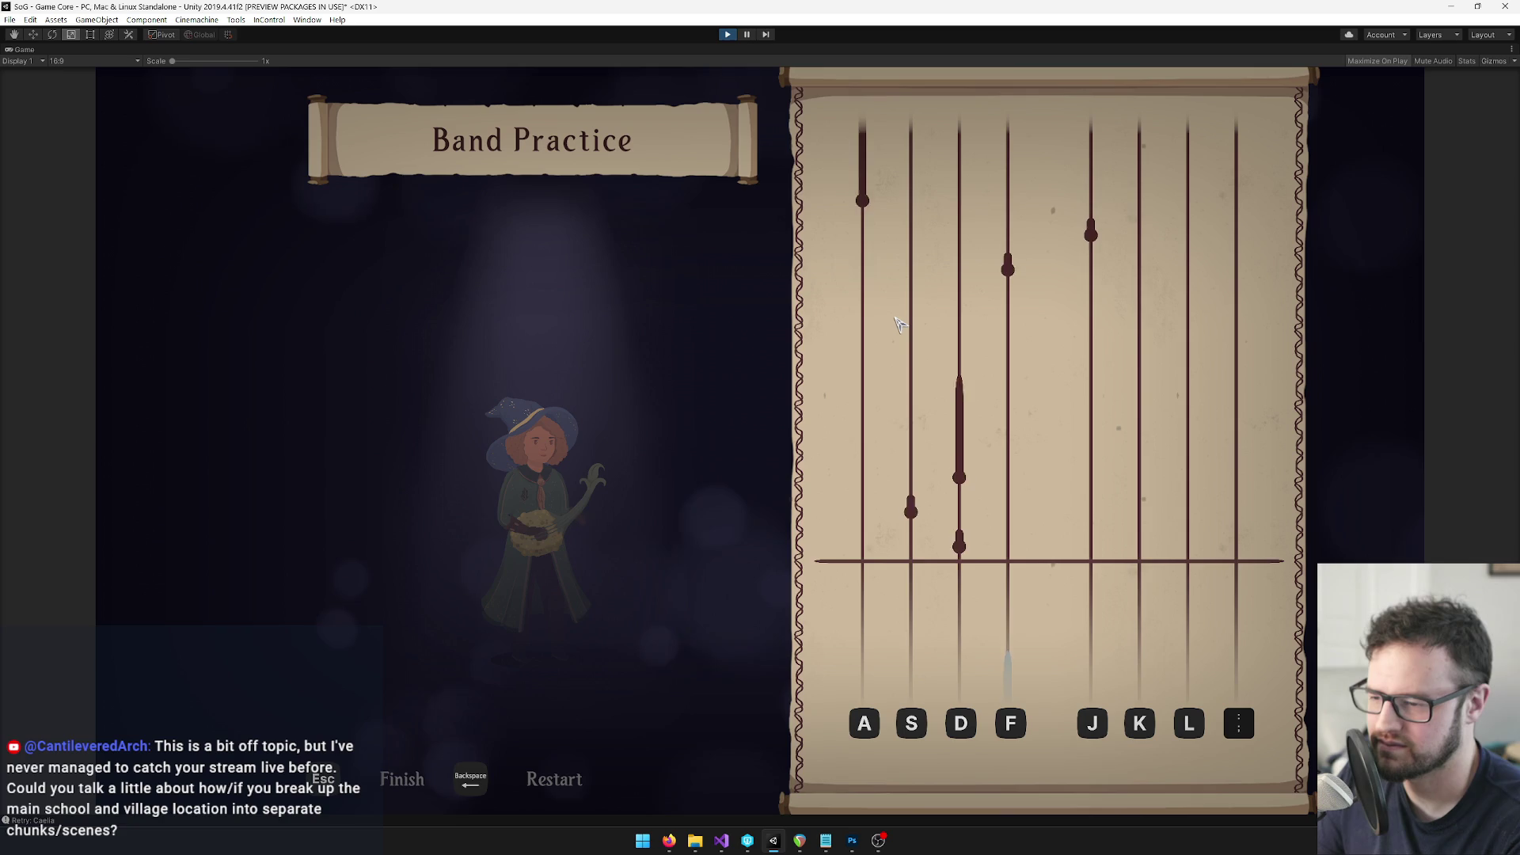
{"action": "key", "text": "d"}
{"action": "key", "text": "s"}
{"action": "key", "text": "d"}
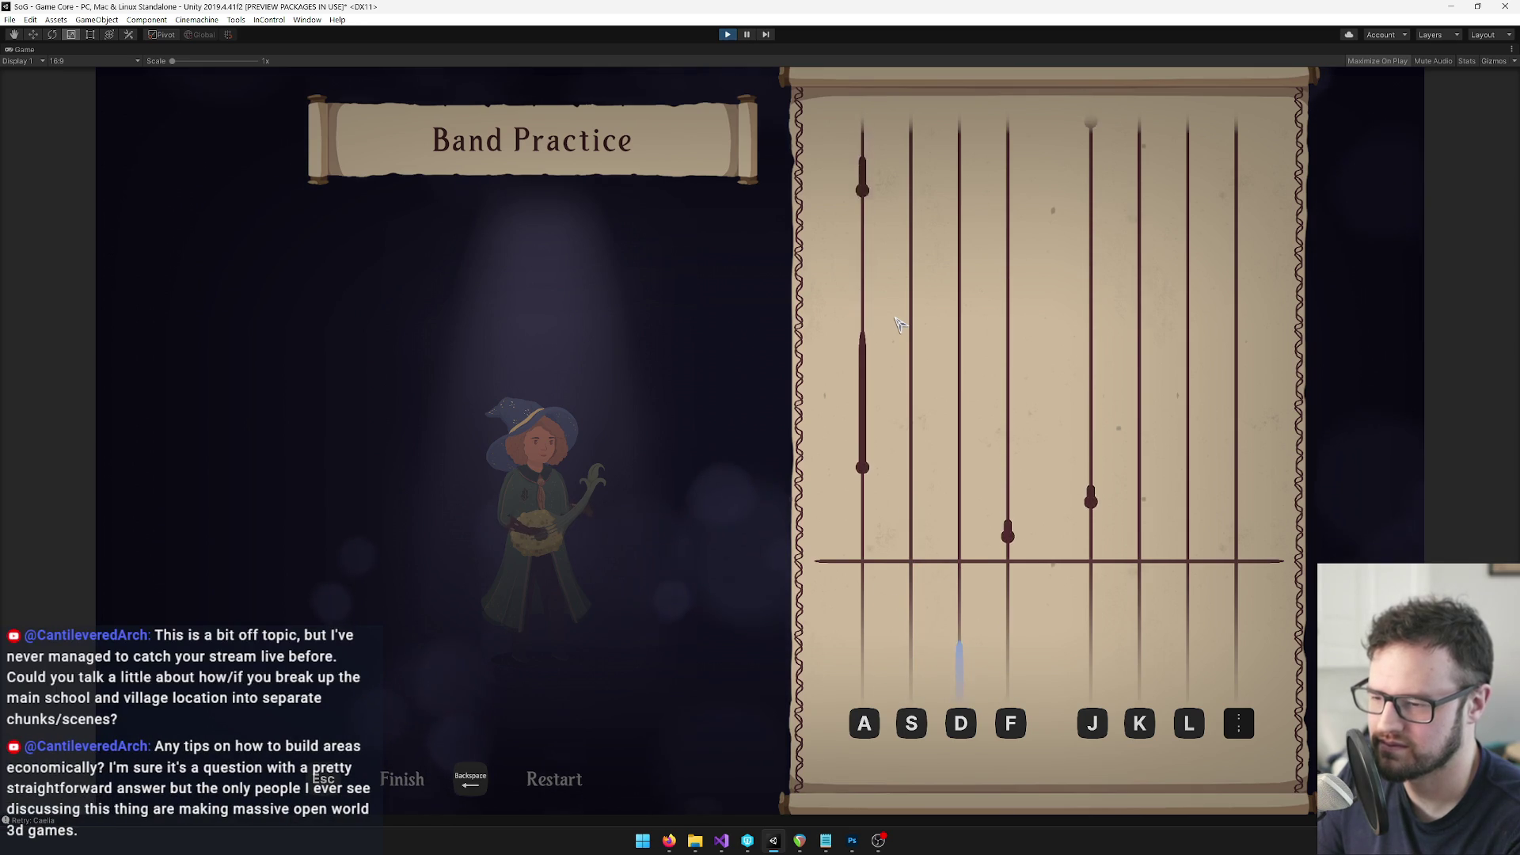
{"action": "key", "text": "j"}
{"action": "key", "text": "a"}
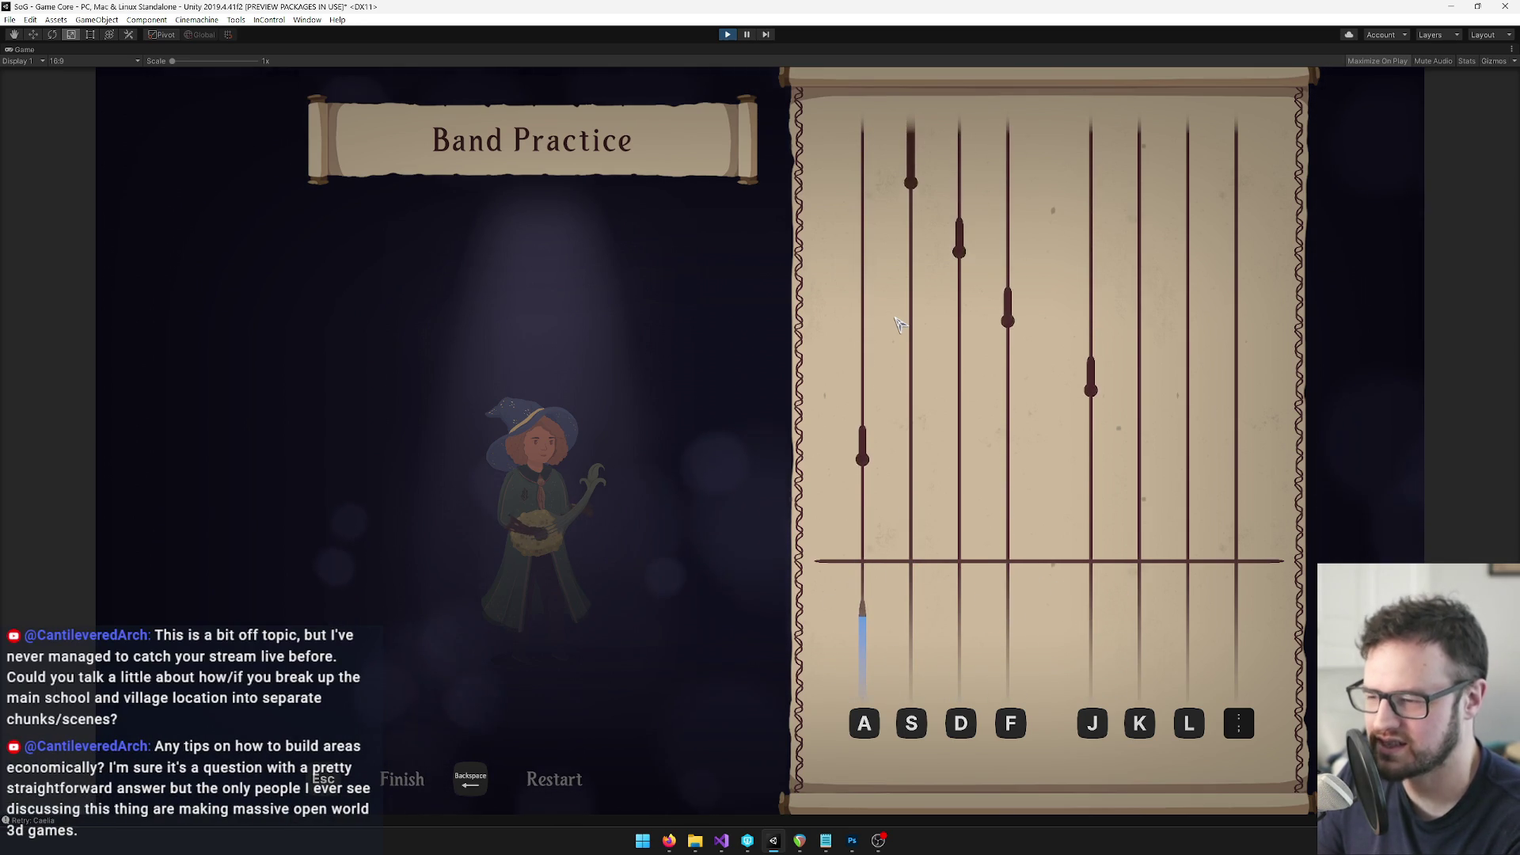
{"action": "key", "text": "a"}
{"action": "key", "text": "j"}
{"action": "key", "text": "f"}
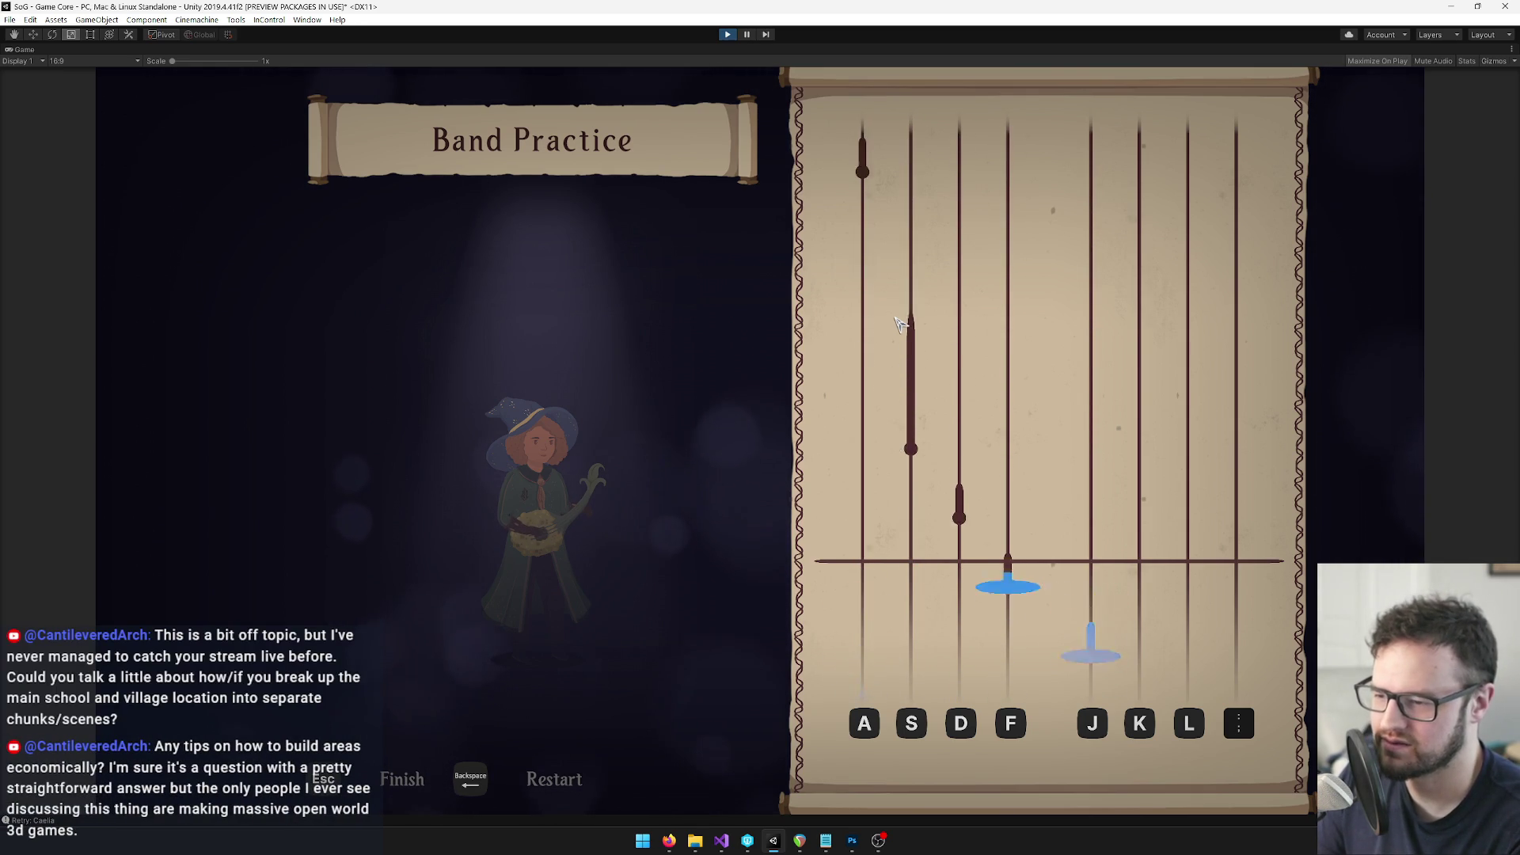
{"action": "key", "text": "d"}
{"action": "key", "text": "s"}
{"action": "key", "text": "Escape"}
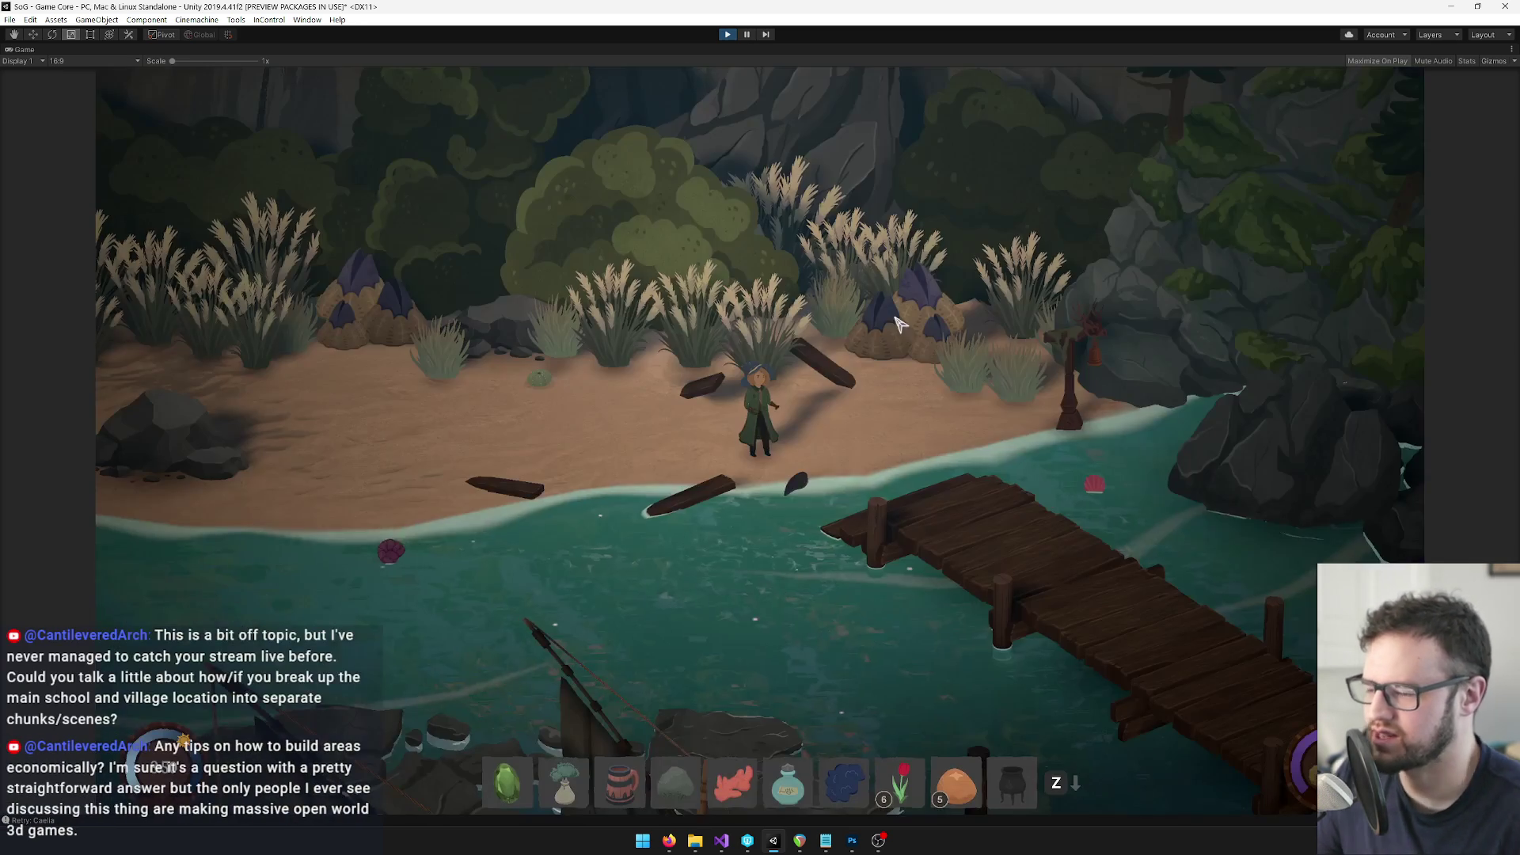
{"action": "key", "text": "Tab"}
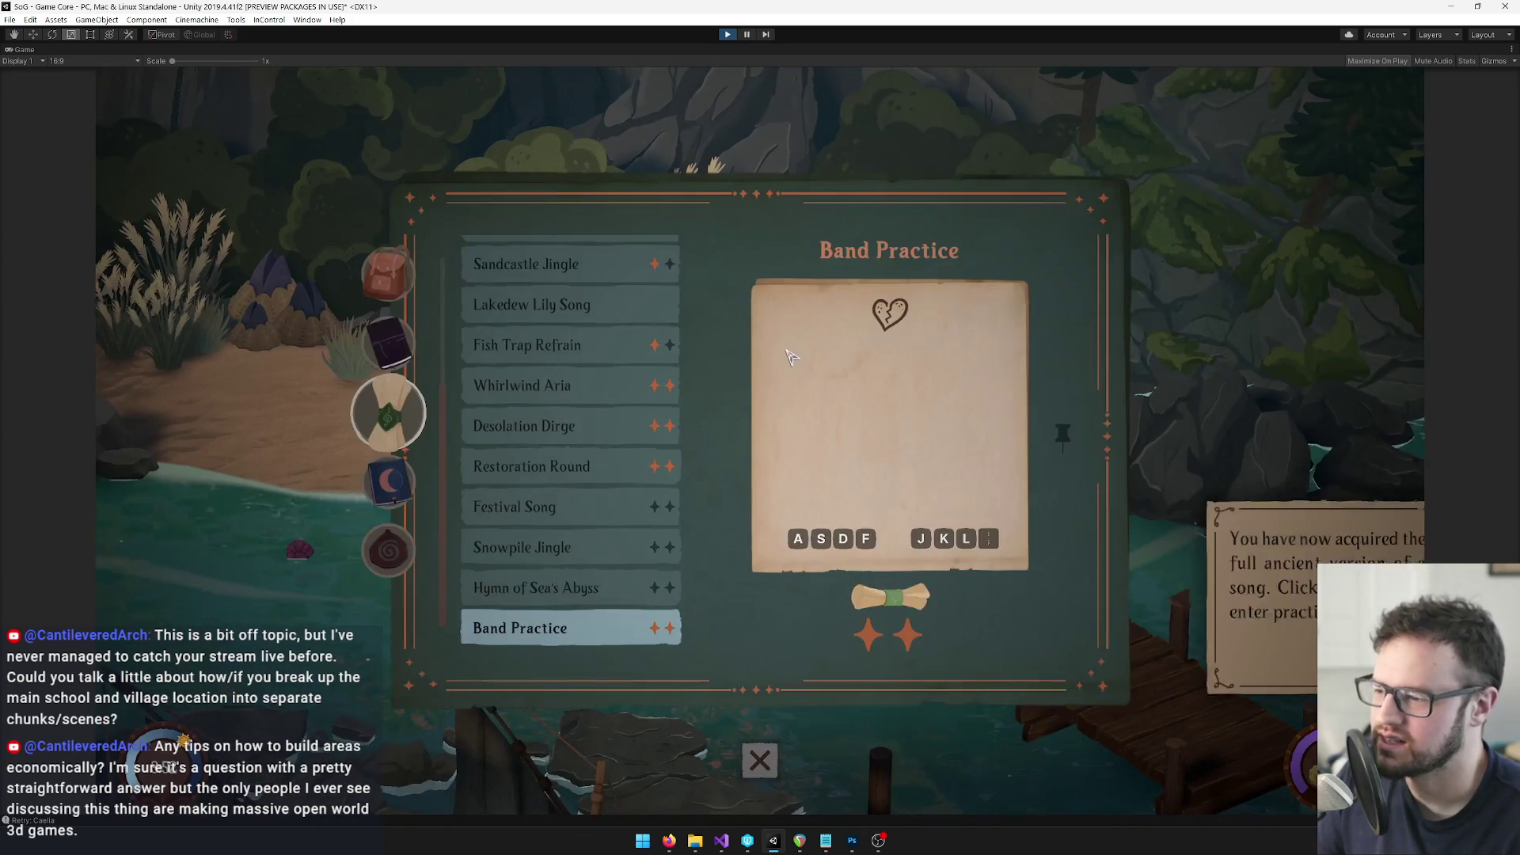
Find Restoration Round in the song list and start it in practice mode
{"action": "scroll", "coordinate": [558, 376], "scroll_direction": "up", "scroll_amount": 3}
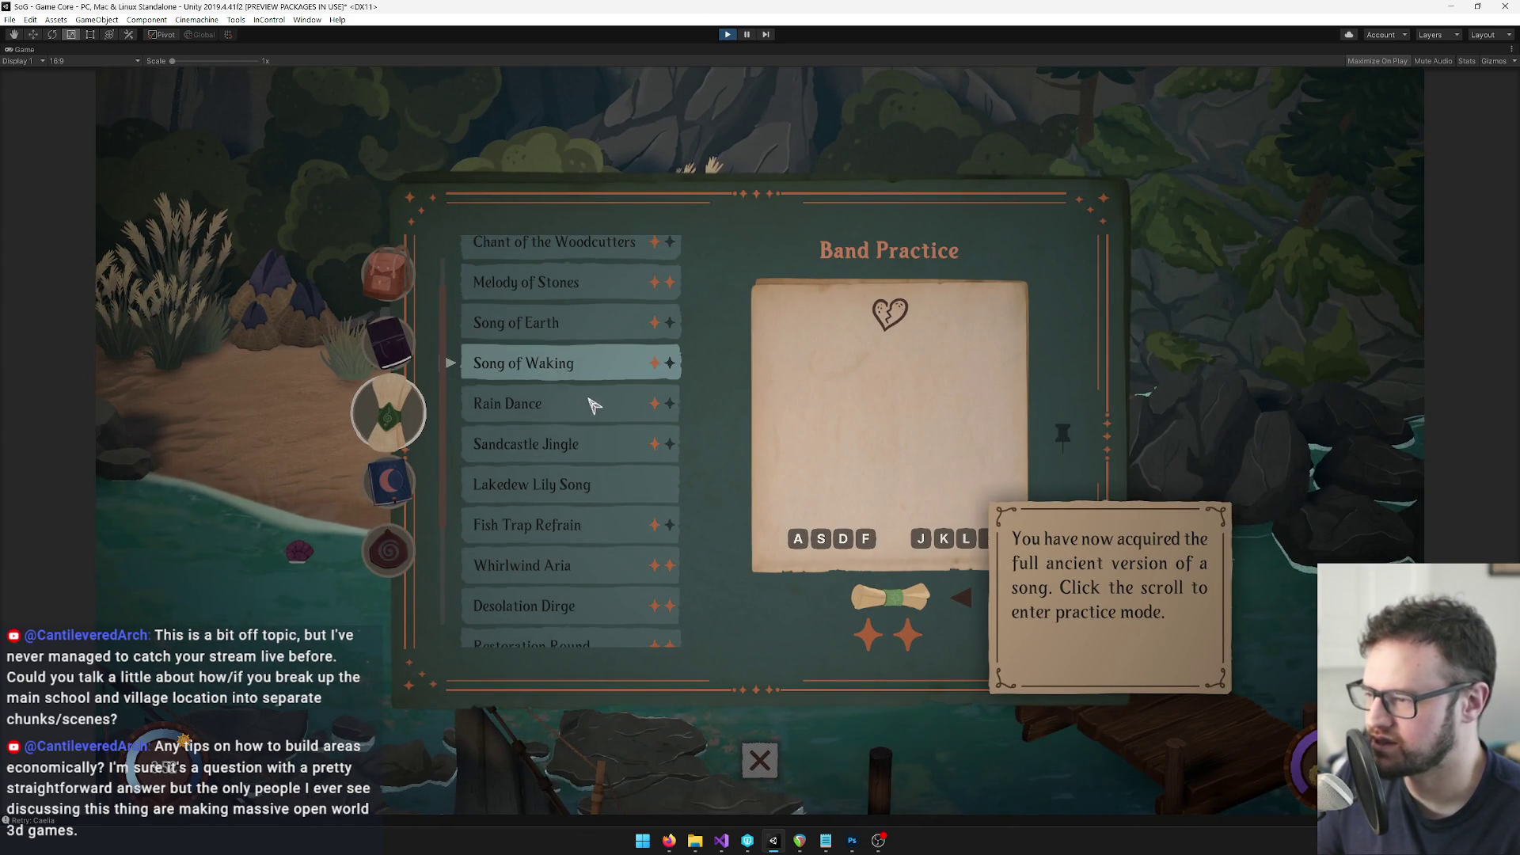
{"action": "scroll", "coordinate": [598, 471], "scroll_direction": "up", "scroll_amount": 3}
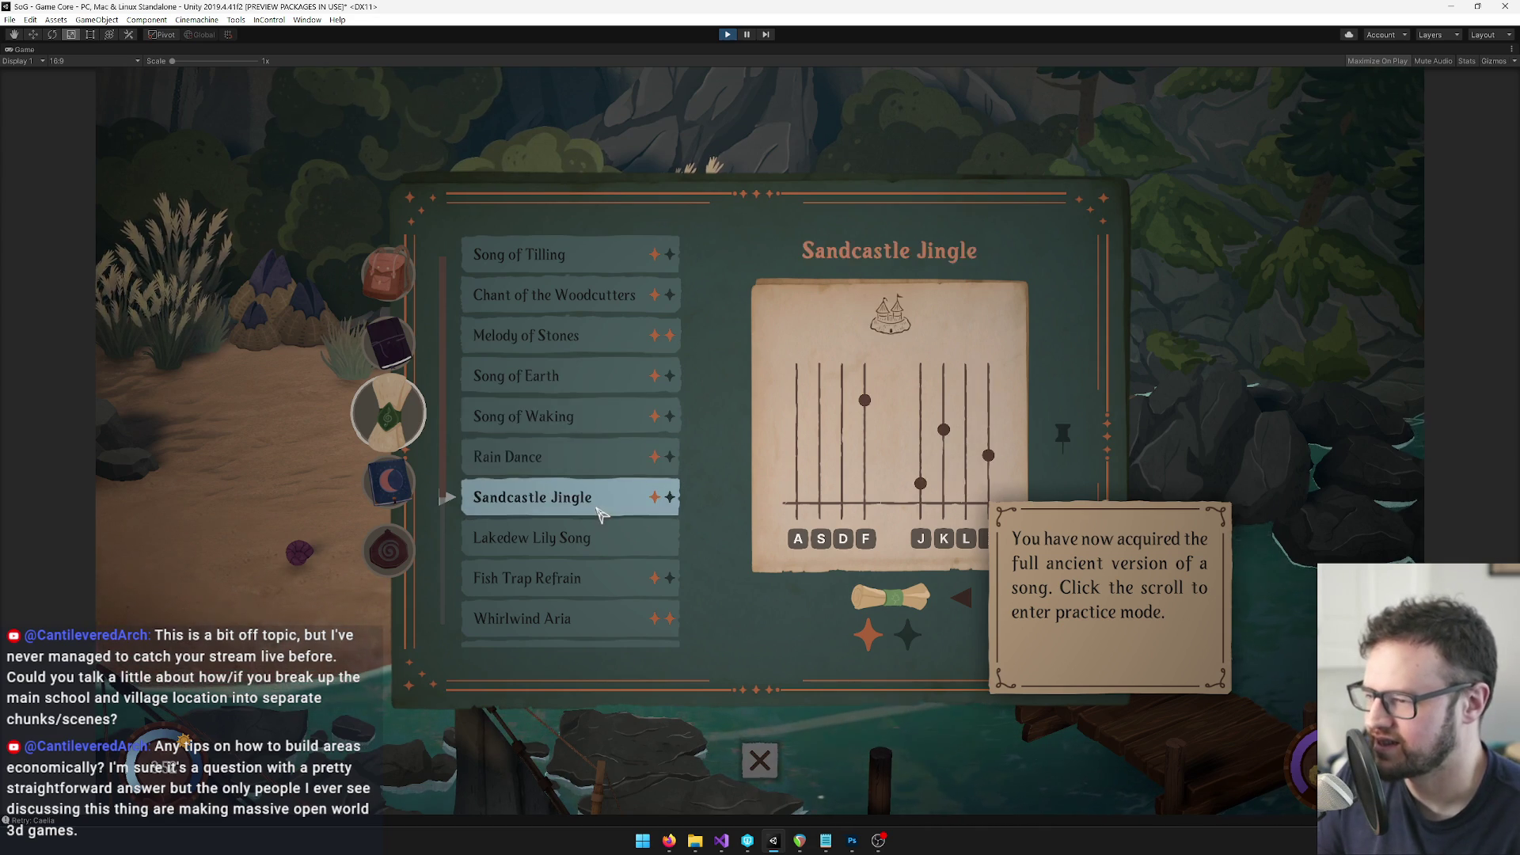
{"action": "scroll", "coordinate": [576, 513], "scroll_direction": "down", "scroll_amount": 1}
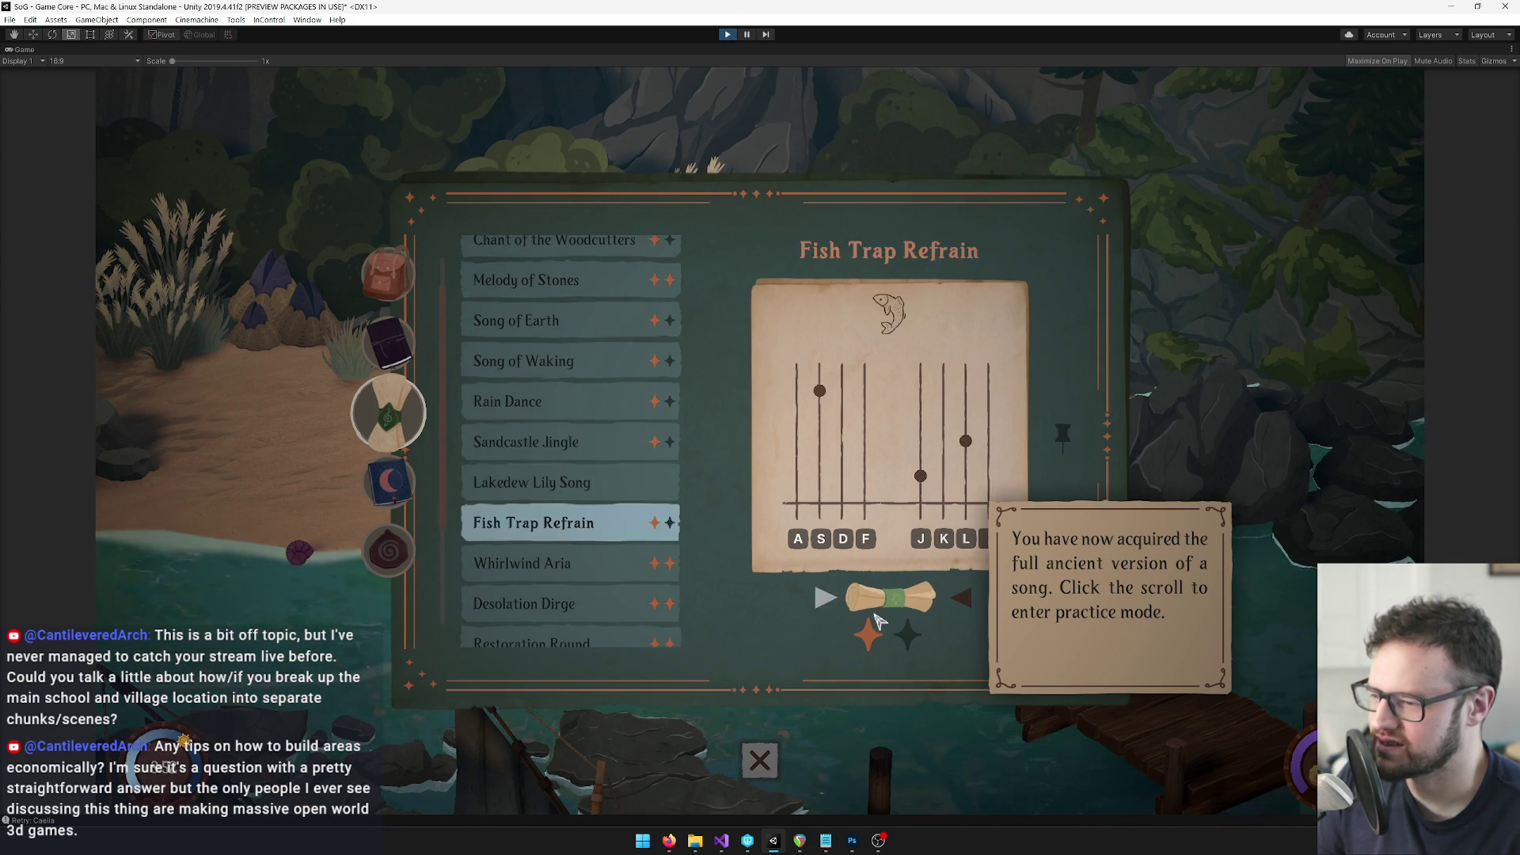
{"action": "scroll", "coordinate": [567, 547], "scroll_direction": "down", "scroll_amount": 3}
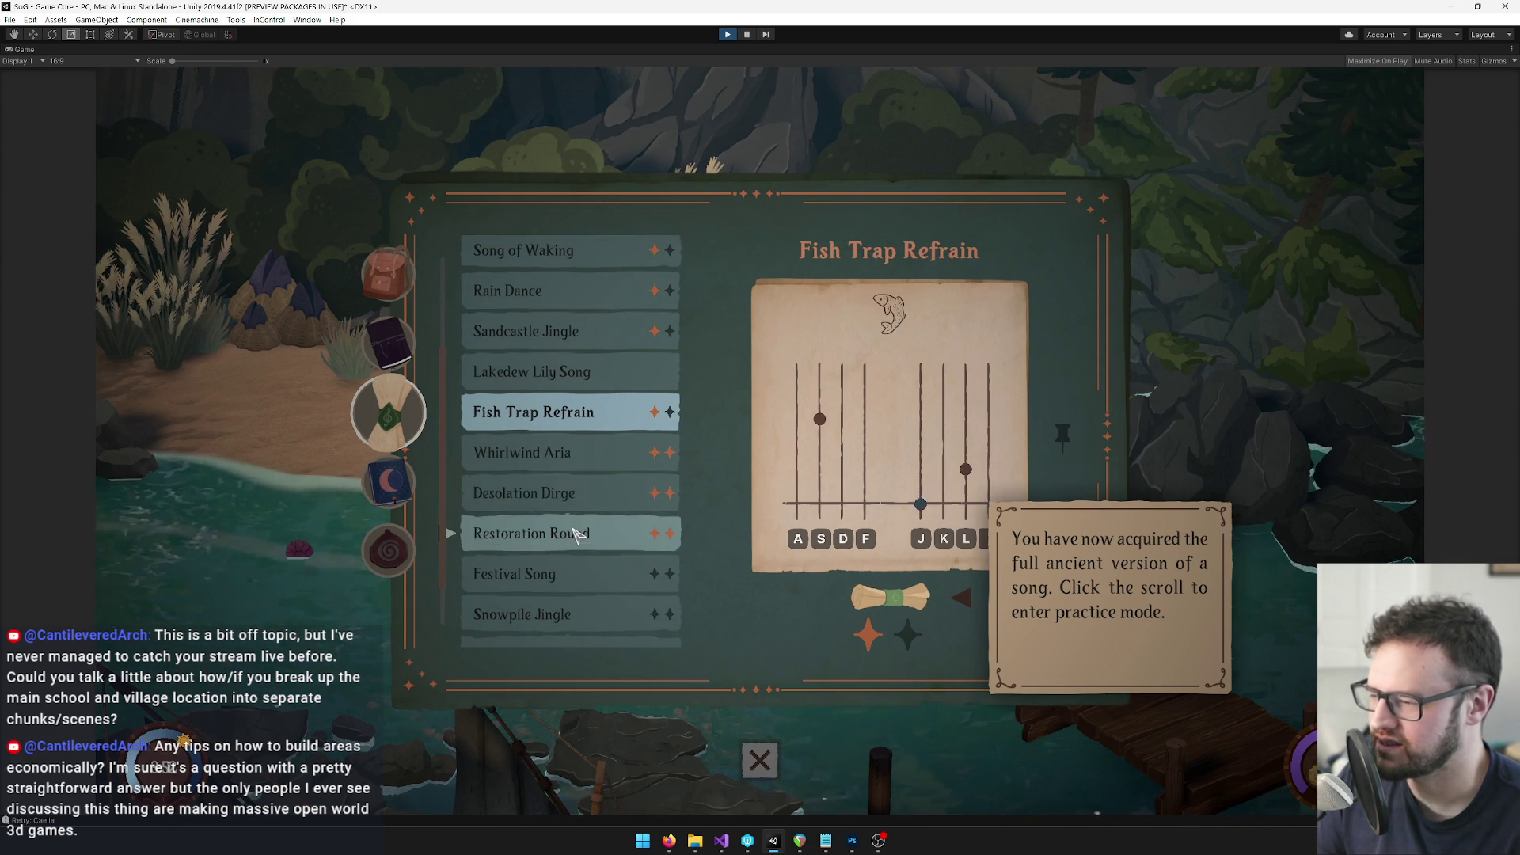
{"action": "left_click", "coordinate": [602, 478]}
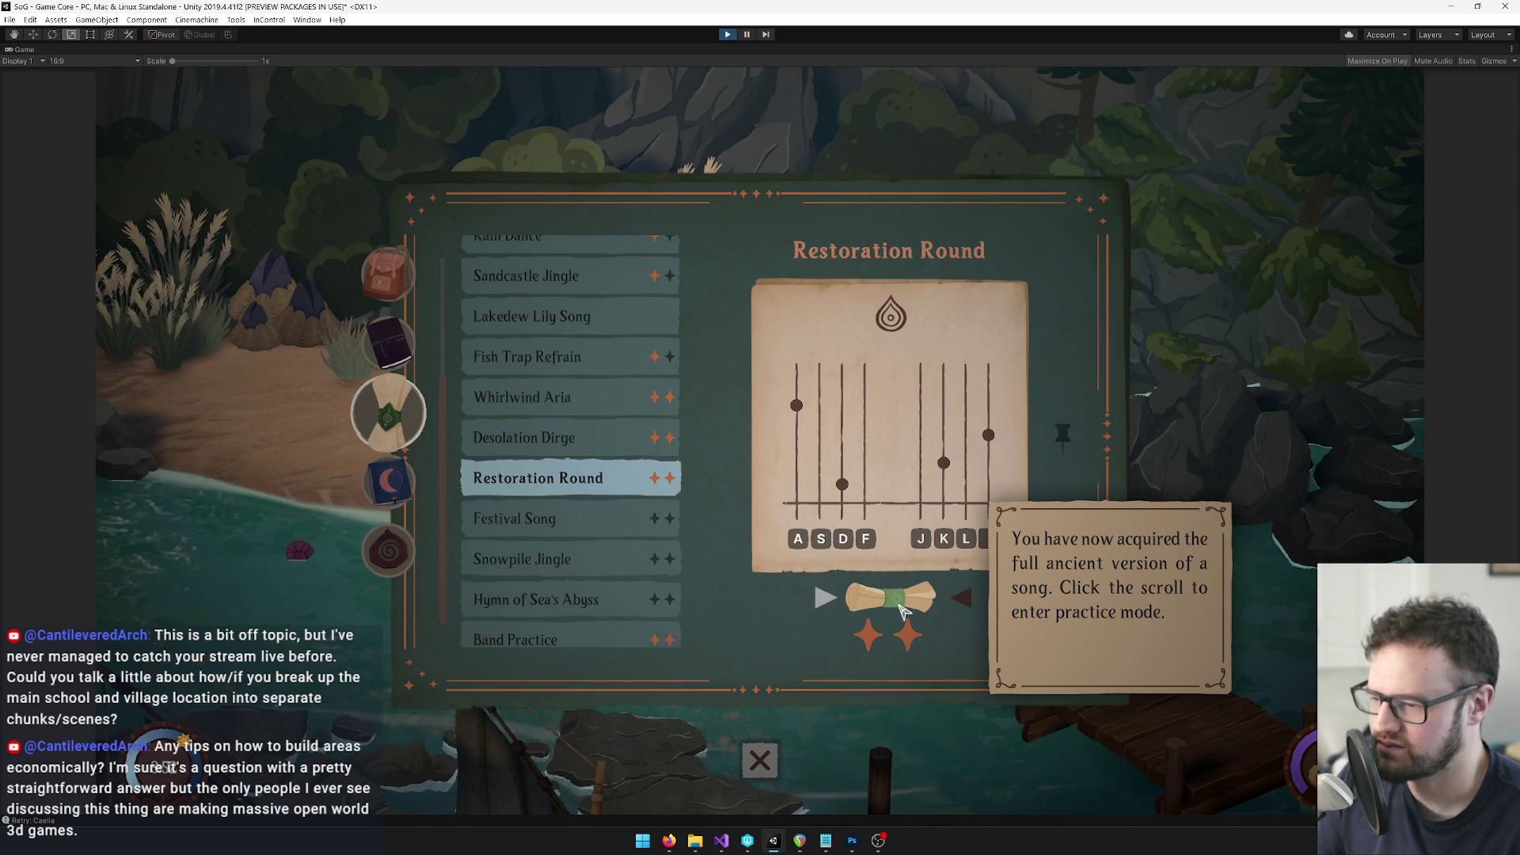
{"action": "left_click", "coordinate": [890, 597]}
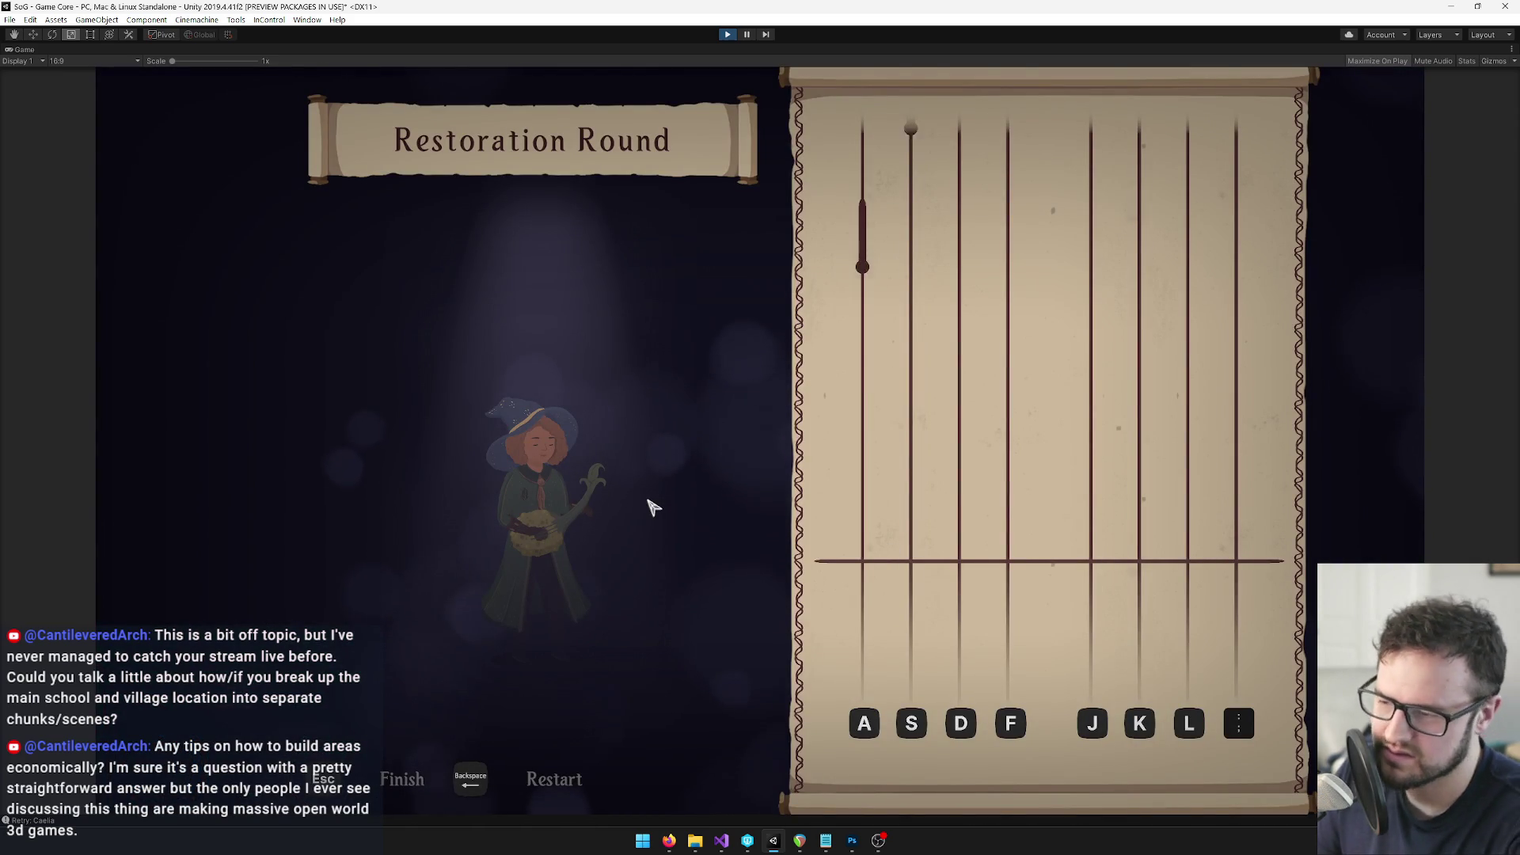
Play a few Restoration Round notes in lanes A, S, J, then exit and start Whirlwind Aria practice
{"action": "key", "text": "a"}
{"action": "key", "text": "s"}
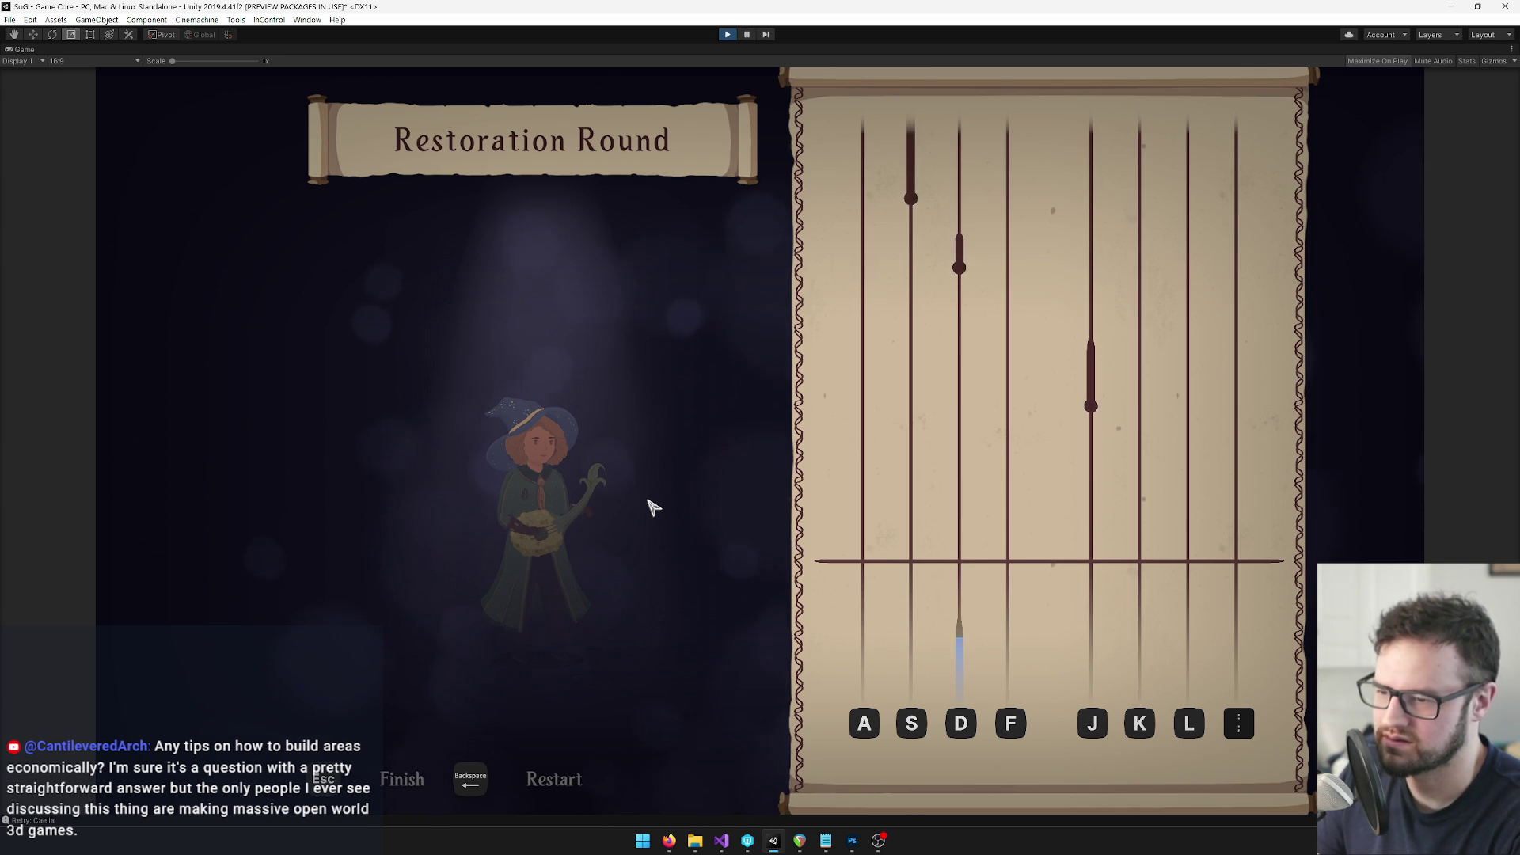
{"action": "key", "text": "j"}
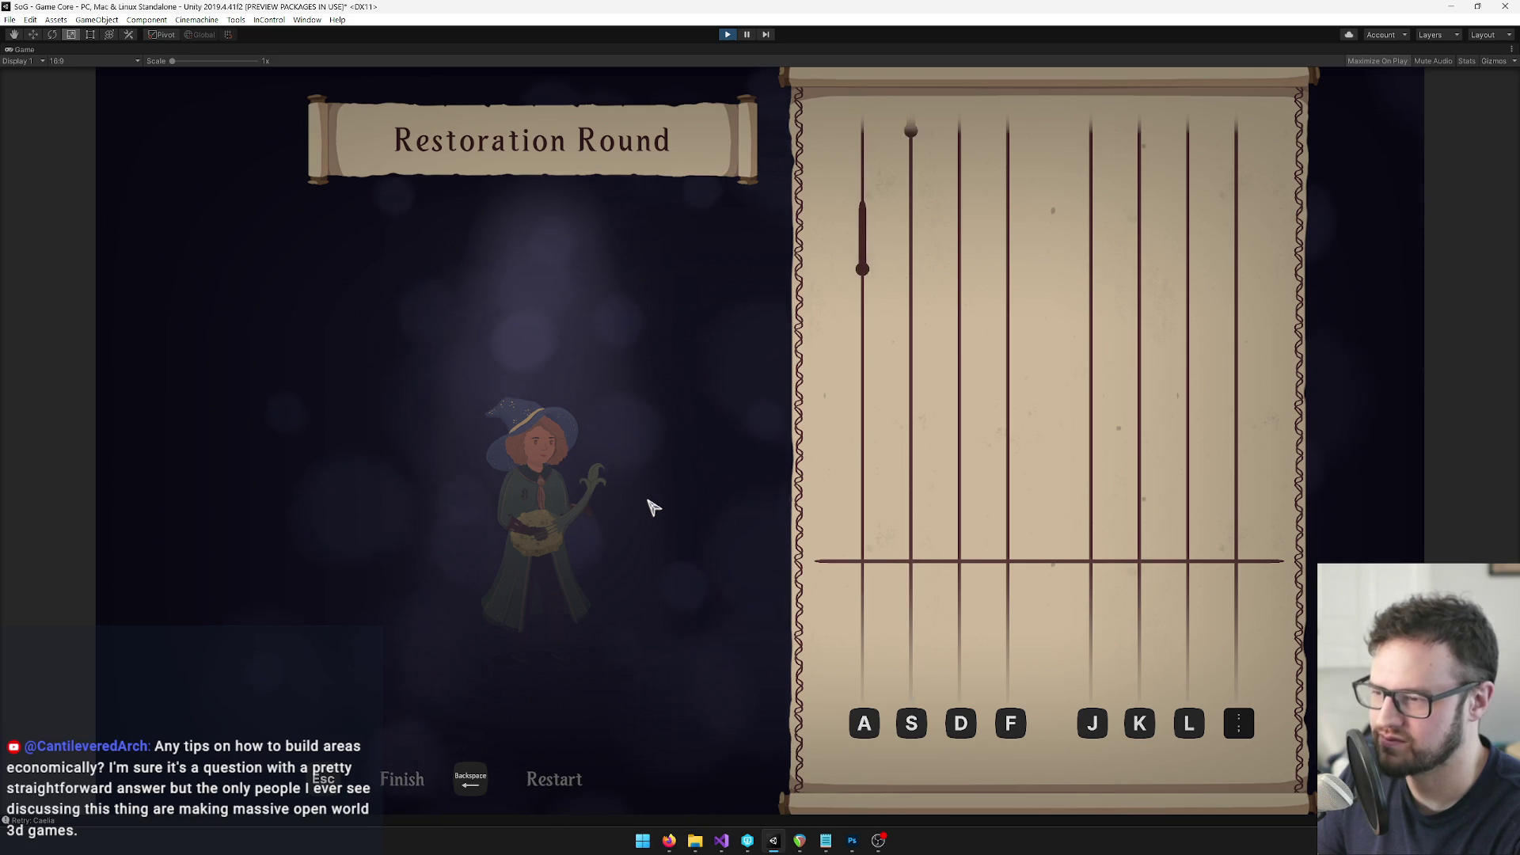
{"action": "key", "text": "a"}
{"action": "key", "text": "s"}
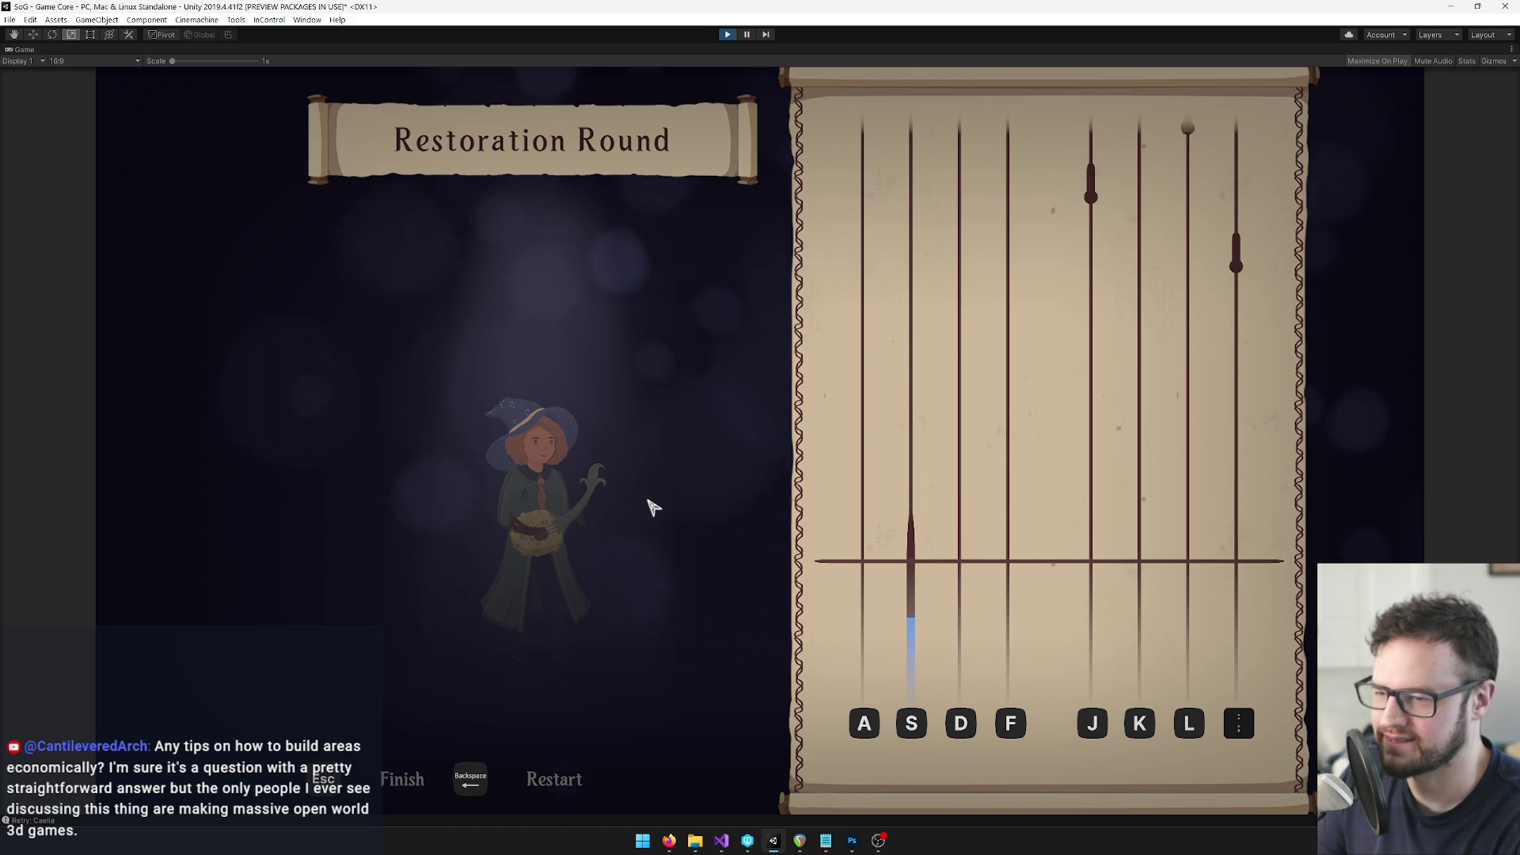
{"action": "key", "text": "Escape"}
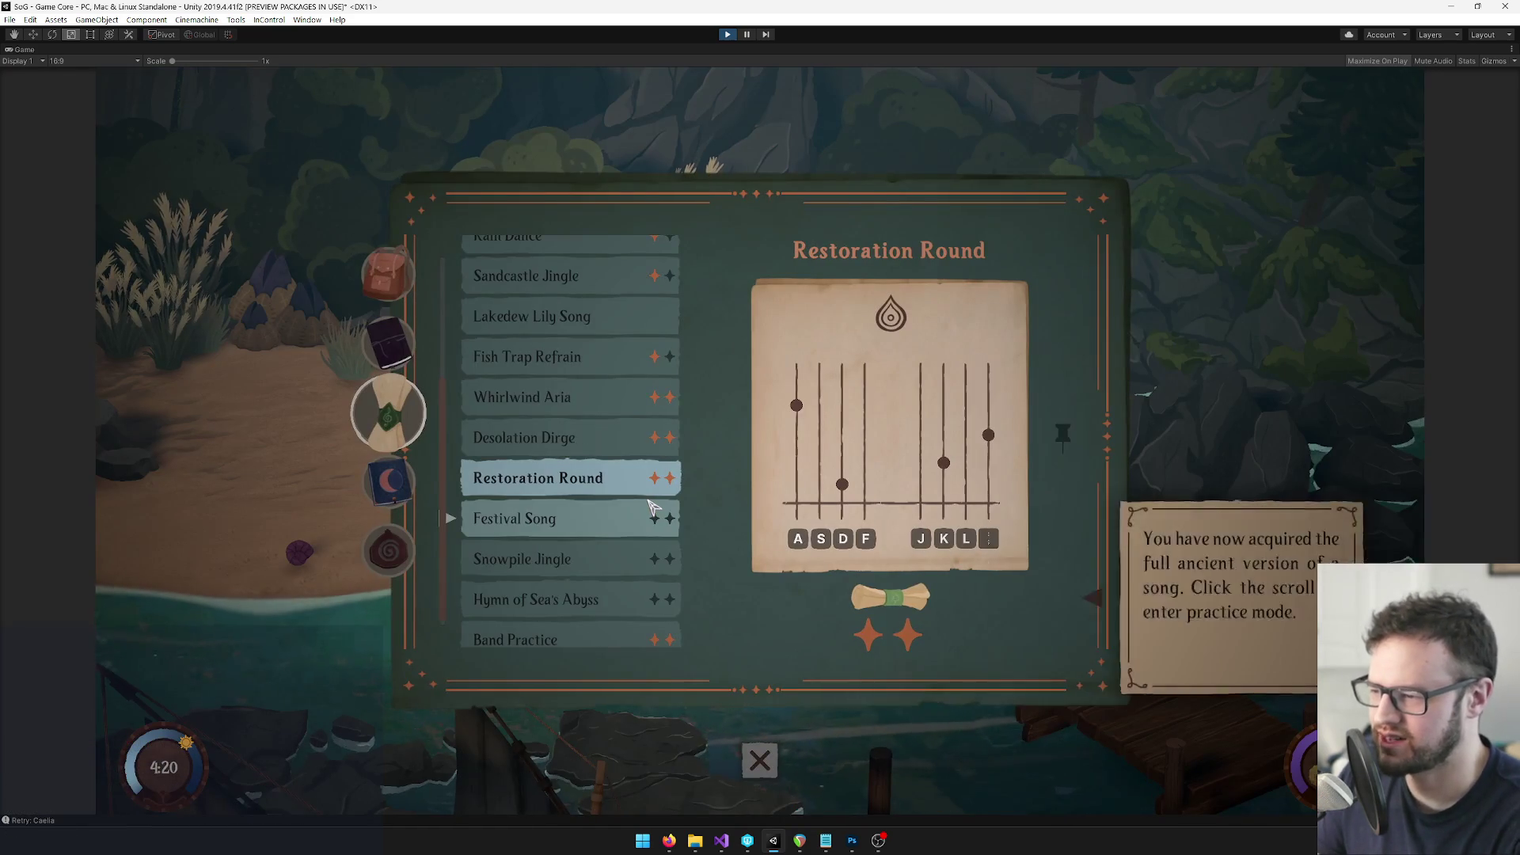
{"action": "left_click", "coordinate": [574, 398]}
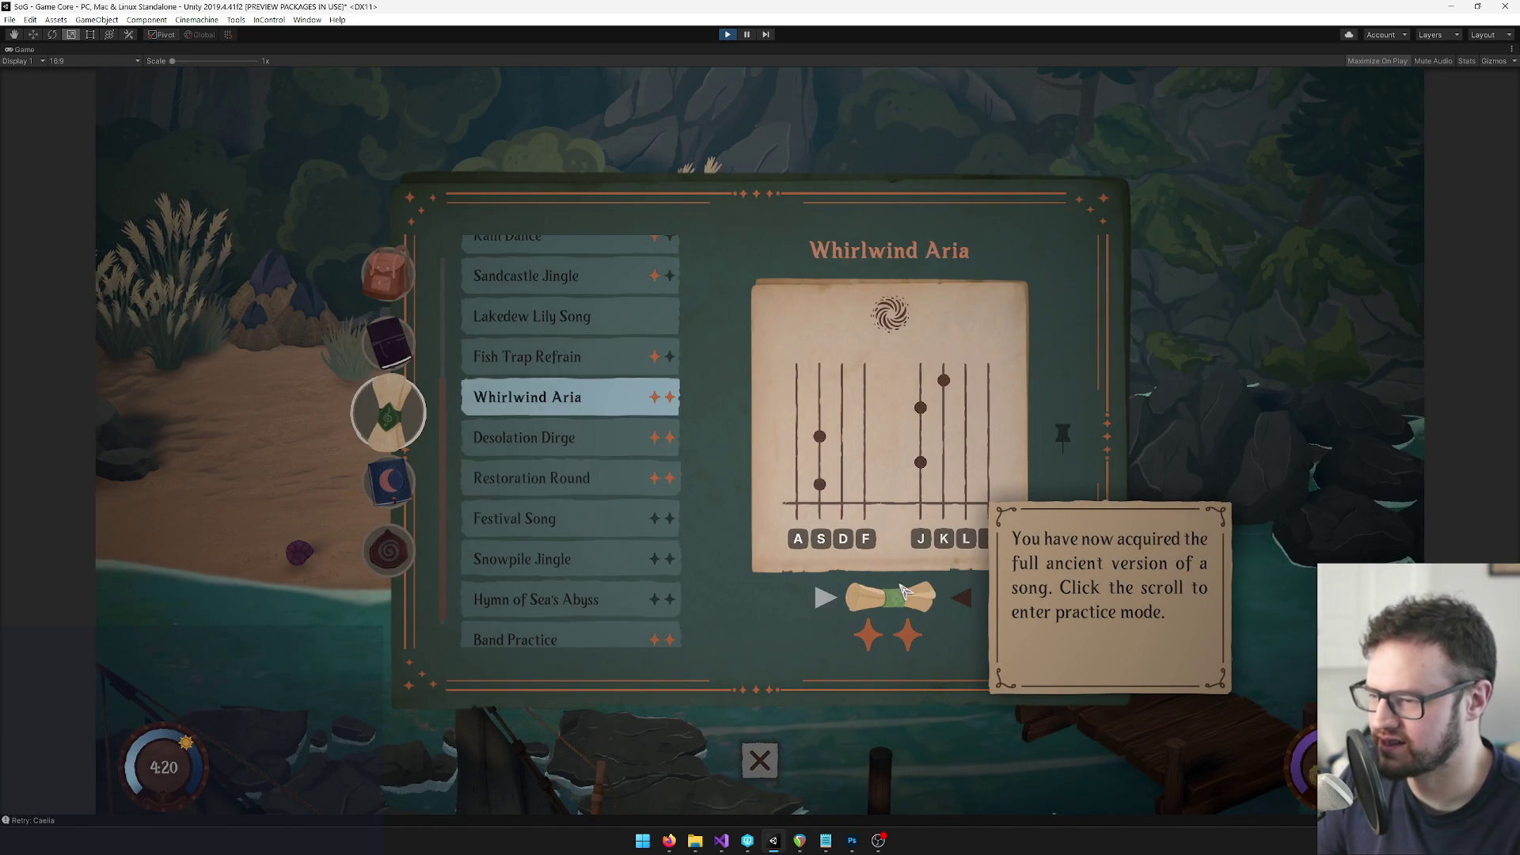
{"action": "left_click", "coordinate": [890, 595]}
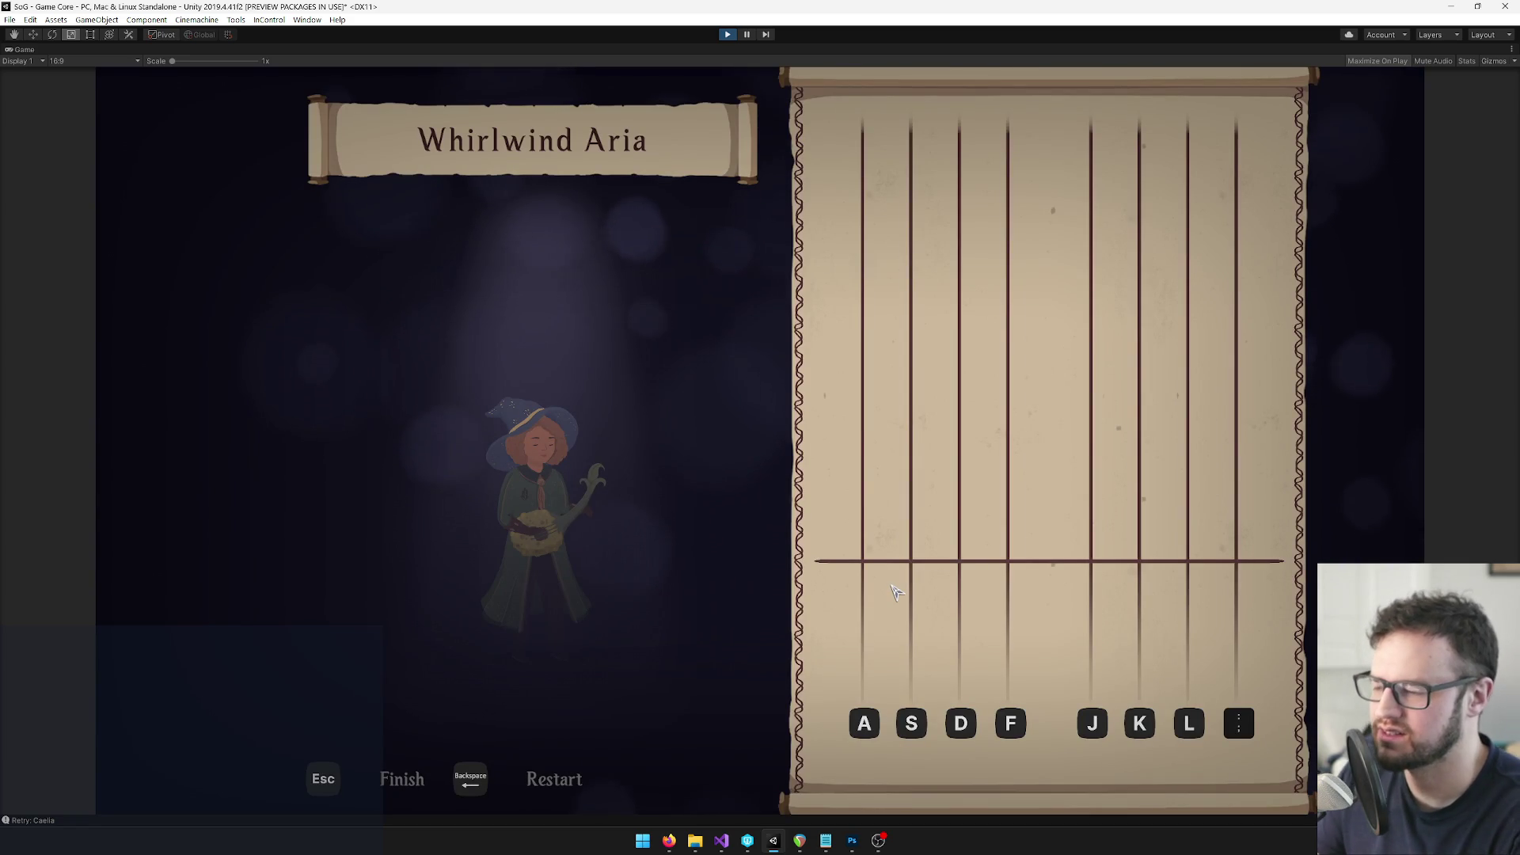